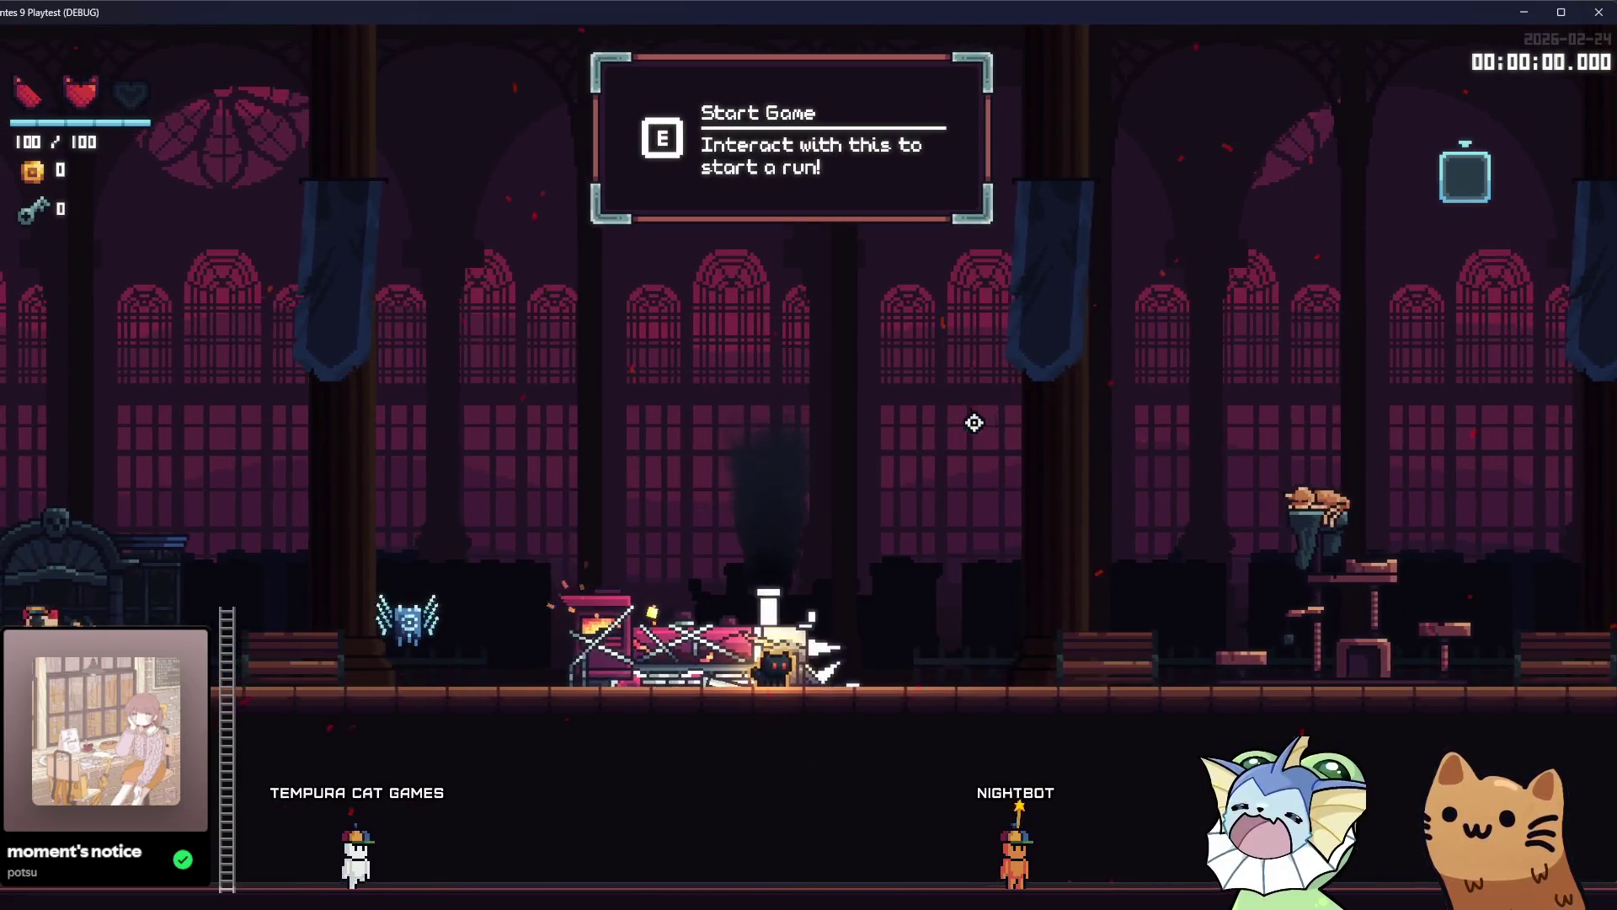
Run and jump the cat between the shrine and train to trigger the beam enemy's attack.
{"action": "key", "text": "space"}
{"action": "key", "text": "a"}
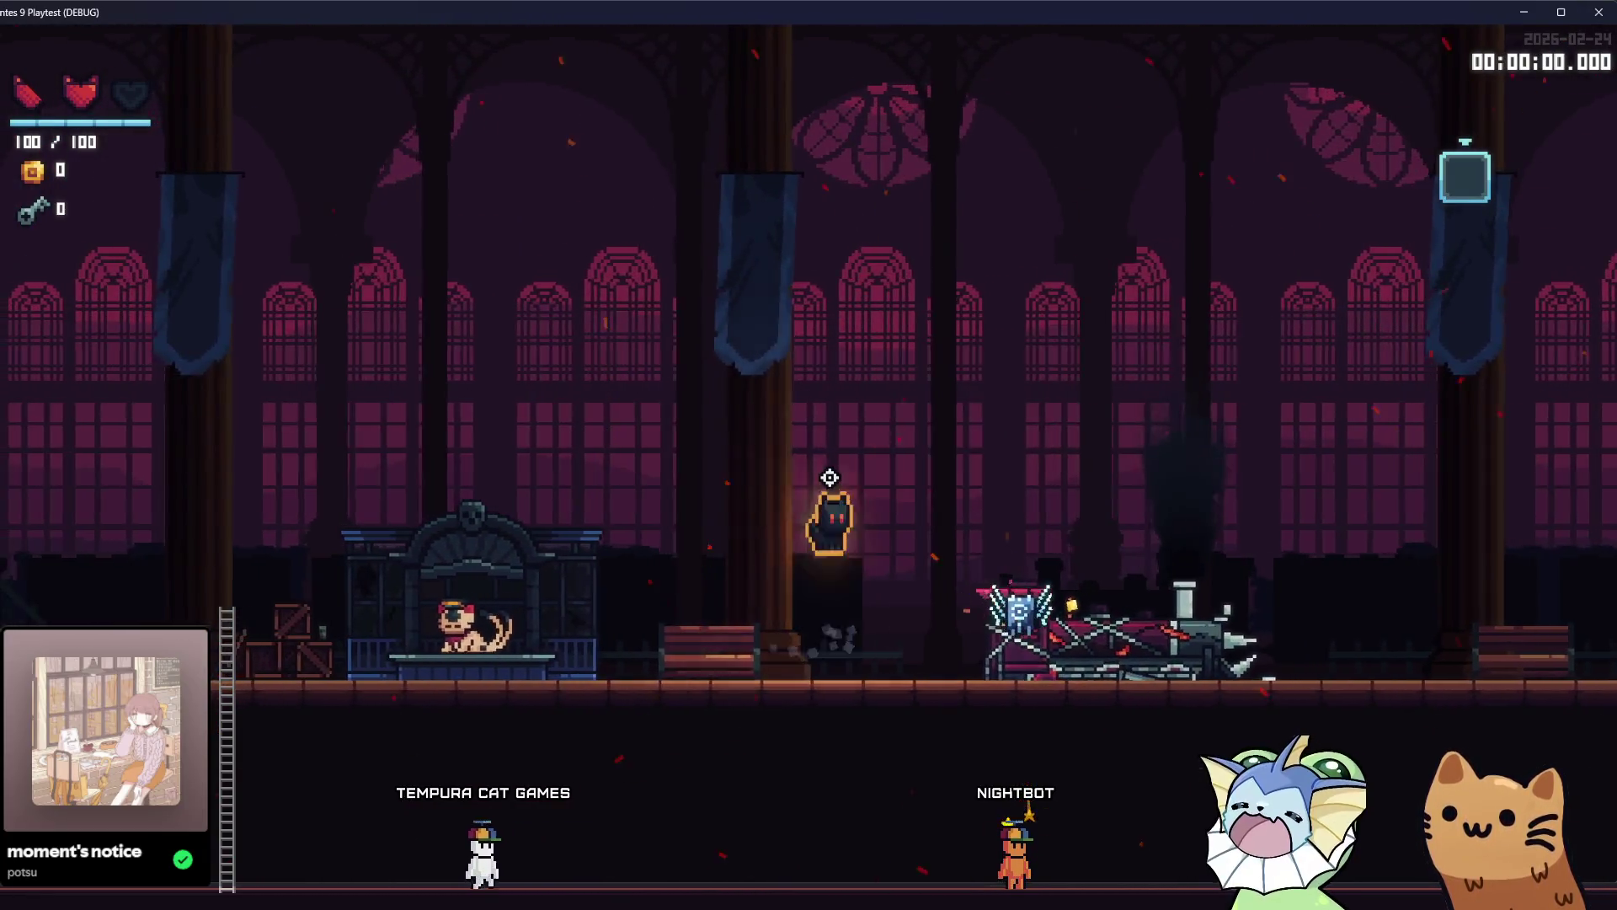
{"action": "key", "text": "space"}
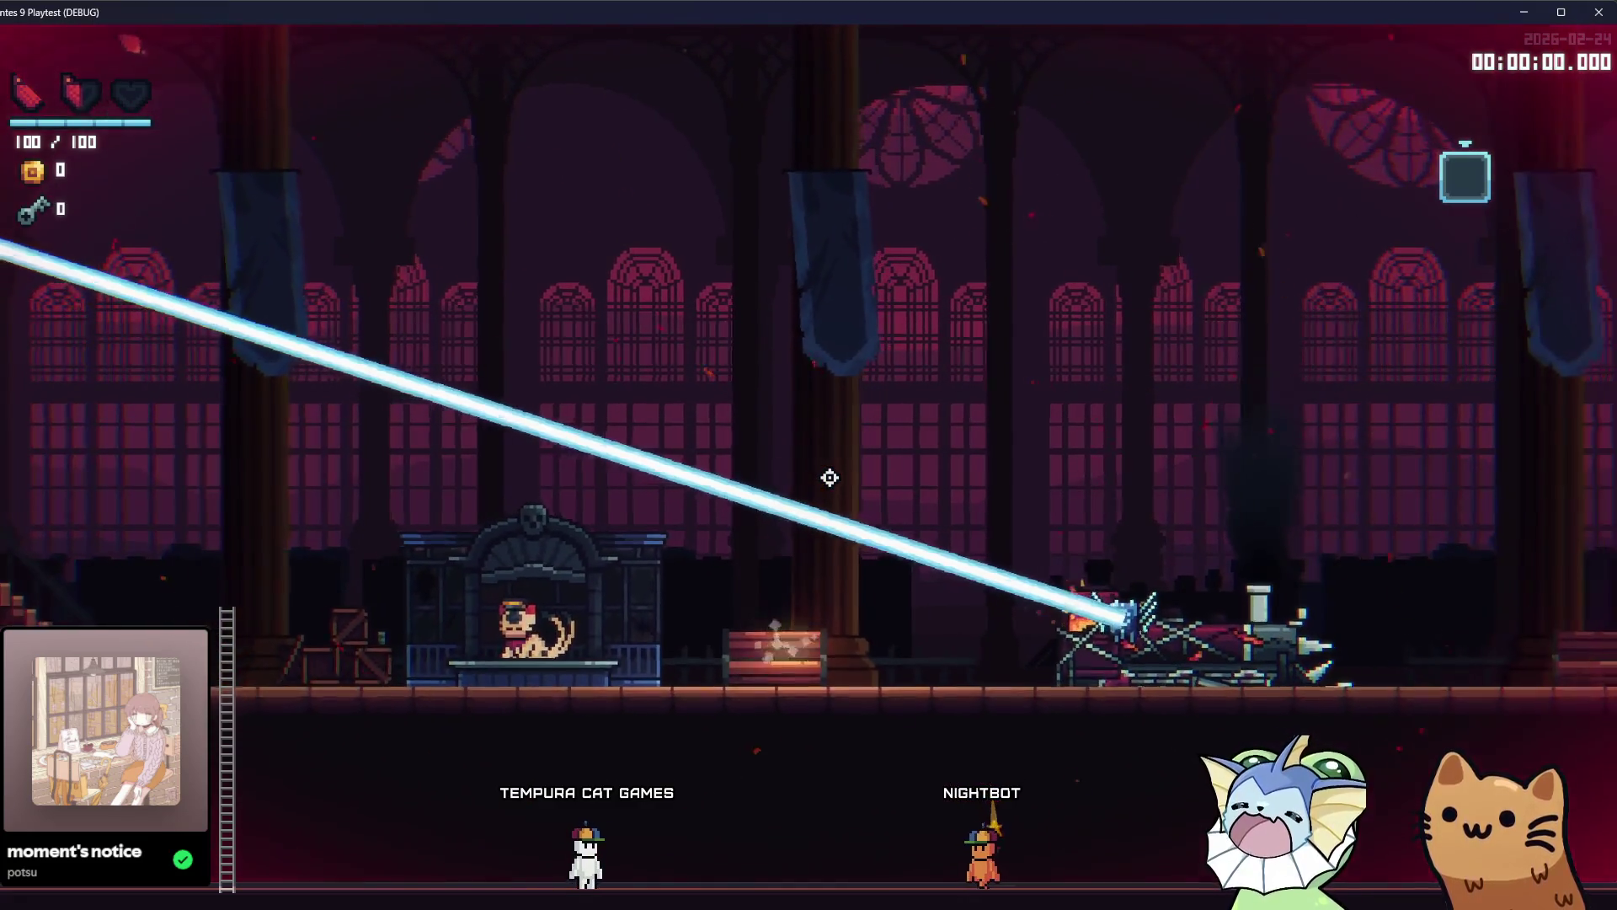
{"action": "key", "text": "d"}
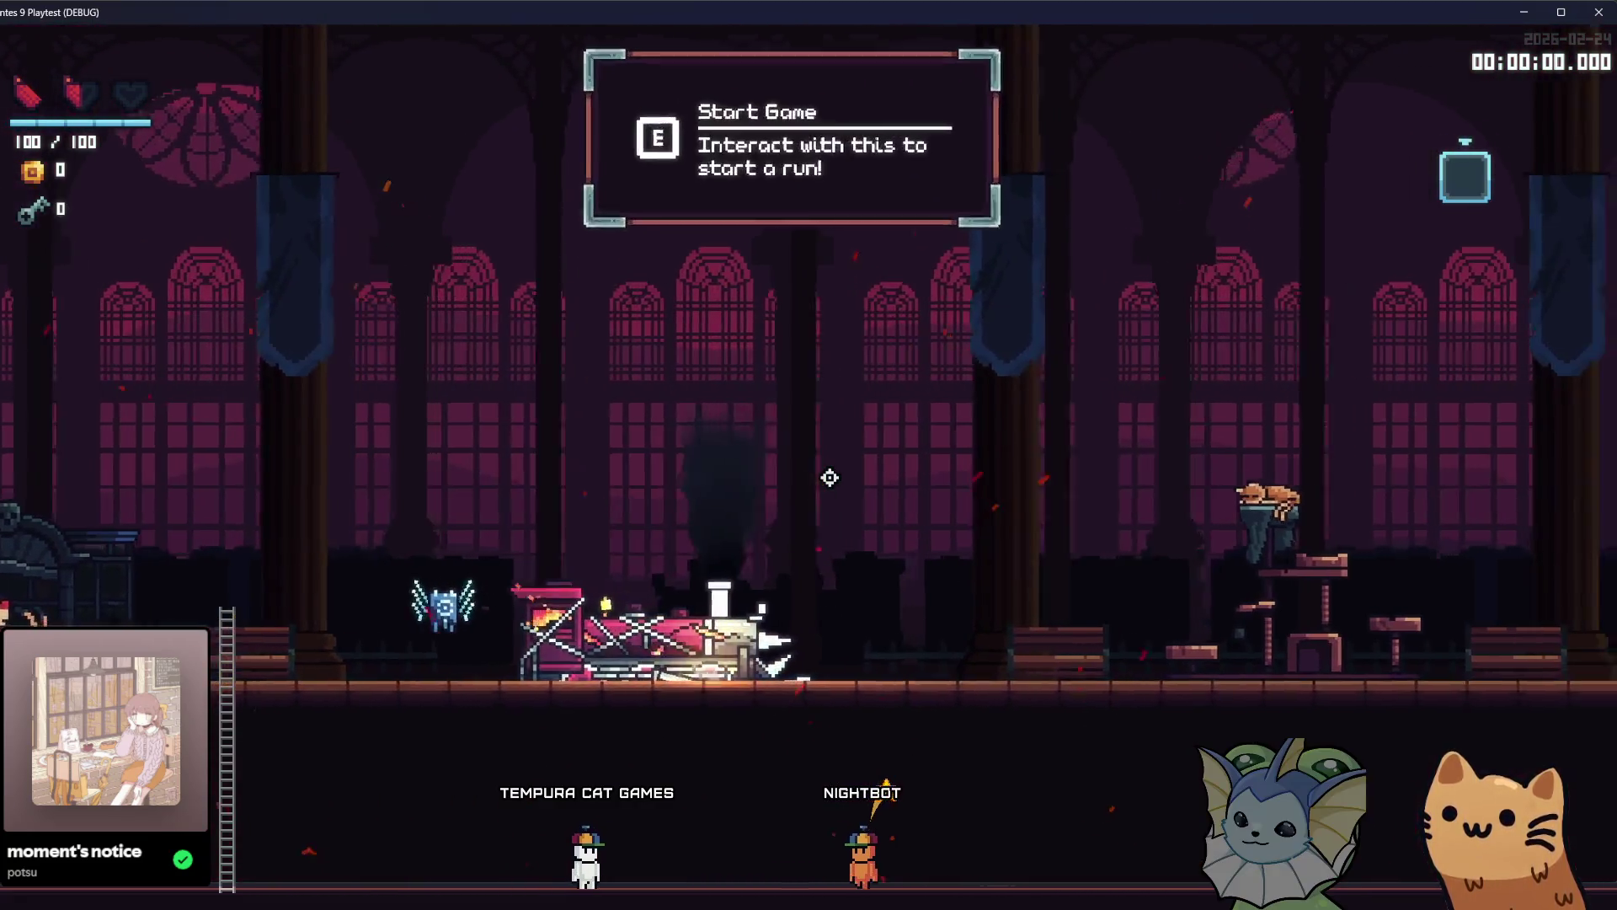
{"action": "key", "text": "space"}
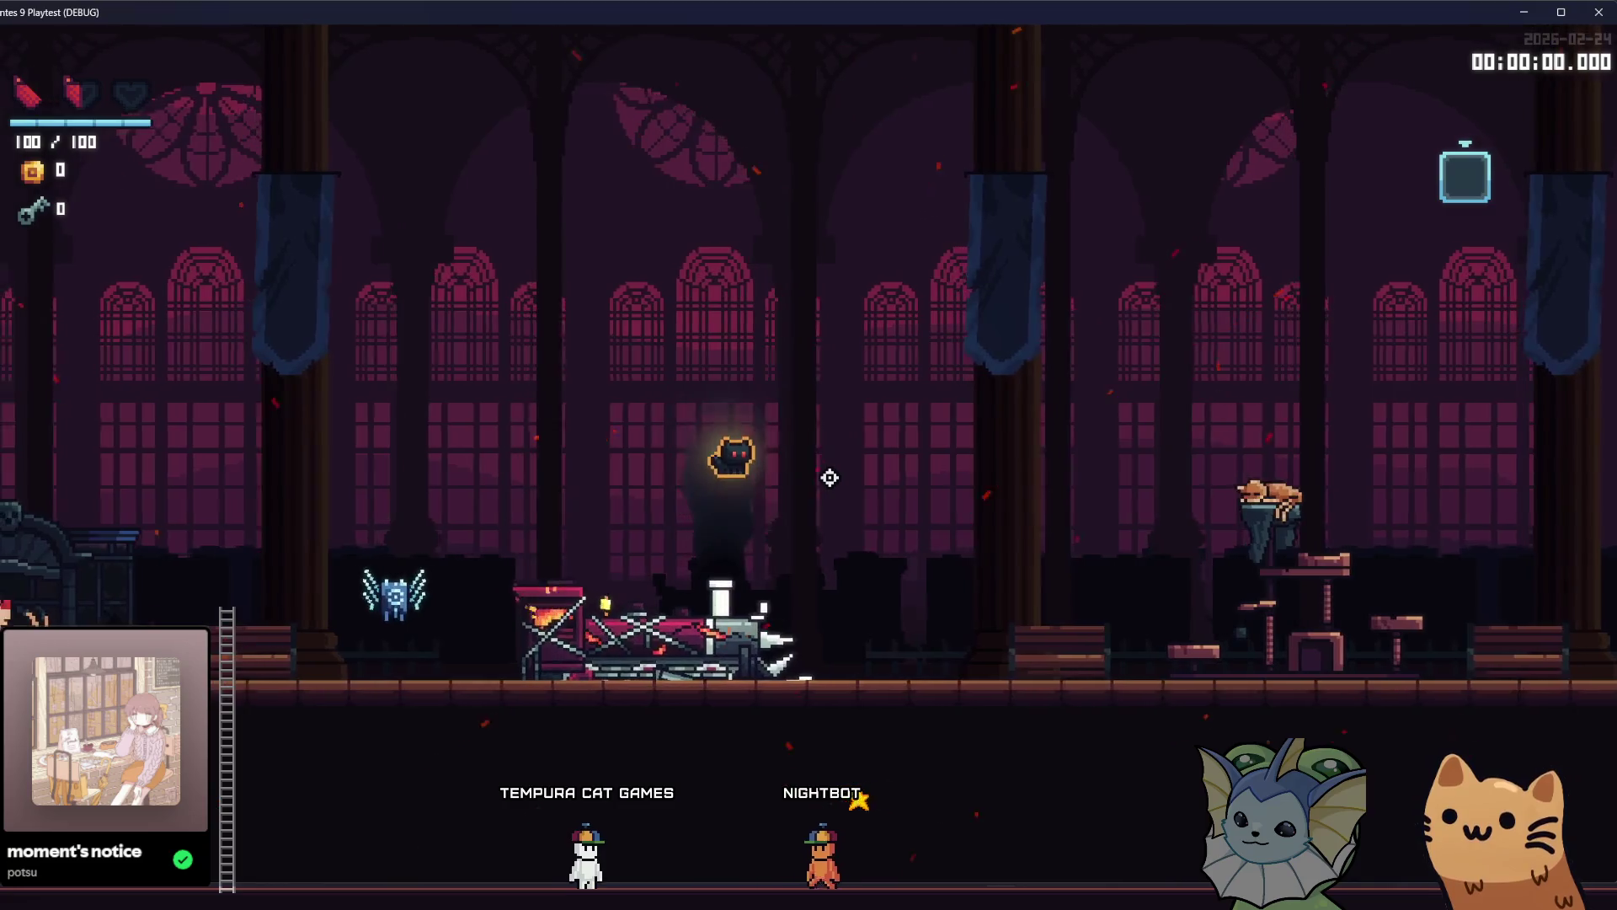
{"action": "key", "text": "space"}
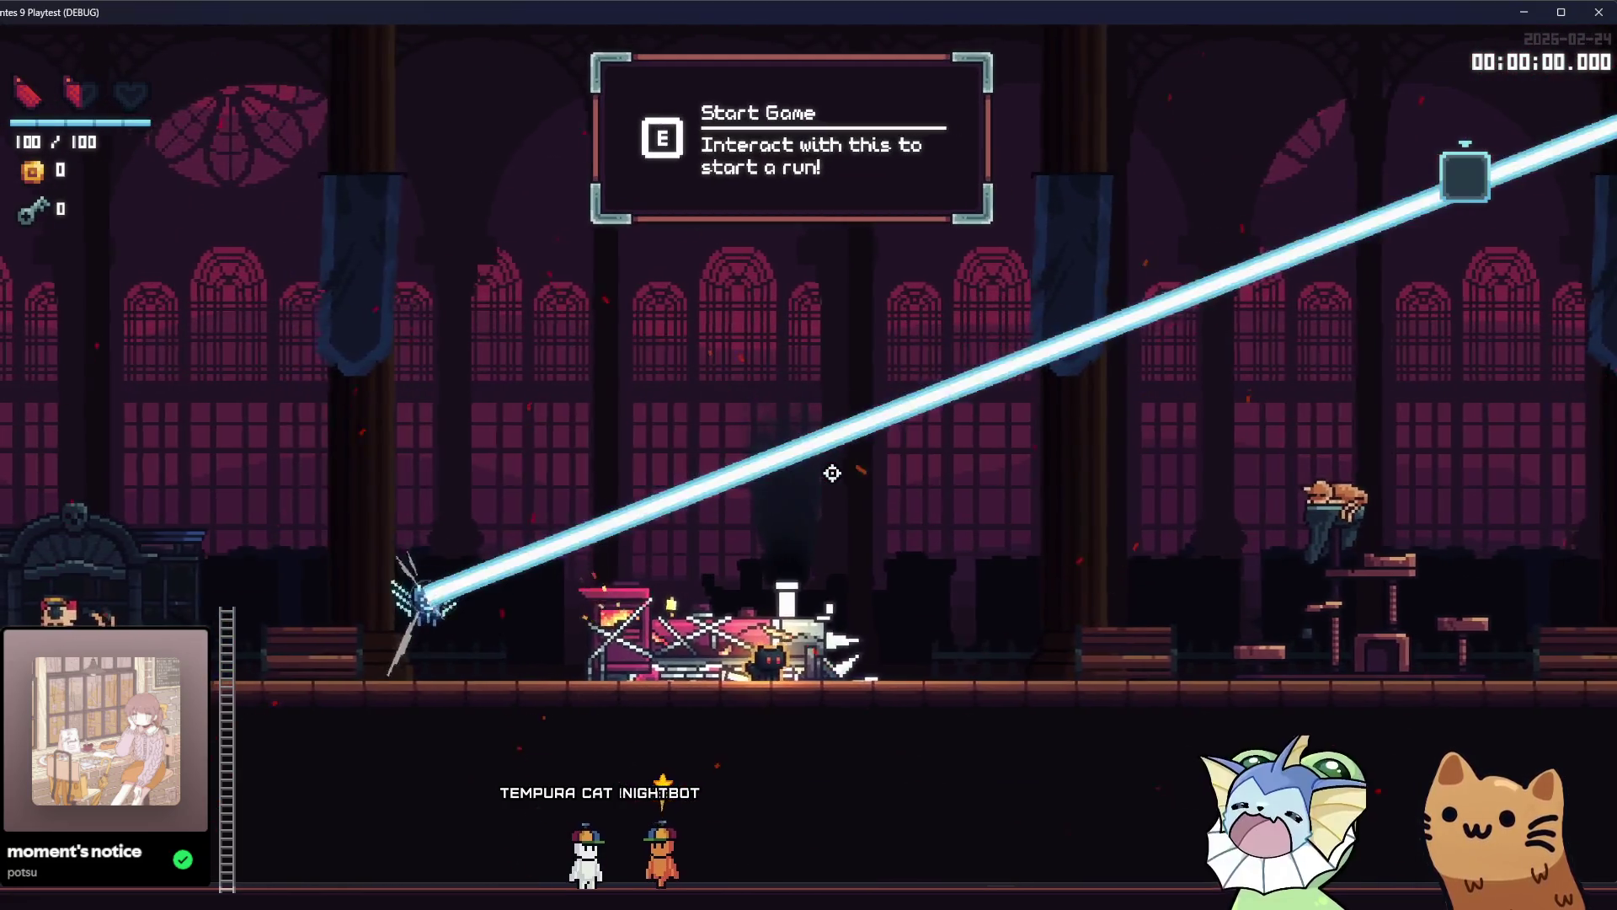
{"action": "key", "text": "a"}
{"action": "key", "text": "space"}
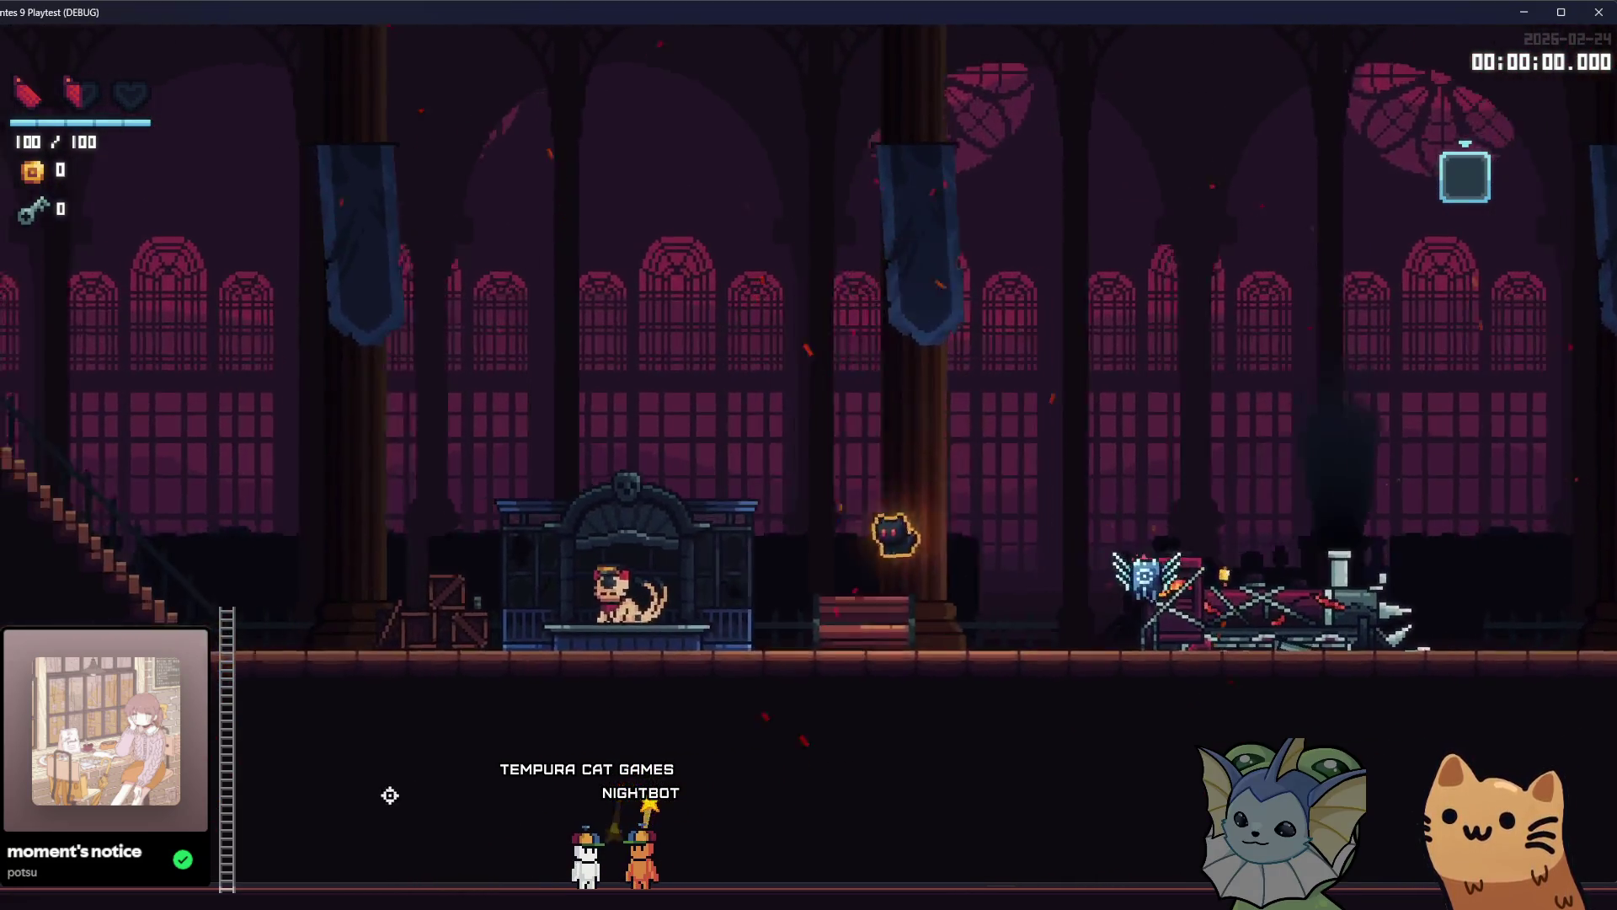
Open the deck book and return to the editor's flying_fire_beam alpha curve.
{"action": "key", "text": "Escape"}
{"action": "key", "text": "alt+Tab"}
{"action": "scroll", "coordinate": [1490, 403], "scroll_direction": "down", "scroll_amount": 3}
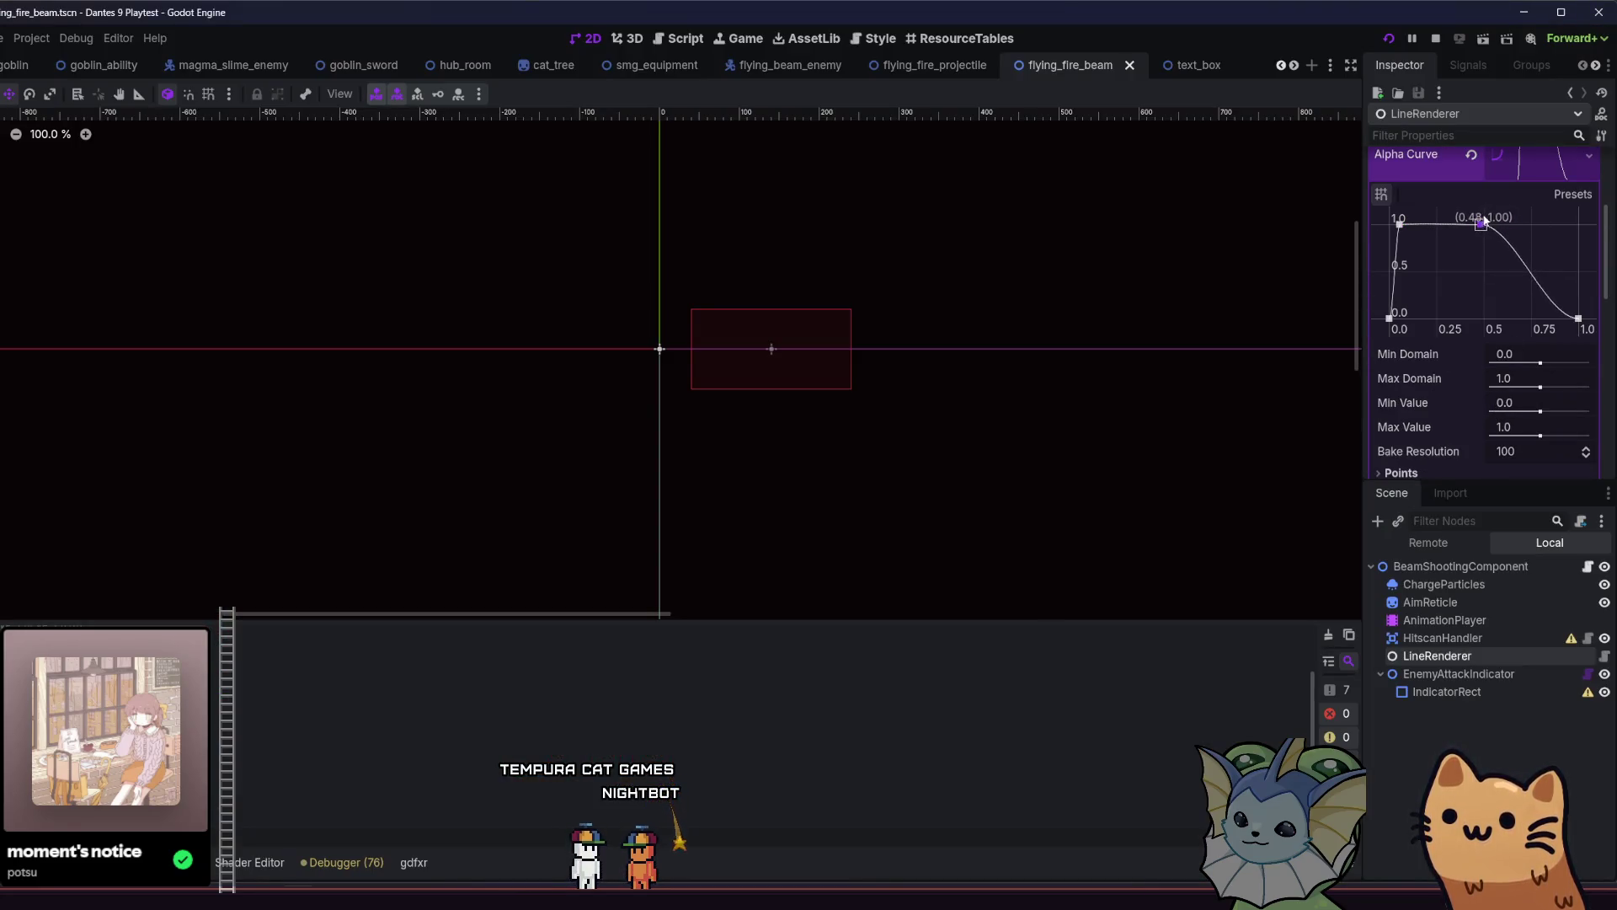
Drag the LineRenderer alpha curve point to (0.90, 1.00) and save the scene.
{"action": "left_click_drag", "start_coordinate": [1509, 215], "coordinate": [1564, 244]}
{"action": "scroll", "coordinate": [1494, 270], "scroll_direction": "down", "scroll_amount": 6}
{"action": "key", "text": "ctrl+s"}
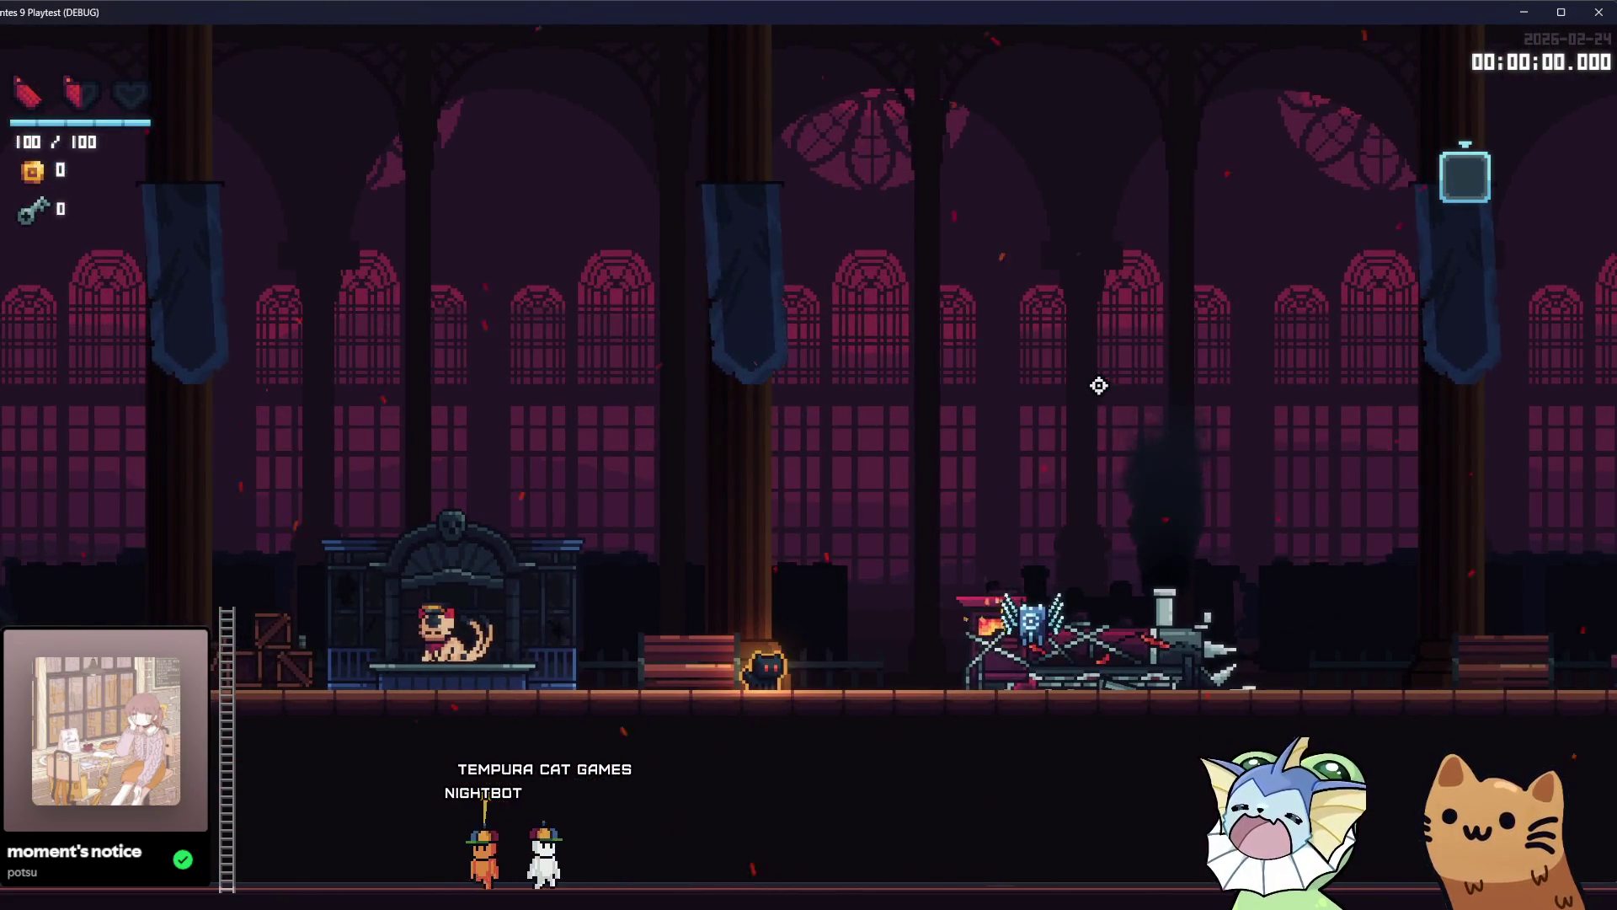
Back in the running game, run and jump the cat right through the hall.
{"action": "key", "text": "d"}
{"action": "key", "text": "space"}
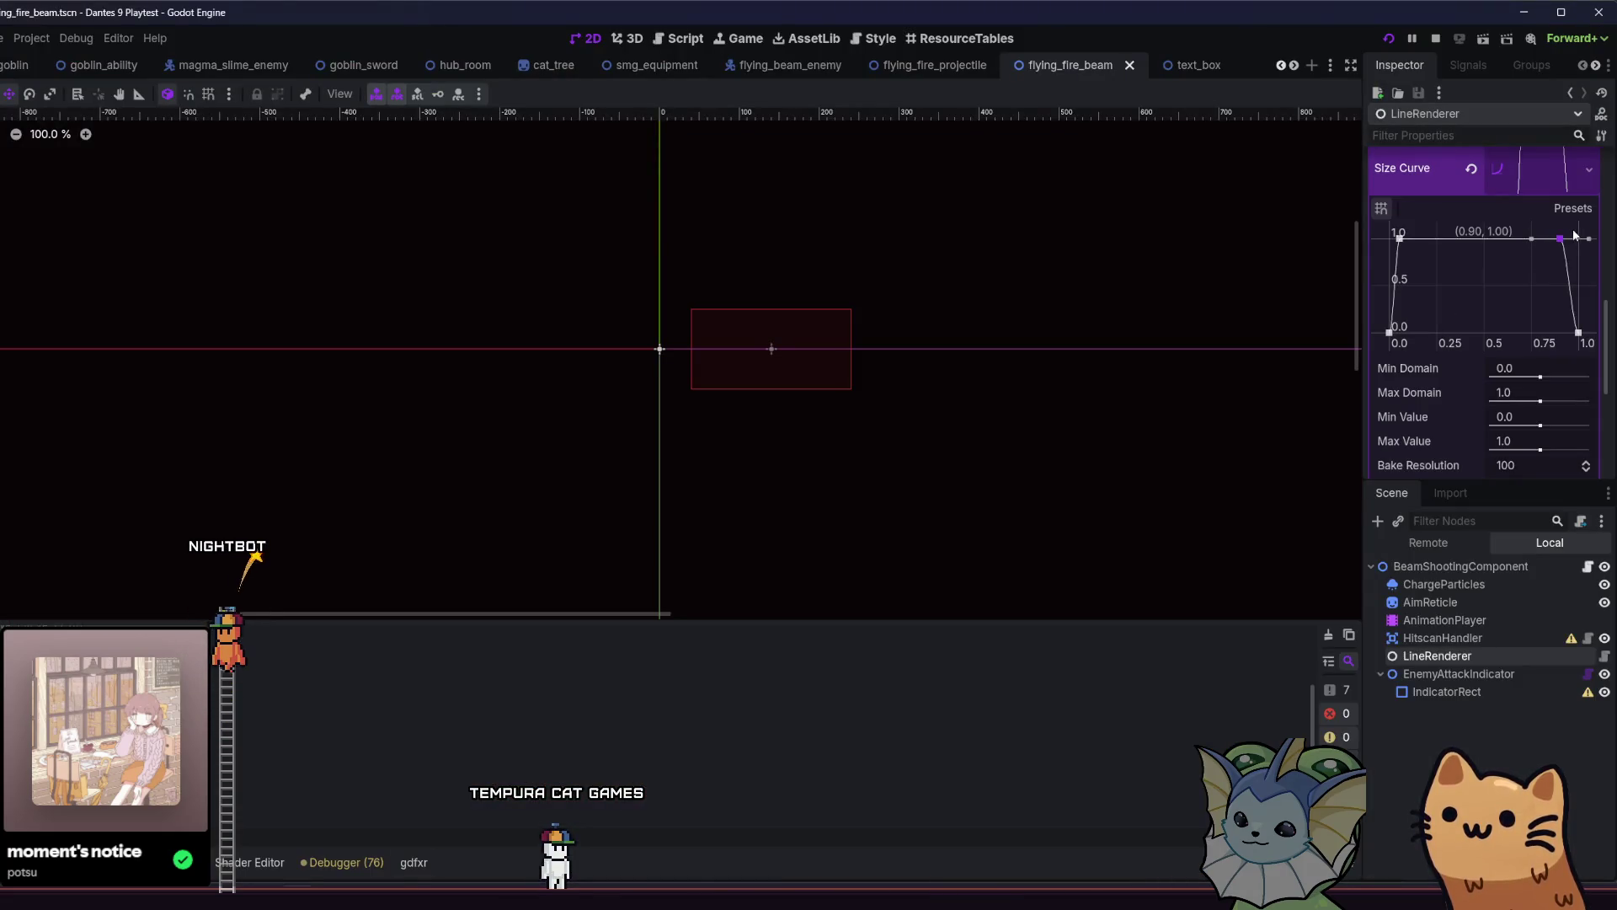
{"action": "scroll", "coordinate": [1487, 244], "scroll_direction": "up", "scroll_amount": 3}
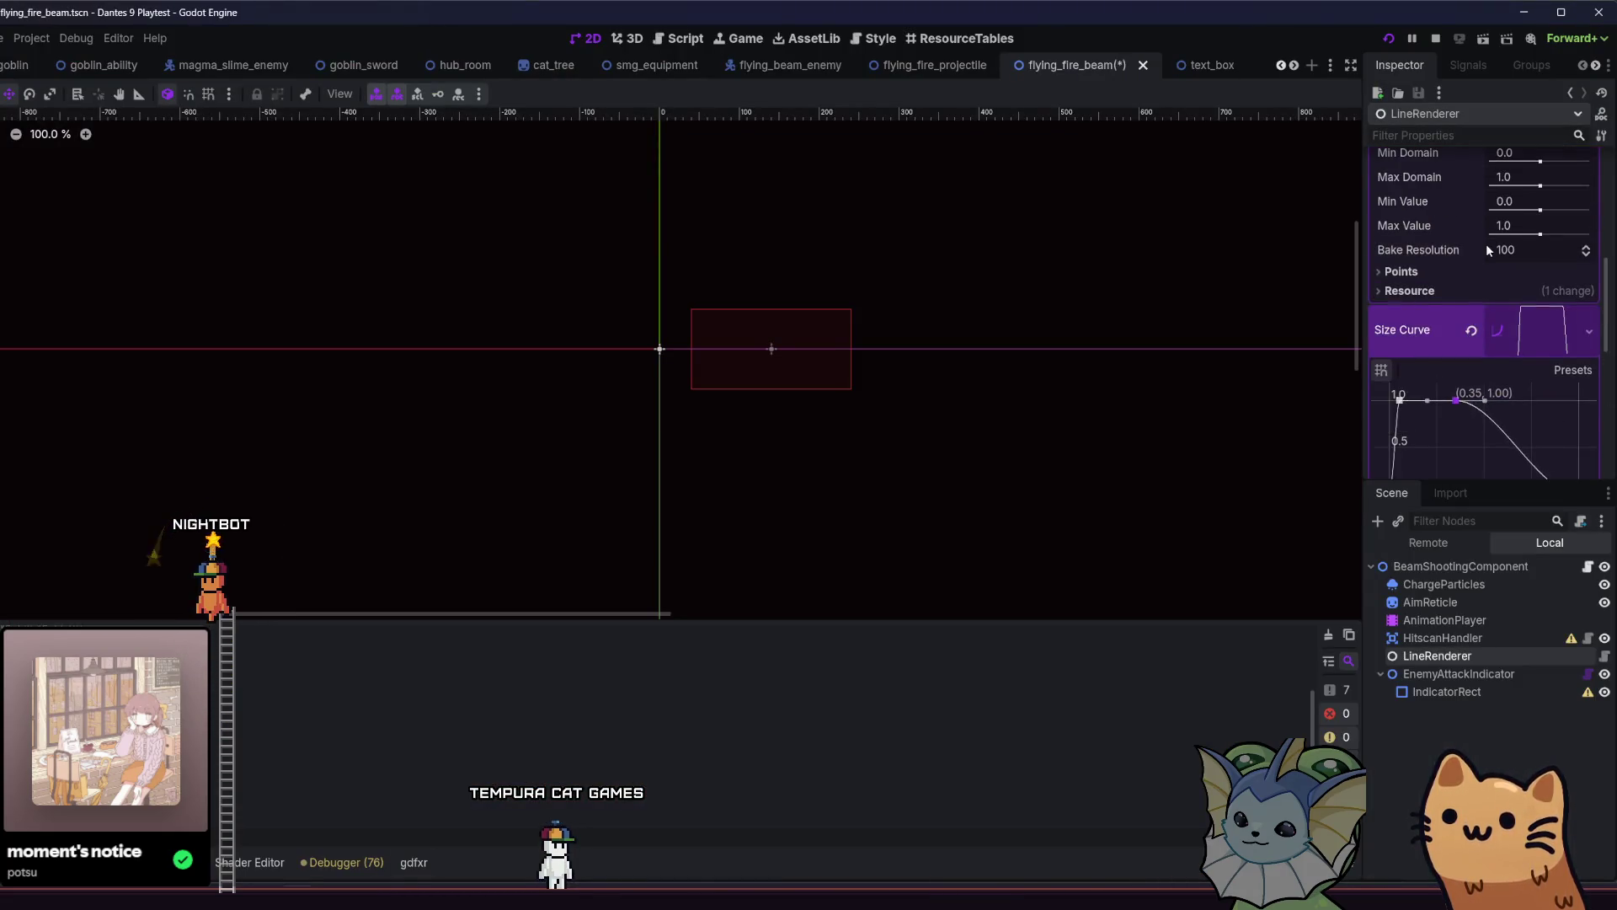
{"action": "scroll", "coordinate": [1487, 244], "scroll_direction": "up", "scroll_amount": 2}
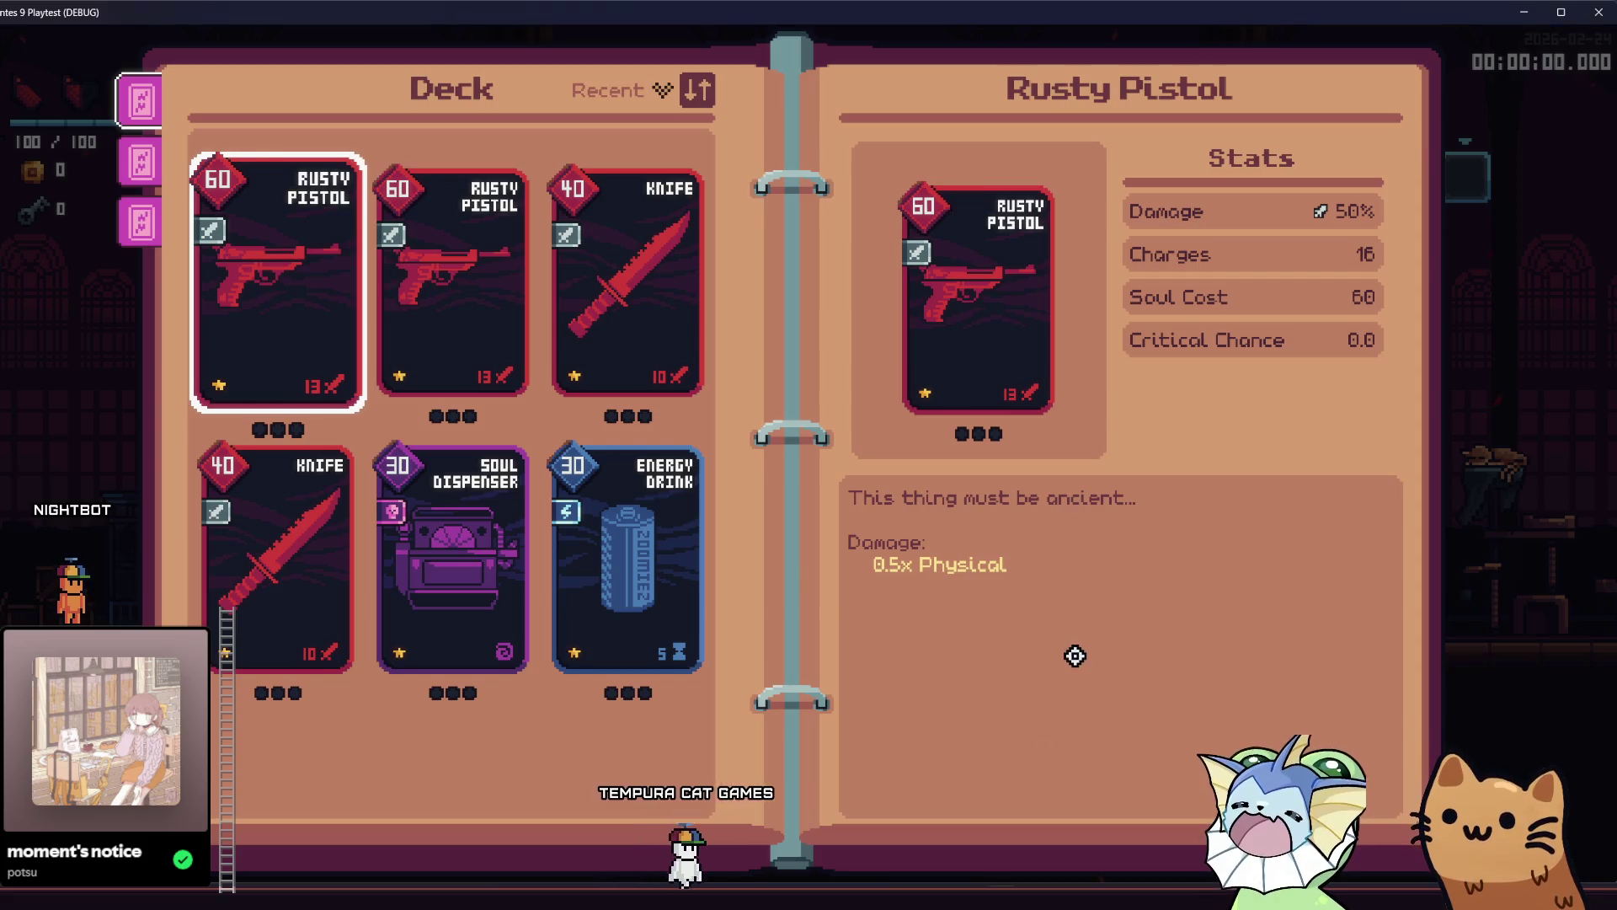
Close the deck and jump the cat repeatedly near the train to dodge the enemy's beam.
{"action": "key", "text": "Escape"}
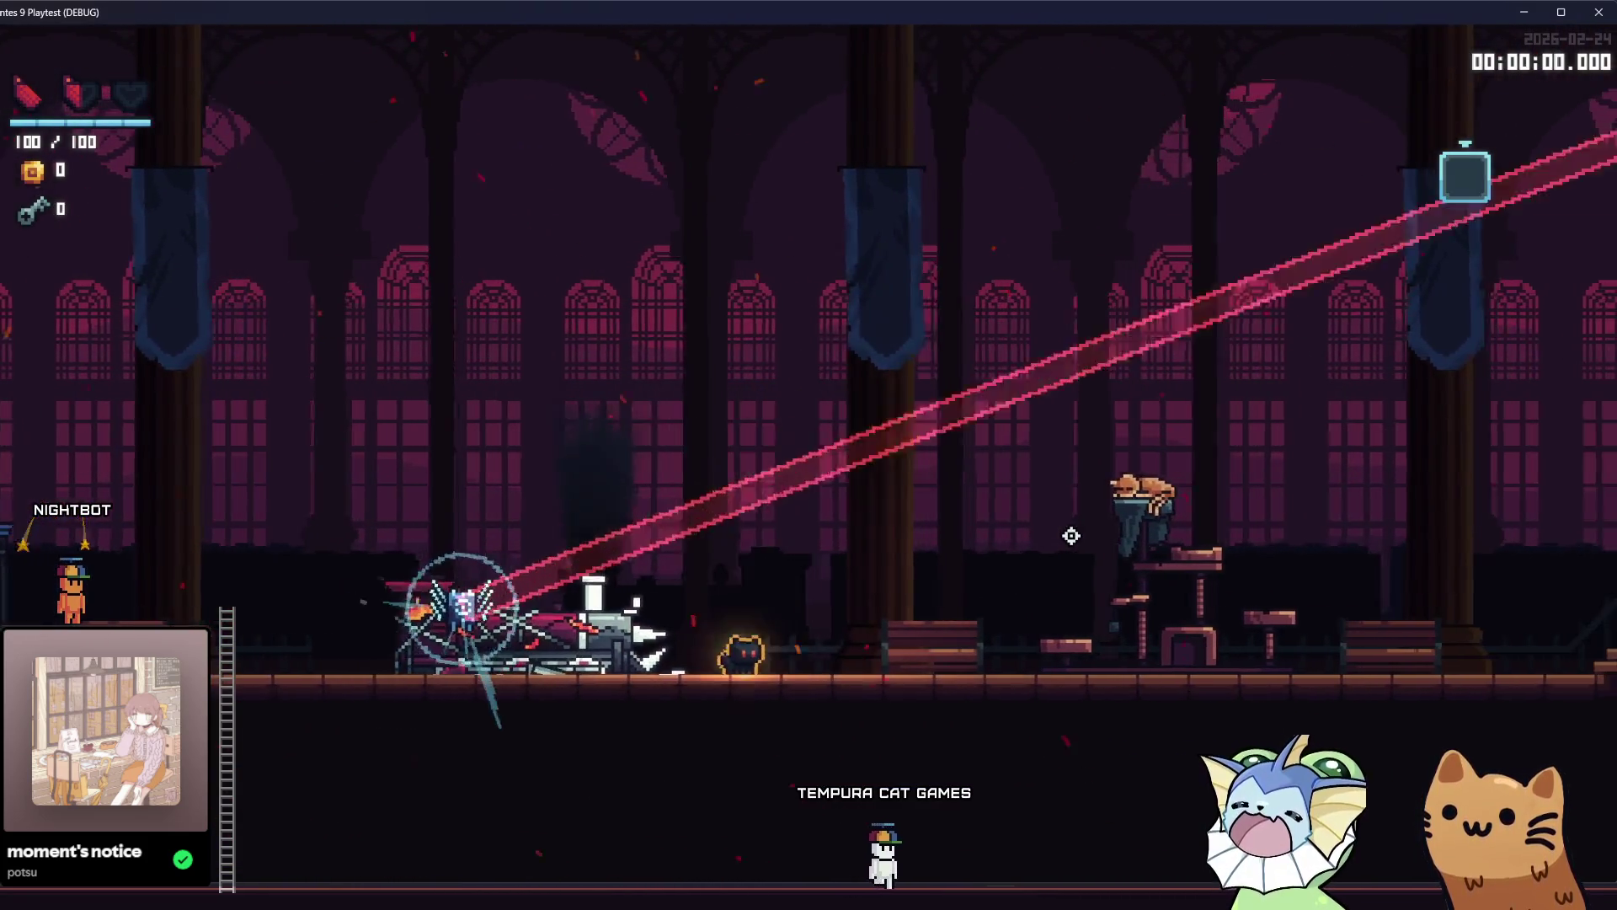
{"action": "key", "text": "space"}
{"action": "key", "text": "space"}
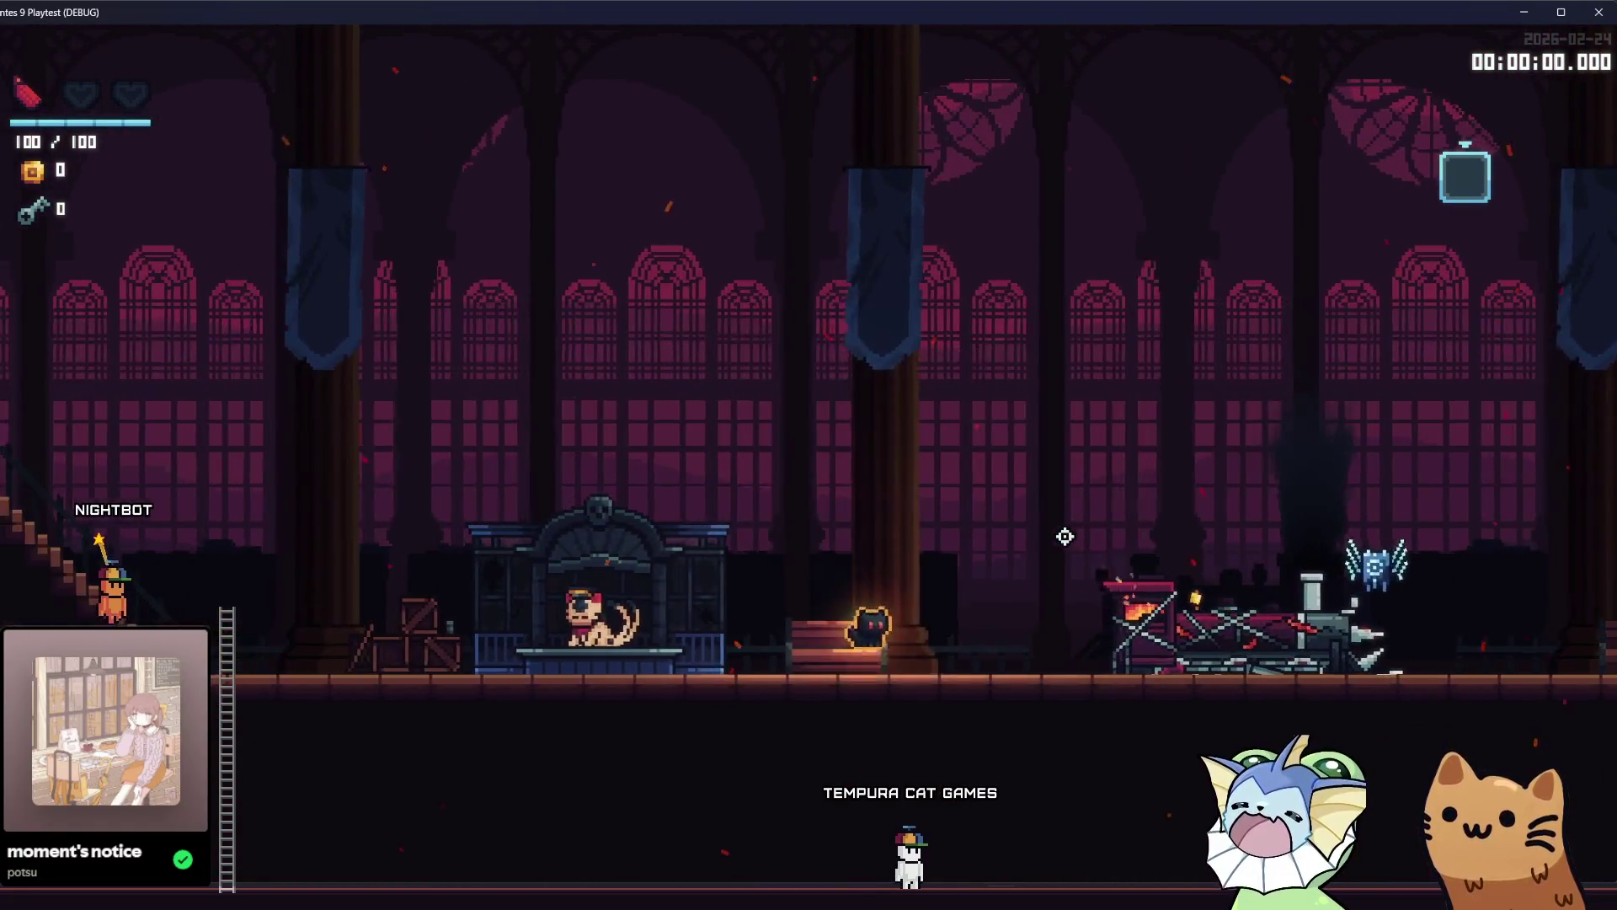
{"action": "key", "text": "space"}
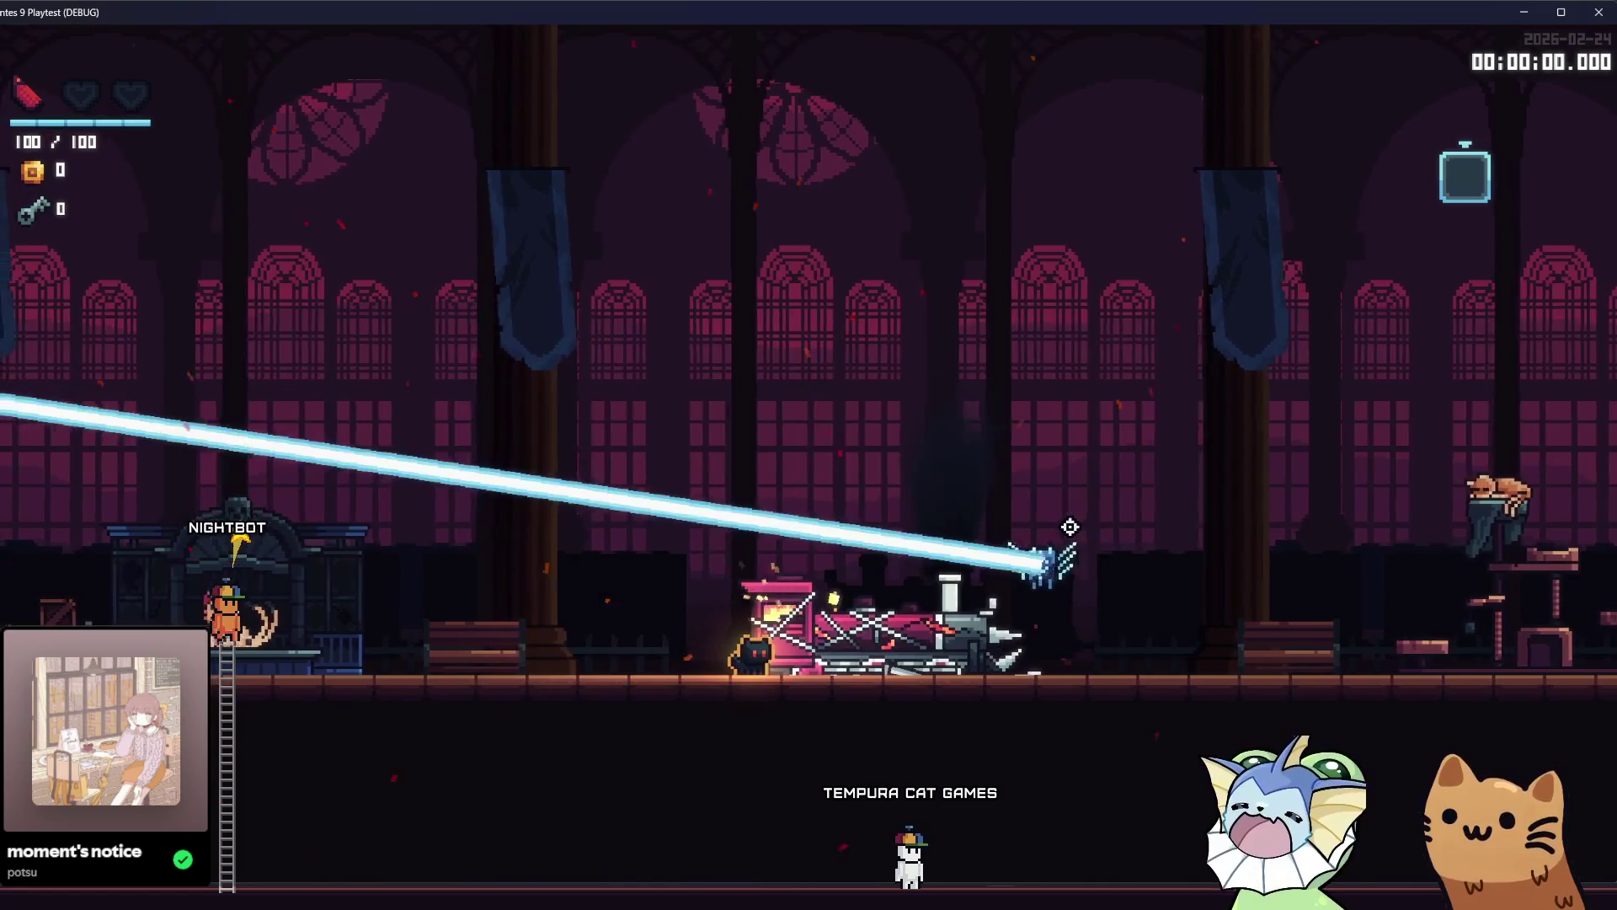
{"action": "key", "text": "space"}
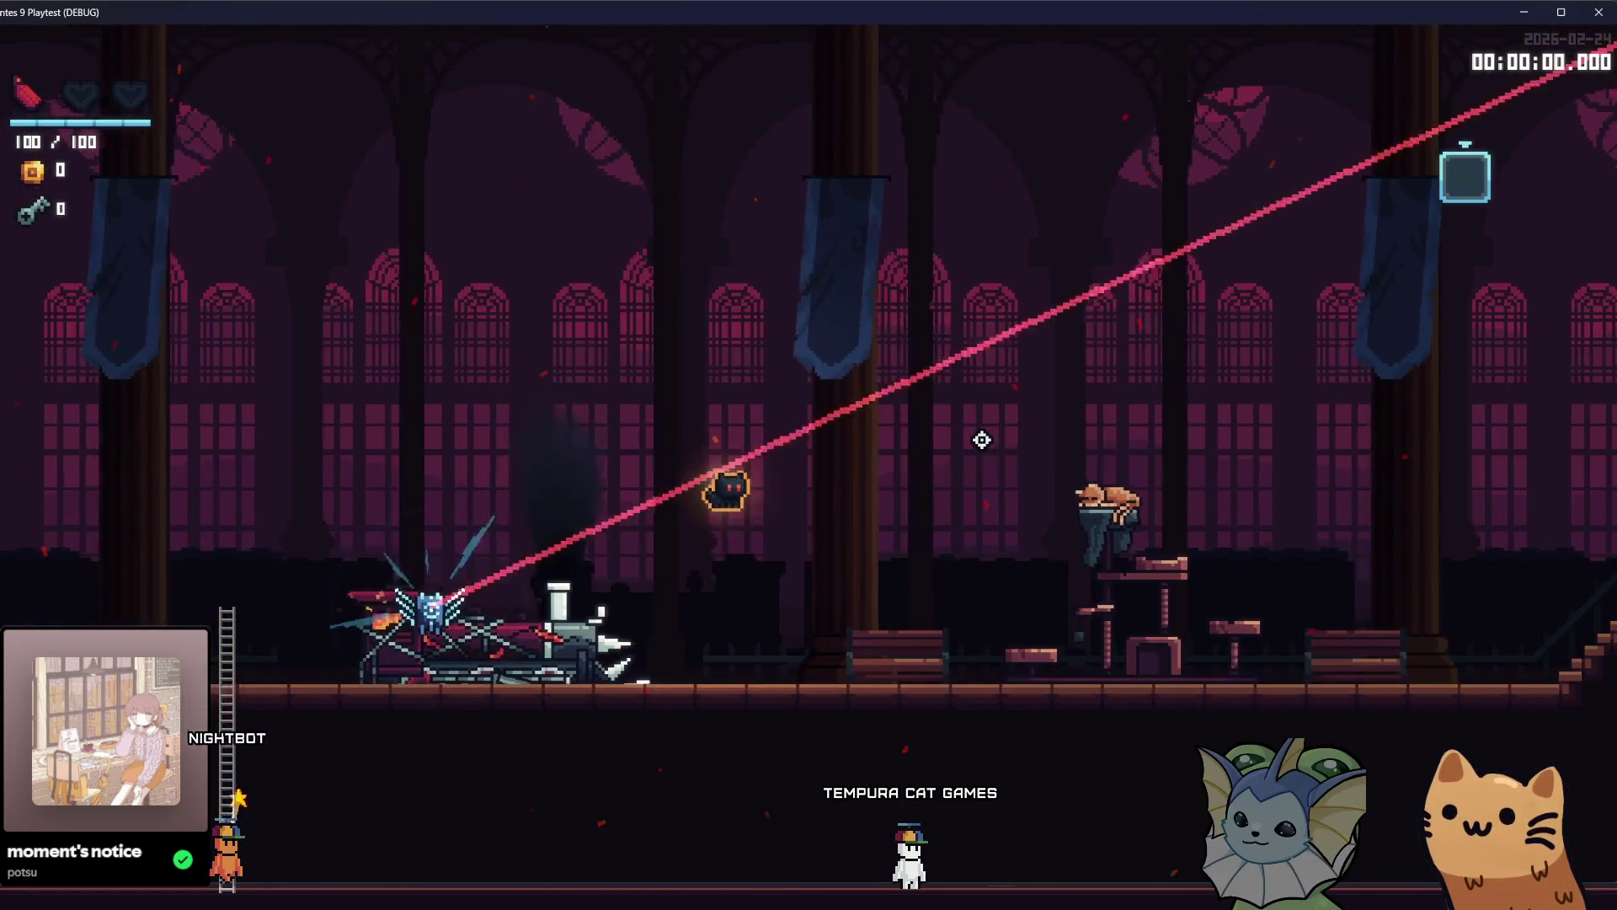
{"action": "key", "text": "space"}
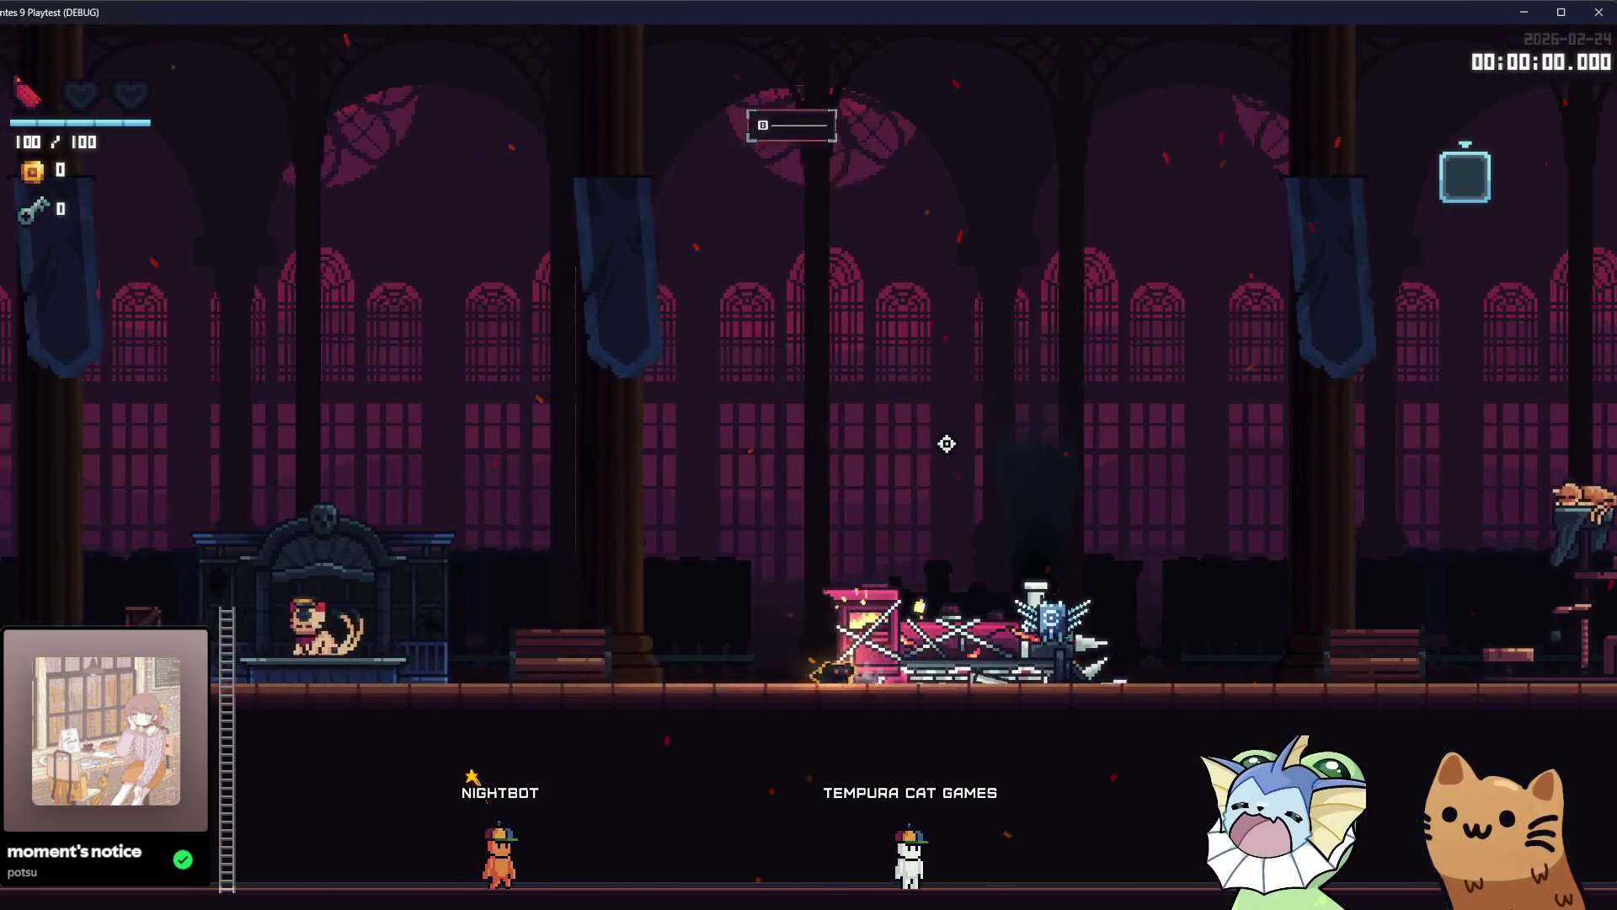
{"action": "key", "text": "a"}
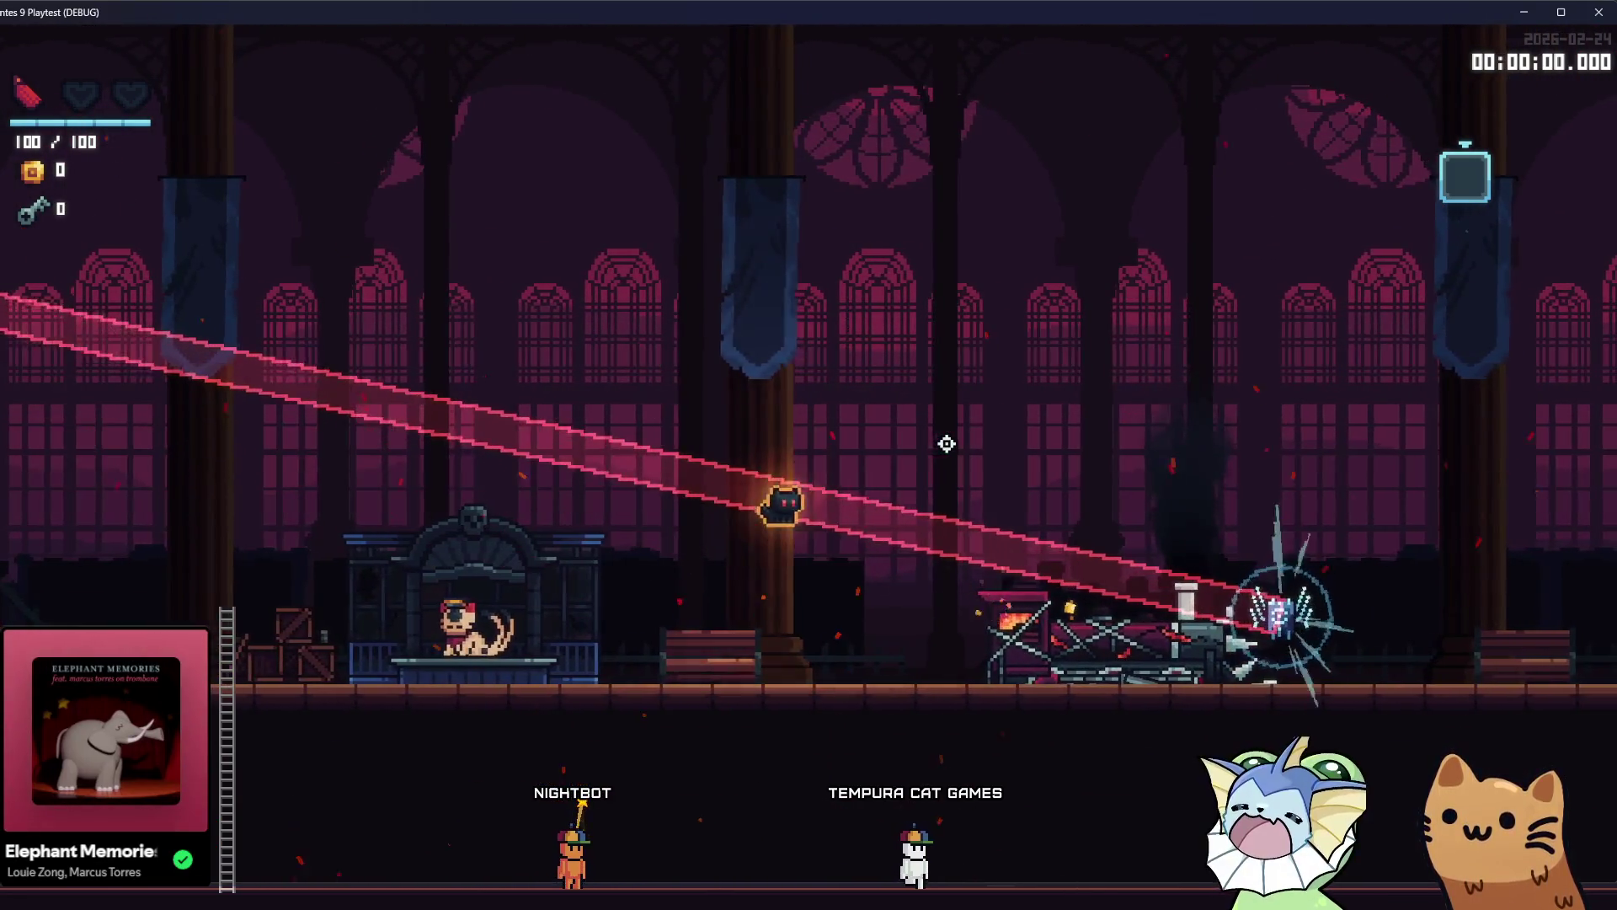
Run and jump around the train boss to watch the wider beam, then quit with F8.
{"action": "key", "text": "d"}
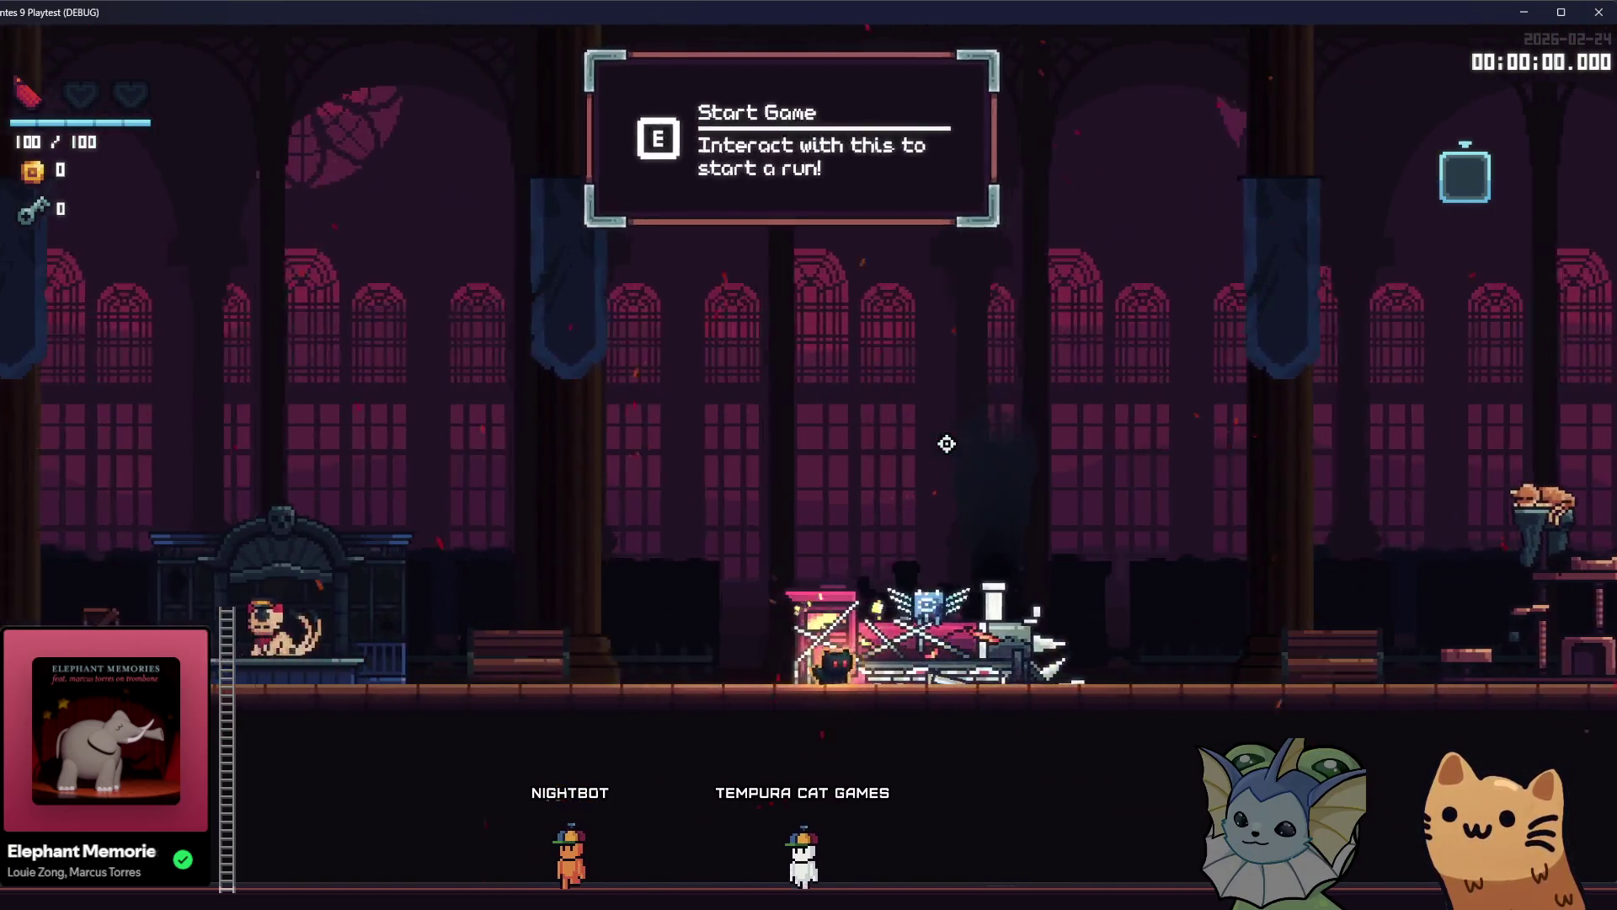
{"action": "key", "text": "d"}
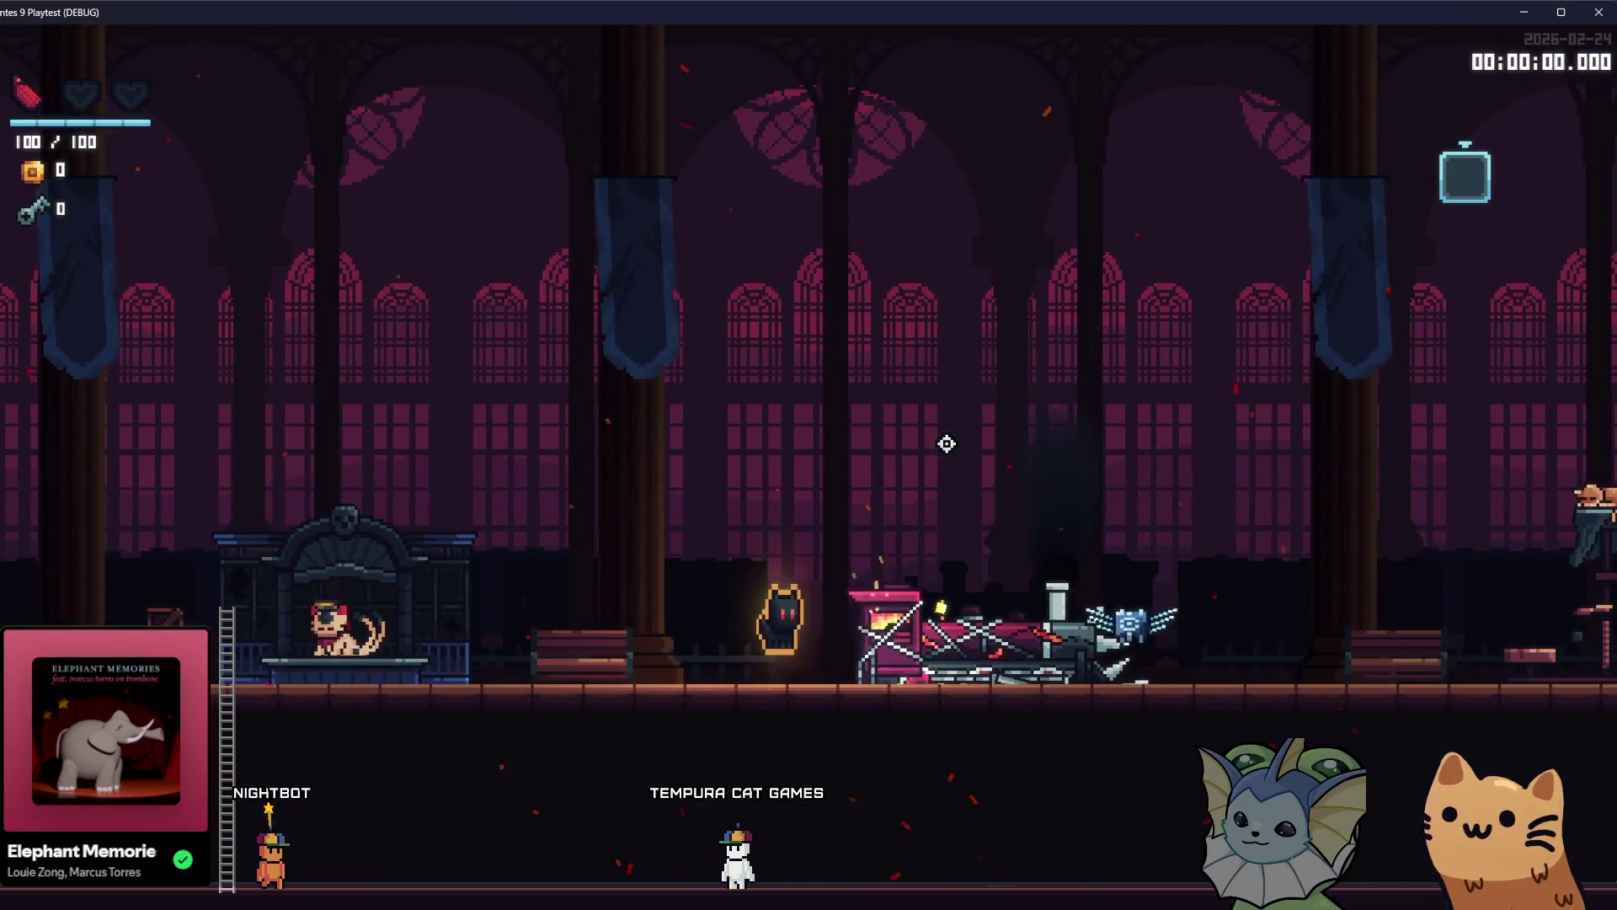
{"action": "key", "text": "space"}
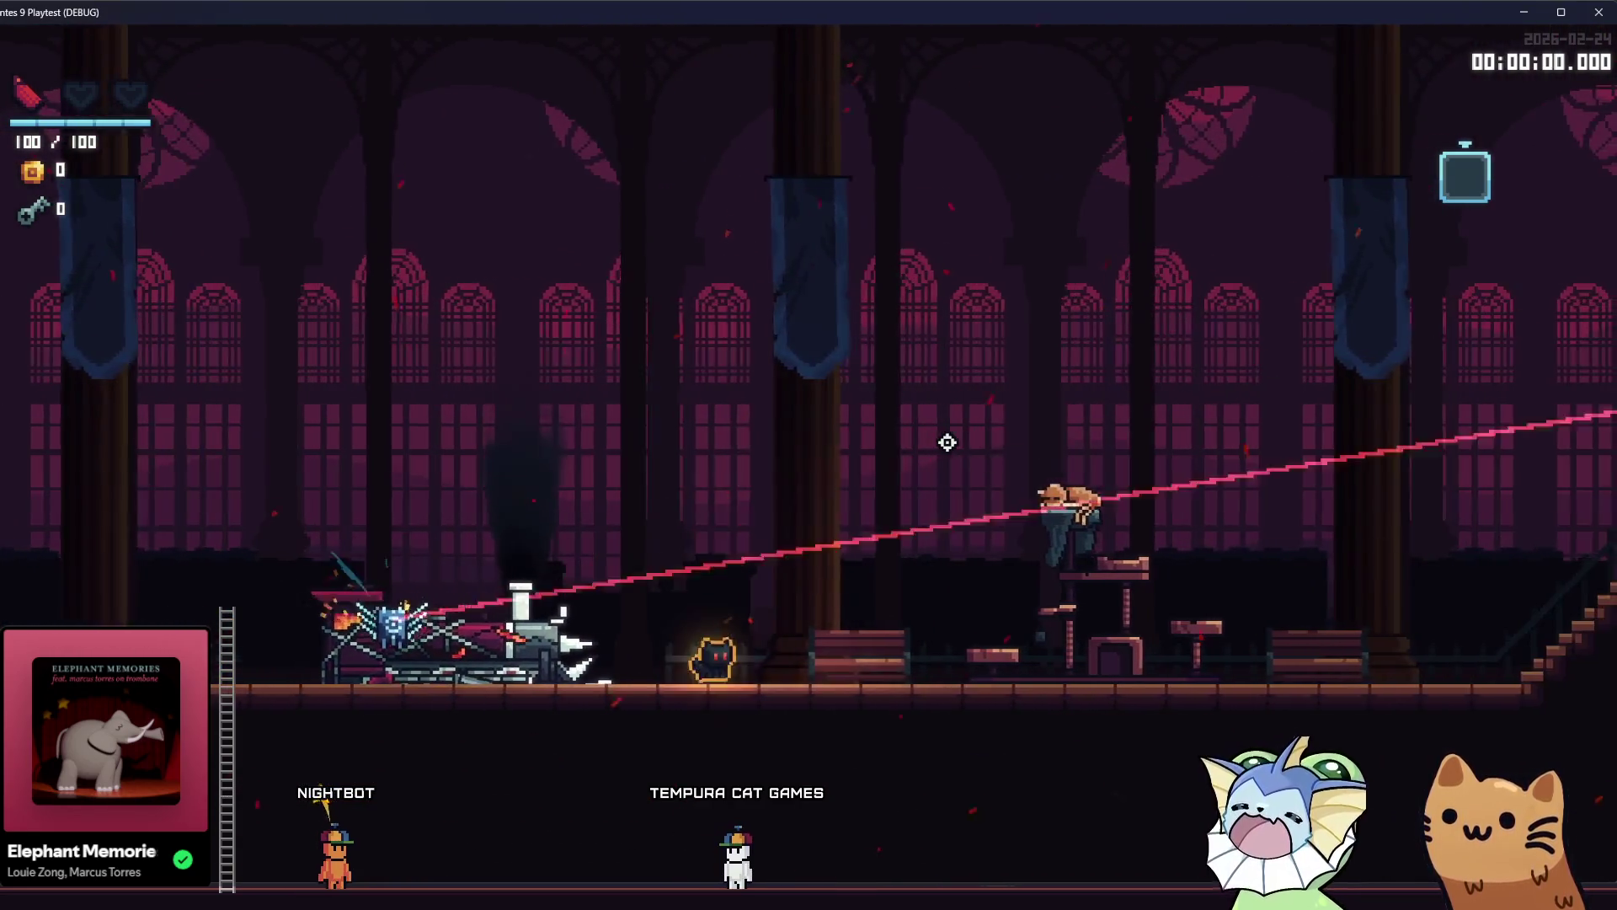
{"action": "key", "text": "space"}
{"action": "key", "text": "space"}
{"action": "key", "text": "a"}
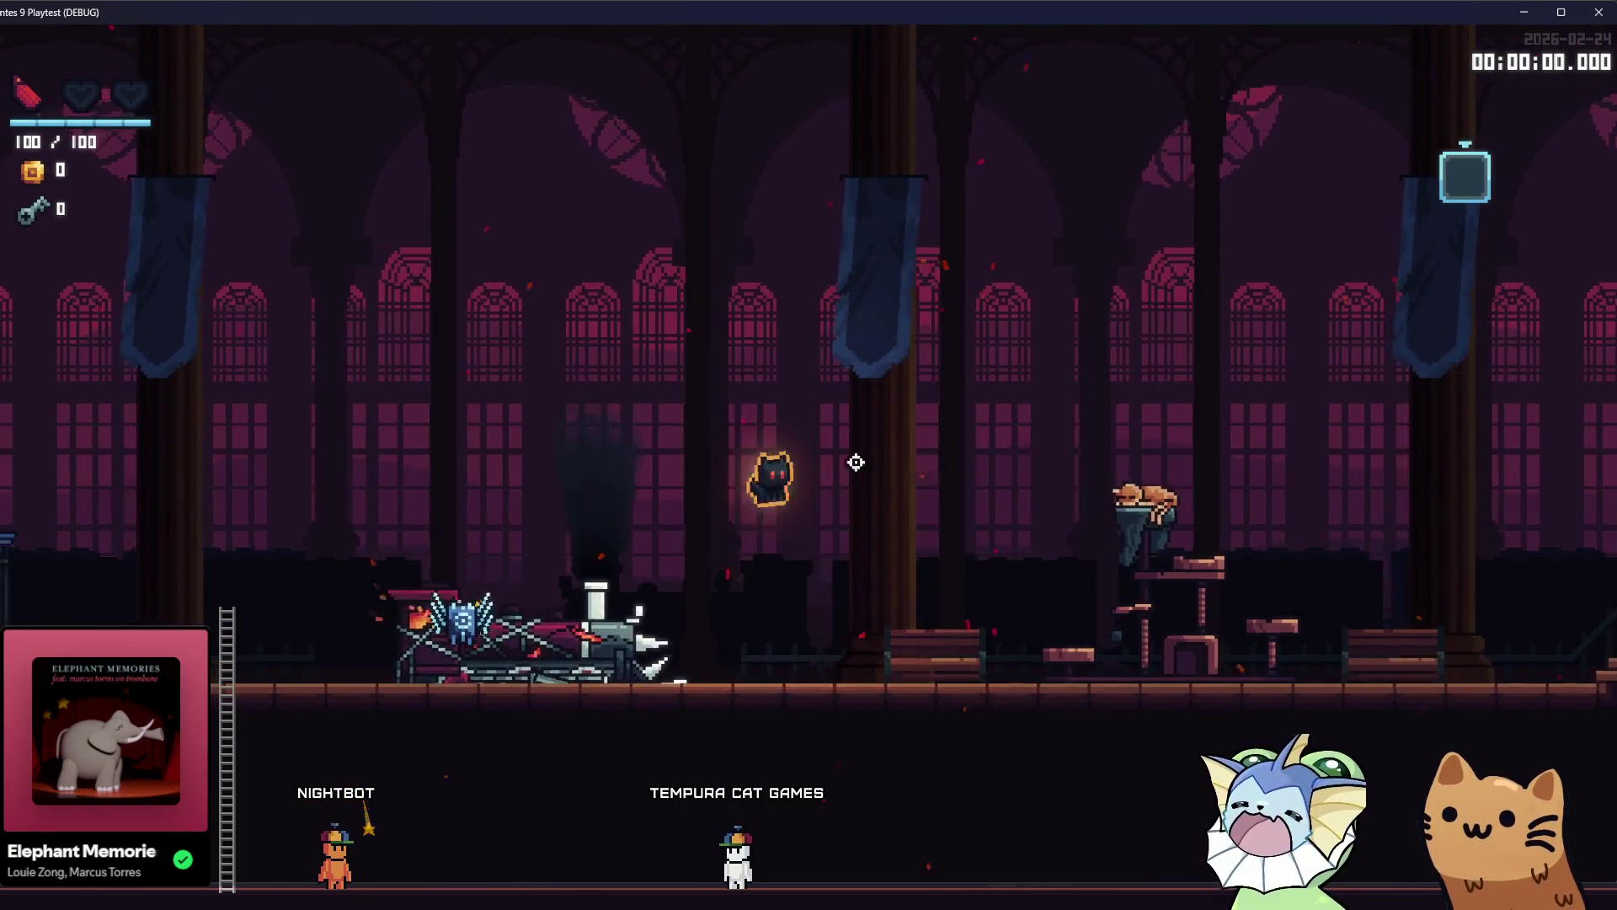
{"action": "key", "text": "space"}
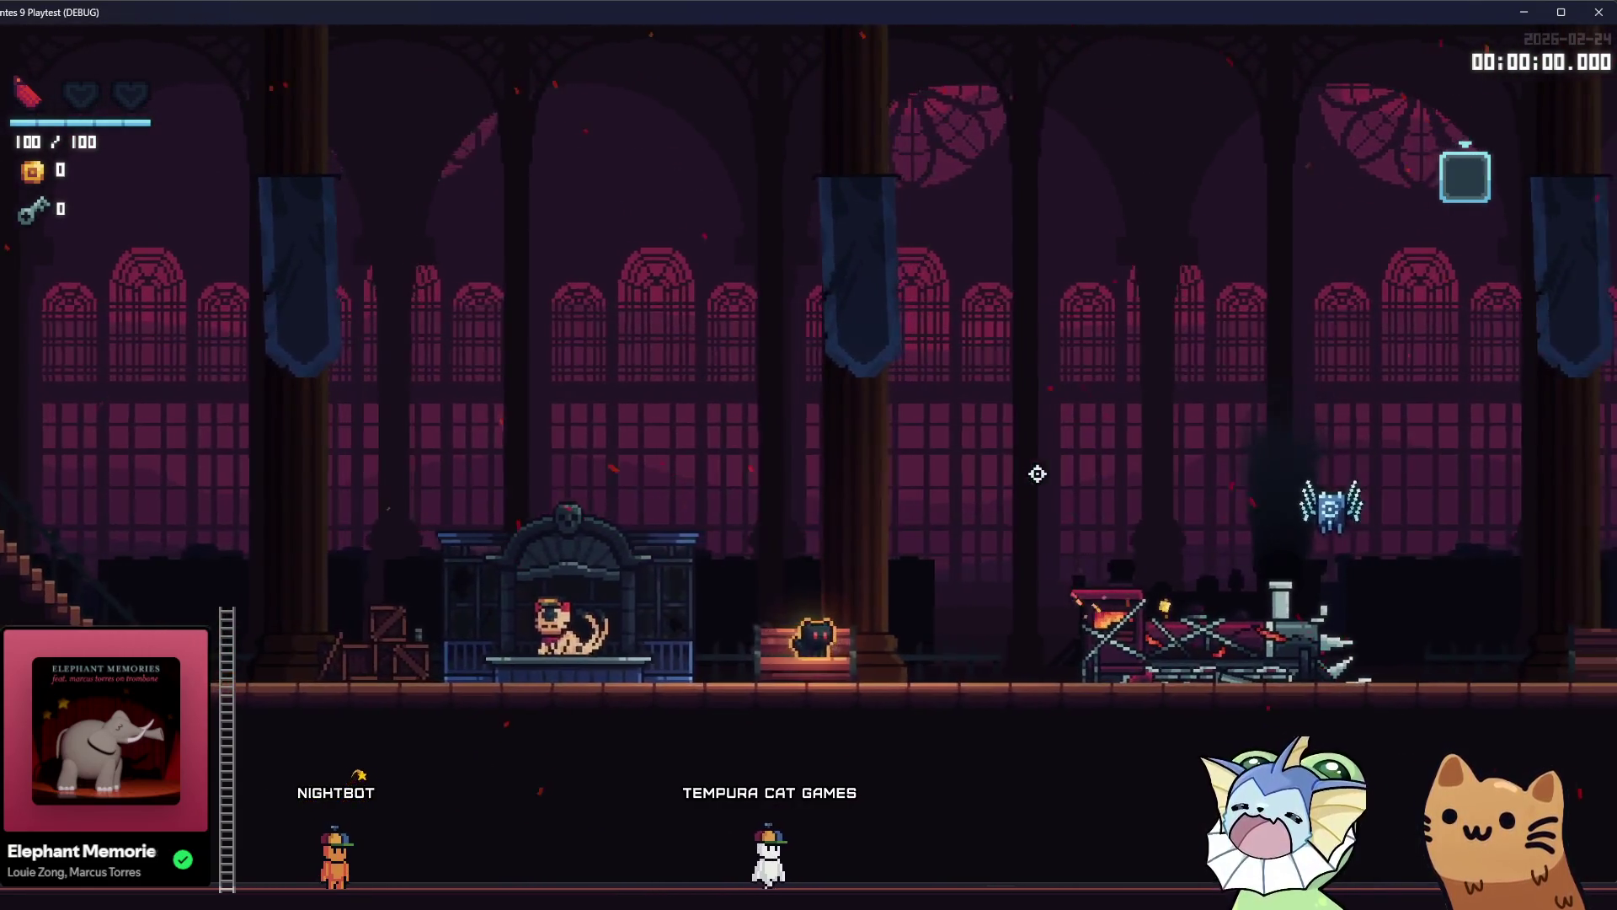
{"action": "key", "text": "space"}
{"action": "key", "text": "d"}
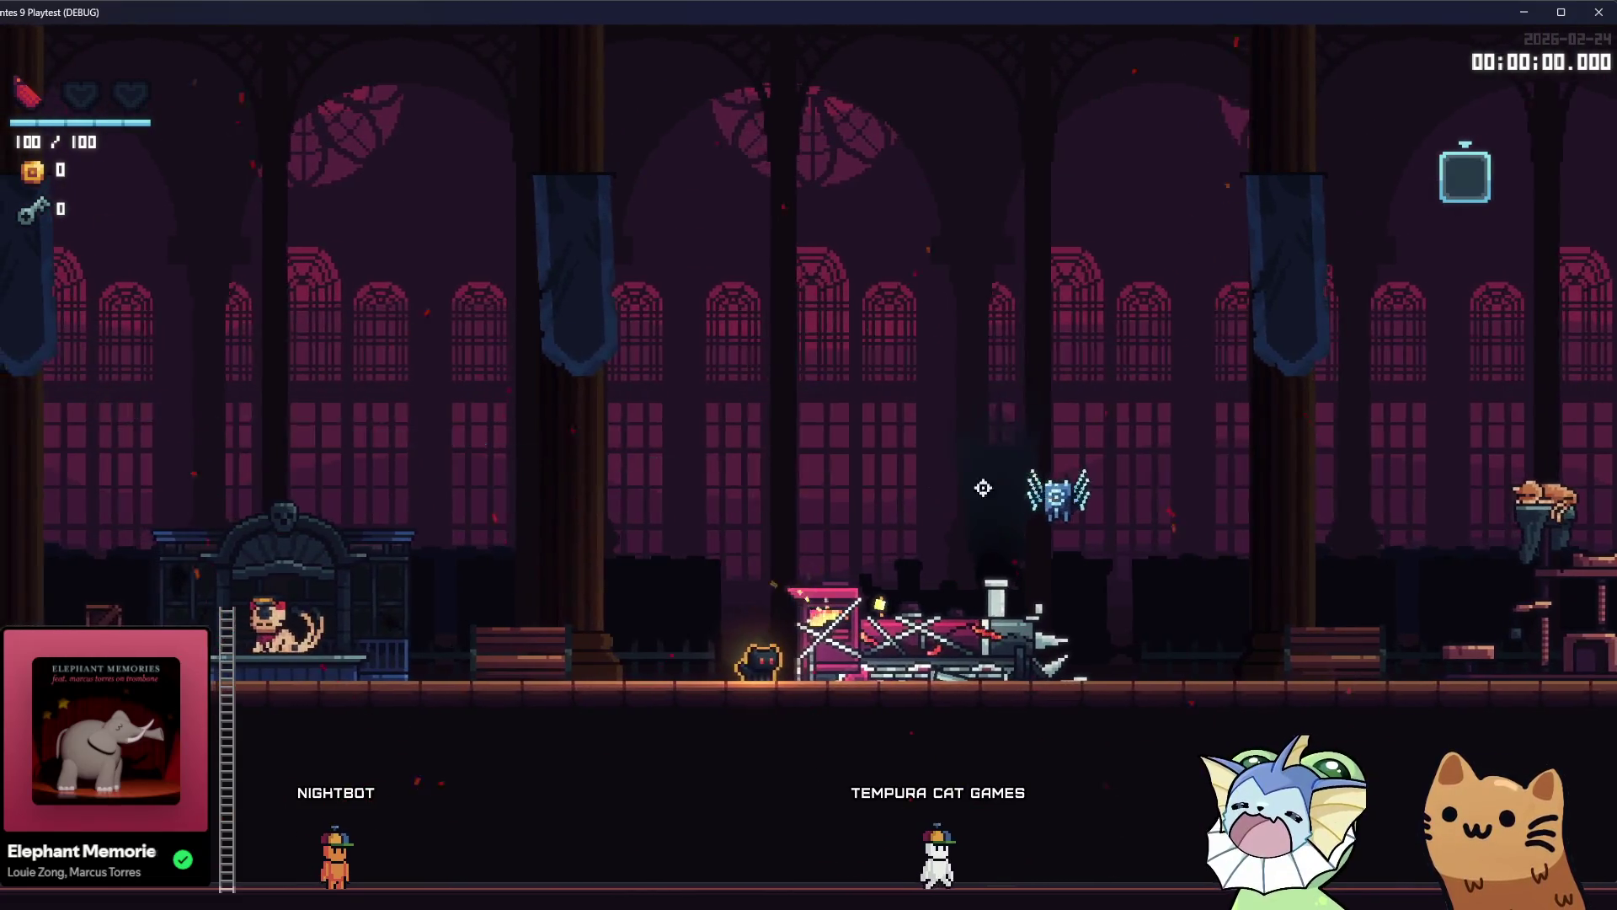
{"action": "key", "text": "F8"}
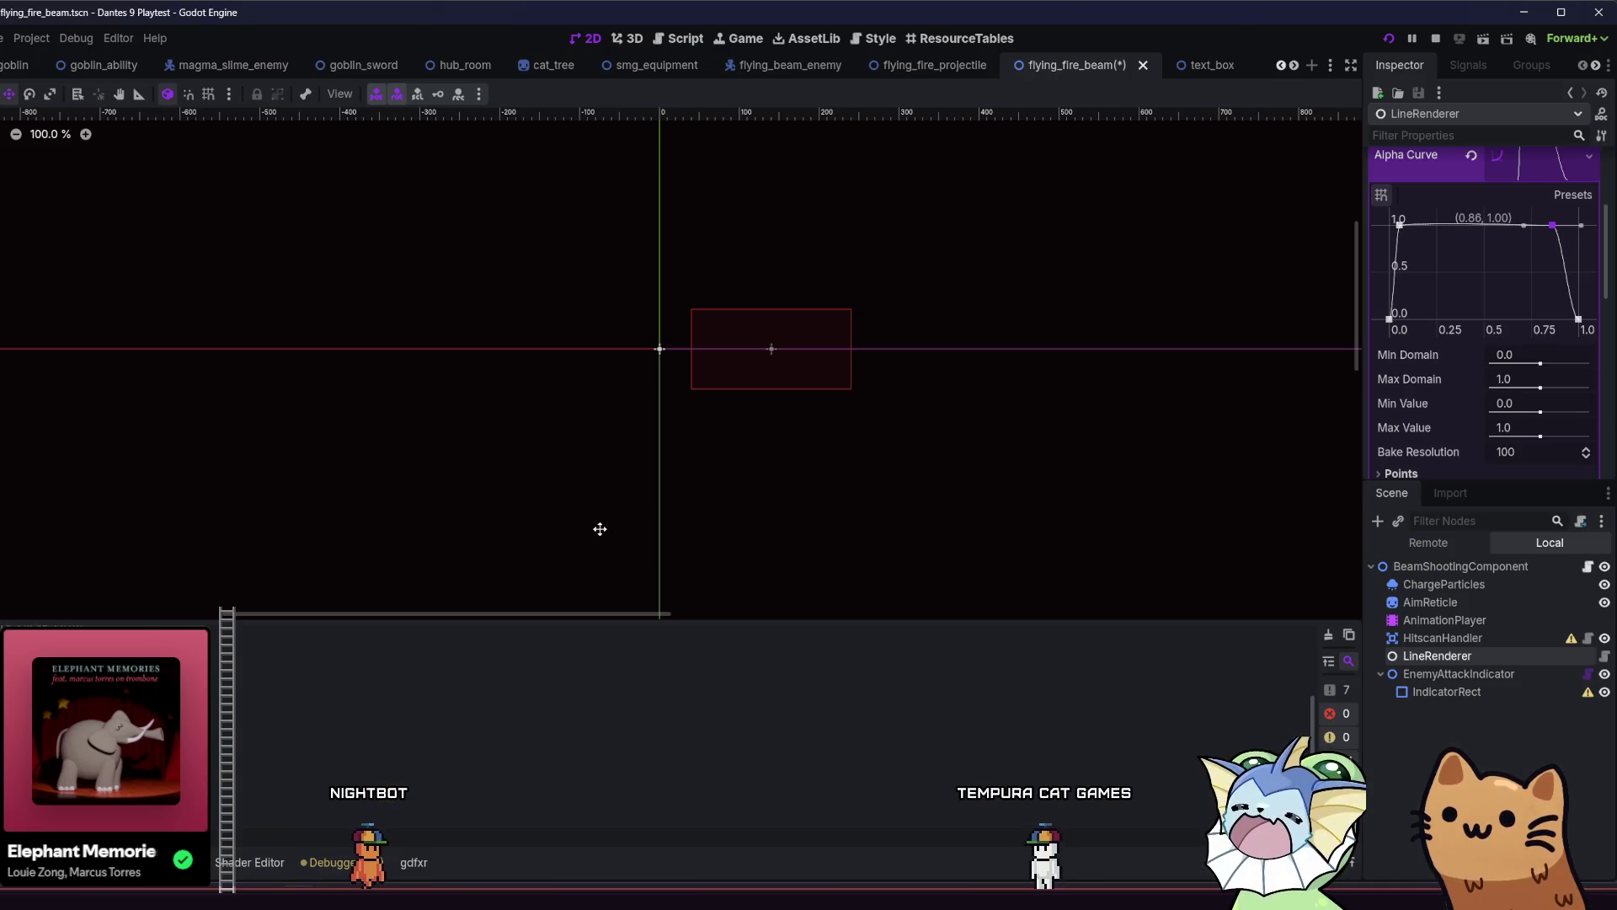
Save flying_fire_beam and open flying_fire_projectile's projectile_shooting_component.gd script.
{"action": "key", "text": "ctrl+s"}
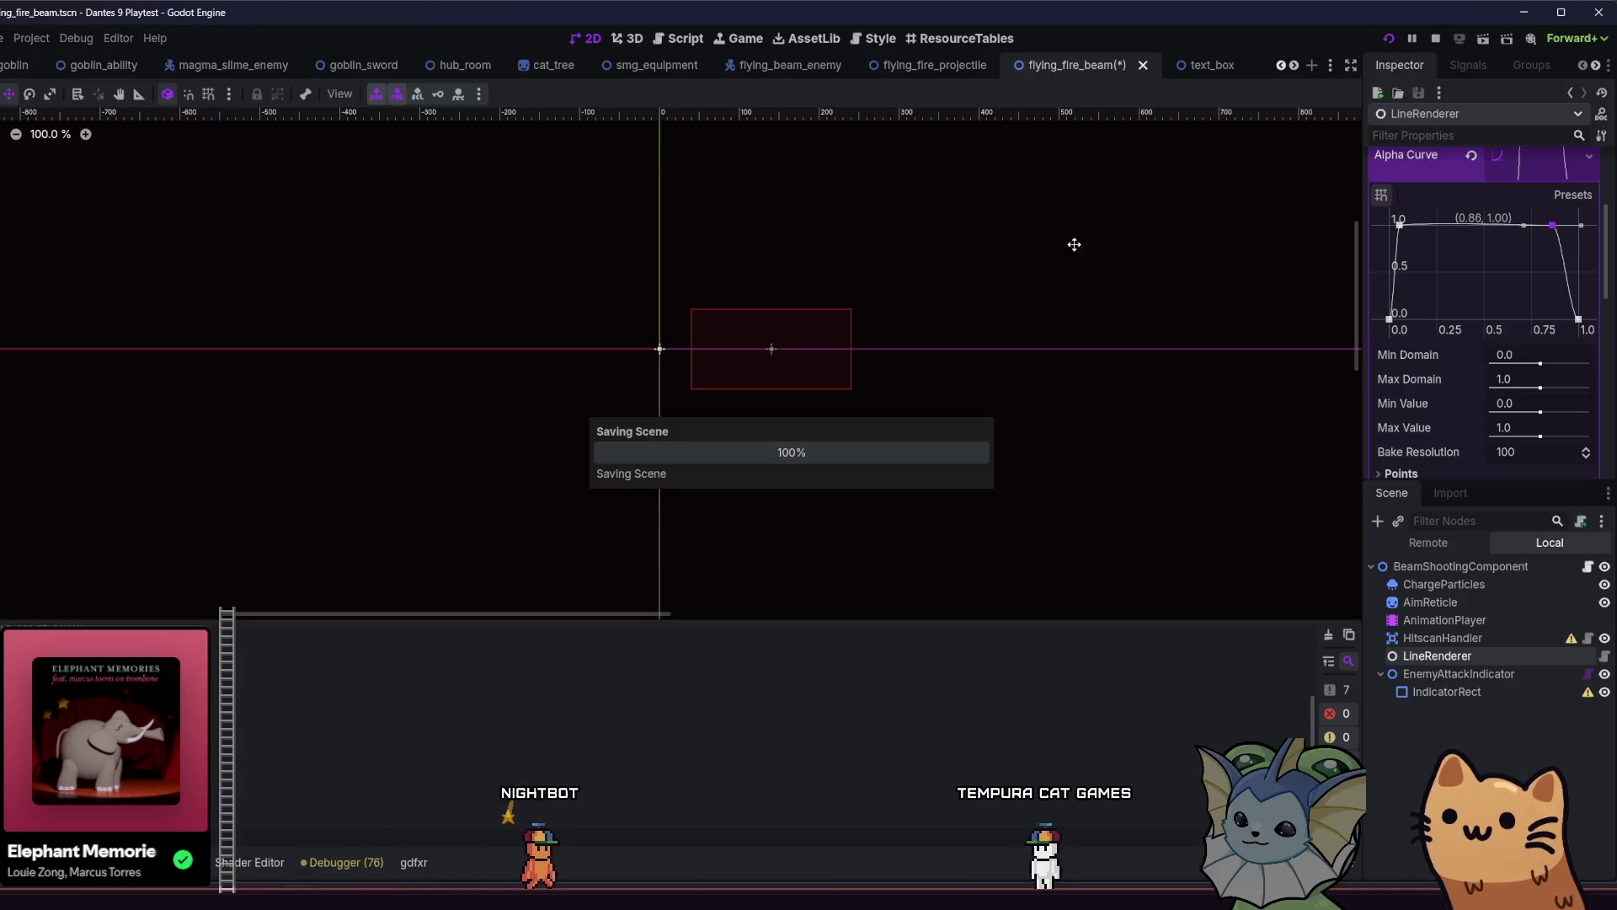
{"action": "left_click", "coordinate": [952, 67]}
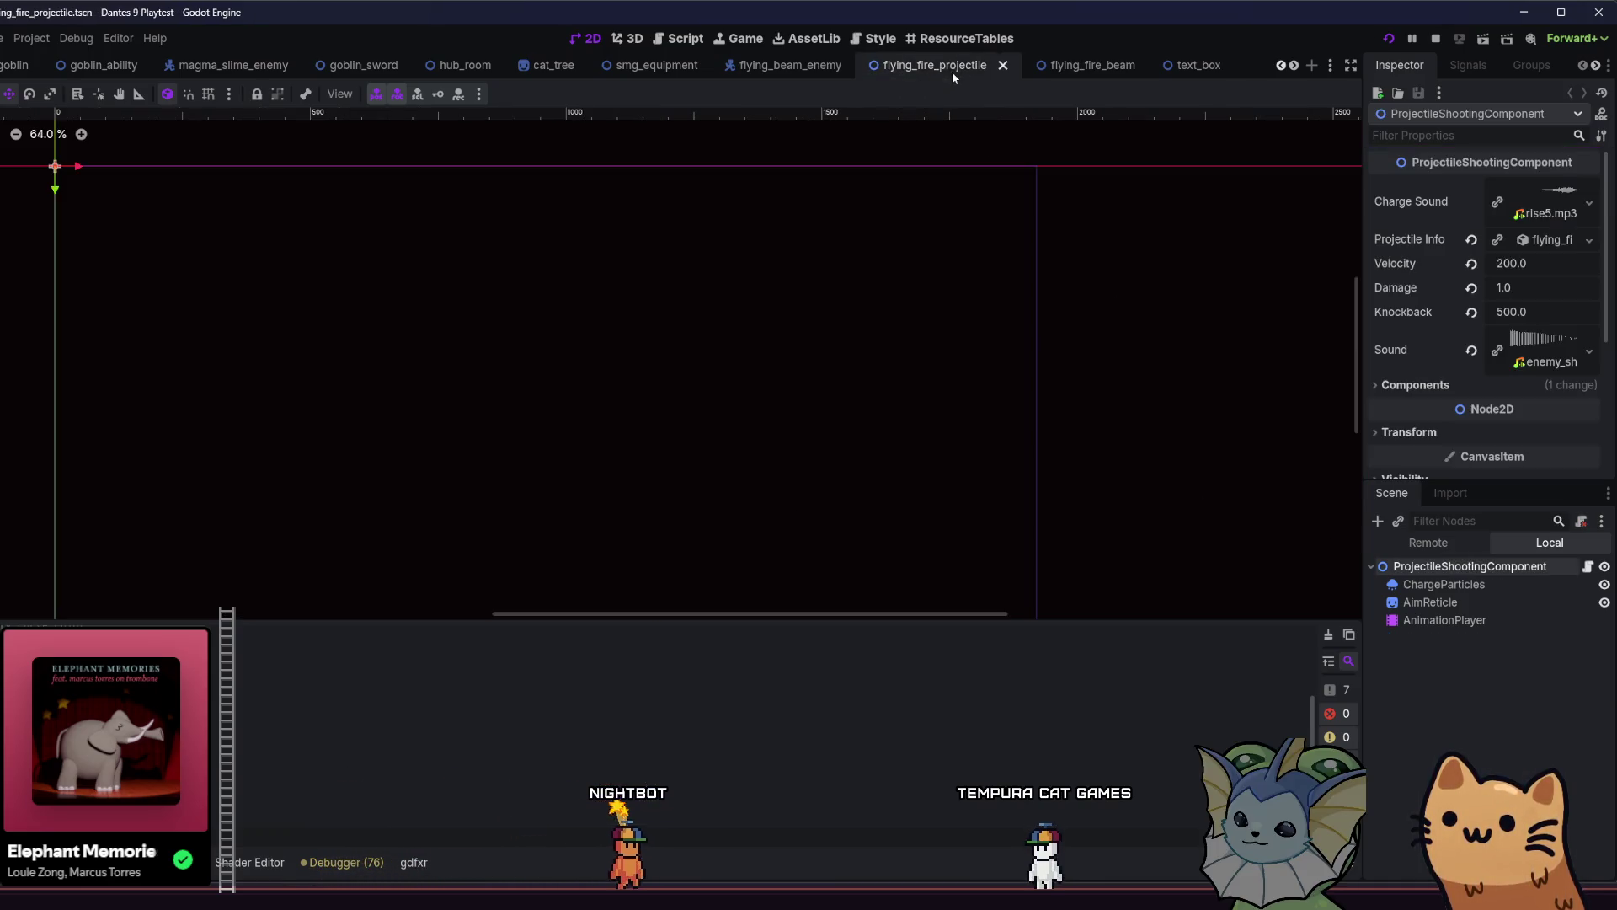
{"action": "left_click", "coordinate": [1511, 581]}
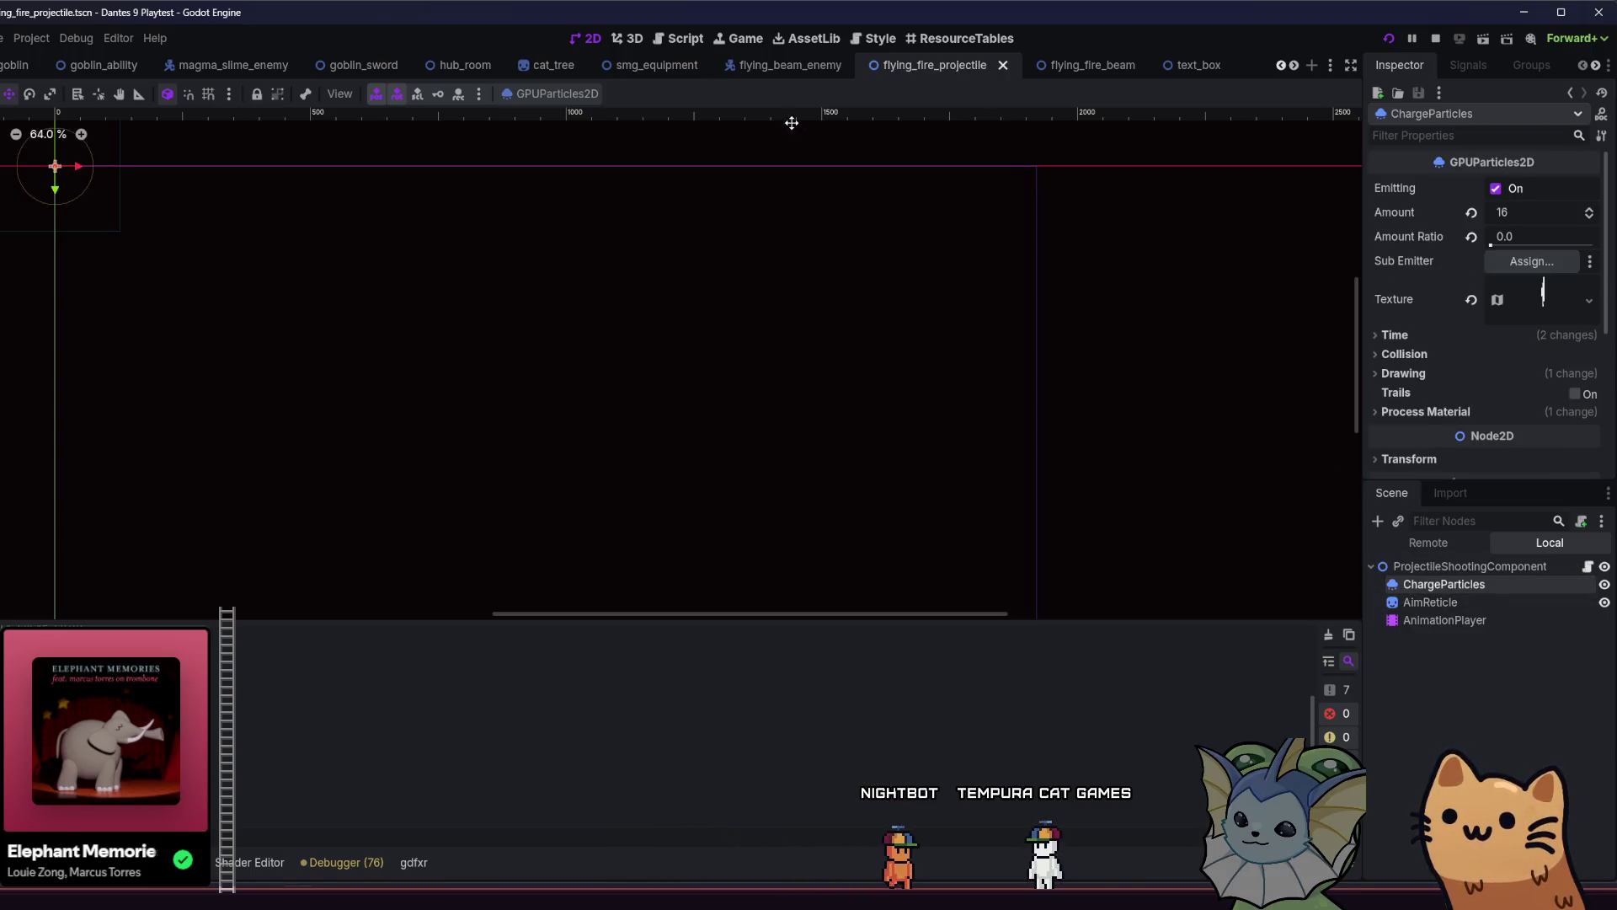
{"action": "left_click", "coordinate": [805, 69]}
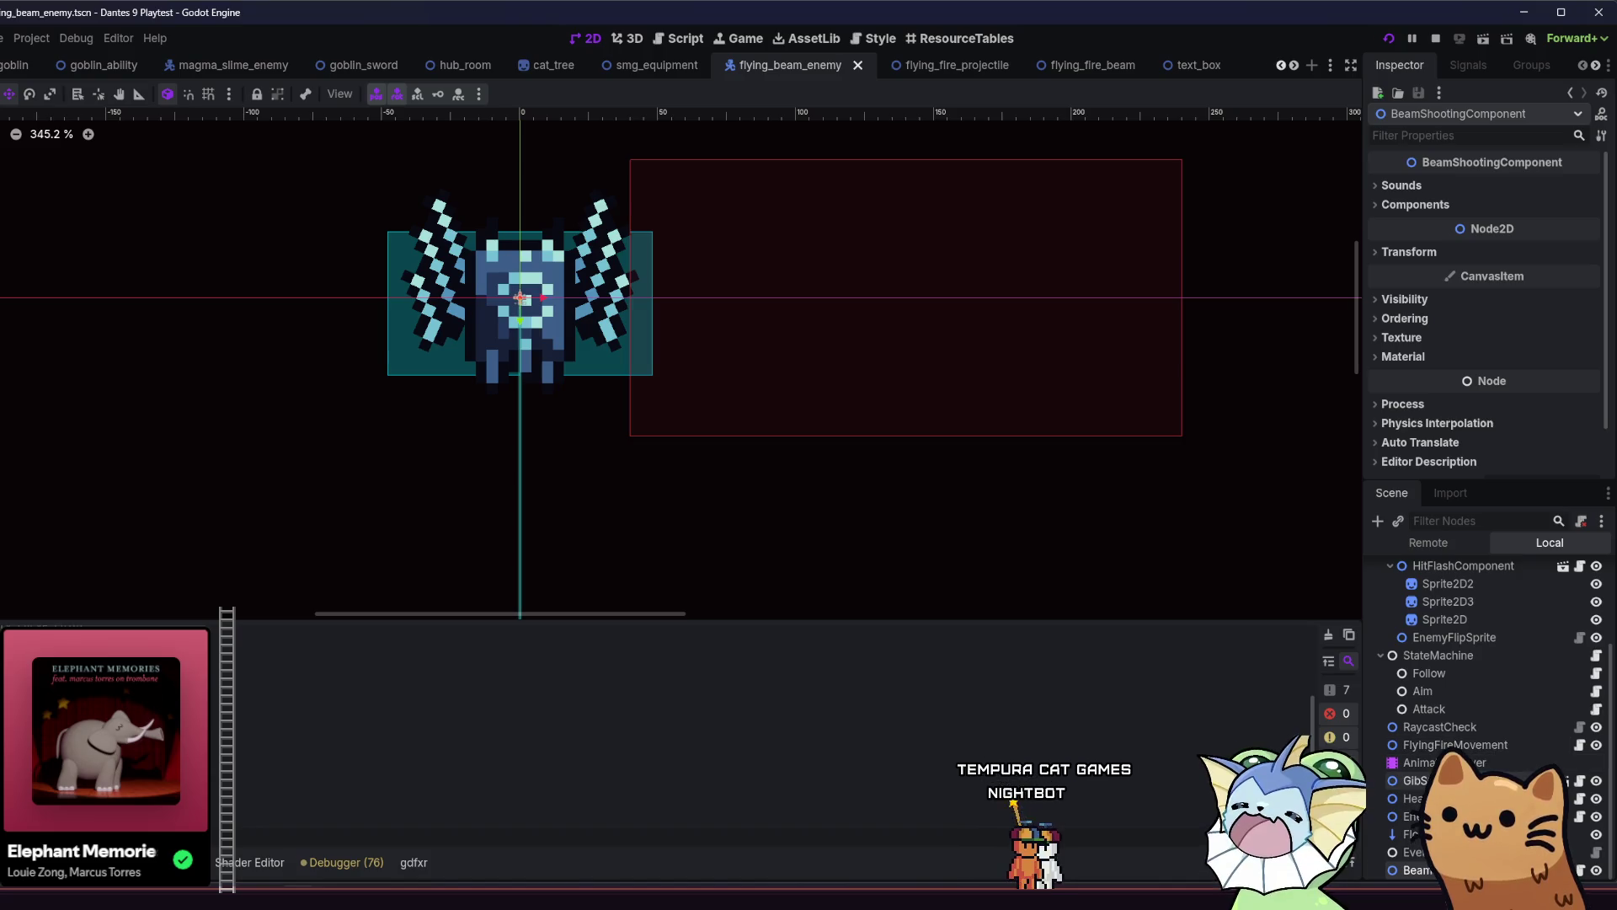
{"action": "scroll", "coordinate": [1482, 716], "scroll_direction": "up", "scroll_amount": 3}
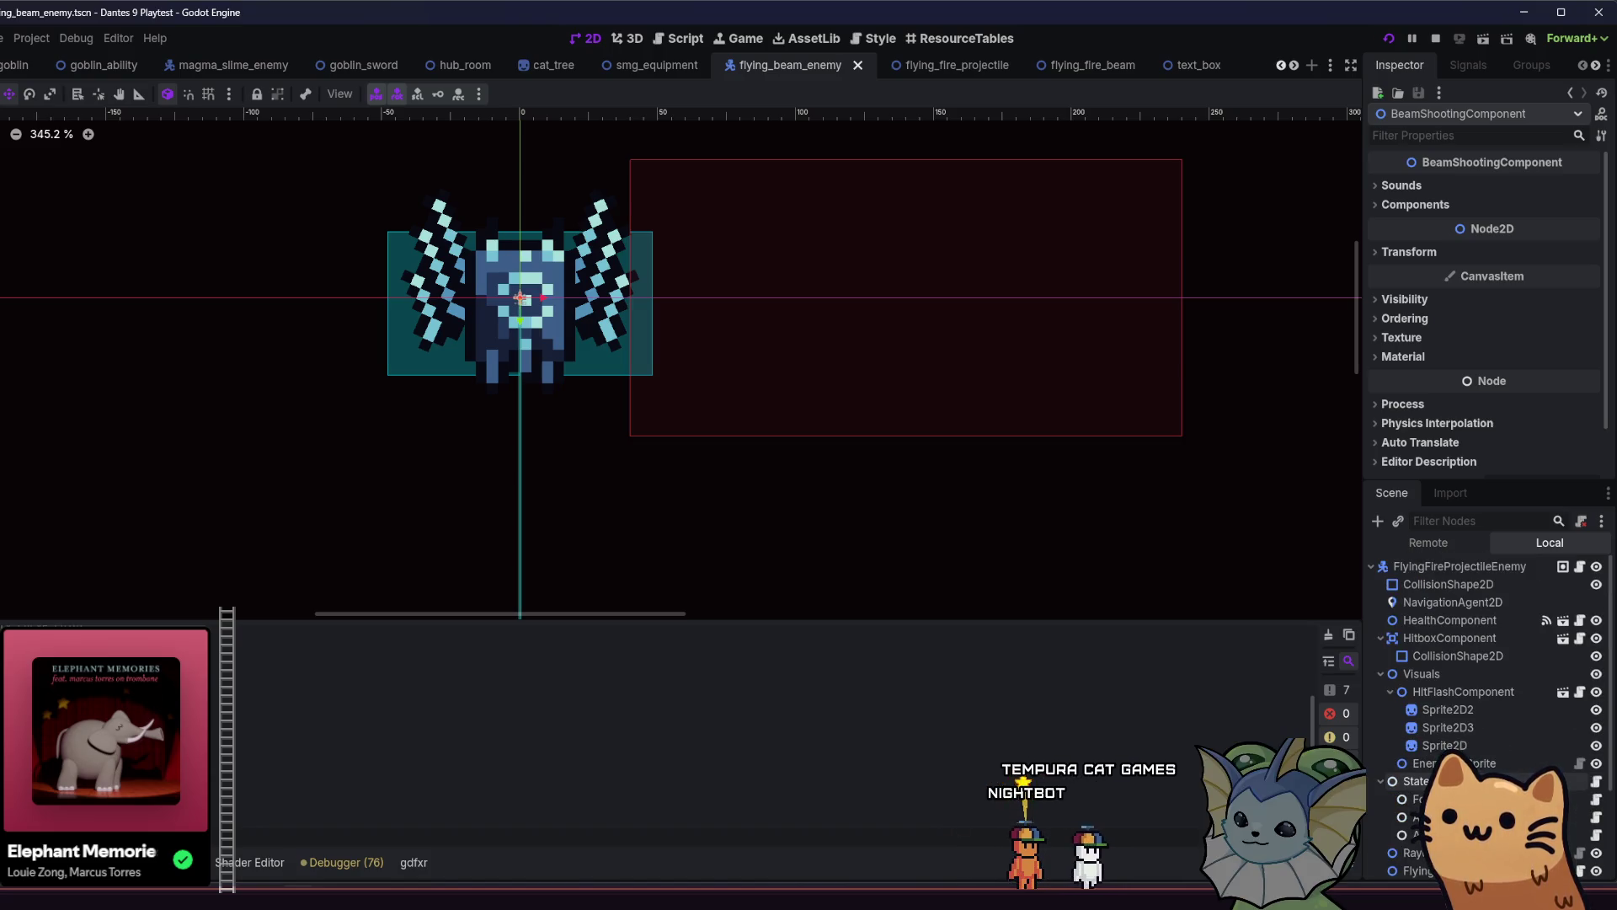
{"action": "left_click", "coordinate": [965, 65]}
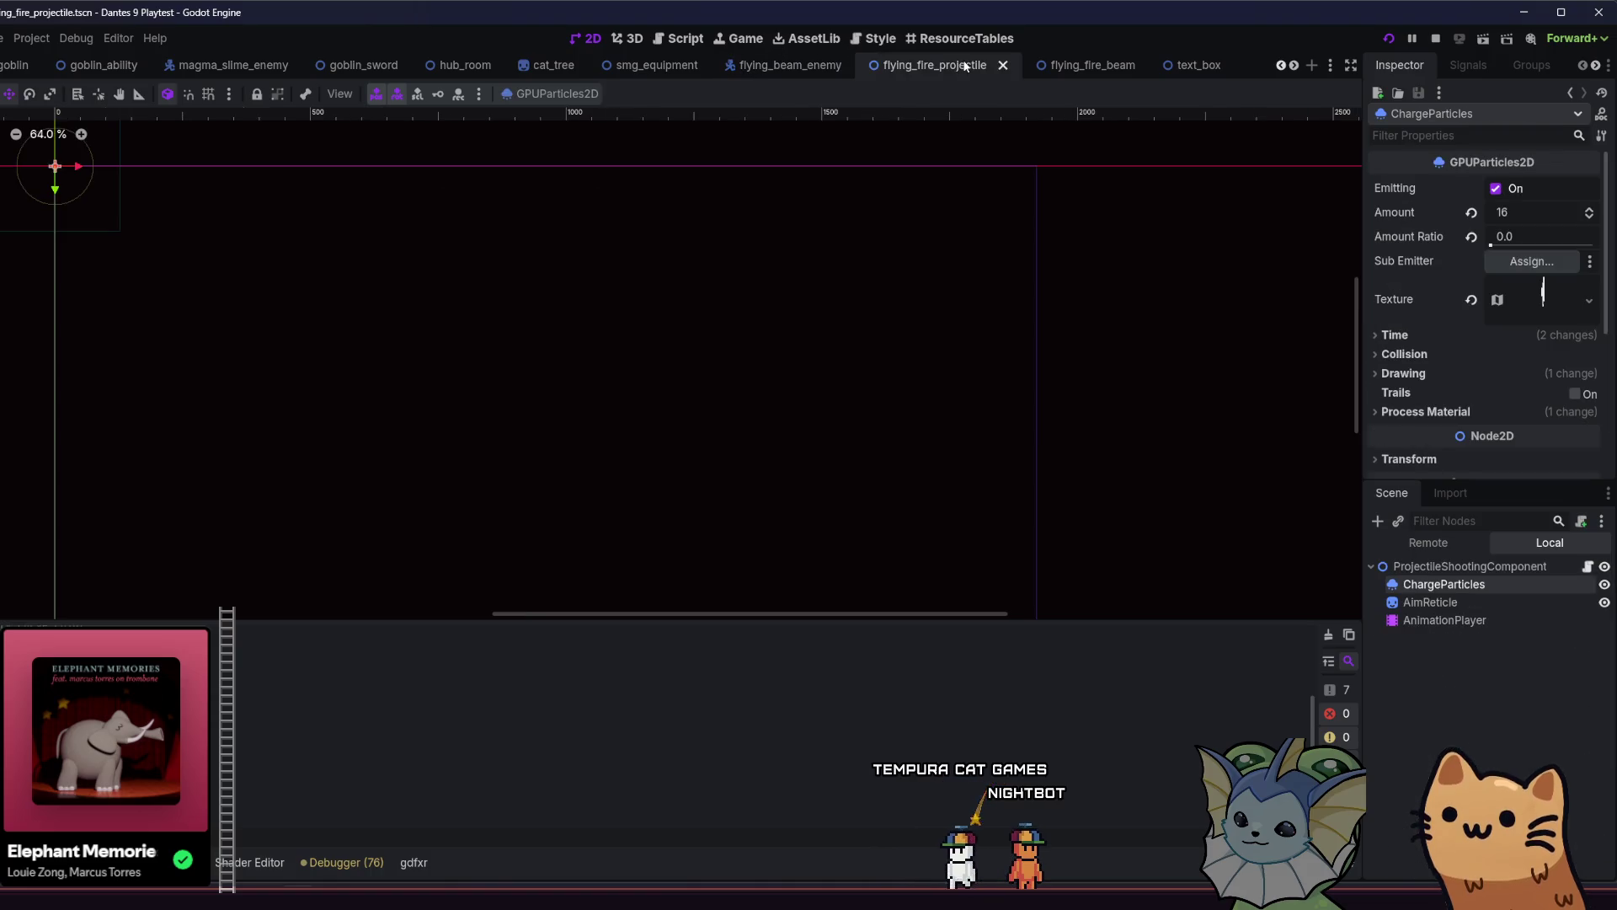
{"action": "left_click", "coordinate": [1491, 567]}
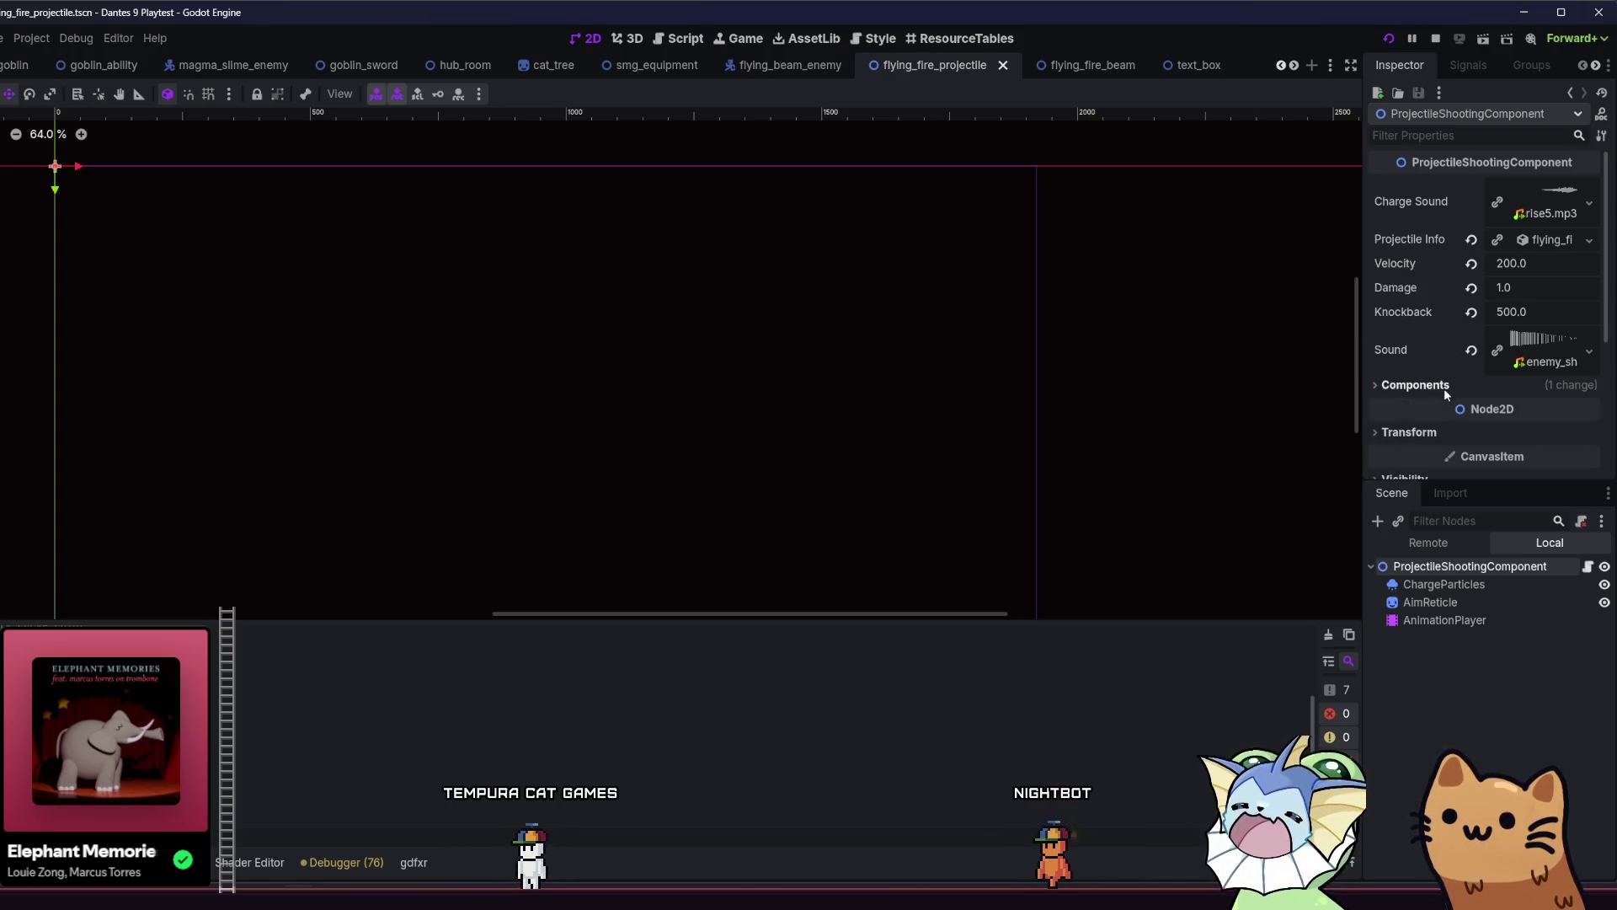
{"action": "left_click", "coordinate": [1588, 566]}
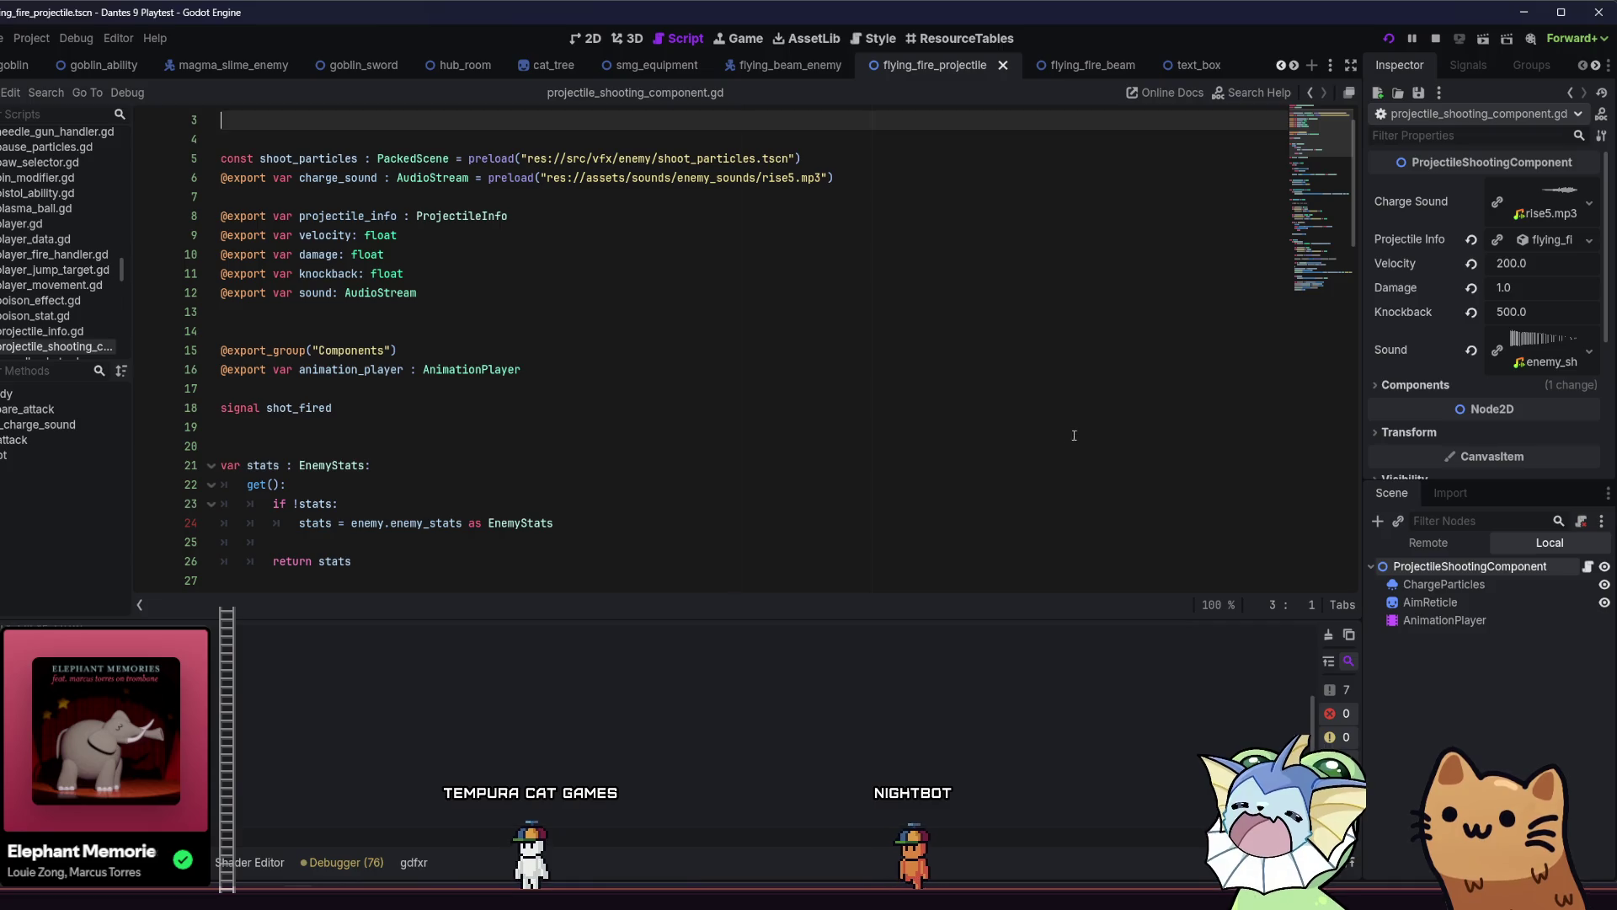
Return to the flying_fire_beam scene and search Quick Open for 'shoot_partic'.
{"action": "scroll", "coordinate": [1068, 438], "scroll_direction": "up", "scroll_amount": 1}
{"action": "scroll", "coordinate": [893, 257], "scroll_direction": "down", "scroll_amount": 2}
{"action": "scroll", "coordinate": [899, 210], "scroll_direction": "up", "scroll_amount": 2}
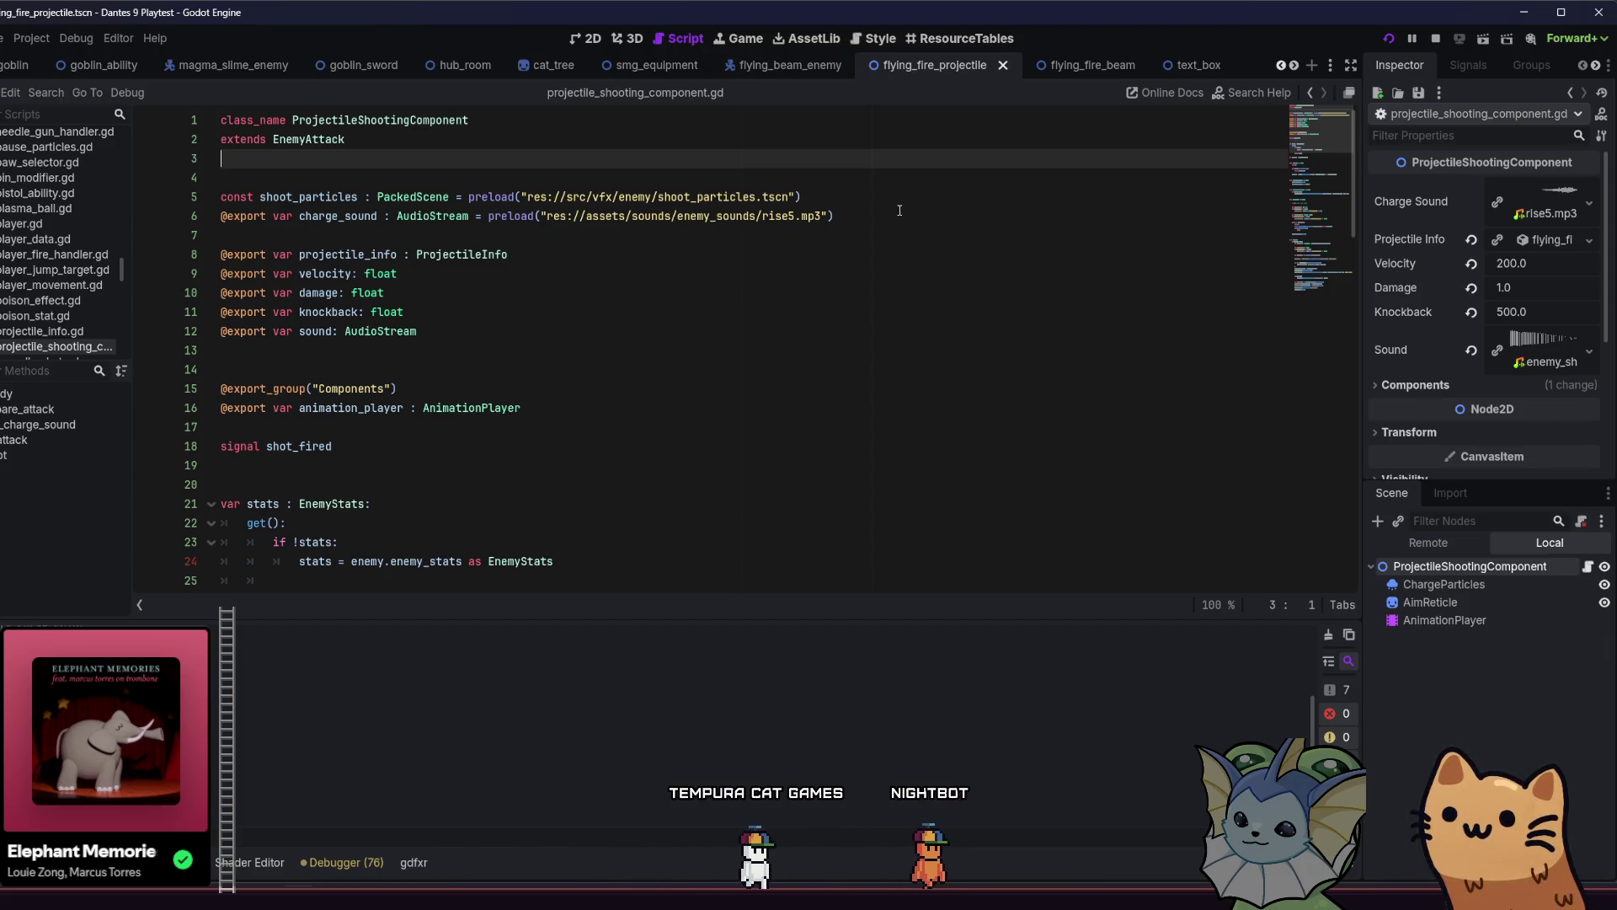
{"action": "left_click", "coordinate": [1088, 67]}
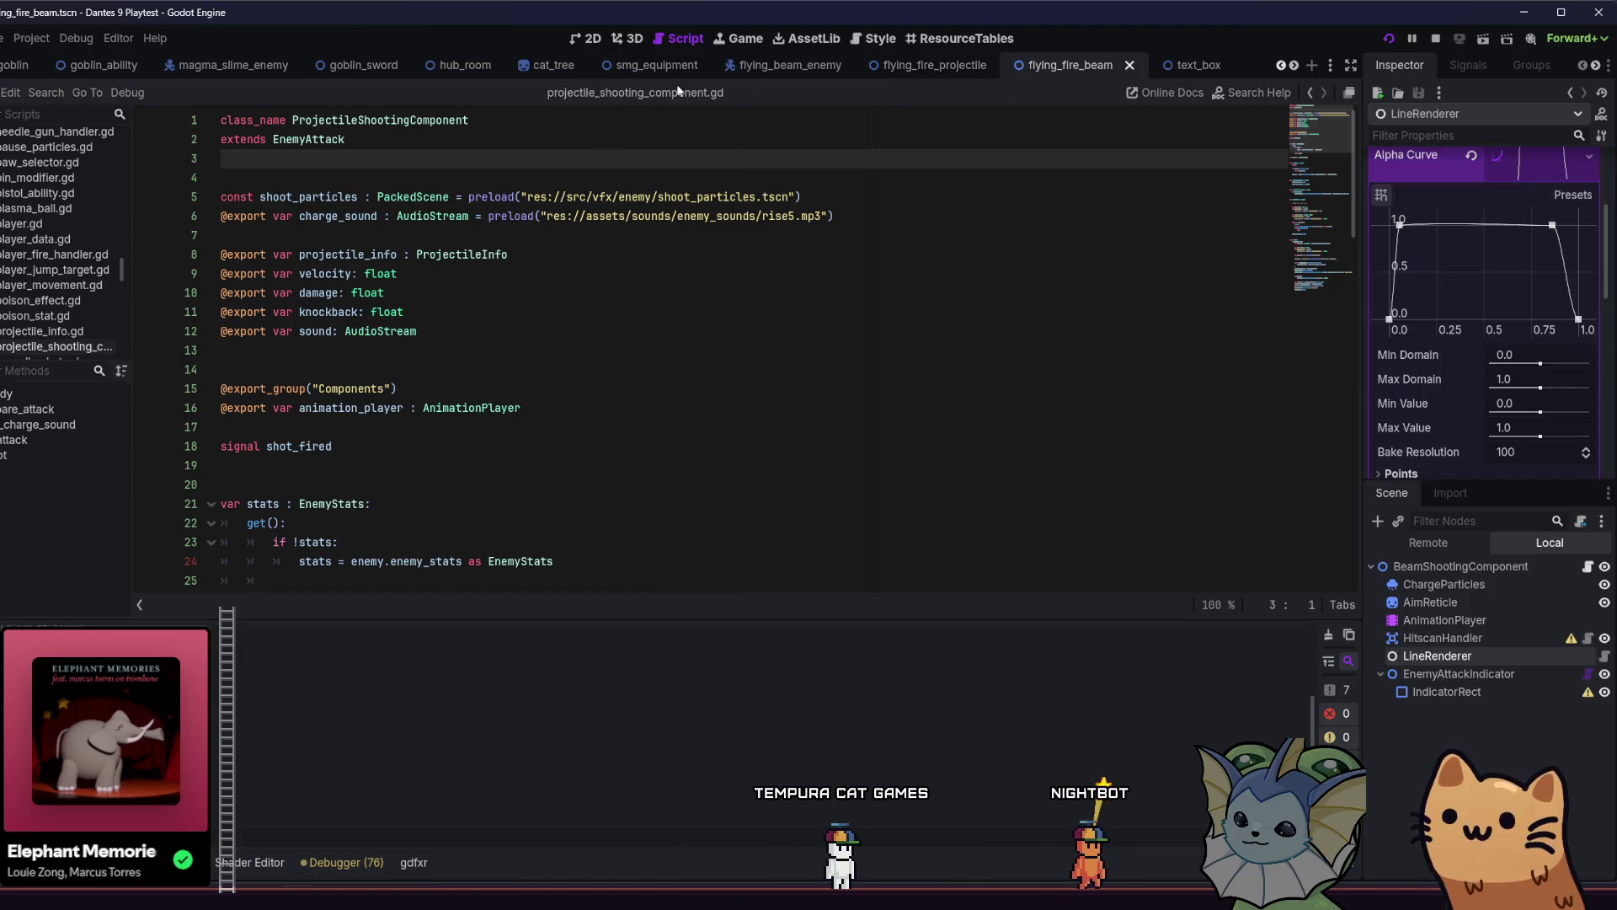
{"action": "left_click", "coordinate": [914, 66]}
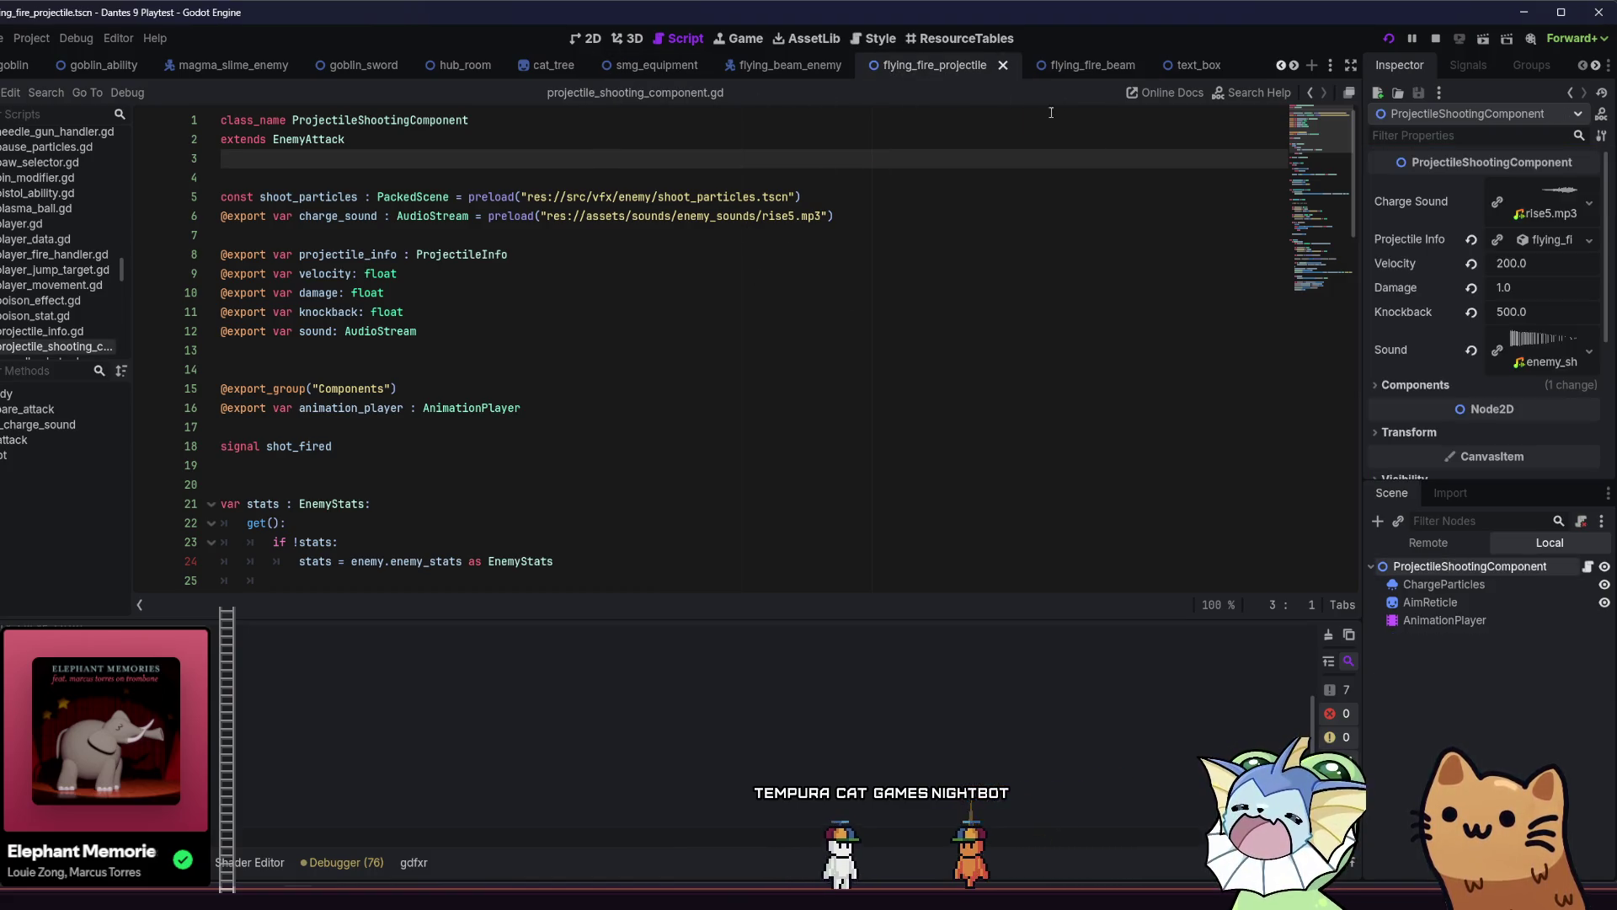
{"action": "left_click", "coordinate": [1079, 69]}
{"action": "key", "text": "shift+alt+o"}
{"action": "type", "text": "sho"}
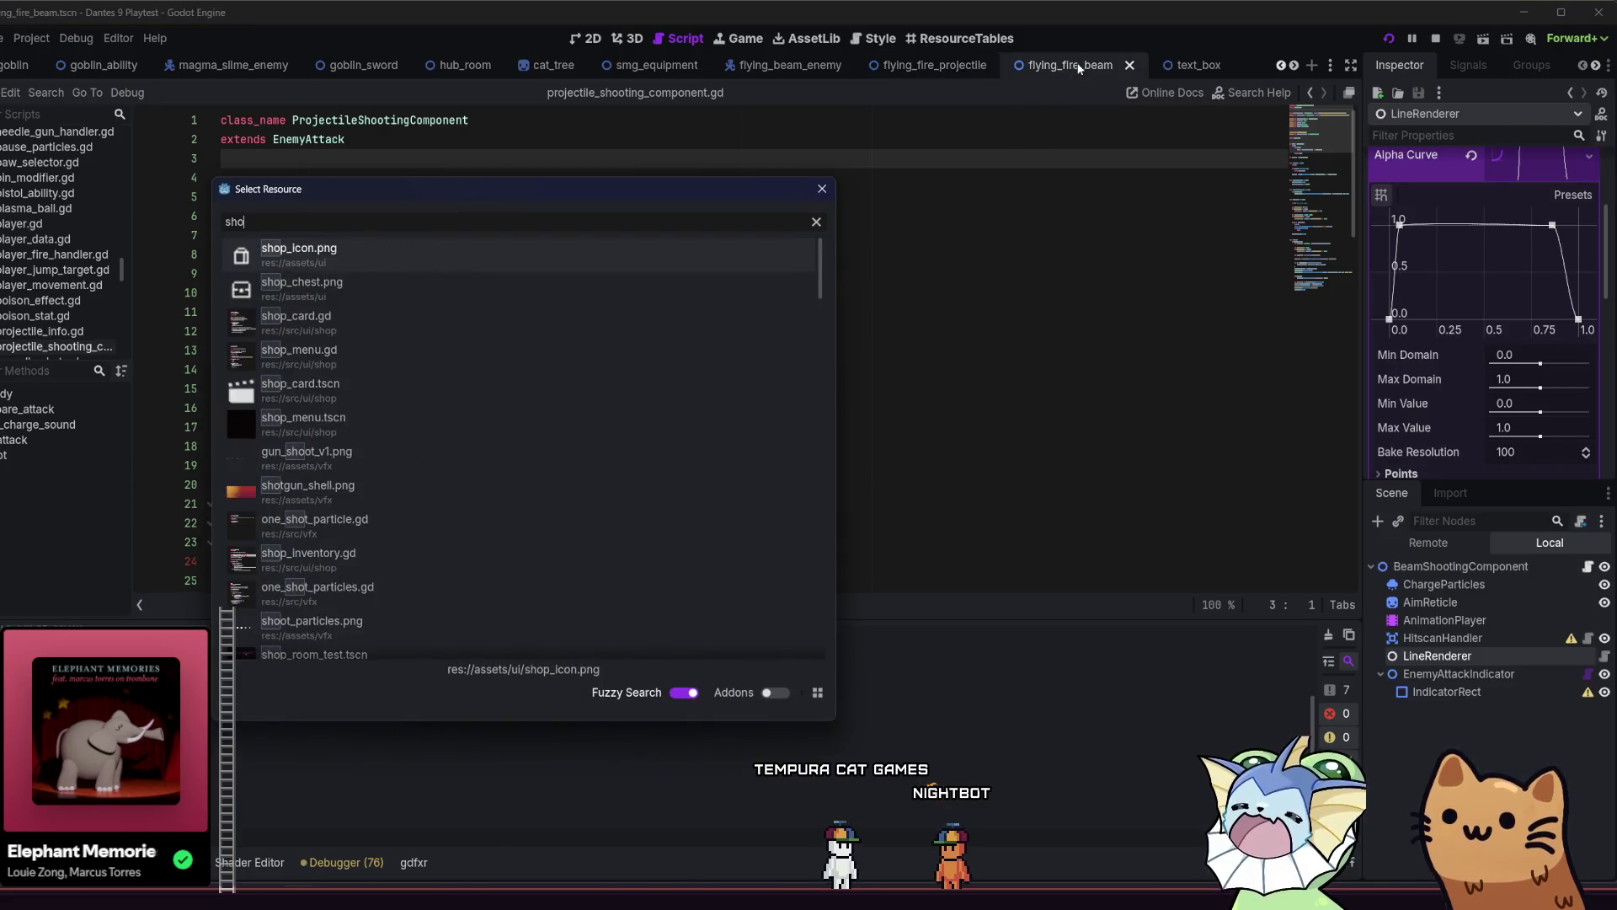
{"action": "type", "text": "ot_partic"}
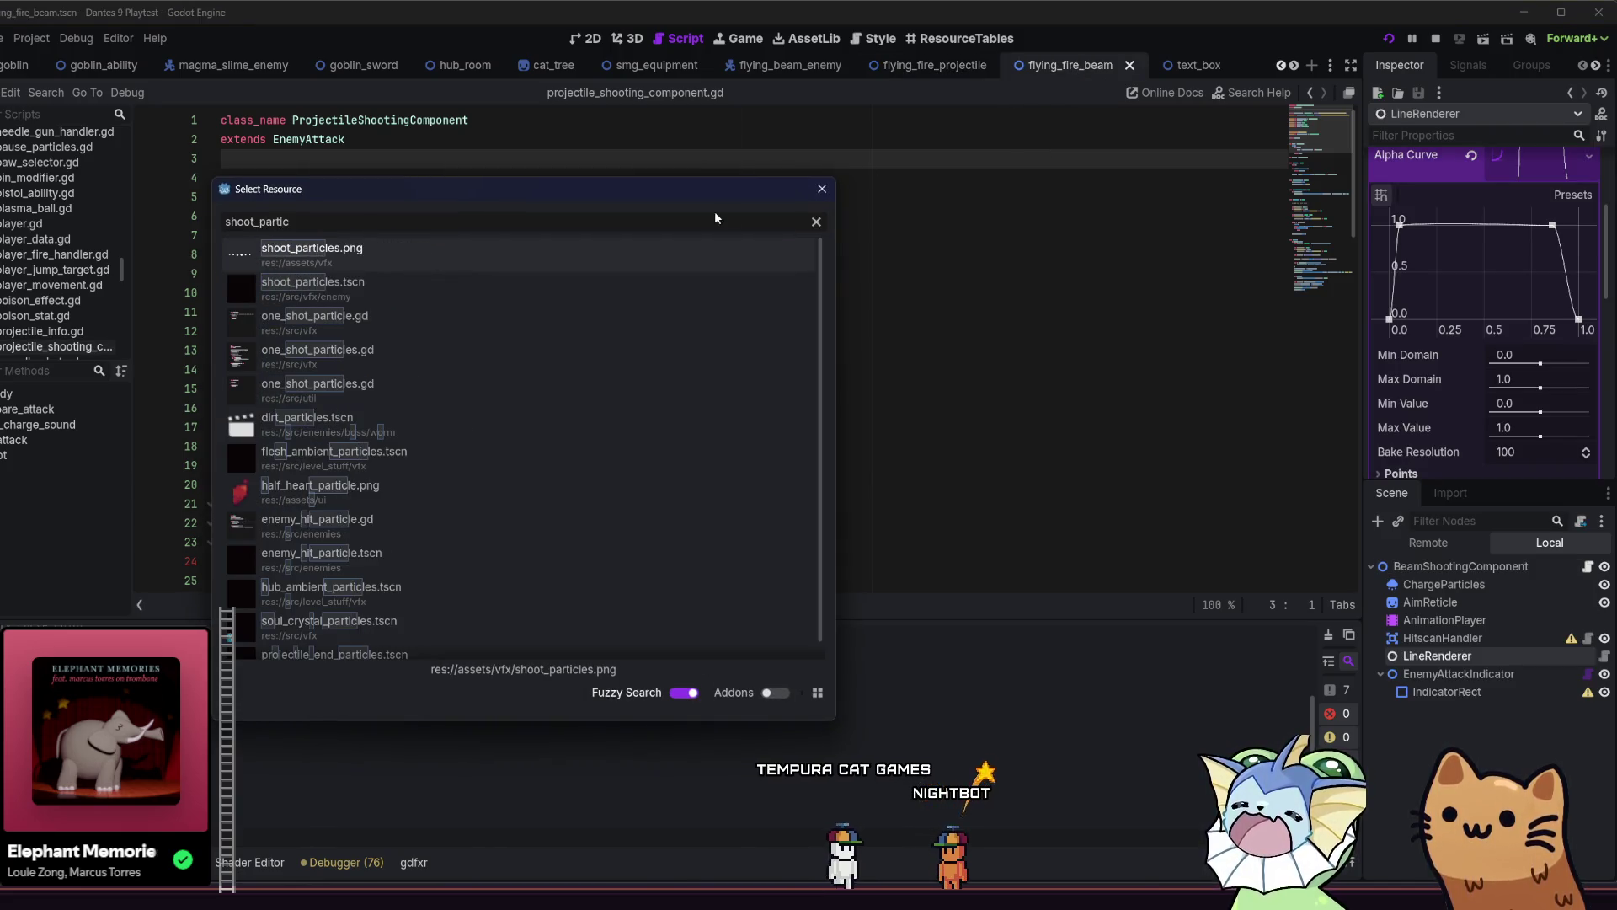
Open shoot_particles.tscn and view its Puff particles in the 2D view.
{"action": "double_click", "coordinate": [593, 287]}
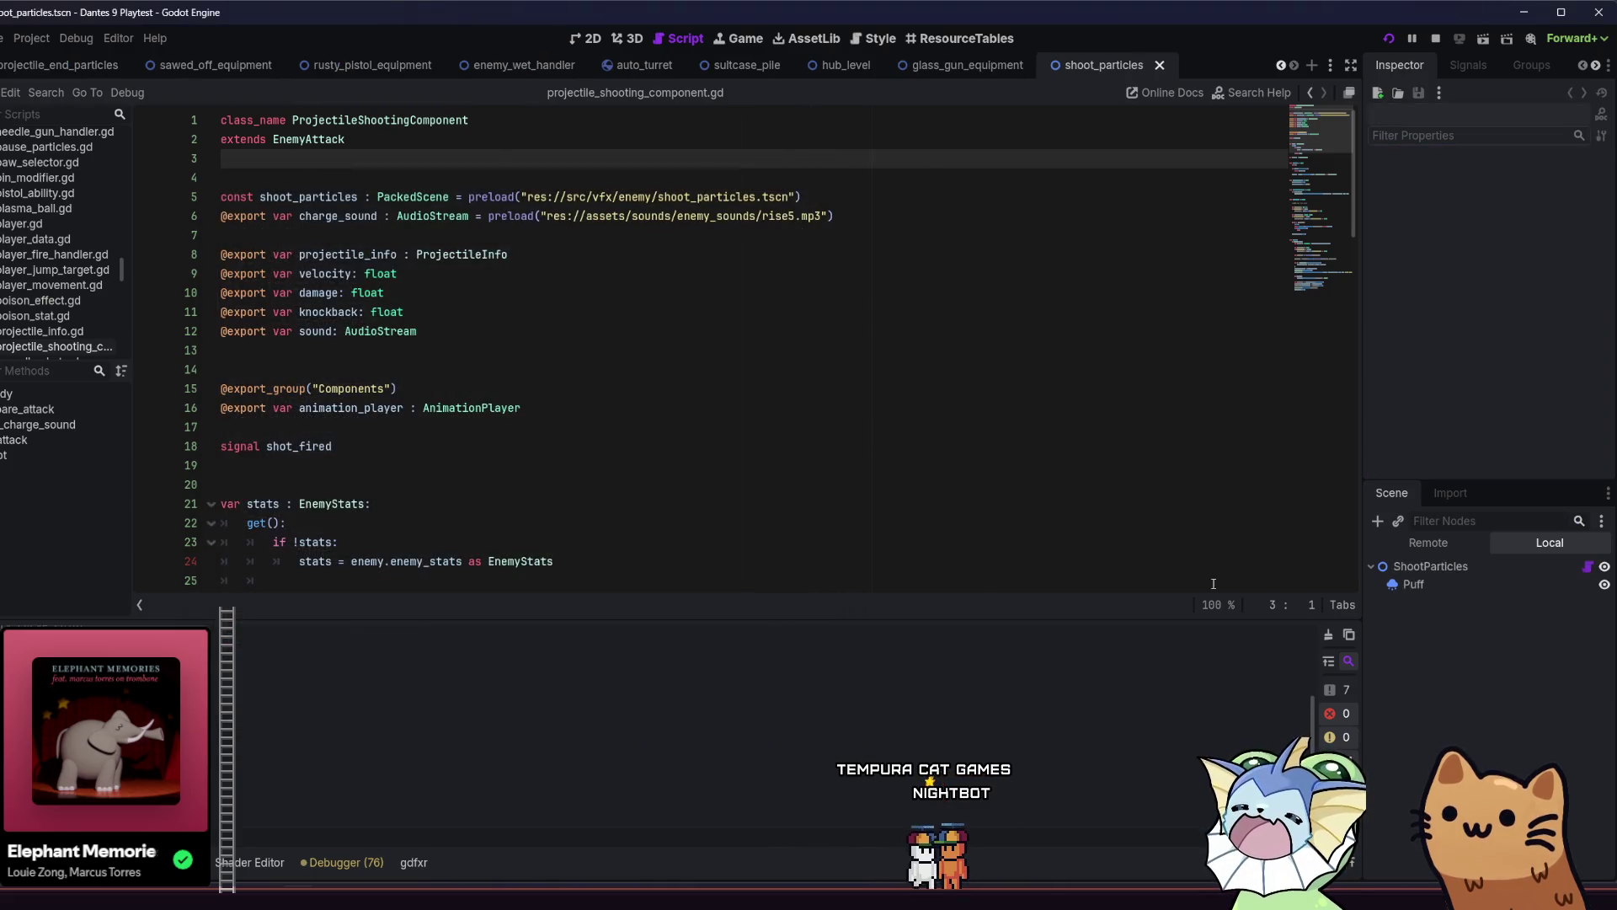
{"action": "right_click", "coordinate": [1440, 584]}
{"action": "key", "text": "Escape"}
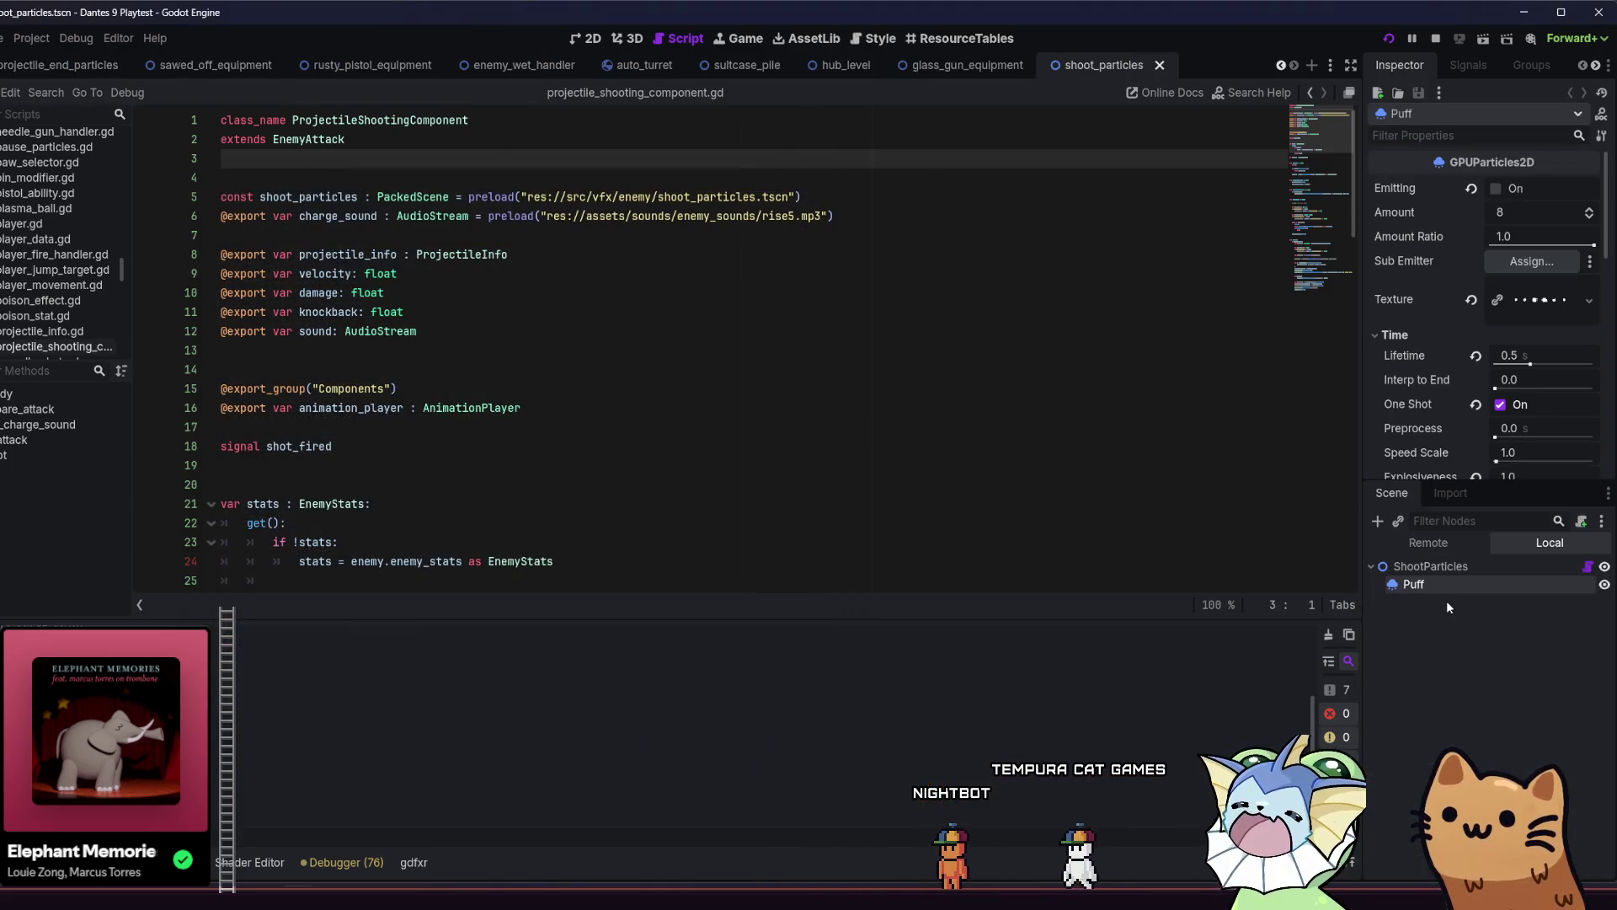
{"action": "left_click", "coordinate": [1454, 566]}
{"action": "left_click", "coordinate": [1471, 581]}
{"action": "key", "text": "Up"}
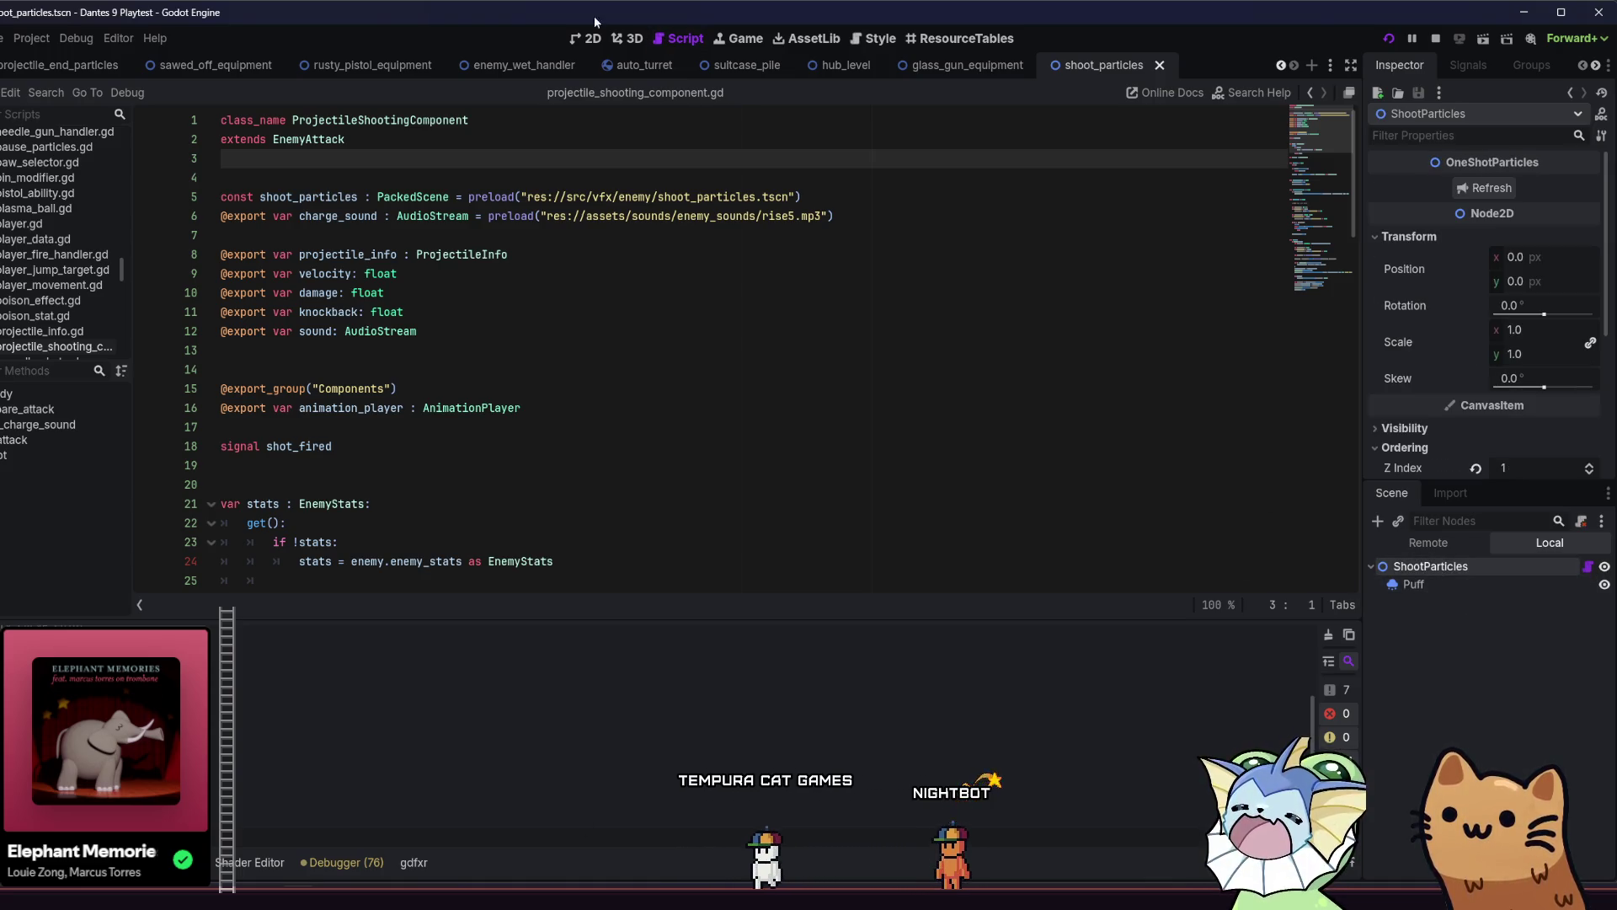
{"action": "left_click", "coordinate": [590, 38]}
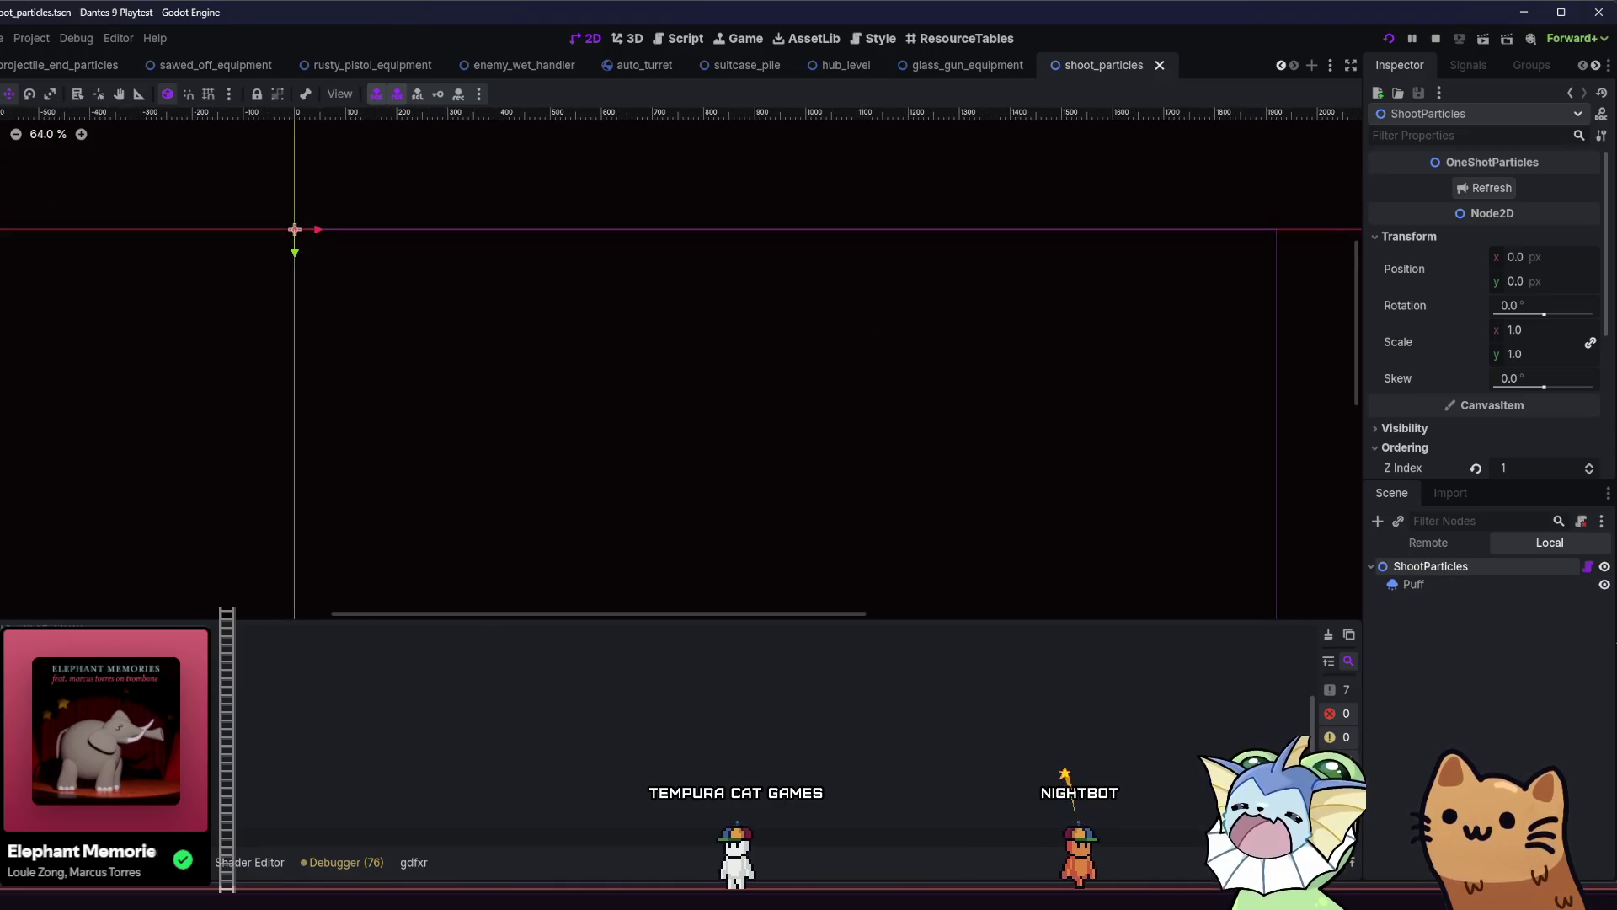
{"action": "left_click", "coordinate": [1542, 589]}
{"action": "left_click_drag", "start_coordinate": [604, 321], "coordinate": [738, 364]}
{"action": "scroll", "coordinate": [397, 288], "scroll_direction": "up", "scroll_amount": 2}
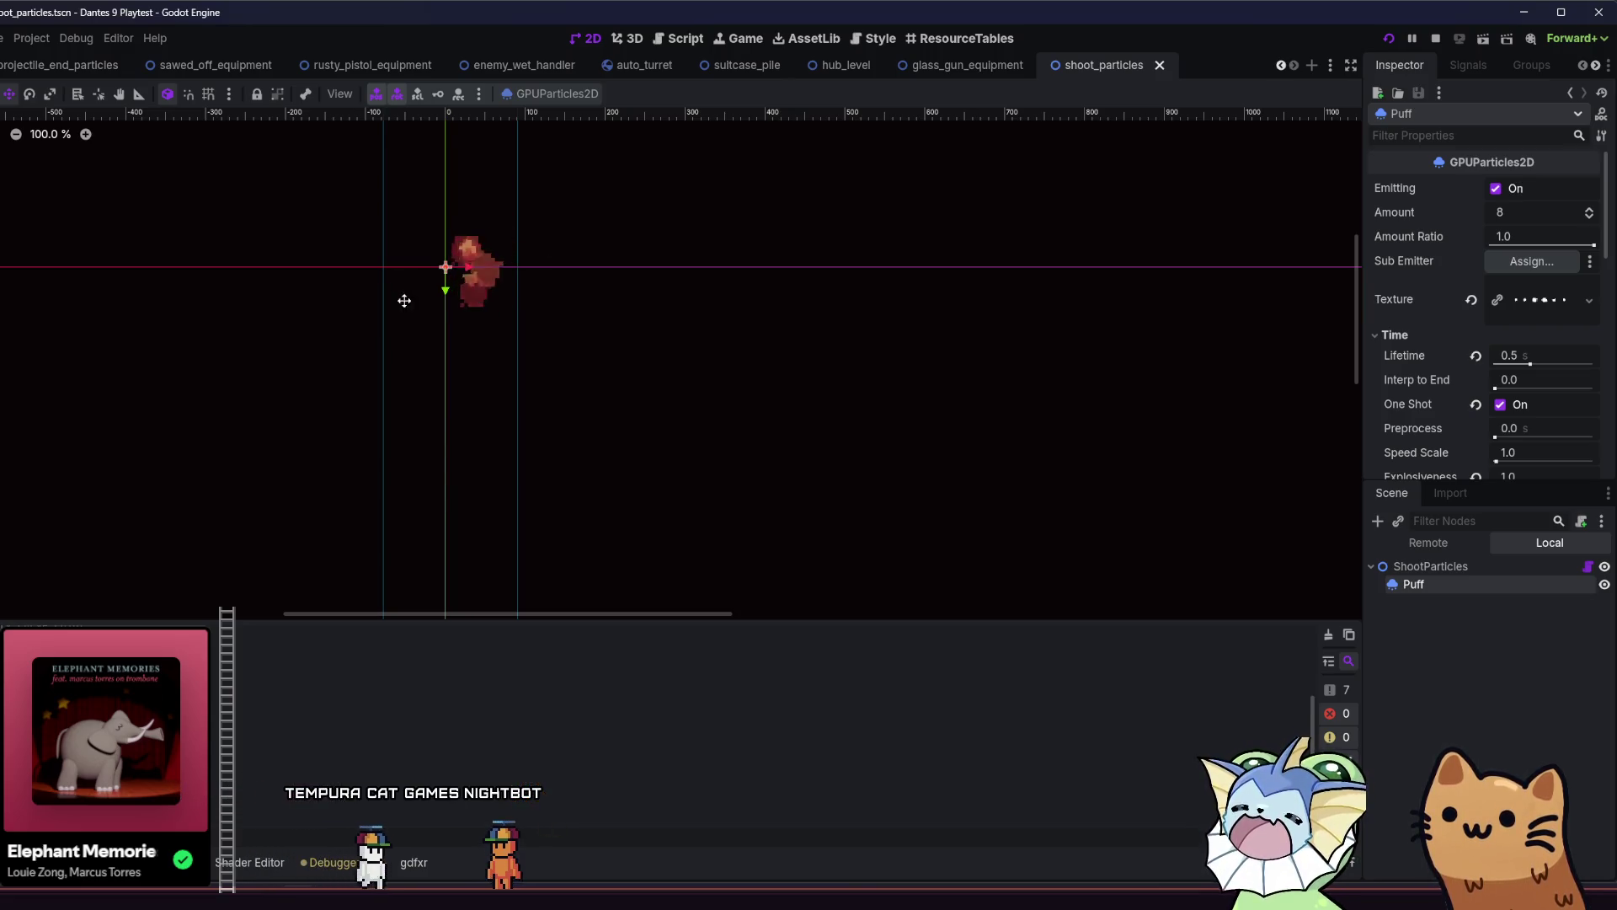
Reveal the shoot_particles scene file in the src/vfx/enemy FileSystem folder.
{"action": "key", "text": "alt+f"}
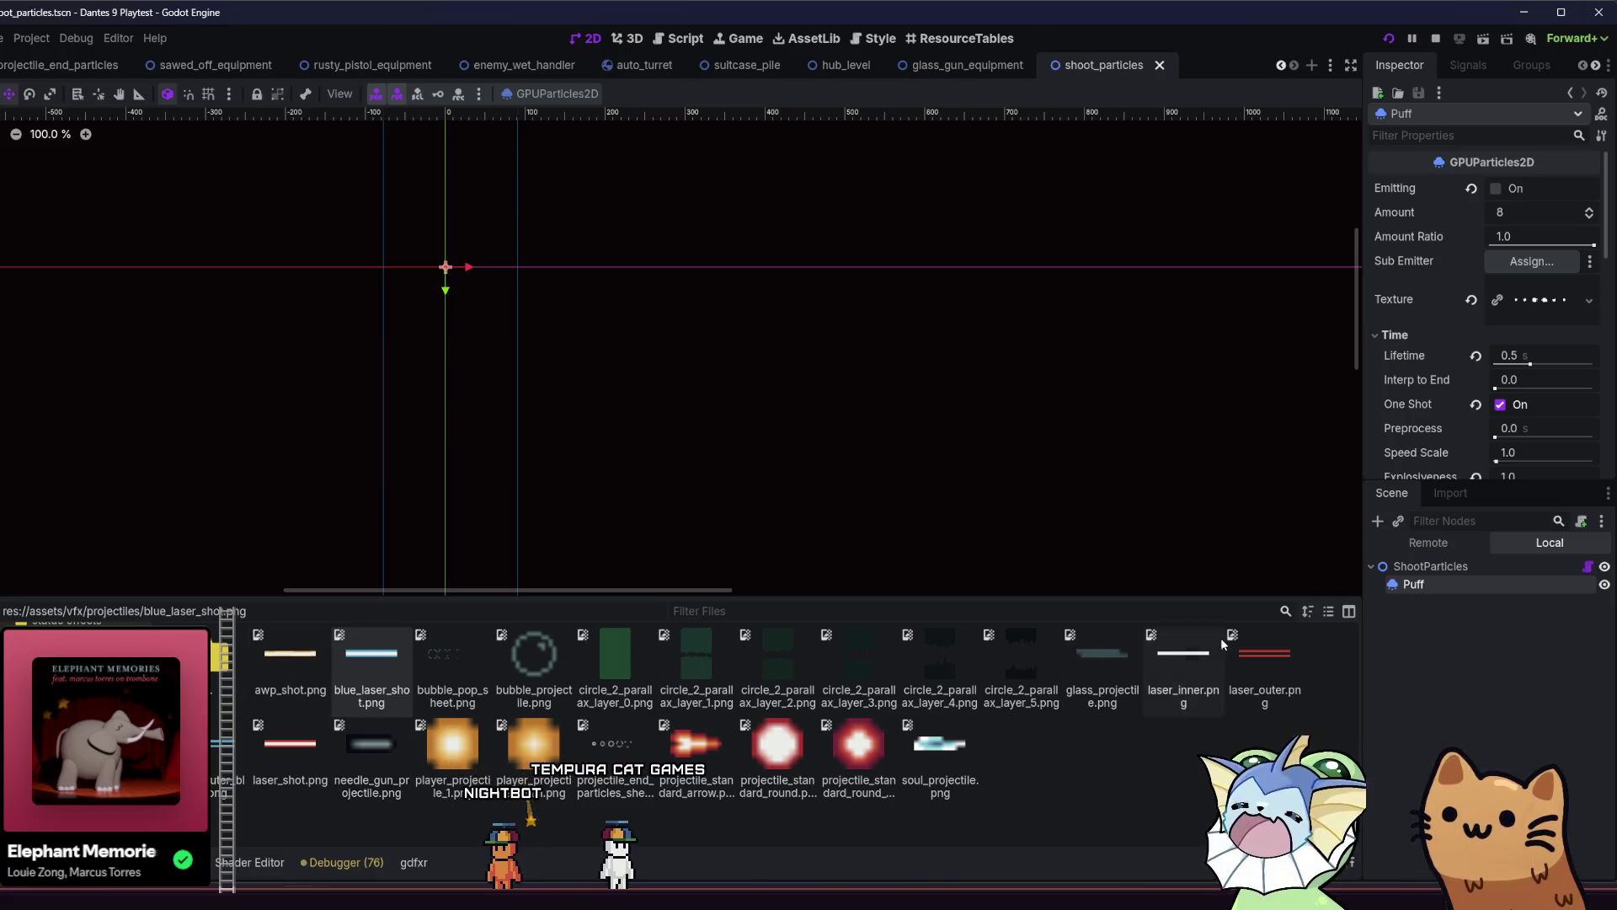
{"action": "right_click", "coordinate": [1068, 85]}
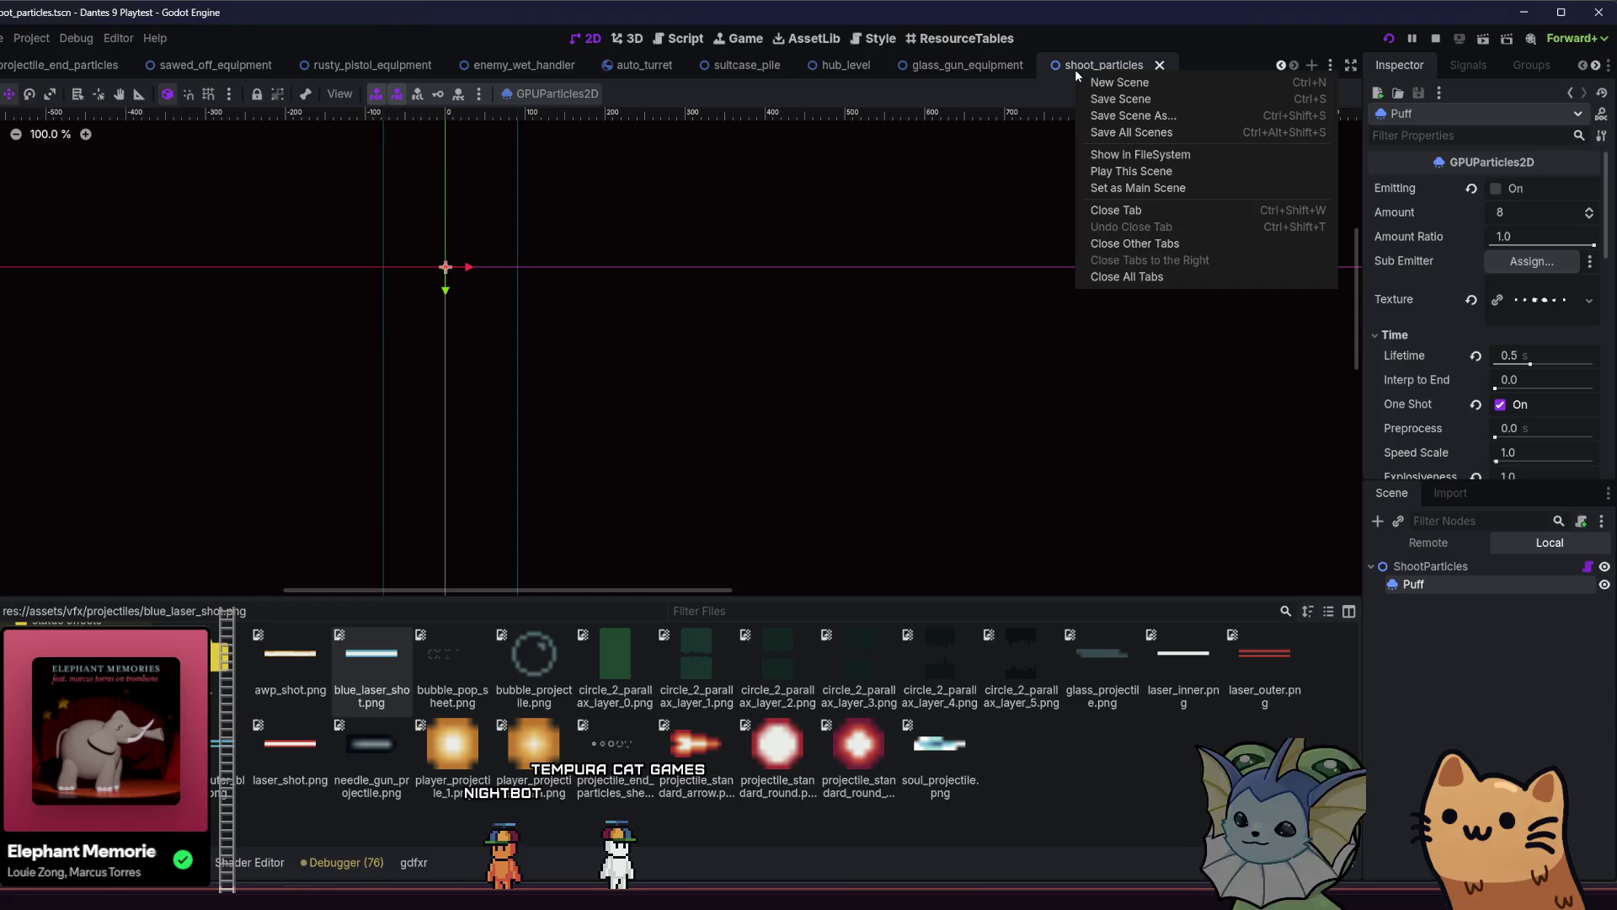
{"action": "left_click", "coordinate": [1129, 159]}
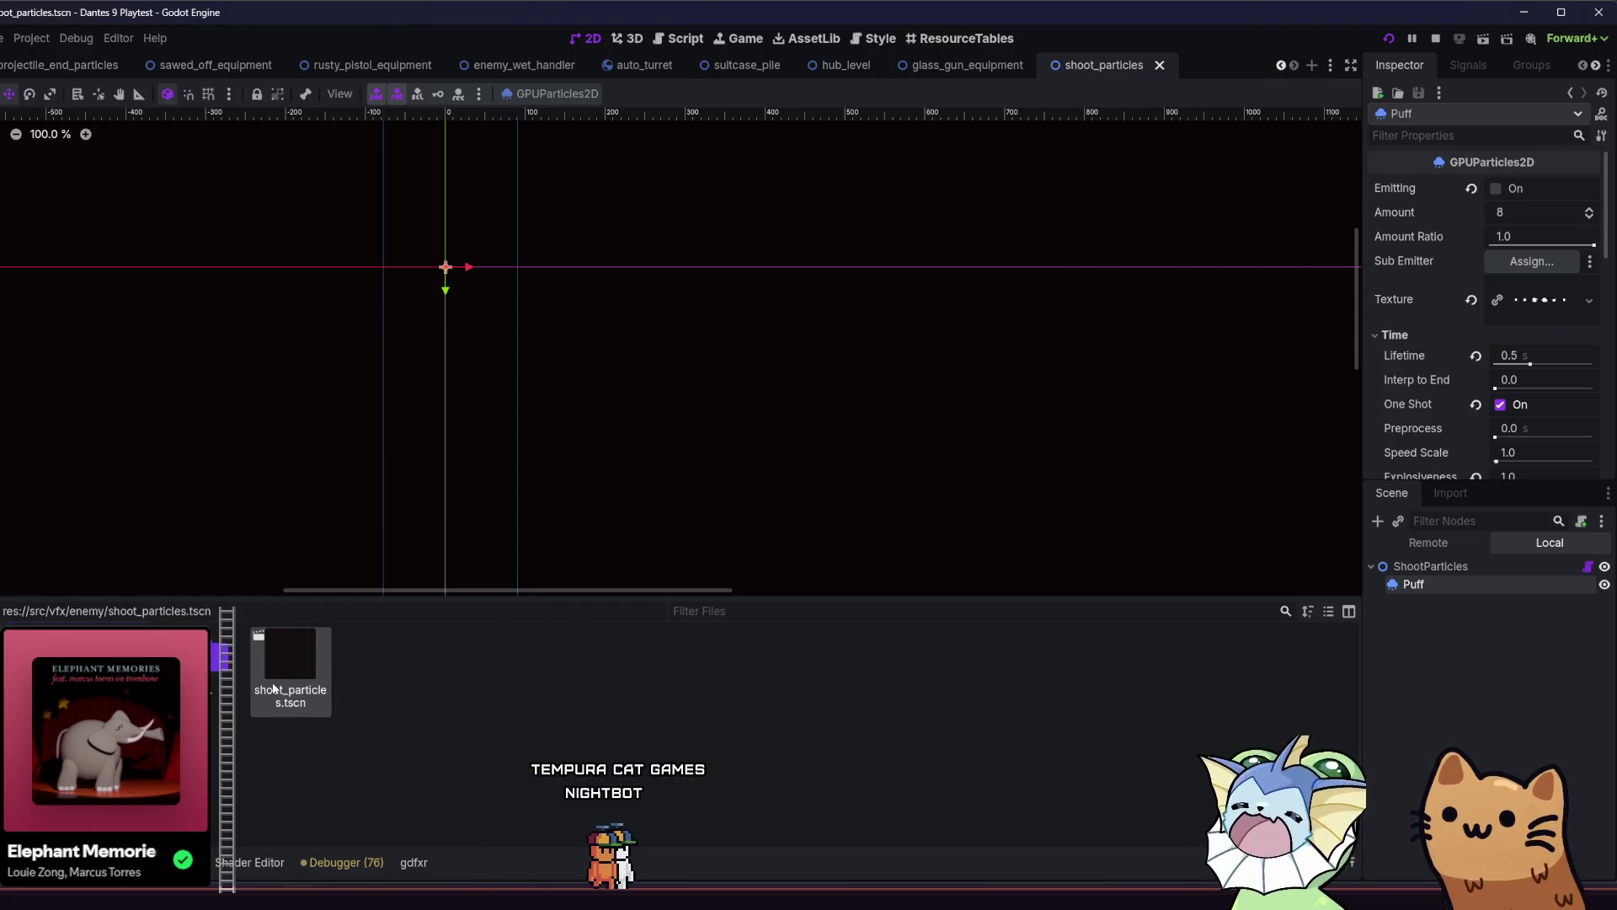
Duplicate shoot_particles.tscn as shoot_particles_blue.tscn and open the copy.
{"action": "right_click", "coordinate": [308, 667]}
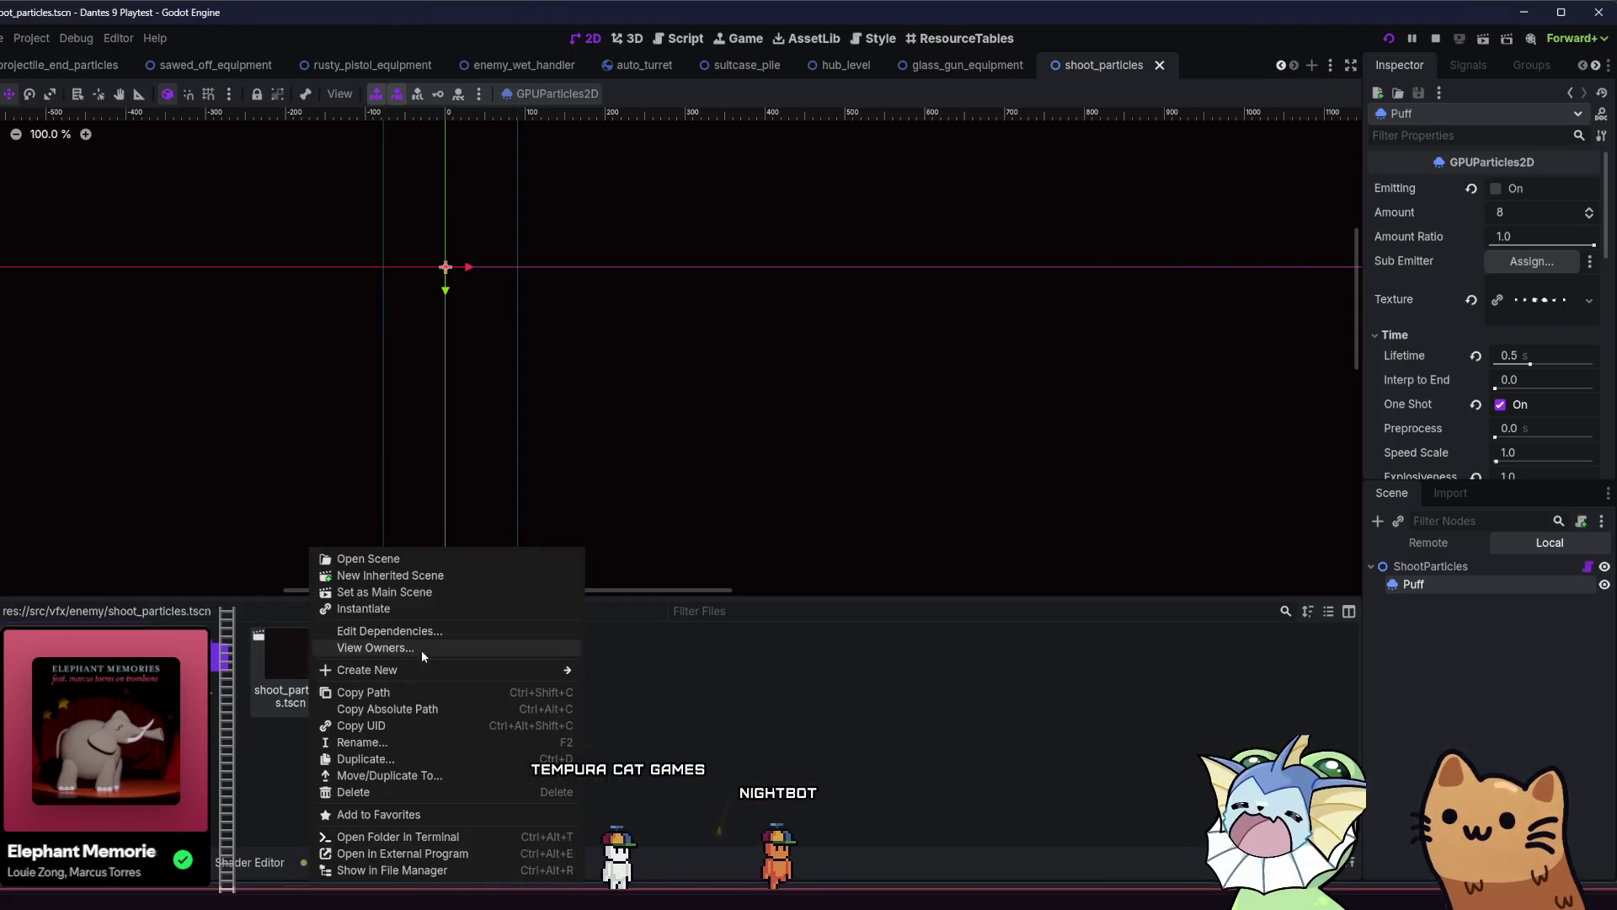
{"action": "left_click", "coordinate": [371, 759]}
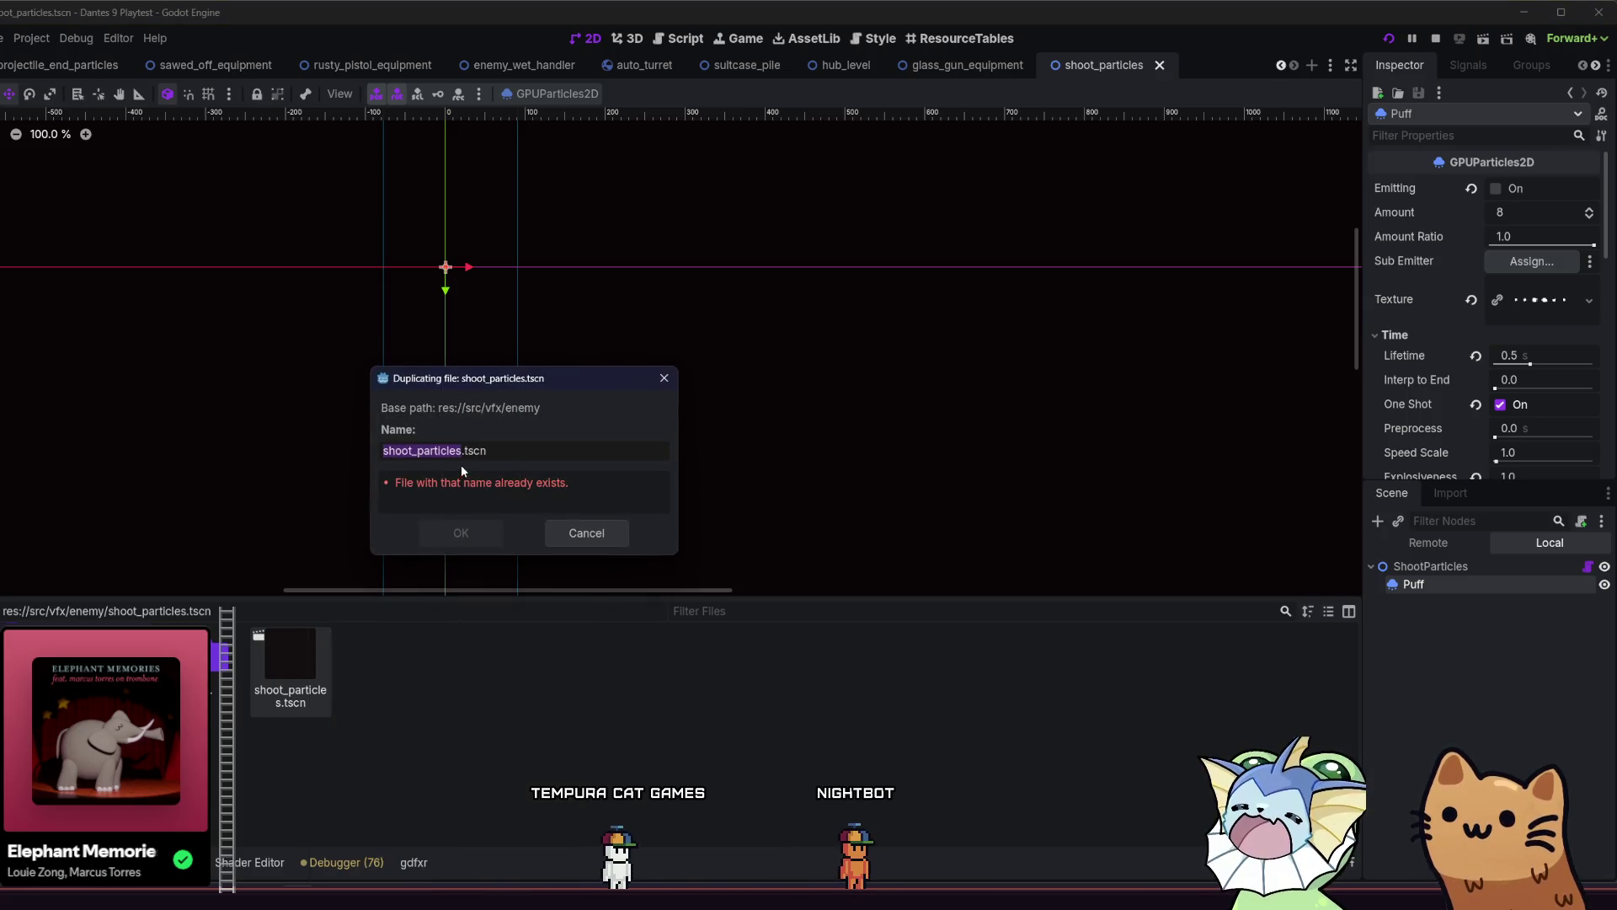
{"action": "type", "text": "_blue"}
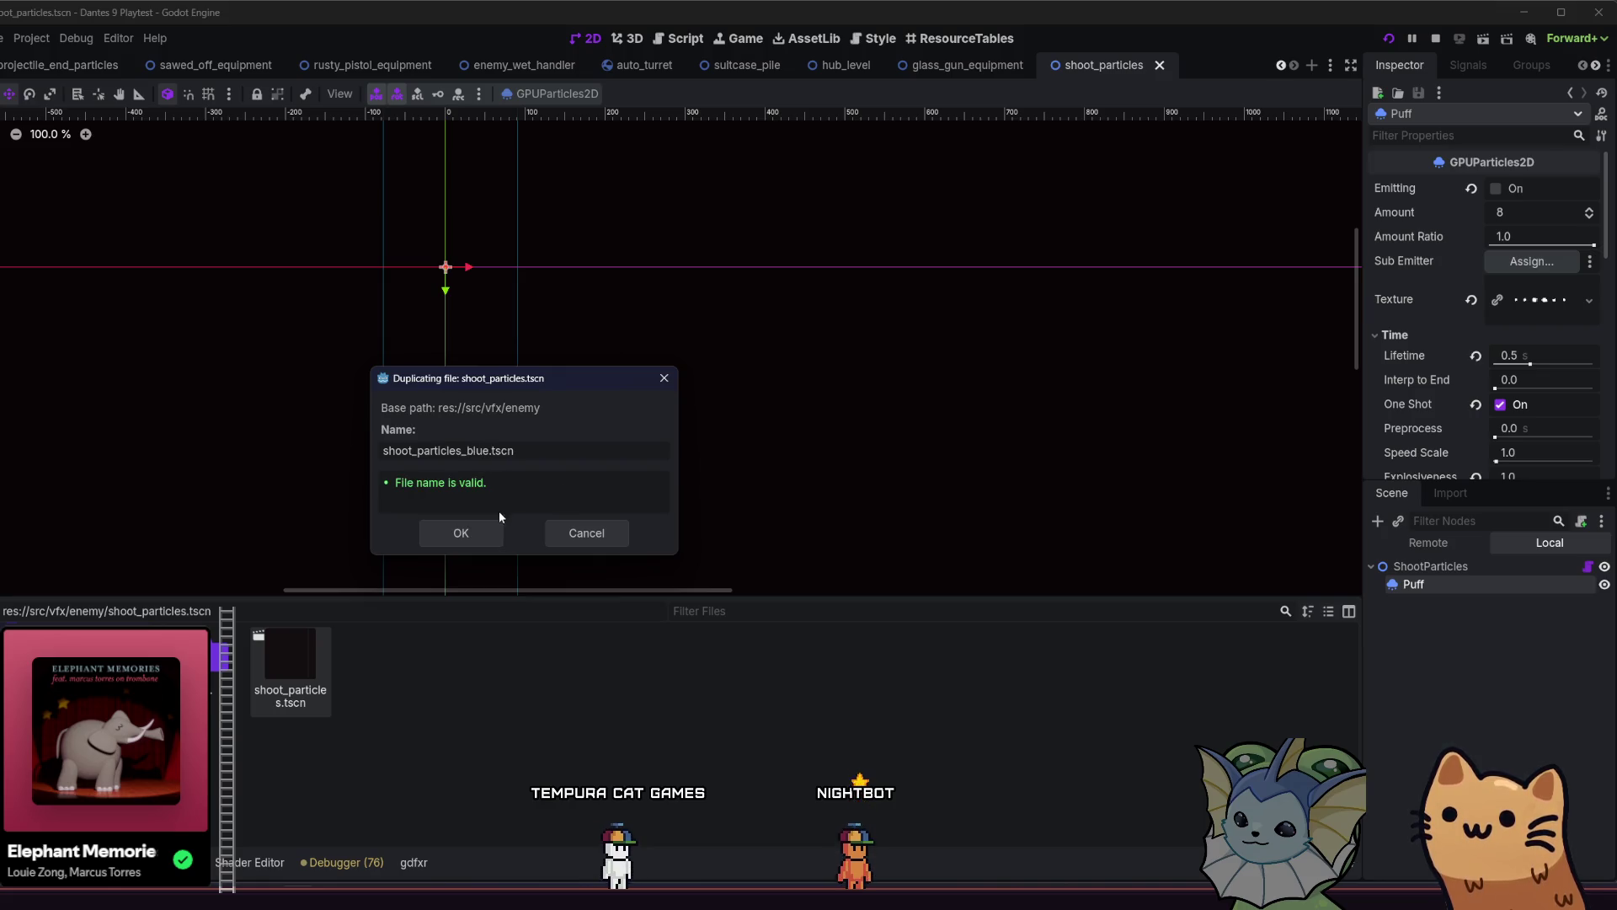
{"action": "left_click", "coordinate": [486, 531]}
{"action": "double_click", "coordinate": [367, 667]}
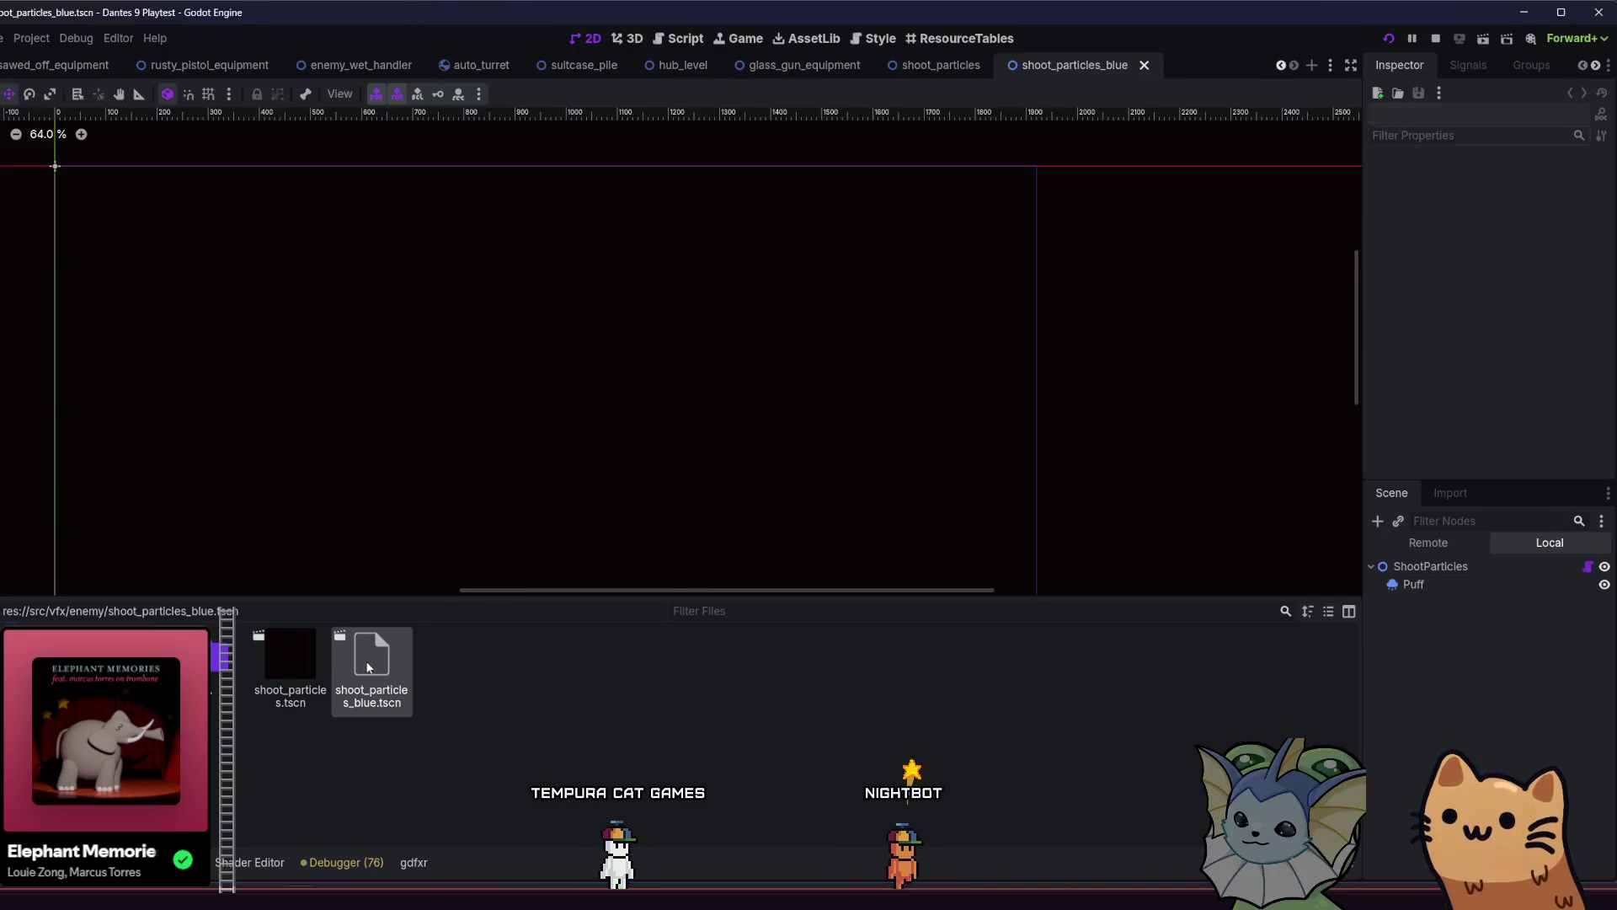
Select Puff and expand its particle process material down to the Color Curves section.
{"action": "left_click", "coordinate": [1413, 583]}
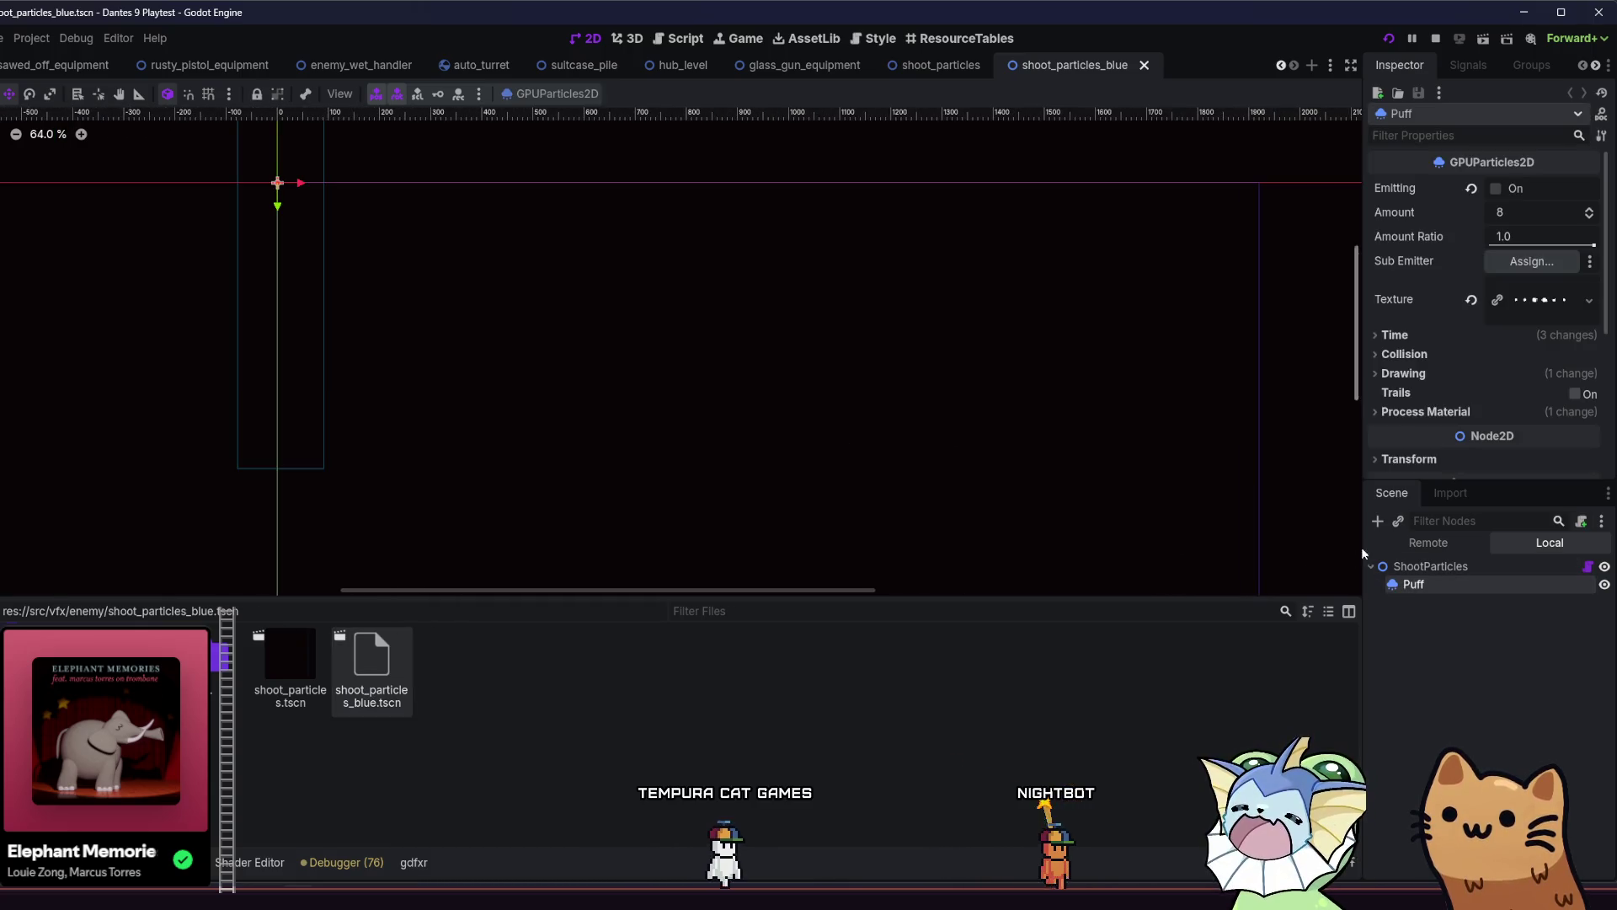
{"action": "scroll", "coordinate": [1483, 379], "scroll_direction": "down", "scroll_amount": 3}
{"action": "left_click", "coordinate": [1425, 291]}
{"action": "left_click", "coordinate": [1589, 311]}
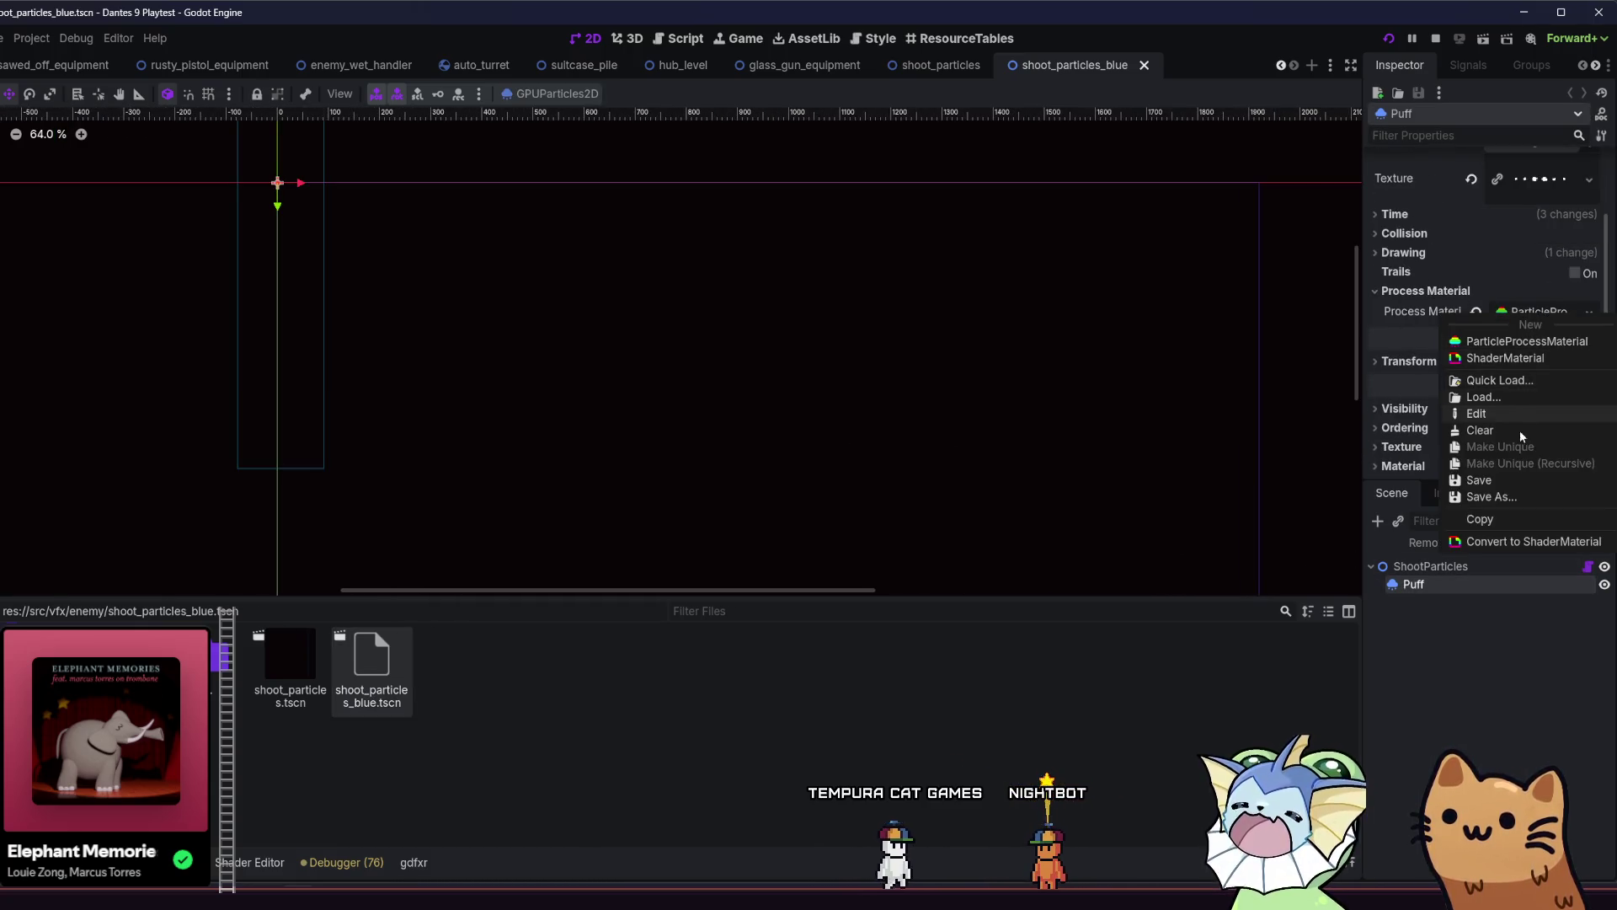
{"action": "left_click", "coordinate": [1477, 413]}
{"action": "right_click", "coordinate": [1522, 313]}
{"action": "scroll", "coordinate": [1446, 353], "scroll_direction": "down", "scroll_amount": 3}
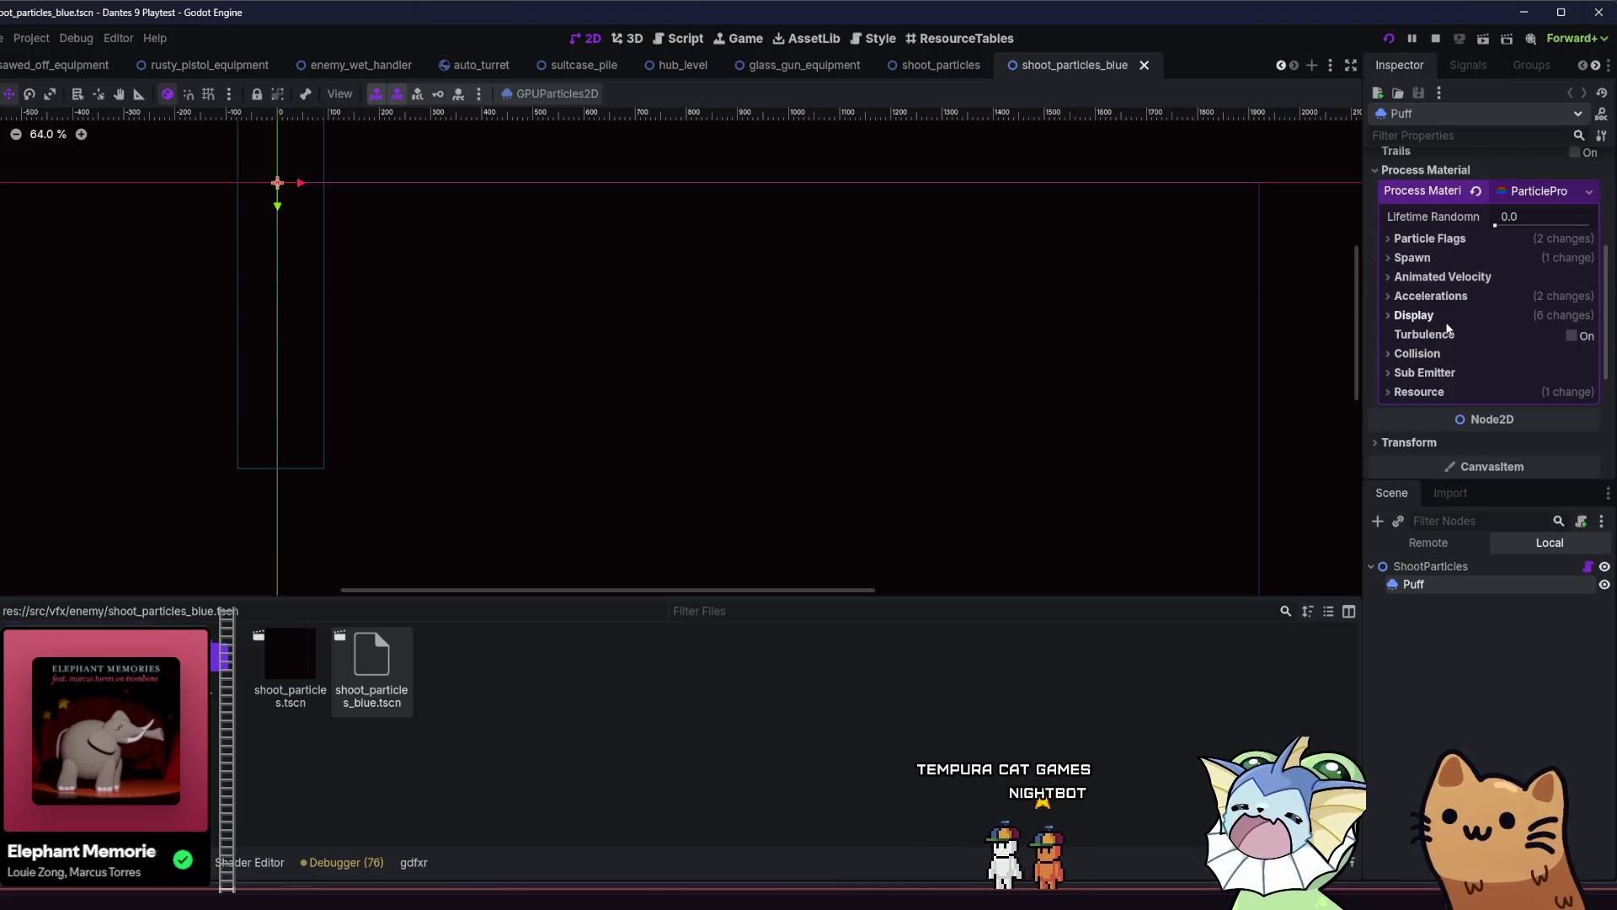
{"action": "left_click", "coordinate": [1442, 313]}
{"action": "left_click", "coordinate": [1448, 332]}
{"action": "left_click", "coordinate": [1448, 331]}
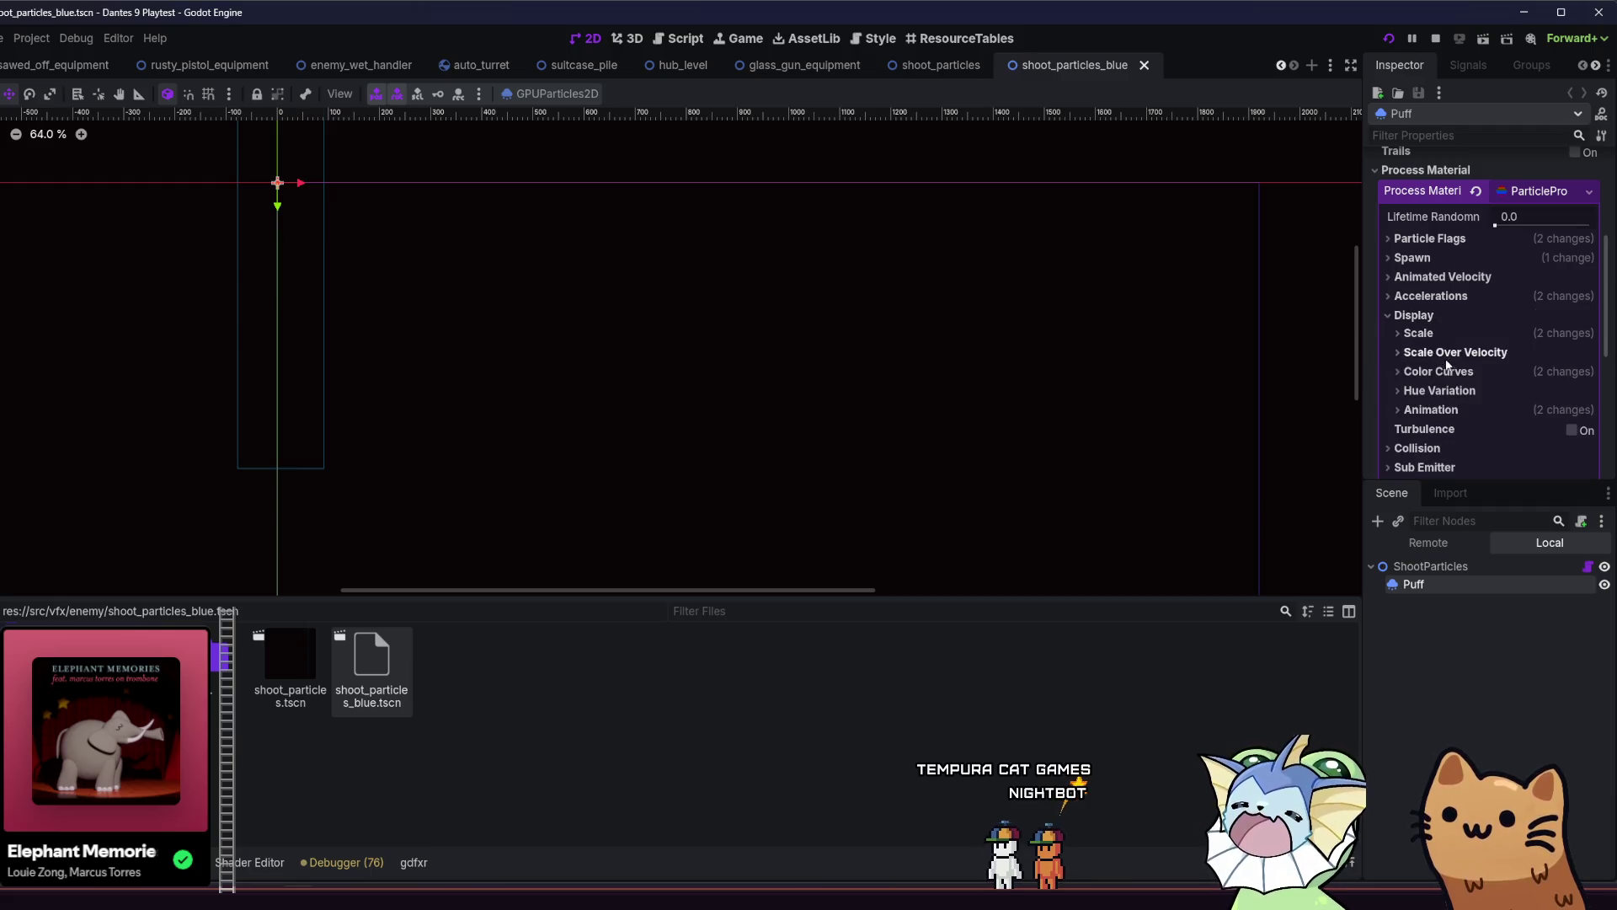
{"action": "left_click", "coordinate": [1439, 358]}
{"action": "scroll", "coordinate": [1437, 367], "scroll_direction": "down", "scroll_amount": 2}
{"action": "left_click", "coordinate": [1451, 192]}
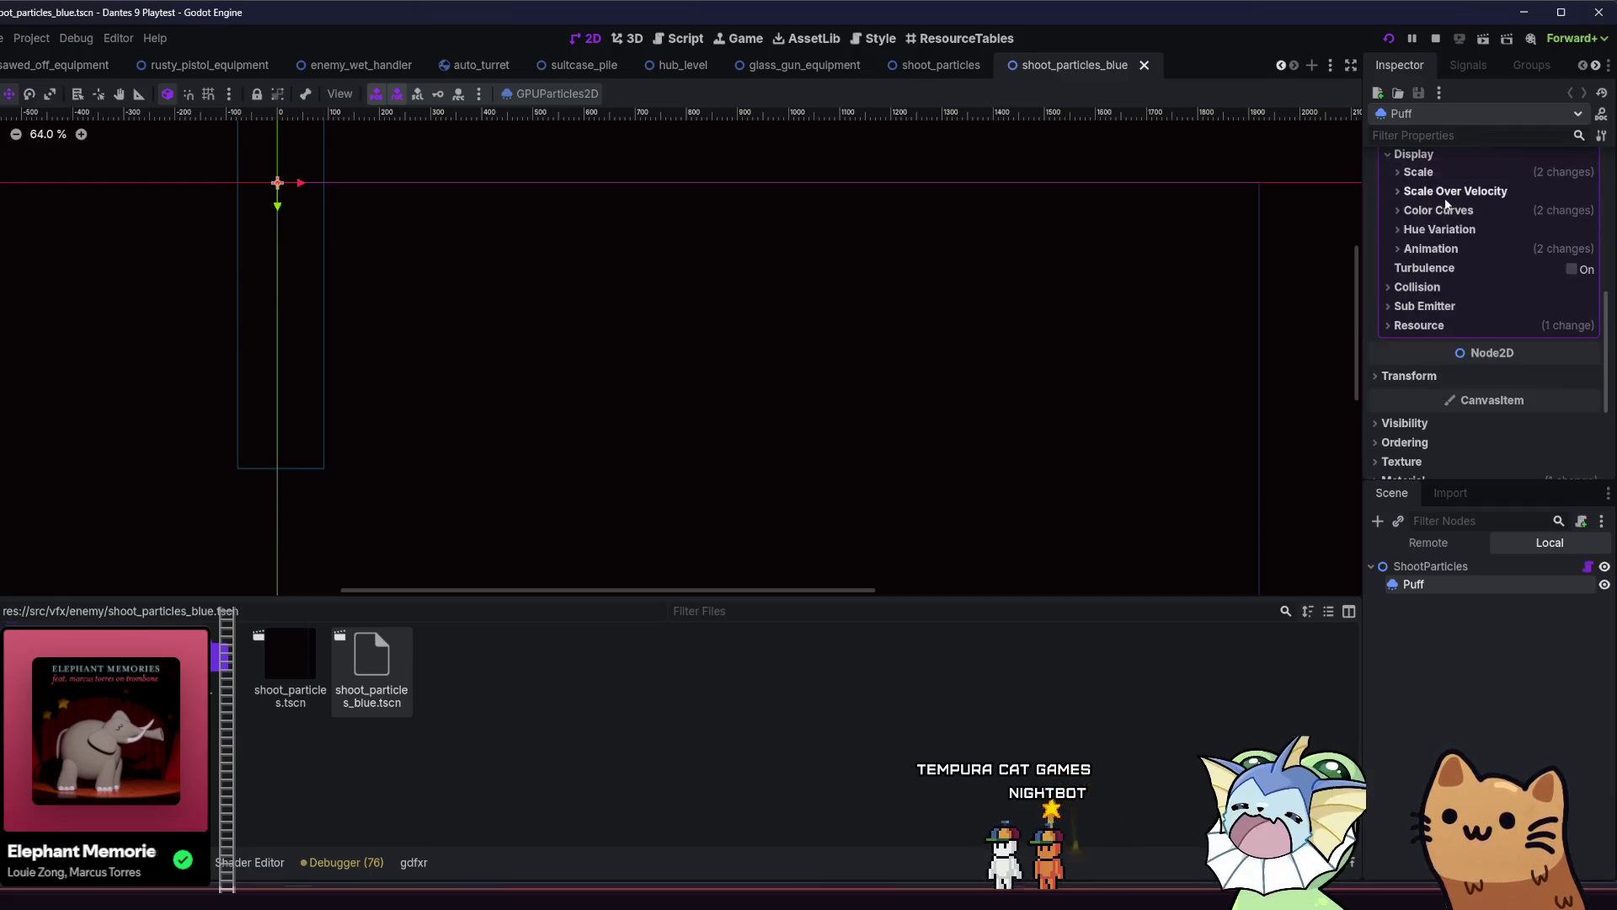
{"action": "left_click", "coordinate": [1449, 211]}
Open the initial colour ramp gradient and set its left stop to blue 4f8fba.
{"action": "right_click", "coordinate": [1529, 283]}
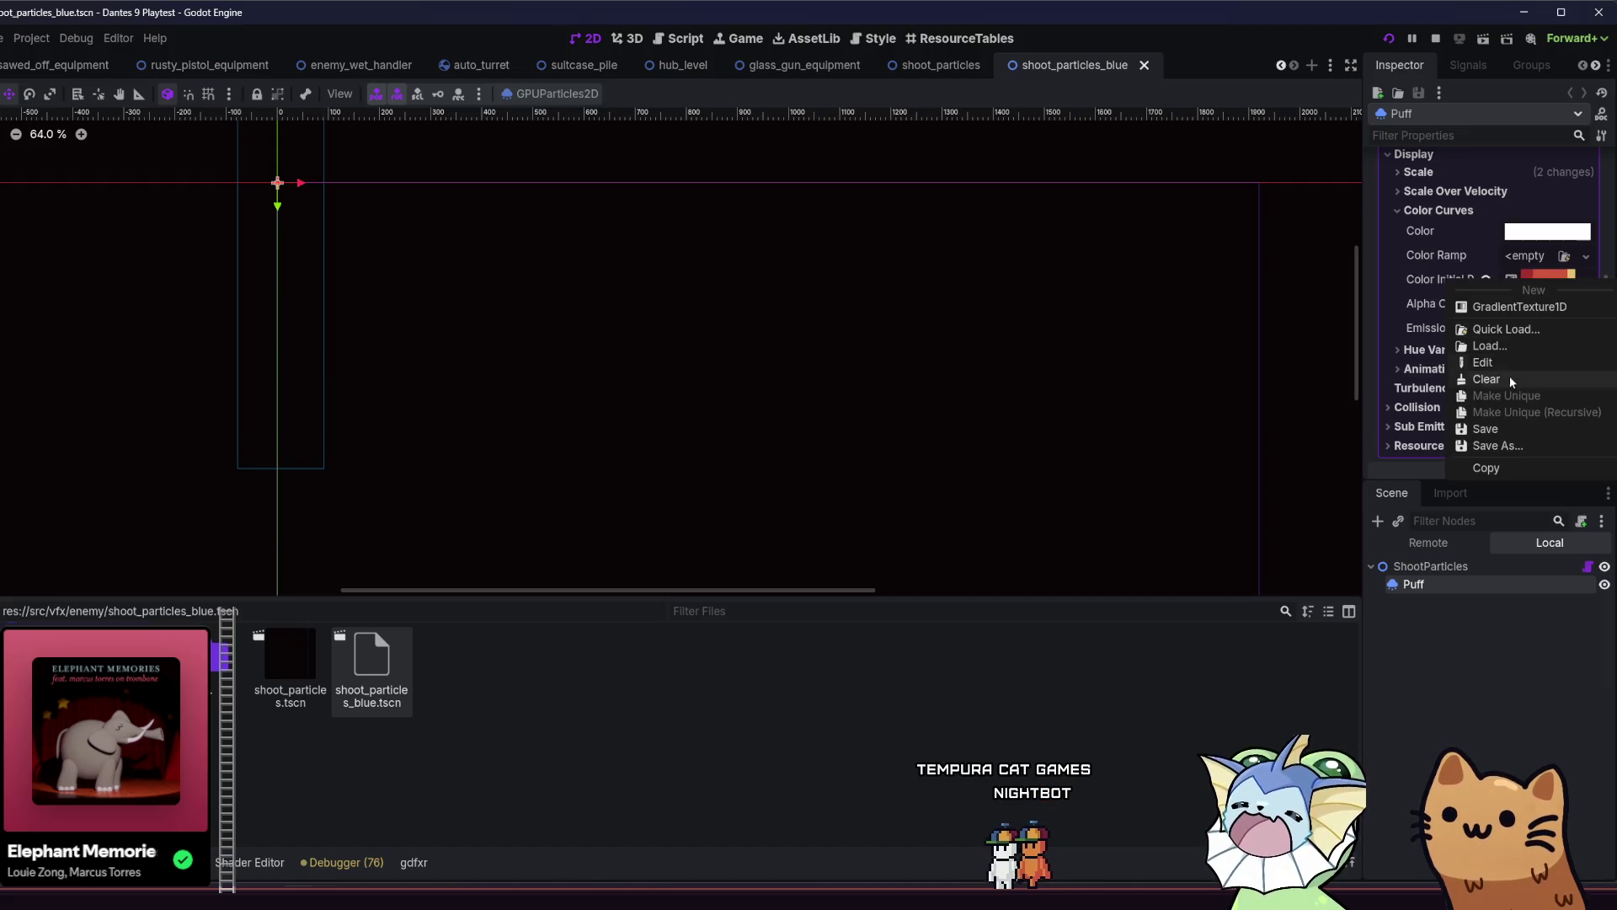
{"action": "key", "text": "Escape"}
{"action": "left_click", "coordinate": [1526, 286]}
{"action": "left_click", "coordinate": [1507, 308]}
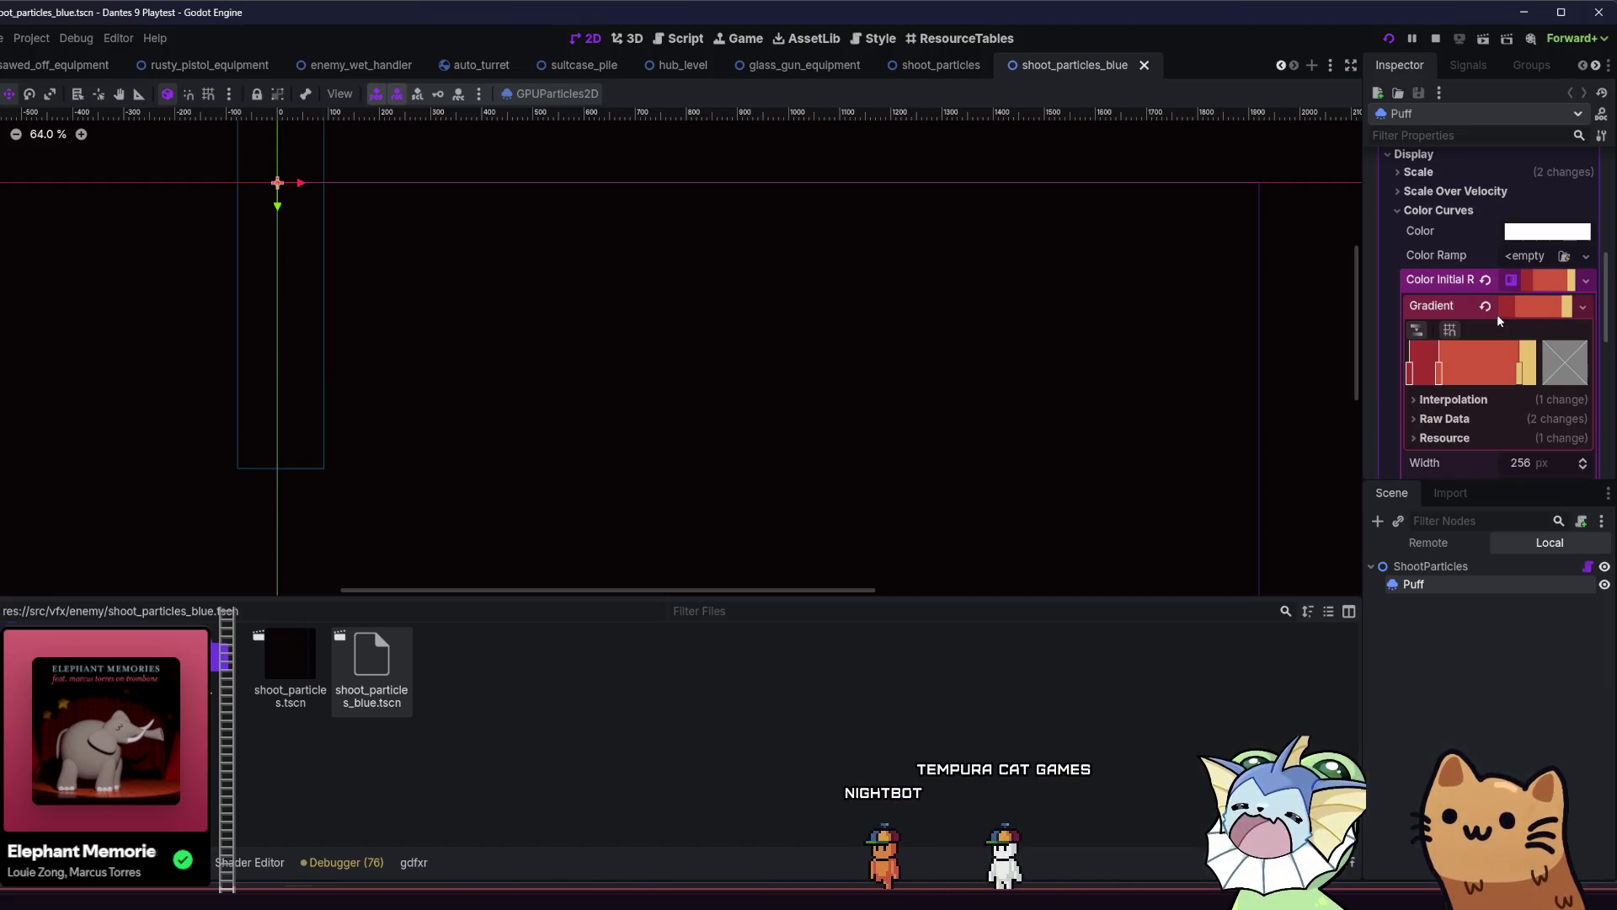
{"action": "scroll", "coordinate": [1498, 316], "scroll_direction": "down", "scroll_amount": 1}
{"action": "left_click", "coordinate": [1412, 333]}
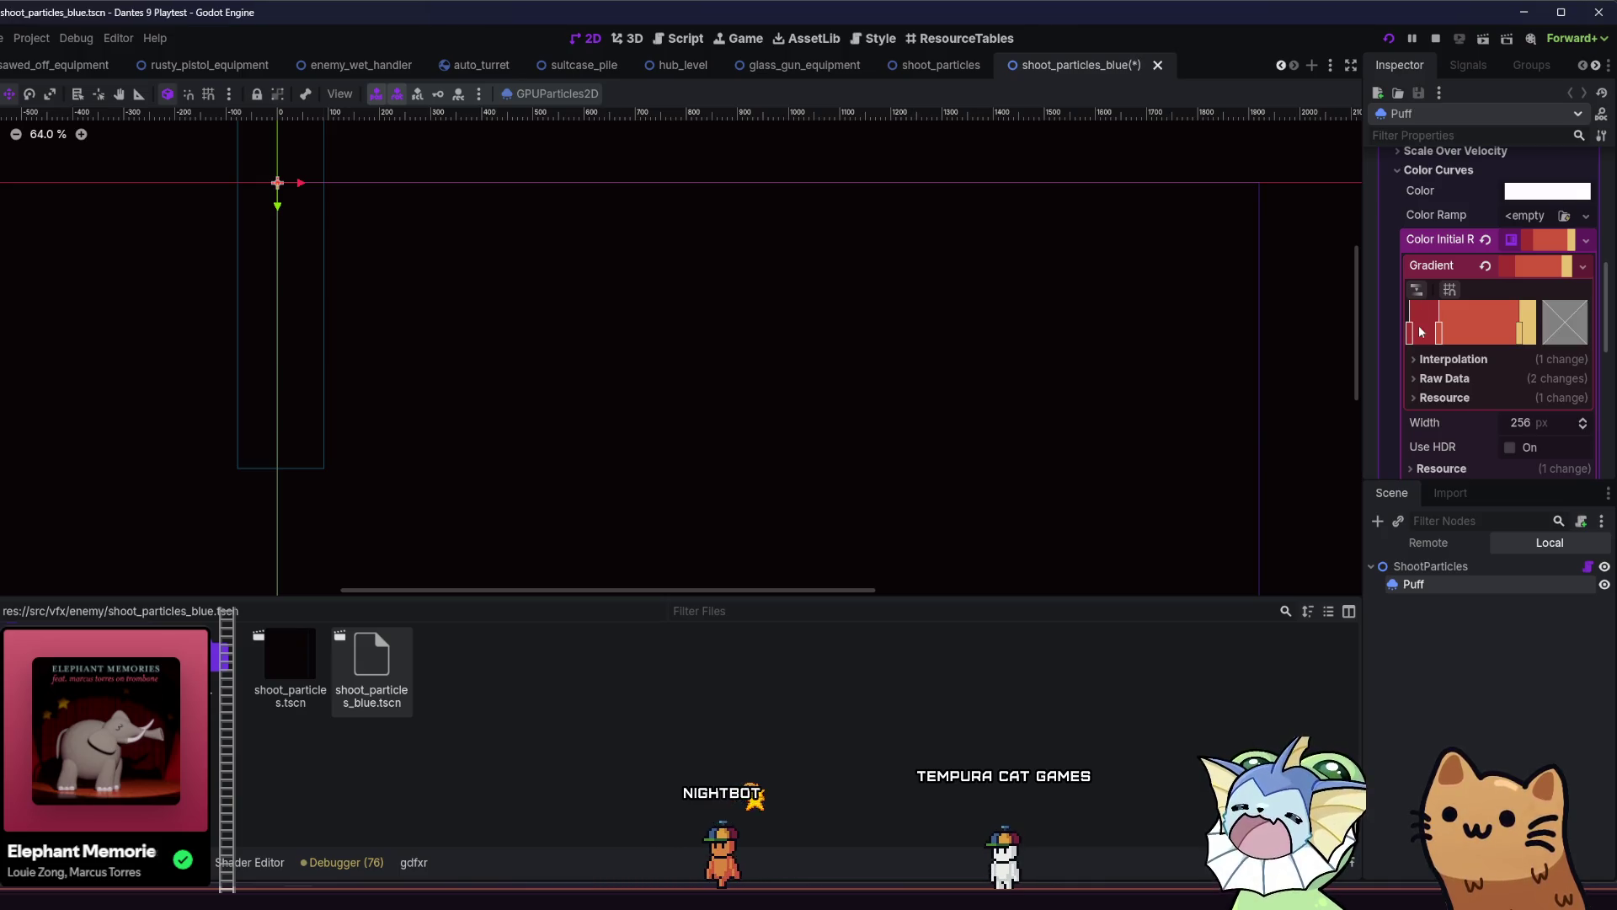
{"action": "double_click", "coordinate": [1412, 333]}
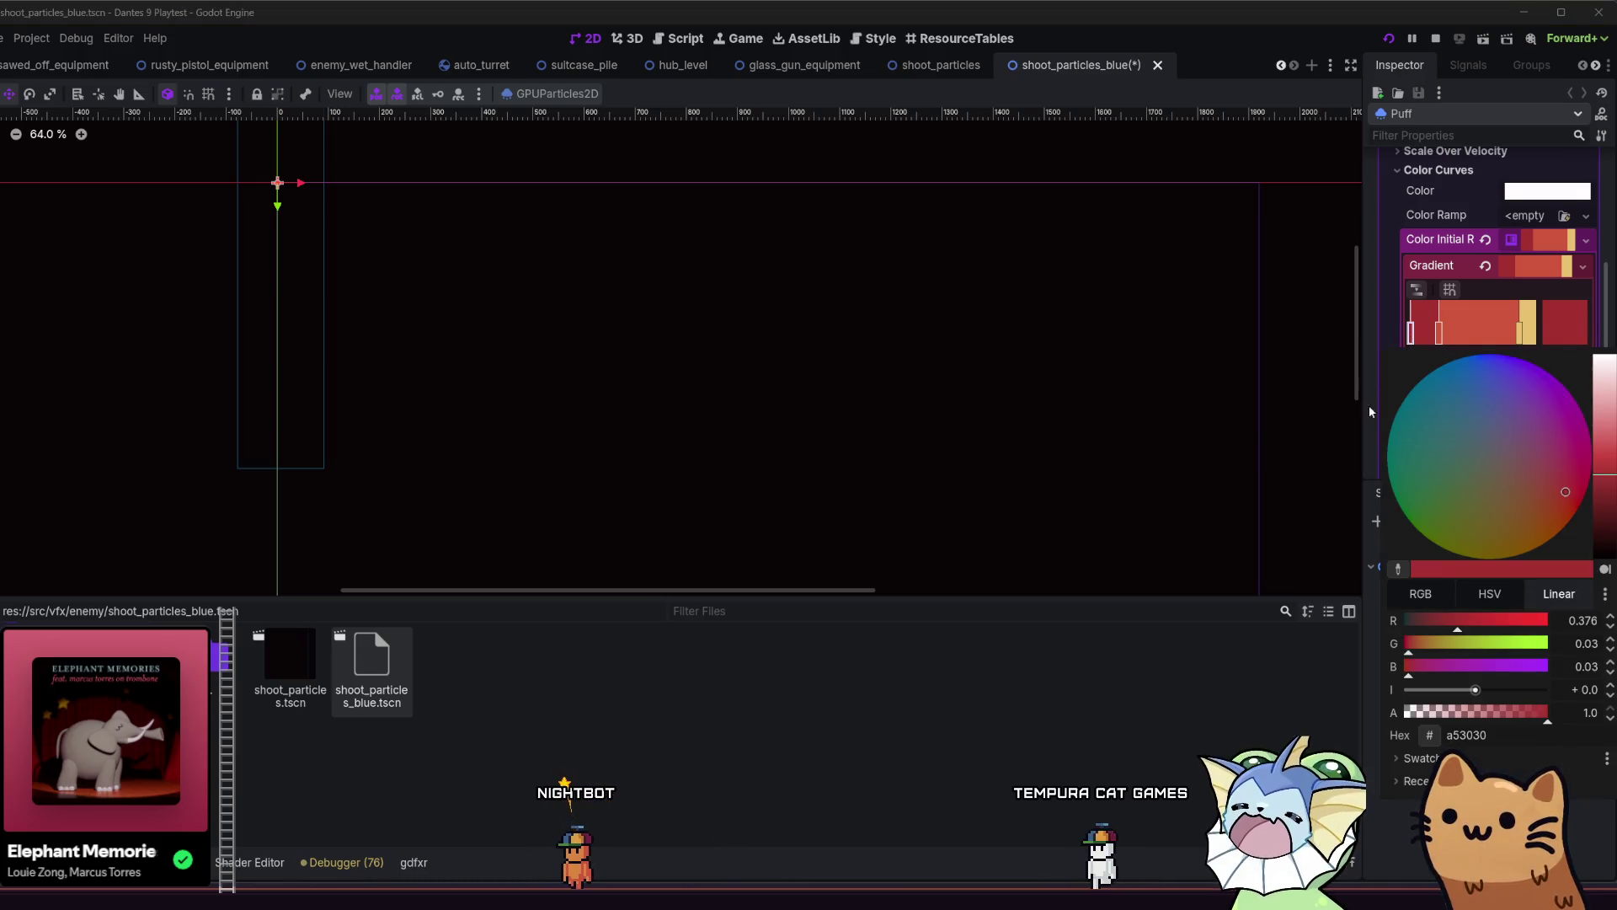
{"action": "left_click", "coordinate": [1429, 760]}
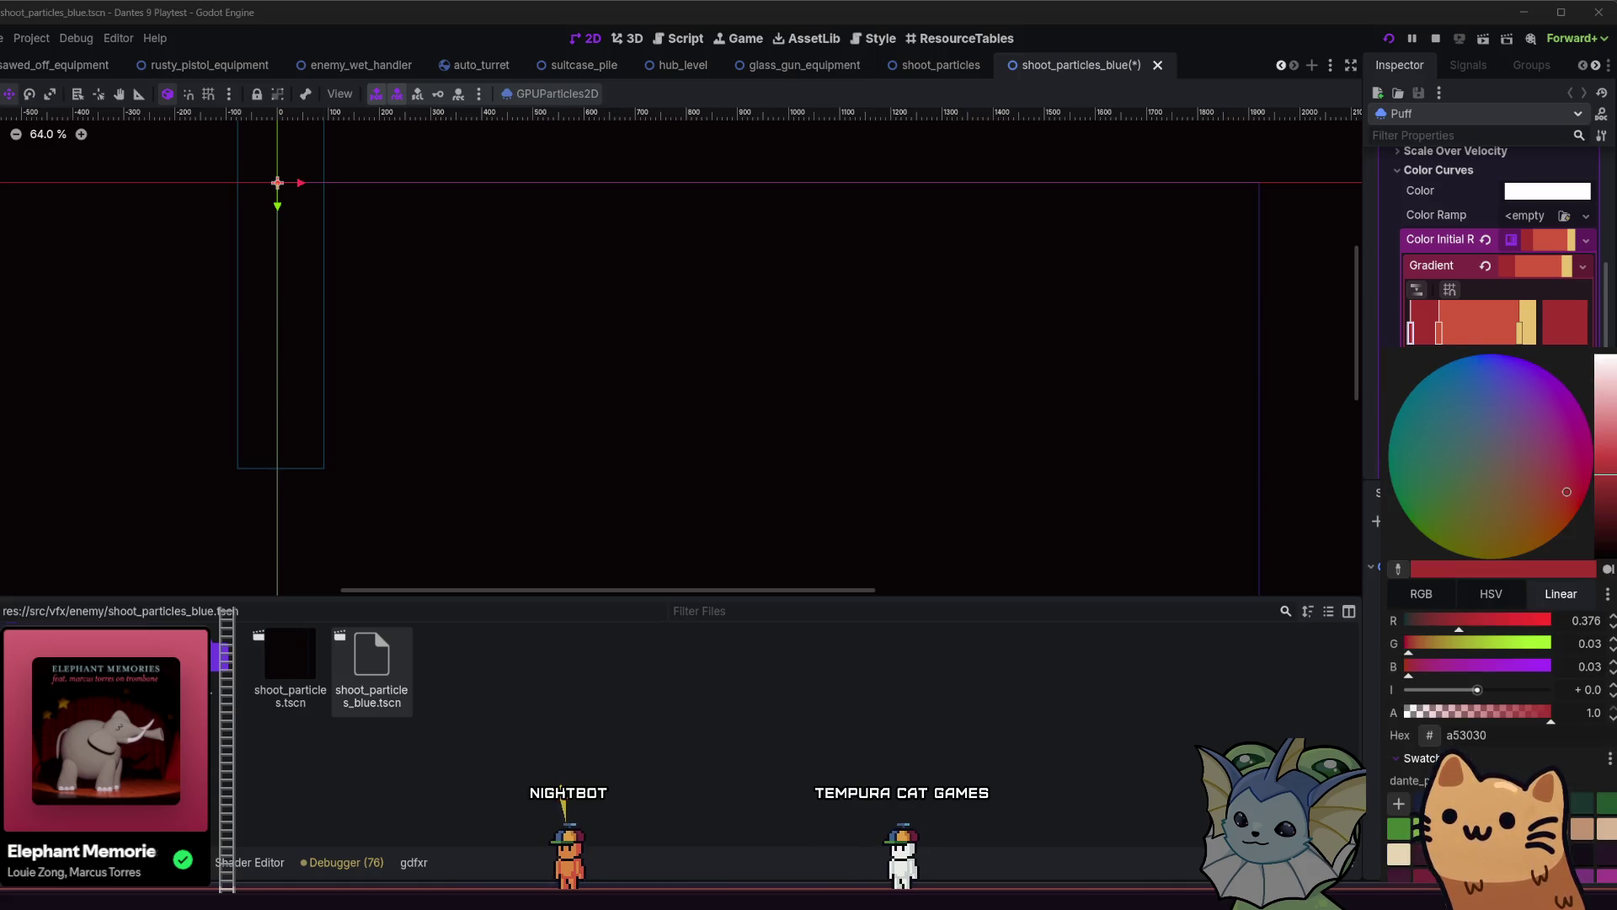
{"action": "left_click", "coordinate": [1448, 804]}
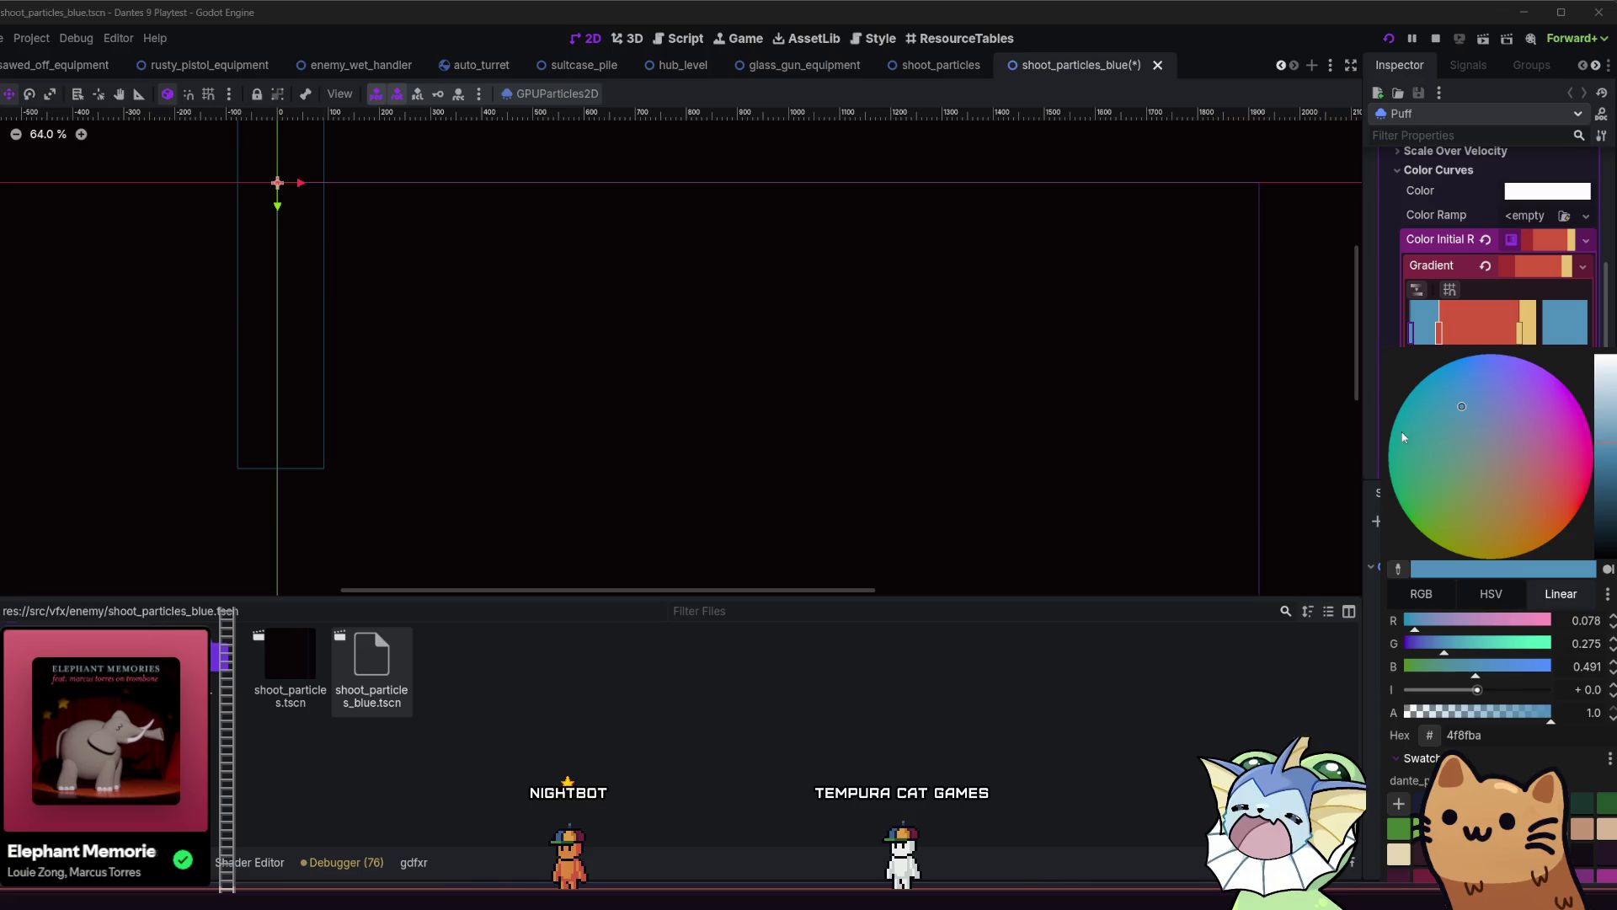
{"action": "left_click", "coordinate": [1440, 341]}
Make the right gradient stop light blue a4dddb, nudge it left, and save the scene.
{"action": "left_click", "coordinate": [1555, 337]}
{"action": "left_click", "coordinate": [1467, 804]}
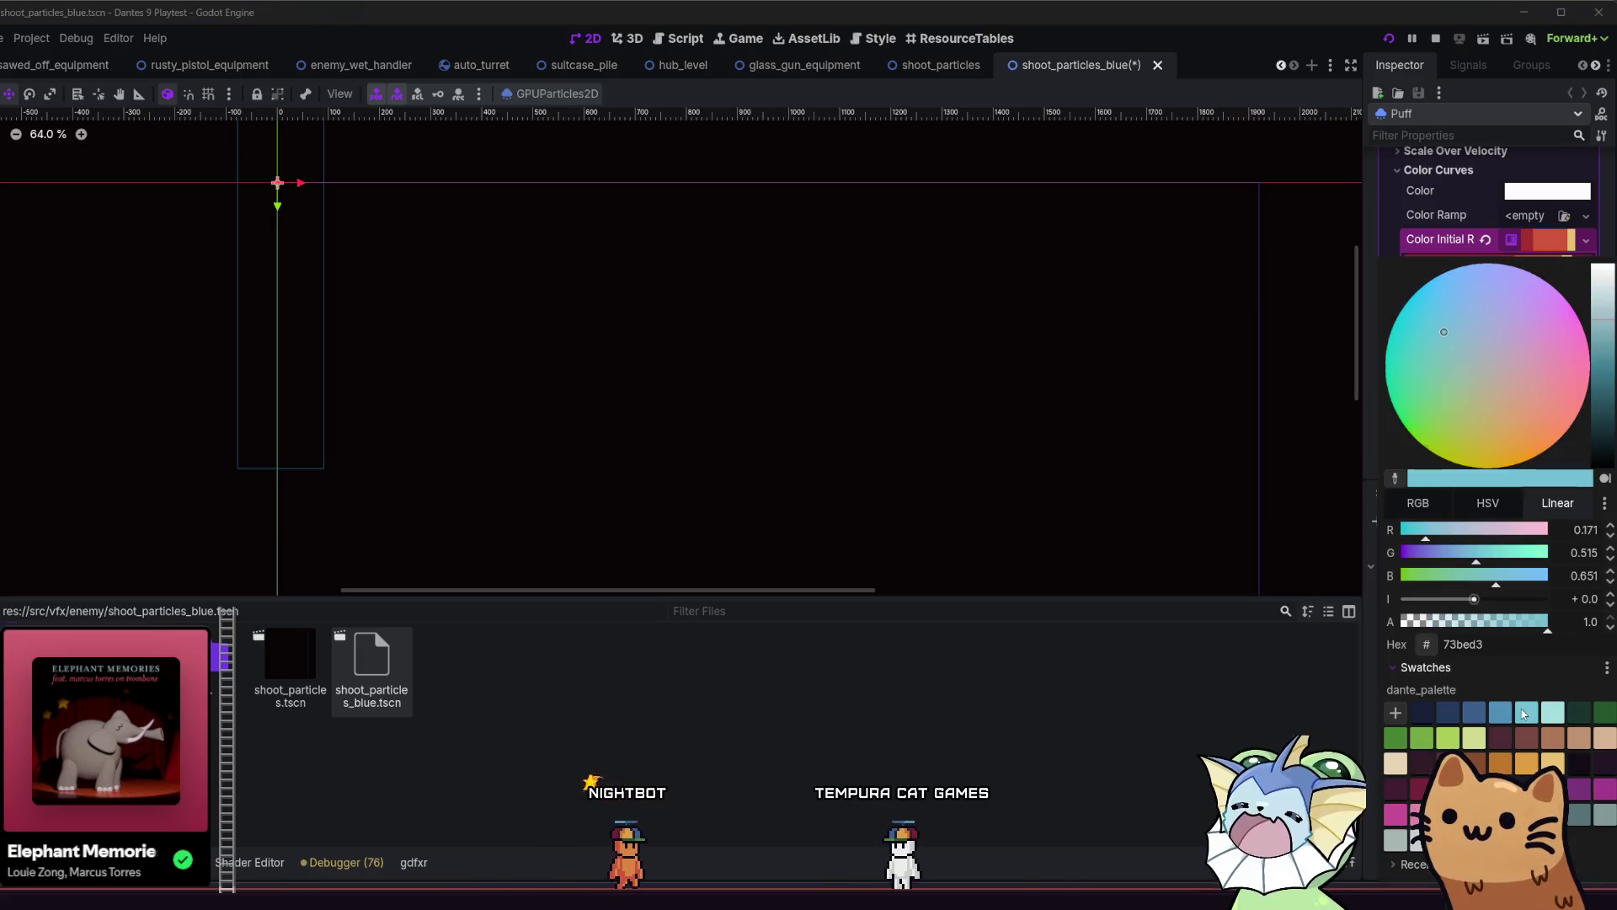
{"action": "left_click", "coordinate": [1491, 262]}
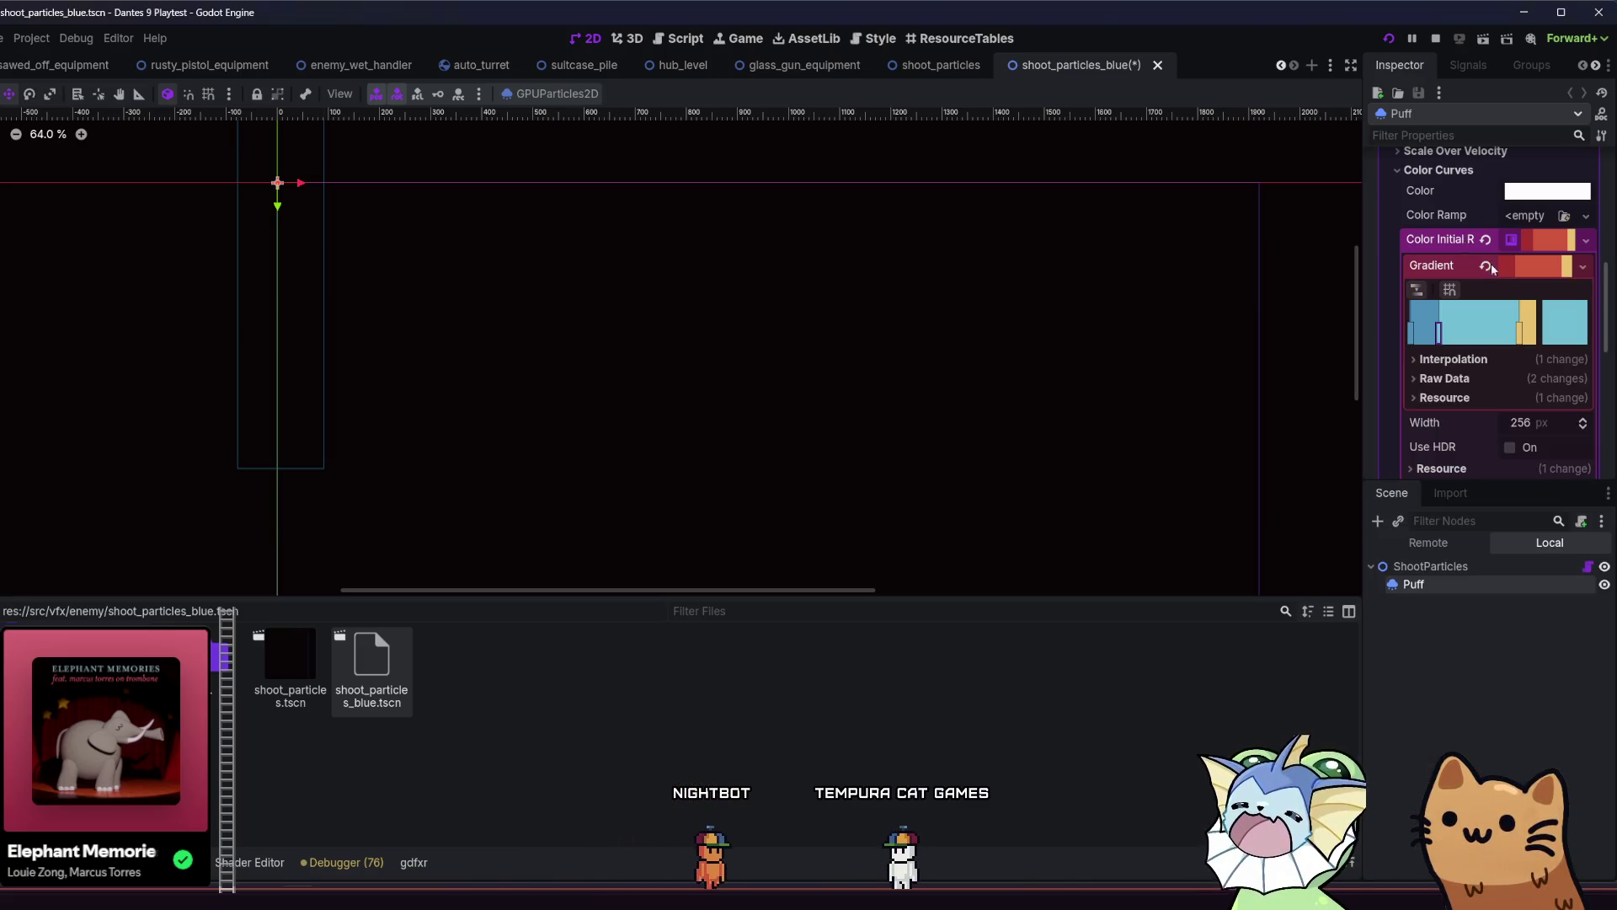
{"action": "left_click", "coordinate": [1525, 326]}
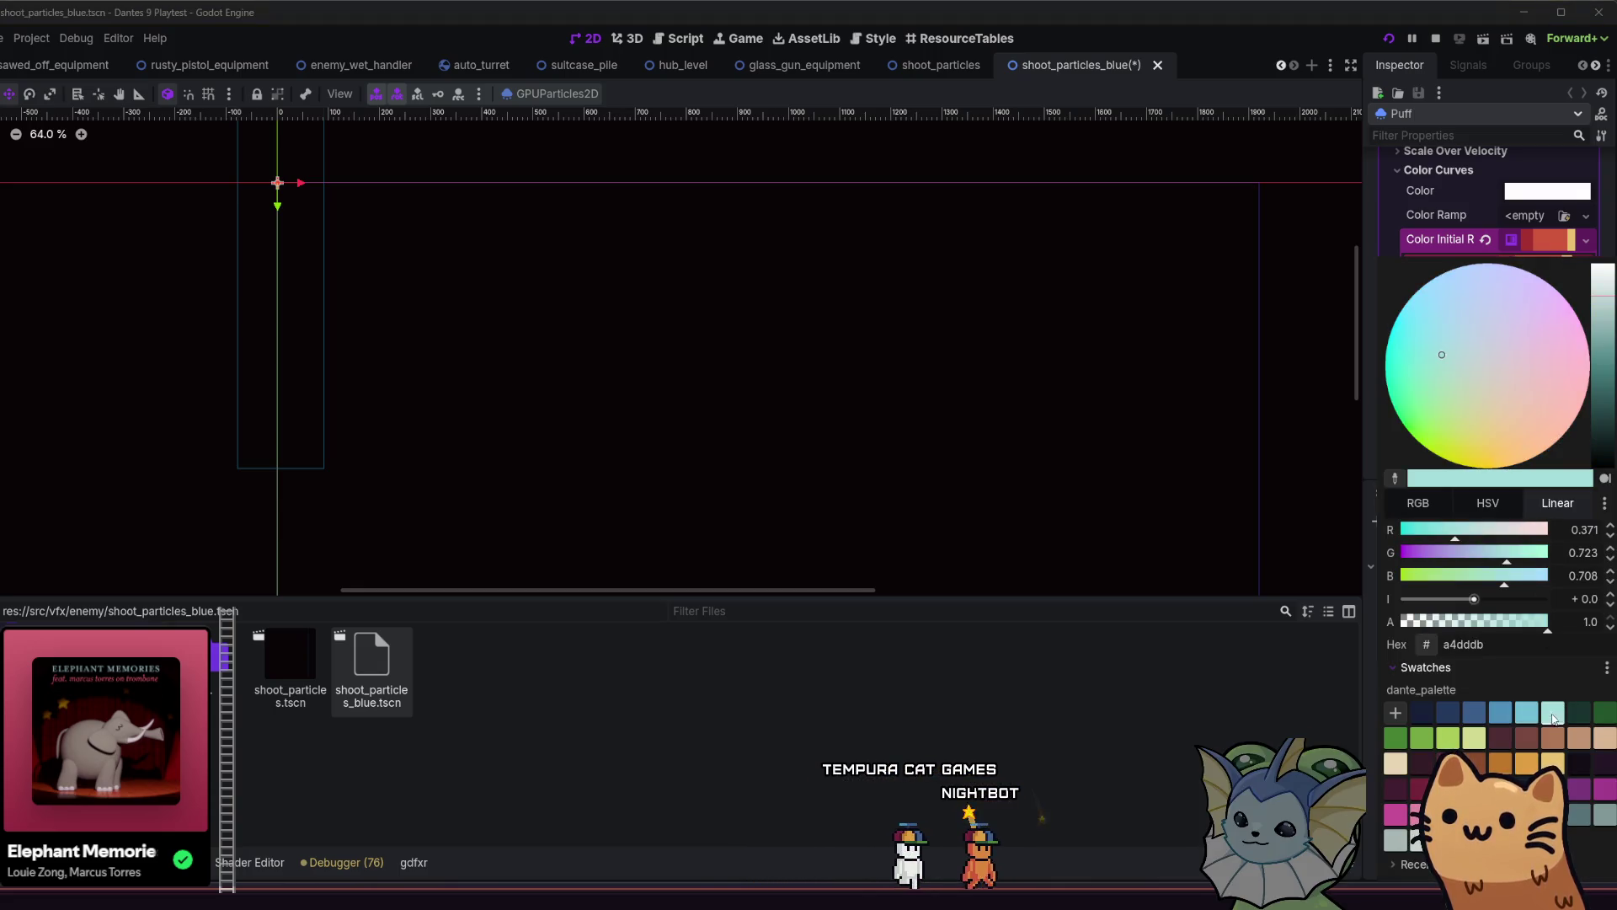
{"action": "key", "text": "Escape"}
{"action": "left_click_drag", "start_coordinate": [1523, 332], "coordinate": [1498, 332]}
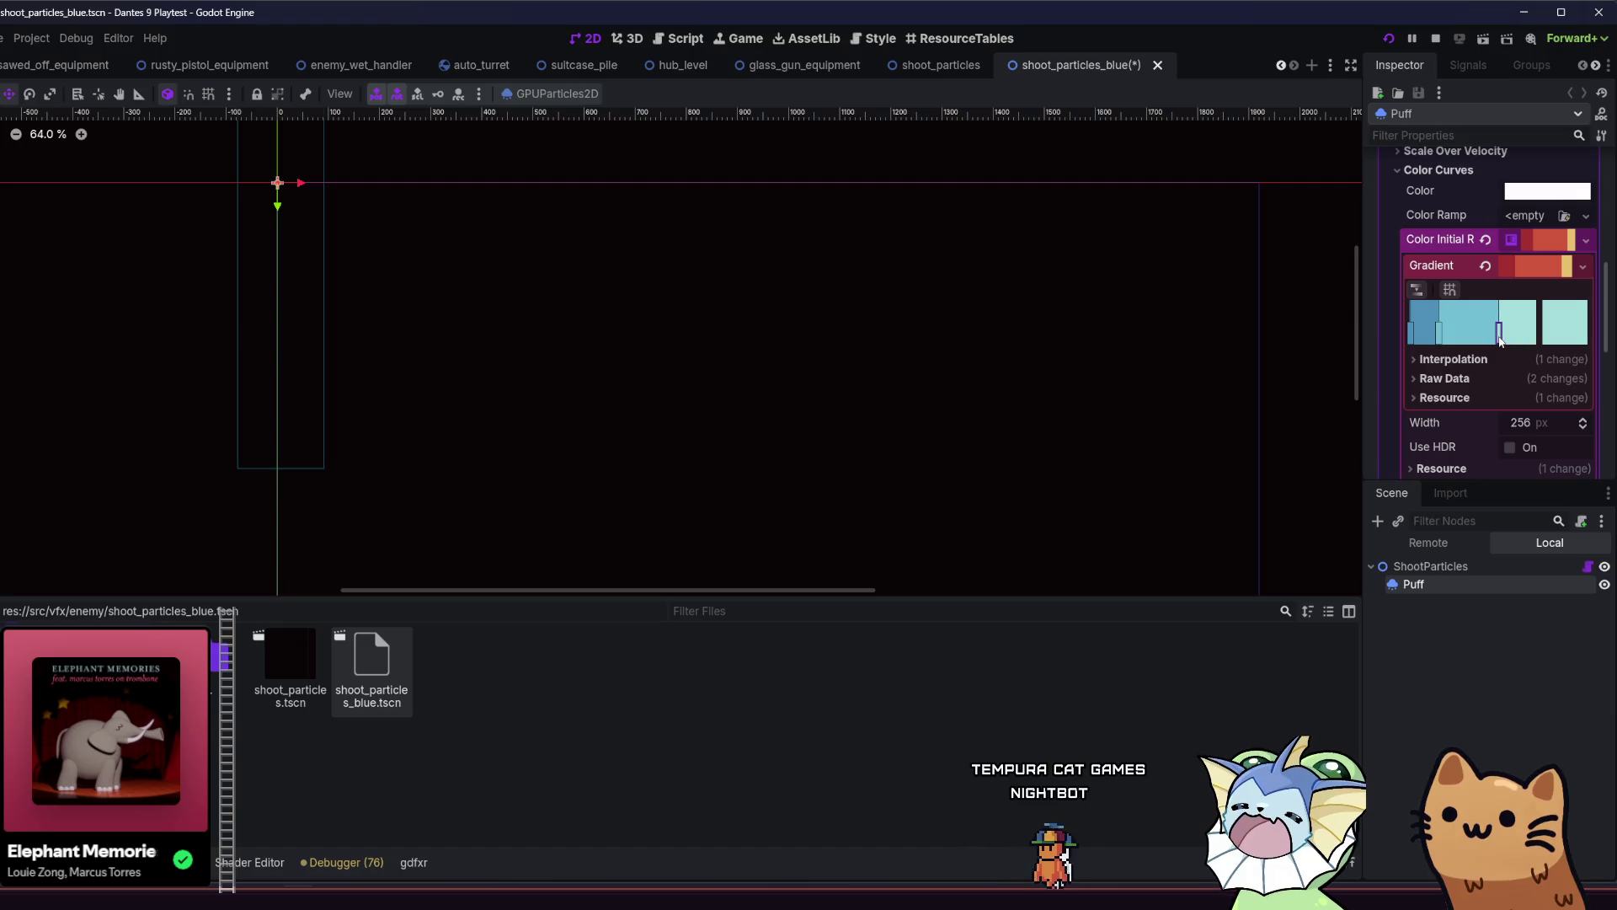
{"action": "key", "text": "ctrl+s"}
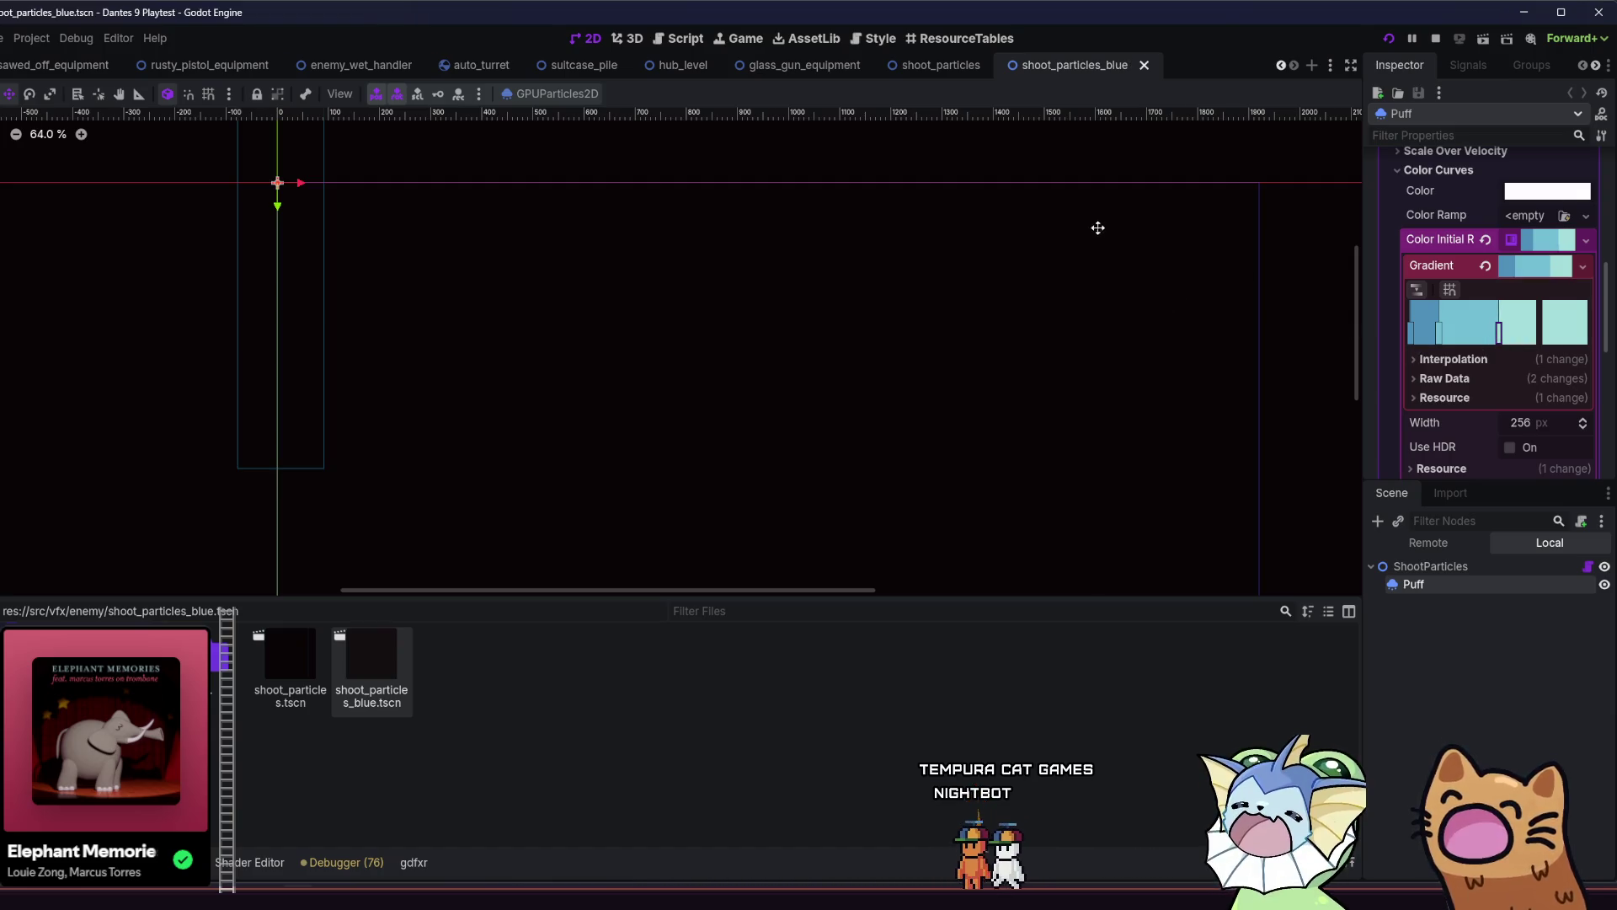
Find flying_beam_enemy.tscn with a Quick Open search for 'beam' and open it.
{"action": "left_click", "coordinate": [935, 65]}
{"action": "left_click", "coordinate": [826, 71]}
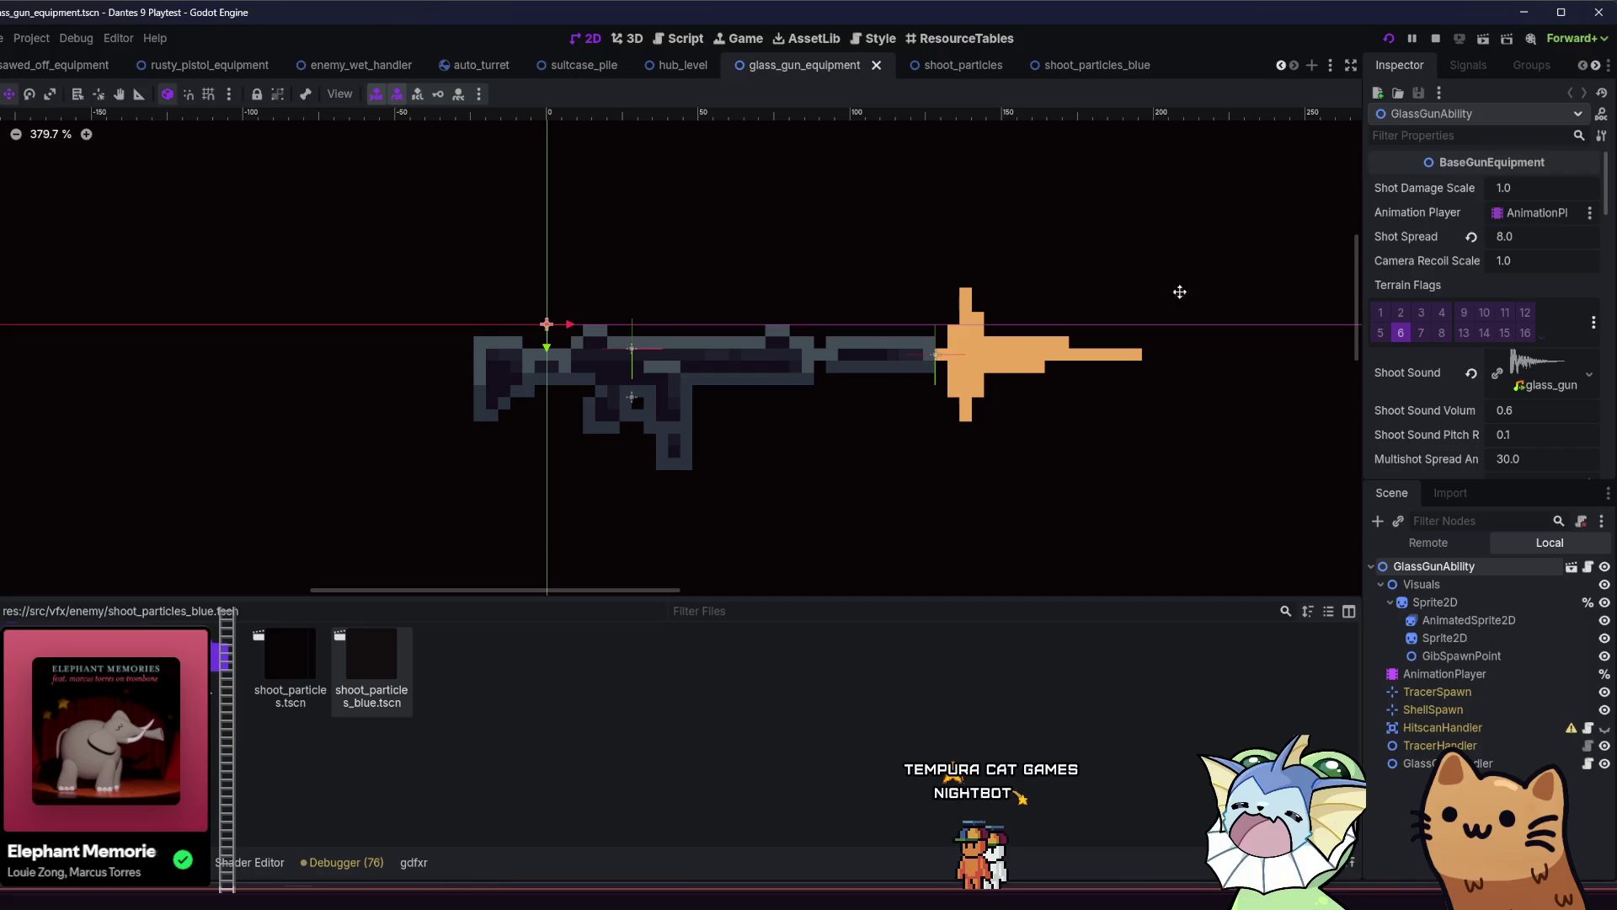
{"action": "left_click", "coordinate": [678, 64]}
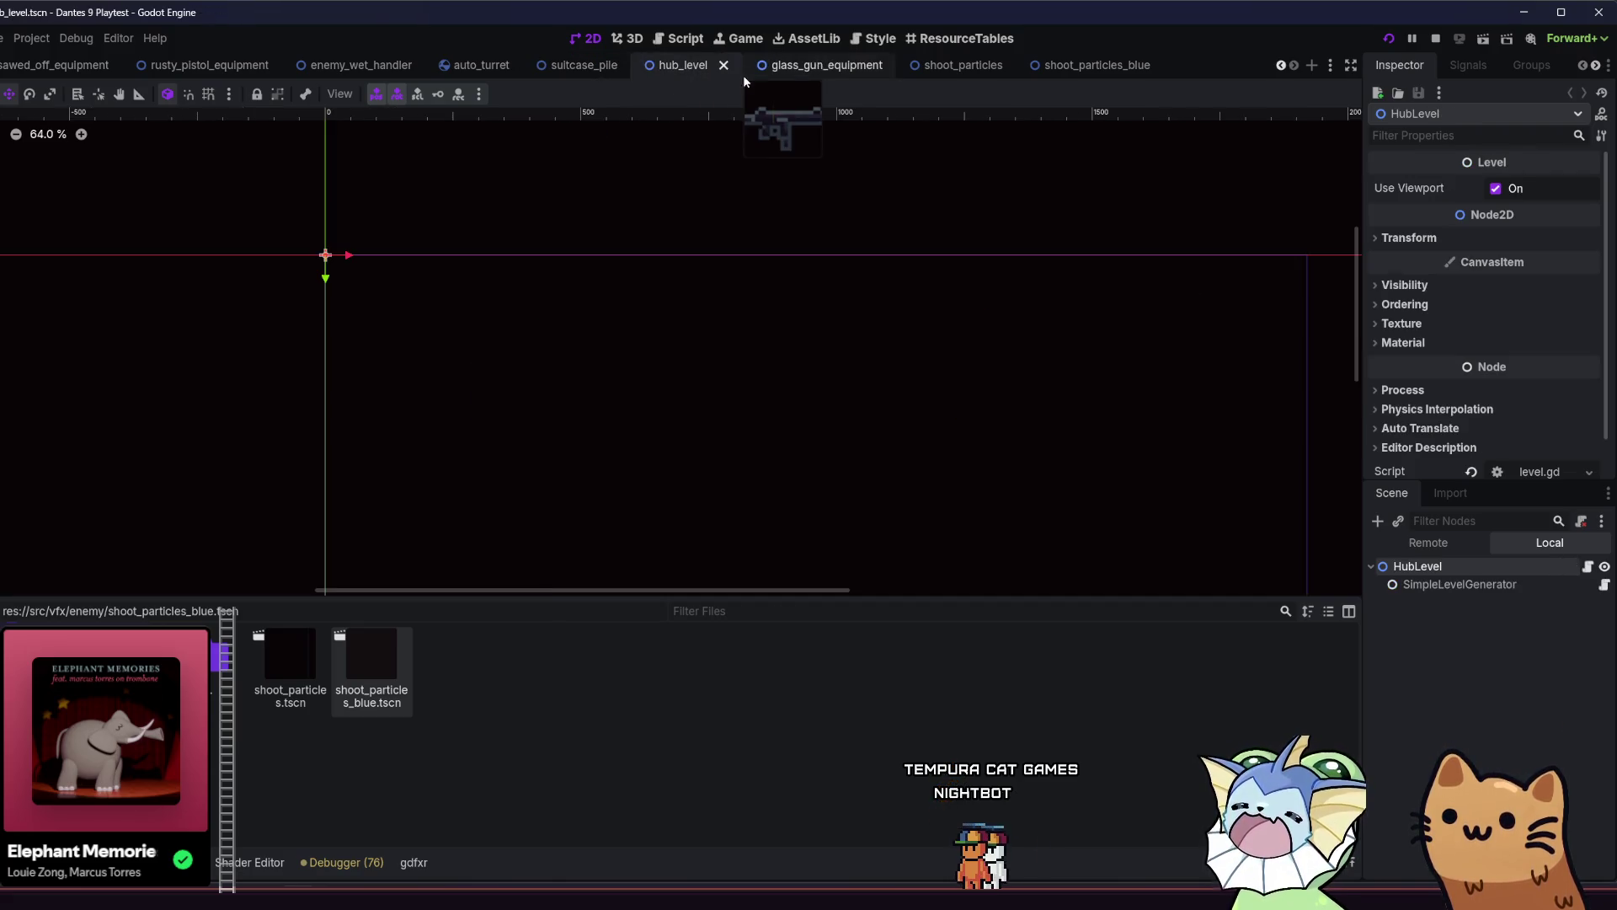
{"action": "left_click", "coordinate": [830, 68]}
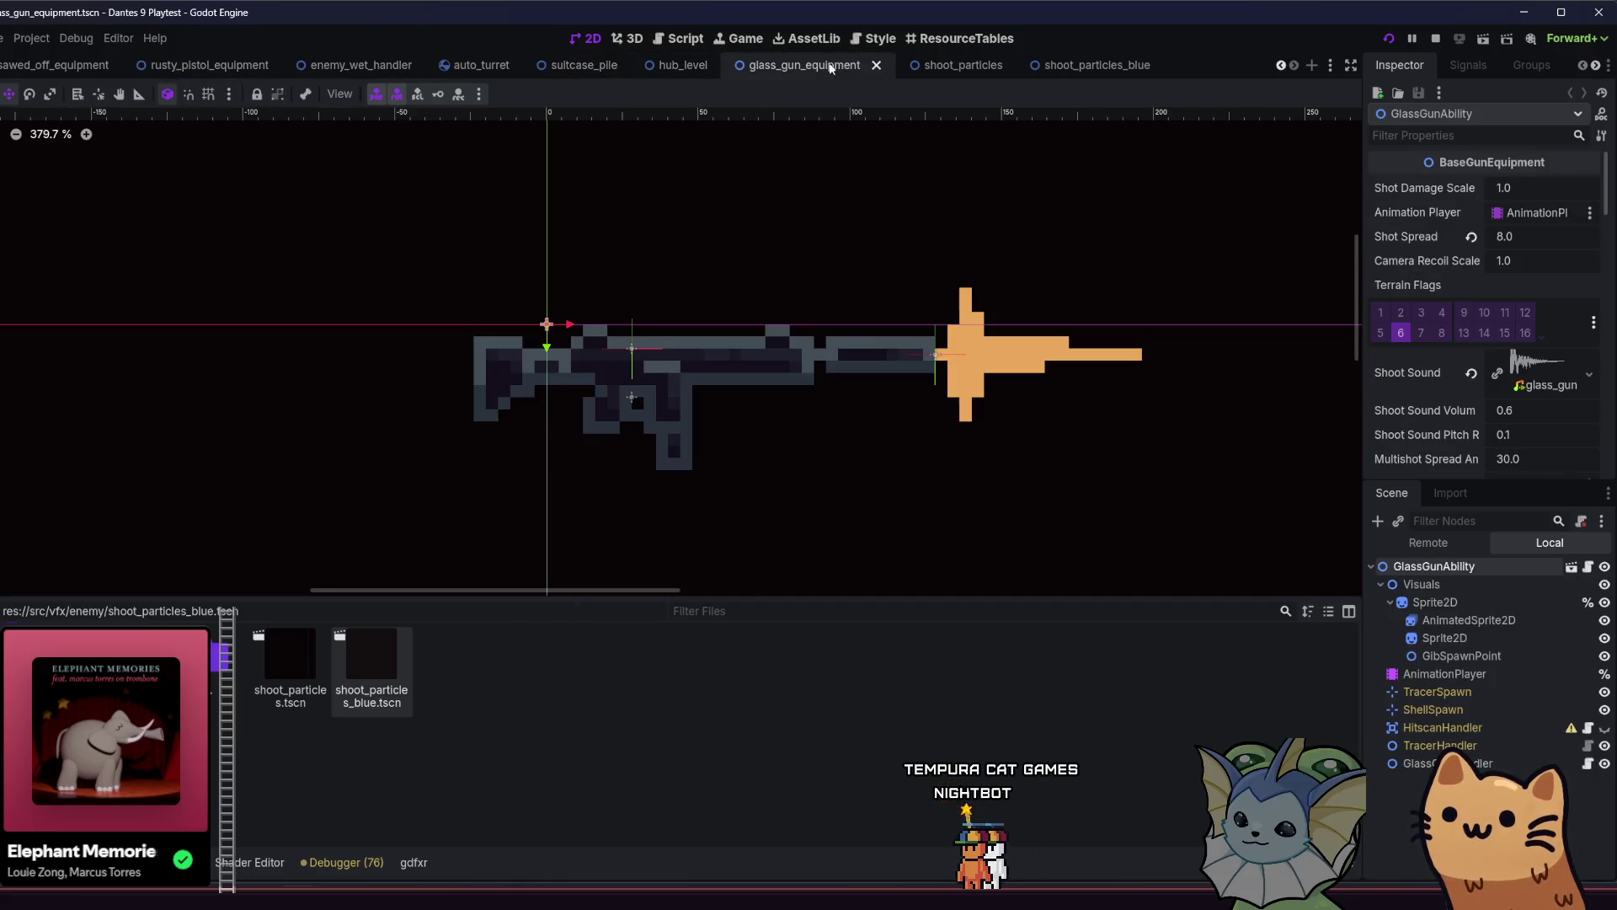
{"action": "left_click", "coordinate": [1049, 66]}
{"action": "key", "text": "shift+alt+o"}
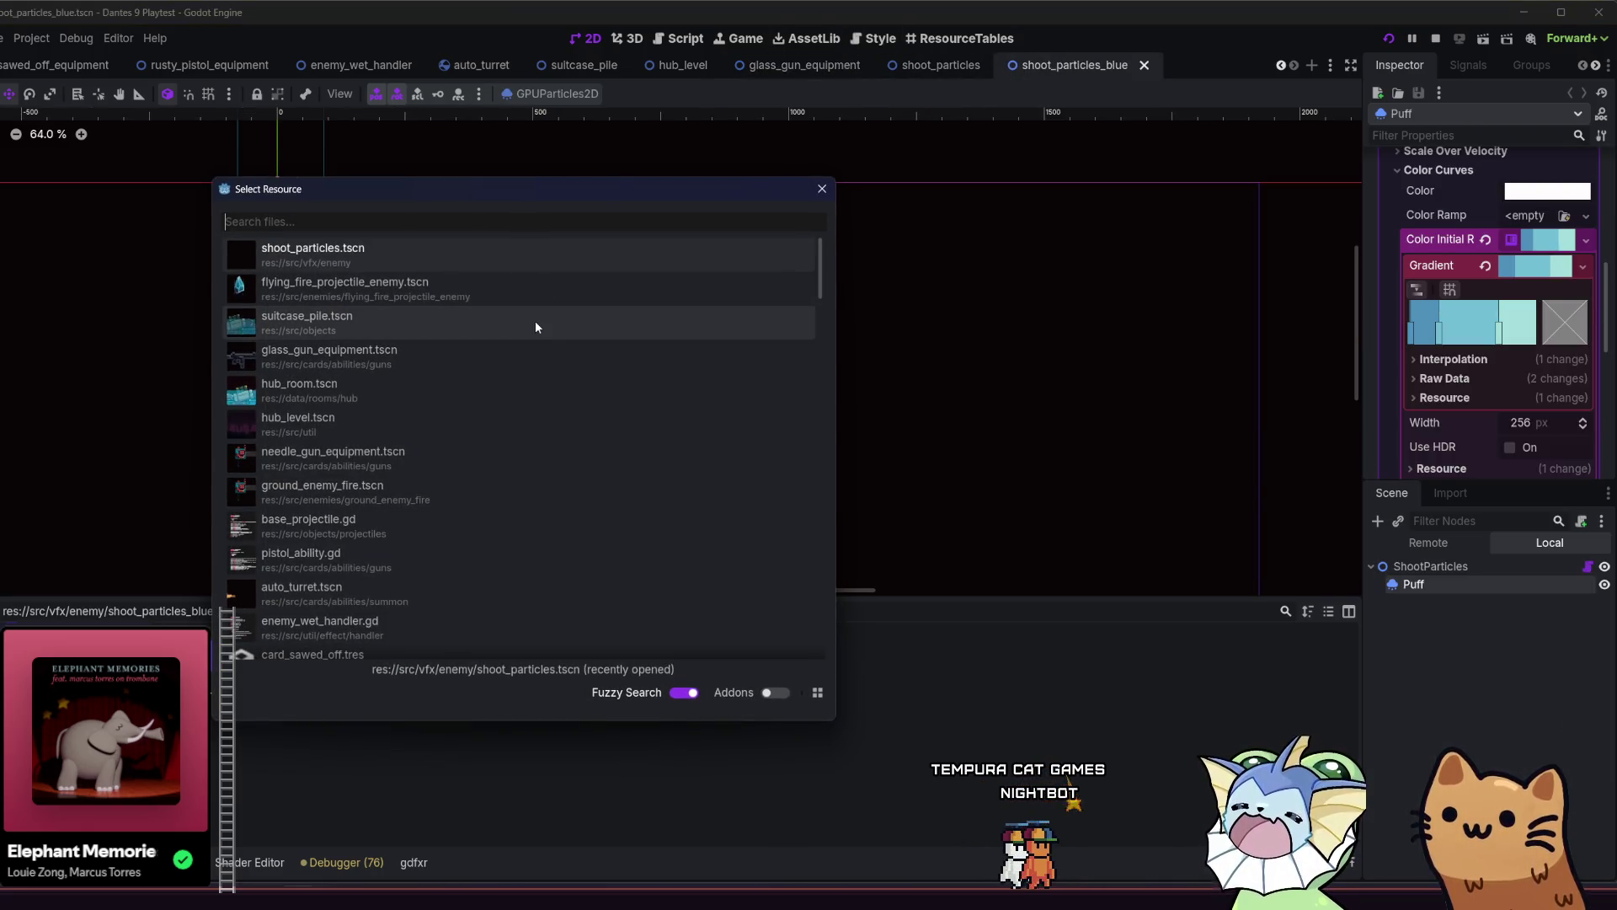
{"action": "type", "text": "beam"}
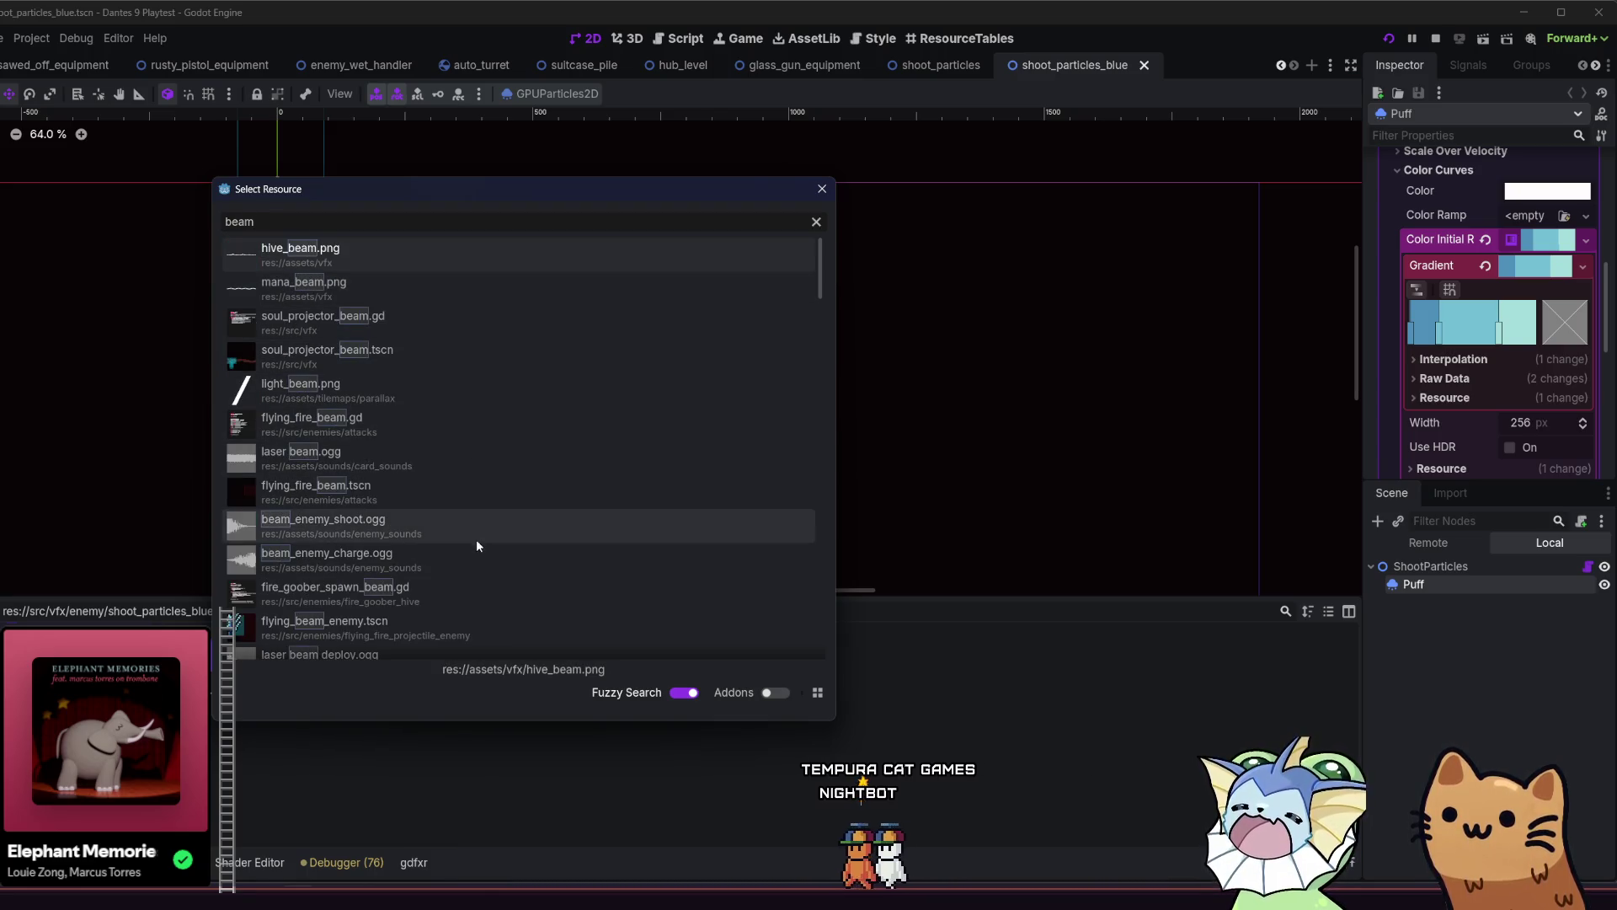
{"action": "double_click", "coordinate": [455, 620]}
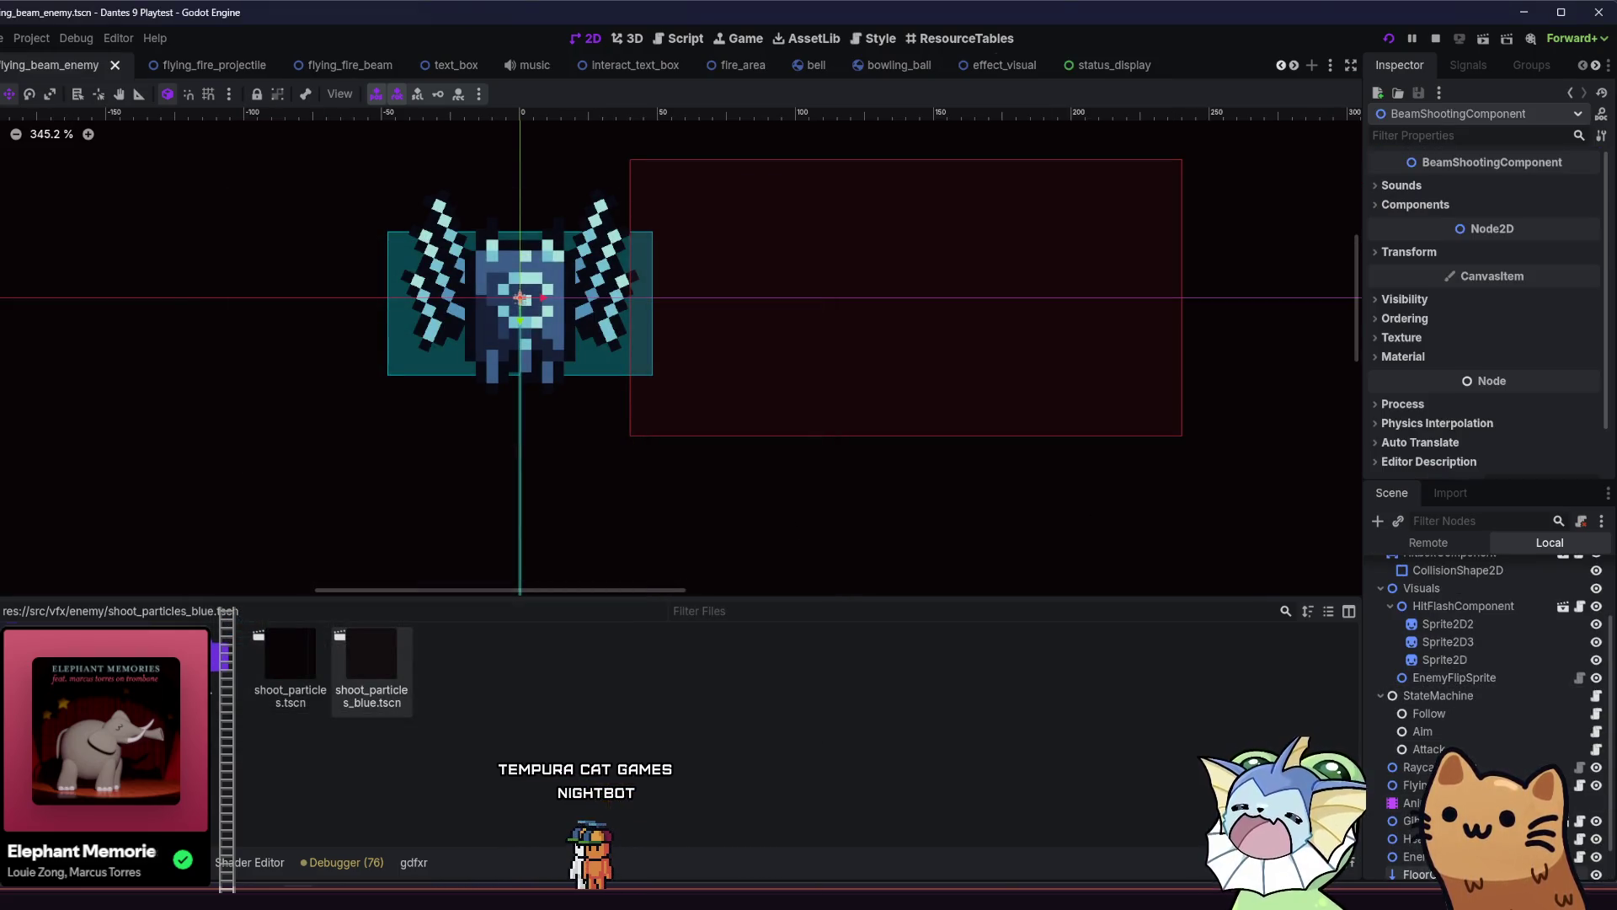
Review the flying_fire_beam script alongside the projectile shooting component script.
{"action": "left_click", "coordinate": [1581, 870]}
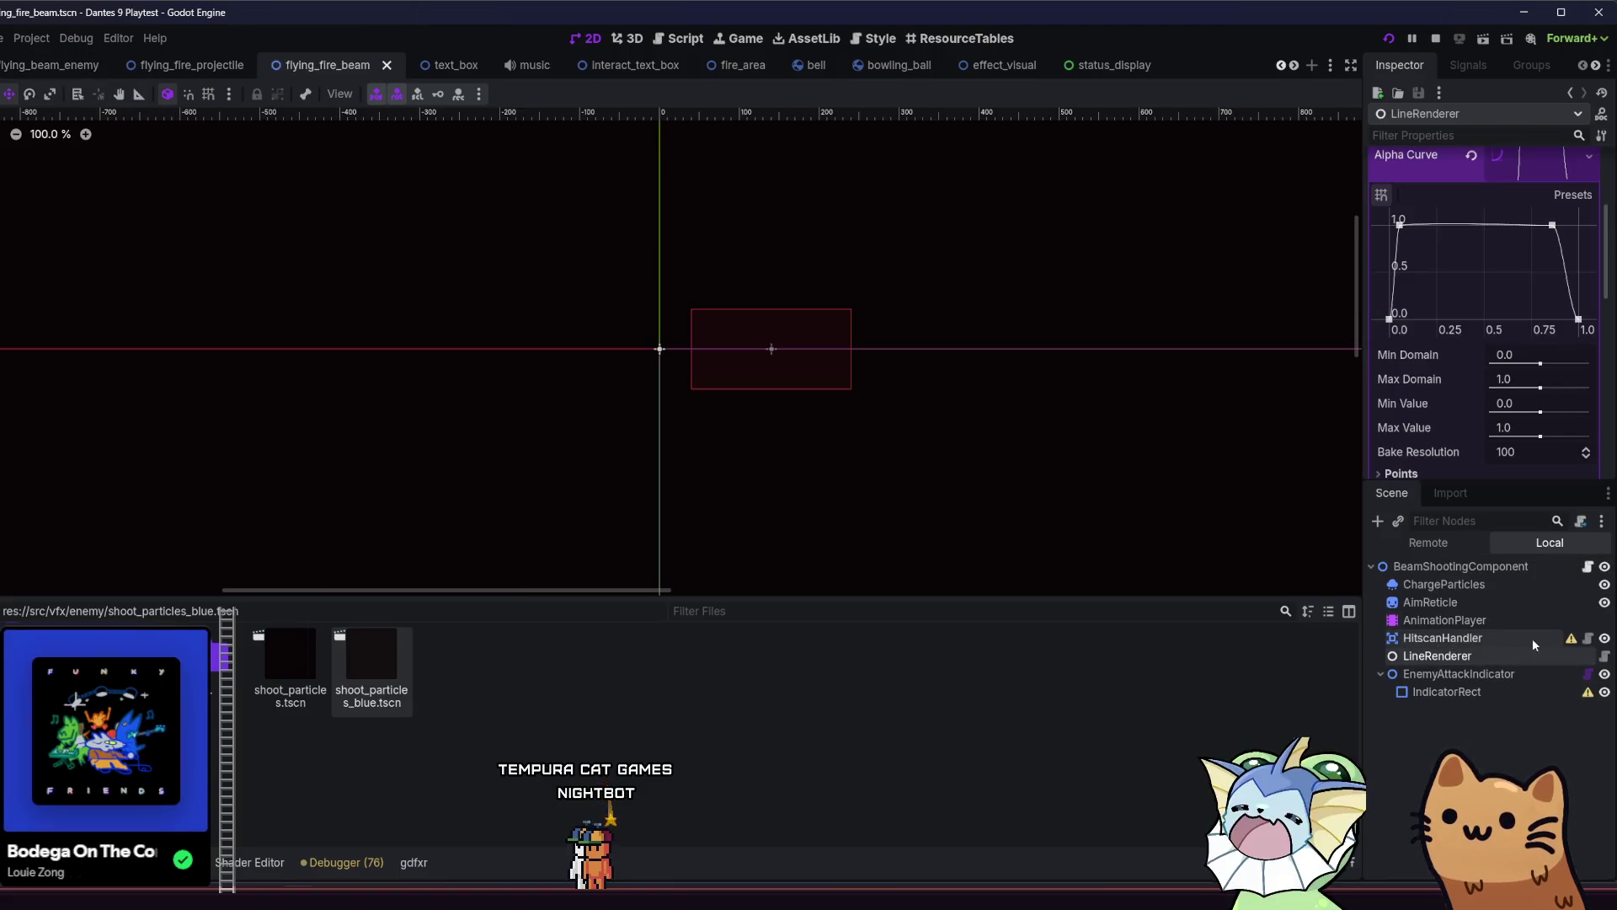
{"action": "left_click", "coordinate": [1586, 566]}
{"action": "scroll", "coordinate": [1308, 329], "scroll_direction": "up", "scroll_amount": 8}
{"action": "scroll", "coordinate": [1308, 330], "scroll_direction": "up", "scroll_amount": 10}
{"action": "scroll", "coordinate": [1312, 120], "scroll_direction": "down", "scroll_amount": 1}
{"action": "scroll", "coordinate": [1312, 120], "scroll_direction": "up", "scroll_amount": 1}
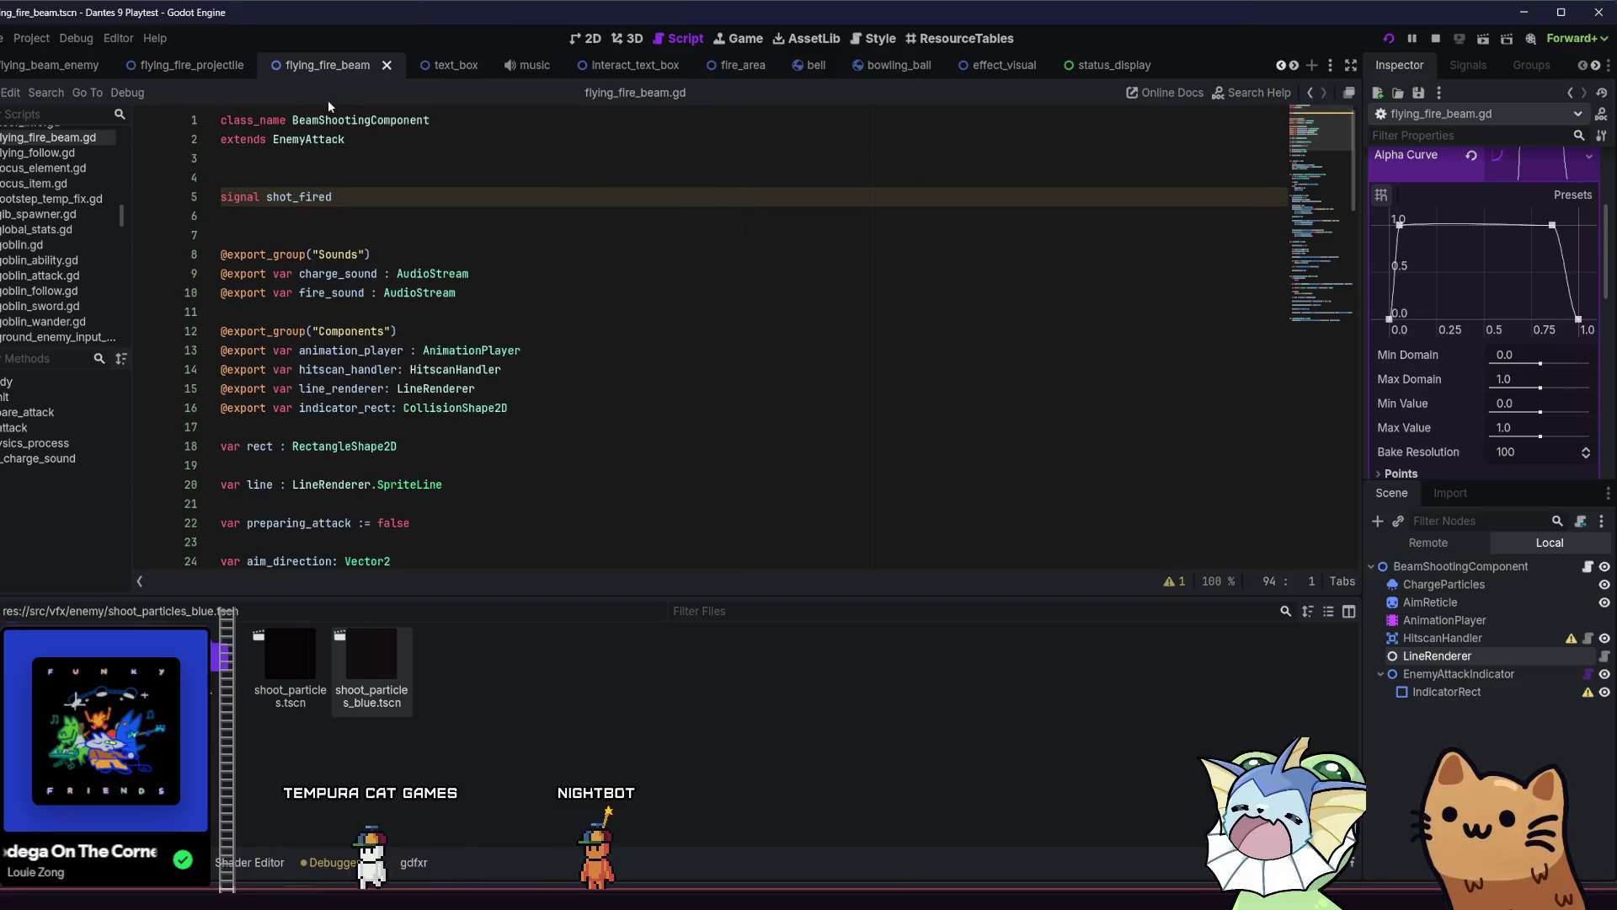
{"action": "left_click", "coordinate": [192, 65]}
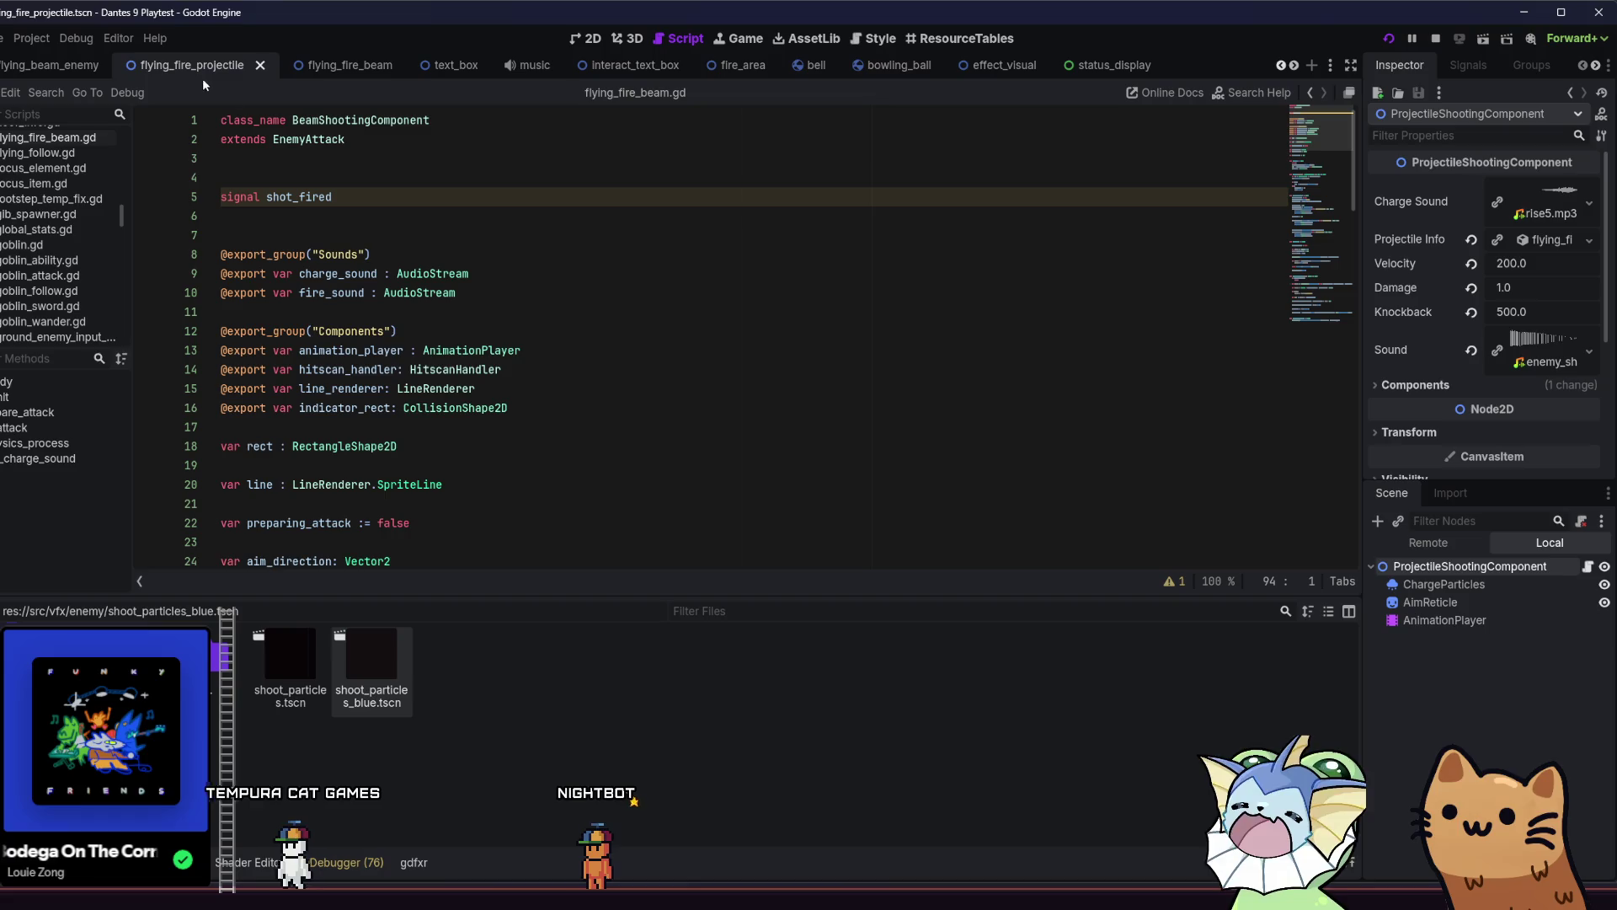
{"action": "left_click", "coordinate": [1587, 566]}
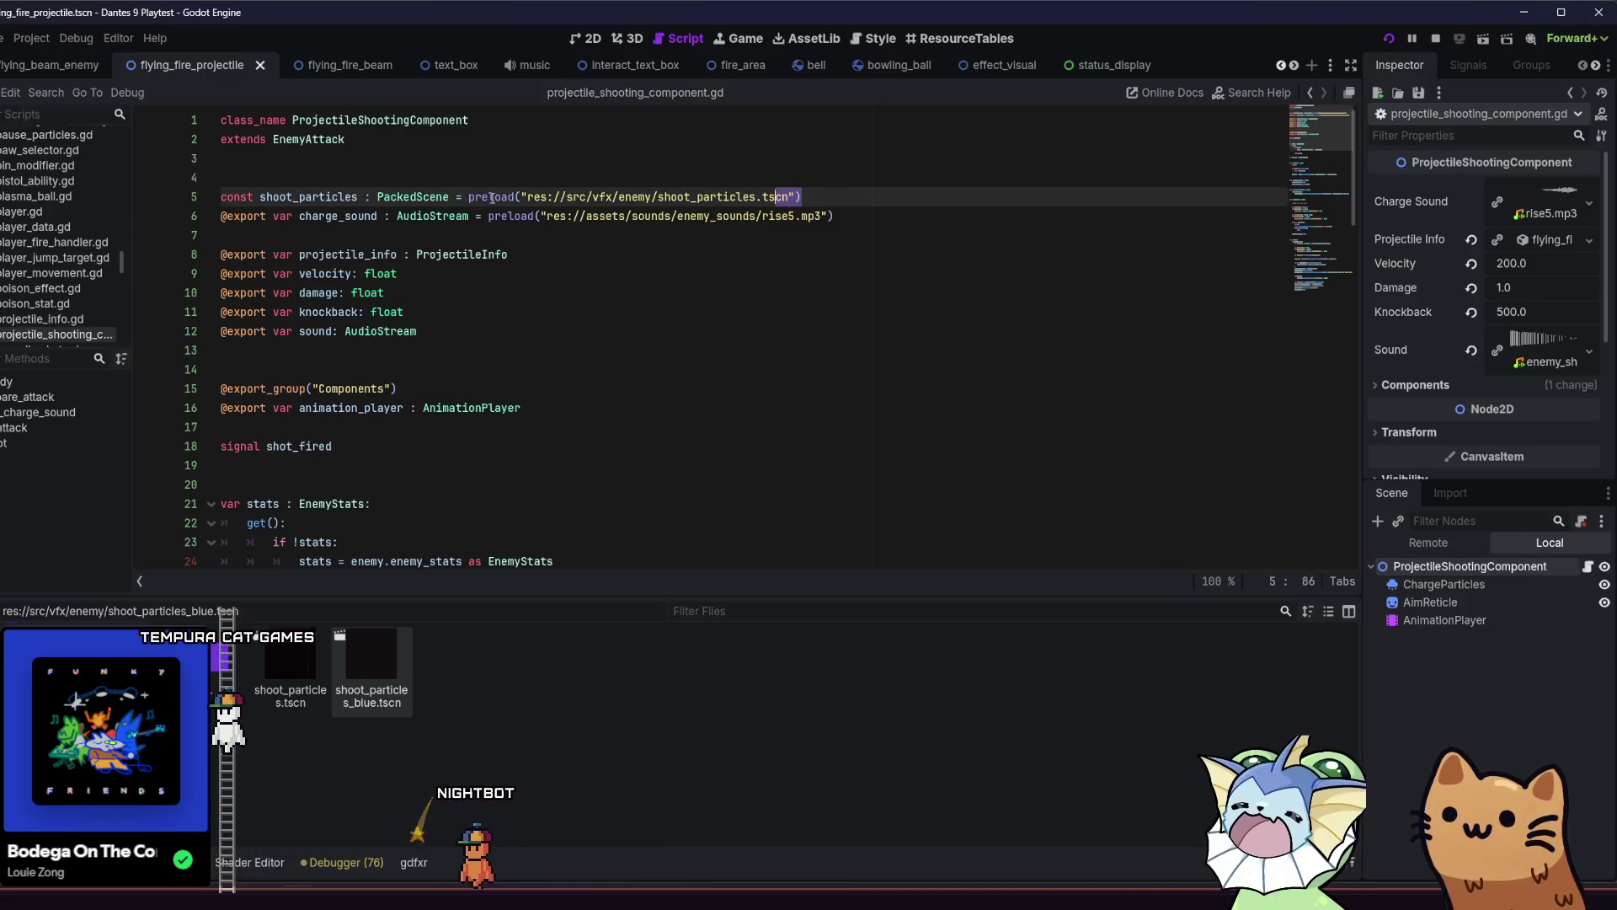
{"action": "left_click", "coordinate": [346, 139]}
{"action": "left_click", "coordinate": [360, 67]}
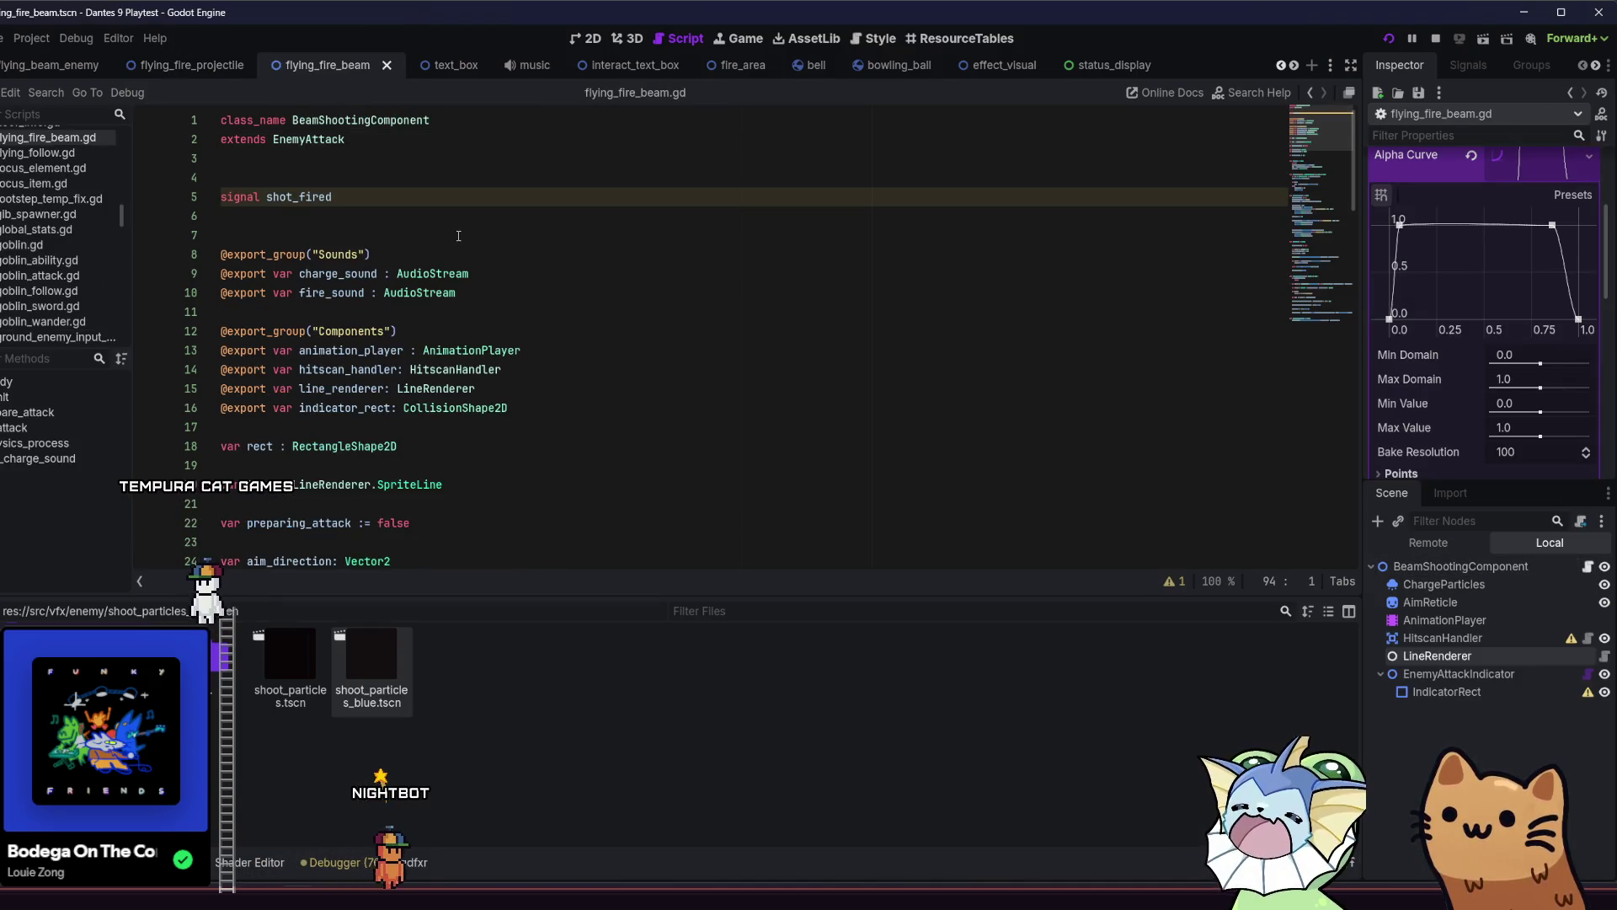
Add a shoot_particles const preloading shoot_particles_blue.tscn under the shot_fired signal and save.
{"action": "left_click", "coordinate": [271, 214]}
{"action": "key", "text": "Return"}
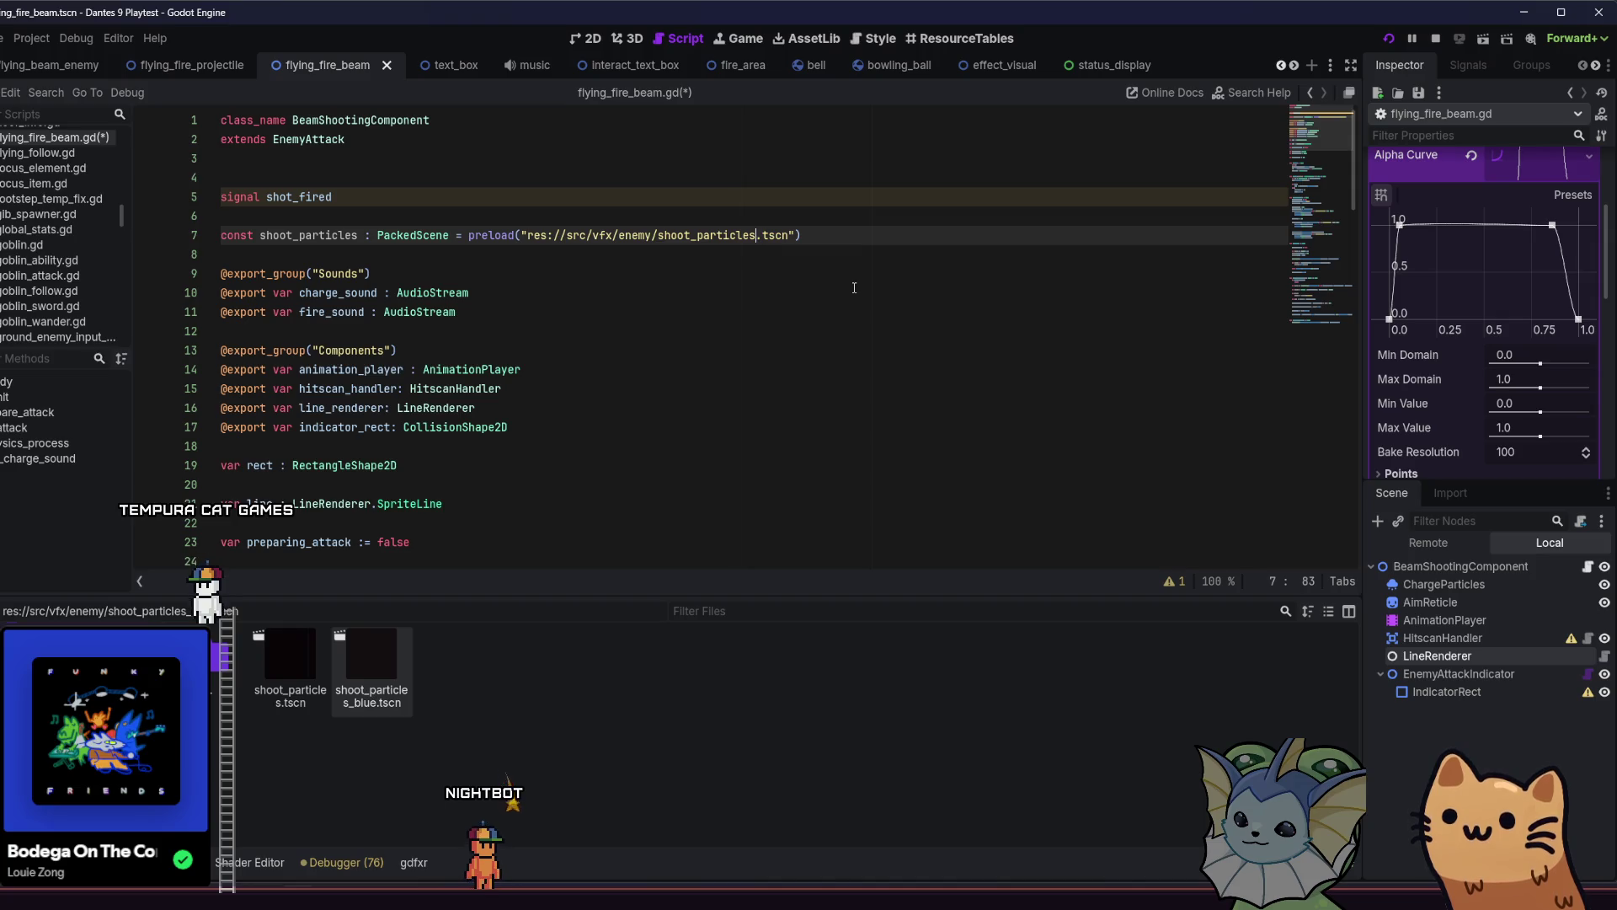
{"action": "type", "text": "_blue"}
{"action": "left_click_drag", "start_coordinate": [854, 287], "coordinate": [872, 284]}
{"action": "key", "text": "ctrl+s"}
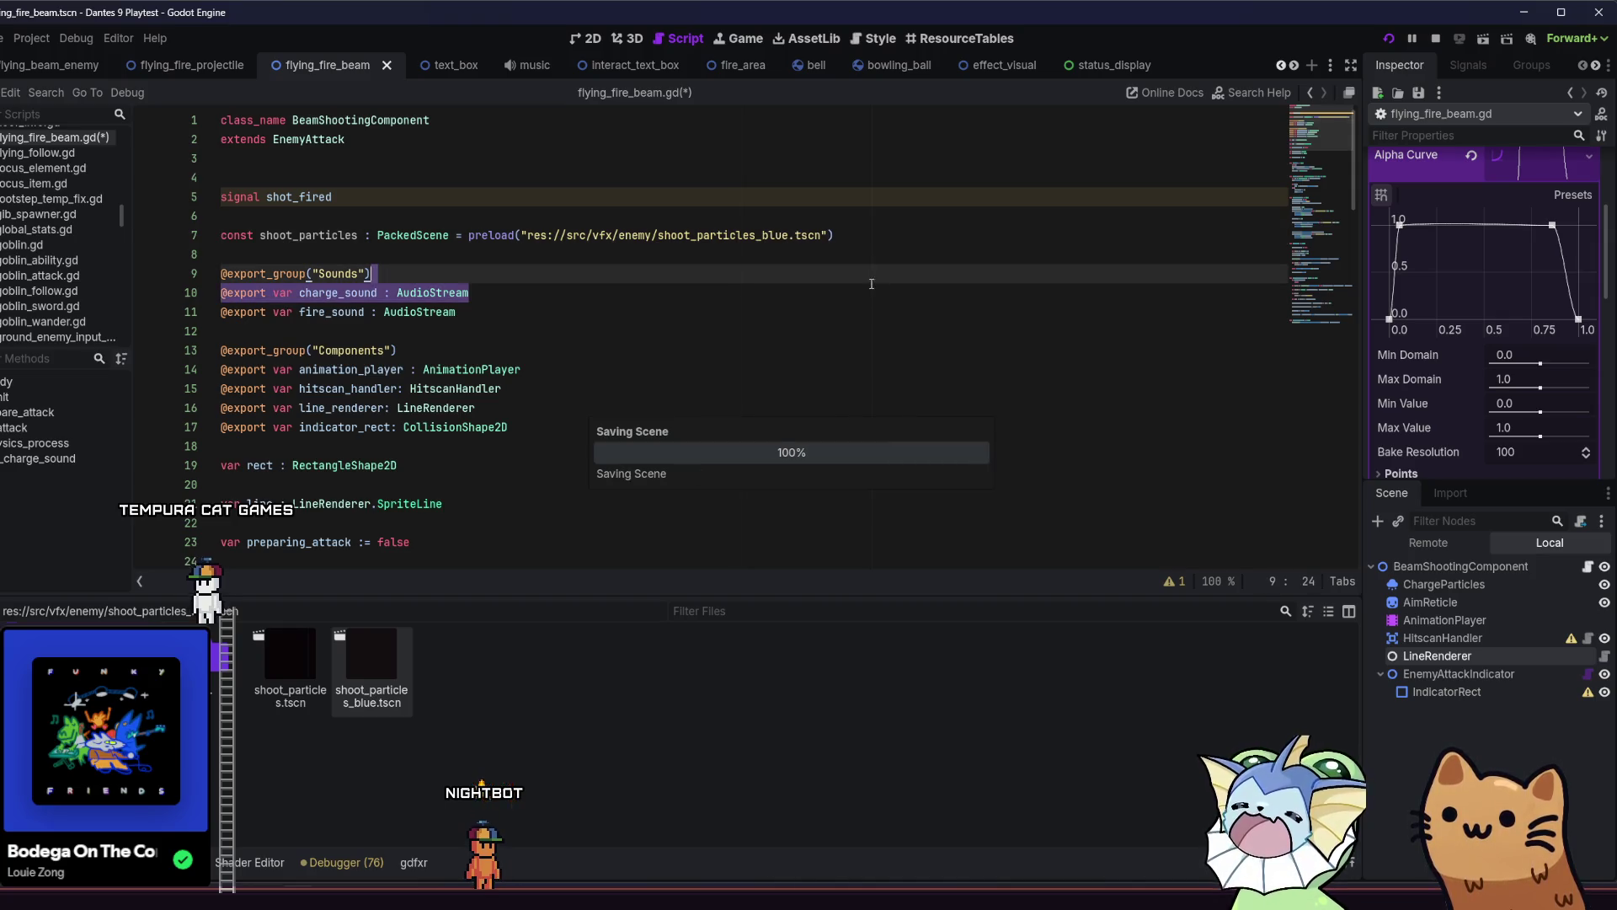
{"action": "left_click", "coordinate": [184, 66]}
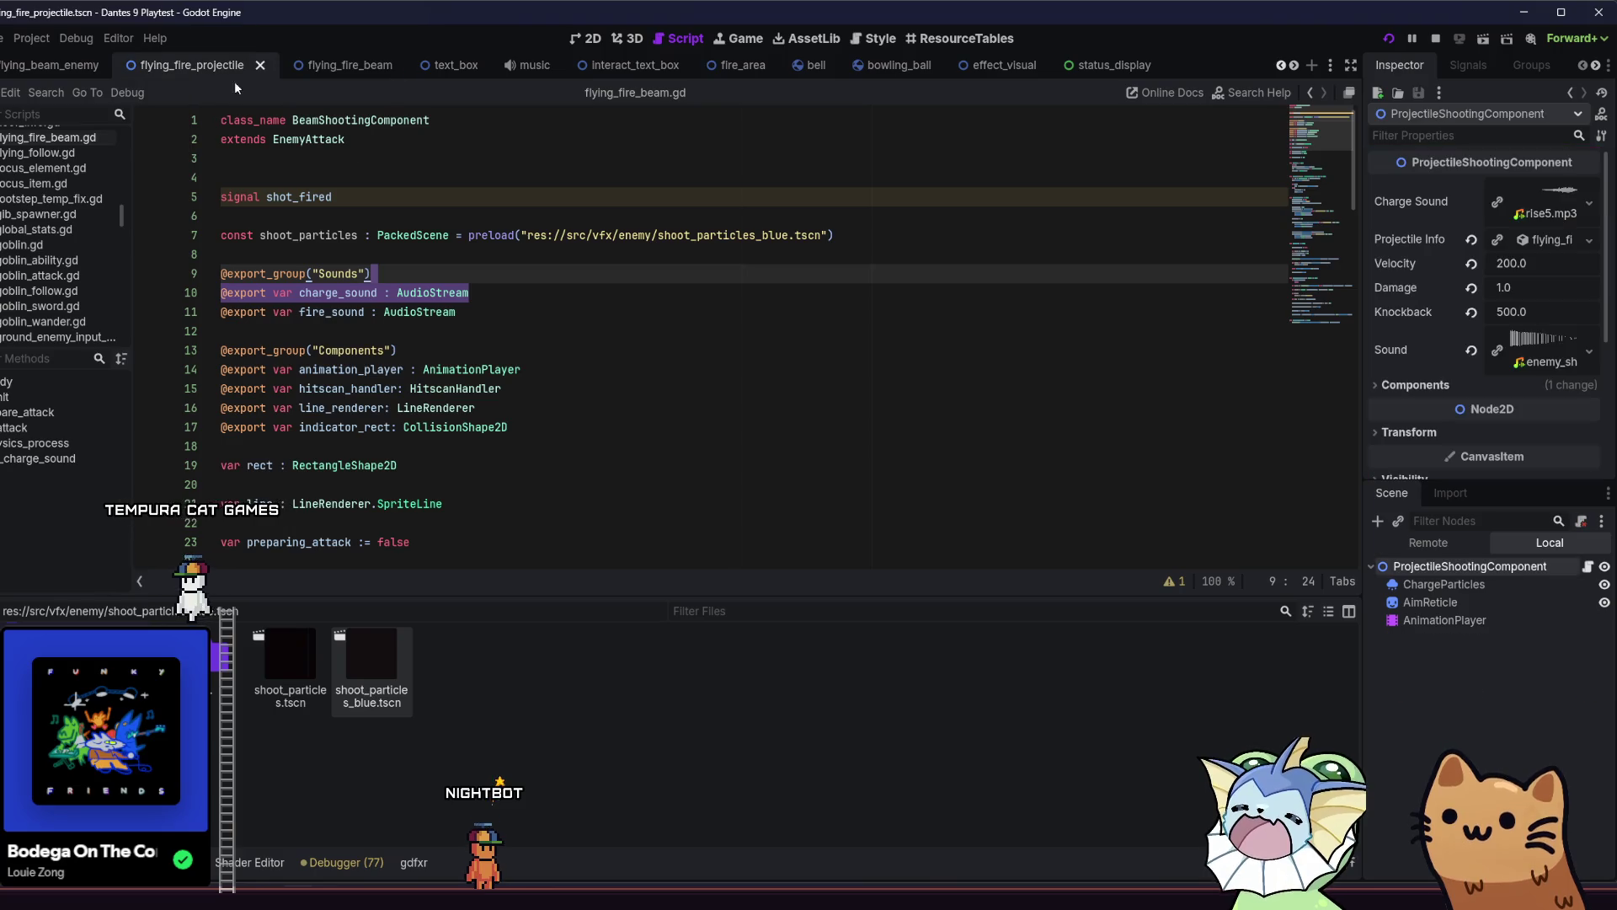
In the projectile shooting component script, select the particle-spawning lines at the end of shoot().
{"action": "left_click", "coordinate": [1588, 566]}
{"action": "scroll", "coordinate": [744, 303], "scroll_direction": "down", "scroll_amount": 6}
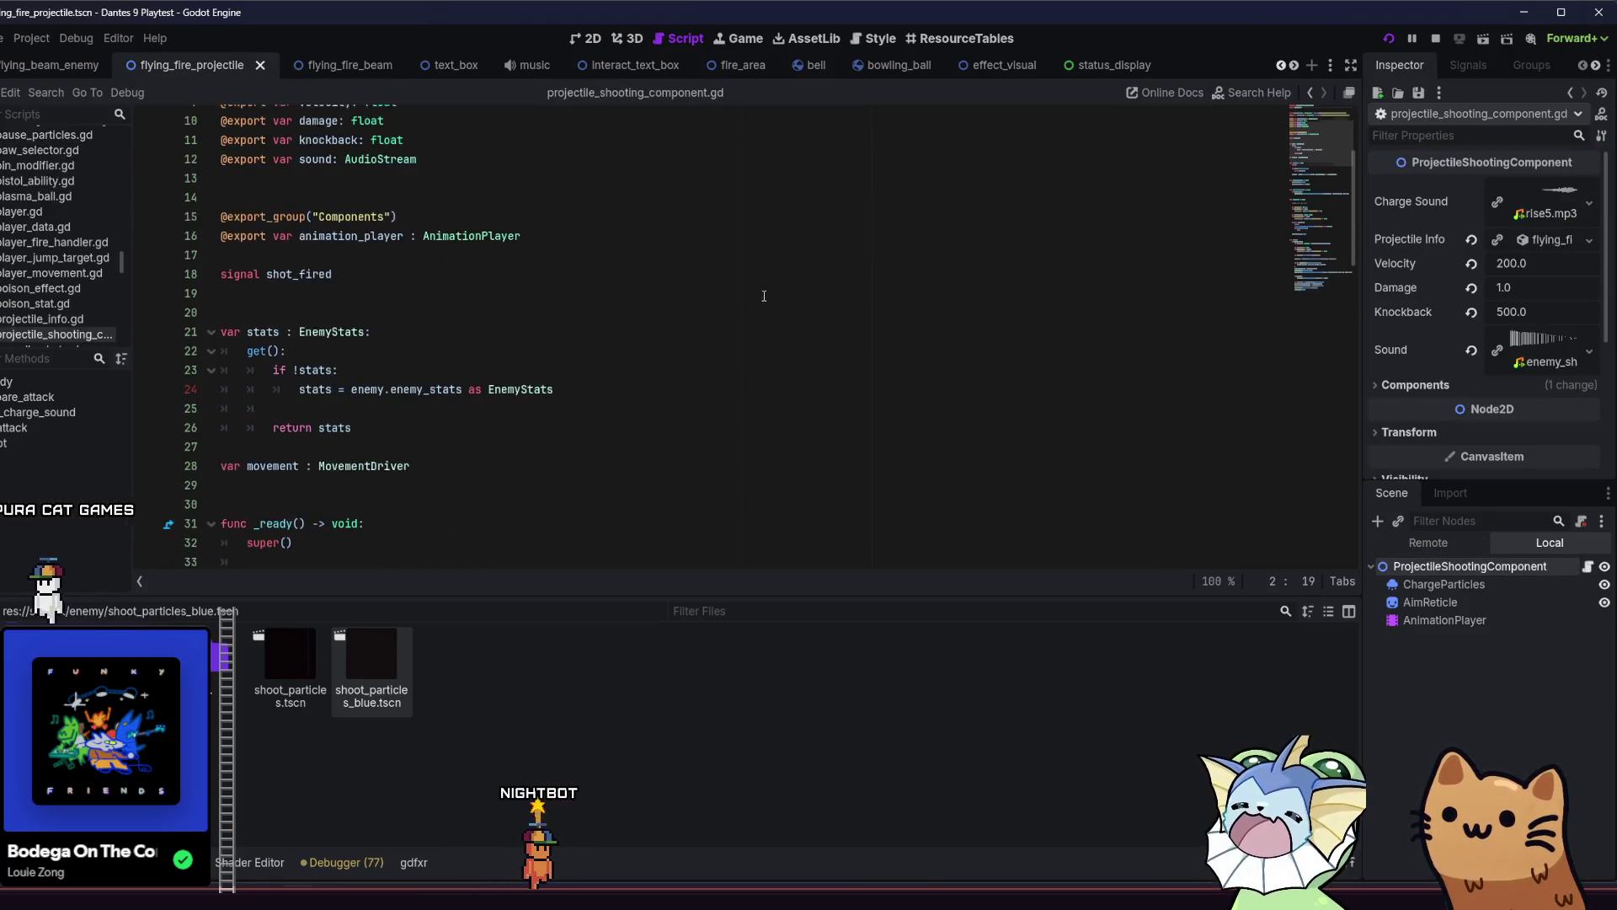
{"action": "scroll", "coordinate": [745, 302], "scroll_direction": "down", "scroll_amount": 8}
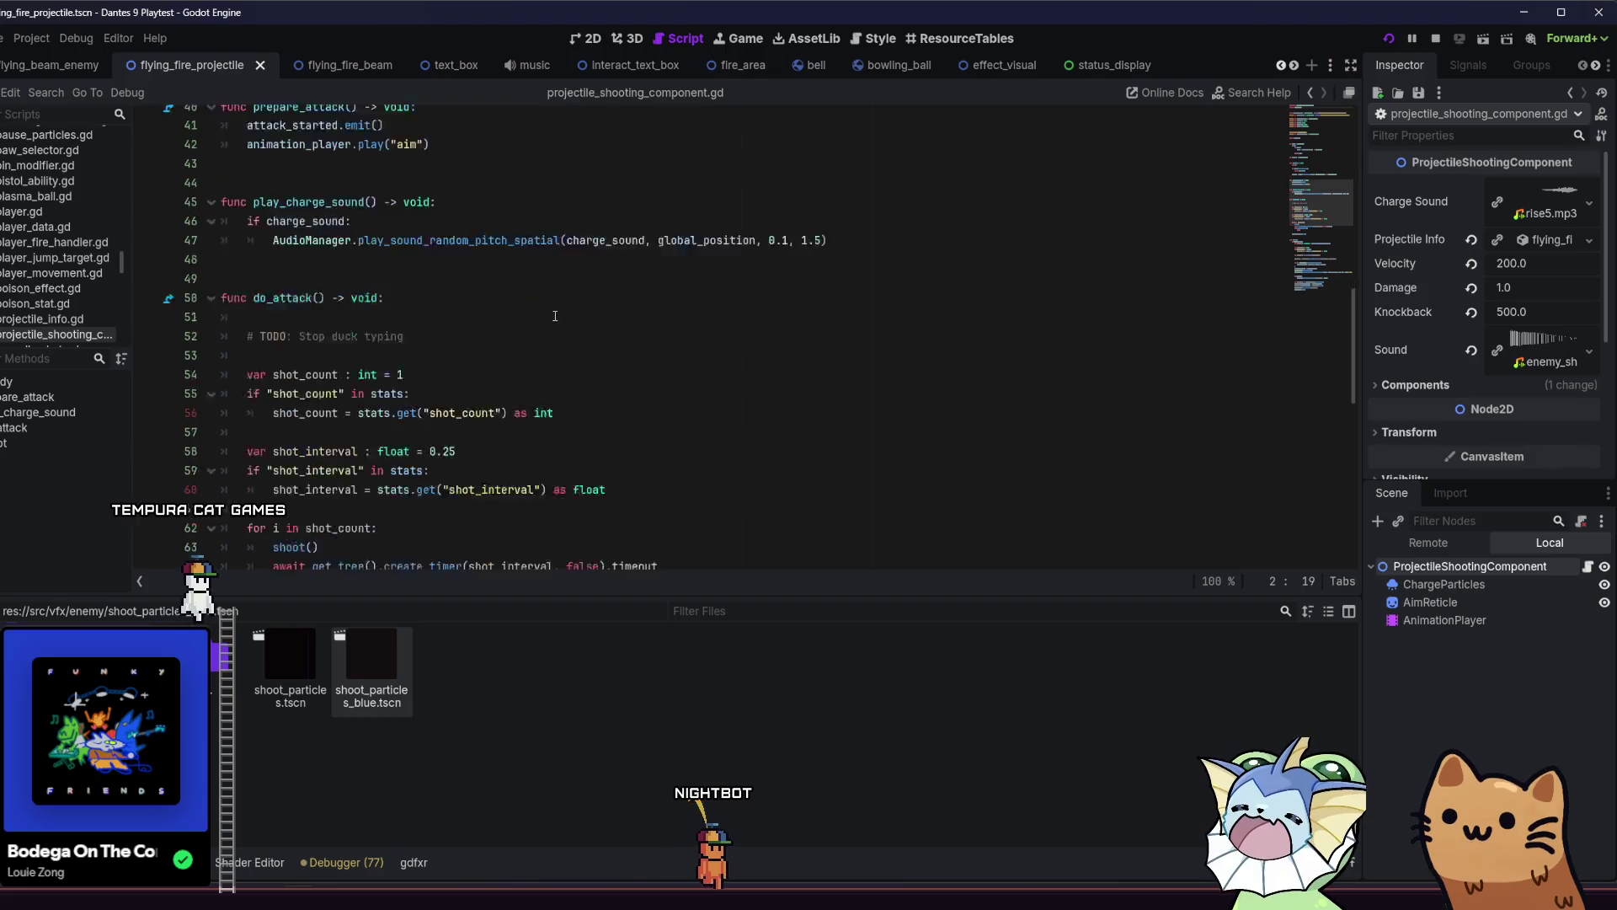
{"action": "scroll", "coordinate": [457, 327], "scroll_direction": "down", "scroll_amount": 2}
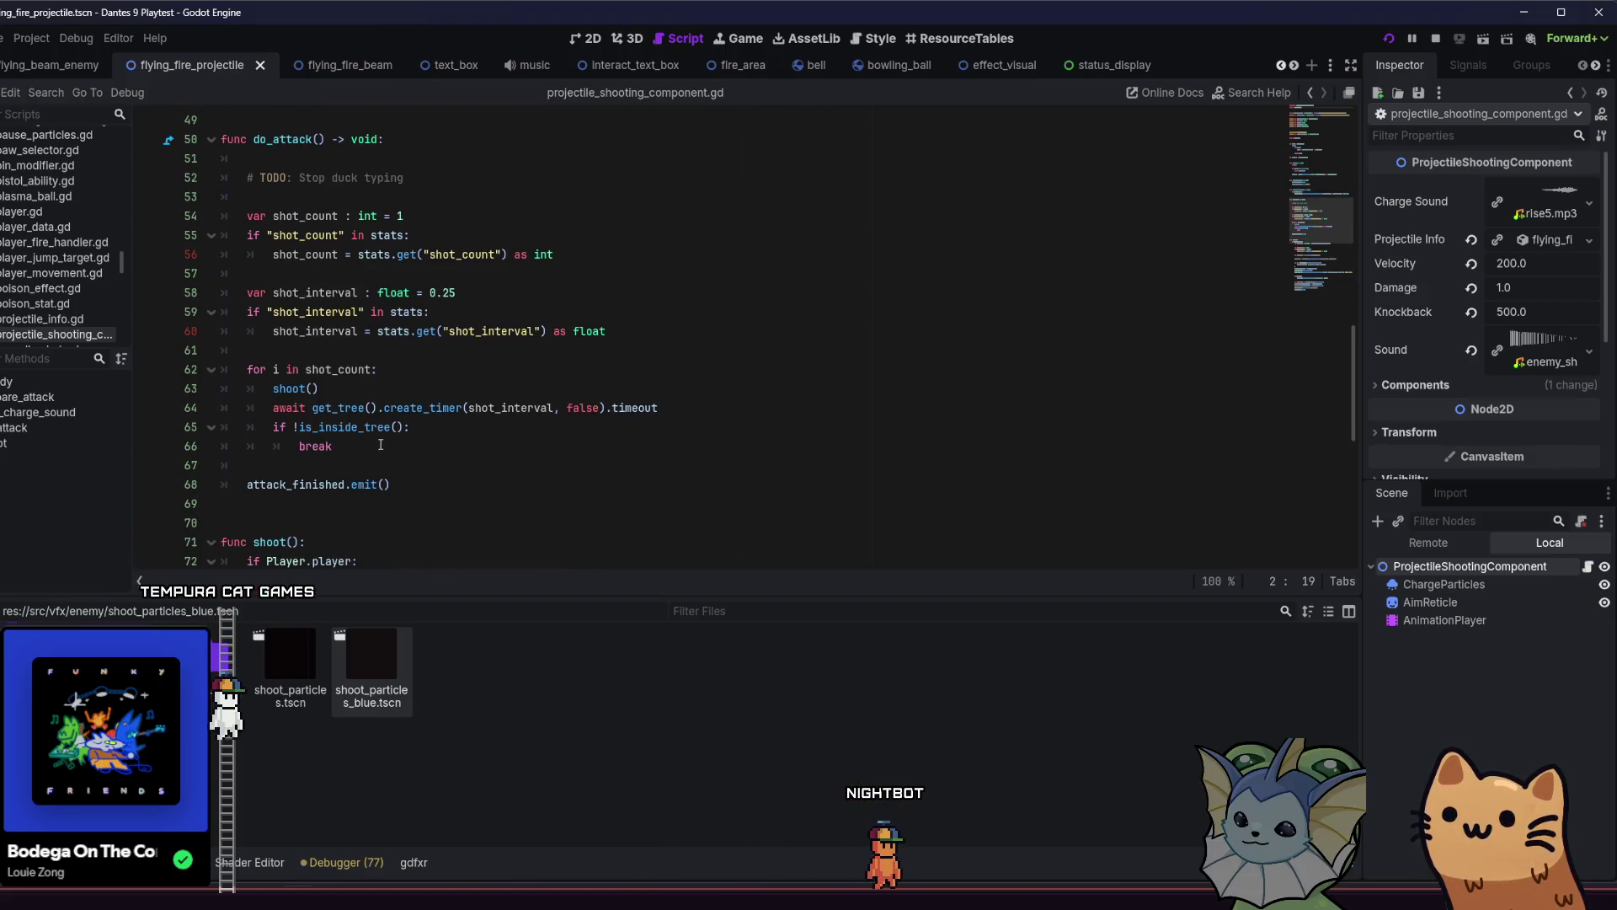
{"action": "scroll", "coordinate": [380, 447], "scroll_direction": "down", "scroll_amount": 6}
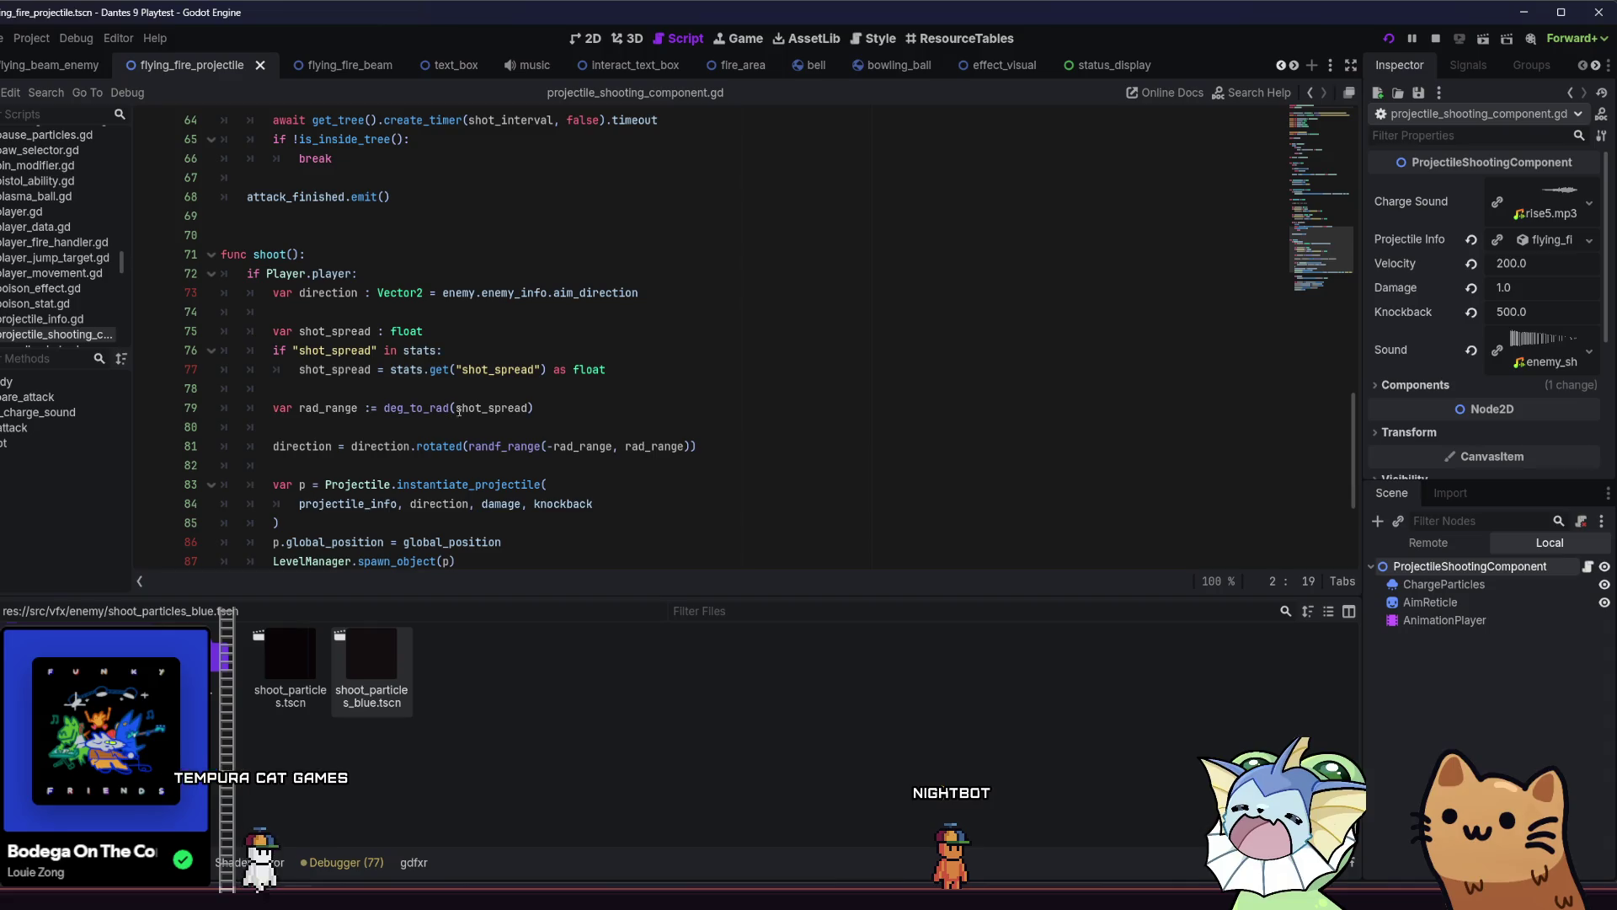
{"action": "scroll", "coordinate": [569, 410], "scroll_direction": "down", "scroll_amount": 3}
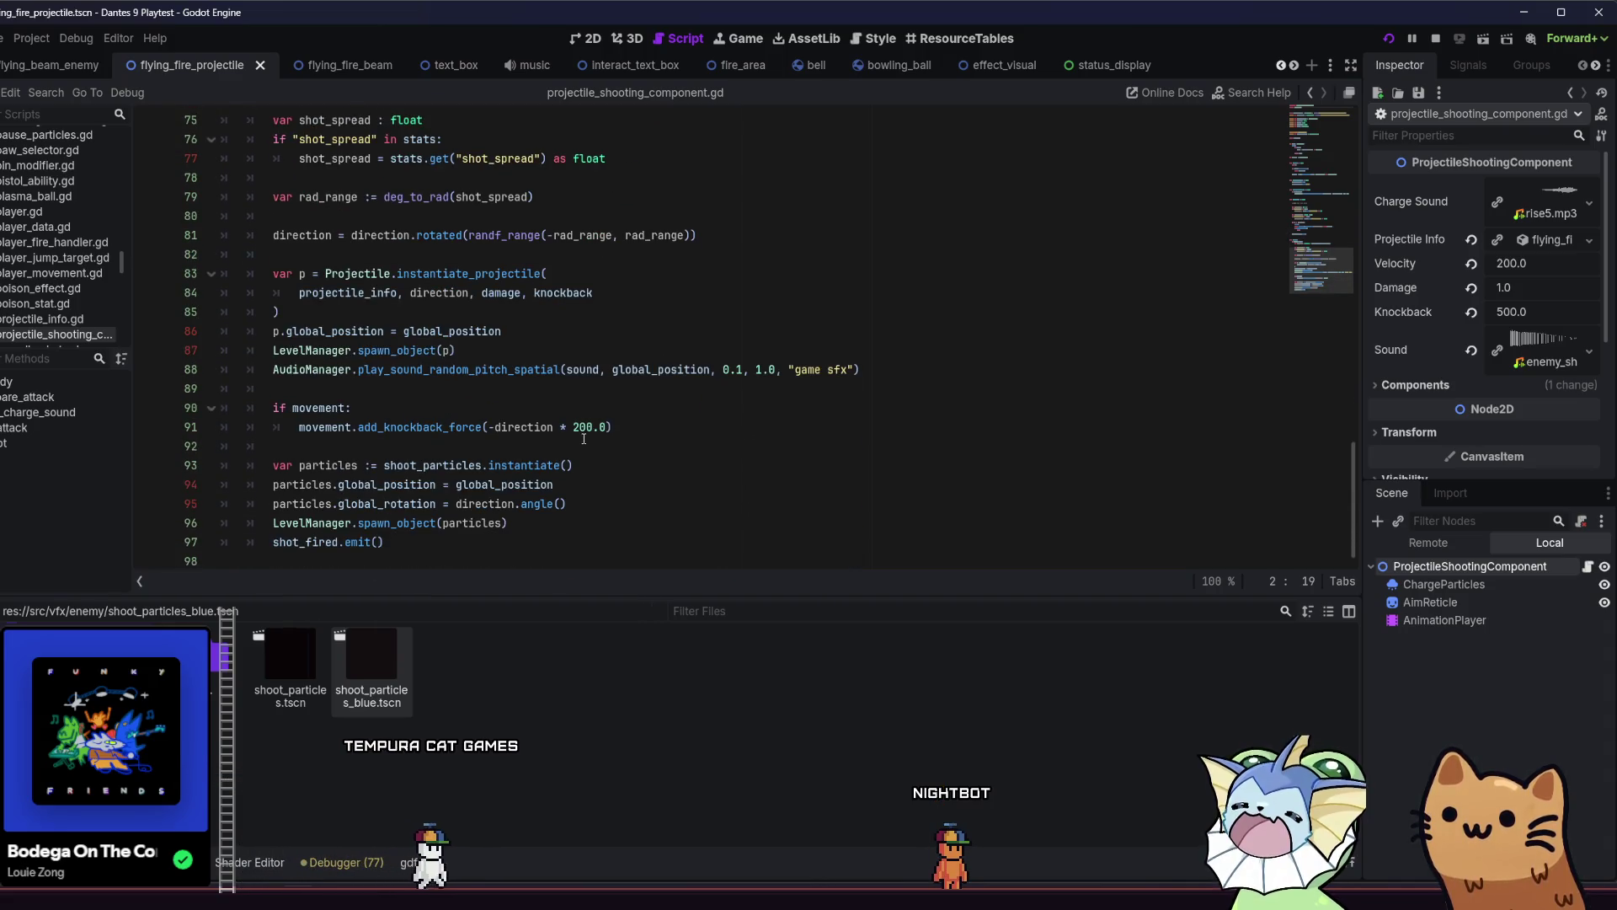
{"action": "mouse_move", "coordinate": [452, 544]}
{"action": "left_mouse_down"}
{"action": "mouse_move", "coordinate": [253, 542]}
{"action": "mouse_move", "coordinate": [295, 471]}
{"action": "left_mouse_up"}
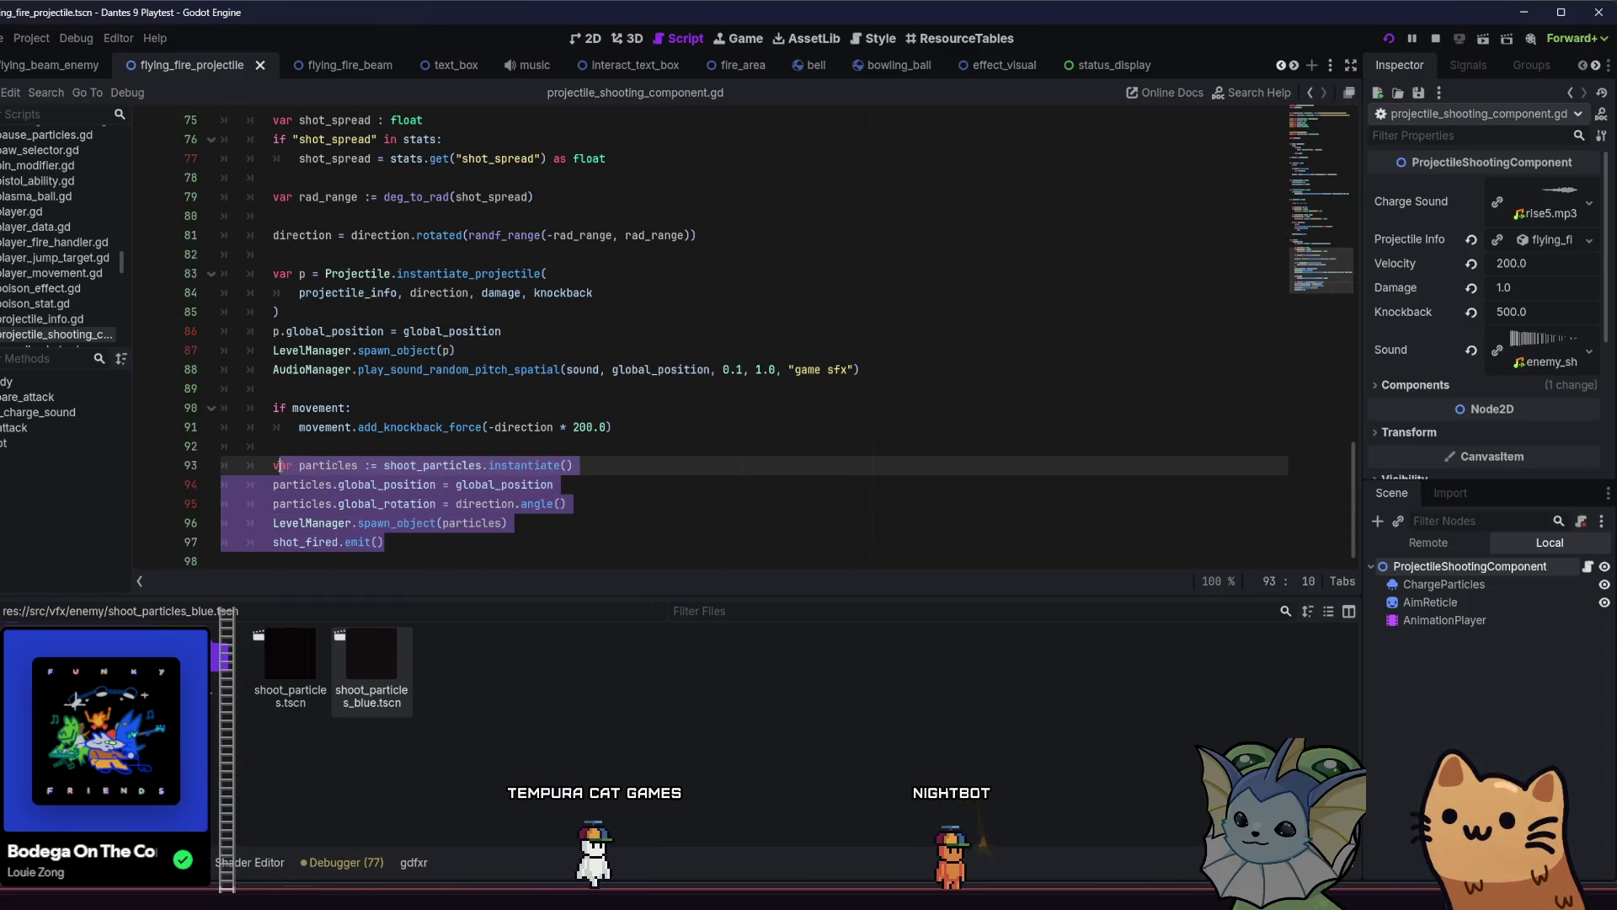
{"action": "mouse_move", "coordinate": [508, 523]}
{"action": "left_mouse_down"}
{"action": "mouse_move", "coordinate": [362, 501]}
{"action": "mouse_move", "coordinate": [265, 457]}
{"action": "left_mouse_up"}
{"action": "left_click", "coordinate": [320, 438]}
Open the beam shooting component script from the flying_fire_beam scene.
{"action": "left_click", "coordinate": [341, 65]}
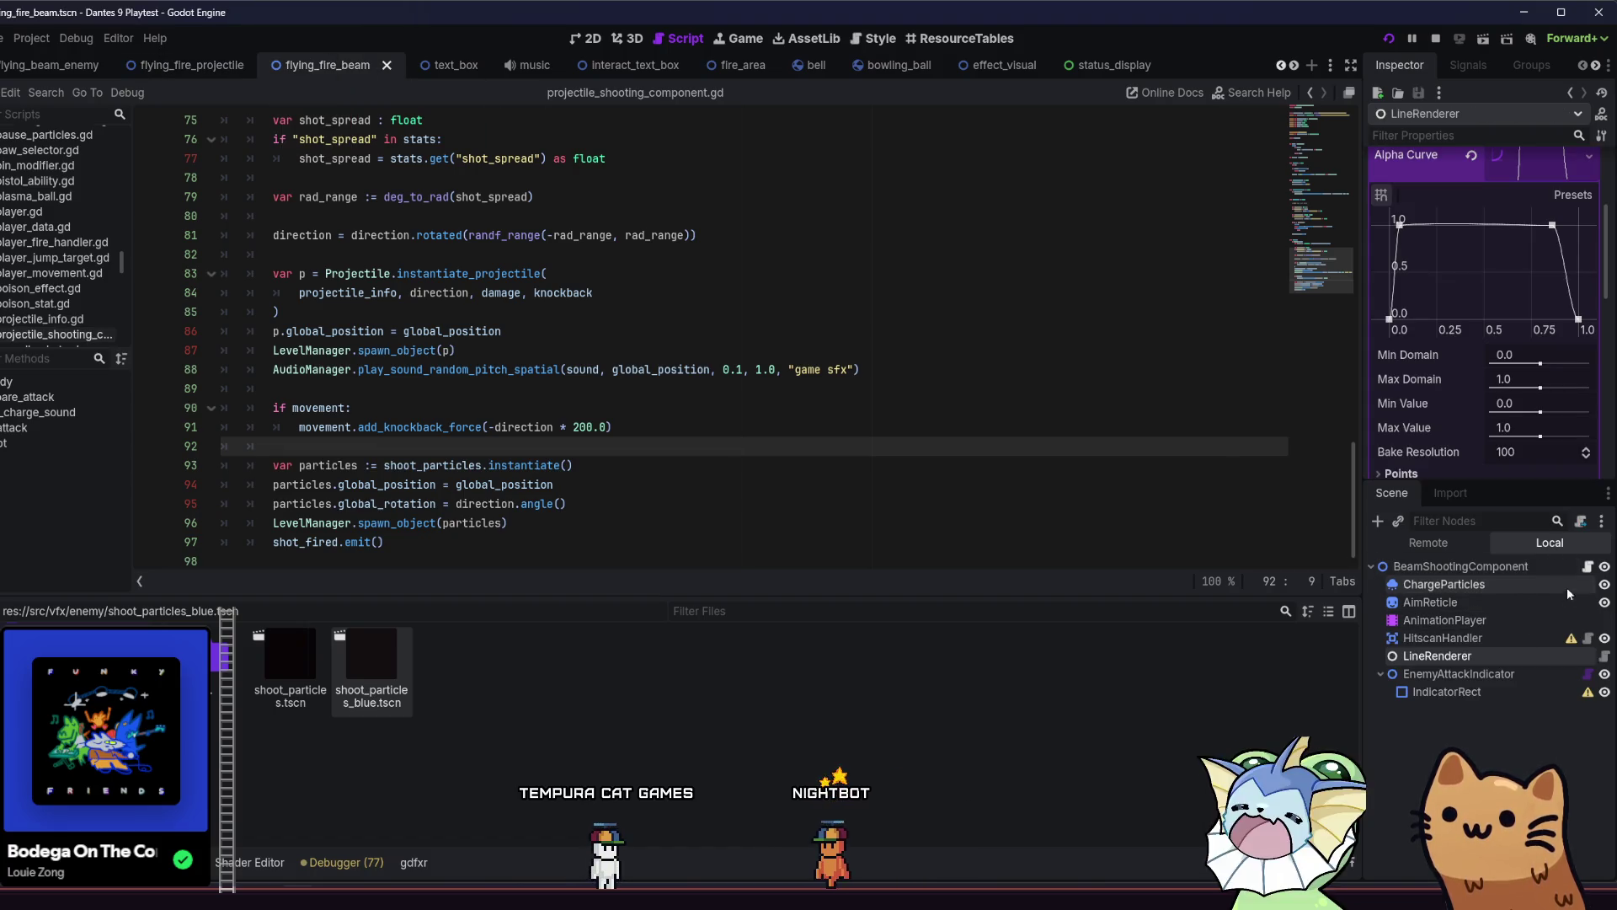
{"action": "left_click", "coordinate": [1588, 569]}
{"action": "scroll", "coordinate": [425, 362], "scroll_direction": "down", "scroll_amount": 15}
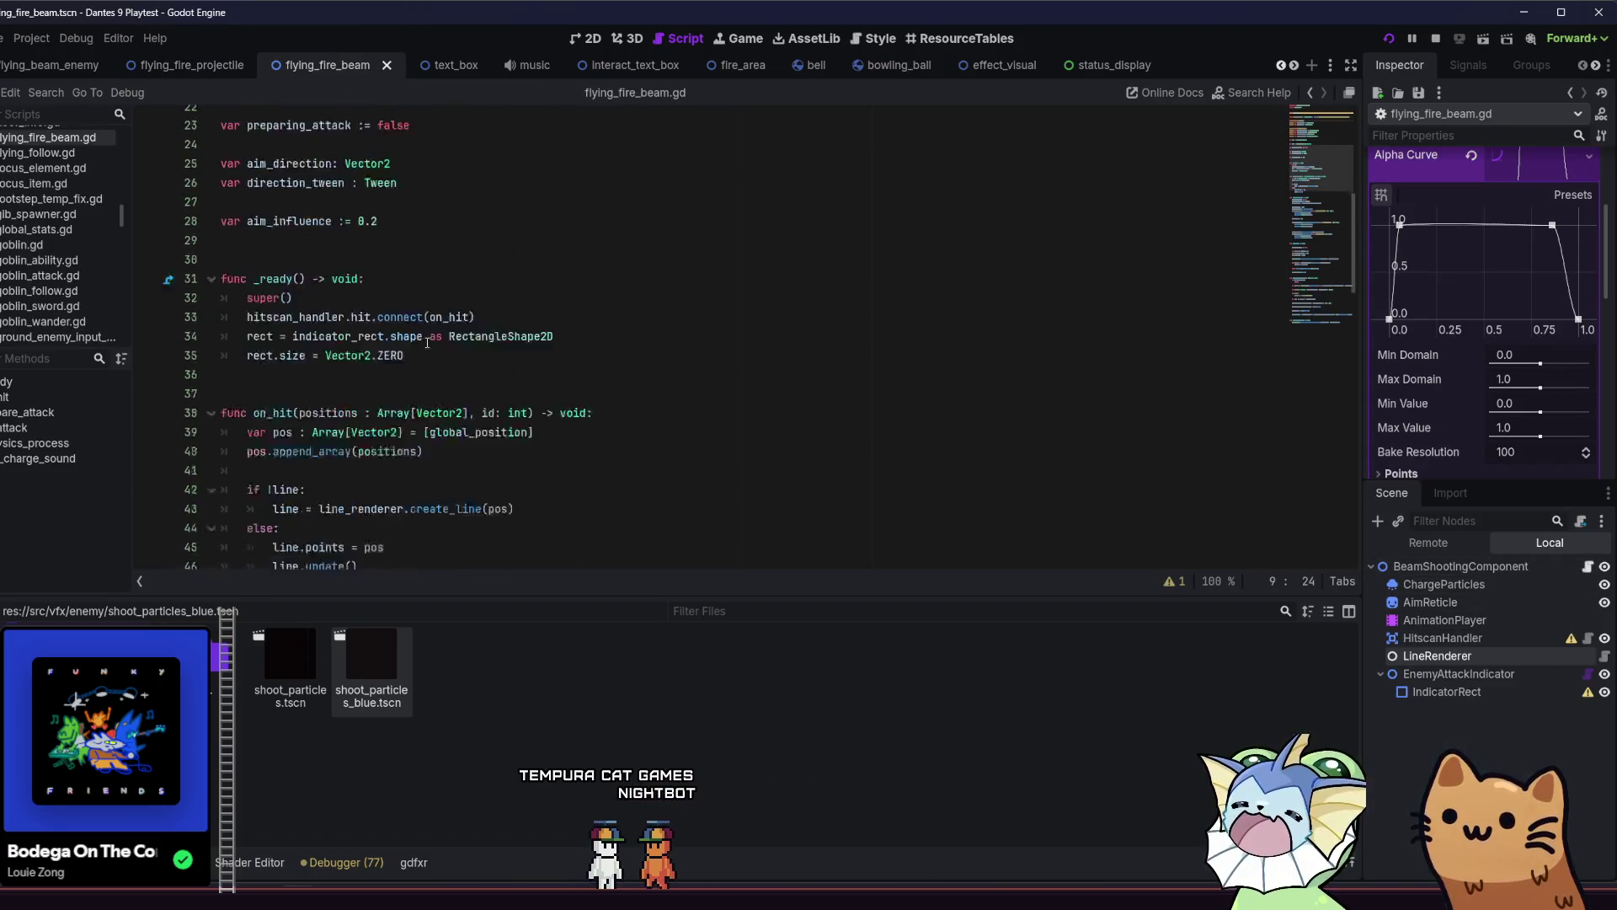
{"action": "scroll", "coordinate": [425, 361], "scroll_direction": "down", "scroll_amount": 9}
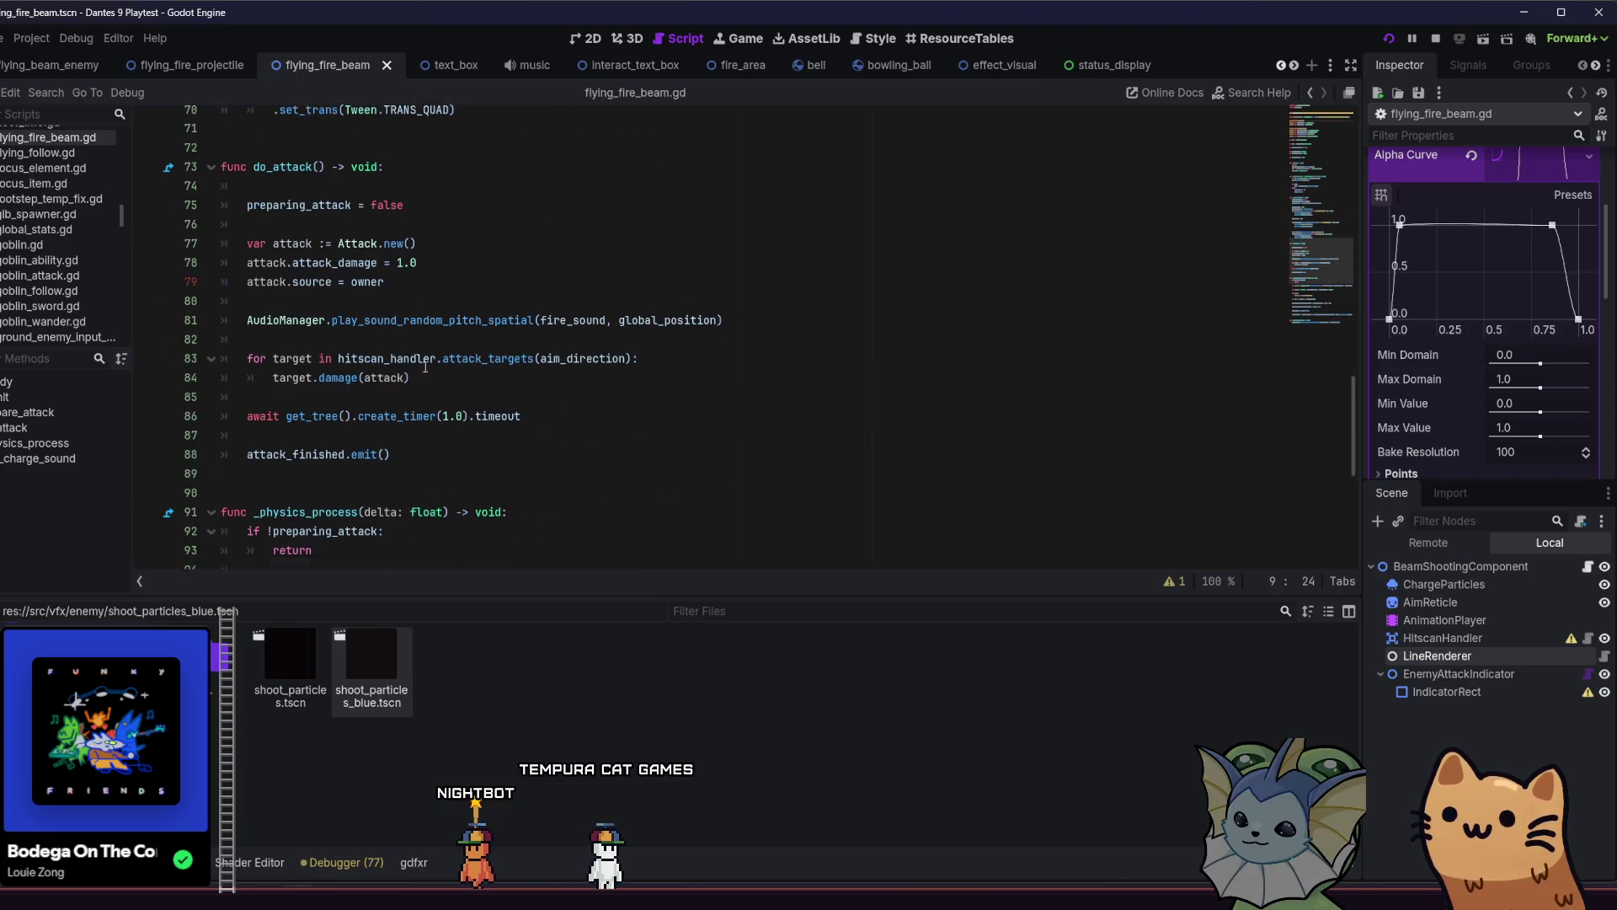
{"action": "scroll", "coordinate": [434, 399], "scroll_direction": "down", "scroll_amount": 2}
{"action": "scroll", "coordinate": [455, 397], "scroll_direction": "up", "scroll_amount": 8}
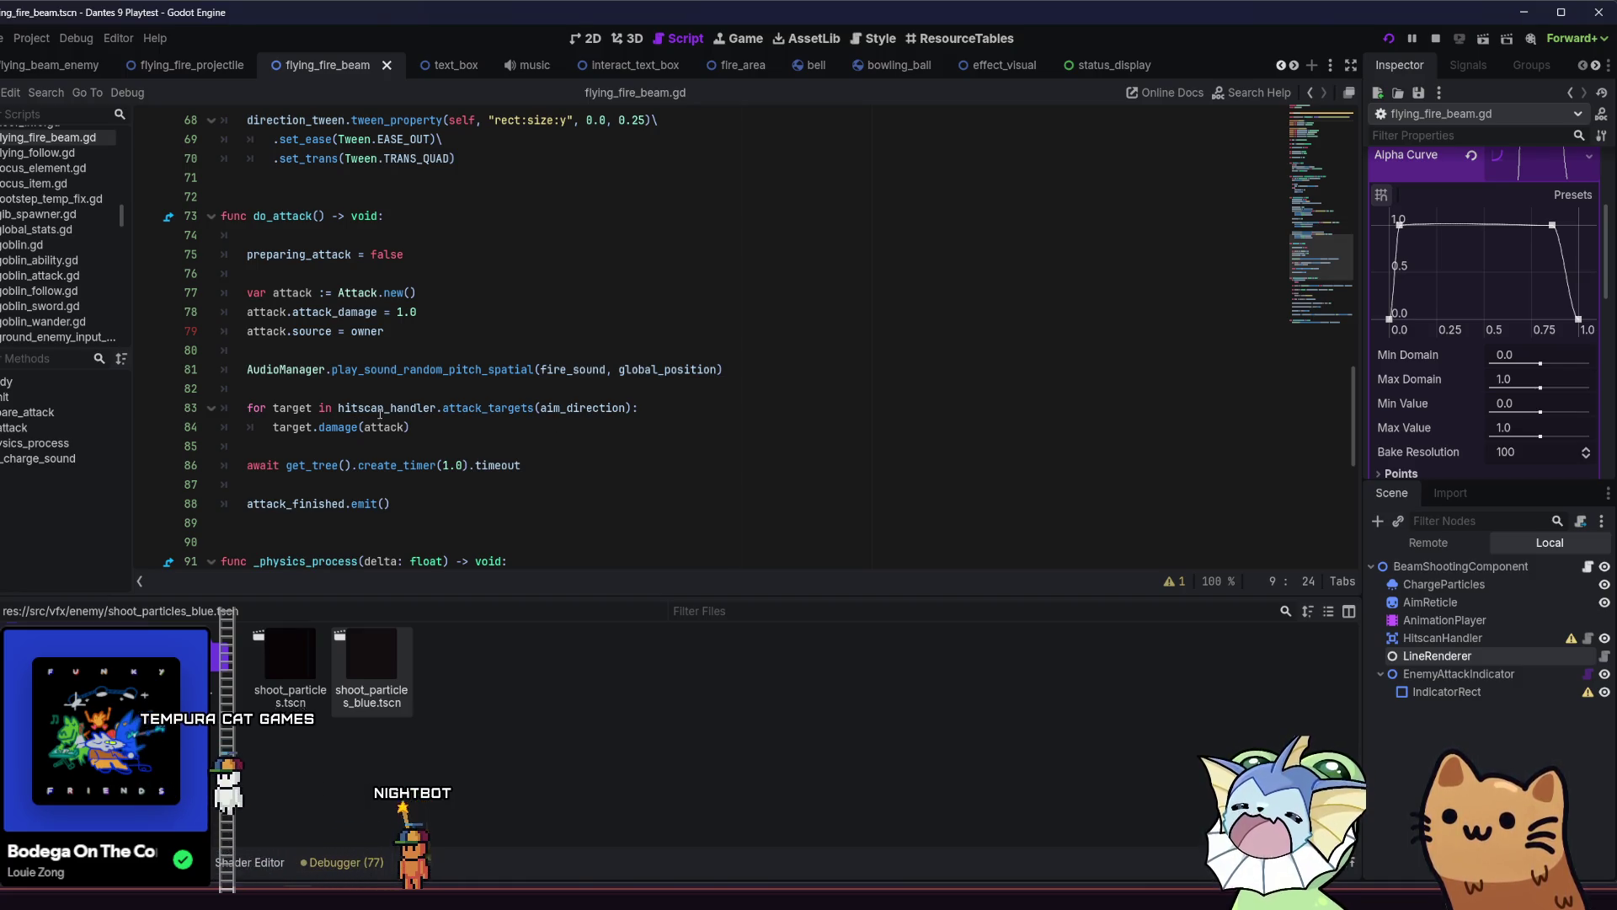
Find do_attack's hitscan damage loop and place the caret right after the damage call.
{"action": "left_click", "coordinate": [433, 408]}
{"action": "scroll", "coordinate": [433, 404], "scroll_direction": "up", "scroll_amount": 5}
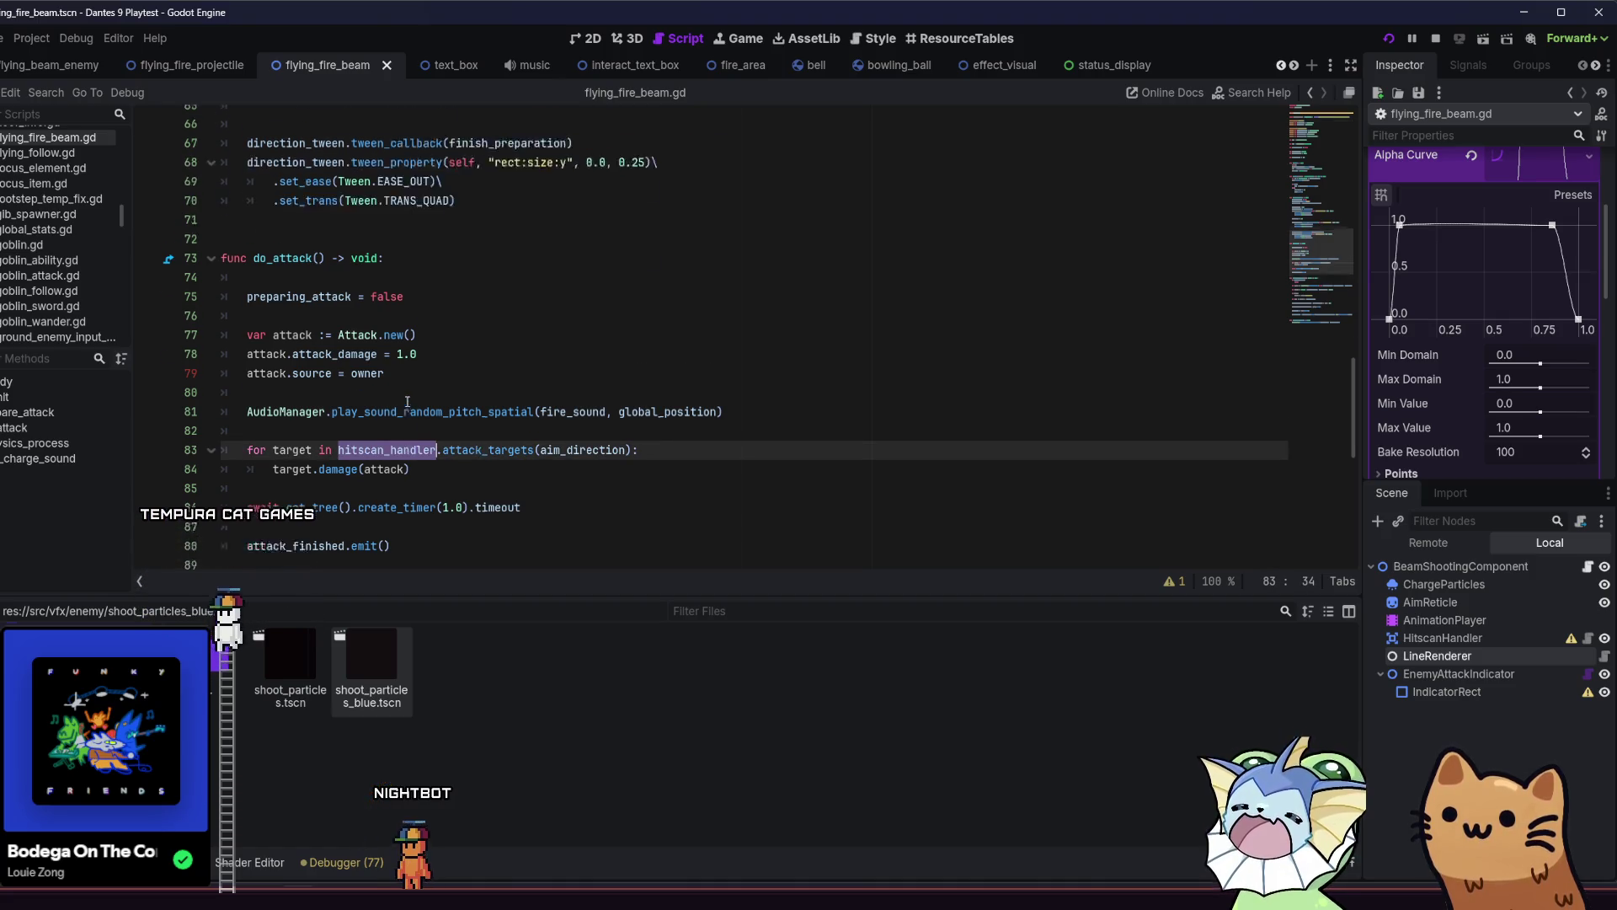
{"action": "scroll", "coordinate": [433, 400], "scroll_direction": "up", "scroll_amount": 4}
{"action": "left_click_drag", "start_coordinate": [1311, 210], "coordinate": [1309, 305]}
{"action": "scroll", "coordinate": [1309, 305], "scroll_direction": "up", "scroll_amount": 20}
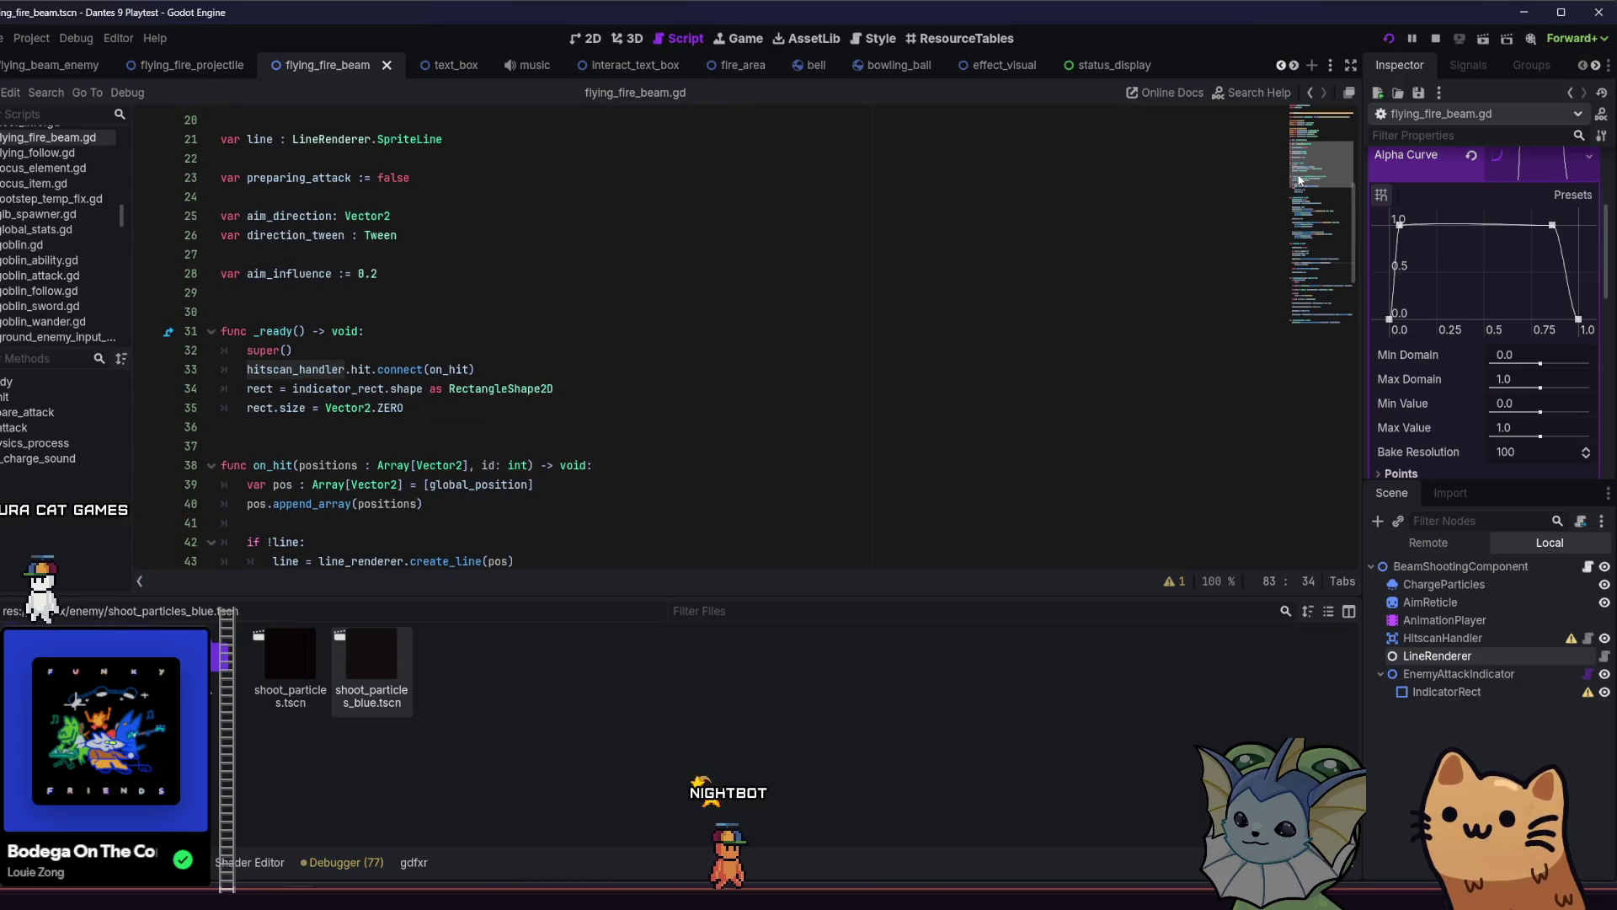
{"action": "scroll", "coordinate": [1284, 303], "scroll_direction": "down", "scroll_amount": 10}
{"action": "scroll", "coordinate": [1285, 337], "scroll_direction": "down", "scroll_amount": 13}
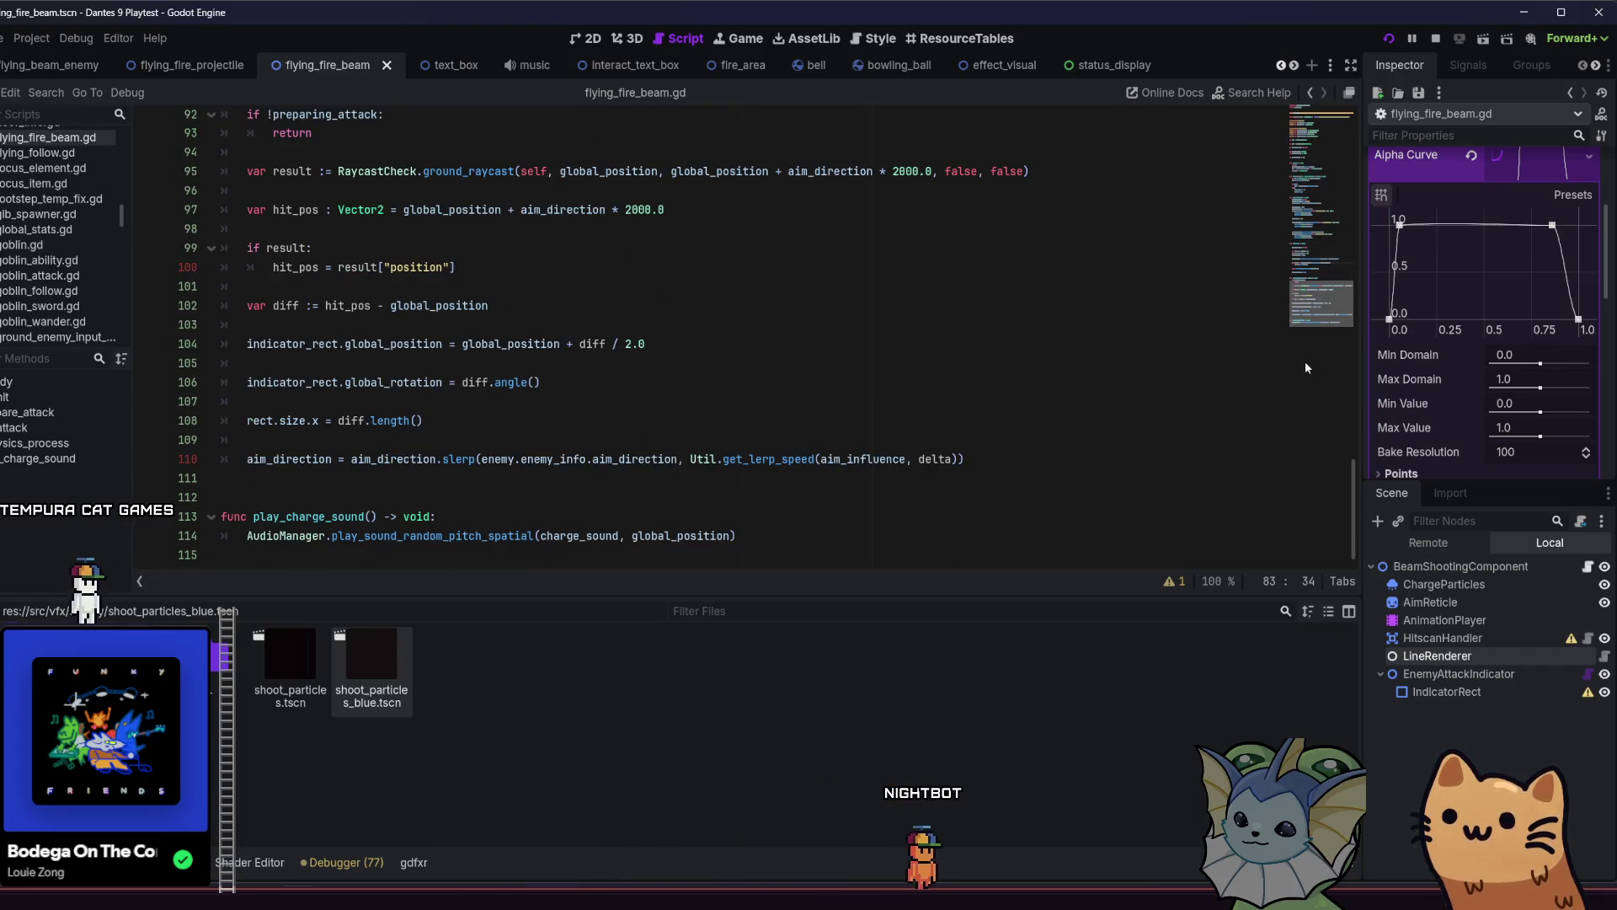
{"action": "mouse_move", "coordinate": [1325, 321]}
{"action": "left_mouse_down"}
{"action": "mouse_move", "coordinate": [1311, 287]}
{"action": "mouse_move", "coordinate": [1314, 303]}
{"action": "left_mouse_up"}
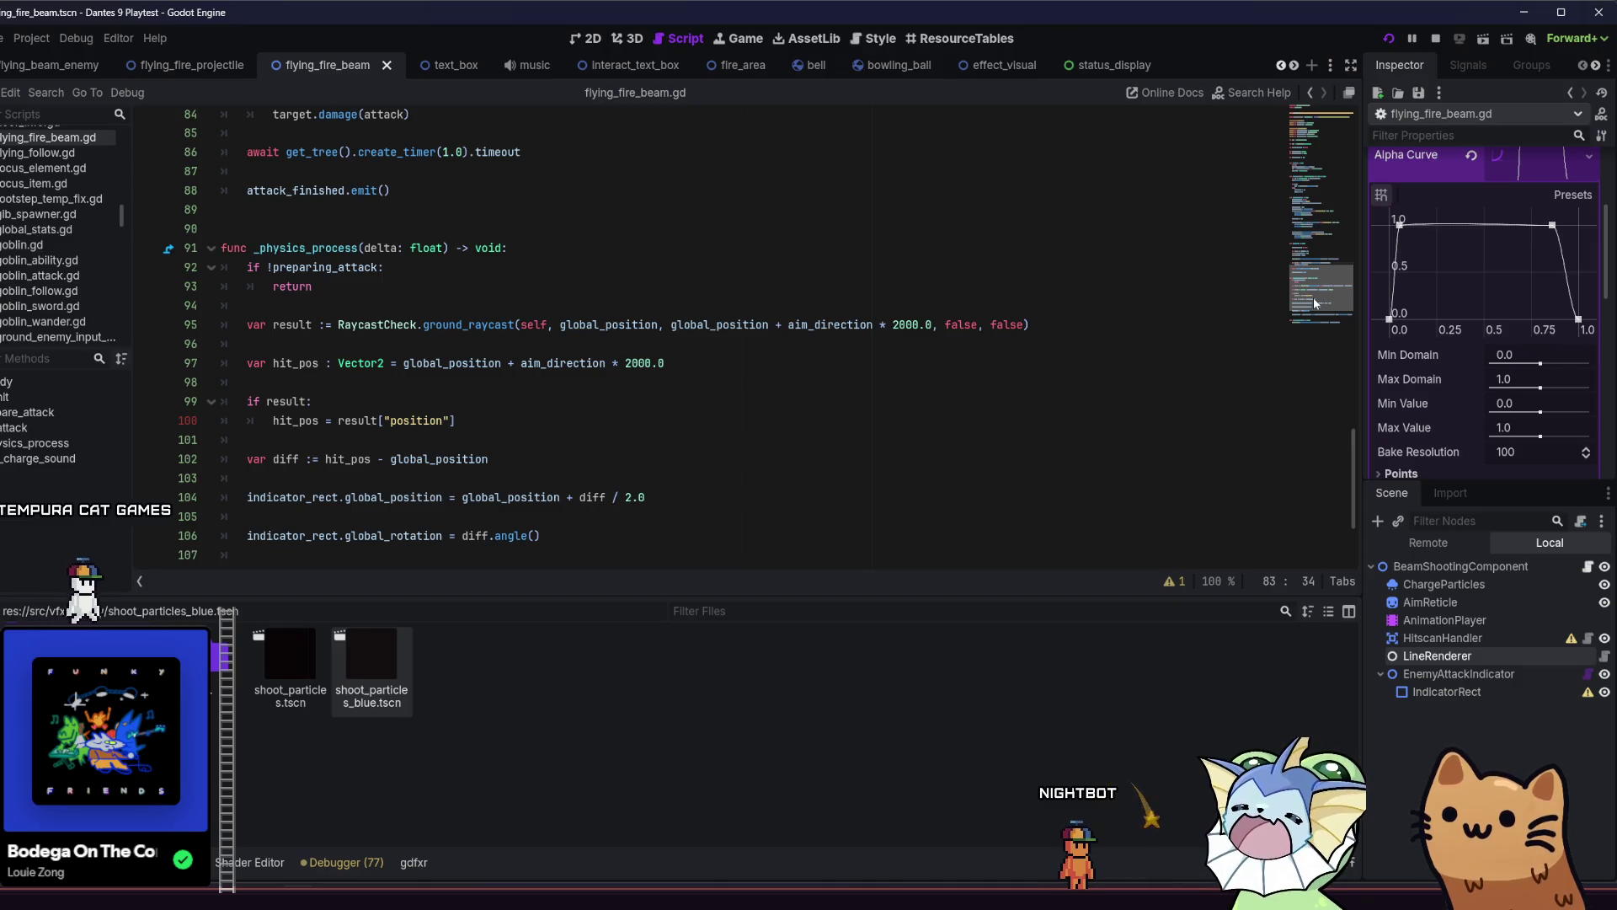
{"action": "scroll", "coordinate": [458, 340], "scroll_direction": "up", "scroll_amount": 4}
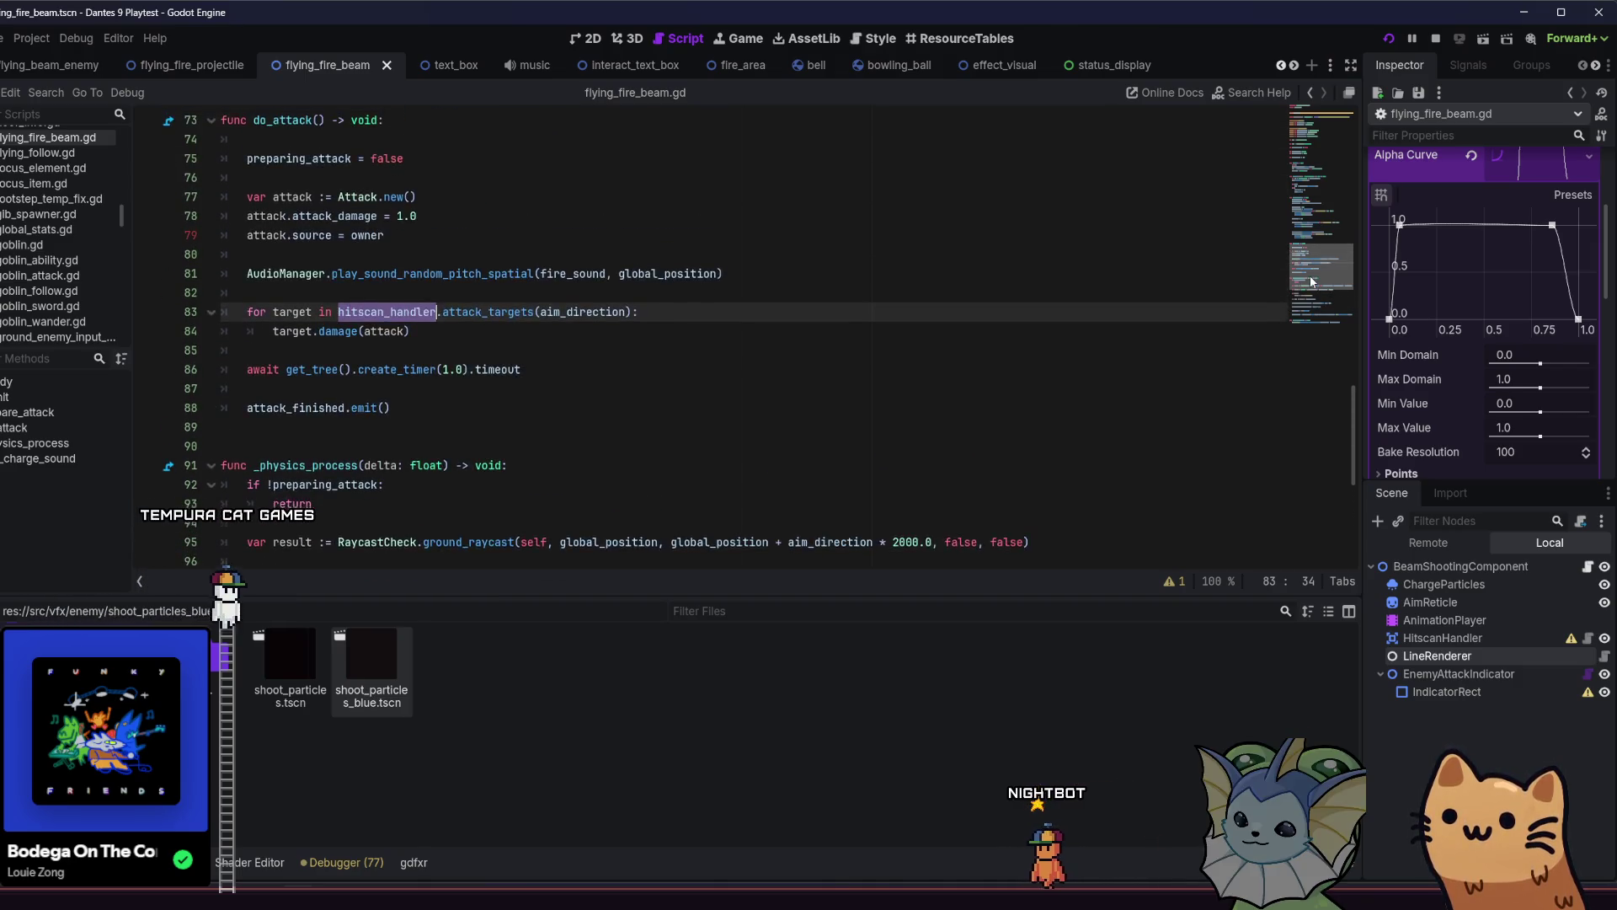
{"action": "left_click", "coordinate": [484, 370]}
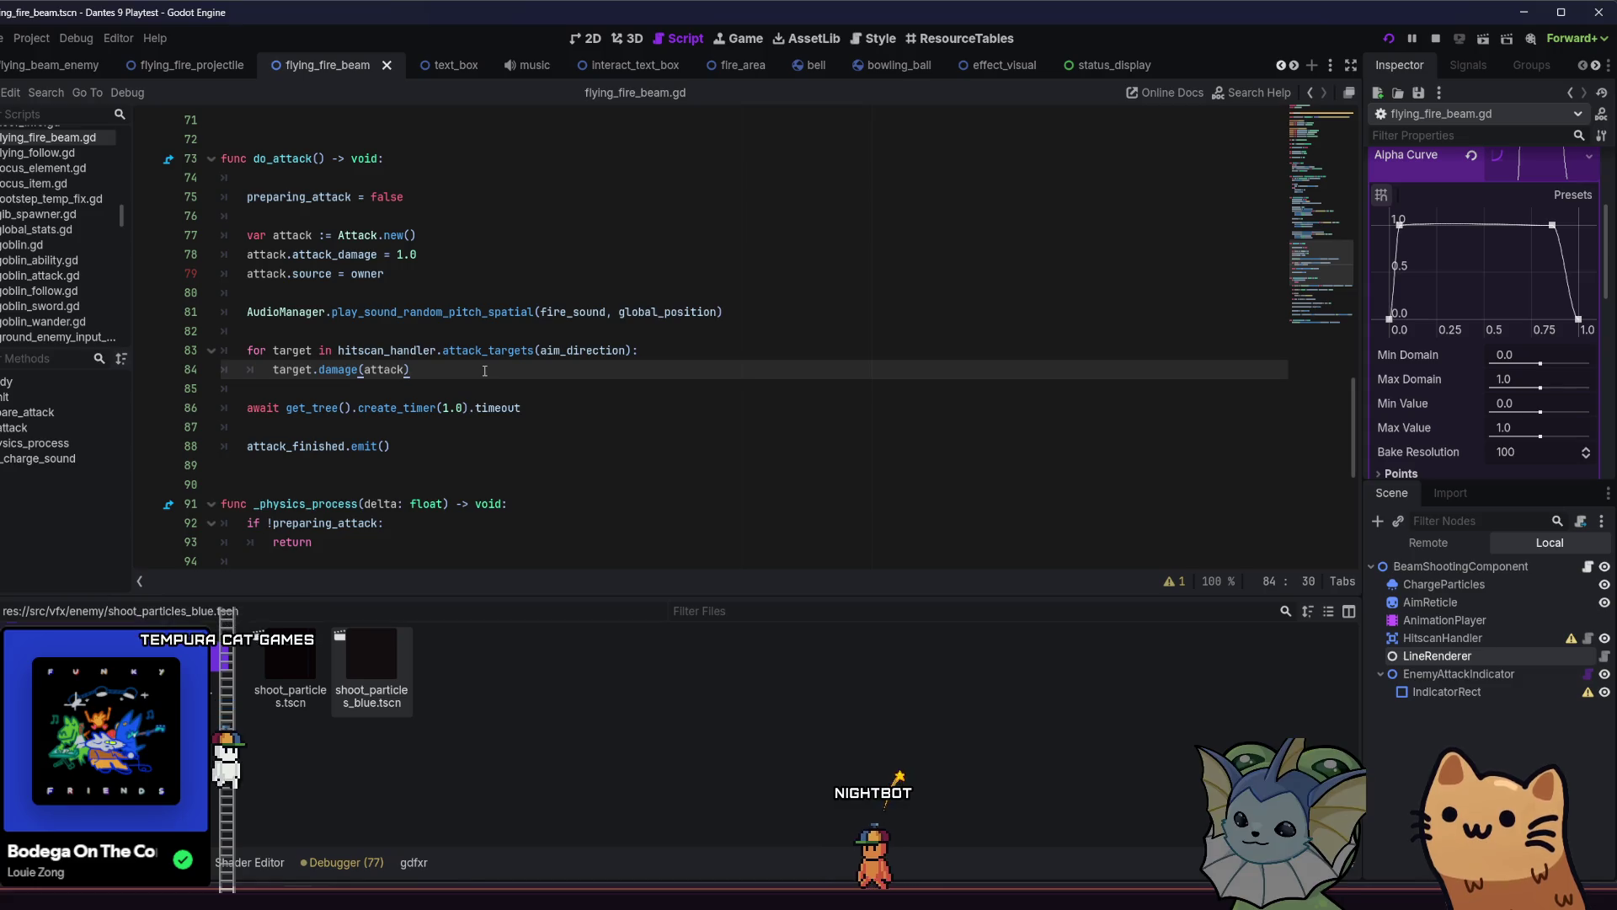
Paste the particle-spawning code on a new line after the damage loop.
{"action": "key", "text": "Return"}
{"action": "key", "text": "BackSpace"}
{"action": "key", "text": "Return"}
{"action": "type", "text": "var particles := shoot_particles.instantiate() \t\tparticles.global_position = global_position \t\tparticles.global_rotation = direction.angle() \t\tLevelManager.spawn_object(particles)"}
Unindent the pasted particle lines one level so they sit outside the loop.
{"action": "left_click", "coordinate": [664, 410]}
{"action": "scroll", "coordinate": [664, 418], "scroll_direction": "down", "scroll_amount": 1}
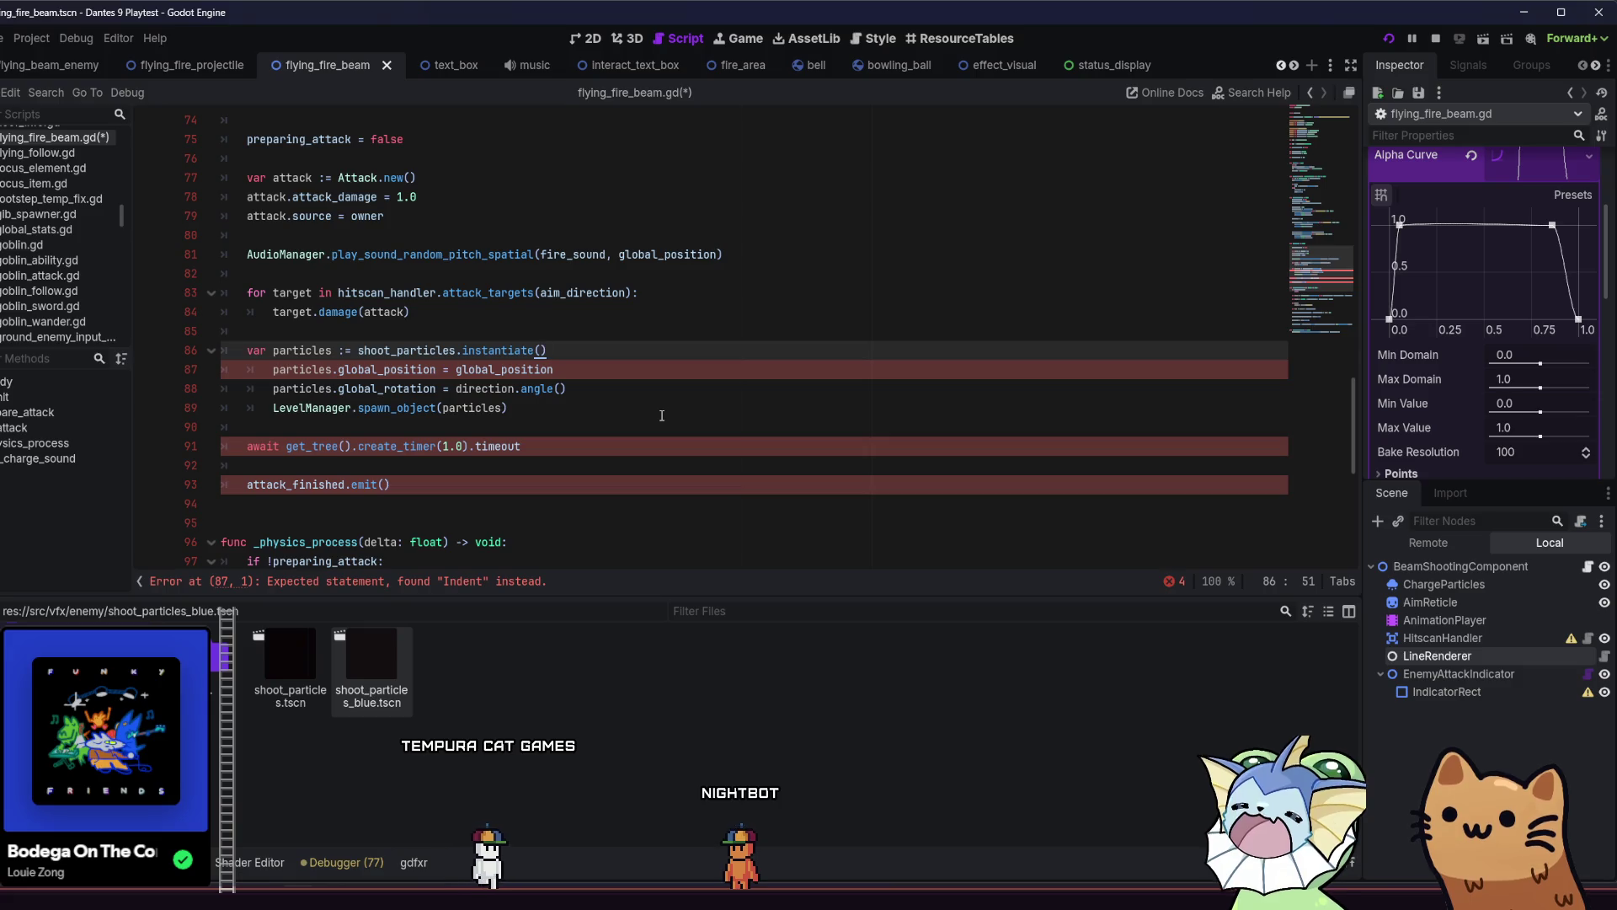
{"action": "left_click", "coordinate": [271, 376]}
{"action": "key", "text": "BackSpace"}
{"action": "key", "text": "Down"}
{"action": "key", "text": "BackSpace"}
{"action": "key", "text": "Down"}
{"action": "key", "text": "BackSpace"}
{"action": "key", "text": "Down"}
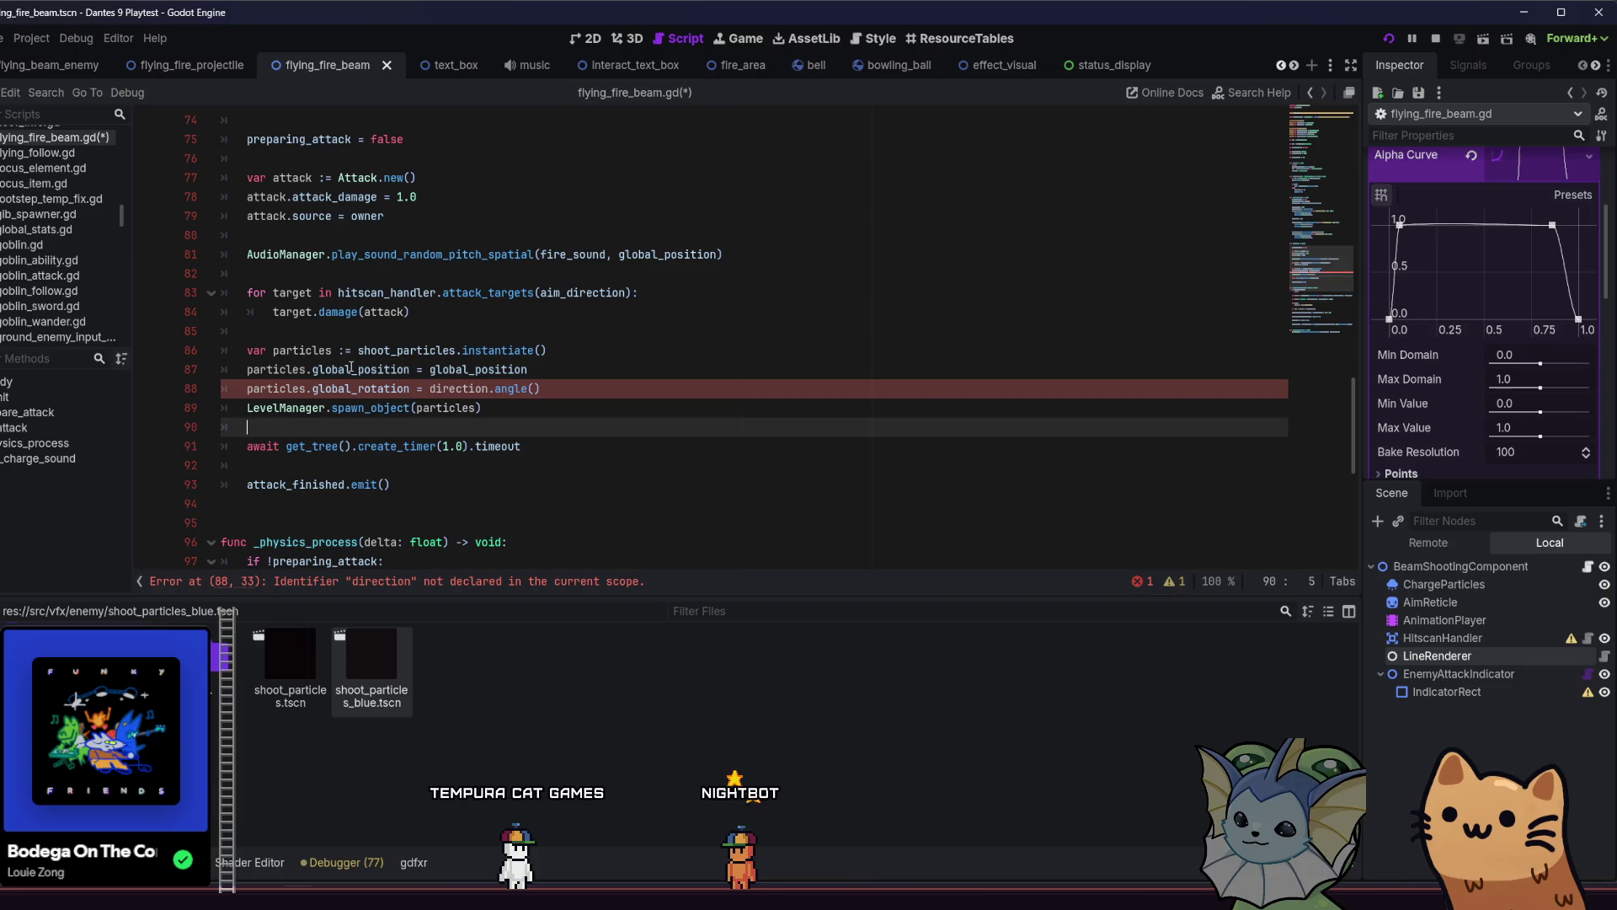
Replace the undeclared direction name with aim_direction and save the script.
{"action": "left_click", "coordinate": [316, 369]}
{"action": "left_click", "coordinate": [470, 389]}
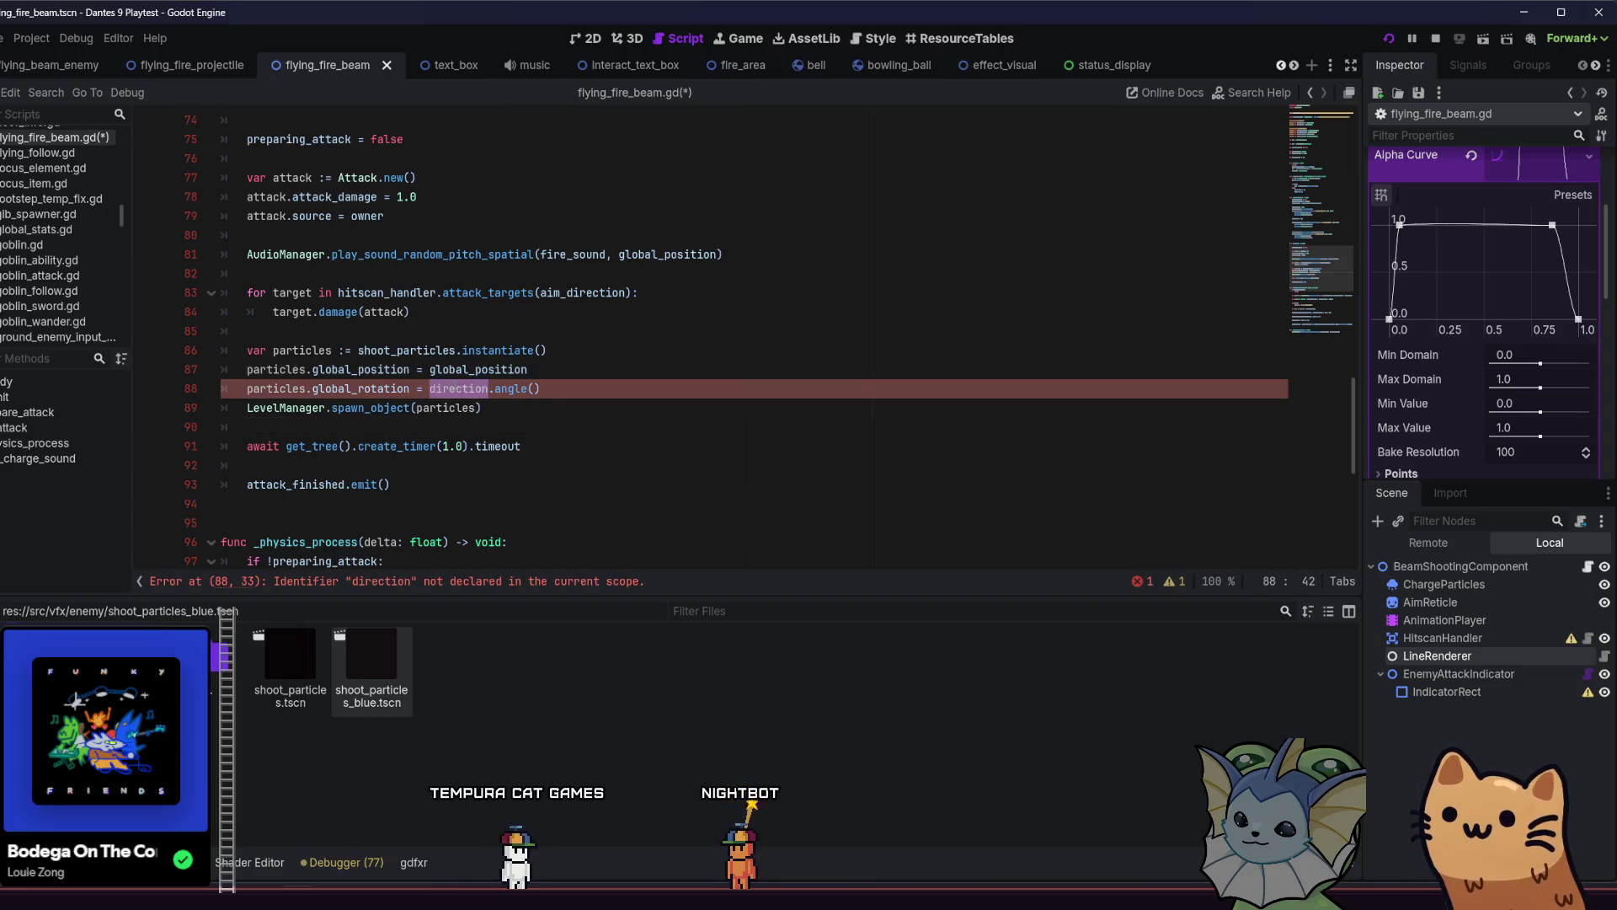
{"action": "type", "text": "aim"}
{"action": "key", "text": "Return"}
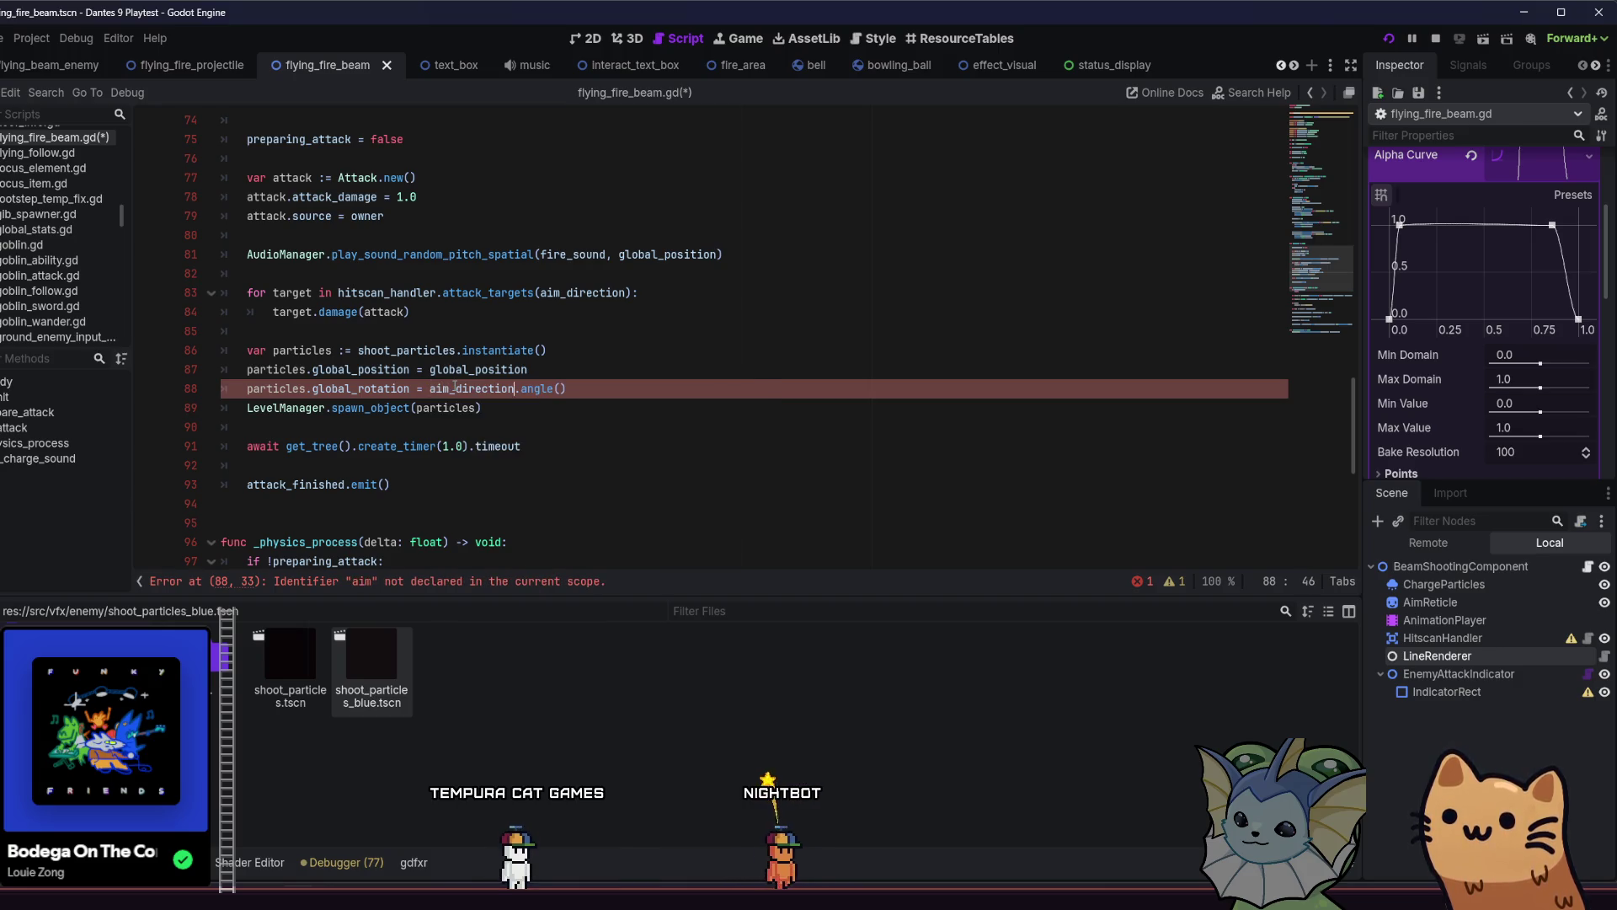
{"action": "left_click", "coordinate": [599, 376]}
{"action": "key", "text": "ctrl+s"}
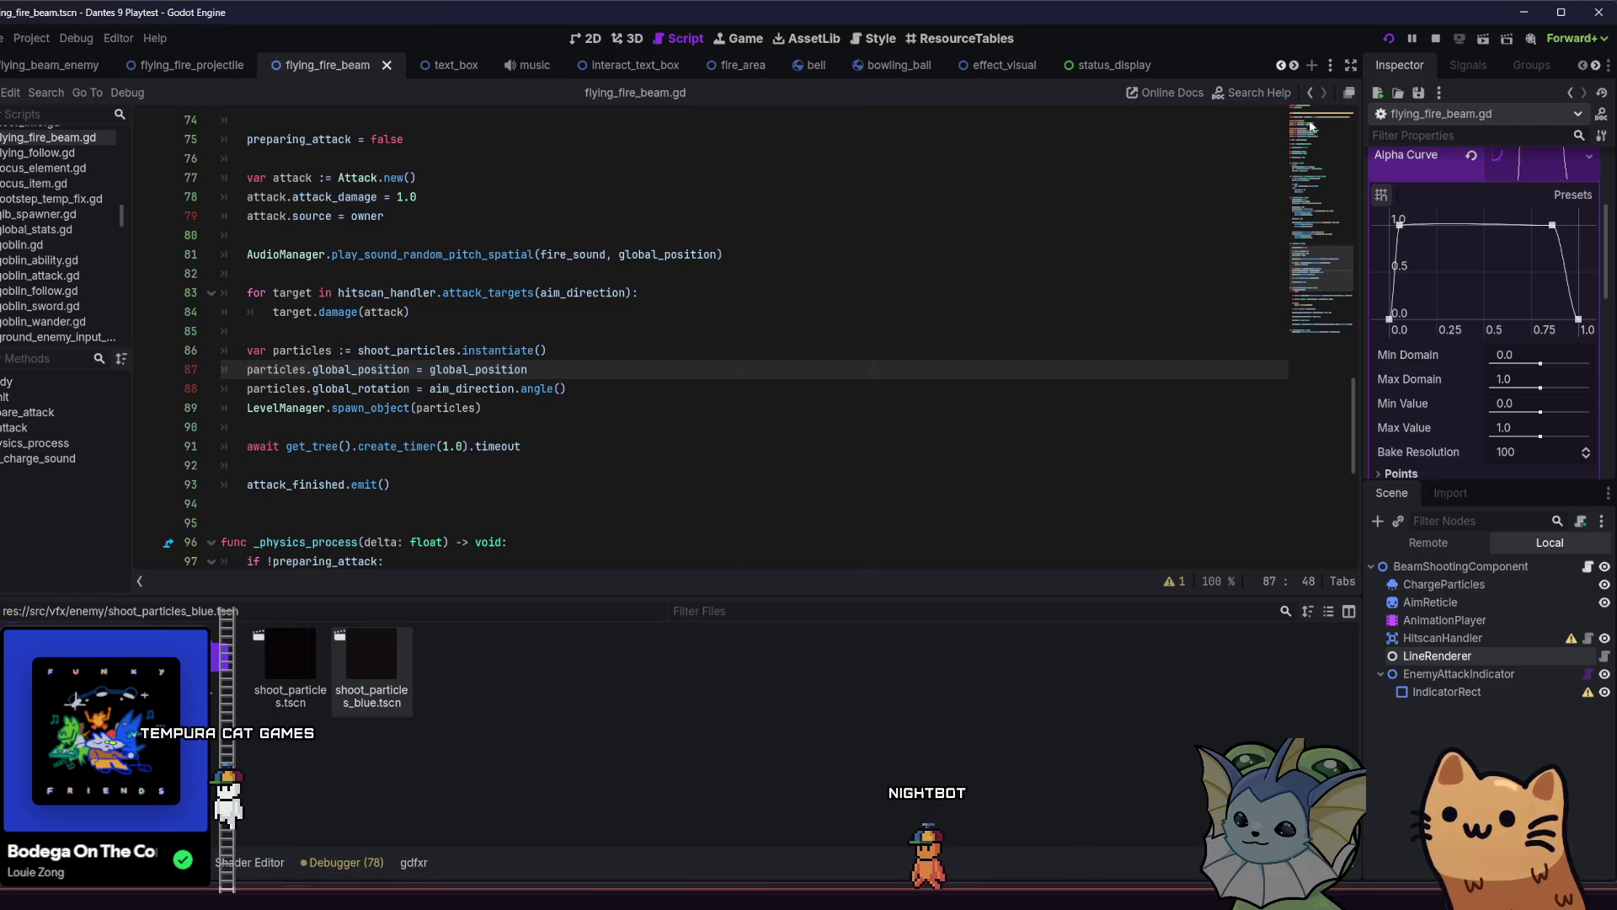
{"action": "left_click", "coordinate": [1325, 144]}
Scroll the script back to the top and run the project.
{"action": "mouse_move", "coordinate": [1325, 143]}
{"action": "left_mouse_down"}
{"action": "mouse_move", "coordinate": [1319, 122]}
{"action": "mouse_move", "coordinate": [1334, 330]}
{"action": "left_mouse_up"}
{"action": "left_click", "coordinate": [1388, 38]}
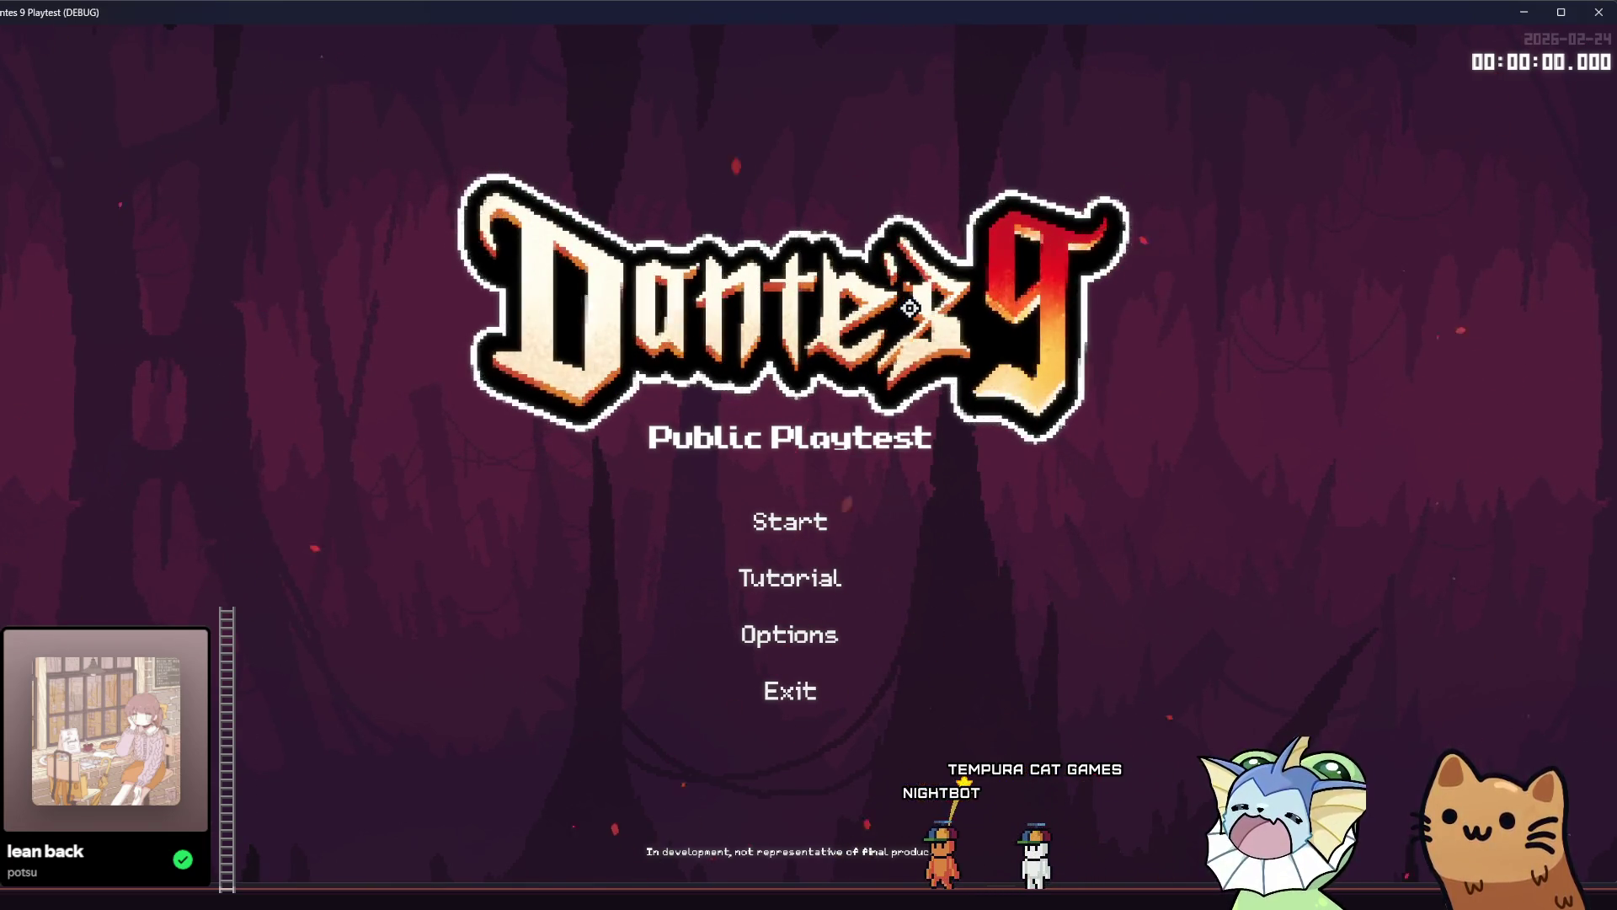
Start the game and spawn the flying beam enemy from the debug menu's 'beam' search.
{"action": "left_click", "coordinate": [857, 540]}
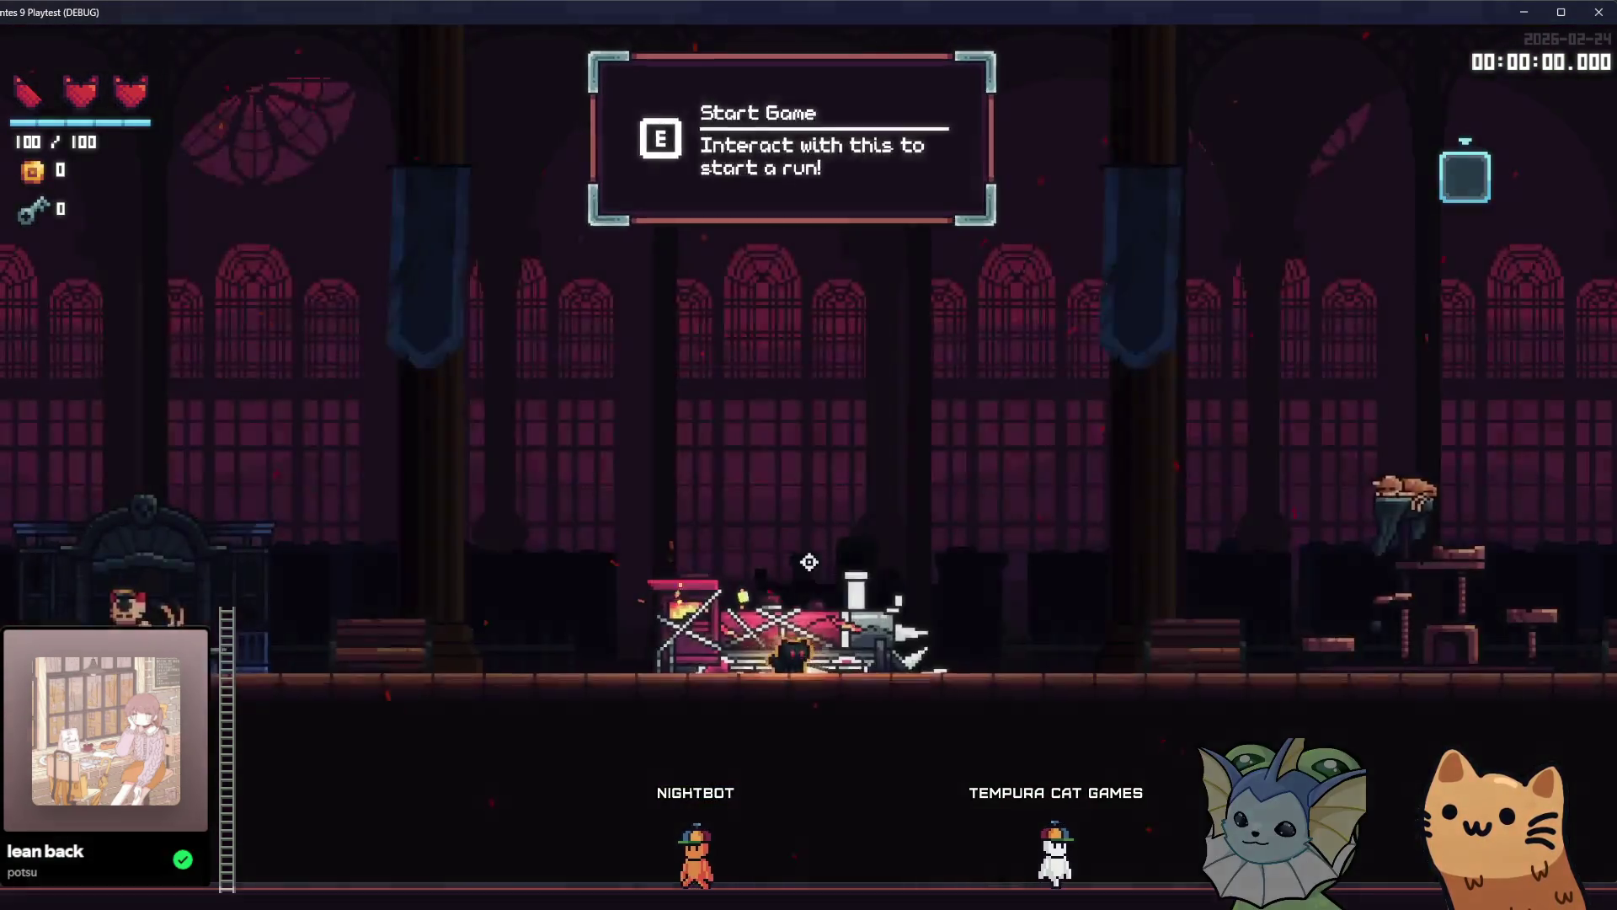
{"action": "key", "text": "F1"}
{"action": "left_click", "coordinate": [234, 678]}
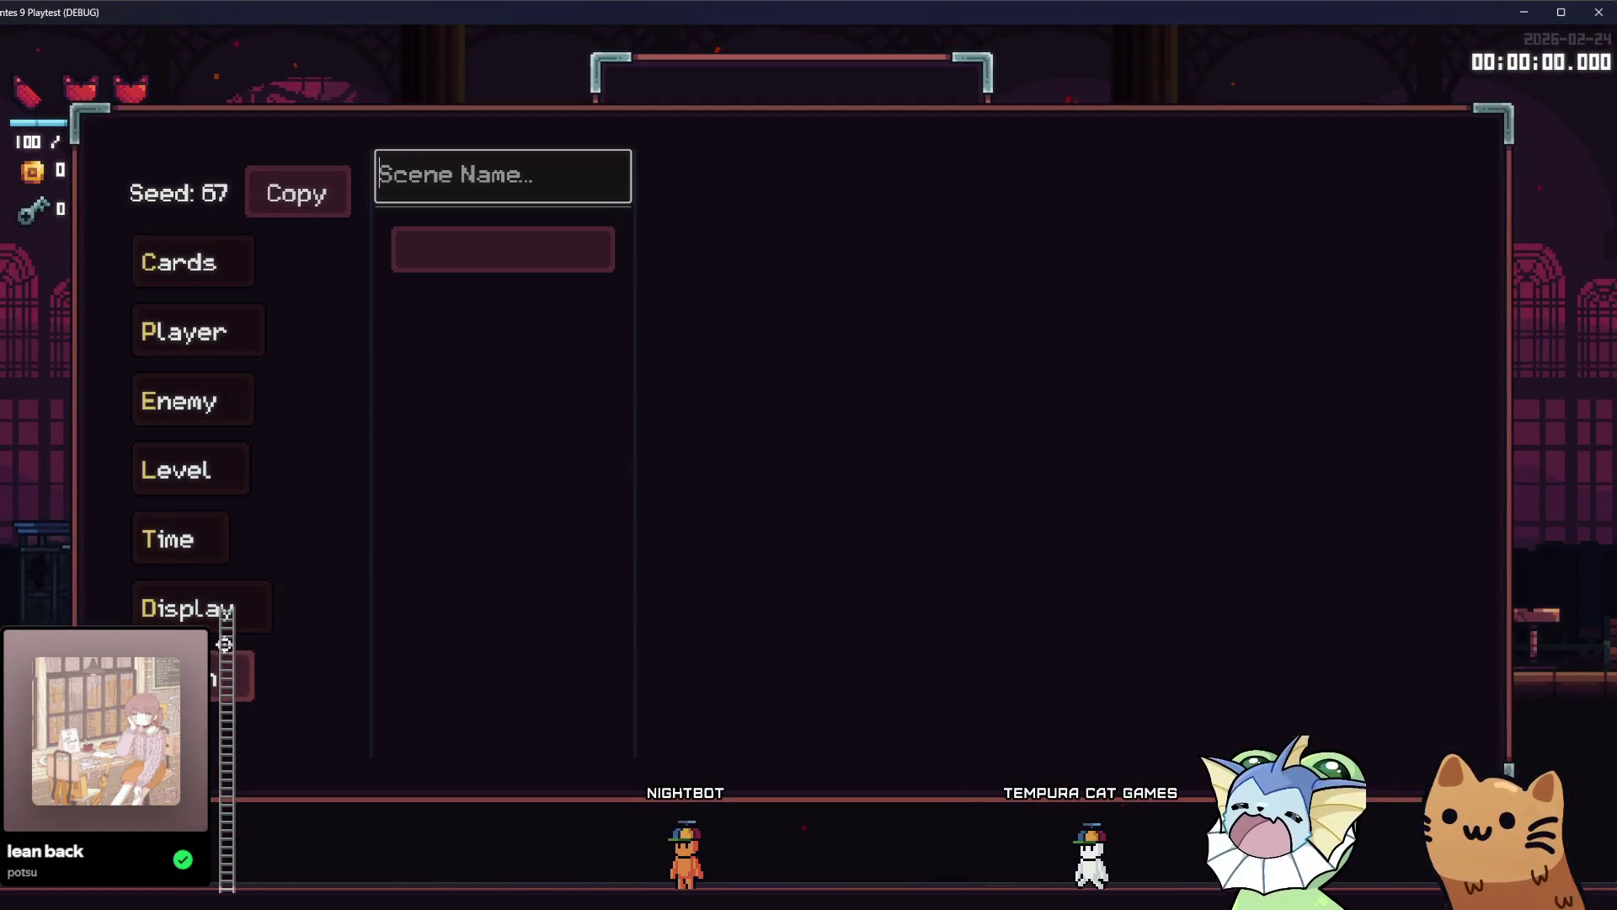
{"action": "type", "text": "beam"}
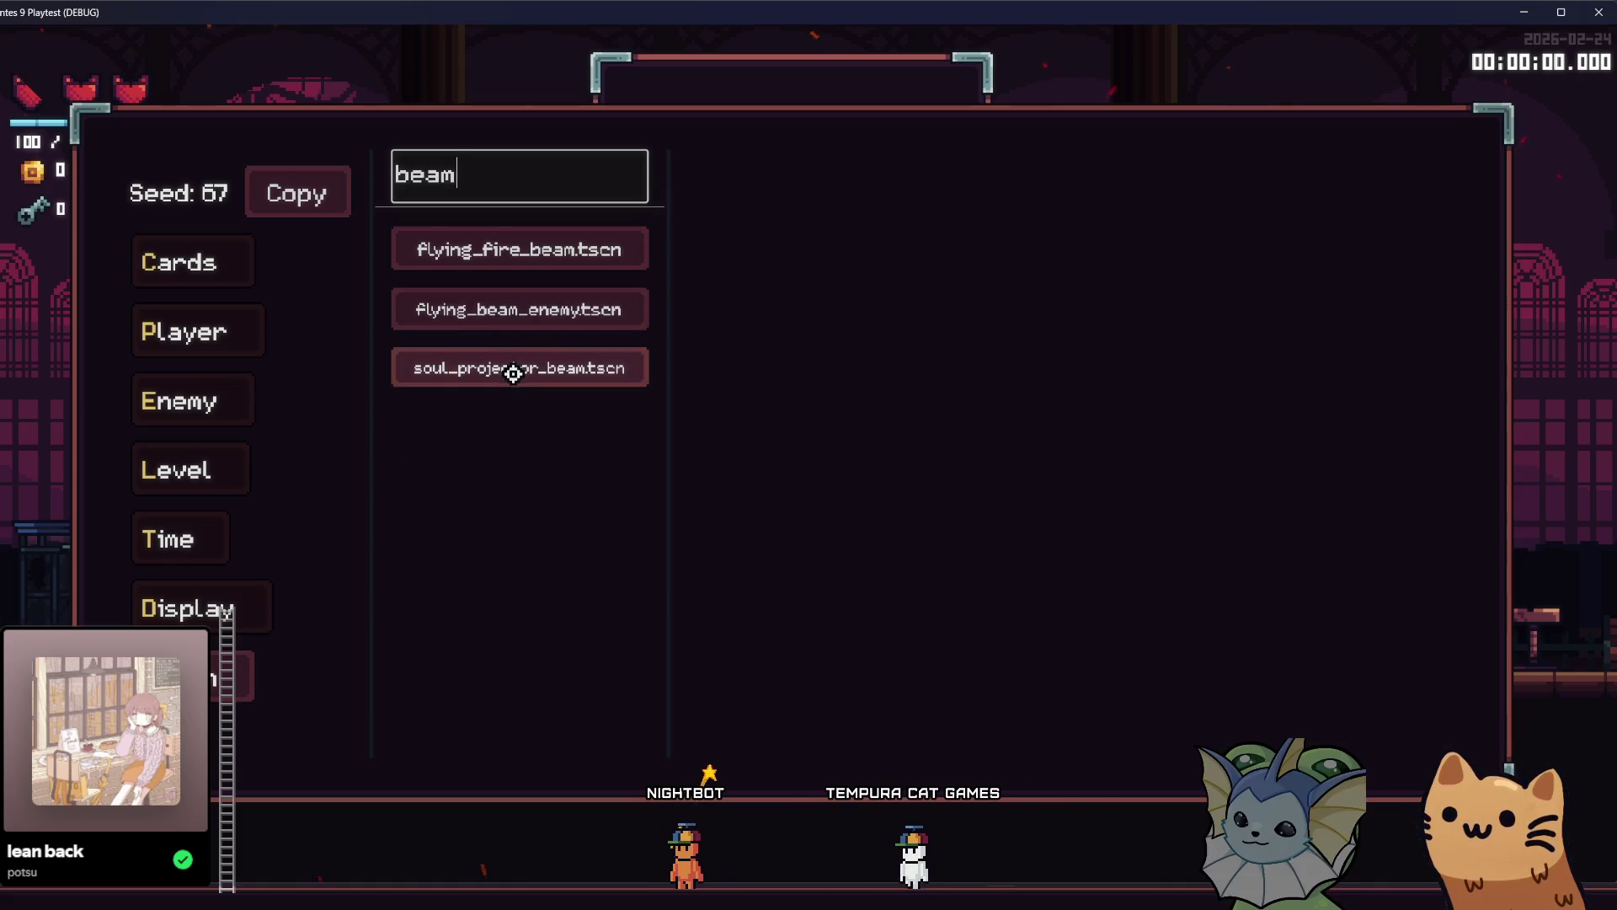
{"action": "left_click", "coordinate": [814, 215]}
Dodge the beam enemy's laser by jumping on and off the train, then leave the game.
{"action": "key", "text": "q"}
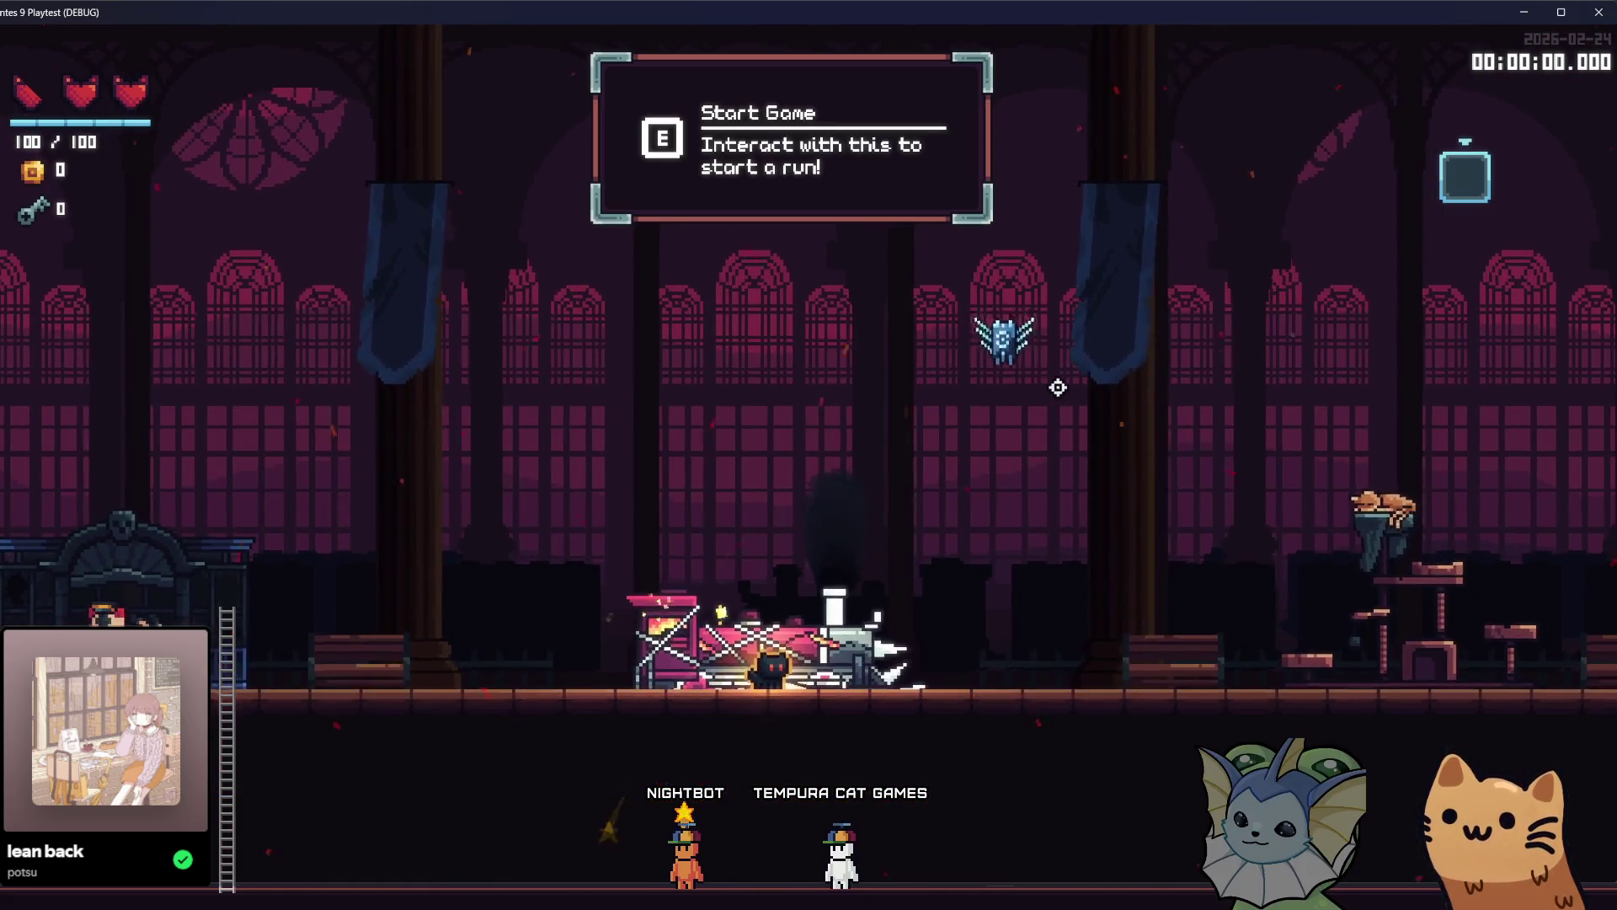
{"action": "key", "text": "d"}
{"action": "key", "text": "space"}
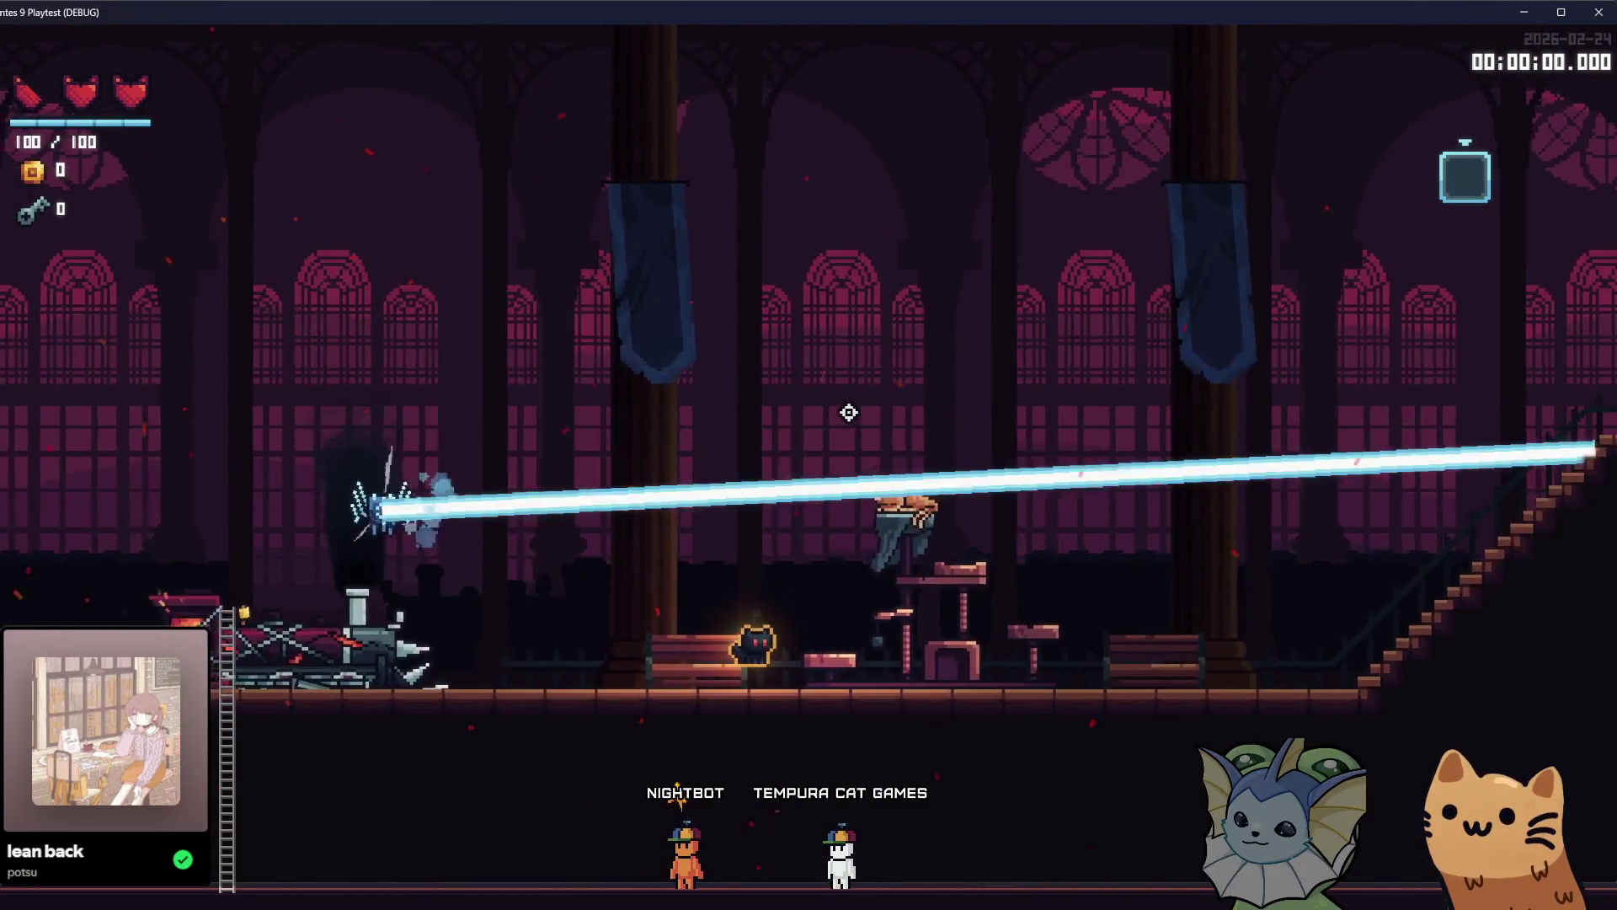
{"action": "key", "text": "a"}
{"action": "key", "text": "space"}
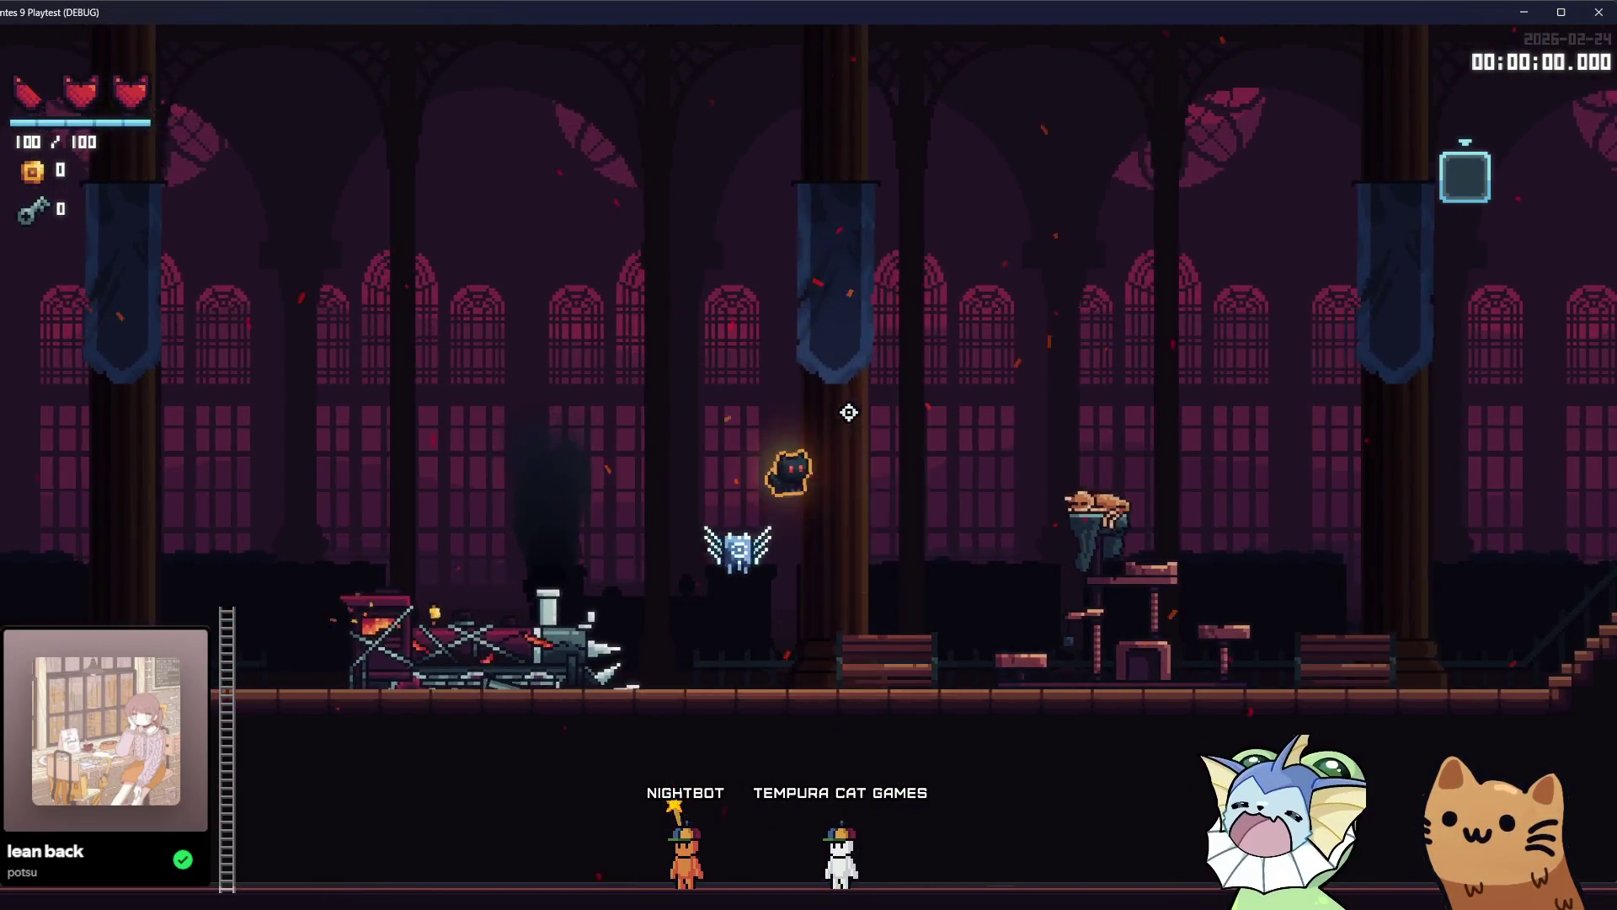
{"action": "key", "text": "a"}
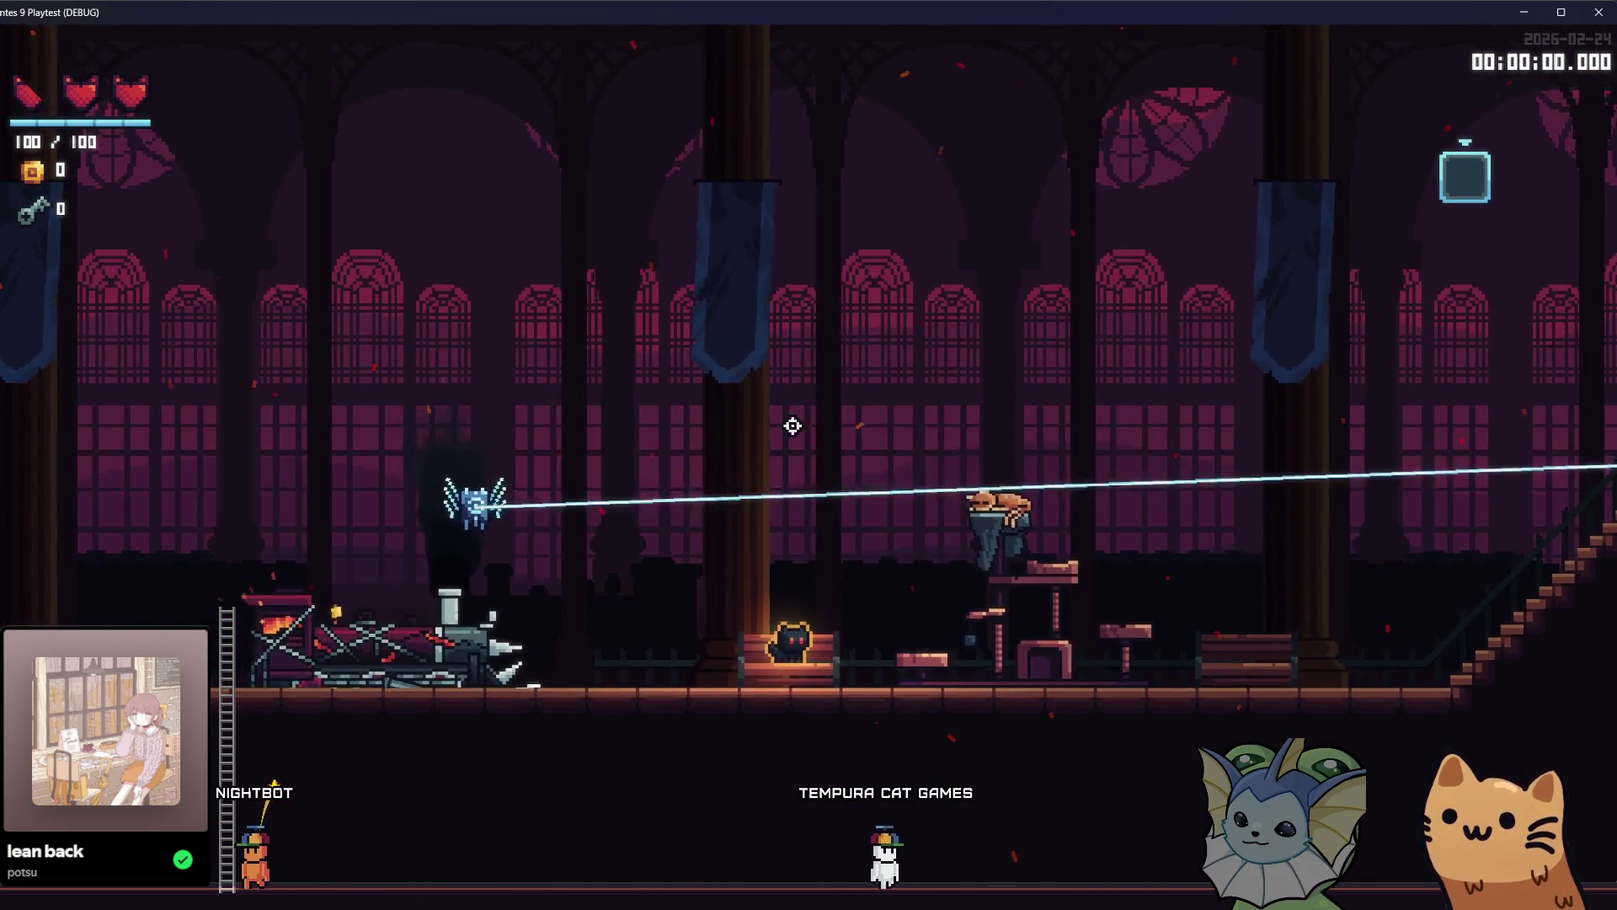
{"action": "key", "text": "a"}
{"action": "key", "text": "space"}
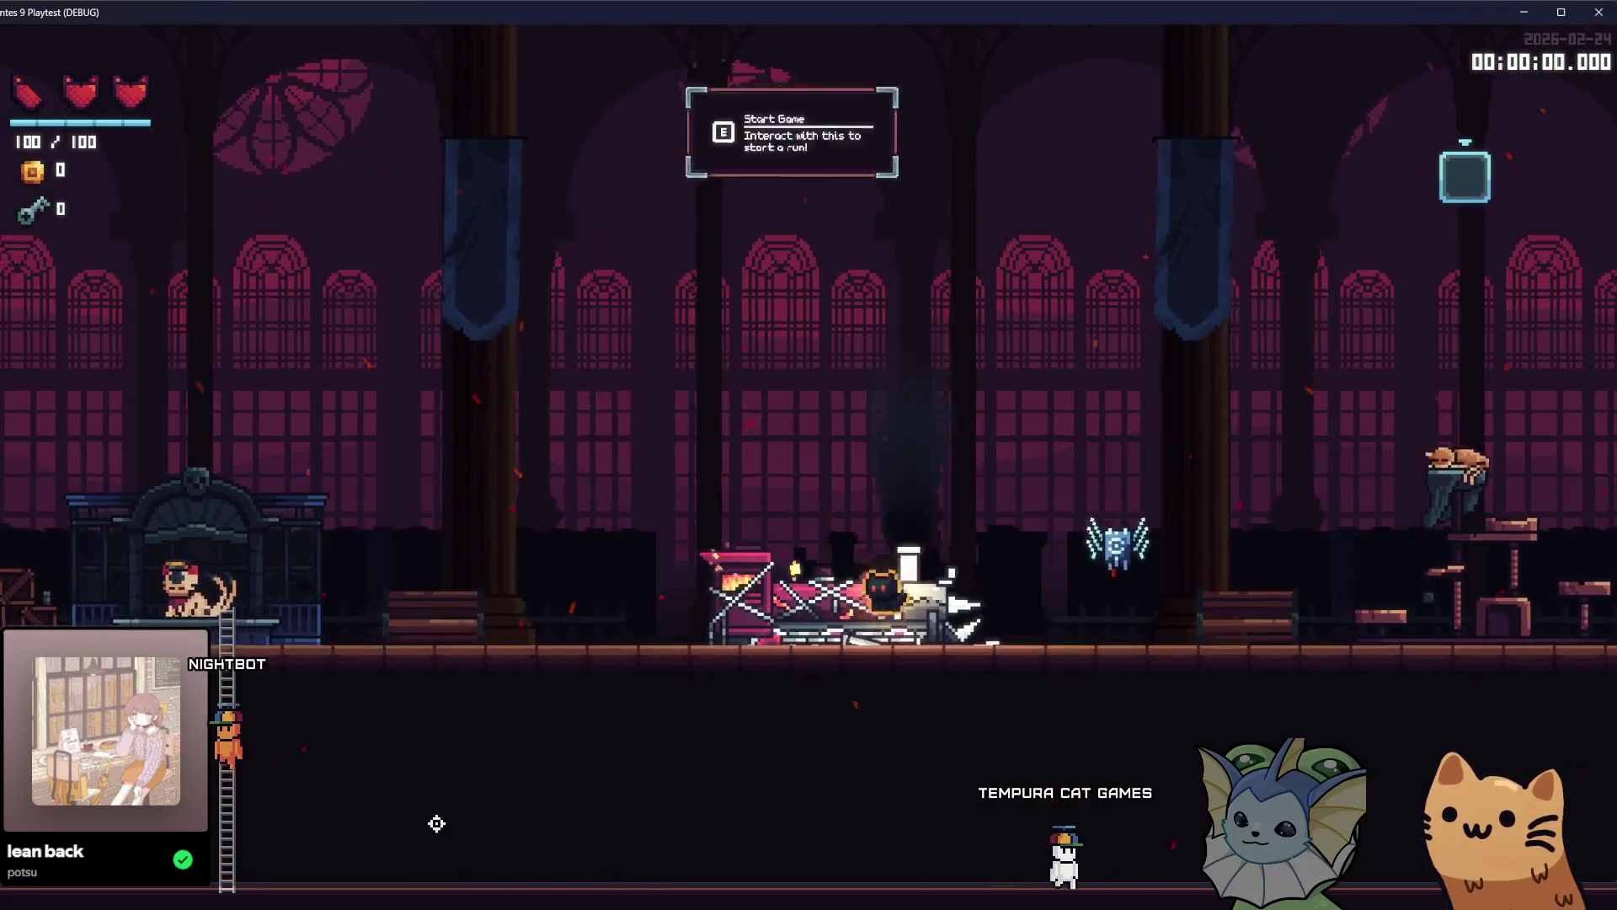
{"action": "key", "text": "space"}
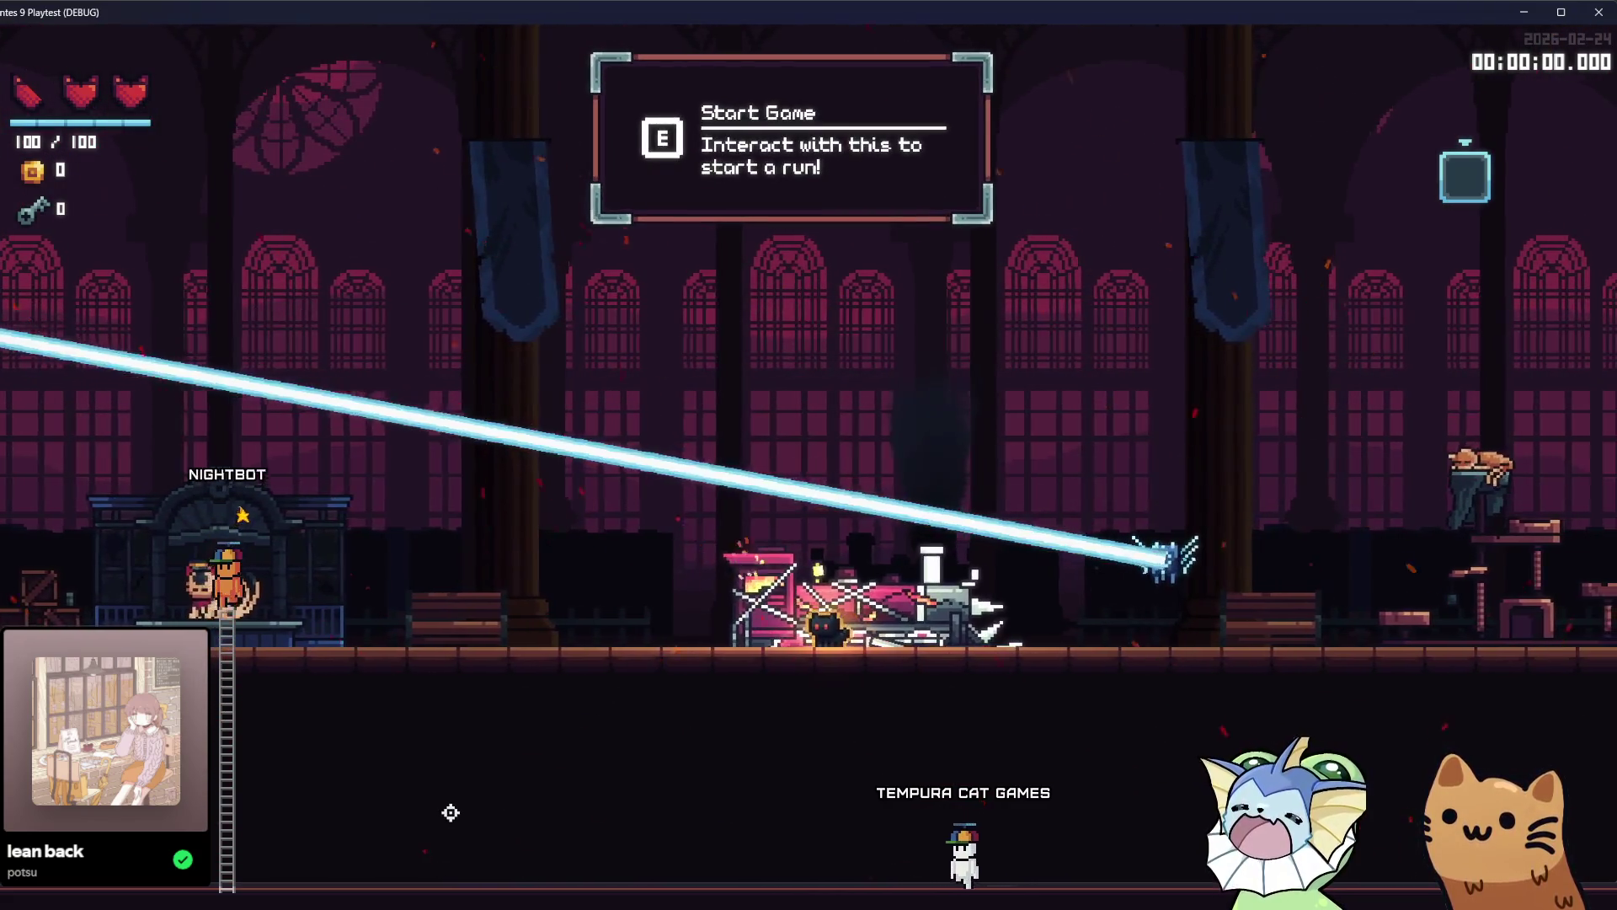
{"action": "key", "text": "d"}
{"action": "key", "text": "space"}
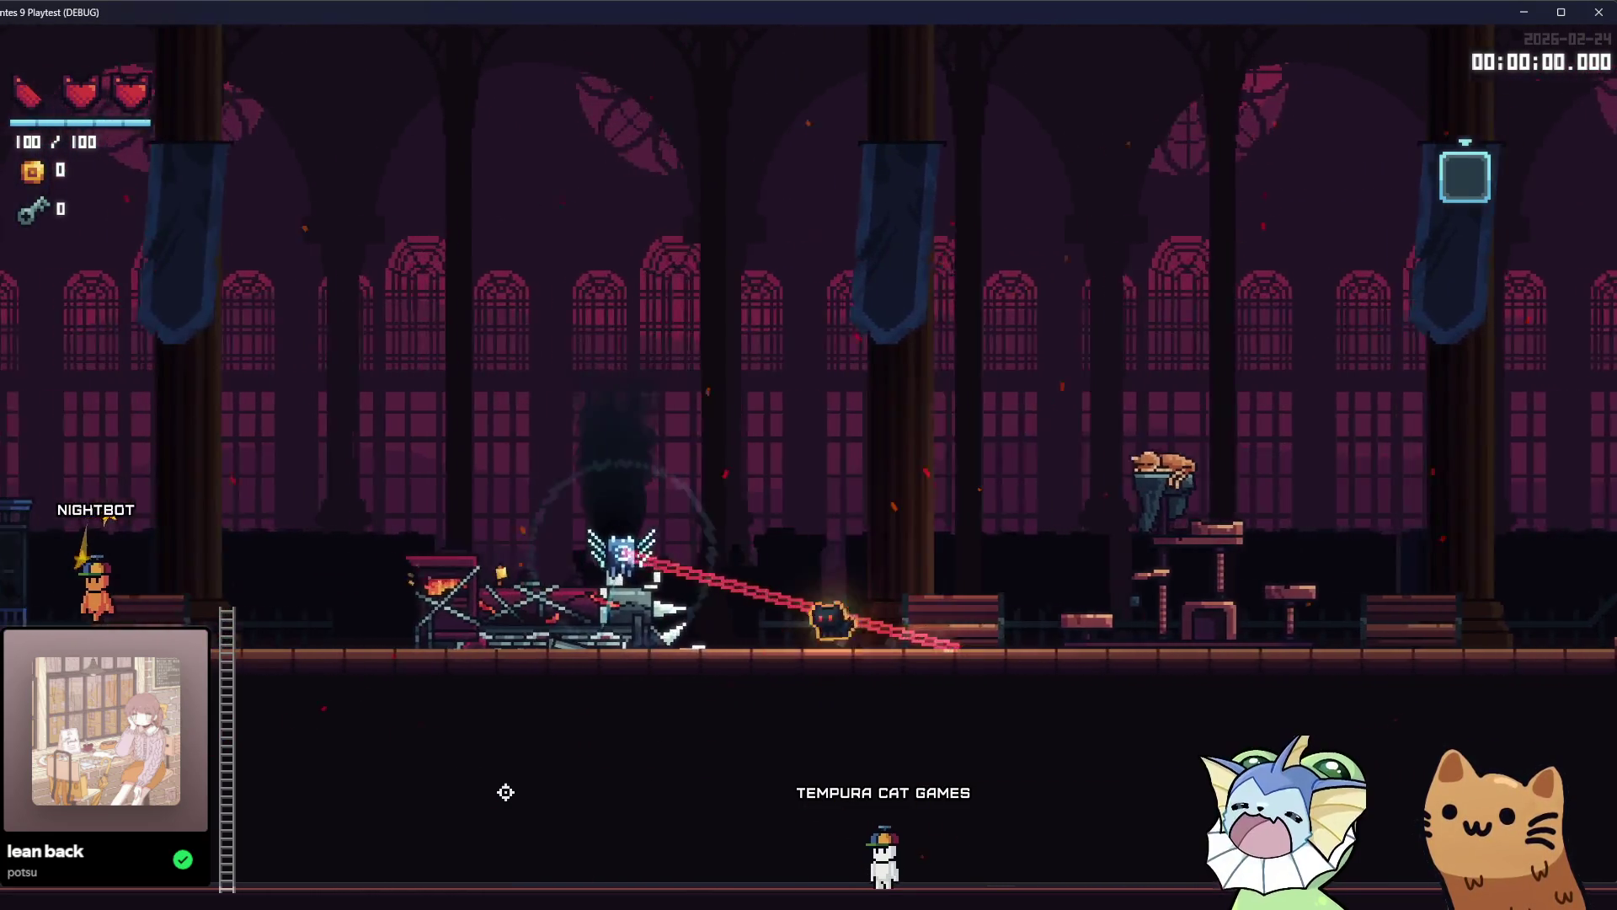
{"action": "key", "text": "space"}
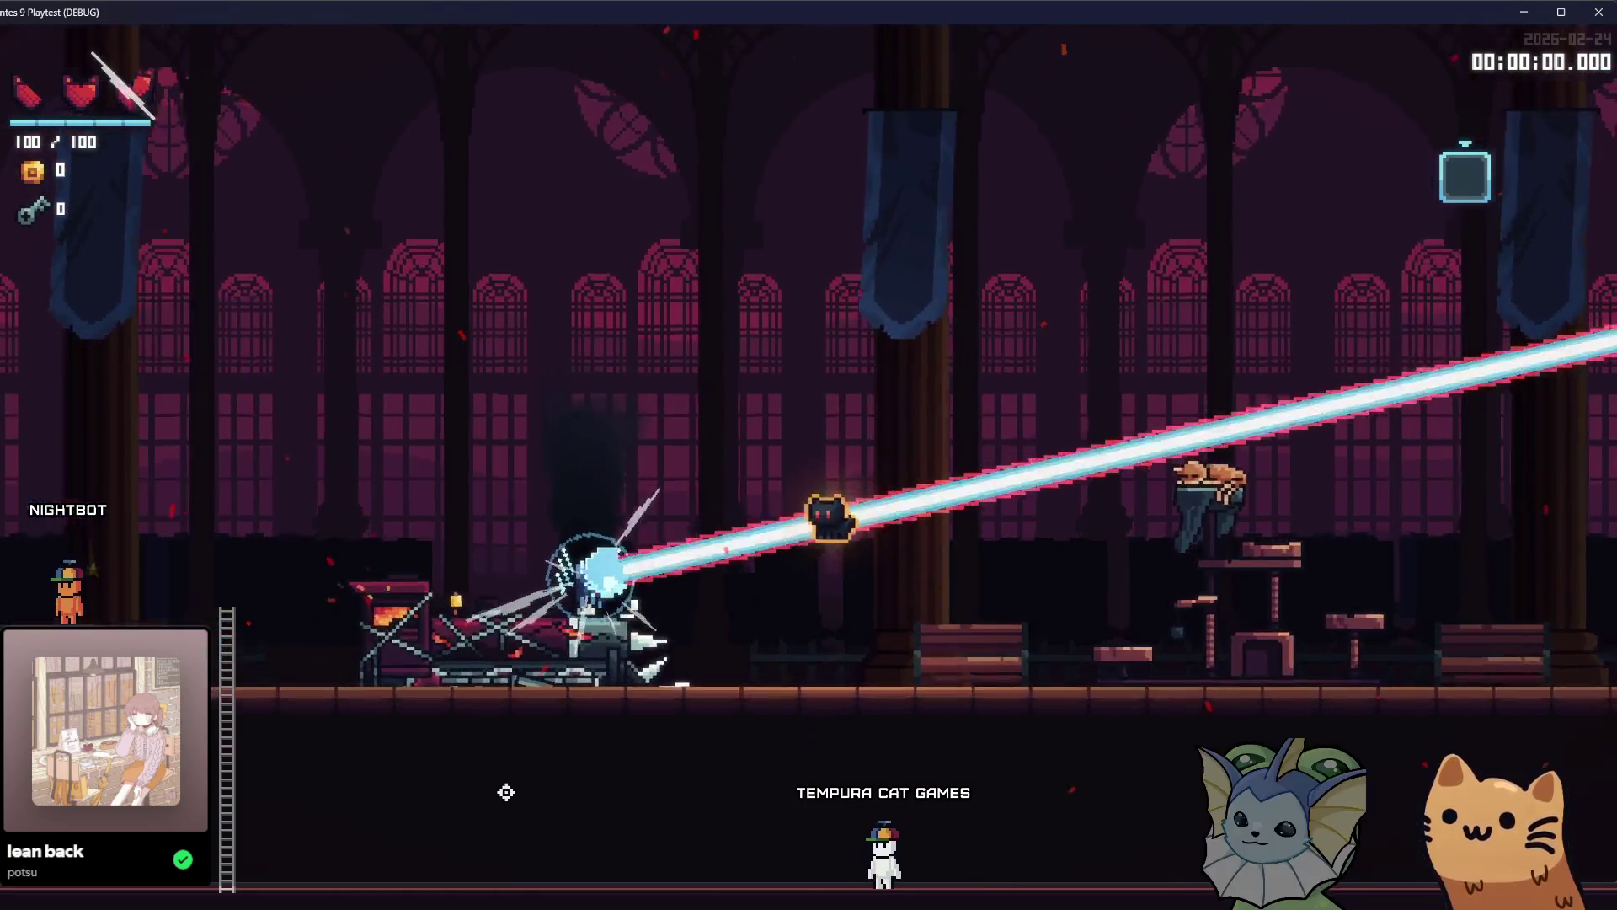
{"action": "key", "text": "space"}
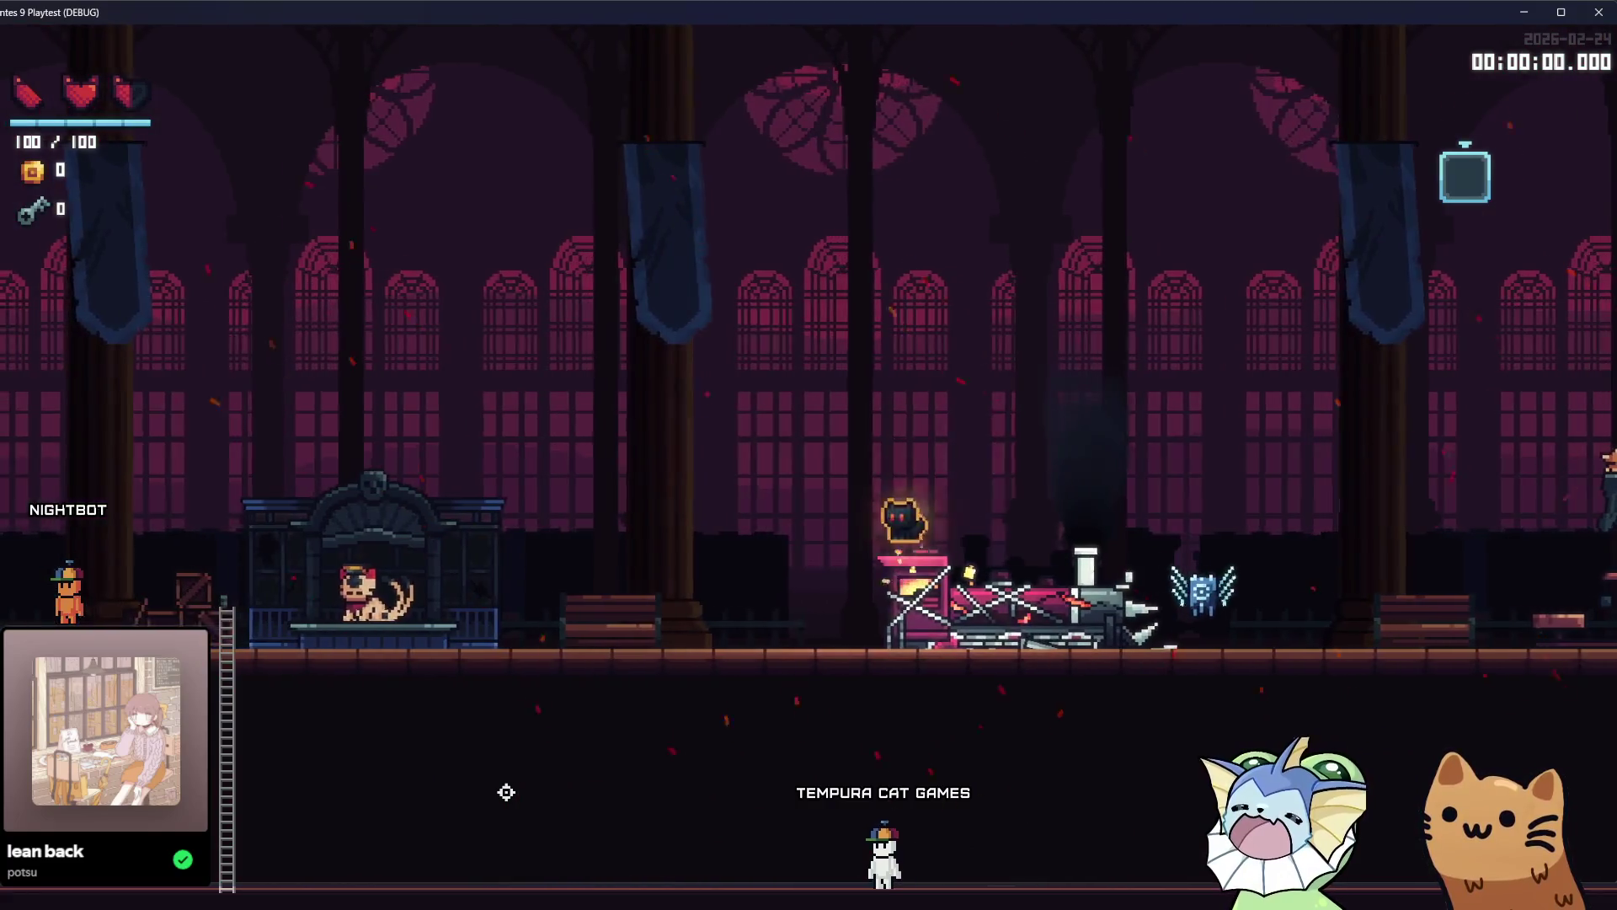
{"action": "key", "text": "space"}
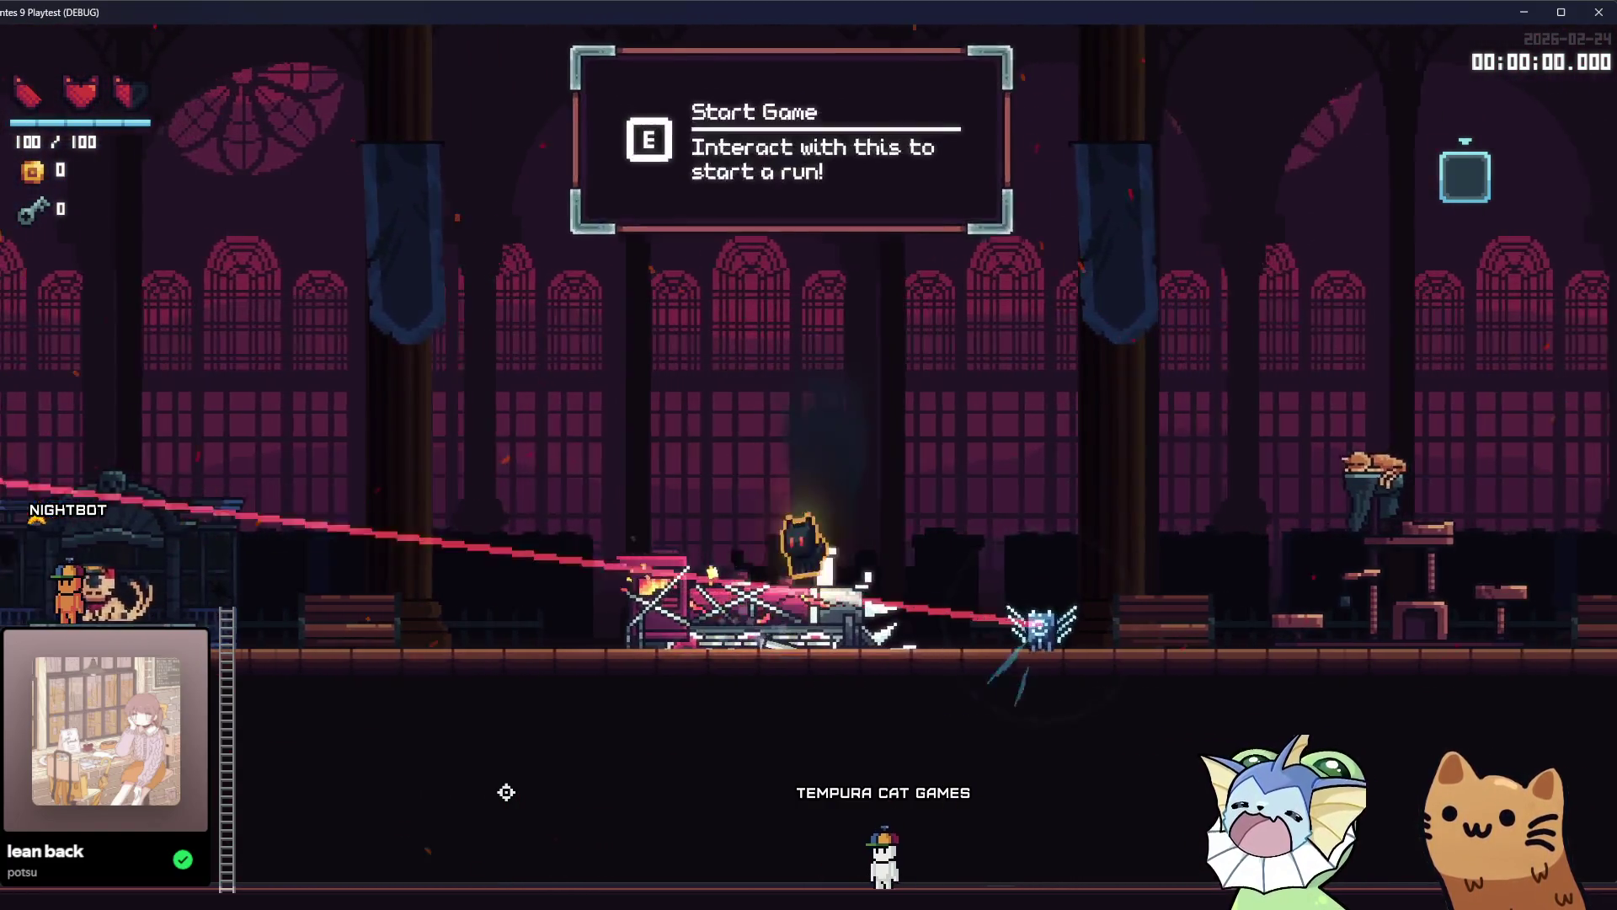
{"action": "key", "text": "space"}
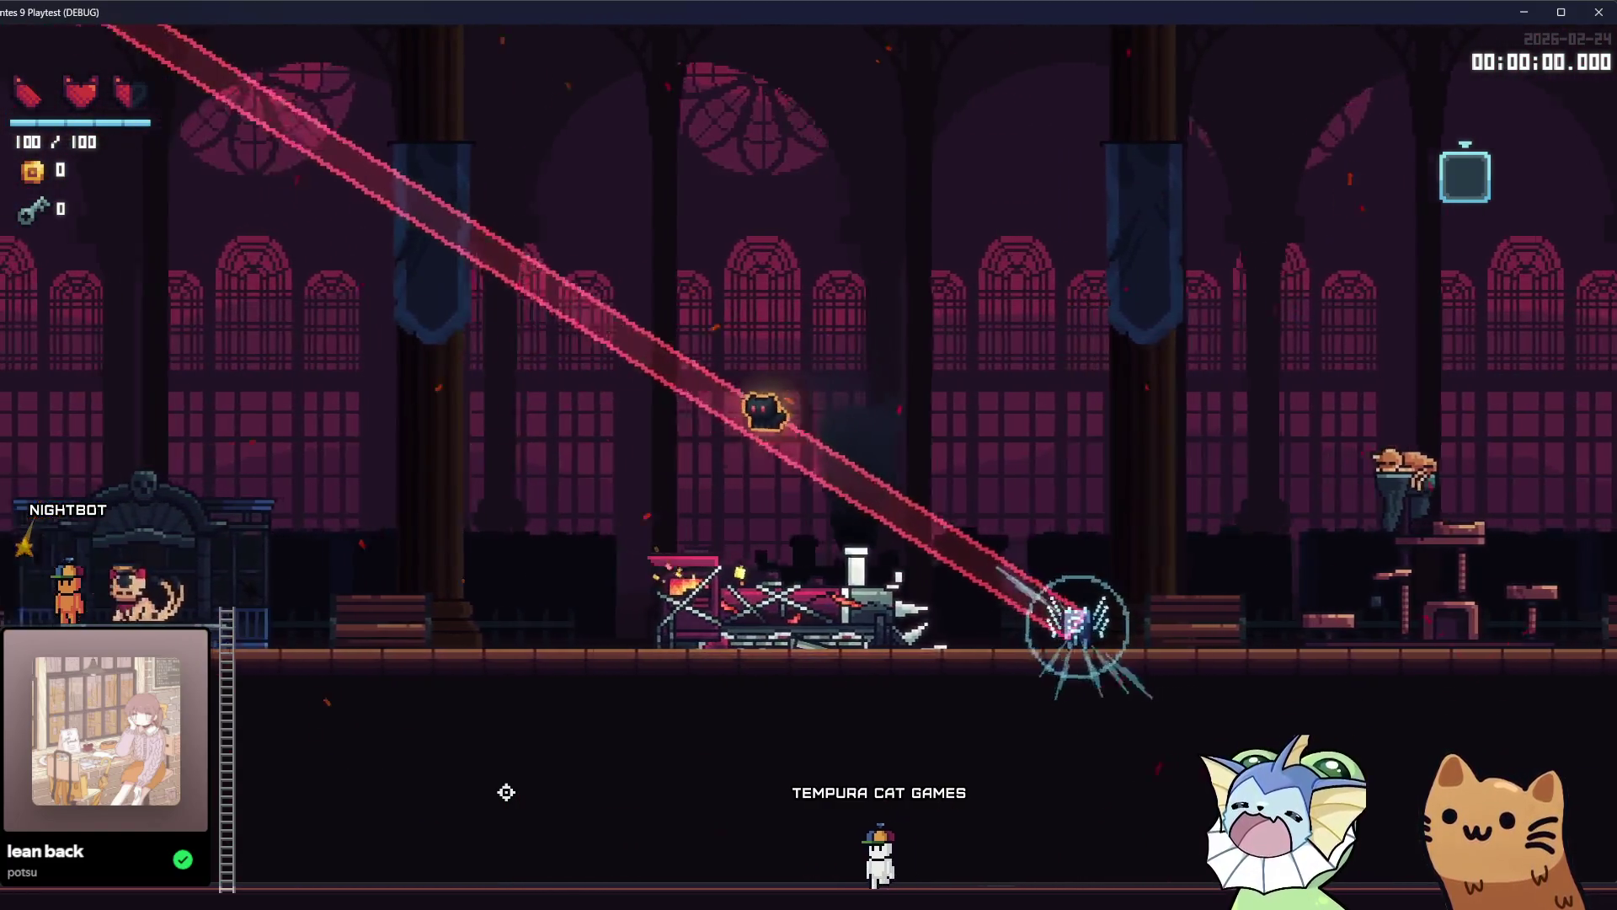
{"action": "key", "text": "Tab"}
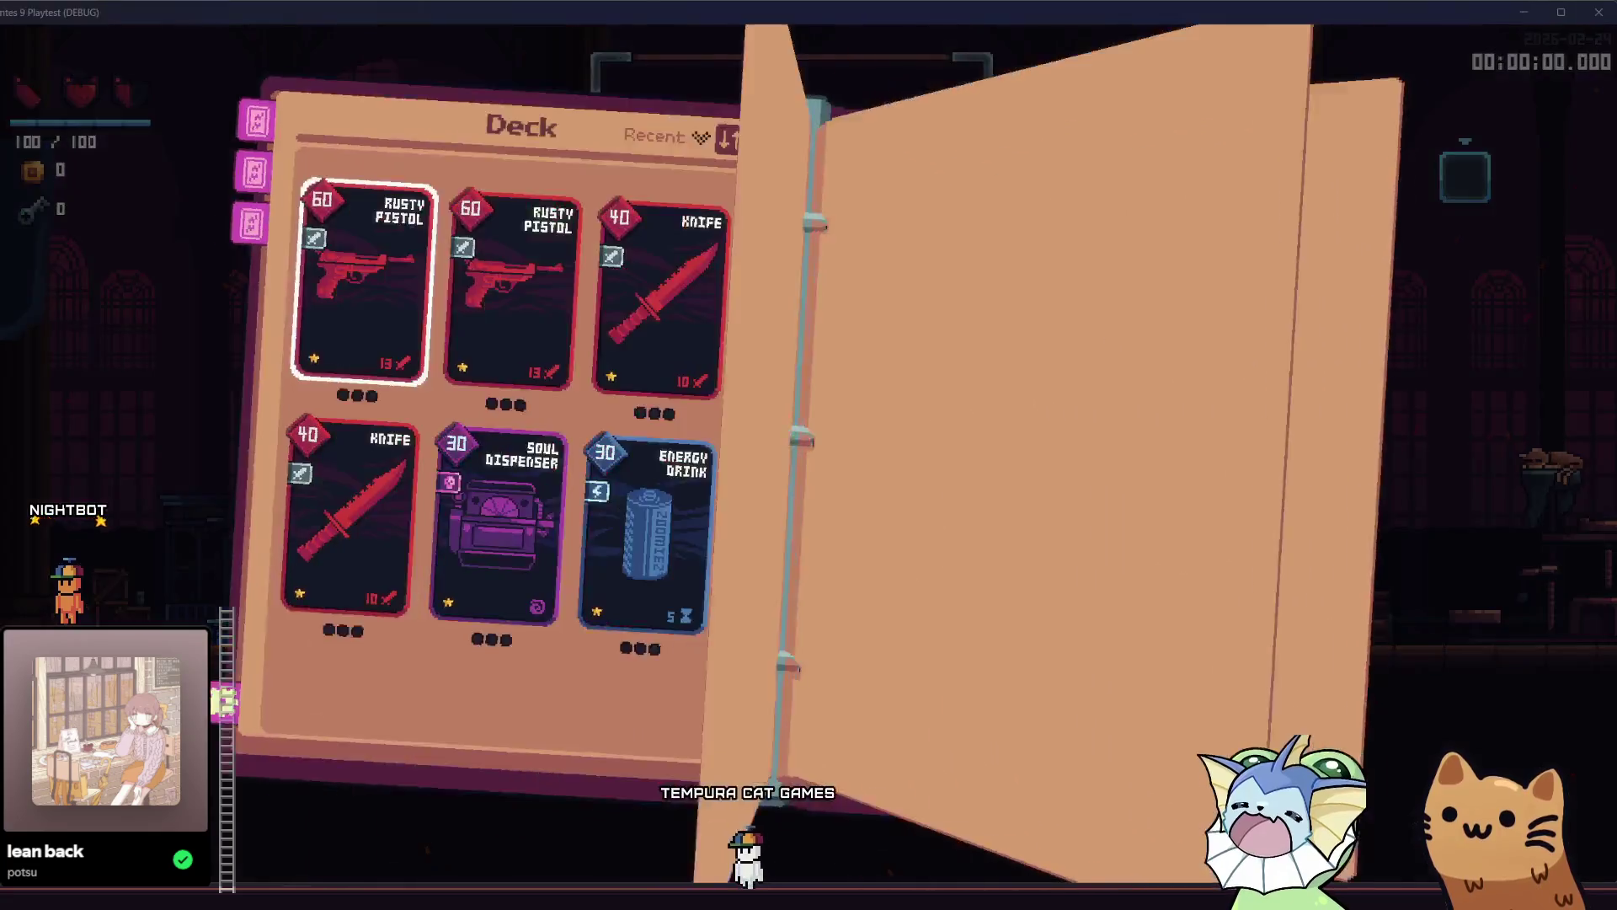
{"action": "key", "text": "alt+Tab"}
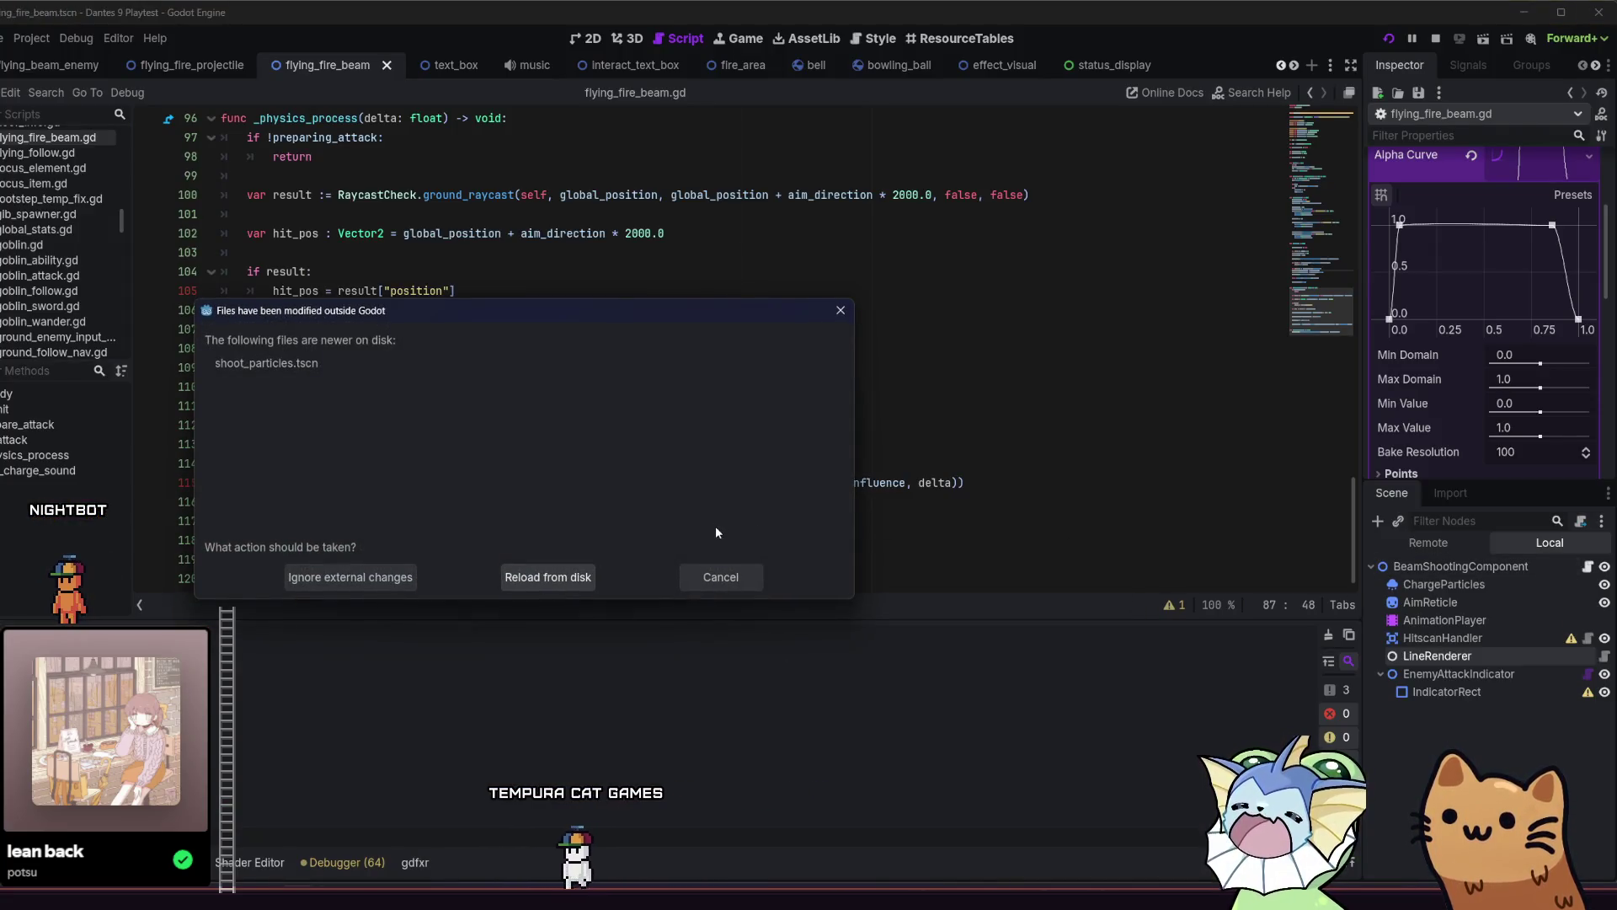
Dismiss the files-changed-on-disk prompt and save the current script.
{"action": "left_click", "coordinate": [723, 576]}
{"action": "left_click", "coordinate": [927, 430]}
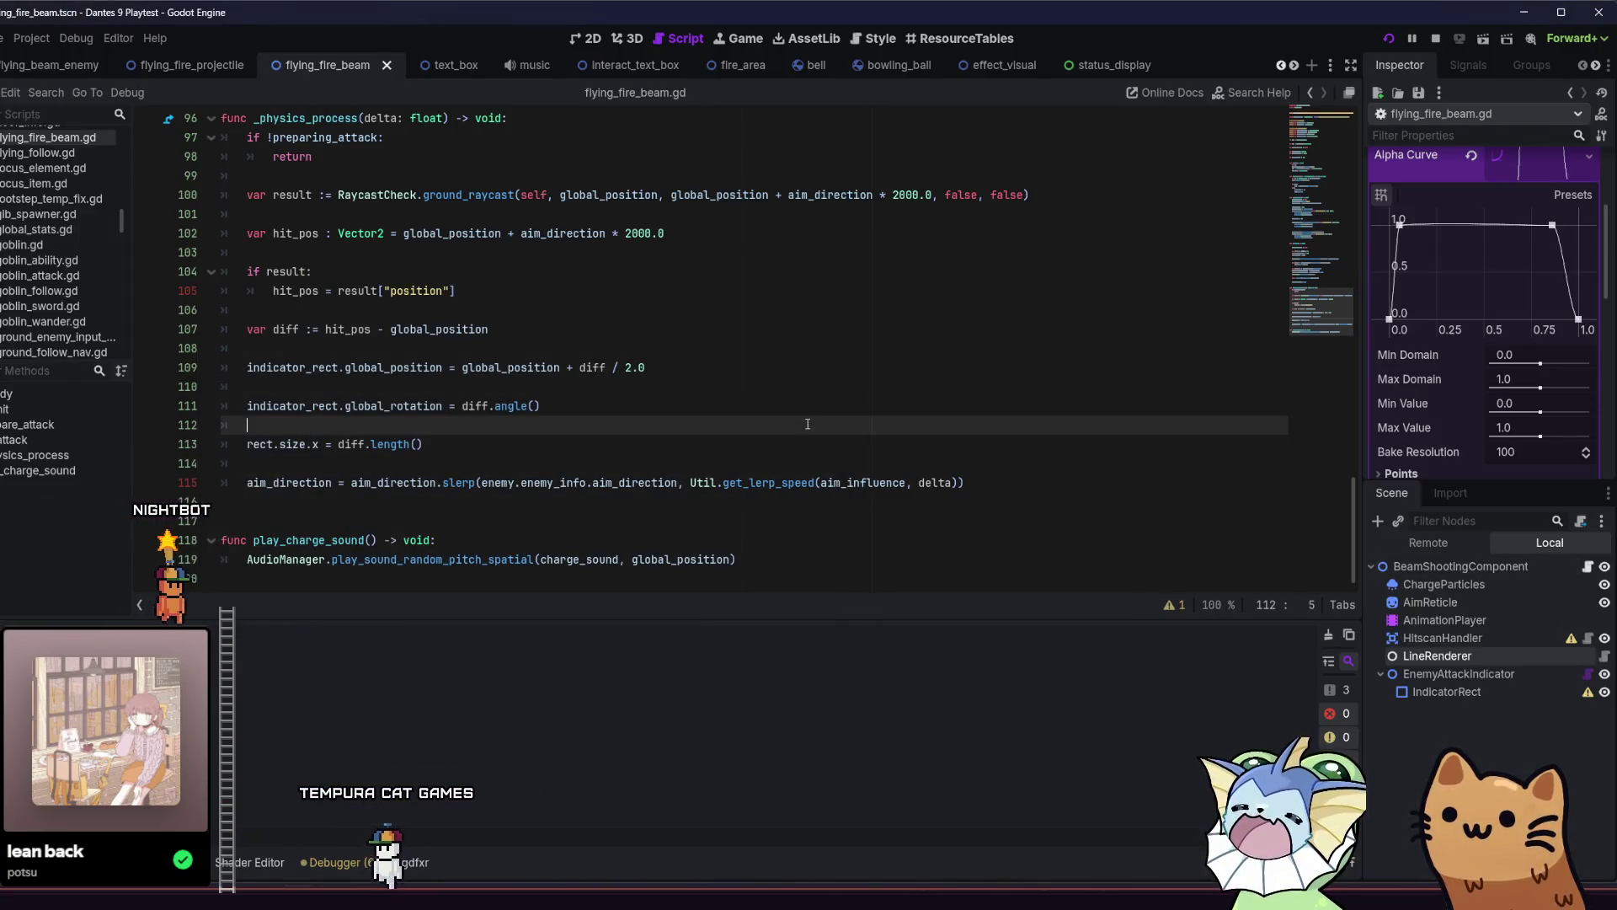
{"action": "key", "text": "ctrl+s"}
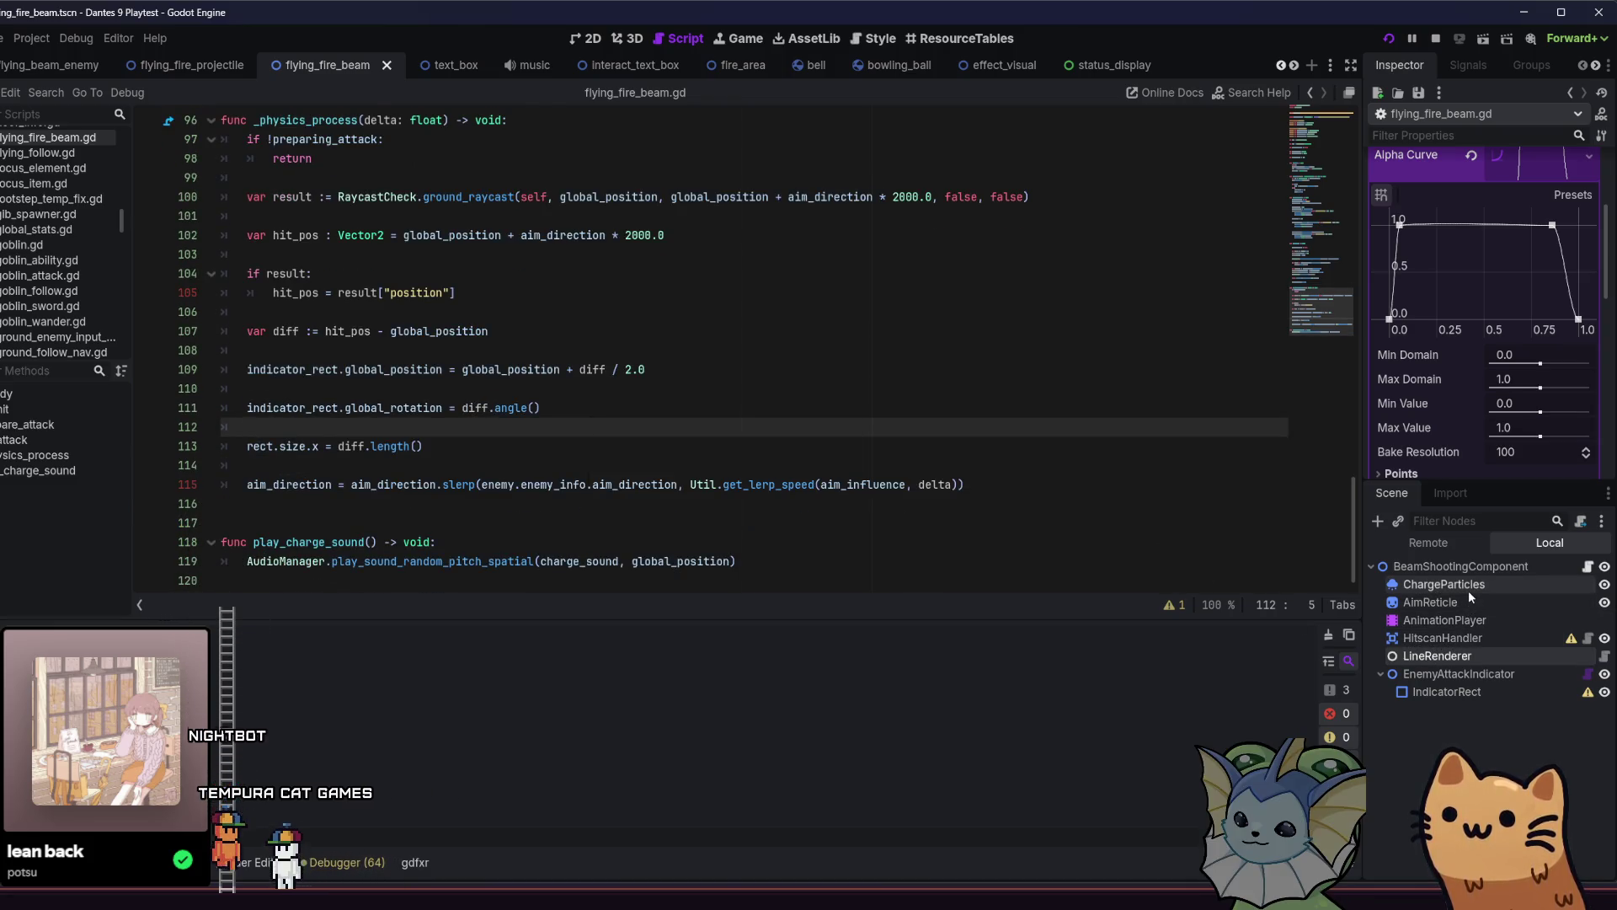
{"action": "scroll", "coordinate": [947, 73], "scroll_direction": "down", "scroll_amount": 10}
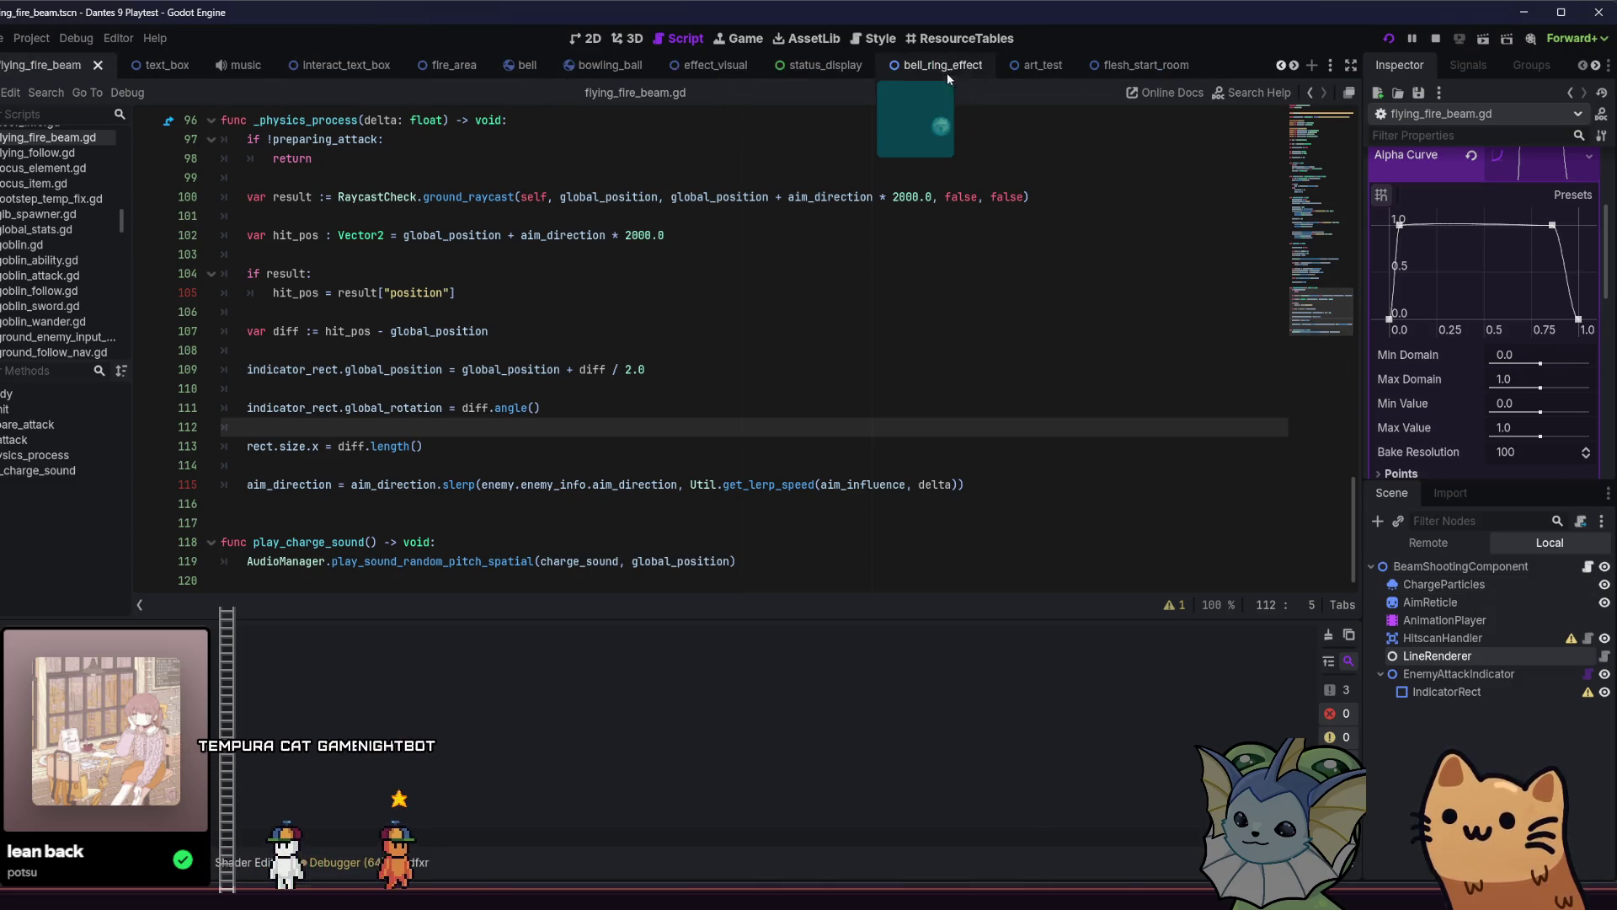
{"action": "scroll", "coordinate": [1087, 68], "scroll_direction": "down", "scroll_amount": 5}
Give shoot_particles_blue's ShootParticles root a Z Index of 1 and save the scene.
{"action": "left_click", "coordinate": [1105, 64]}
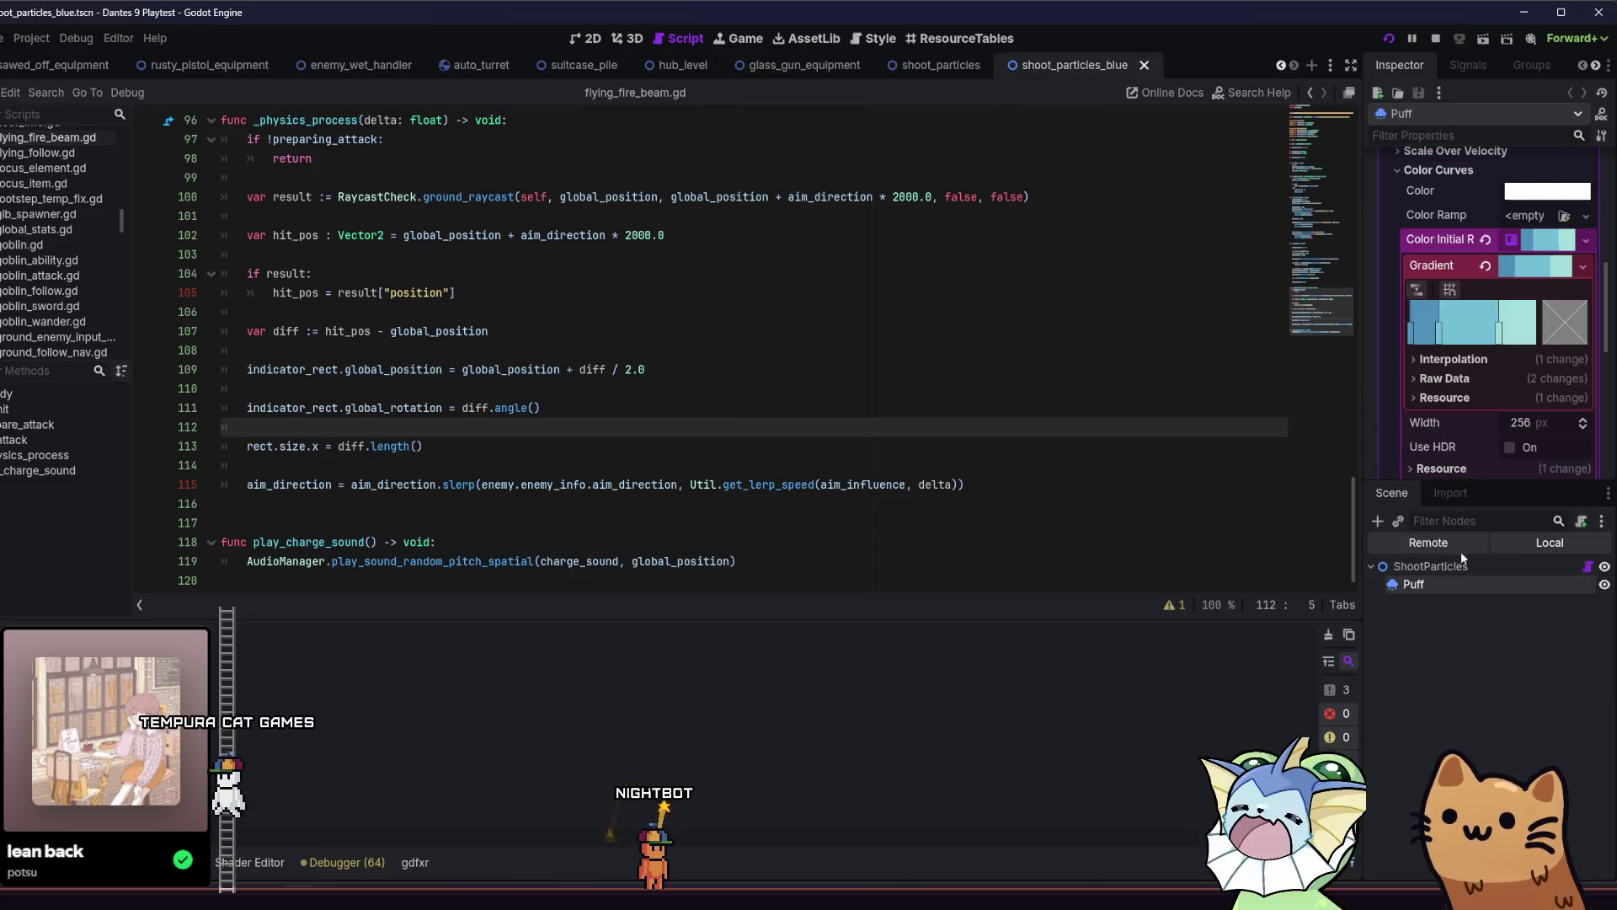
{"action": "left_click", "coordinate": [1457, 564]}
{"action": "left_click", "coordinate": [1462, 266]}
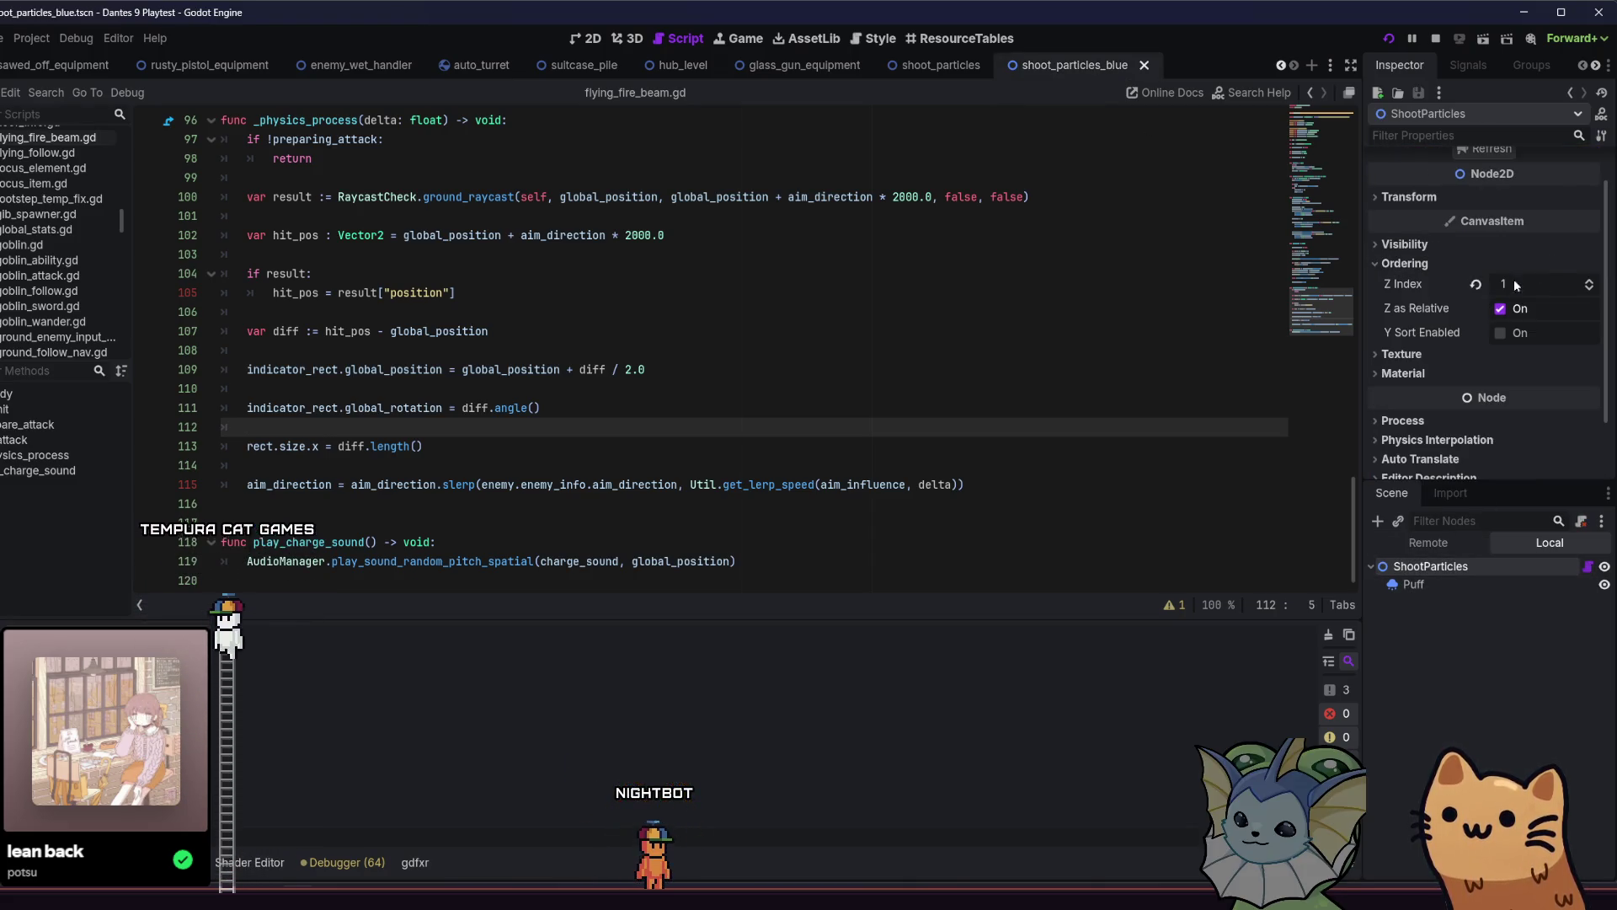
{"action": "key", "text": "ctrl+s"}
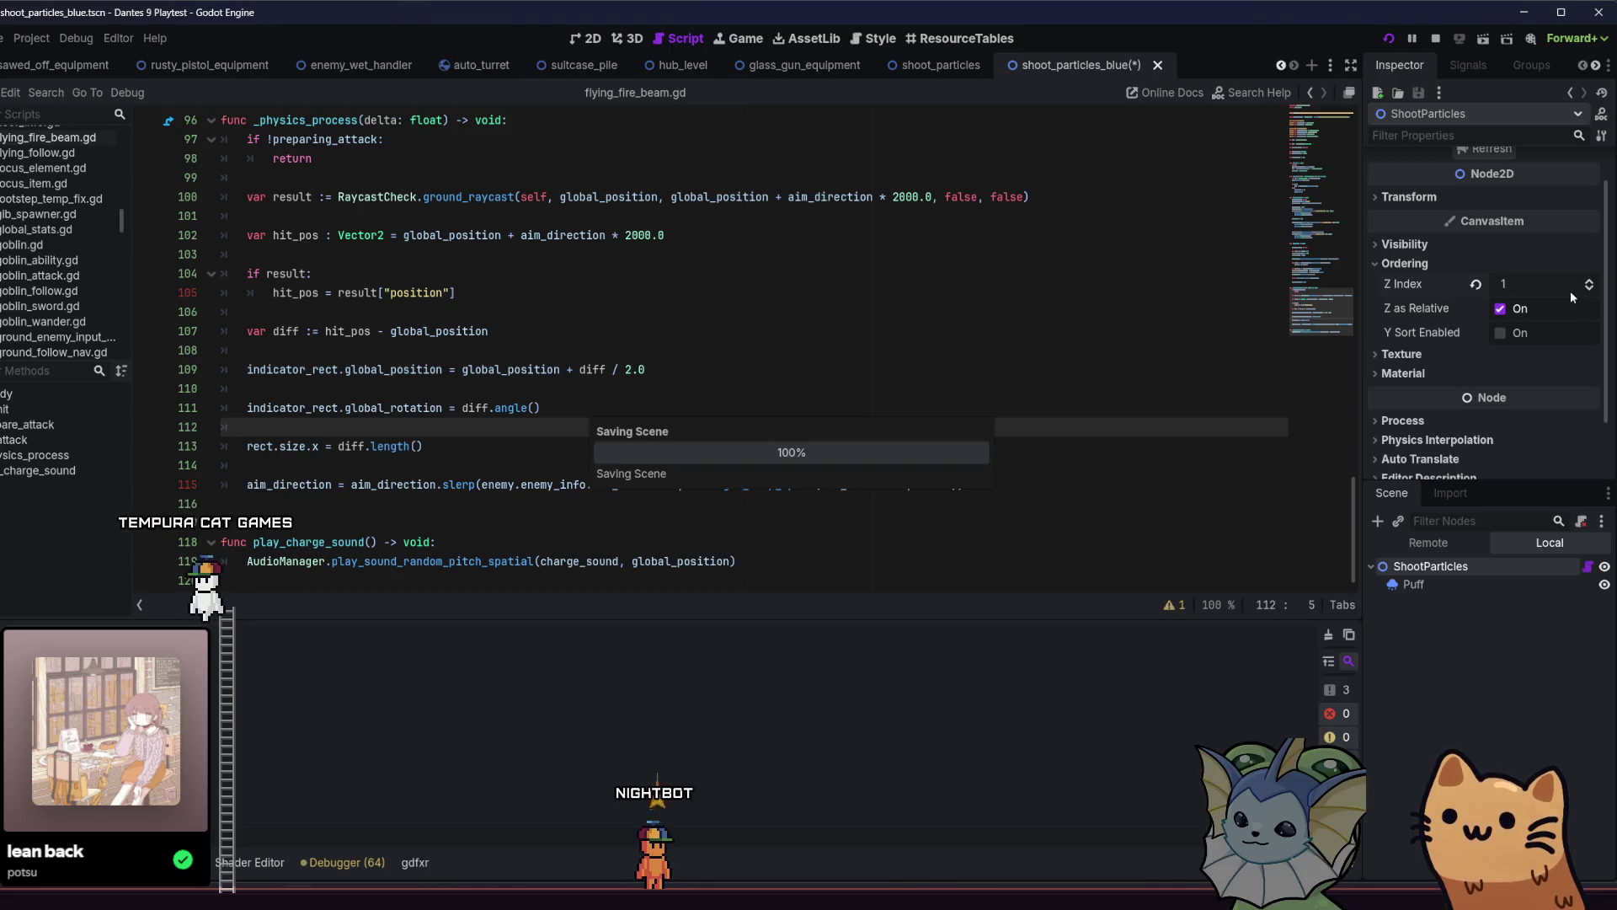
Switch to shoot_particles and back to shoot_particles_blue, then save and launch a playtest.
{"action": "left_click", "coordinate": [947, 69]}
{"action": "mouse_move", "coordinate": [840, 70]}
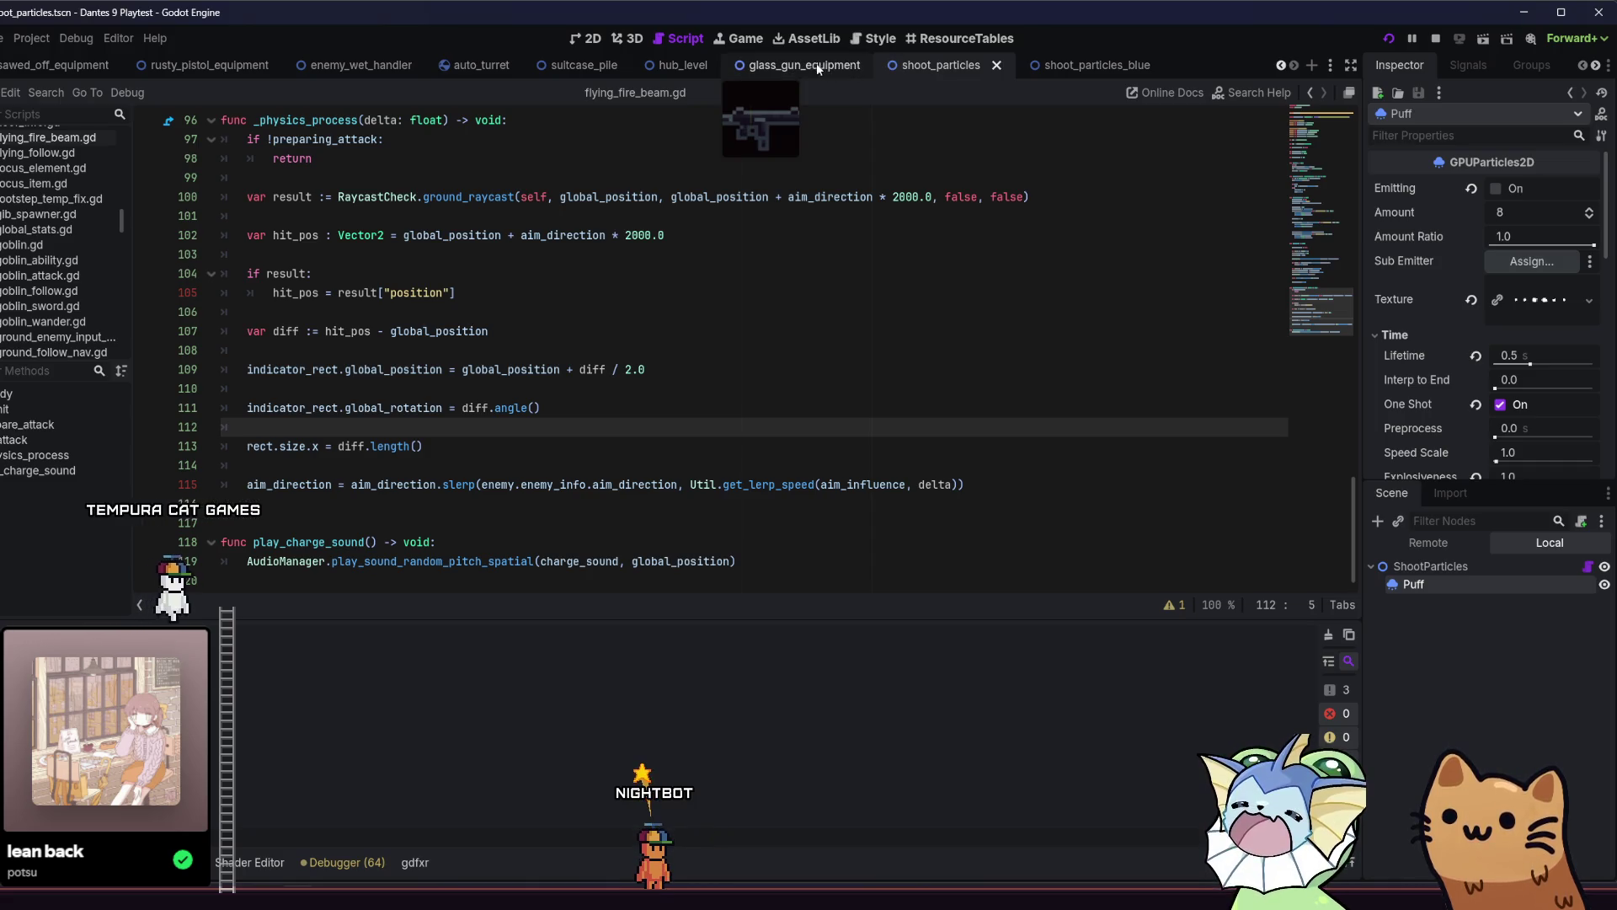
{"action": "left_click", "coordinate": [1024, 66]}
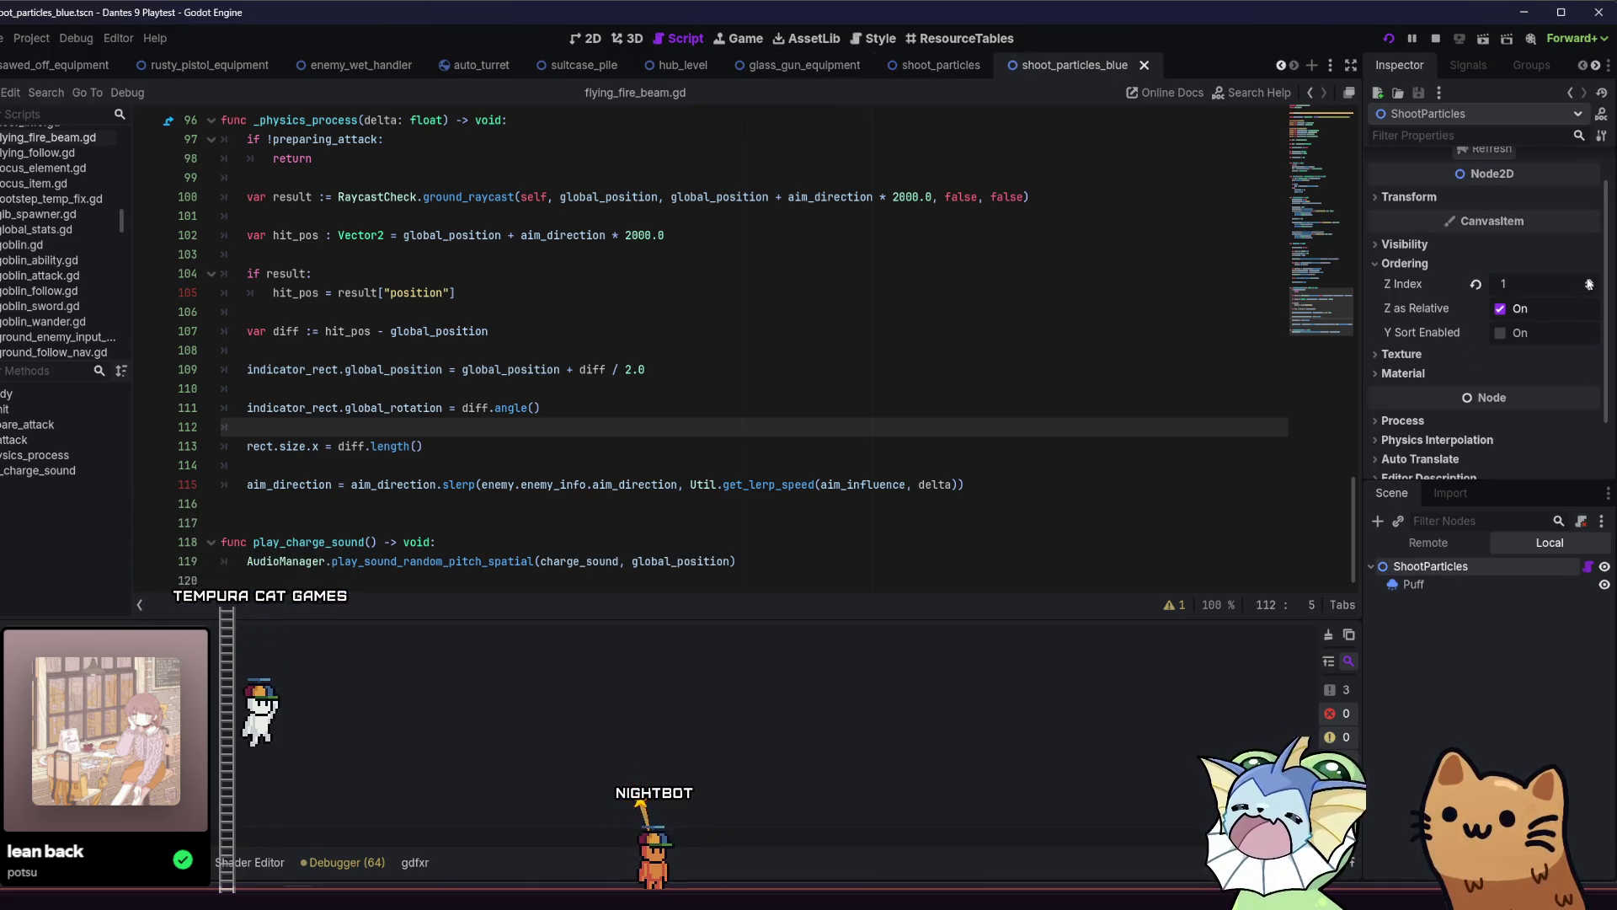
{"action": "key", "text": "ctrl+s"}
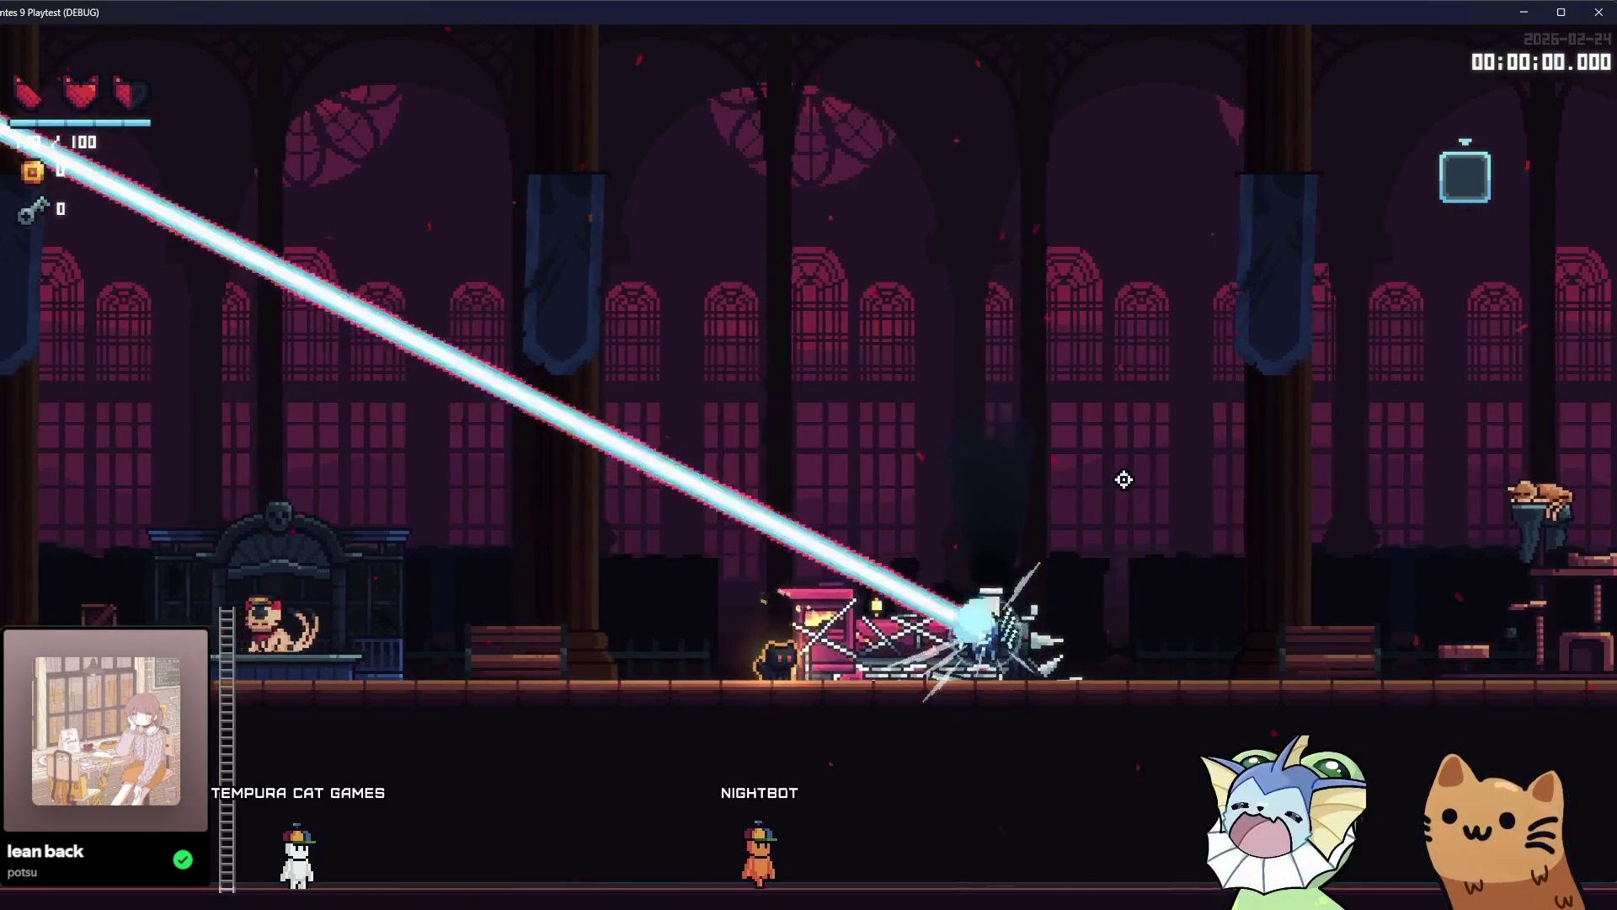
Jump onto the machine, drop off left, and fire a beam at the flying drone.
{"action": "key", "text": "d"}
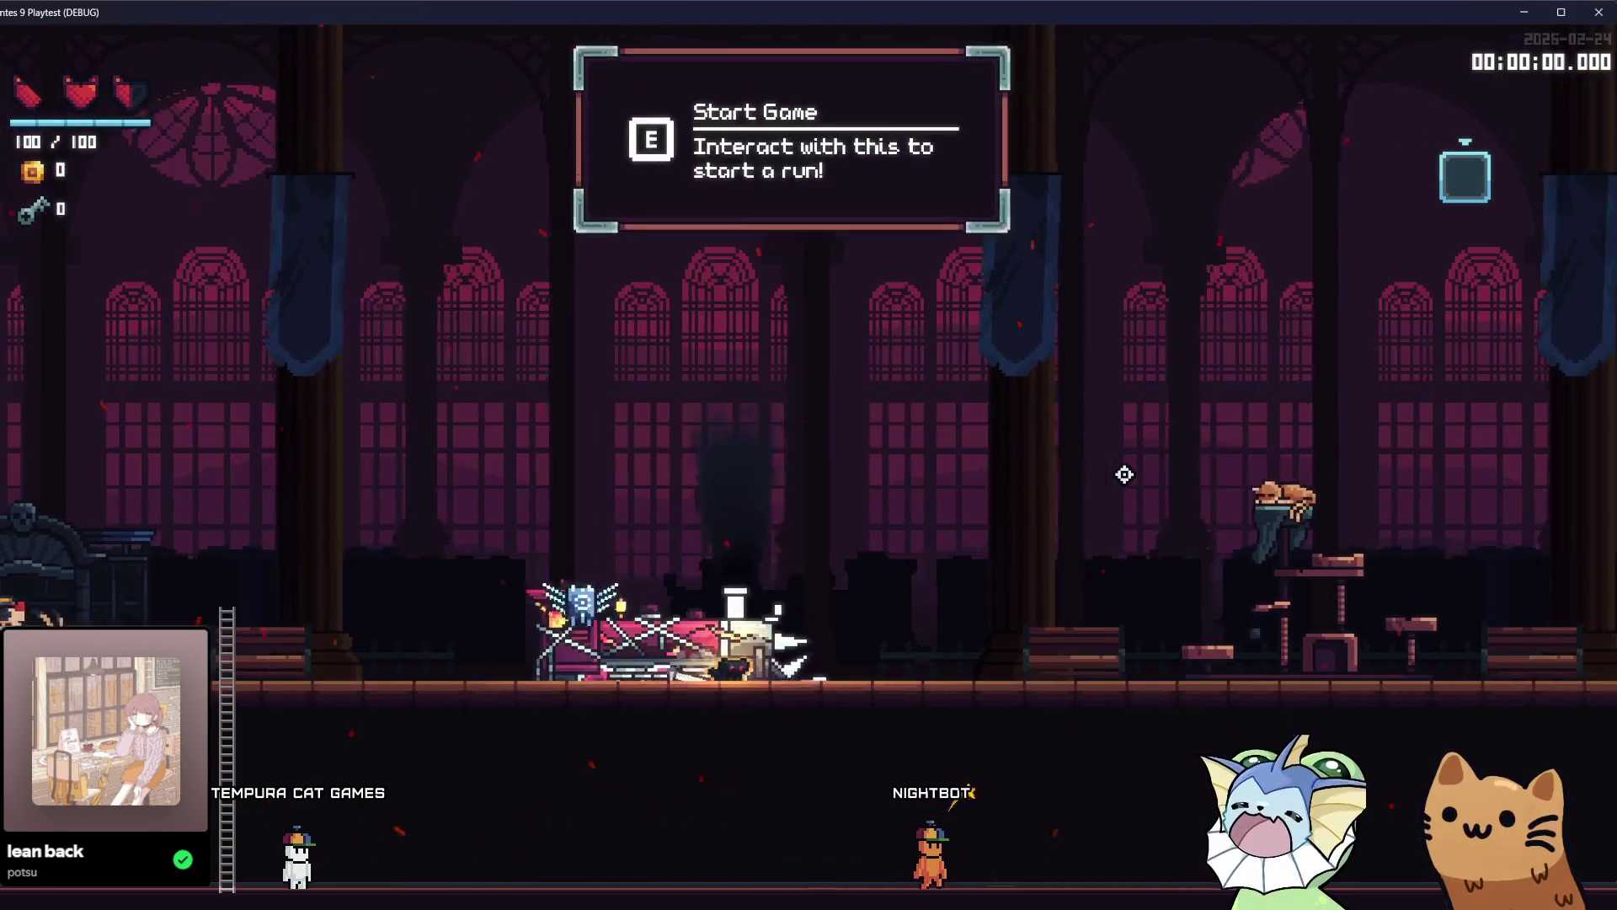
{"action": "key", "text": "space"}
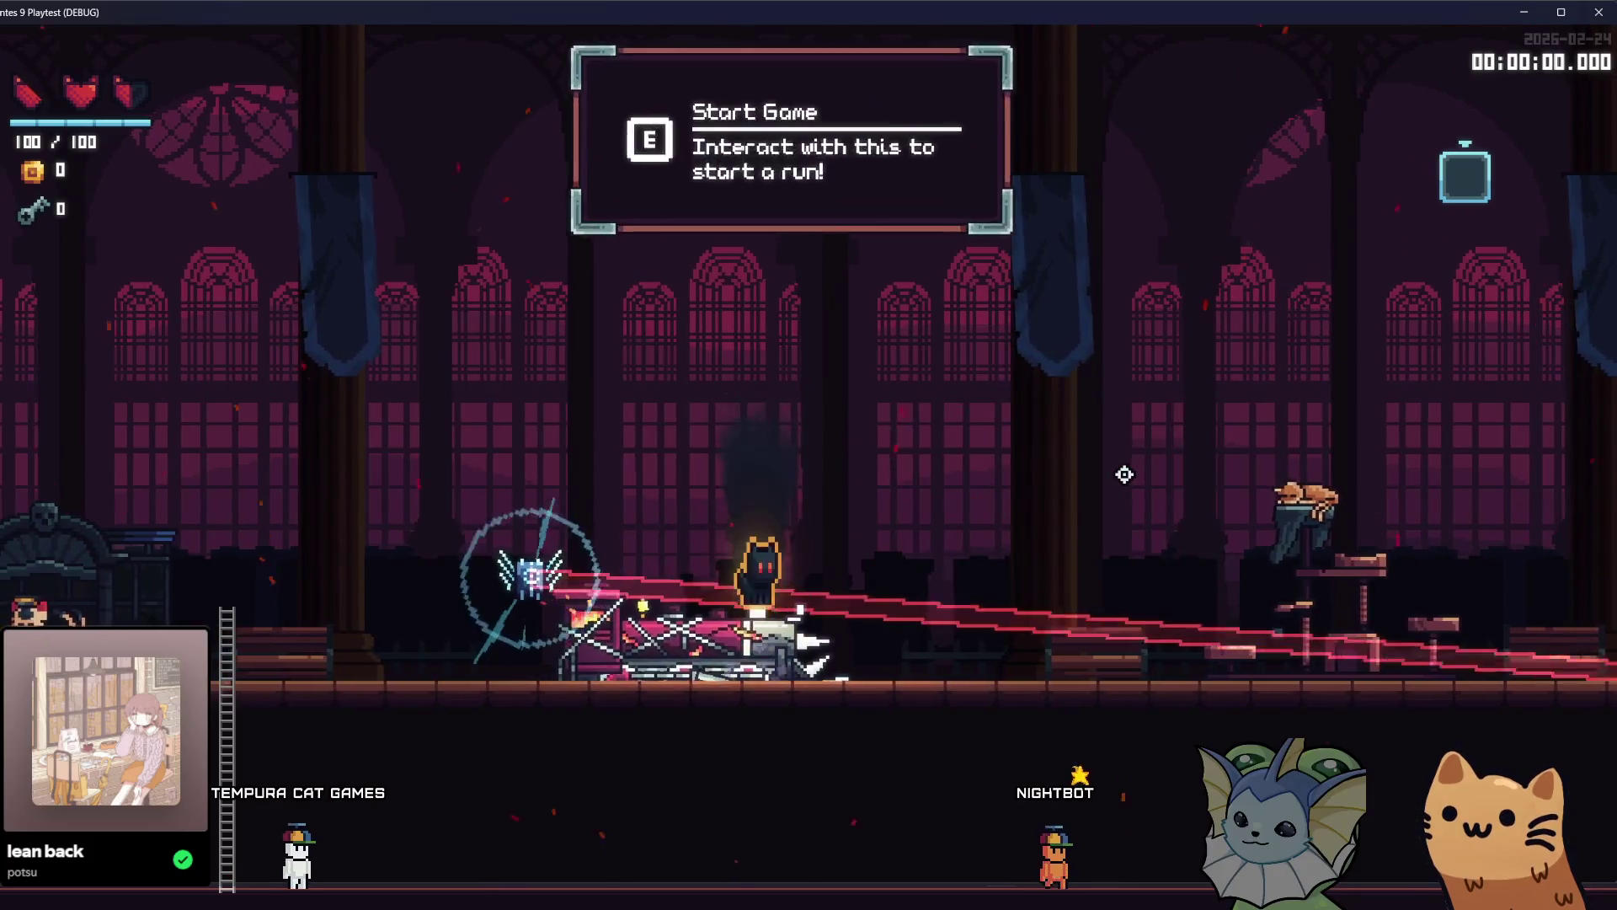
{"action": "key", "text": "space"}
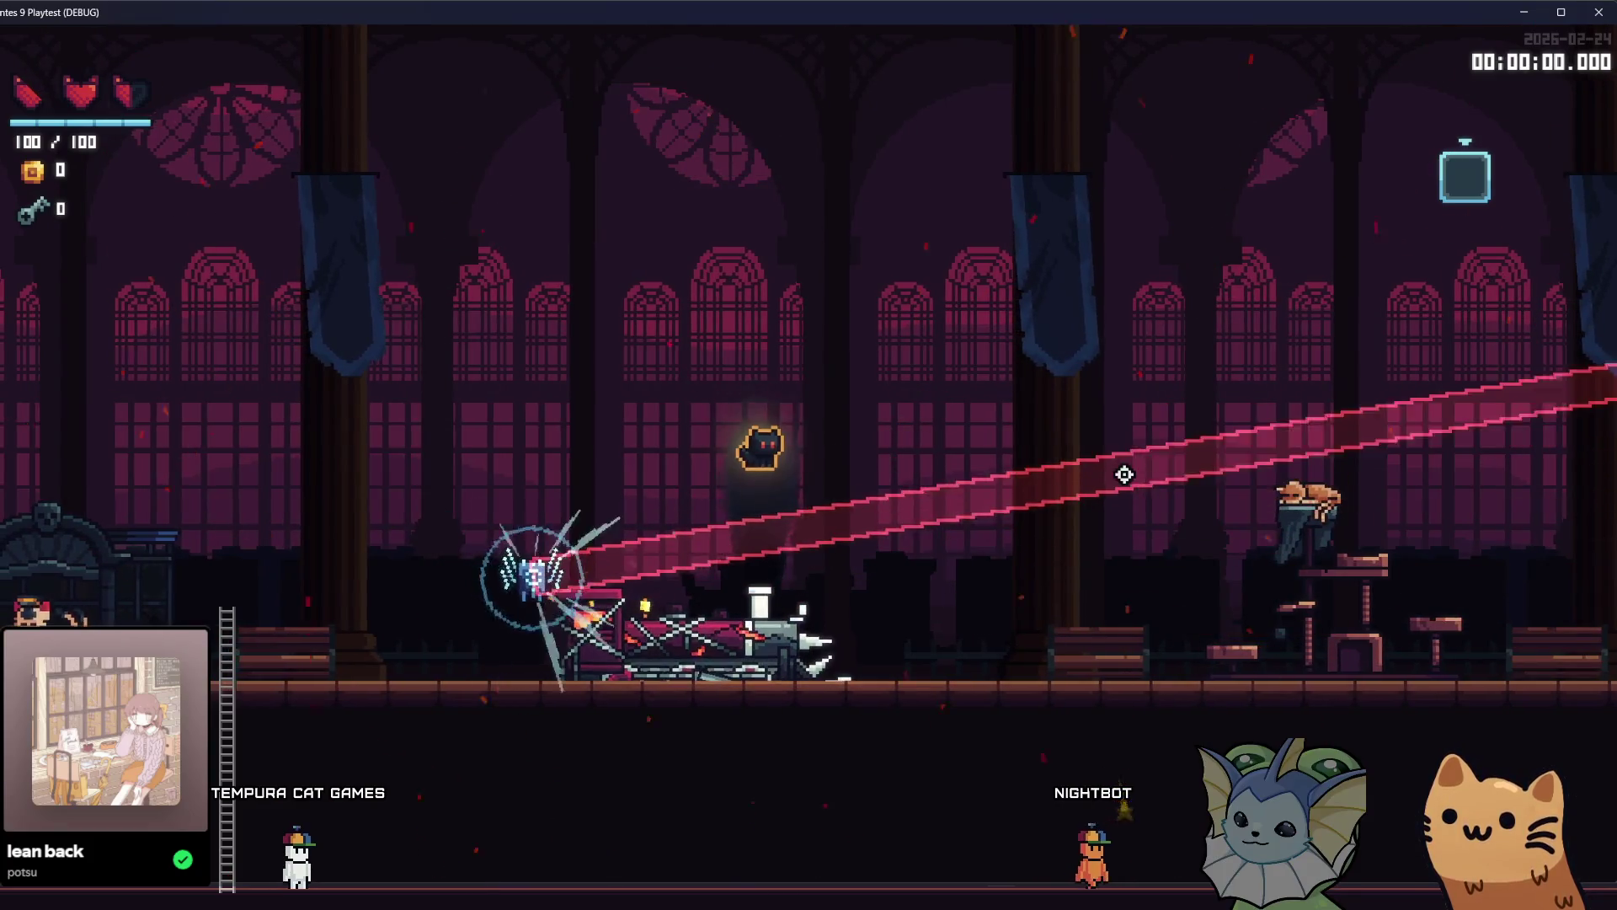
{"action": "key", "text": "space"}
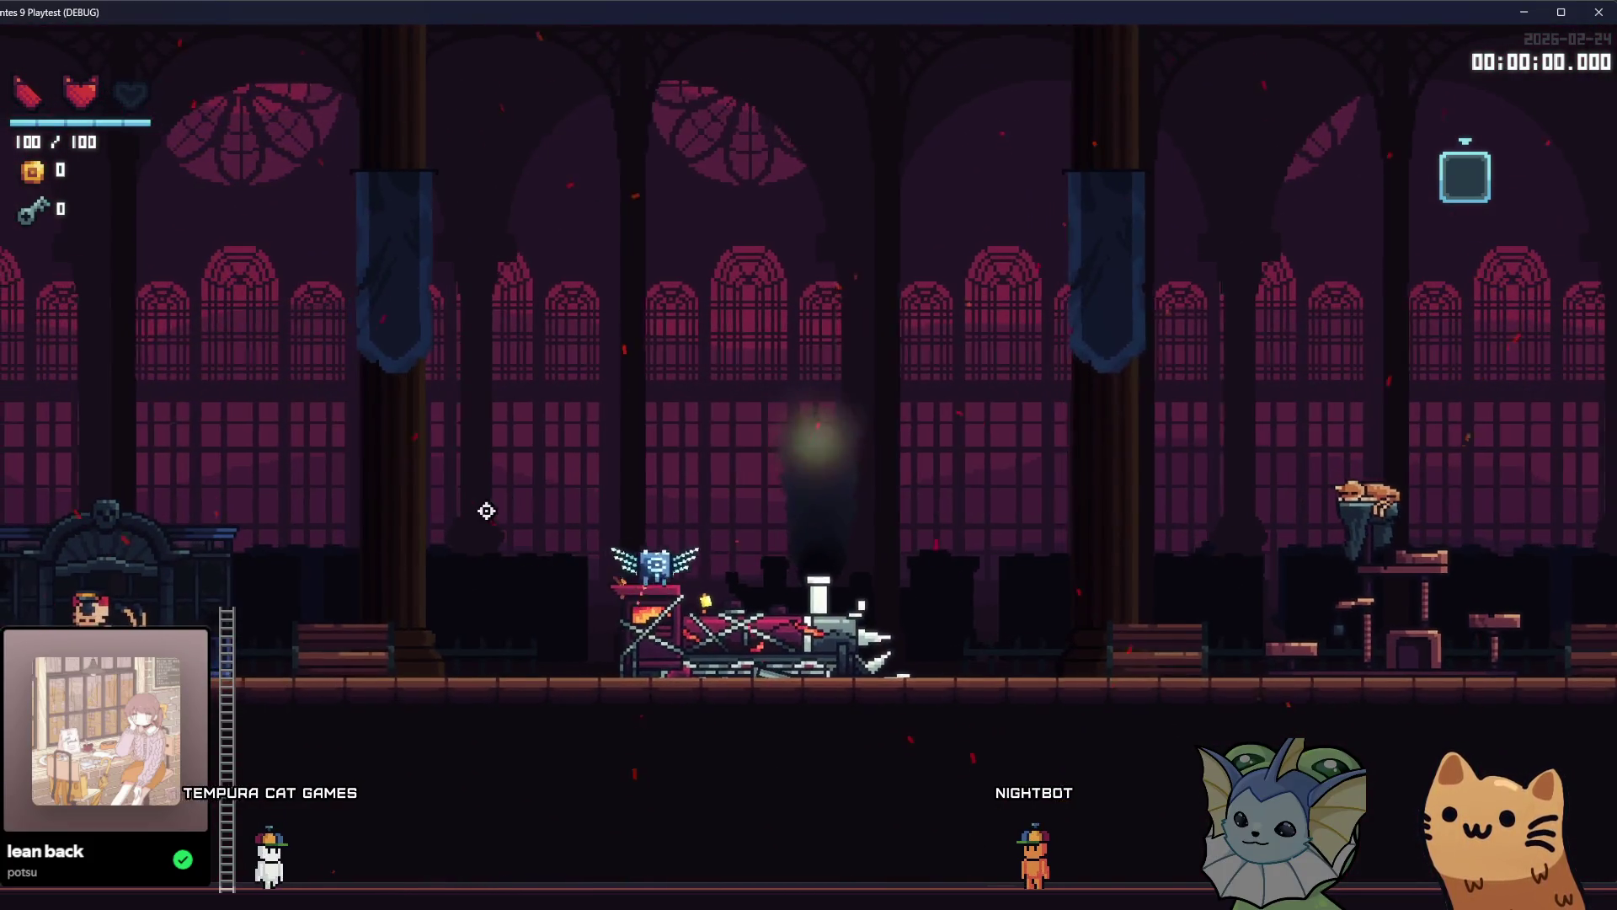
{"action": "key", "text": "a"}
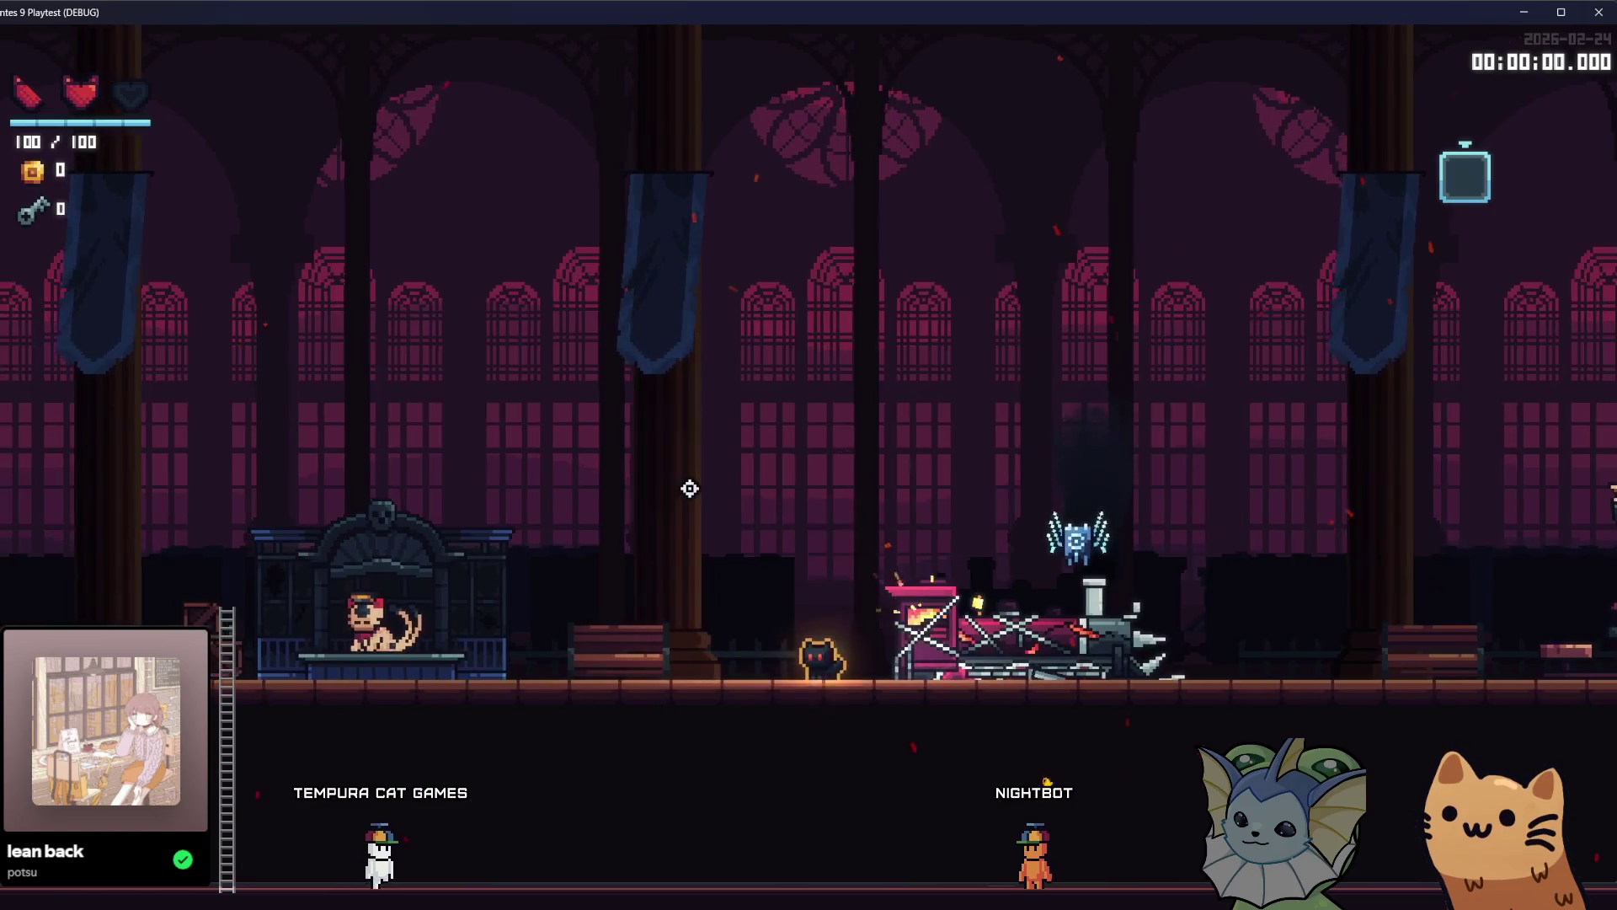
{"action": "left_click", "coordinate": [689, 489]}
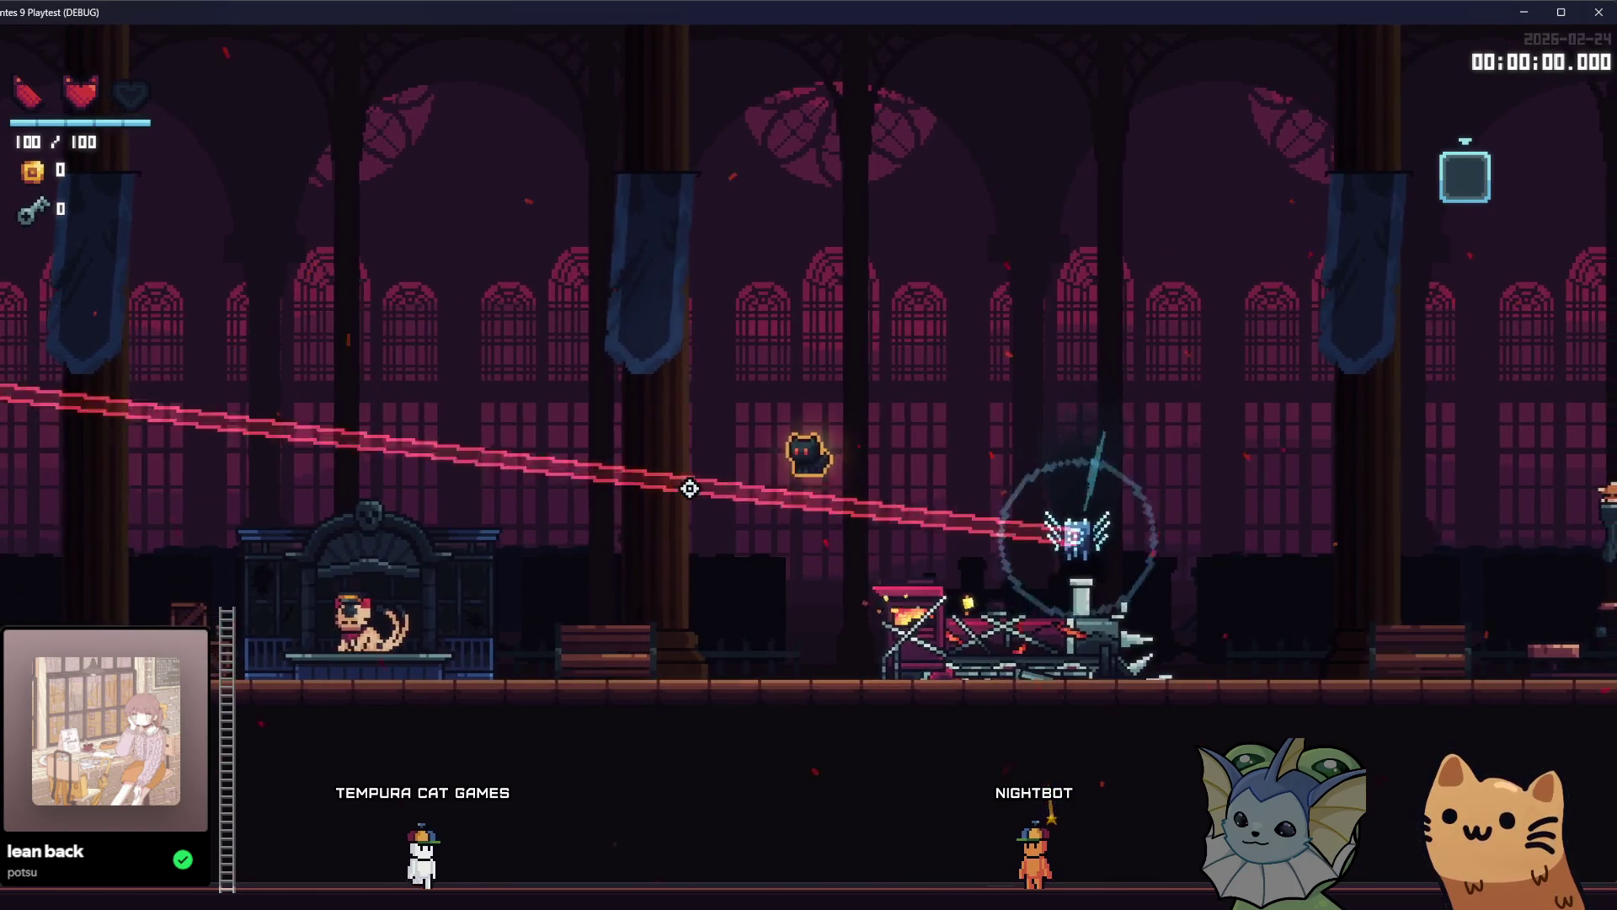
Fire two more beams at the drone while jumping on and off the machine, then stop the playtest.
{"action": "key", "text": "d"}
{"action": "key", "text": "space"}
{"action": "key", "text": "space"}
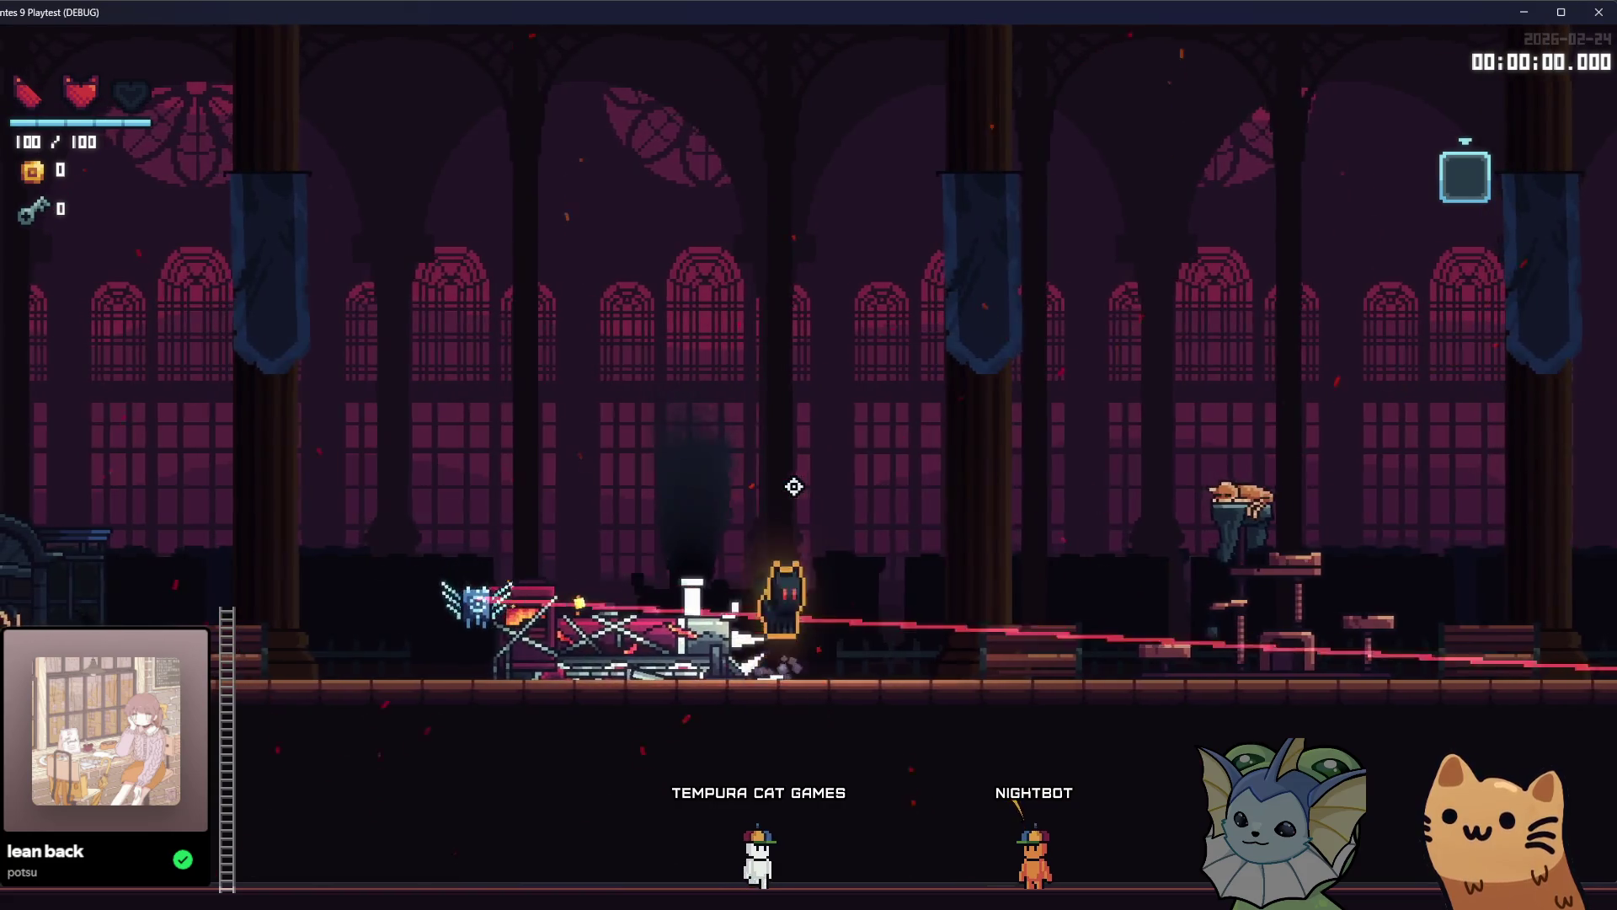
{"action": "left_click", "coordinate": [794, 487]}
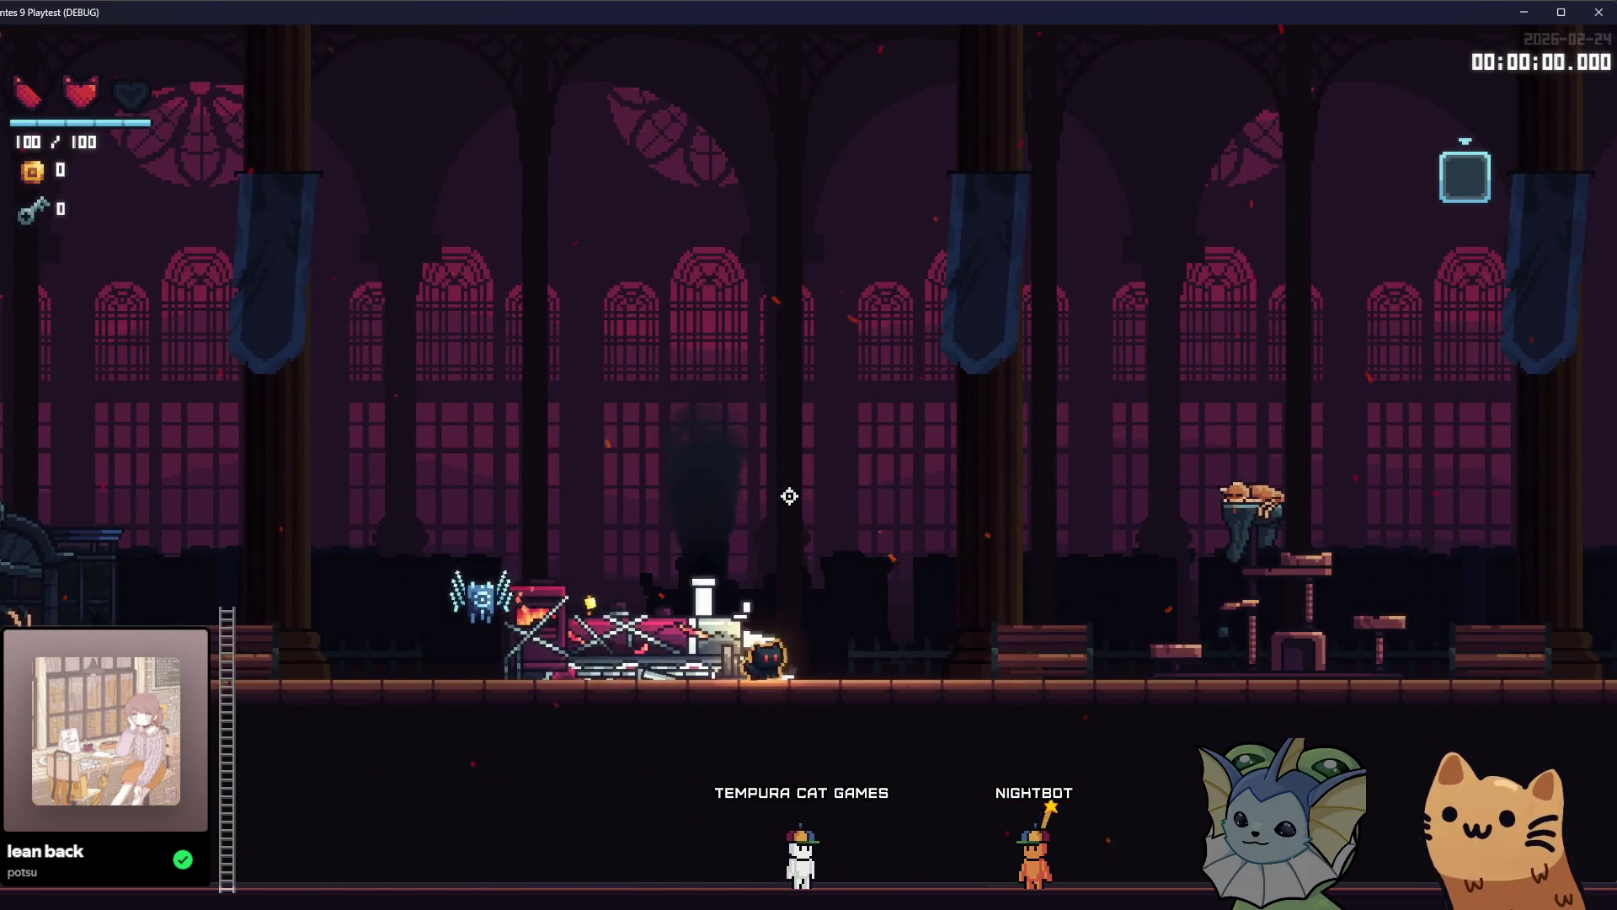
{"action": "key", "text": "a"}
{"action": "key", "text": "space"}
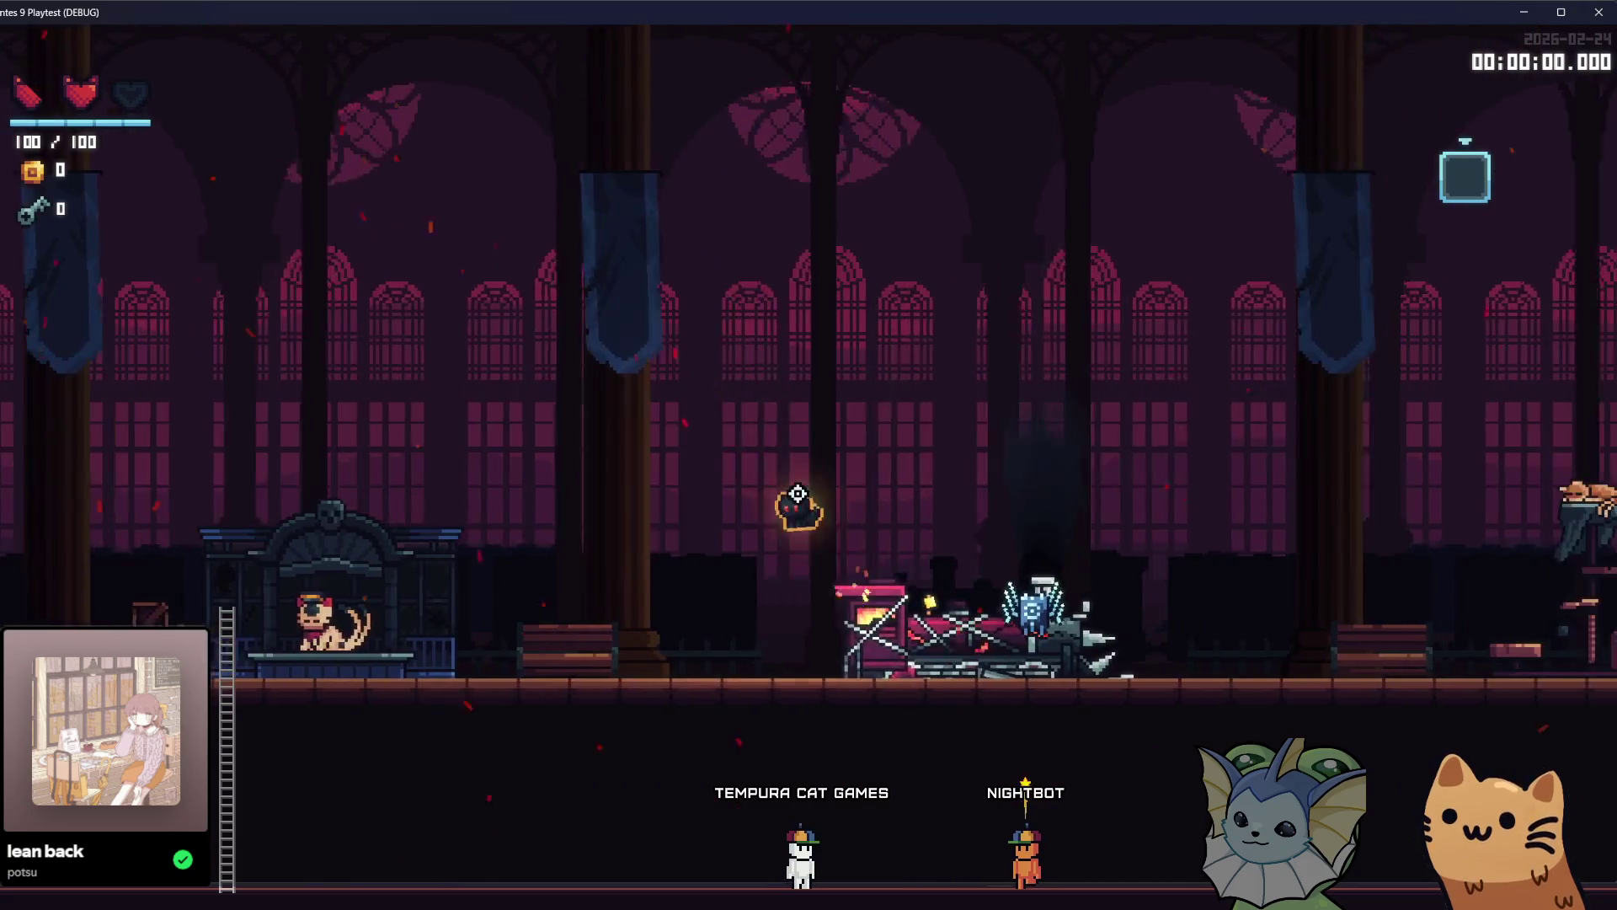
{"action": "left_click", "coordinate": [798, 491]}
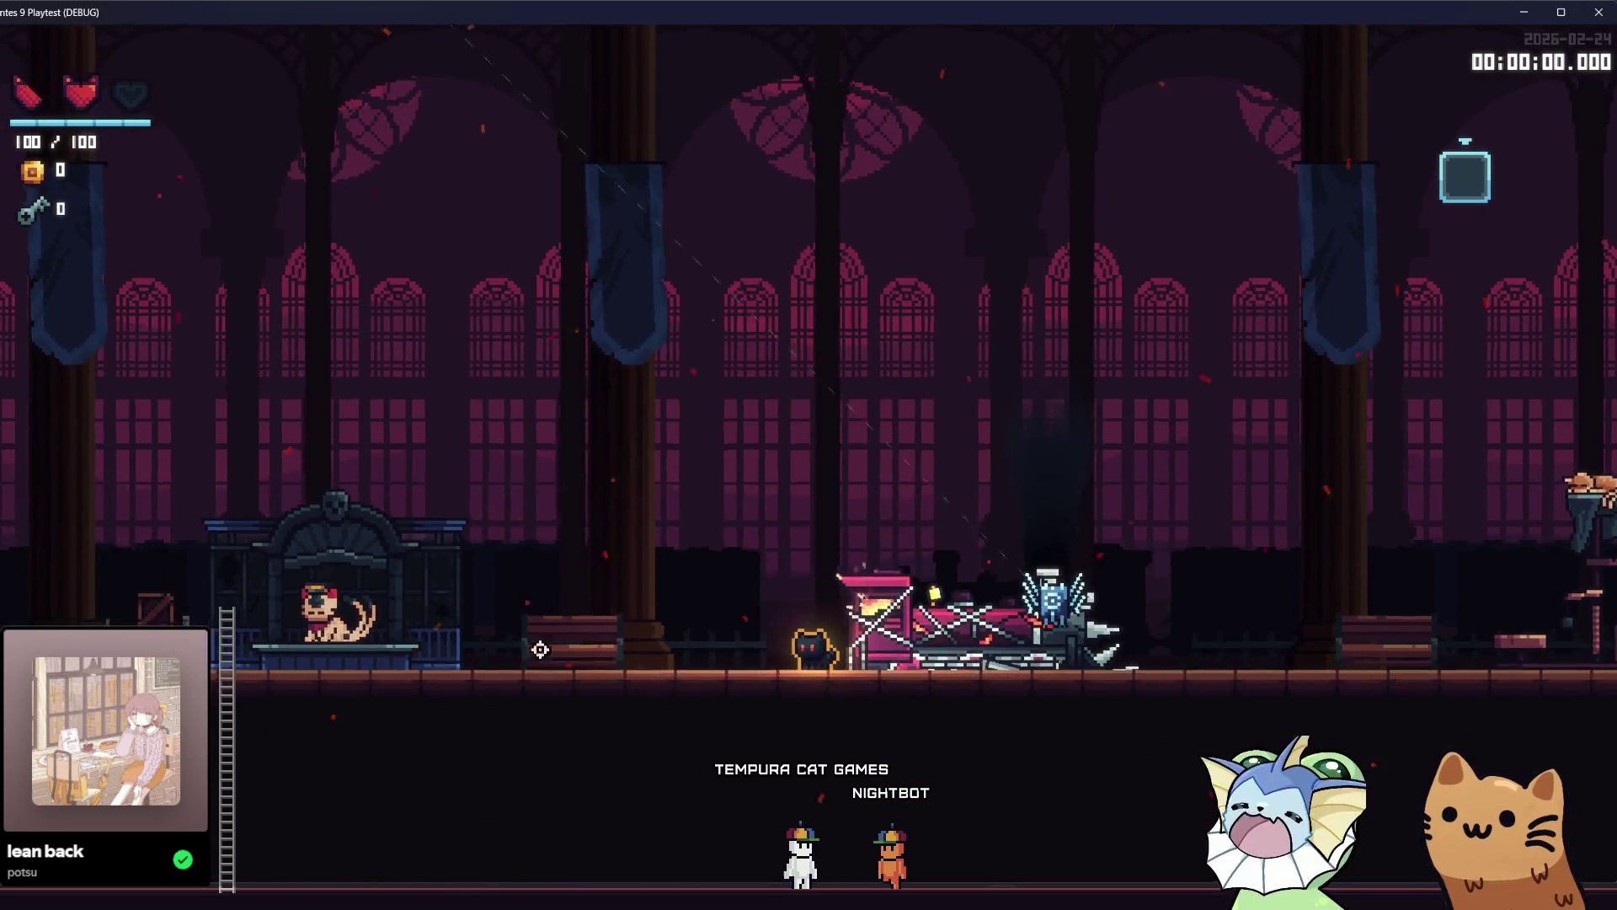
{"action": "key", "text": "Tab"}
{"action": "key", "text": "F8"}
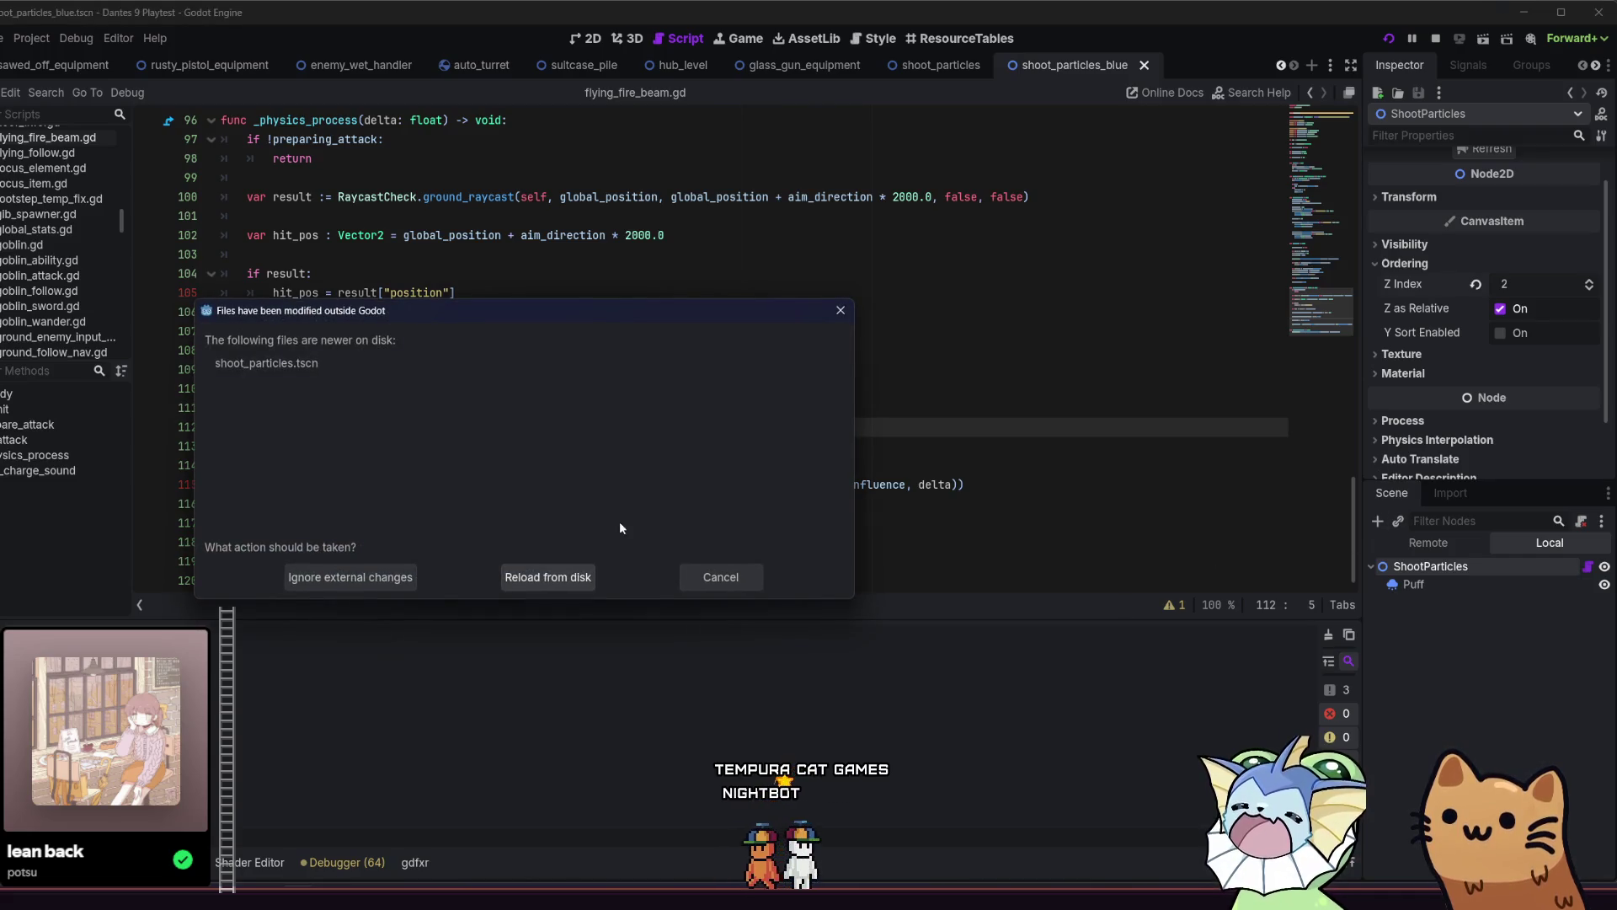
Dismiss the changed-files notice and open flying_fire_beam.tscn via a 'beam' quick search.
{"action": "left_click", "coordinate": [721, 577]}
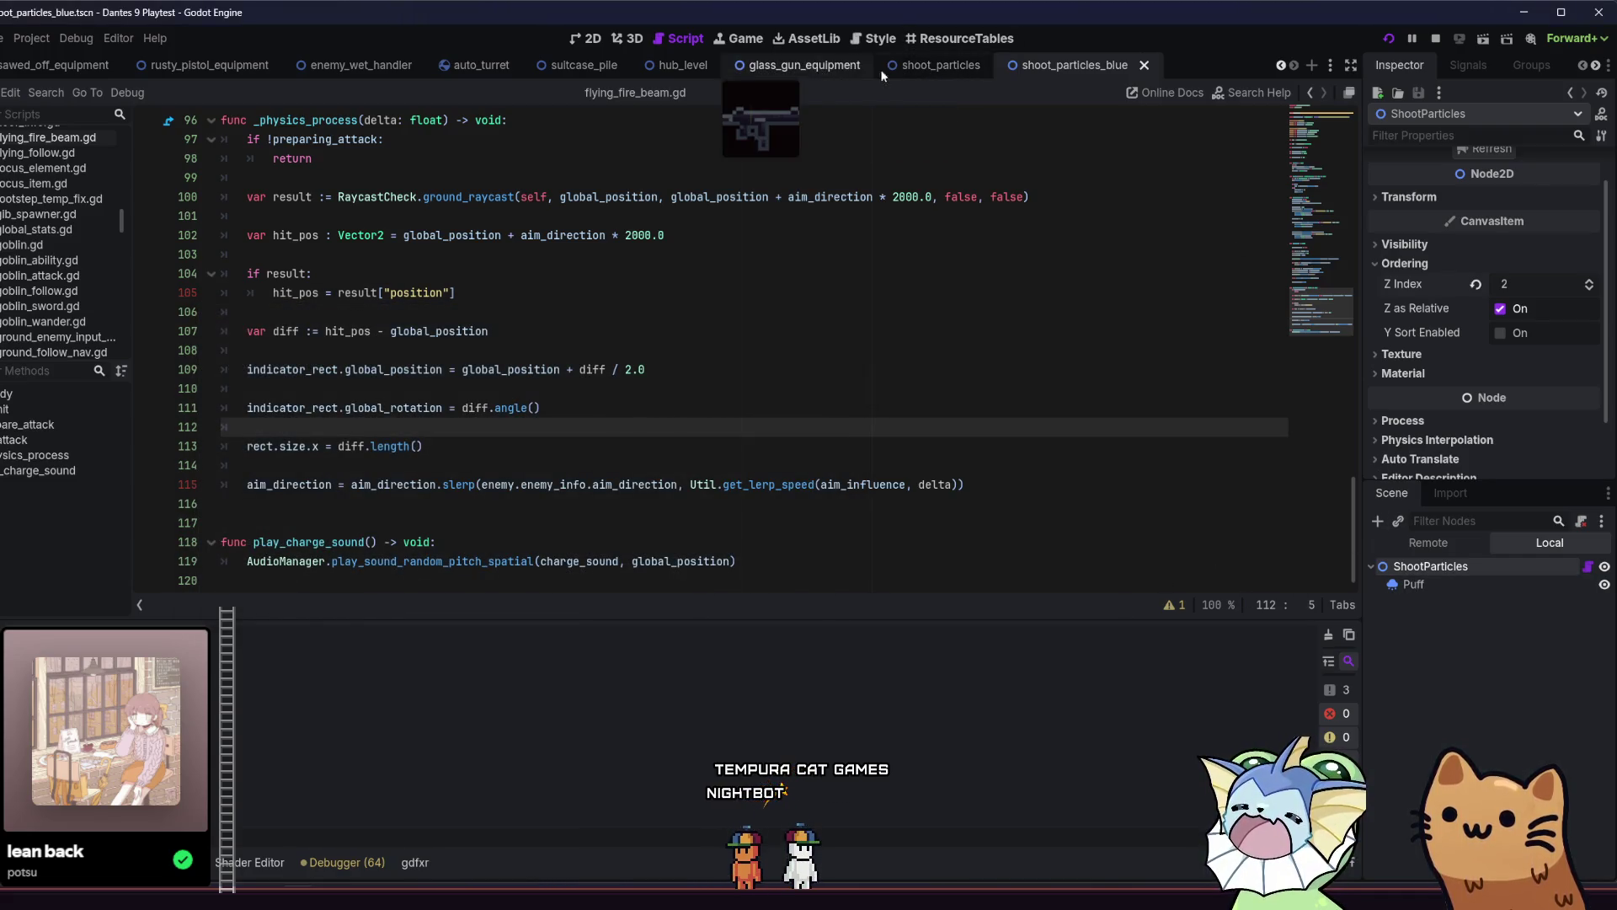
{"action": "left_click", "coordinate": [919, 67]}
{"action": "key", "text": "alt+shift+o"}
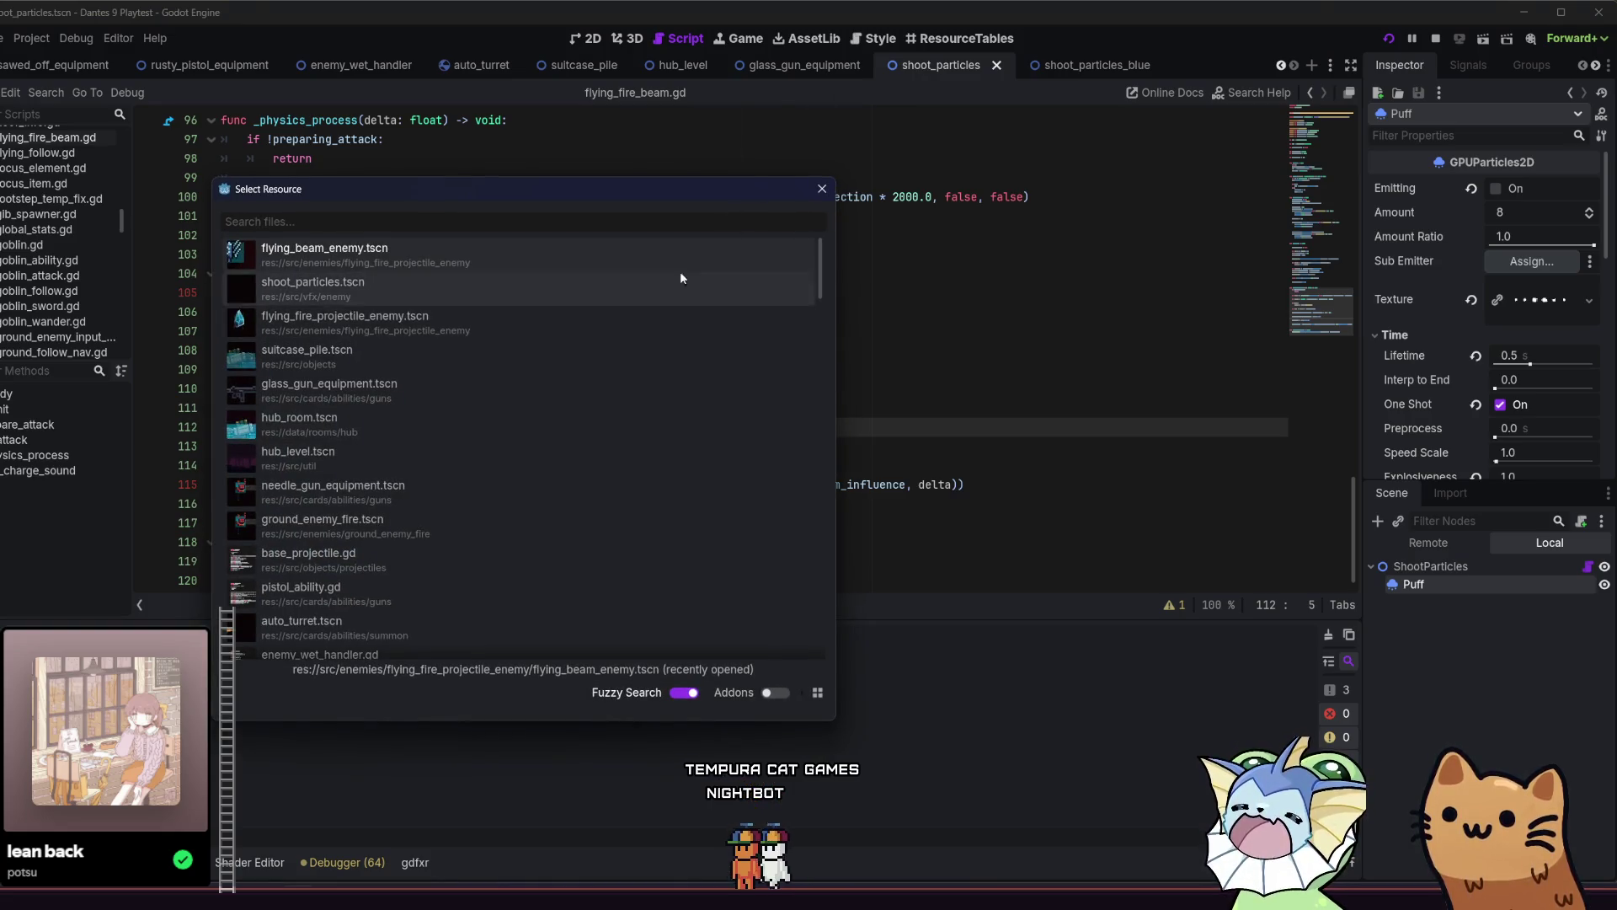
{"action": "type", "text": "beam"}
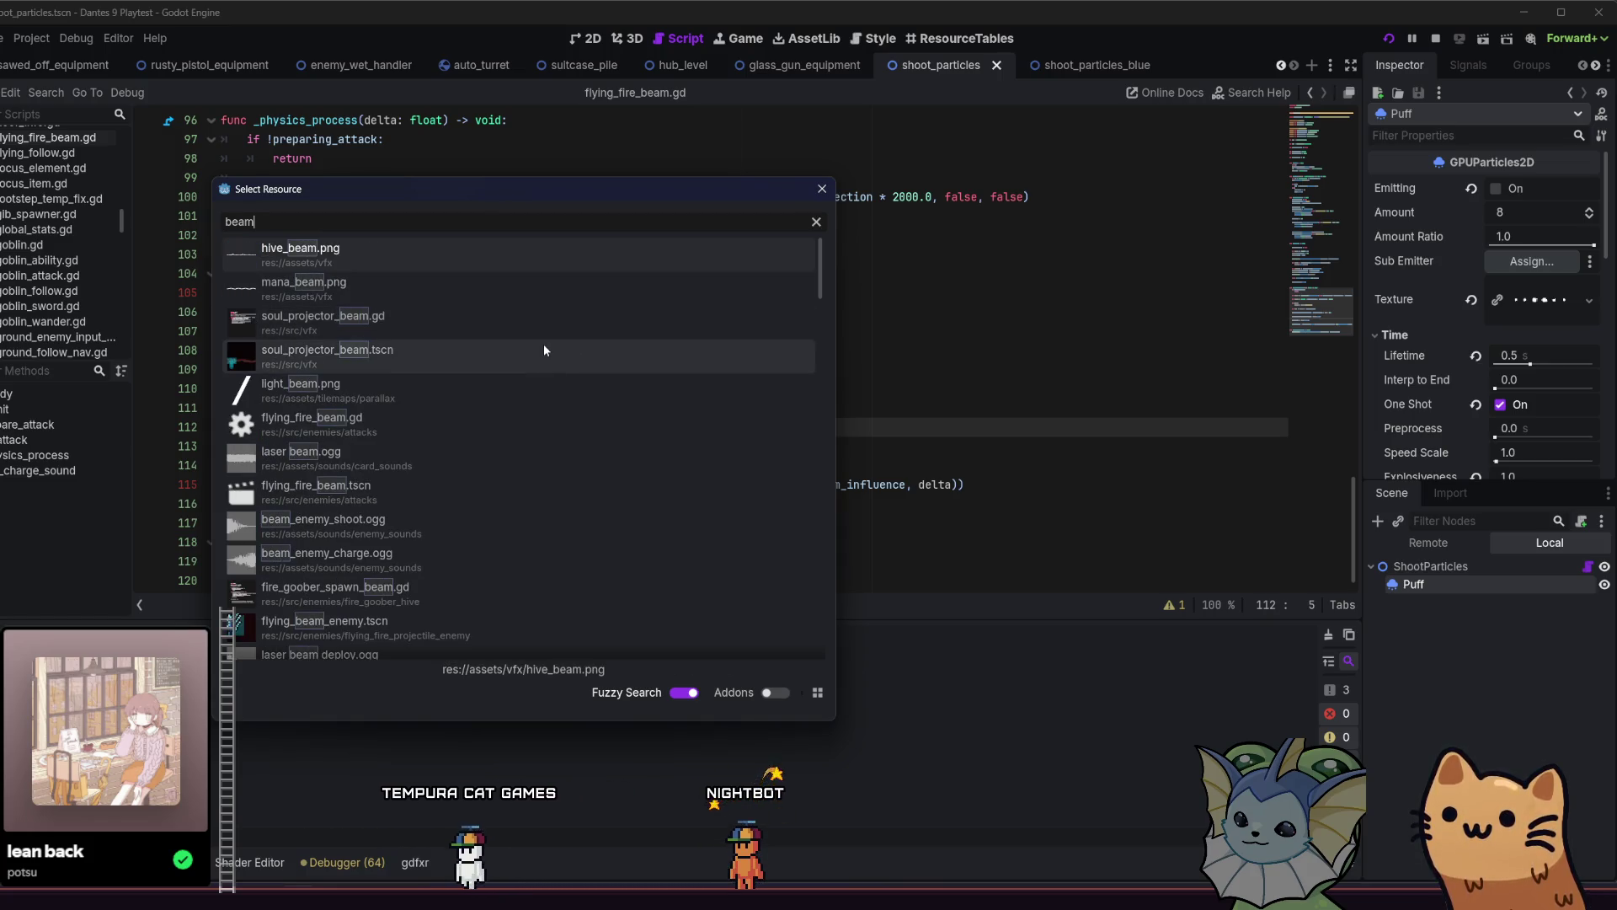
{"action": "double_click", "coordinate": [547, 504]}
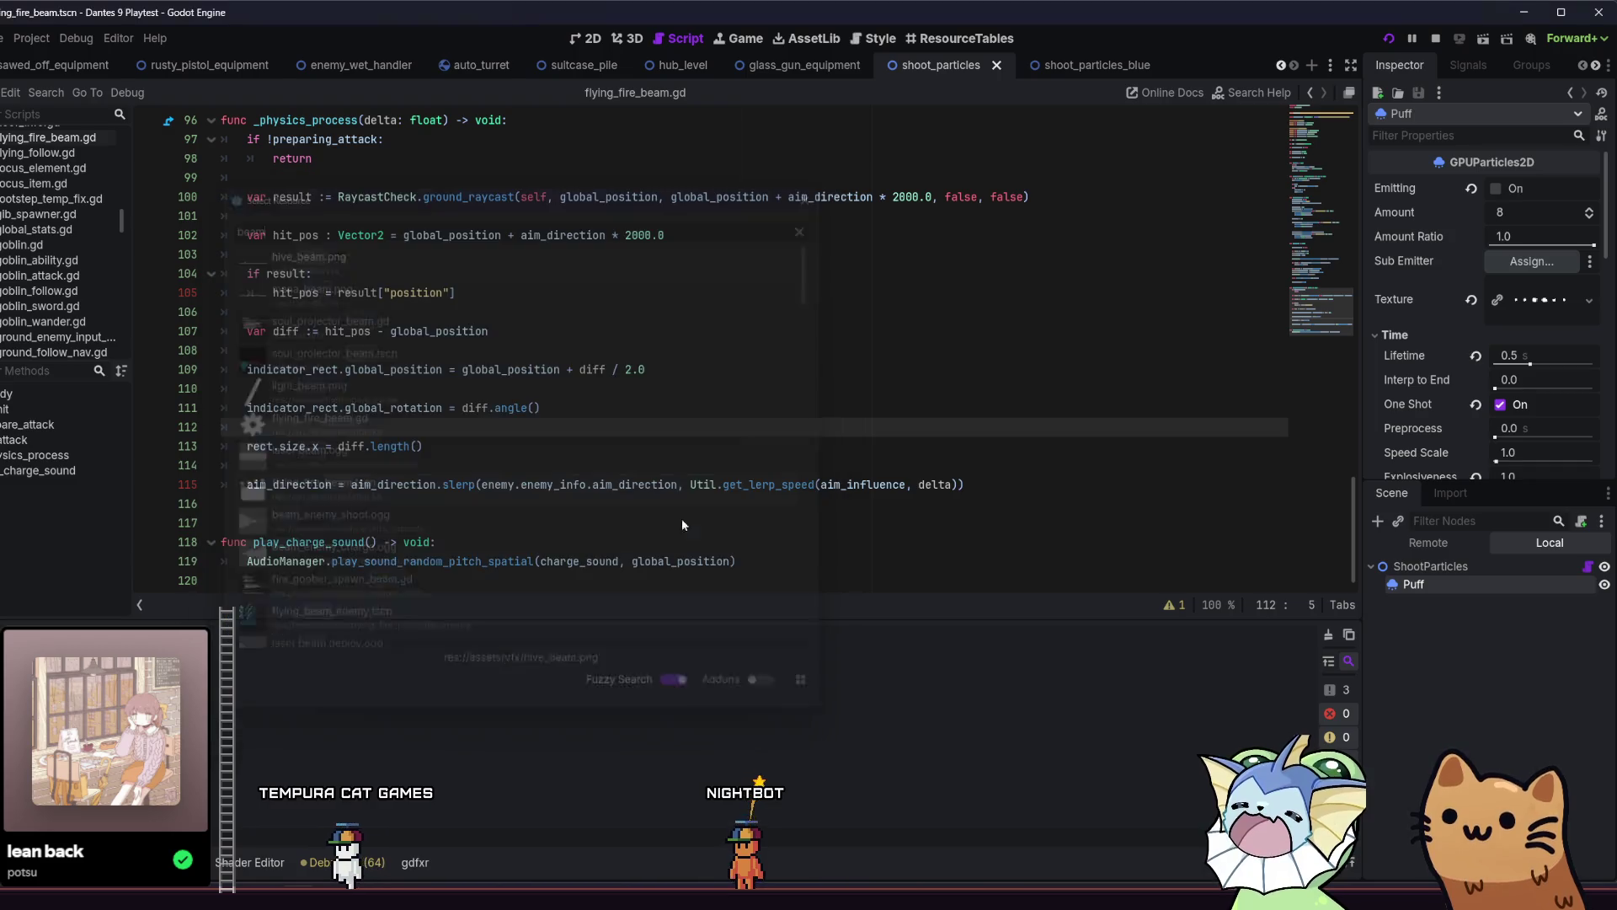
{"action": "left_click", "coordinate": [1457, 567]}
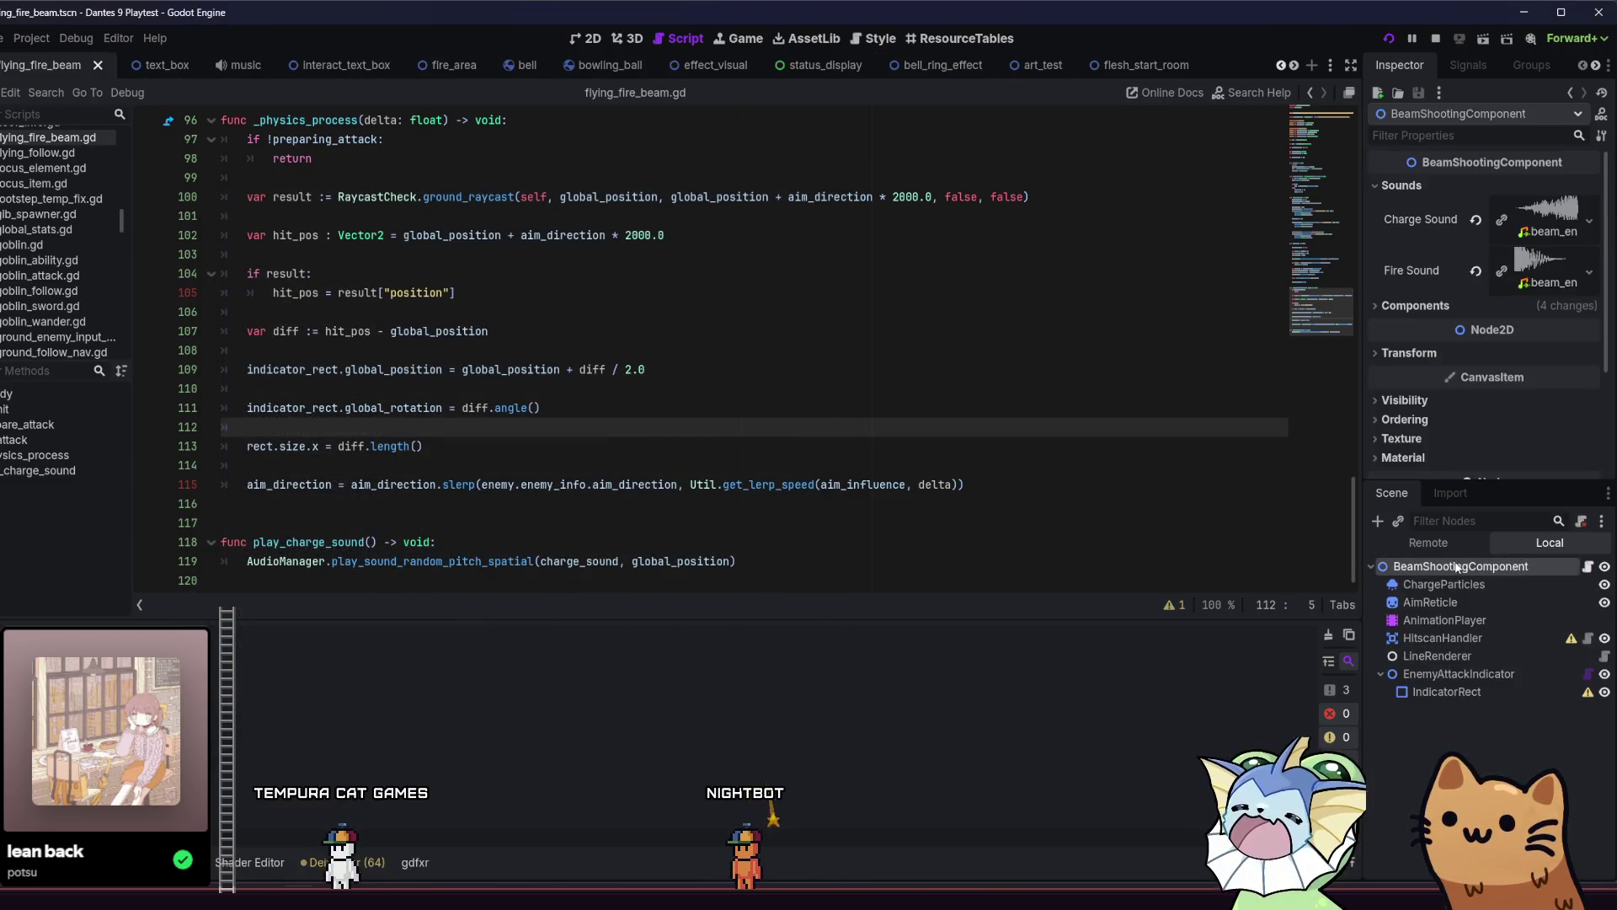
Set LineRenderer's Line Lifetime to 0.5, then launch a playtest and move the player left.
{"action": "left_click", "coordinate": [1456, 639]}
{"action": "left_click", "coordinate": [1457, 656]}
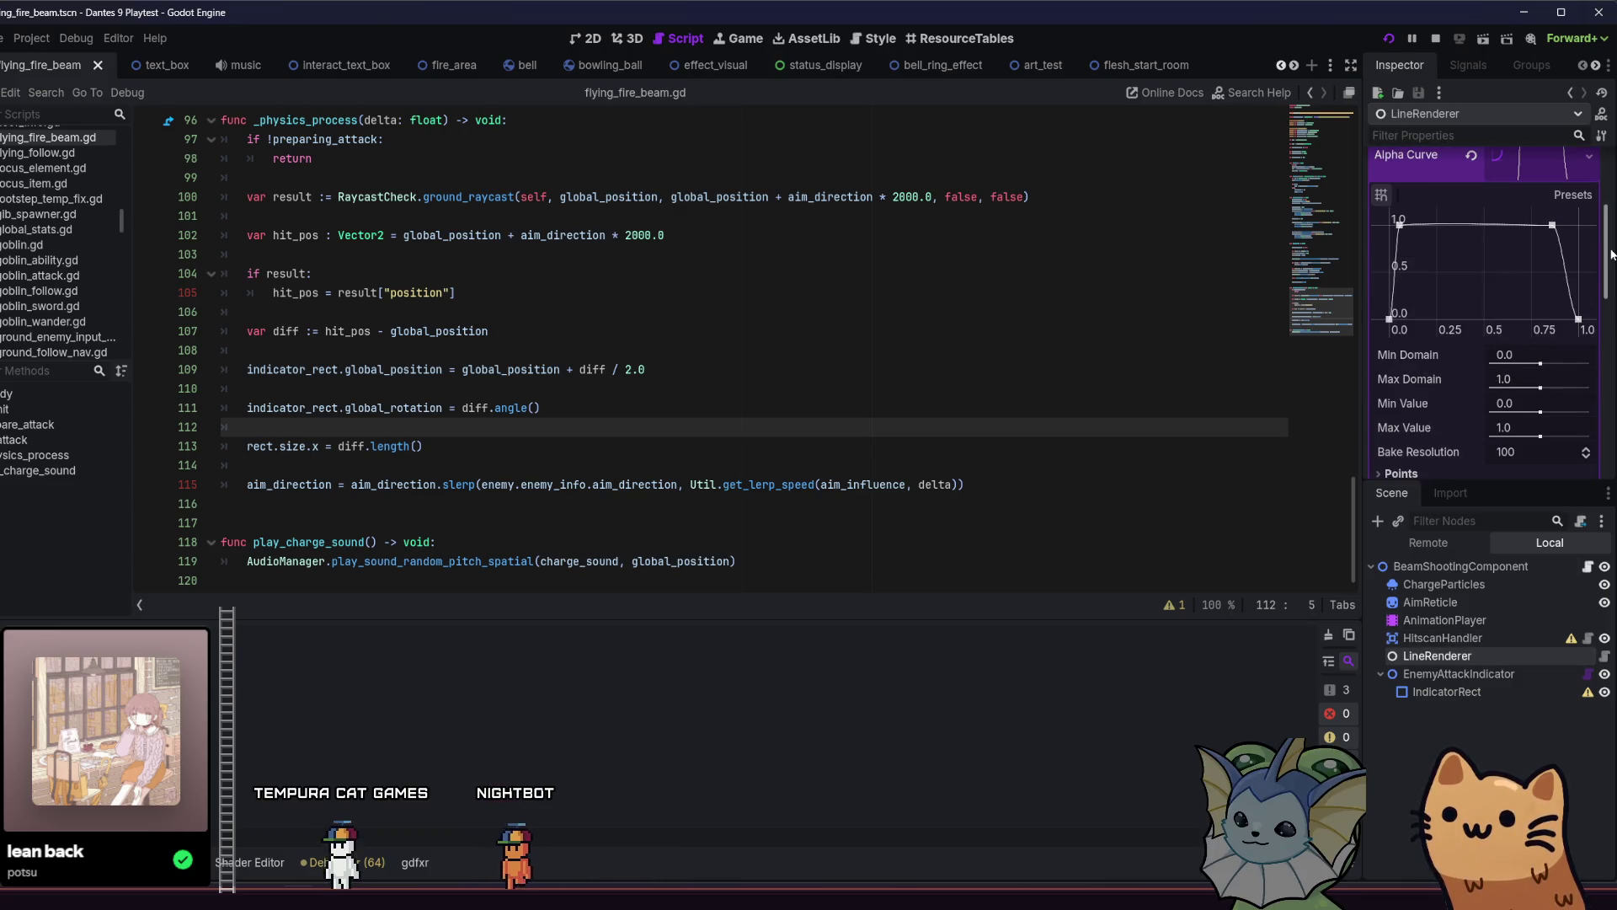
{"action": "left_click_drag", "start_coordinate": [1610, 254], "coordinate": [1598, 188]}
{"action": "key", "text": "Left"}
{"action": "key", "text": "Left"}
{"action": "key", "text": "F5"}
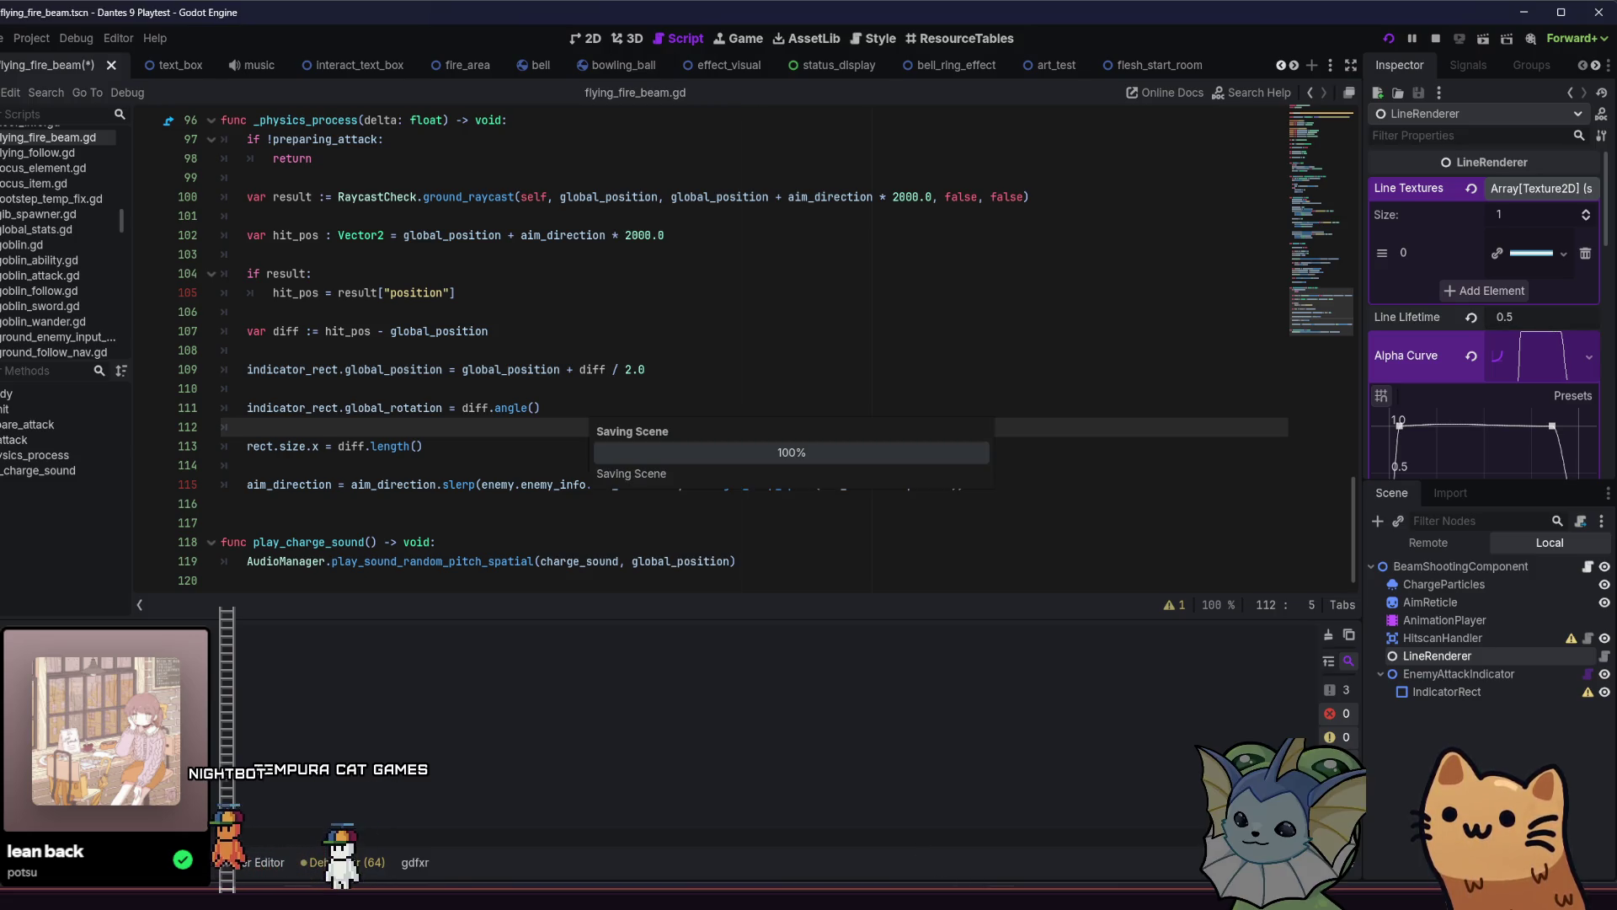
{"action": "key", "text": "space"}
{"action": "key", "text": "a"}
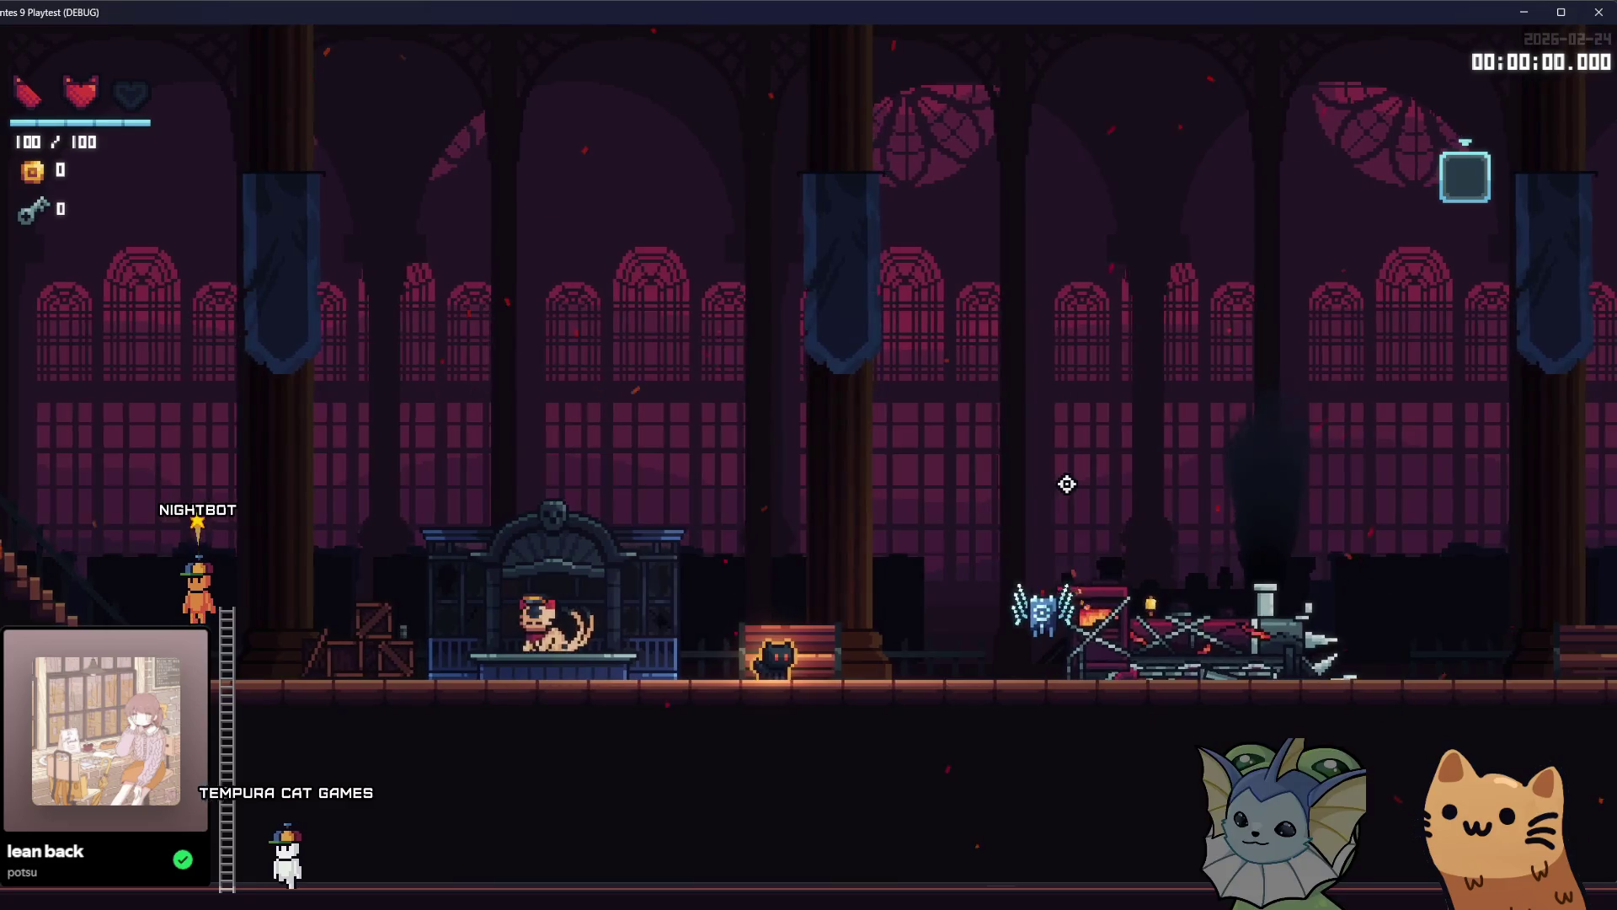
Jump the player right, then run left and jump over the booth.
{"action": "key", "text": "space"}
{"action": "key", "text": "d"}
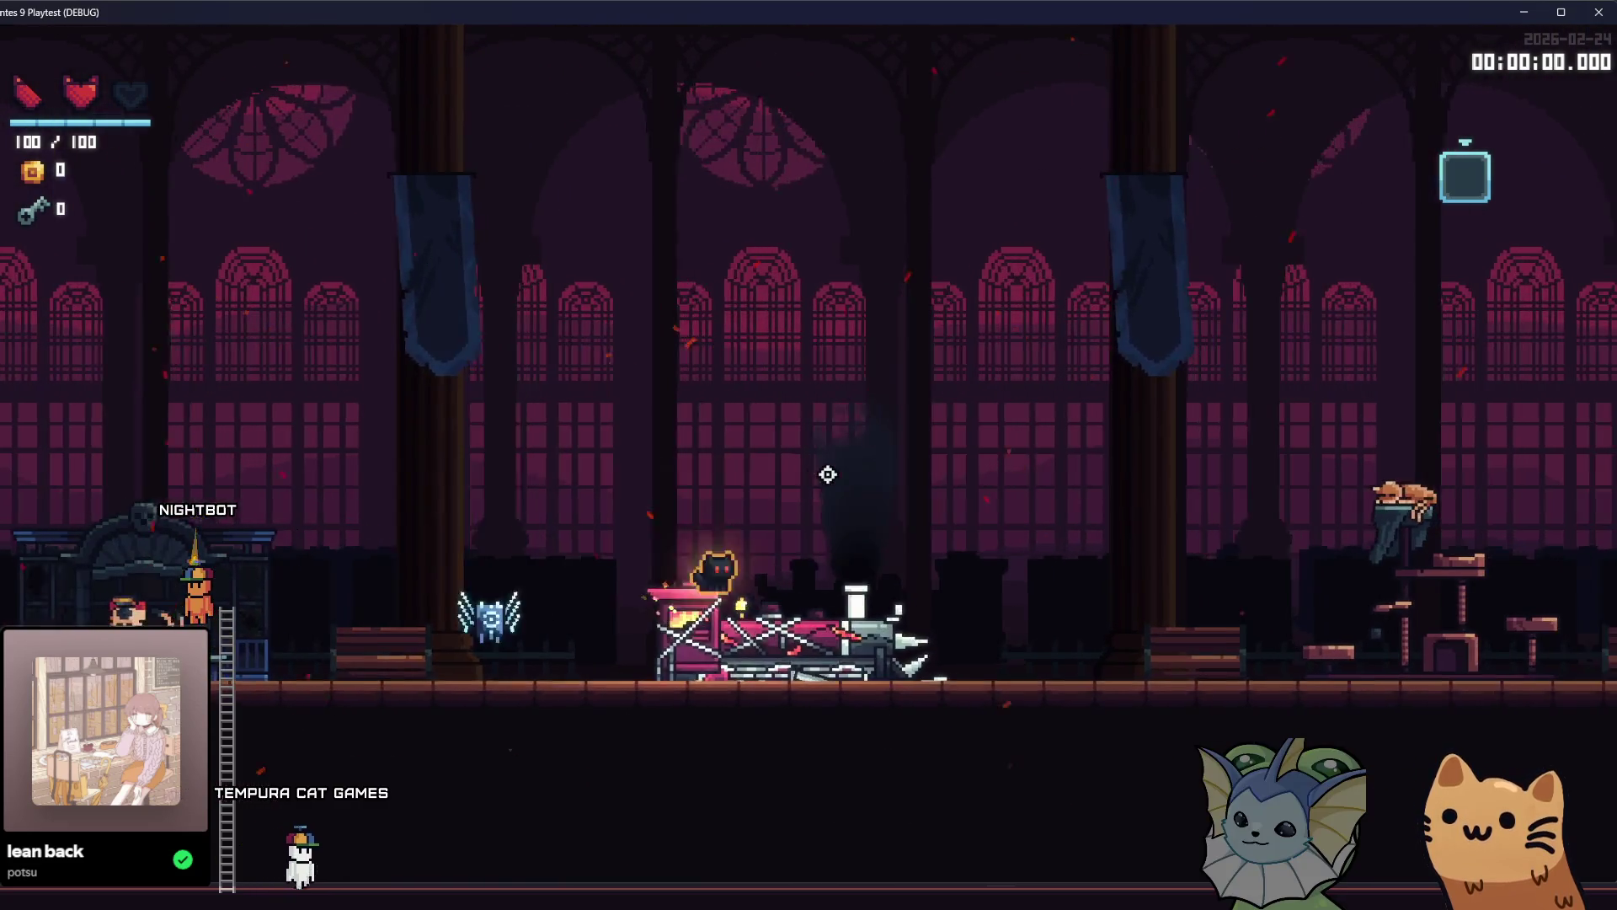
{"action": "key", "text": "space"}
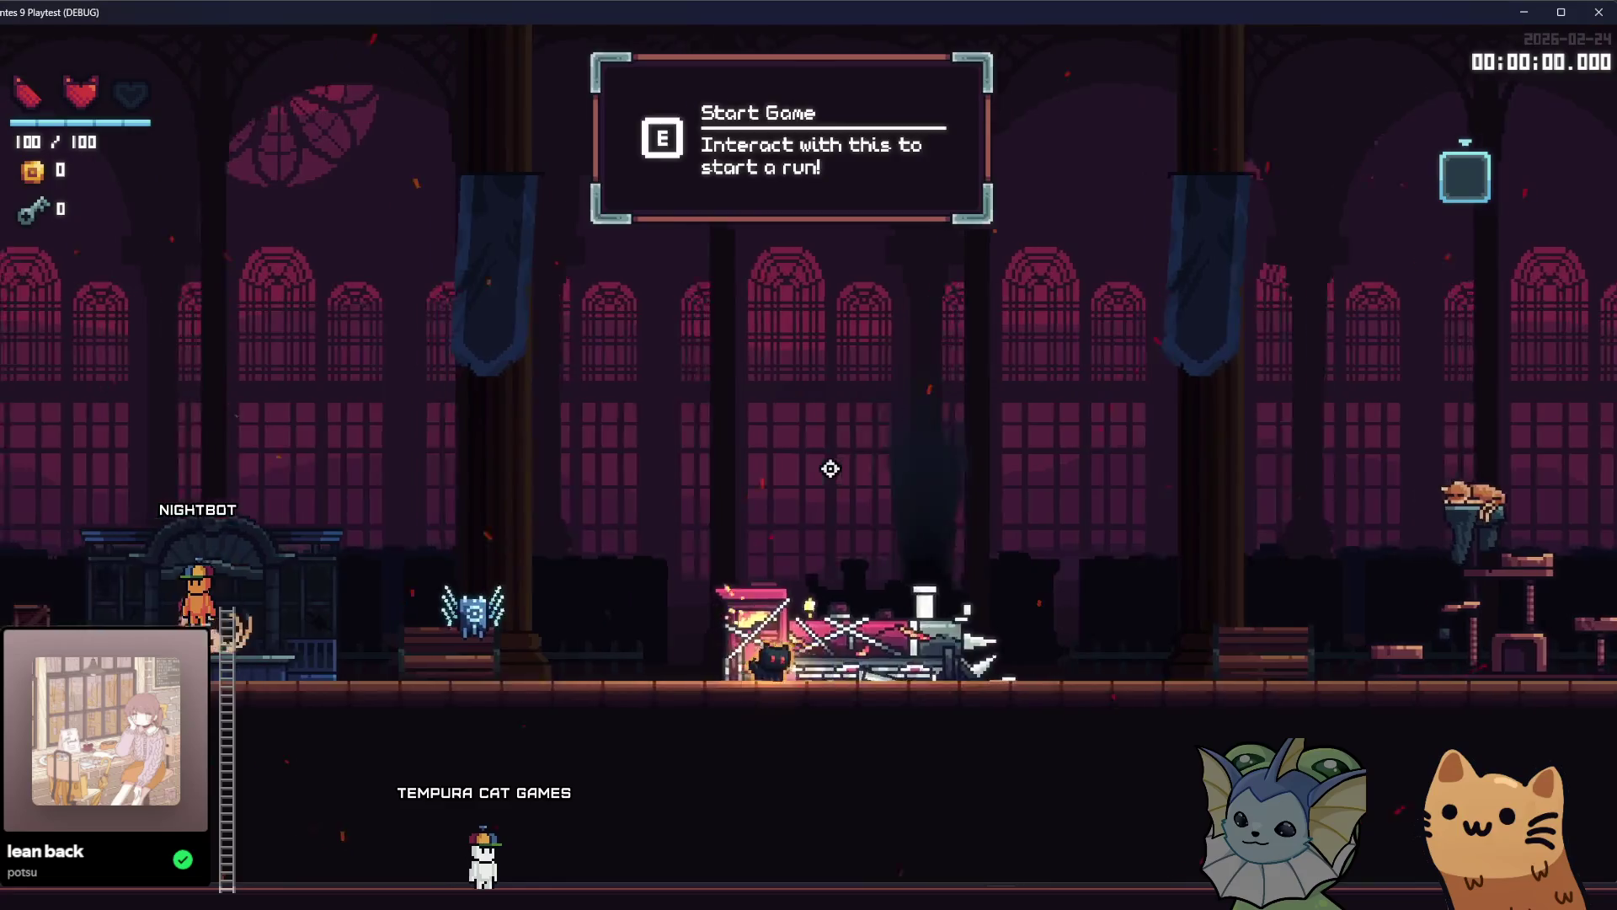
{"action": "key", "text": "a"}
{"action": "key", "text": "space"}
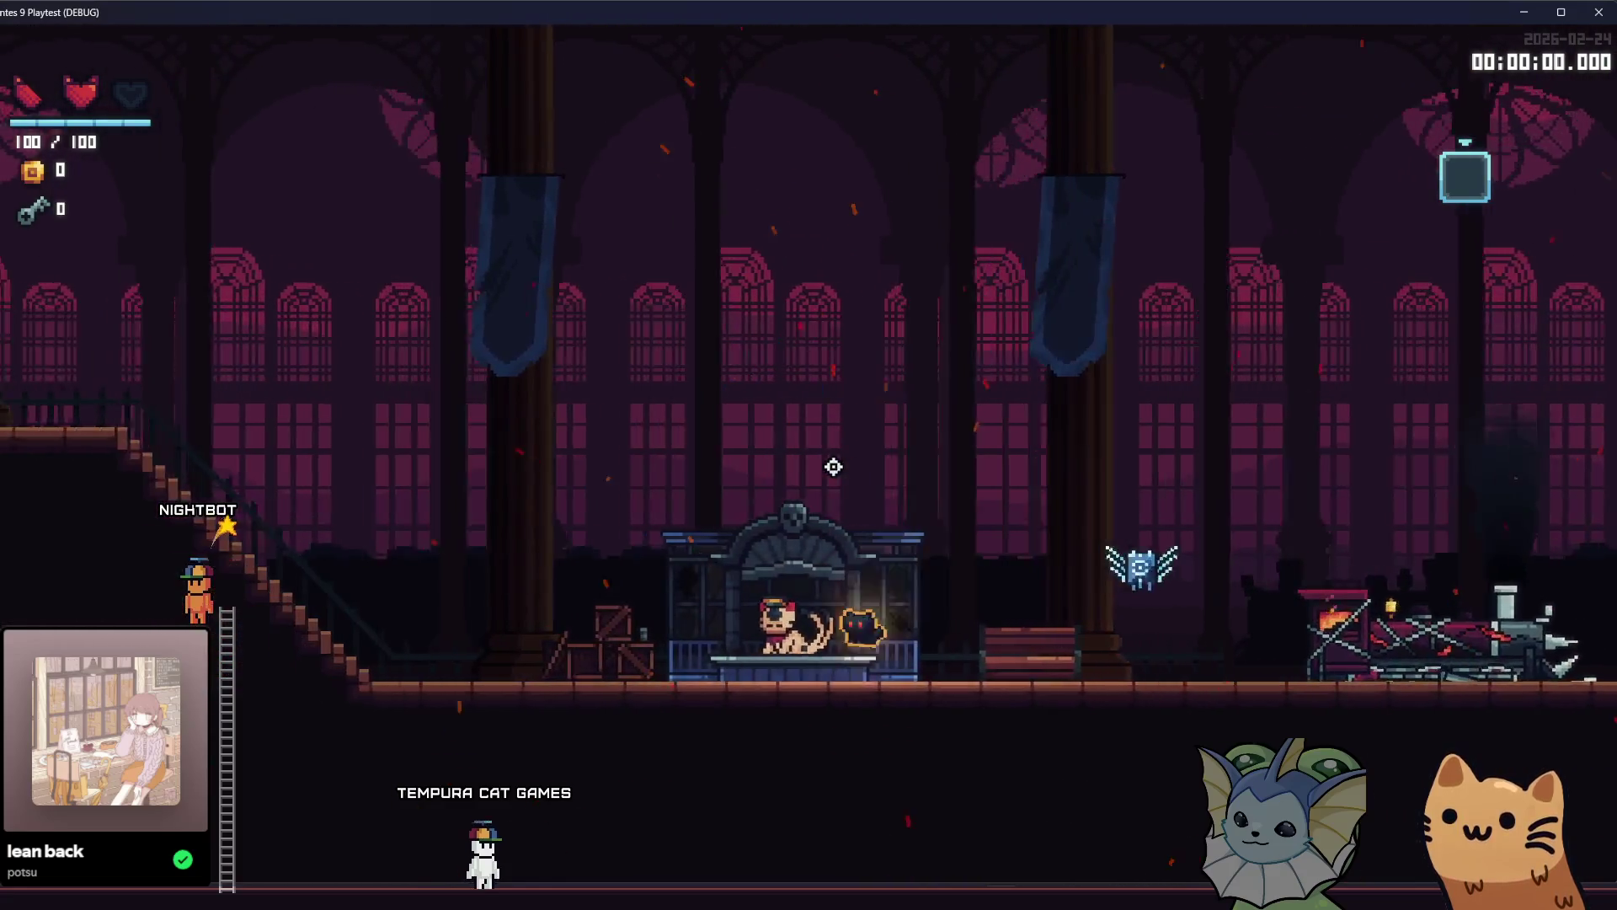
{"action": "key", "text": "a"}
{"action": "key", "text": "space"}
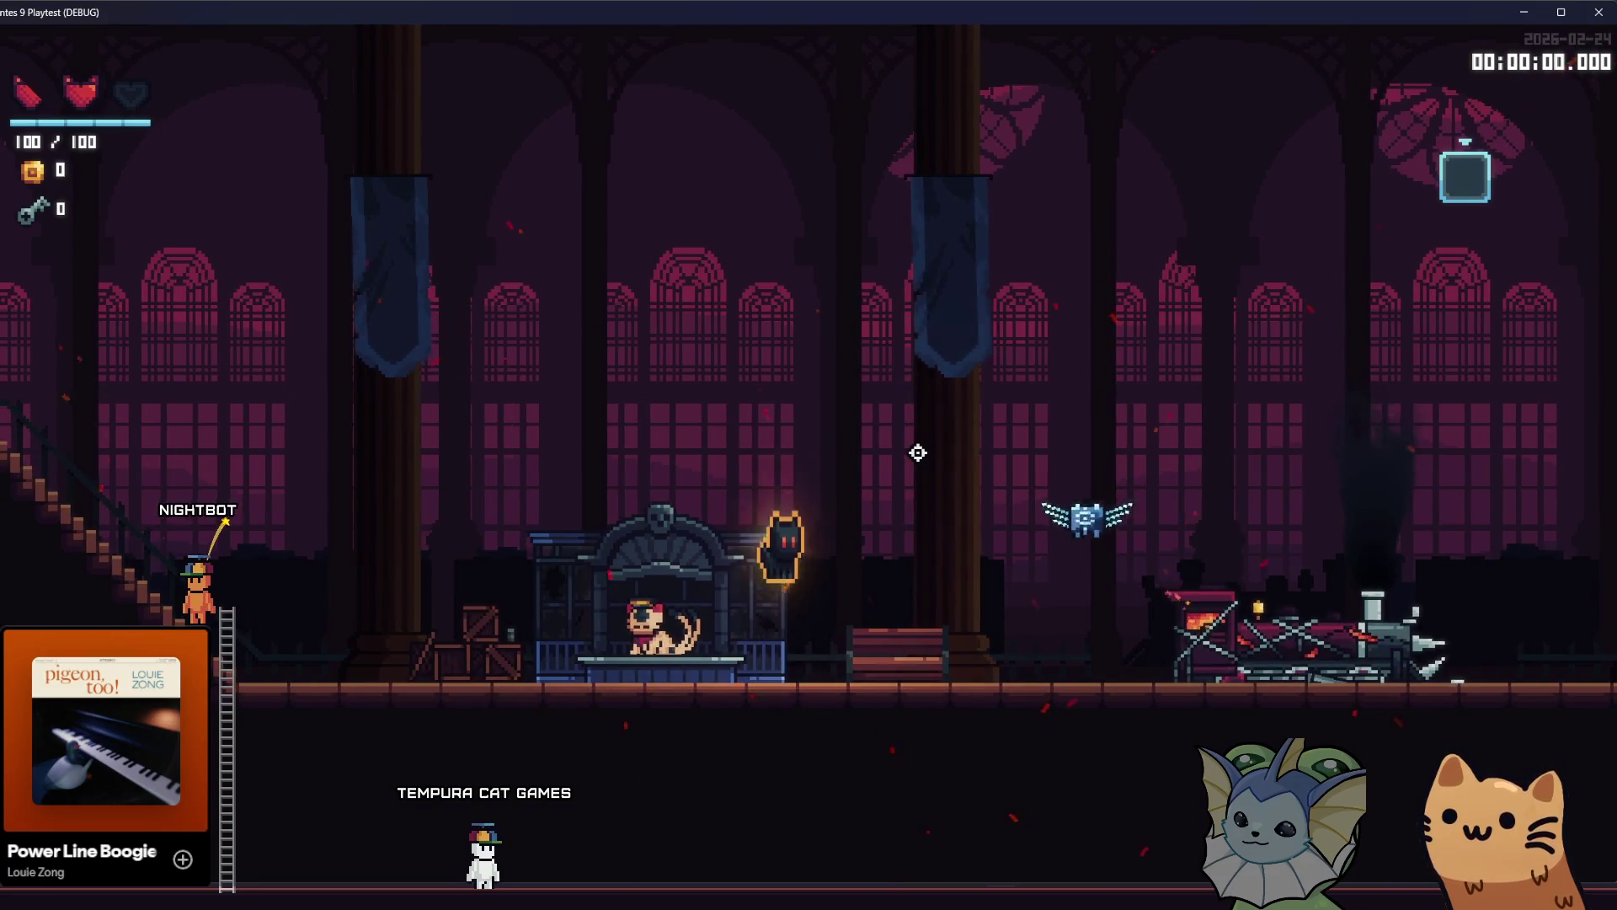
{"action": "key", "text": "space"}
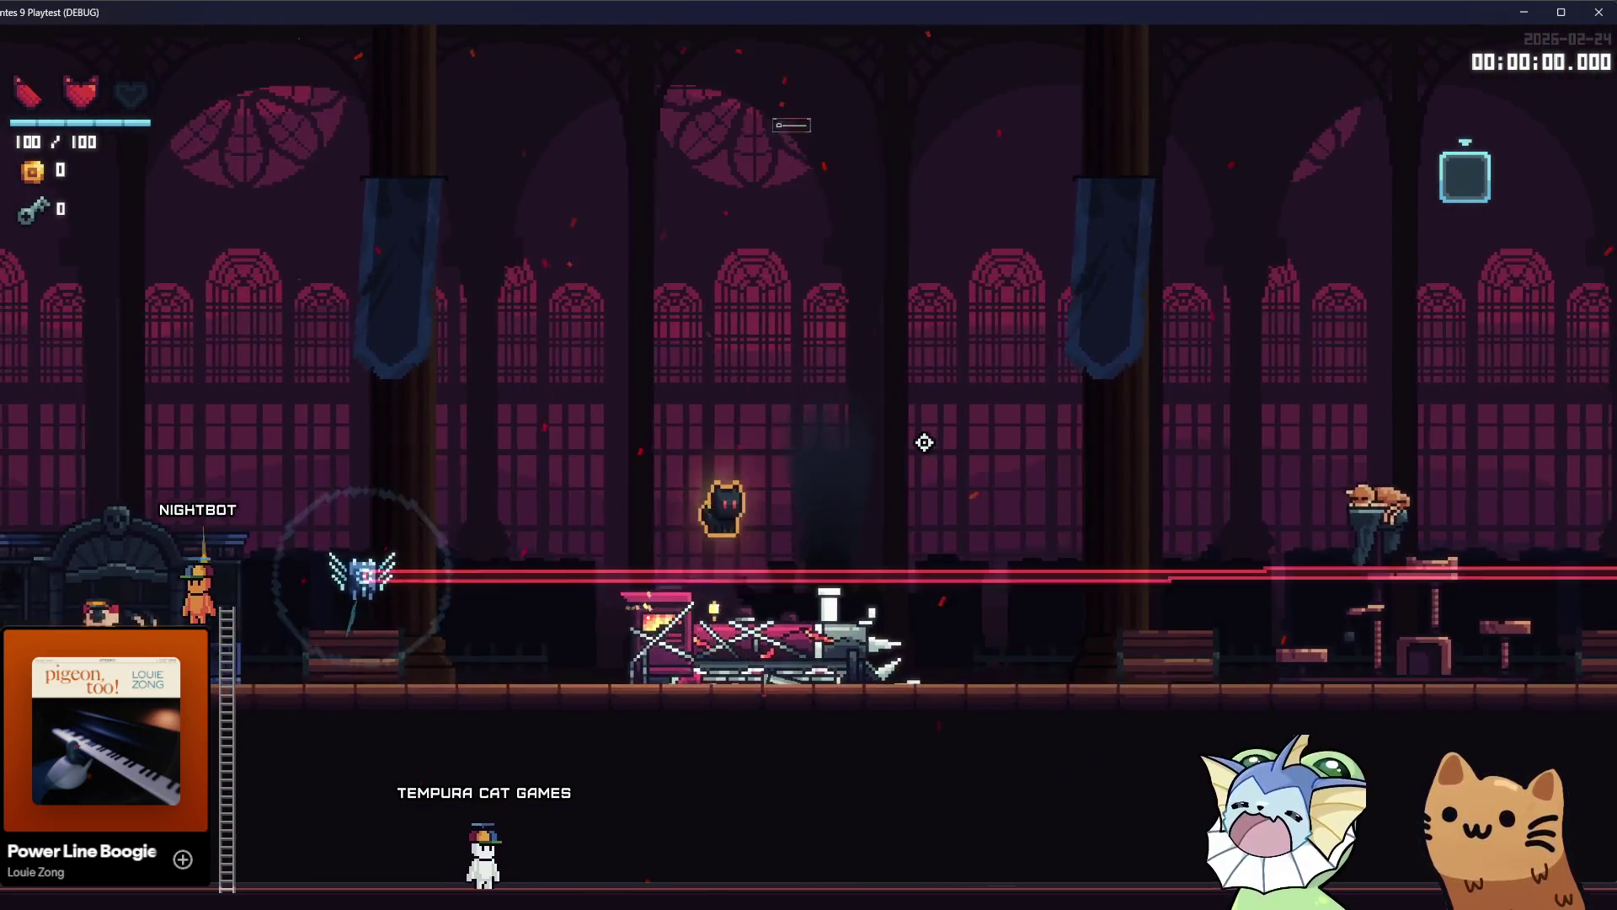
{"action": "key", "text": "a"}
{"action": "key", "text": "space"}
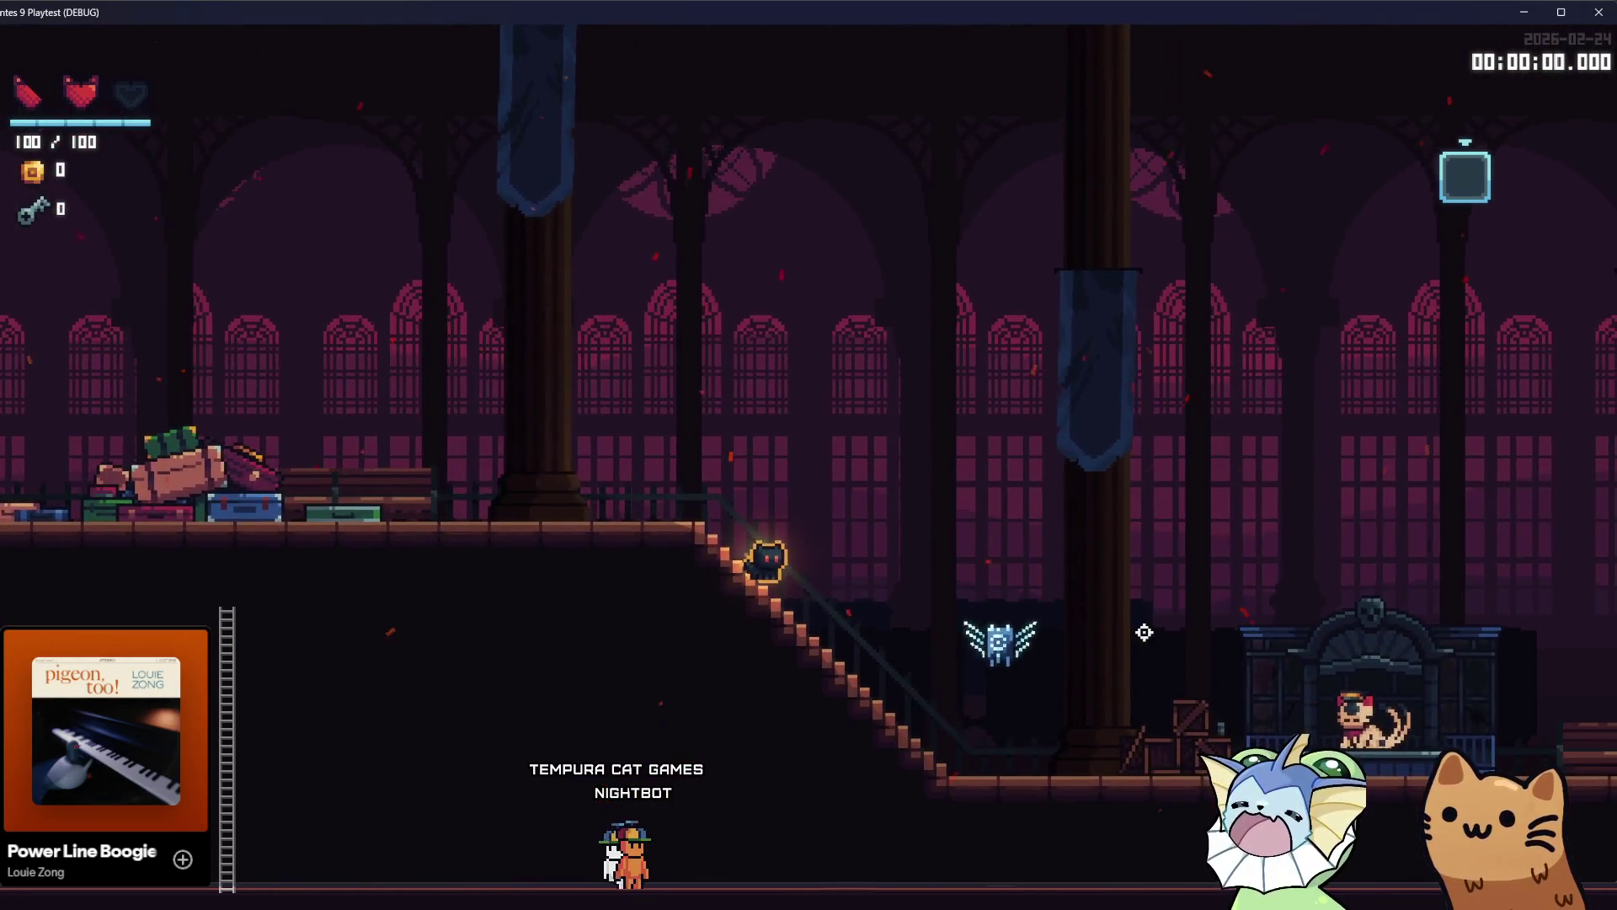
Drop to the floor, dodge around the drone with jumps, then stop the playtest with F8.
{"action": "key", "text": "d"}
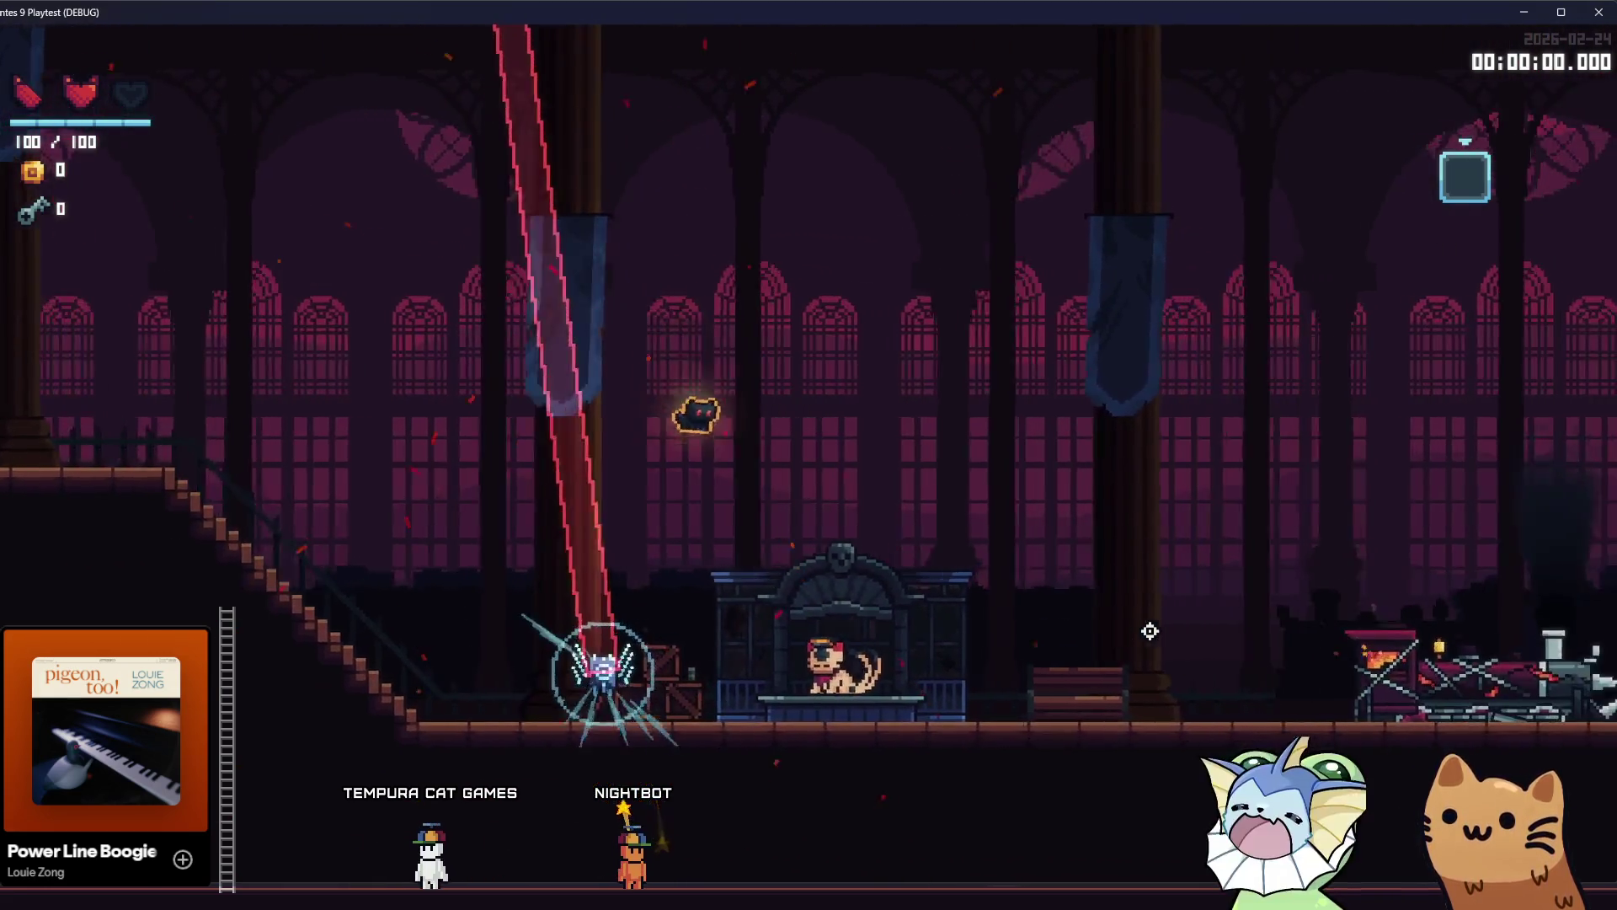
{"action": "key", "text": "a"}
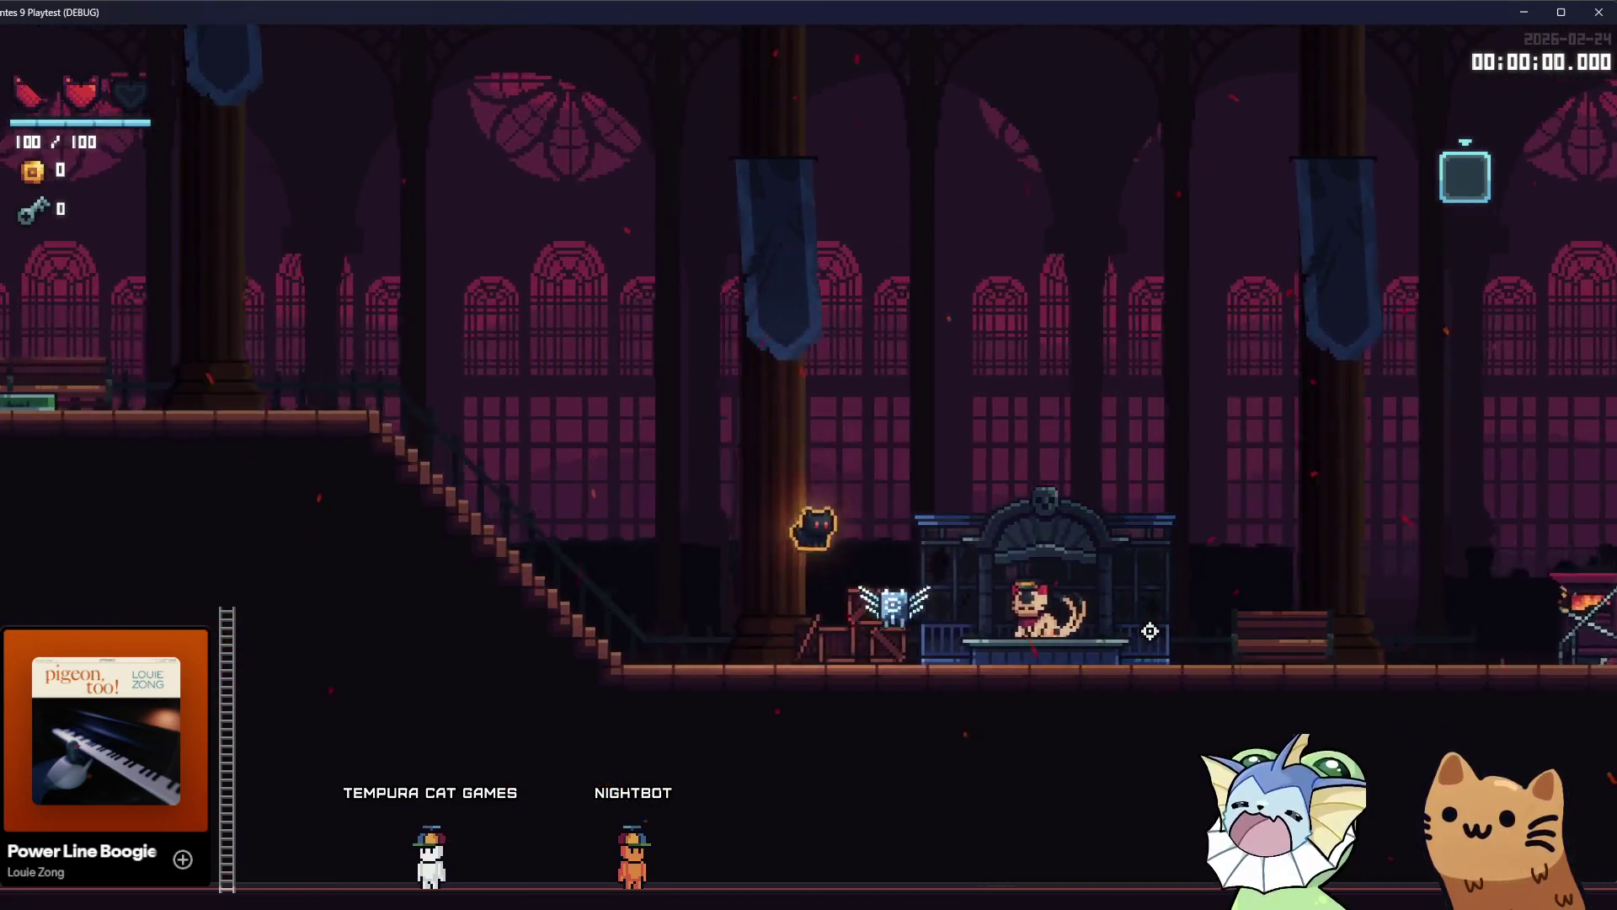
{"action": "key", "text": "a"}
{"action": "key", "text": "space"}
{"action": "key", "text": "d"}
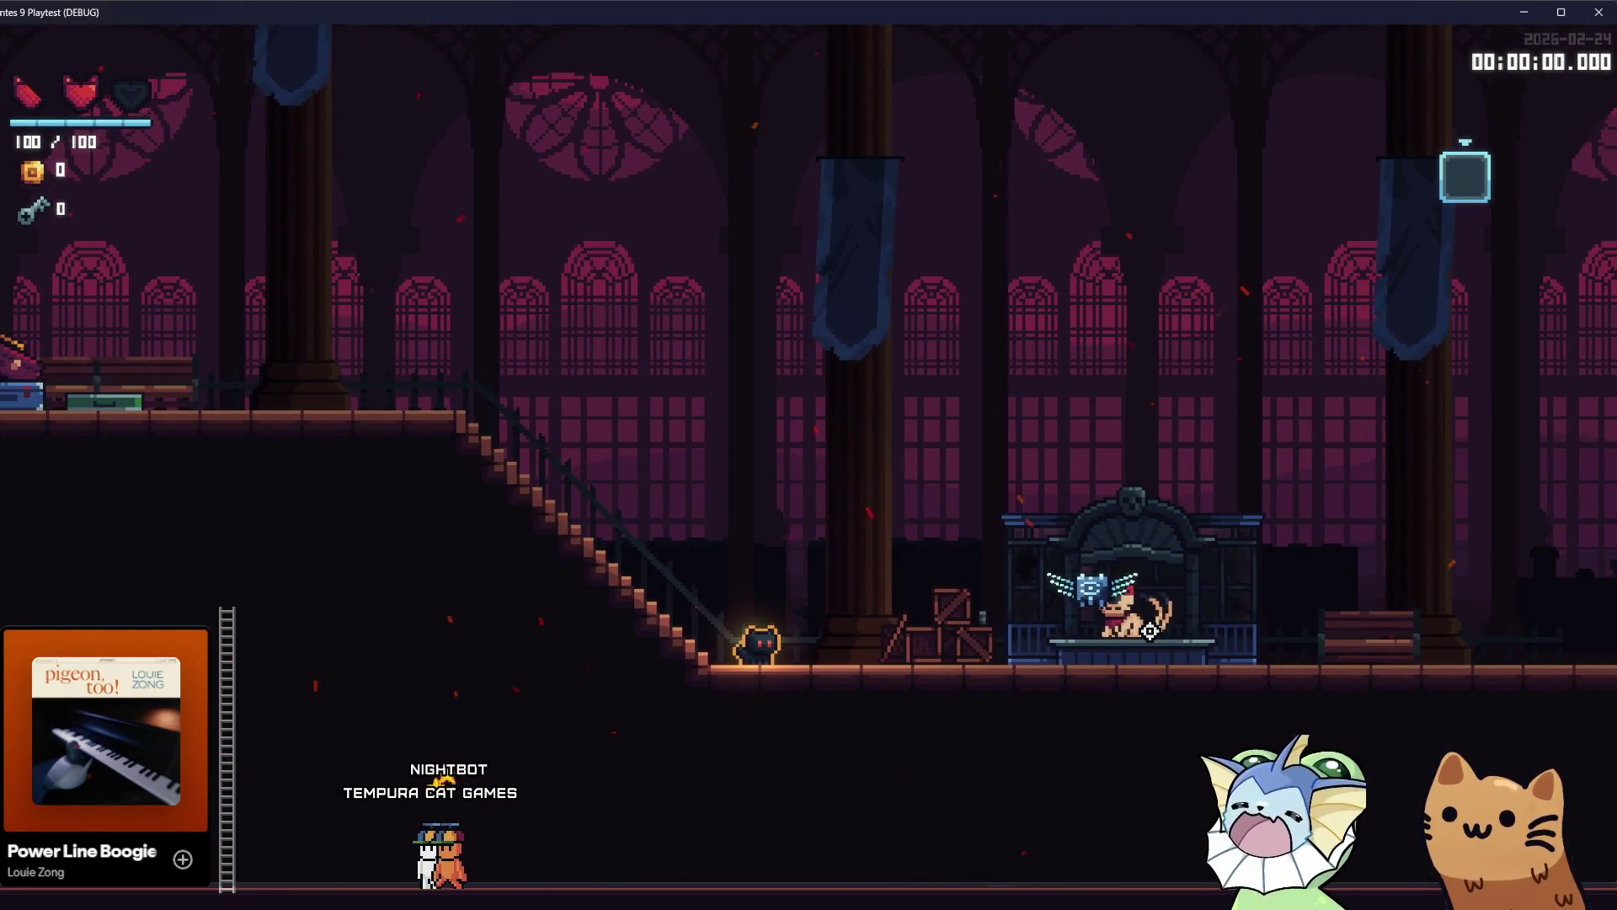
{"action": "key", "text": "space"}
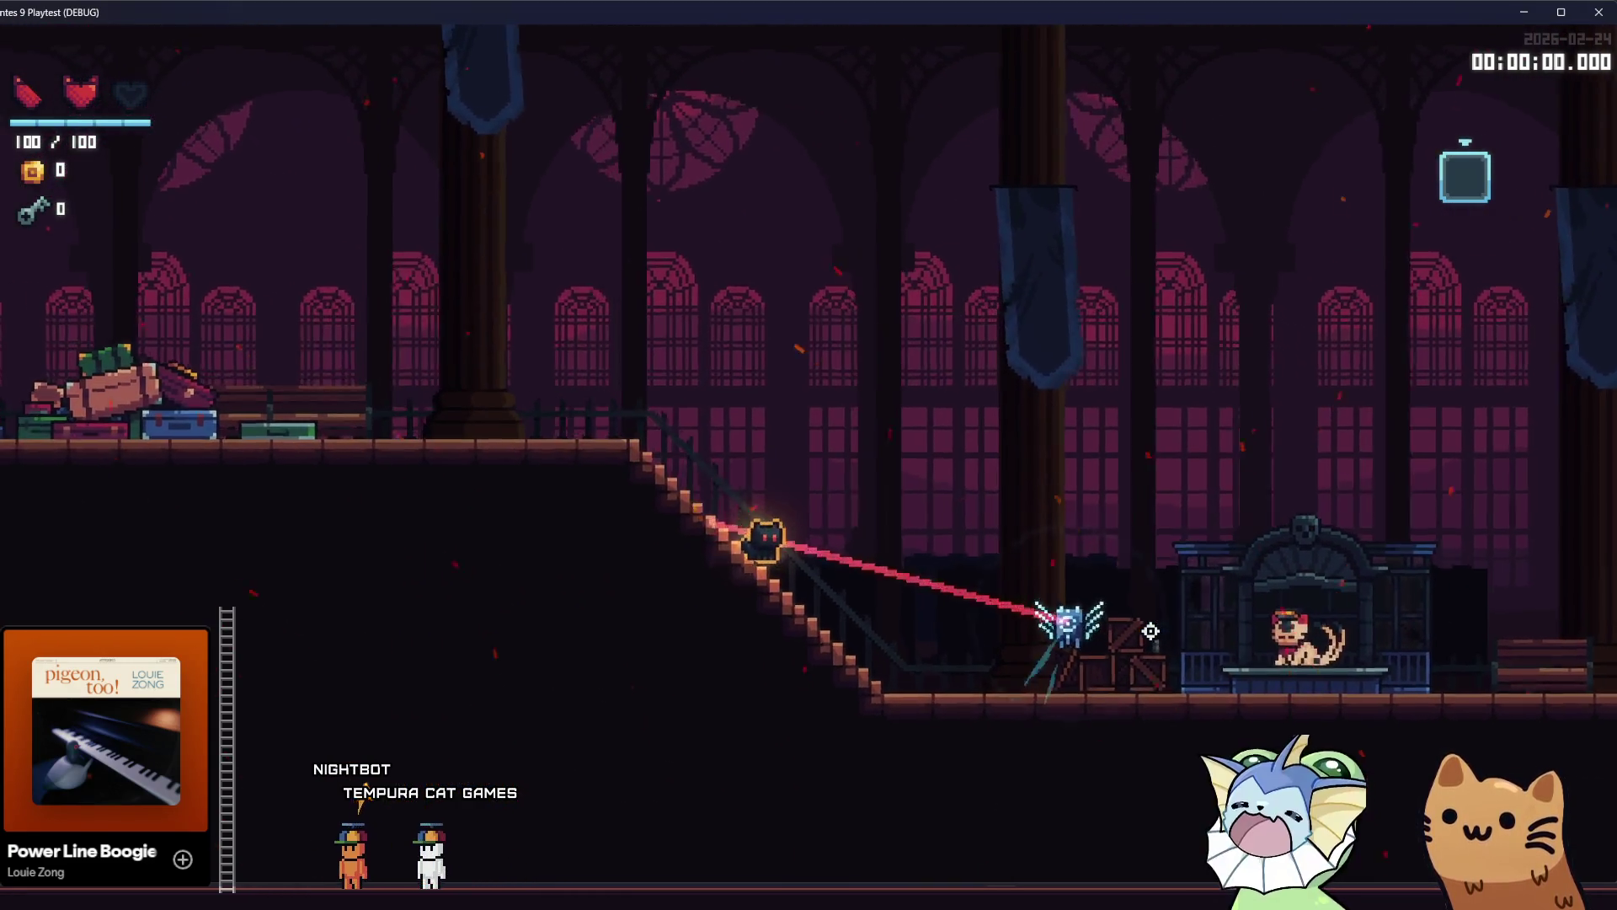
{"action": "key", "text": "space"}
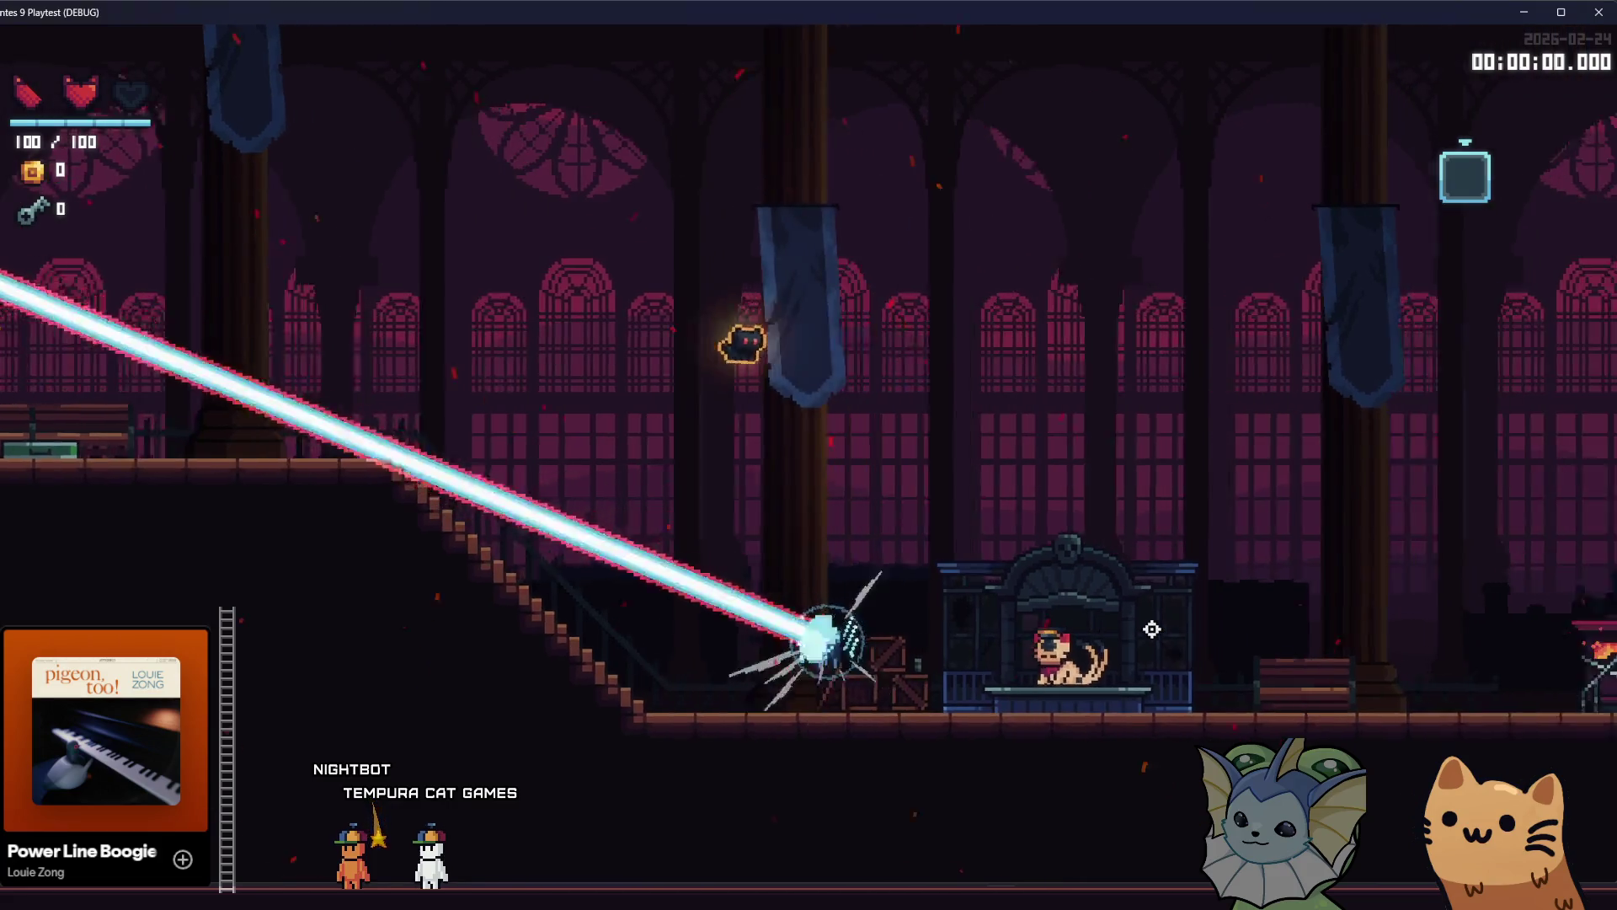
{"action": "key", "text": "d"}
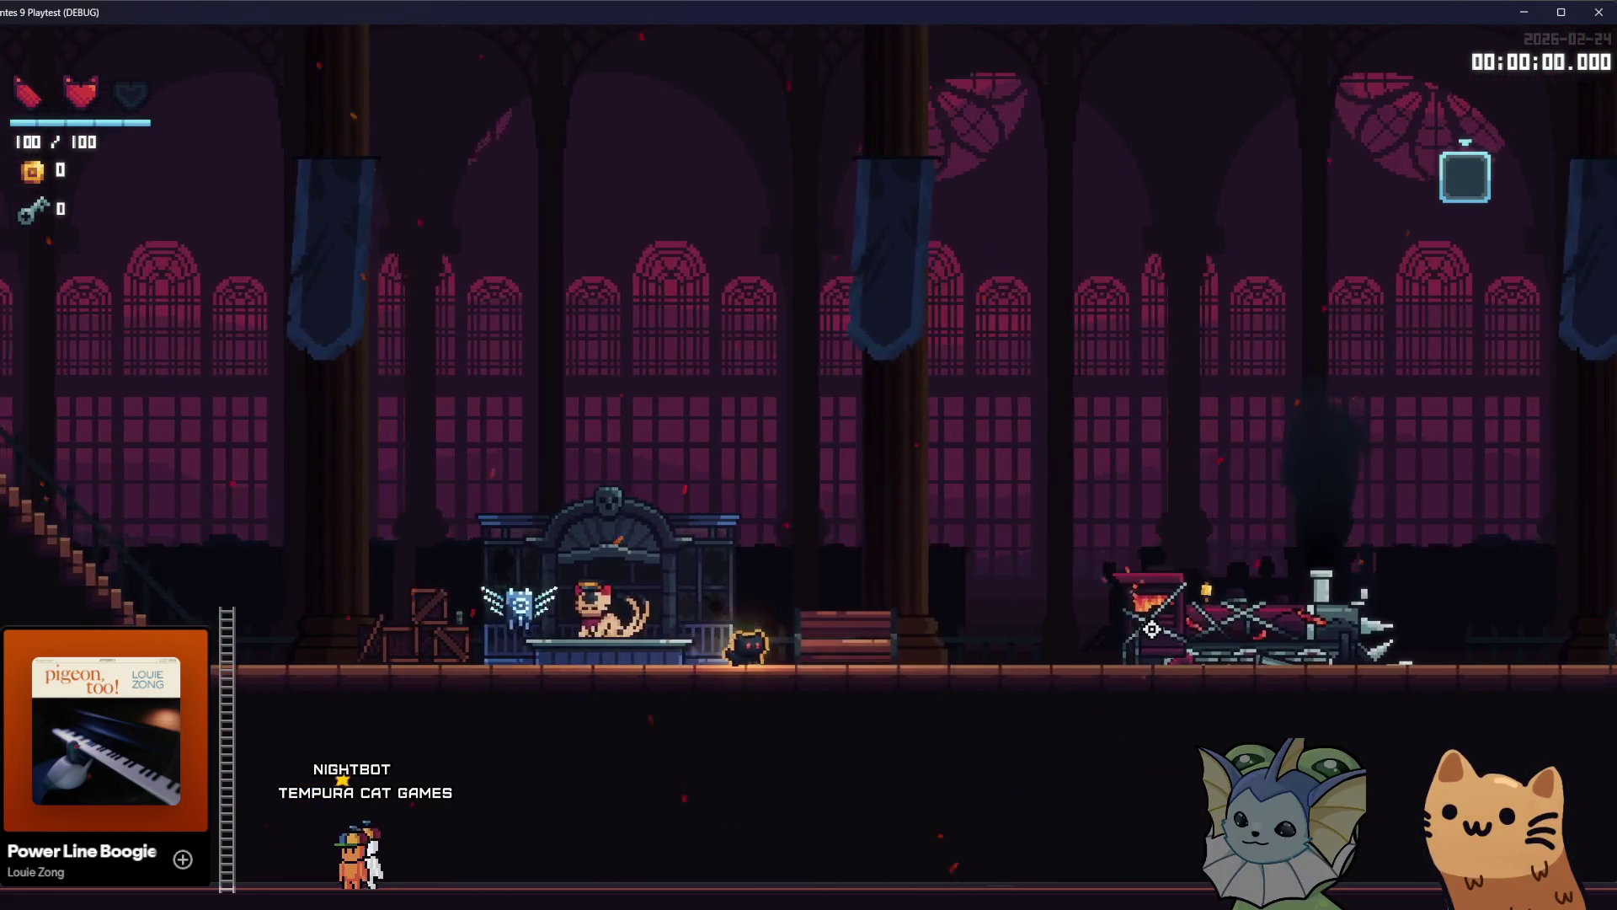
{"action": "key", "text": "d"}
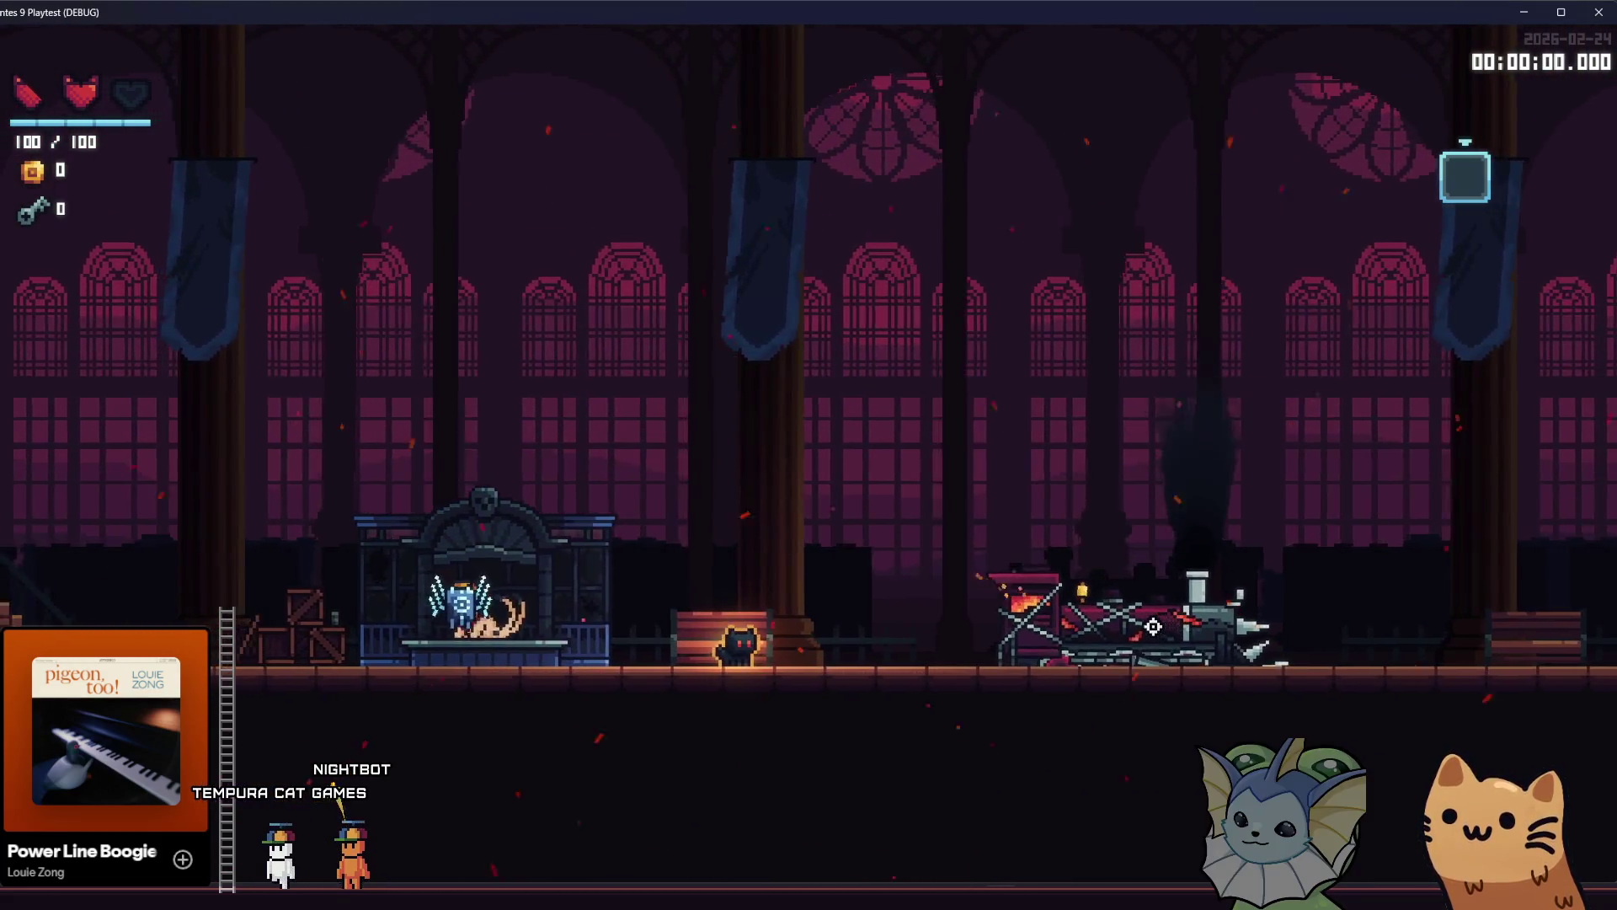
{"action": "key", "text": "space"}
{"action": "key", "text": "a"}
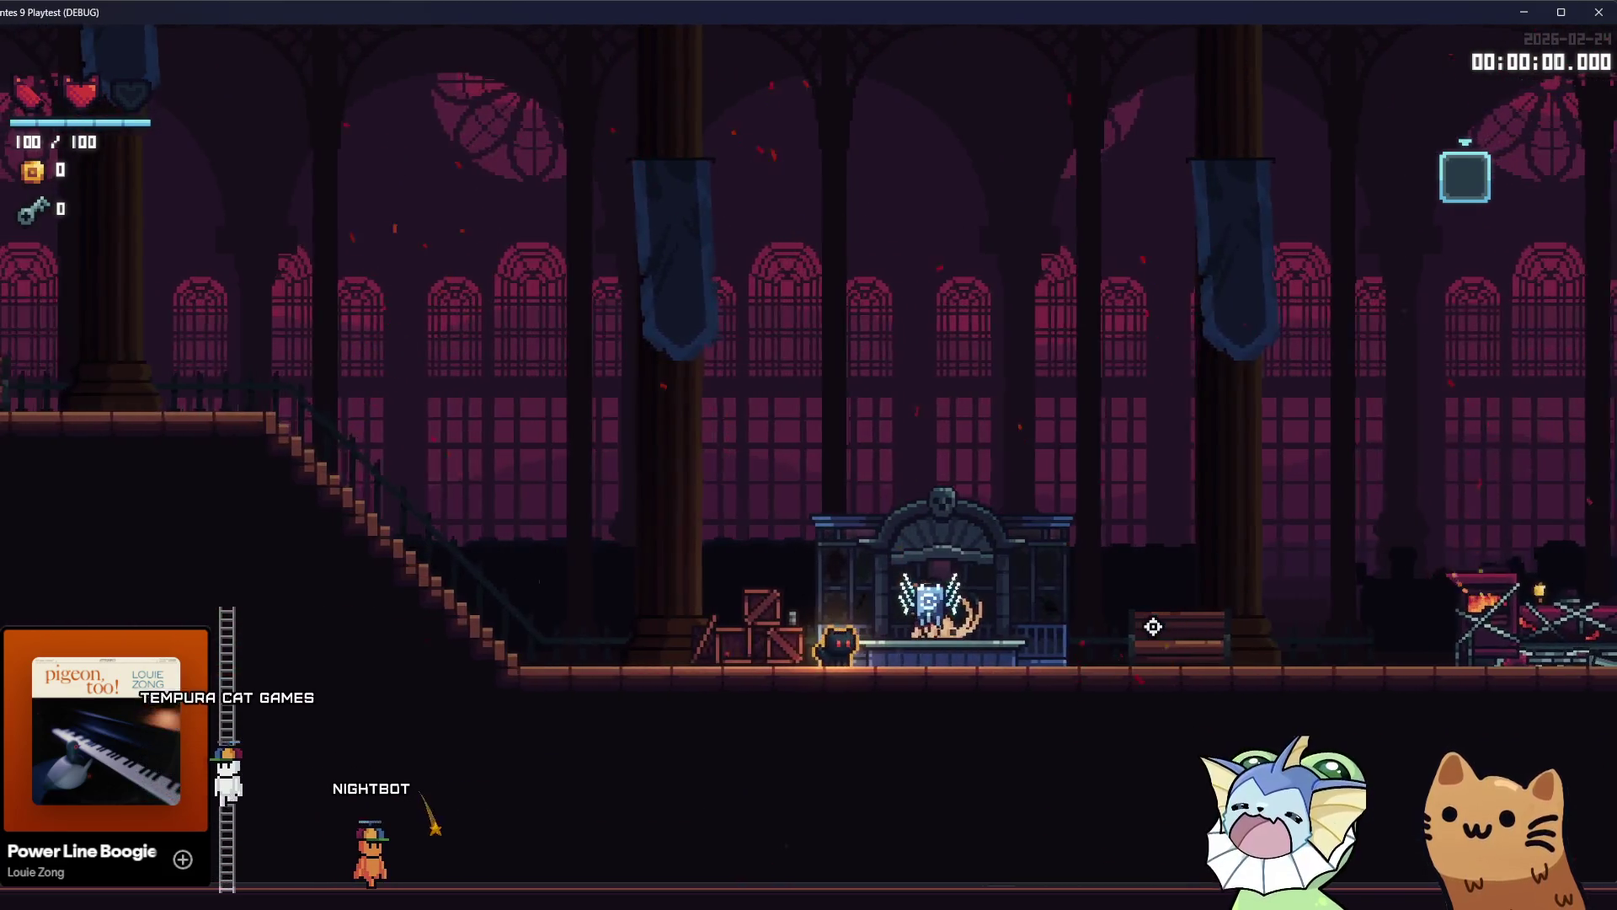
{"action": "key", "text": "Tab"}
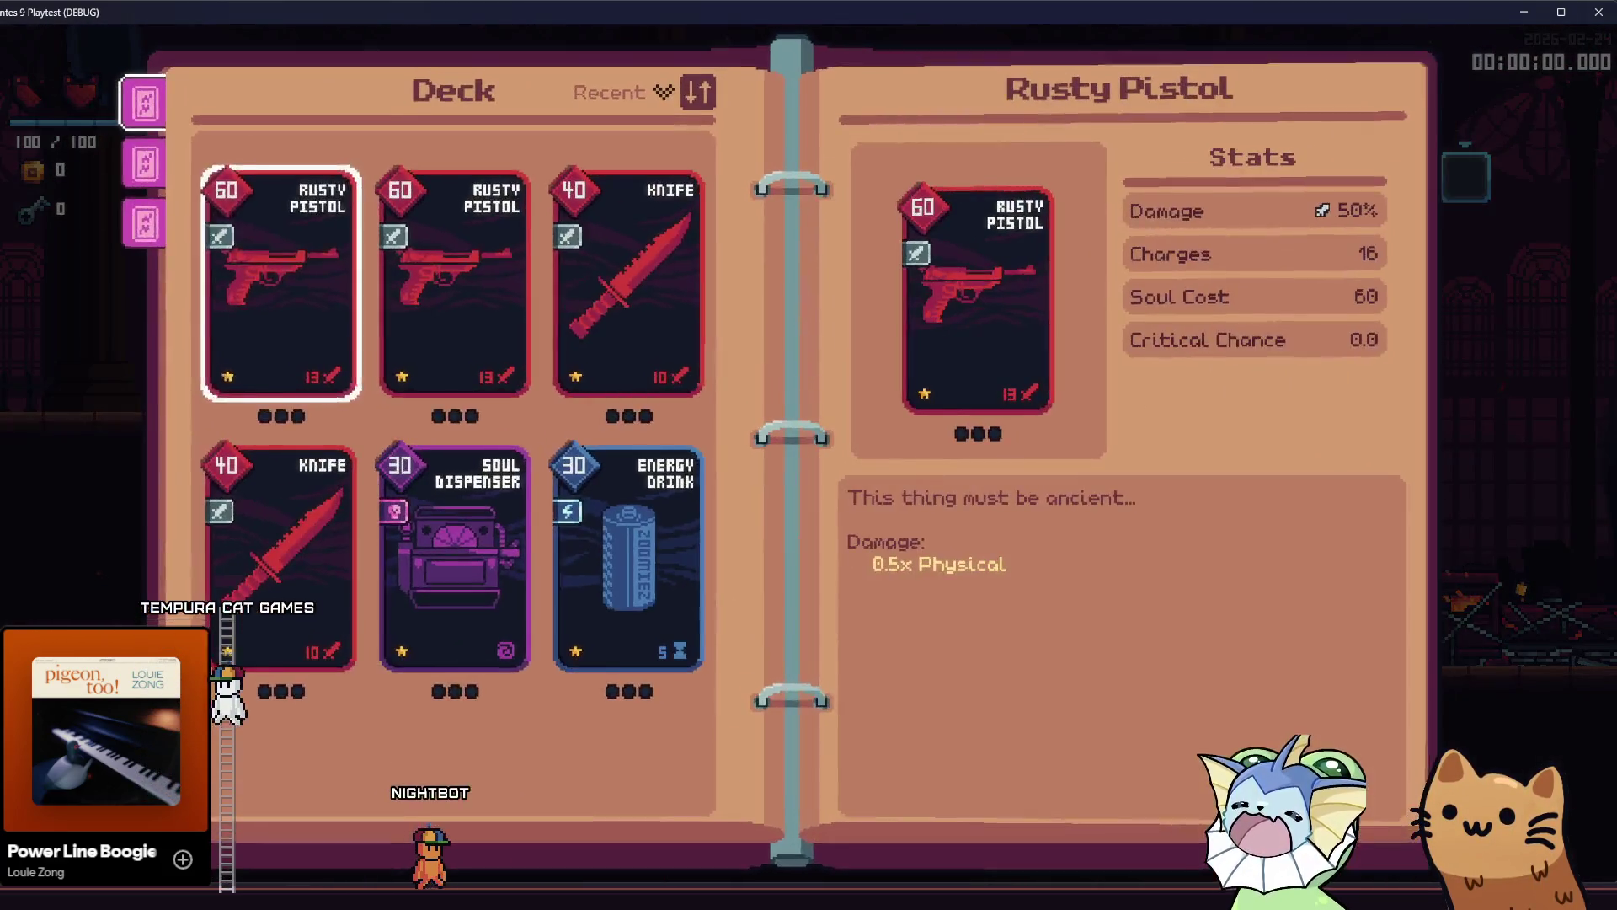
{"action": "key", "text": "F8"}
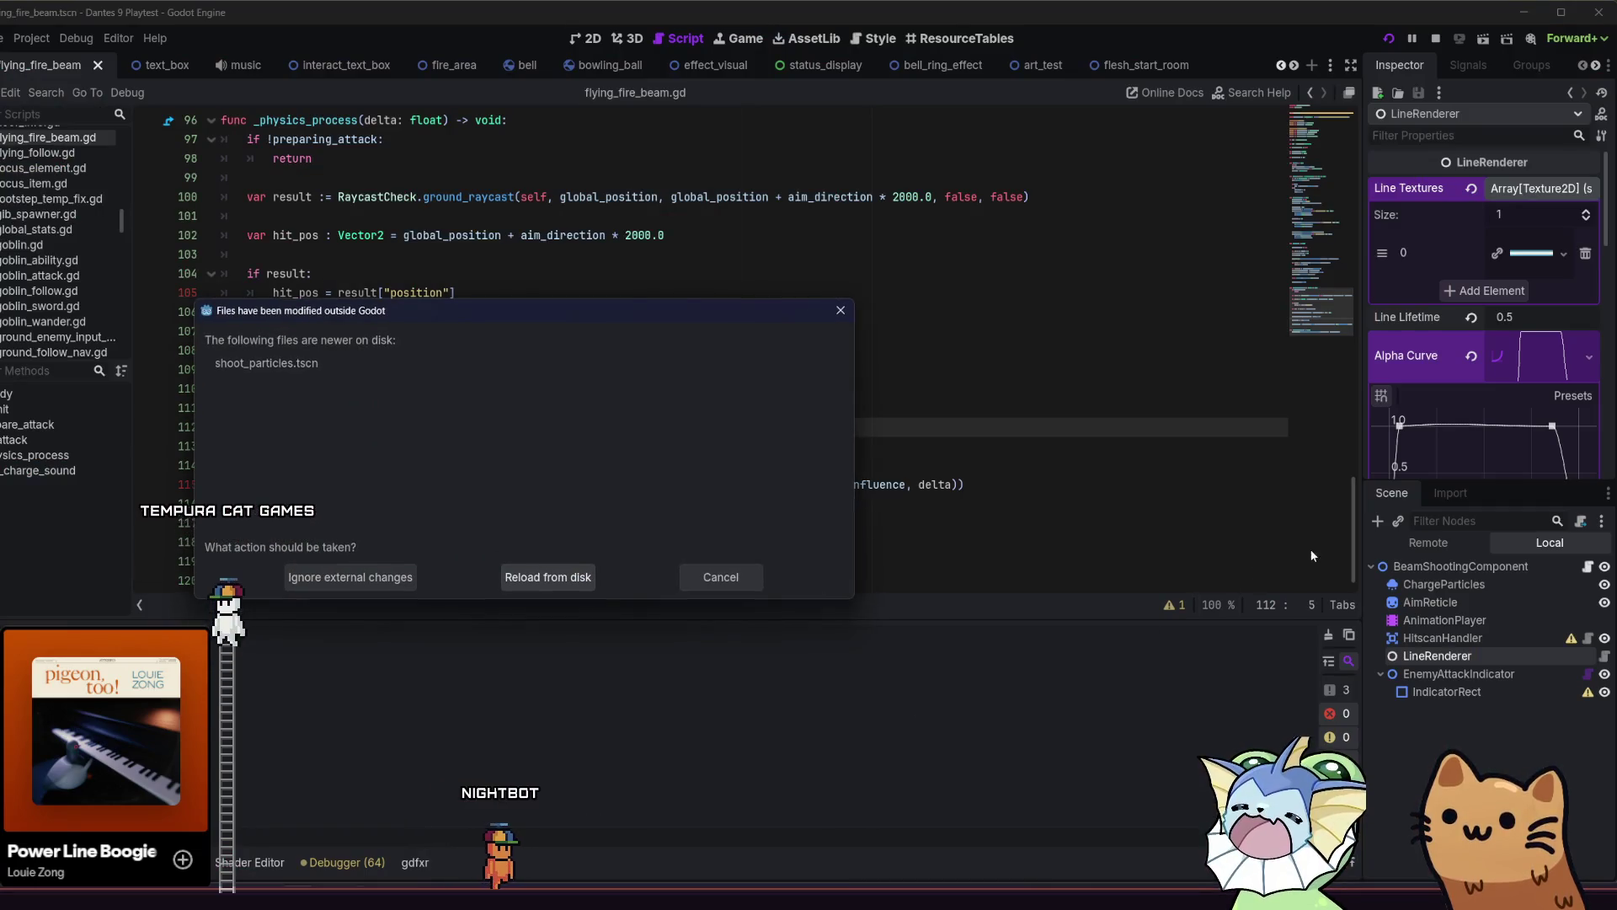
Dismiss the changed-on-disk warning without reloading and inspect HitscanHandler, LineRenderer and BeamShootingComponent.
{"action": "left_click", "coordinate": [721, 573]}
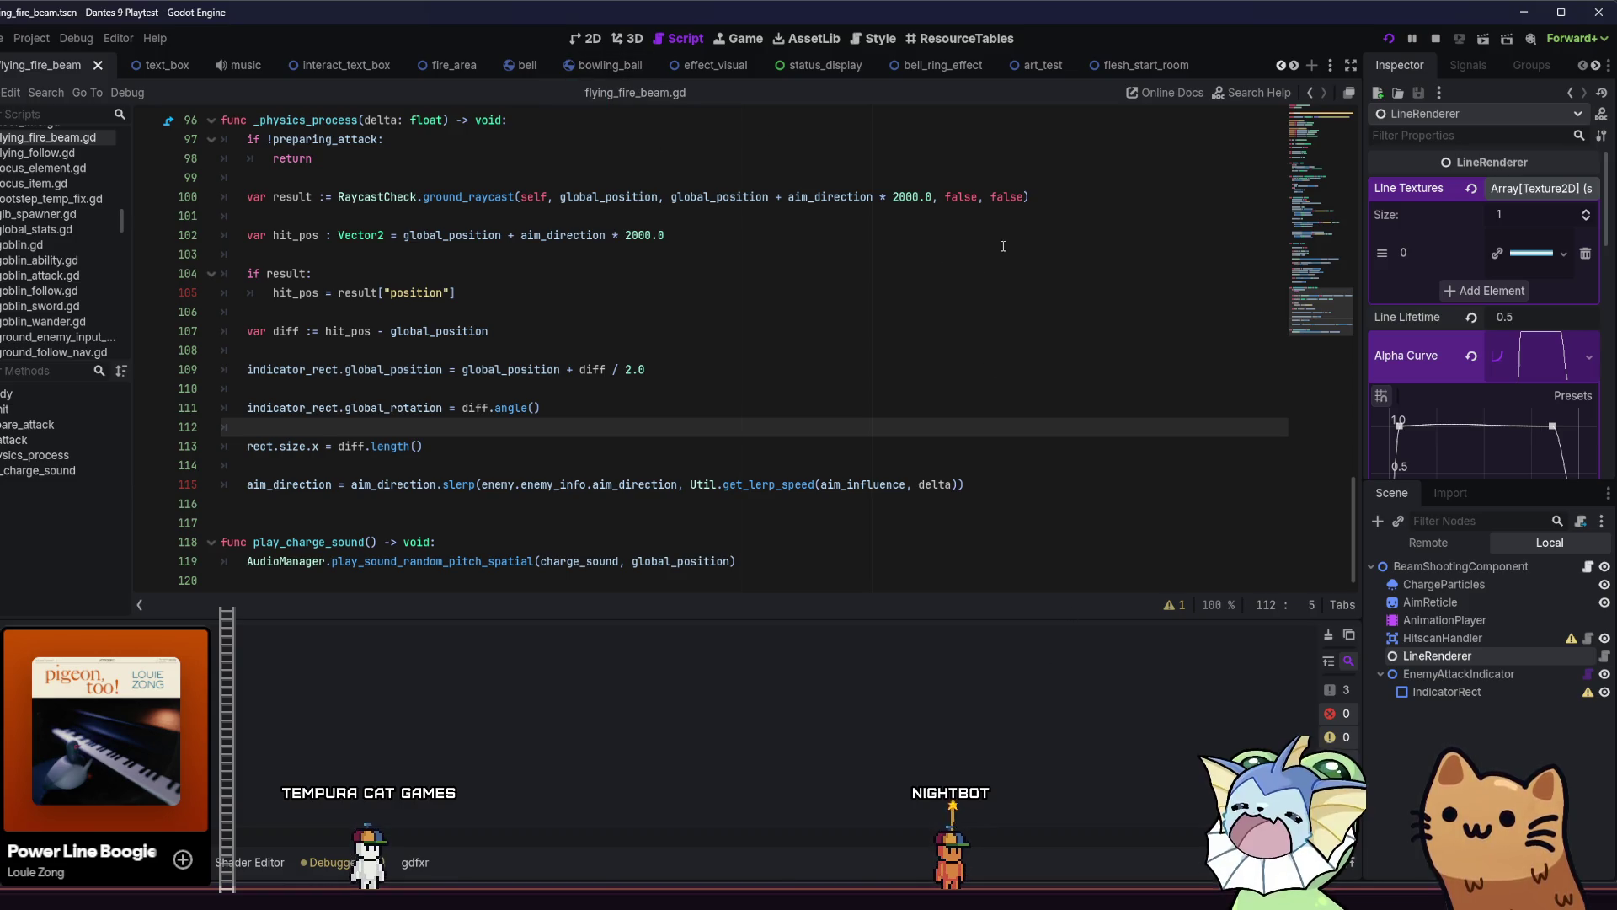
{"action": "left_click", "coordinate": [1499, 639]}
{"action": "left_click", "coordinate": [1500, 657]}
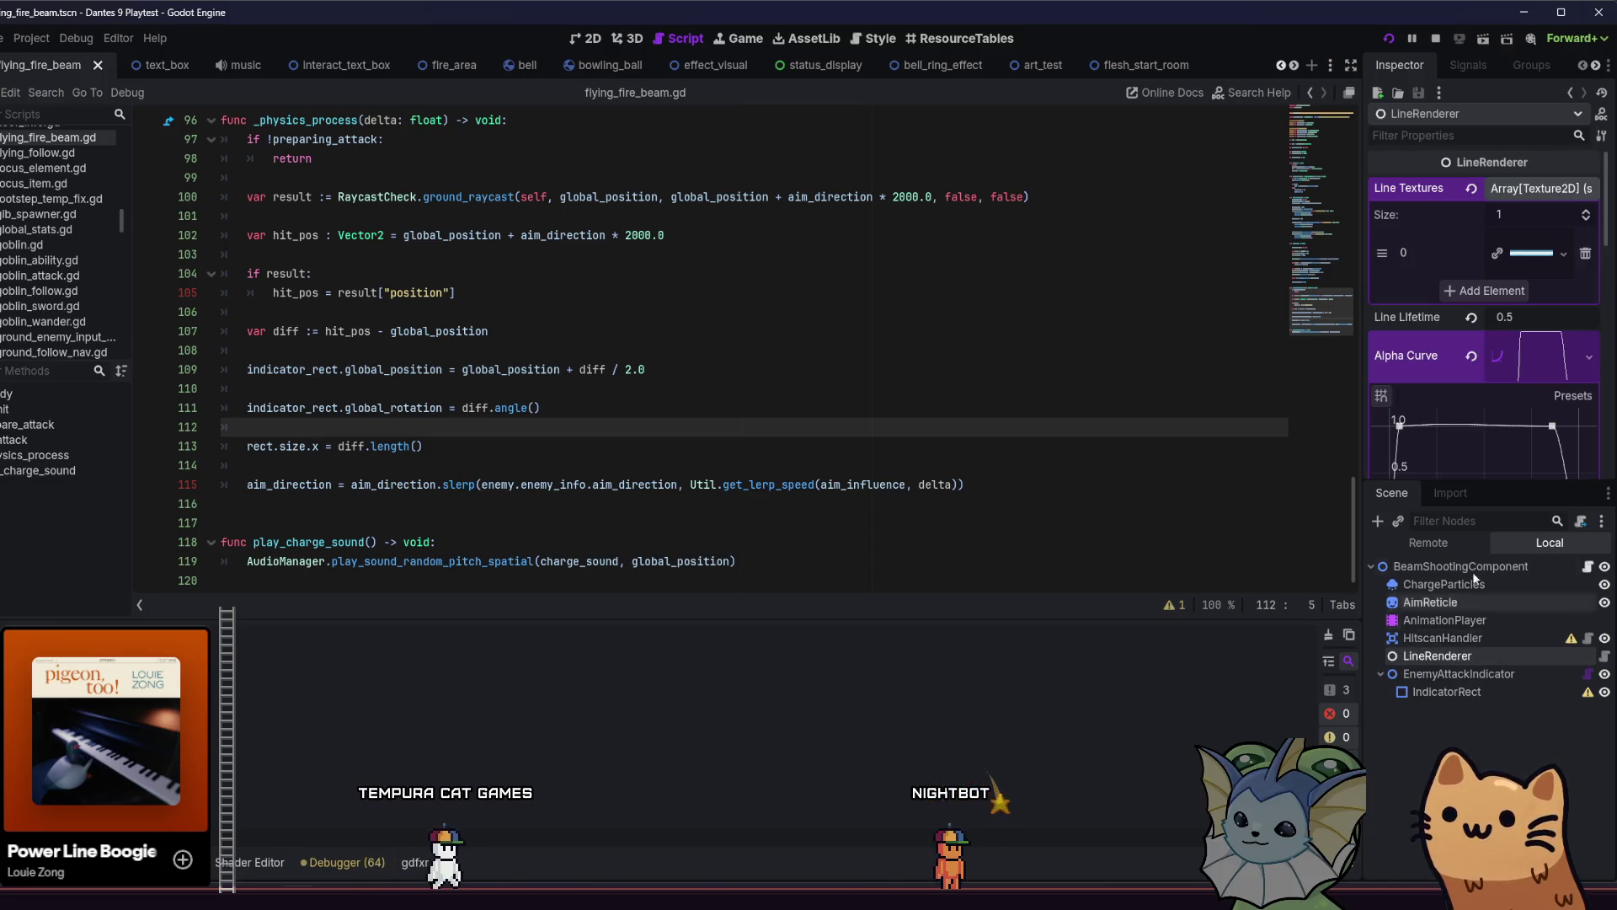
{"action": "left_click", "coordinate": [1461, 566]}
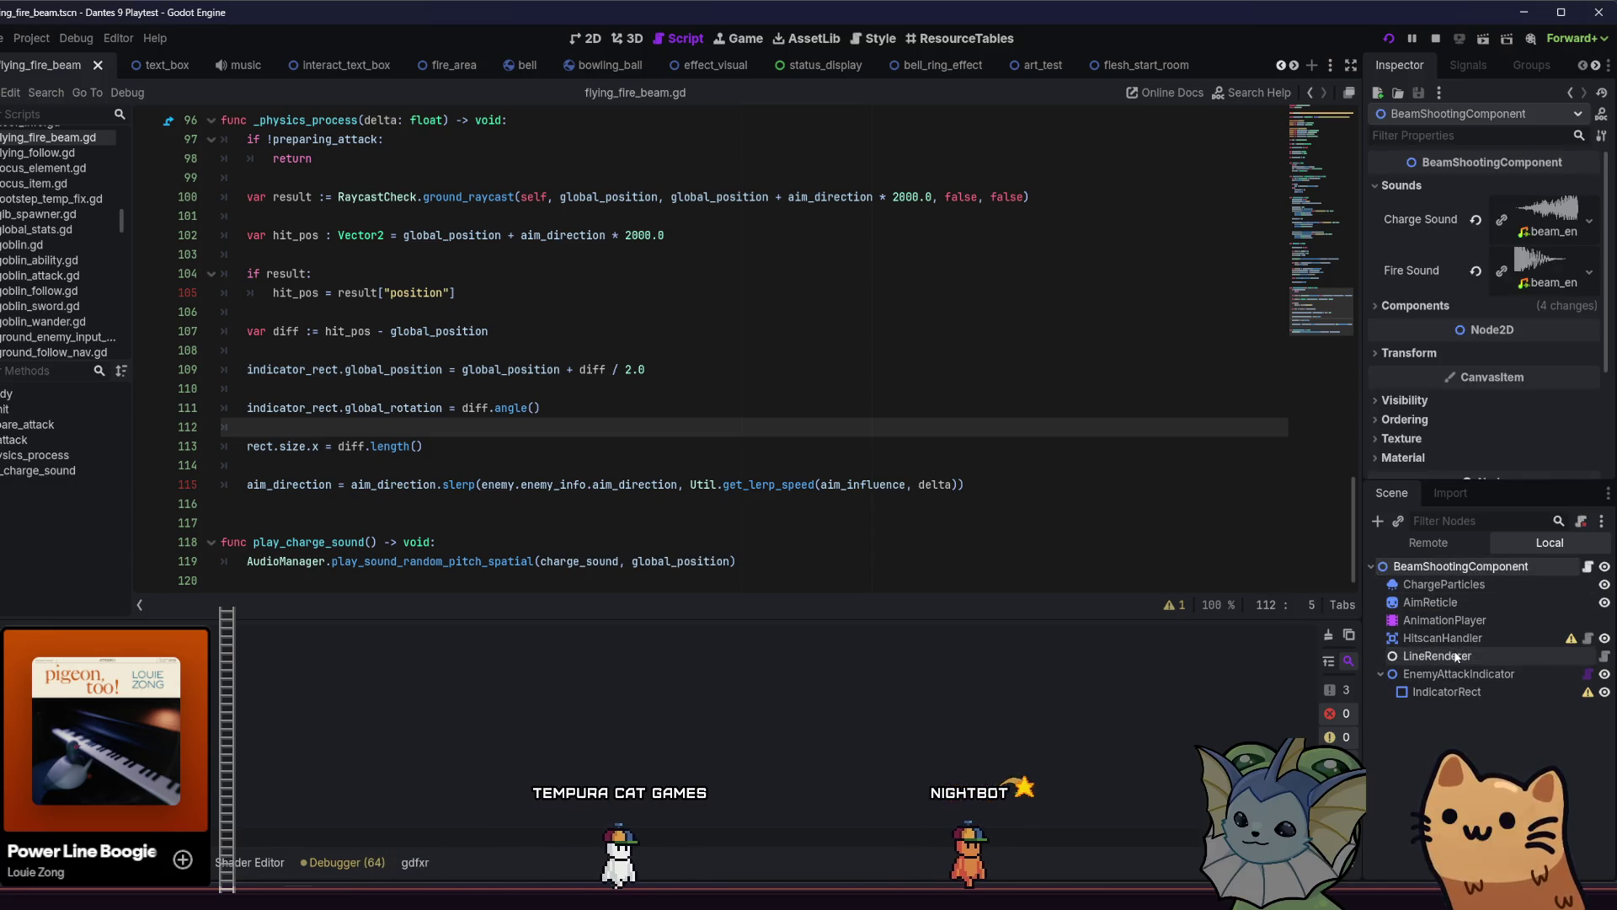
{"action": "left_click", "coordinate": [1447, 656]}
Review EnemyAttackIndicator and LineRenderer's Line Textures and Alpha Curve, then run the game again.
{"action": "left_click", "coordinate": [1448, 567]}
{"action": "left_click", "coordinate": [1451, 674]}
{"action": "left_click", "coordinate": [1449, 656]}
{"action": "left_click", "coordinate": [1447, 641]}
{"action": "left_click", "coordinate": [1447, 655]}
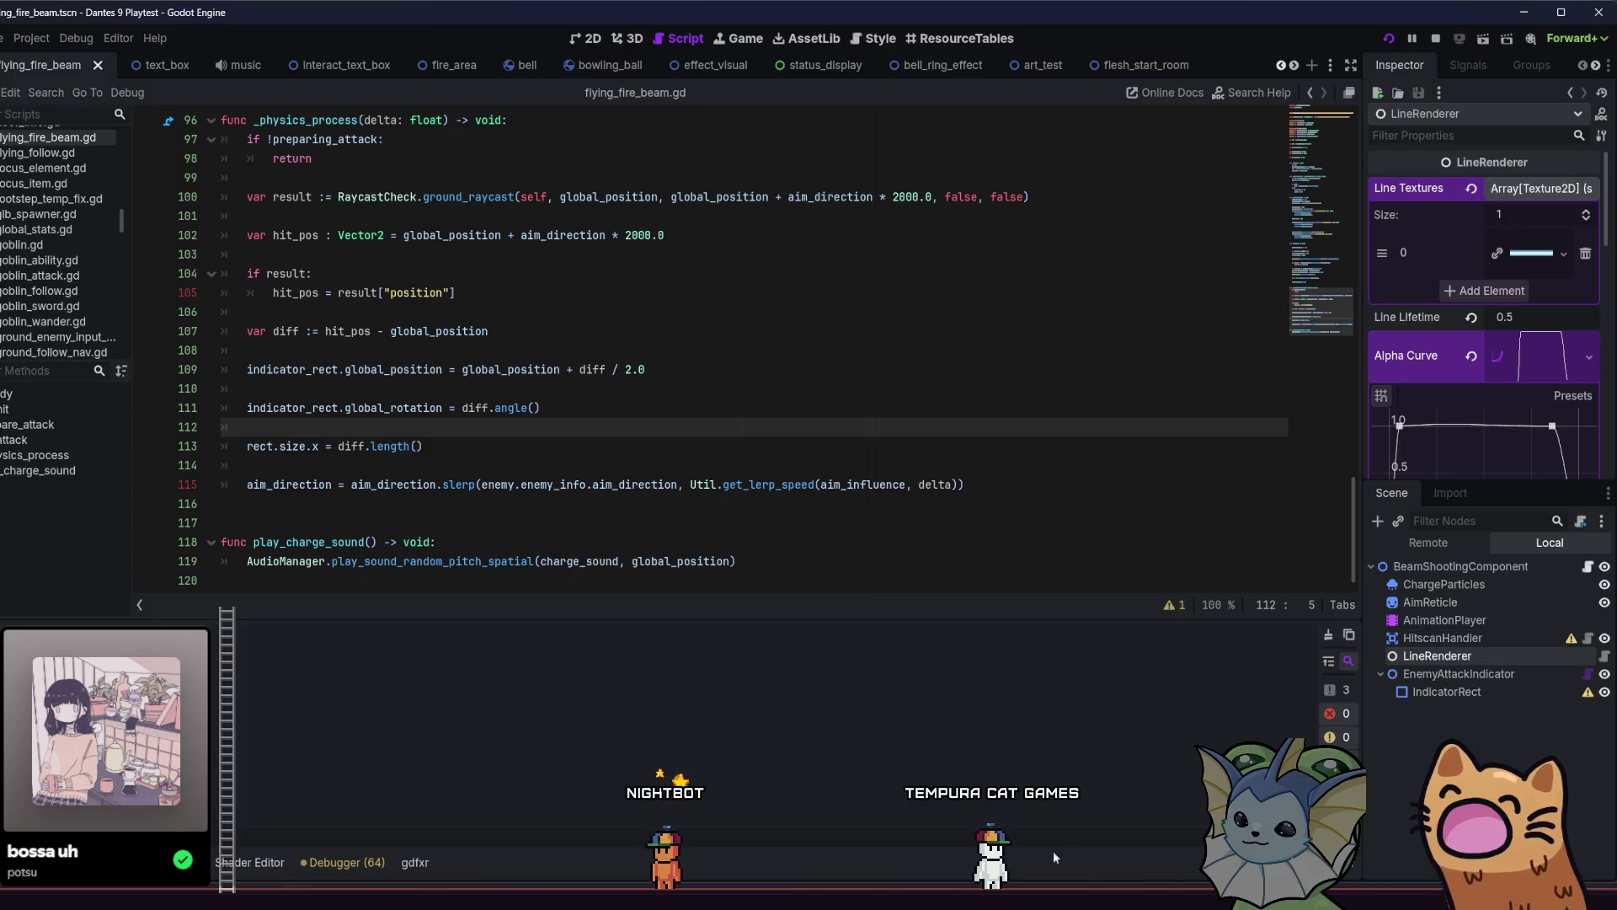
{"action": "key", "text": "F5"}
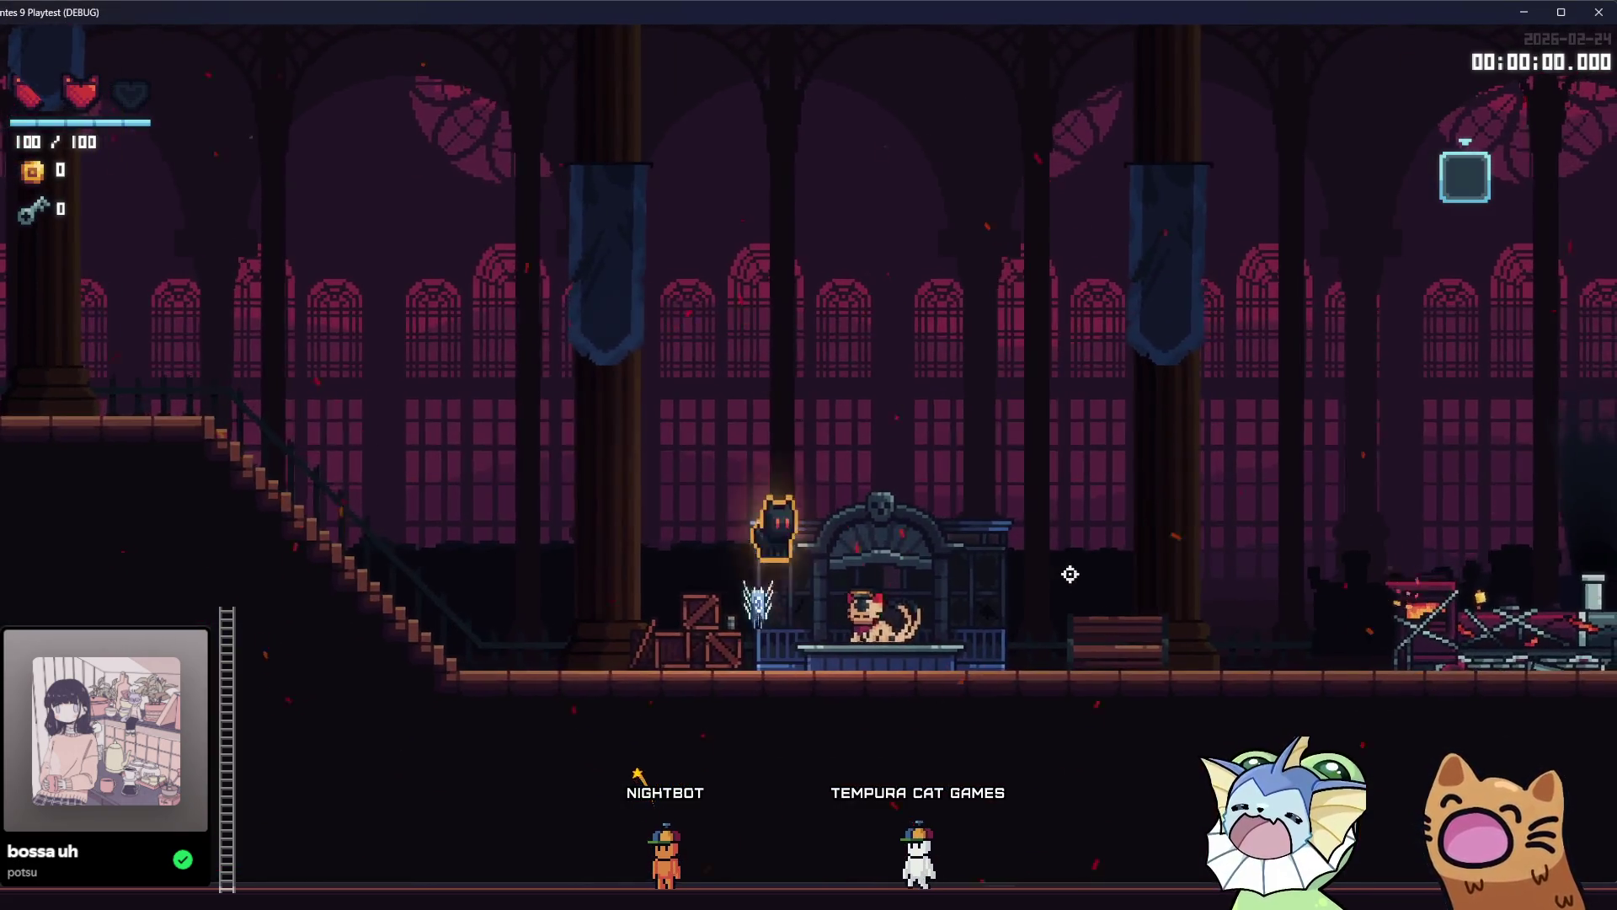
Jump the cat right, then add a Laser Pointer card to the deck from the debug panel.
{"action": "key", "text": "space"}
{"action": "key", "text": "space"}
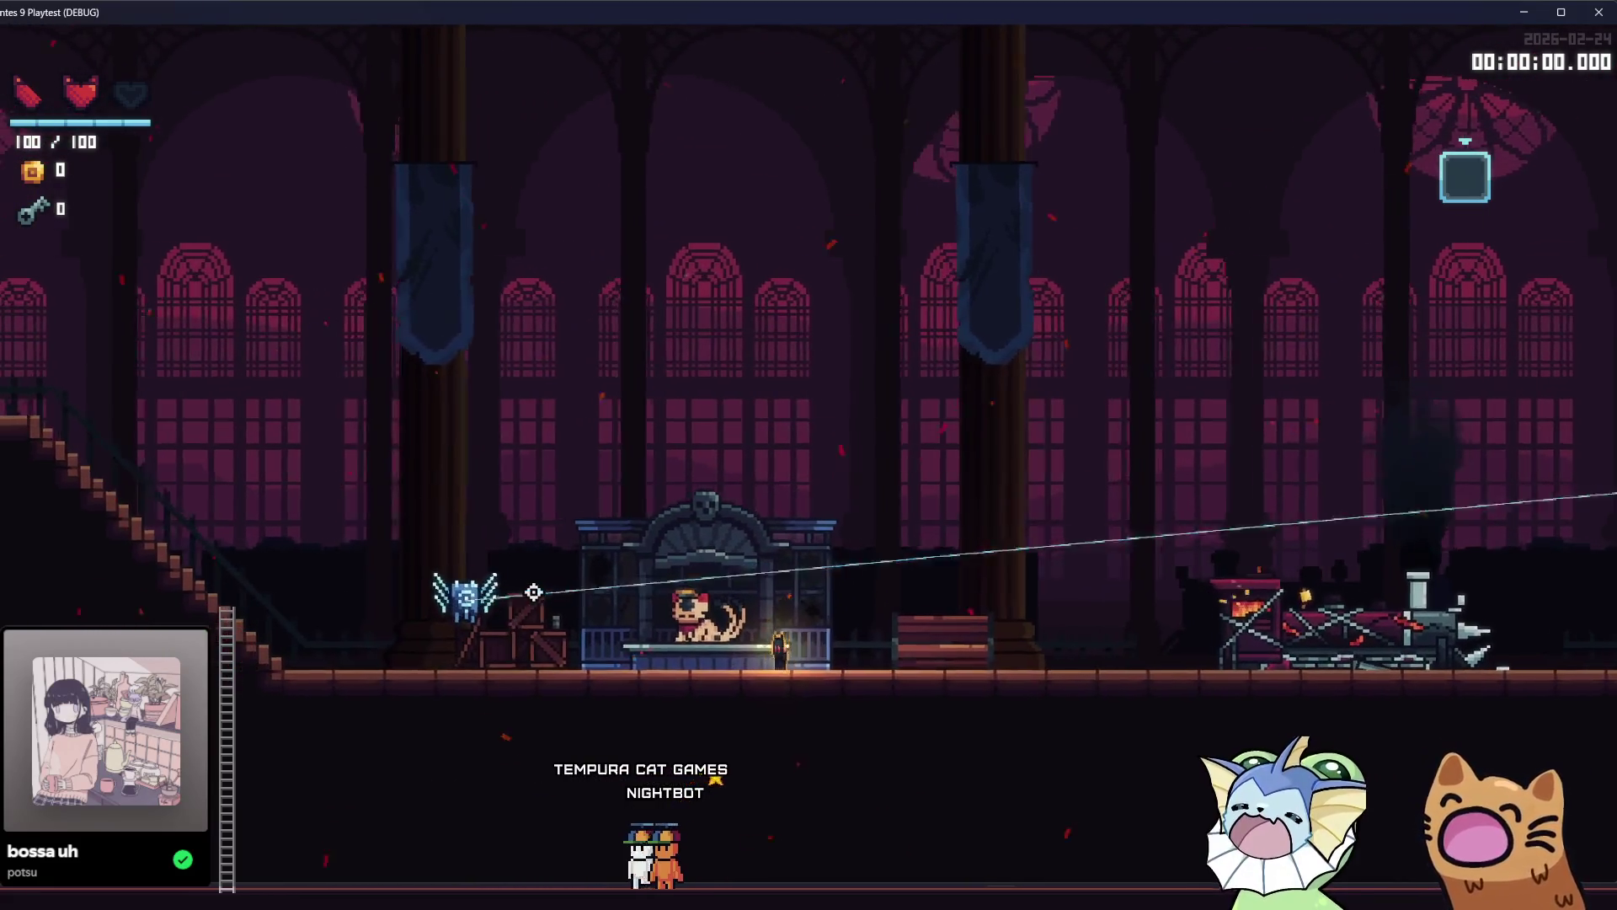
{"action": "key", "text": "space"}
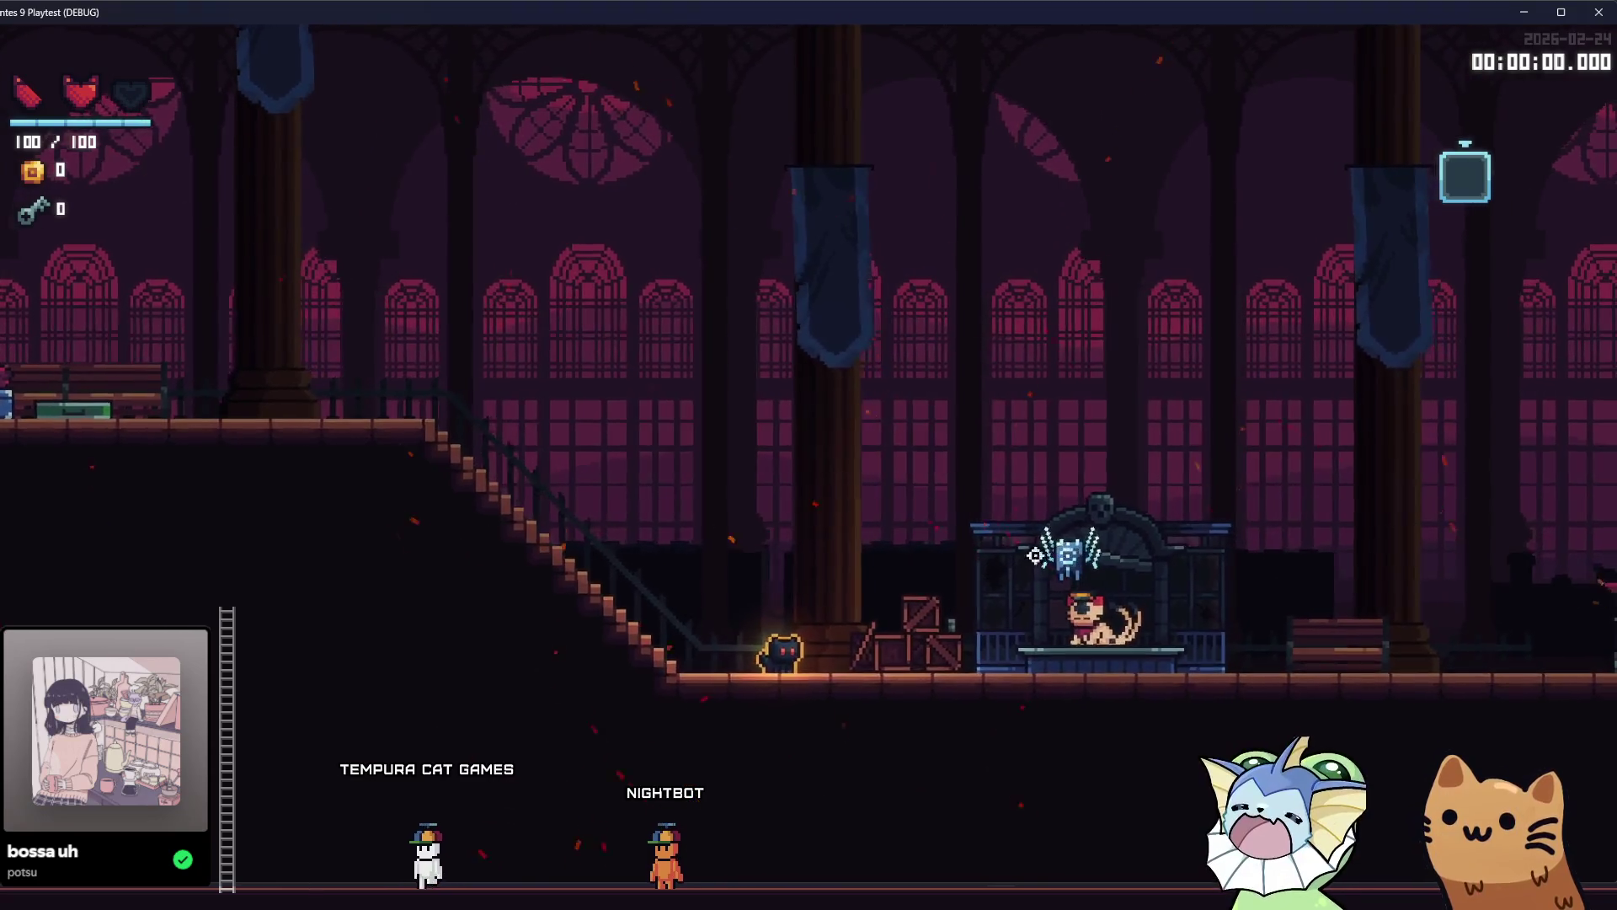
{"action": "key", "text": "F1"}
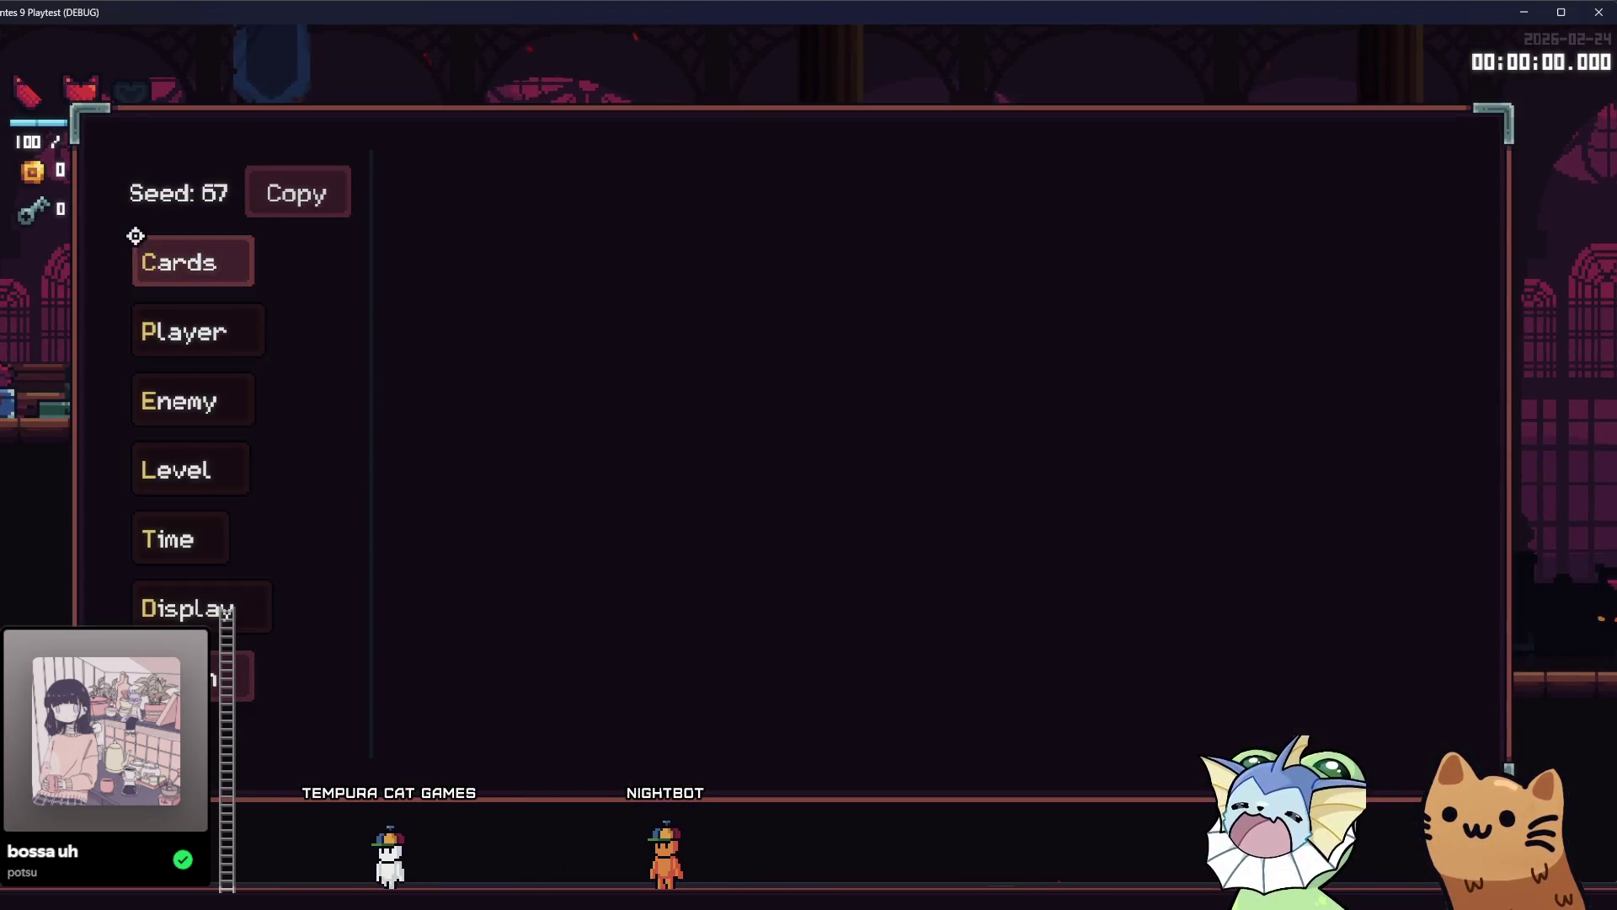
{"action": "left_click", "coordinate": [238, 260]}
{"action": "scroll", "coordinate": [873, 451], "scroll_direction": "down", "scroll_amount": 4}
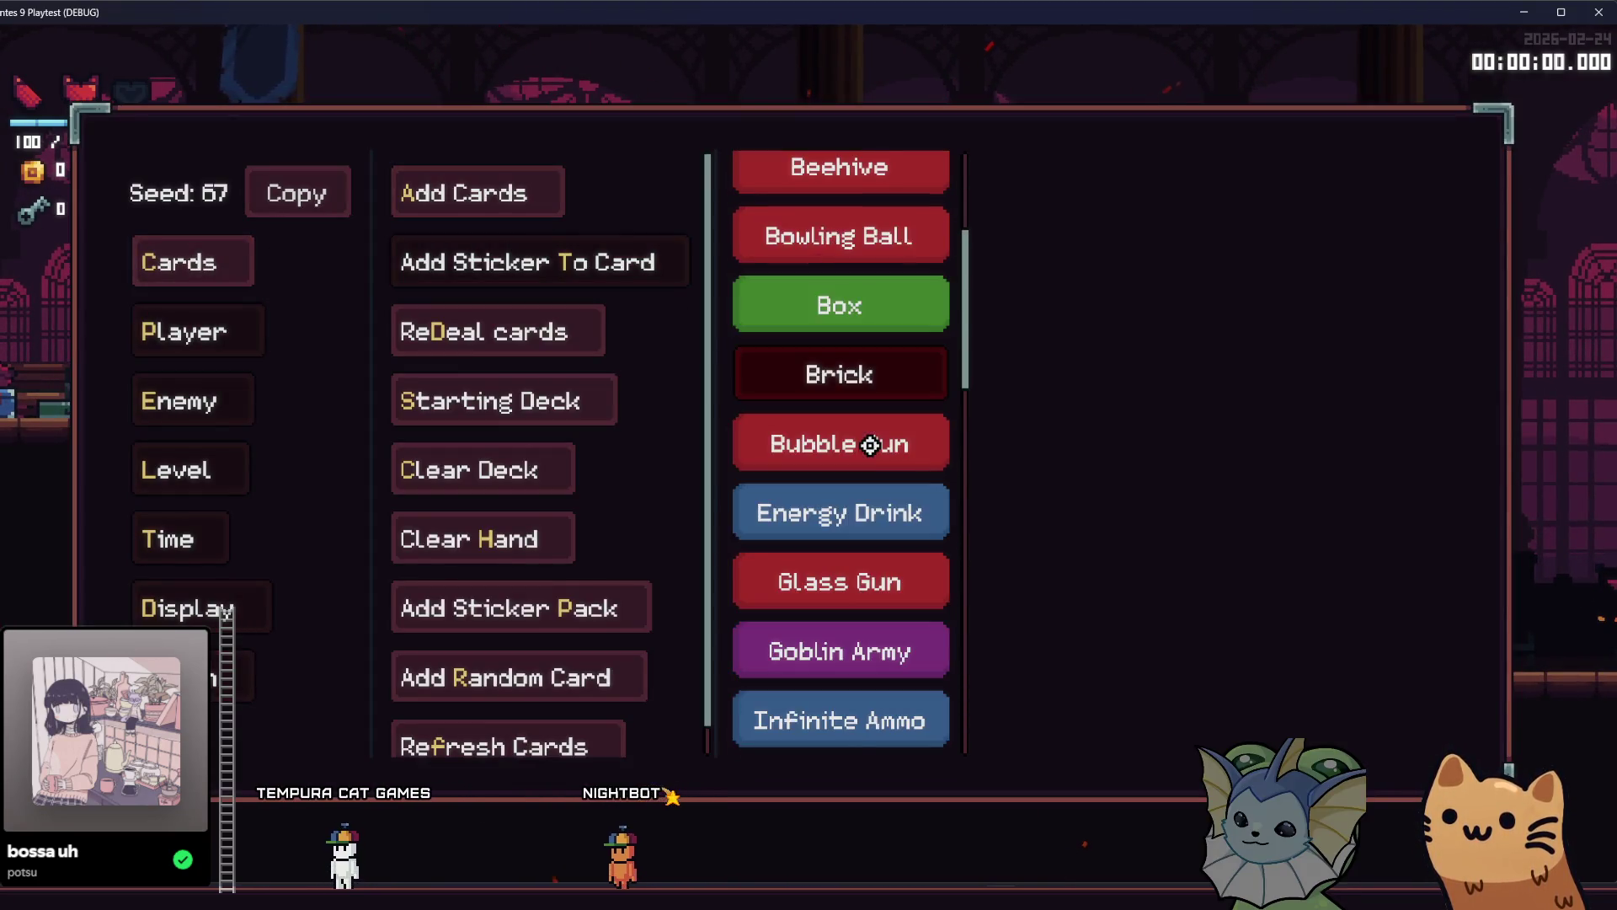
{"action": "scroll", "coordinate": [876, 471], "scroll_direction": "down", "scroll_amount": 5}
{"action": "left_click", "coordinate": [870, 549]}
{"action": "key", "text": "F1"}
Spawn a swarm of flying beam enemies using the debug panel's enemy spawning options.
{"action": "key", "text": "space"}
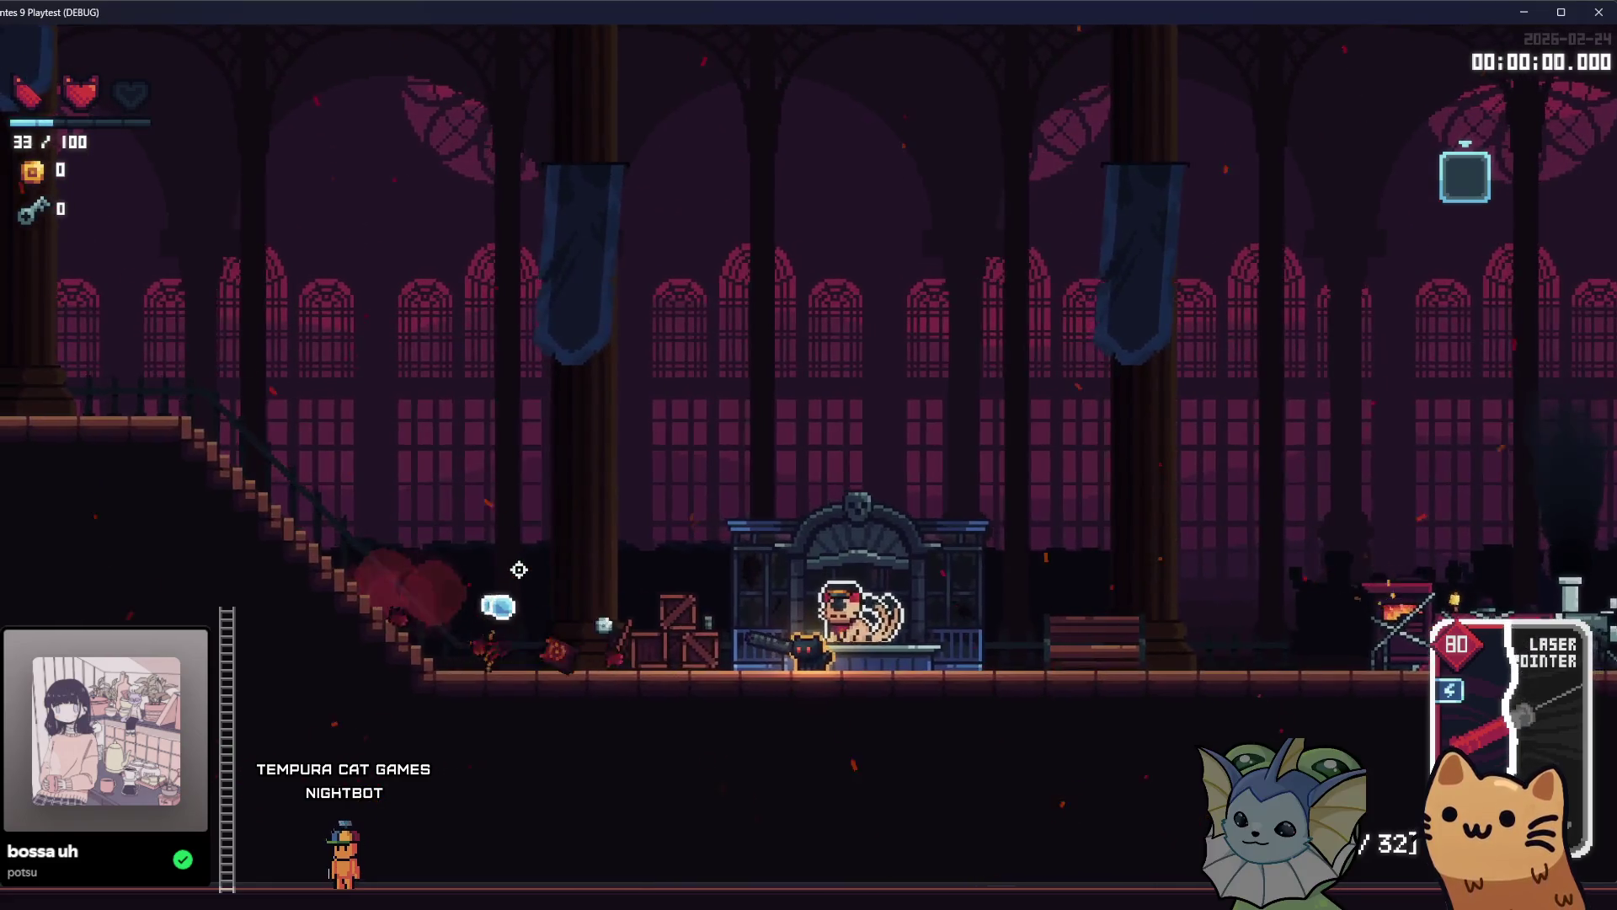
{"action": "key", "text": "F1"}
{"action": "left_click", "coordinate": [258, 331]}
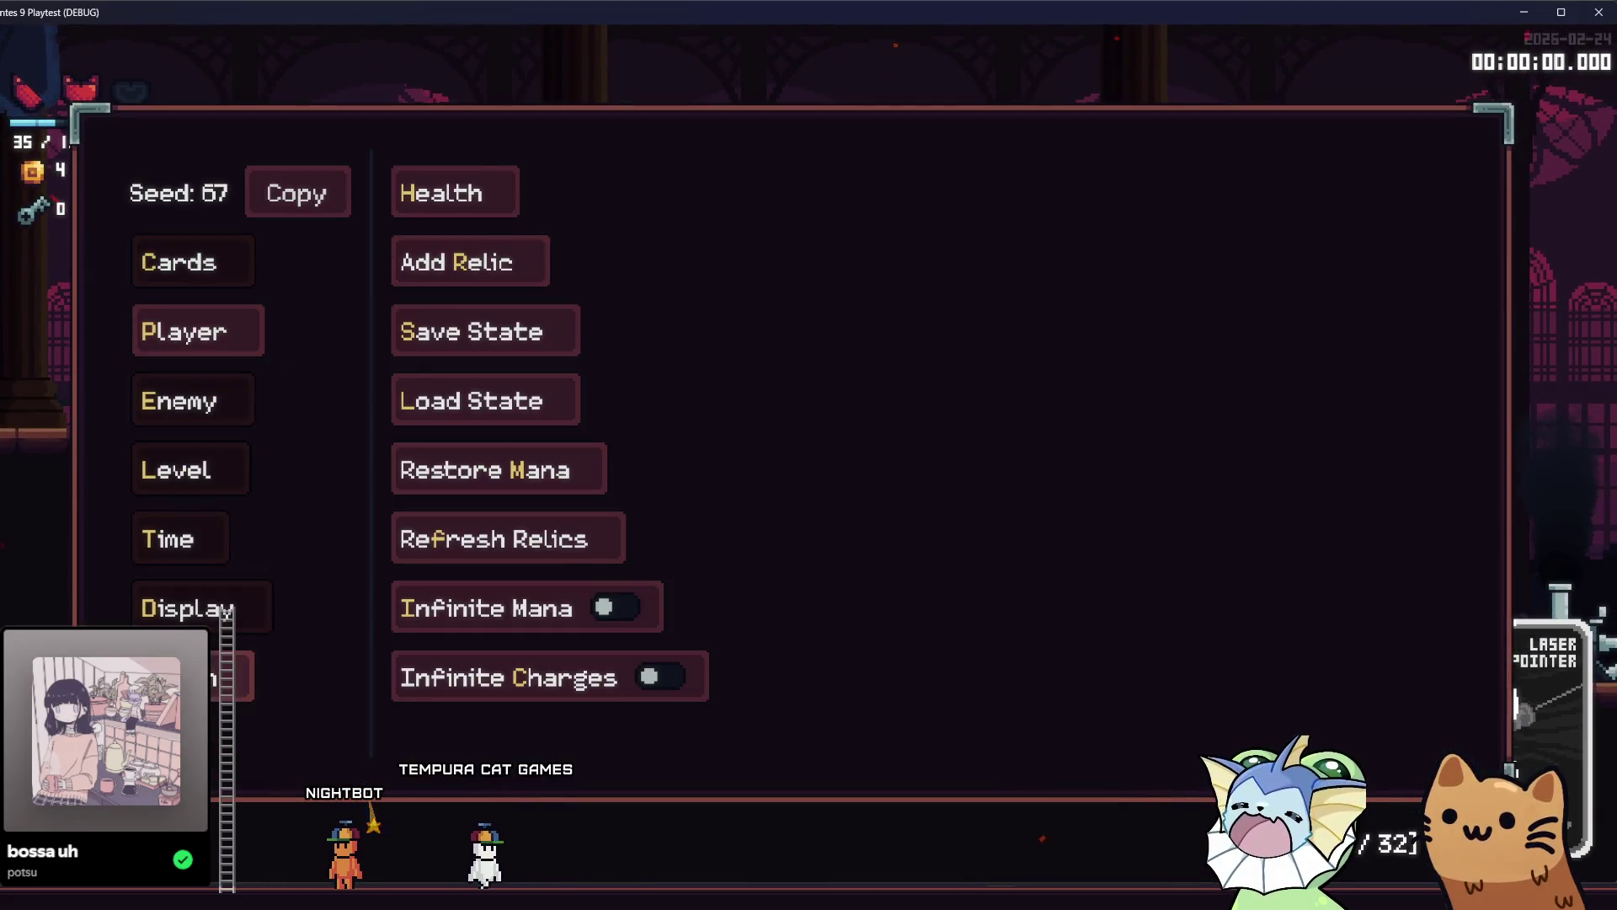
{"action": "left_click", "coordinate": [193, 401]}
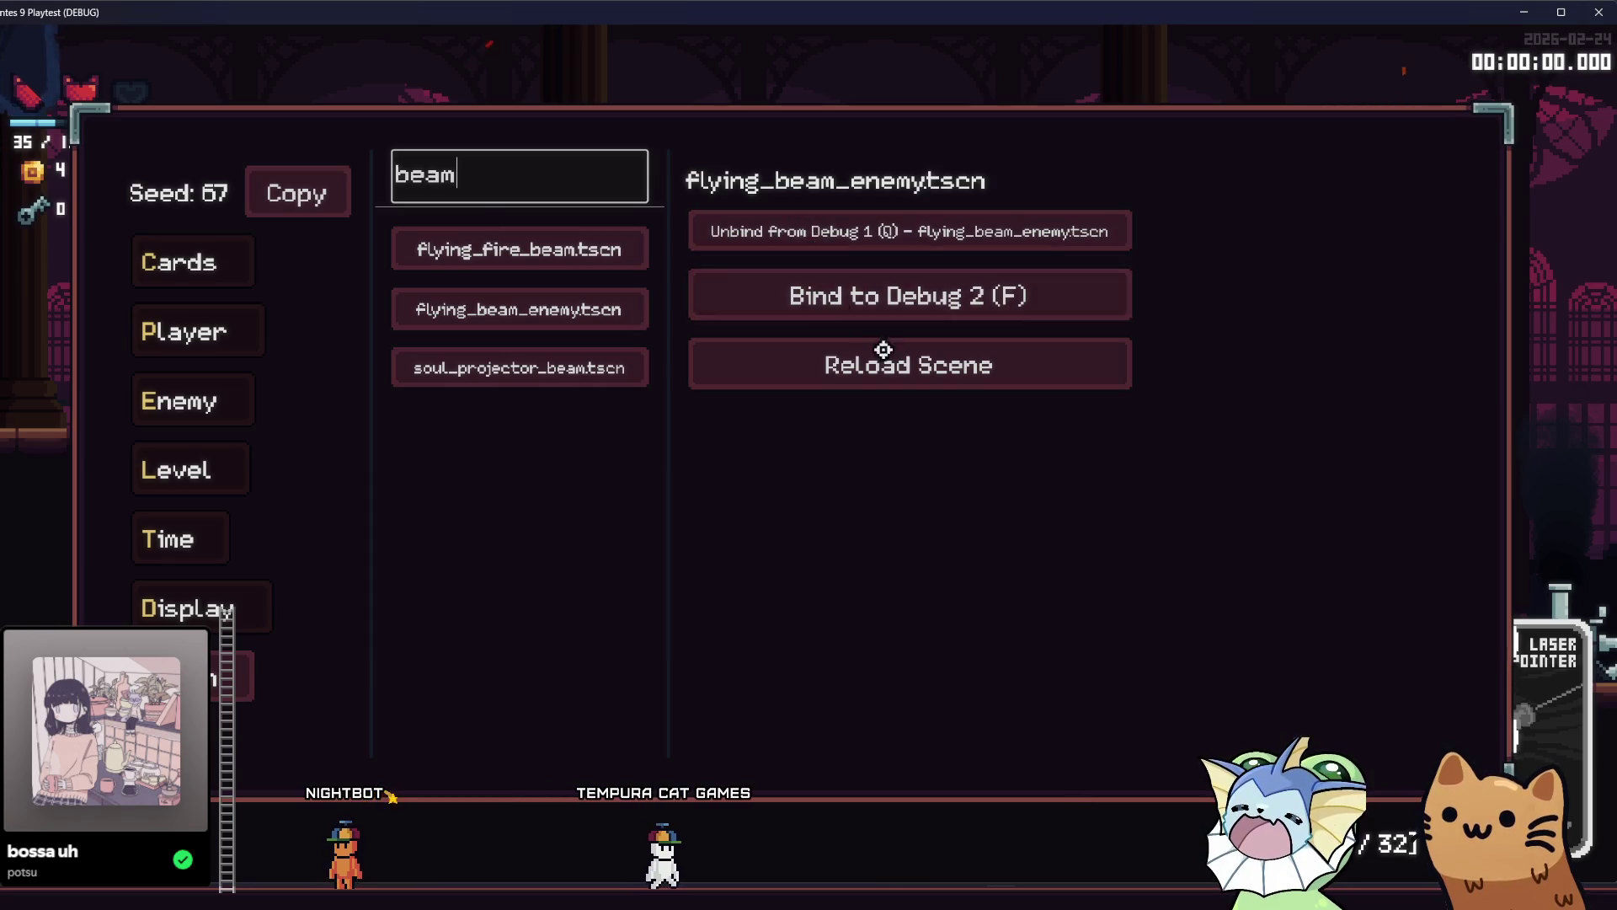
{"action": "left_click", "coordinate": [883, 349]}
Jump onto the shrine roof, swing a weapon, and move the cat along the upper floor.
{"action": "key", "text": "space"}
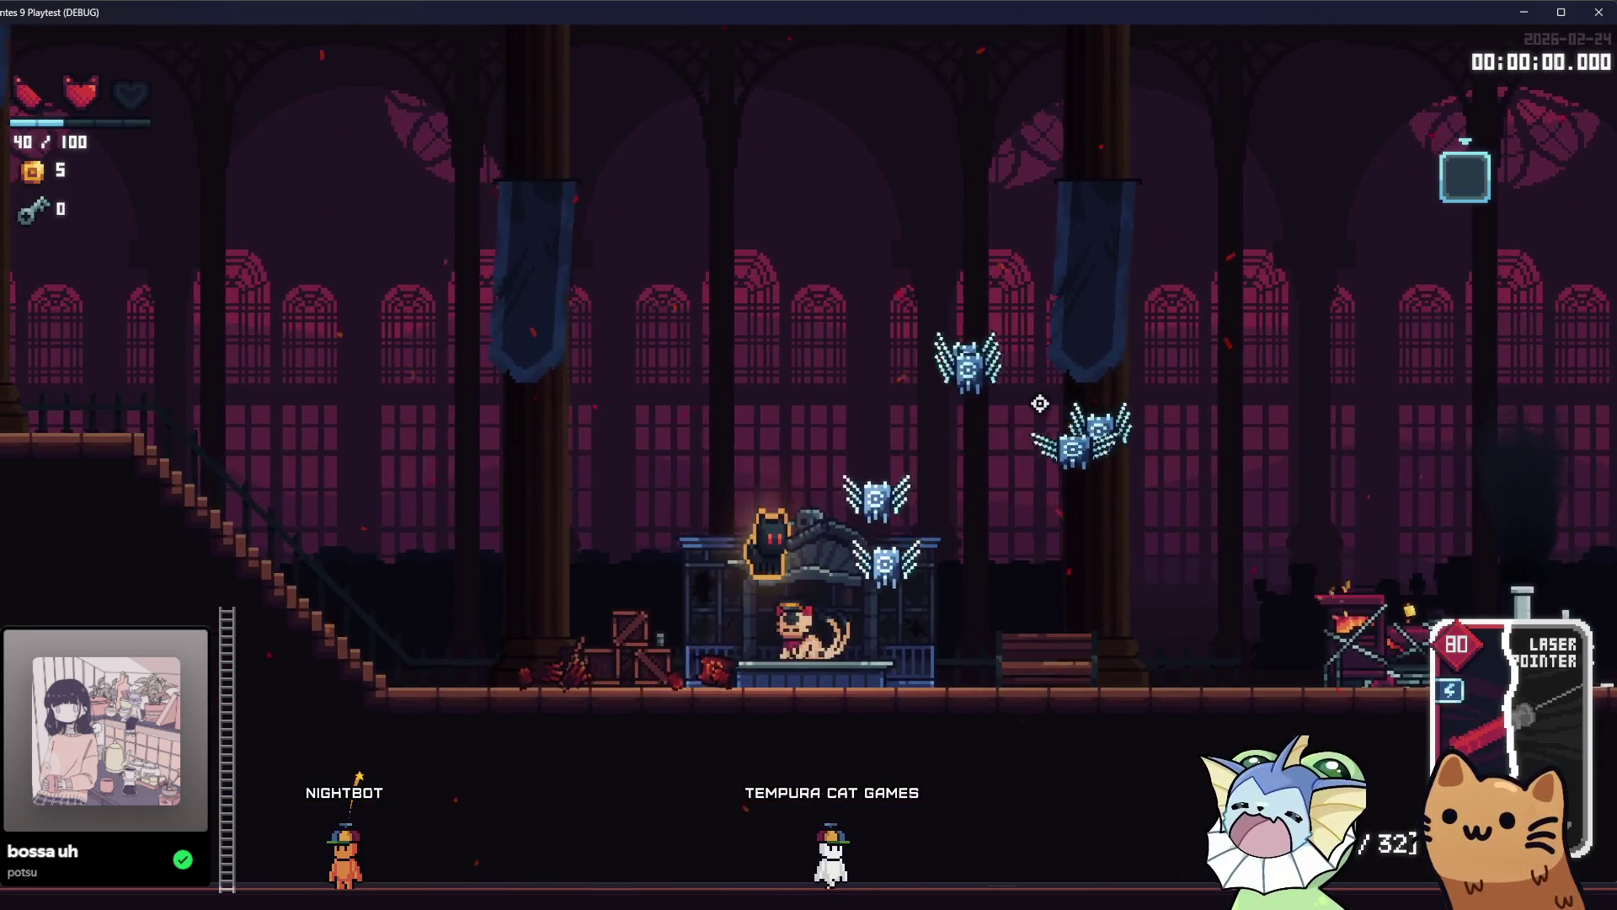
{"action": "left_click", "coordinate": [902, 304]}
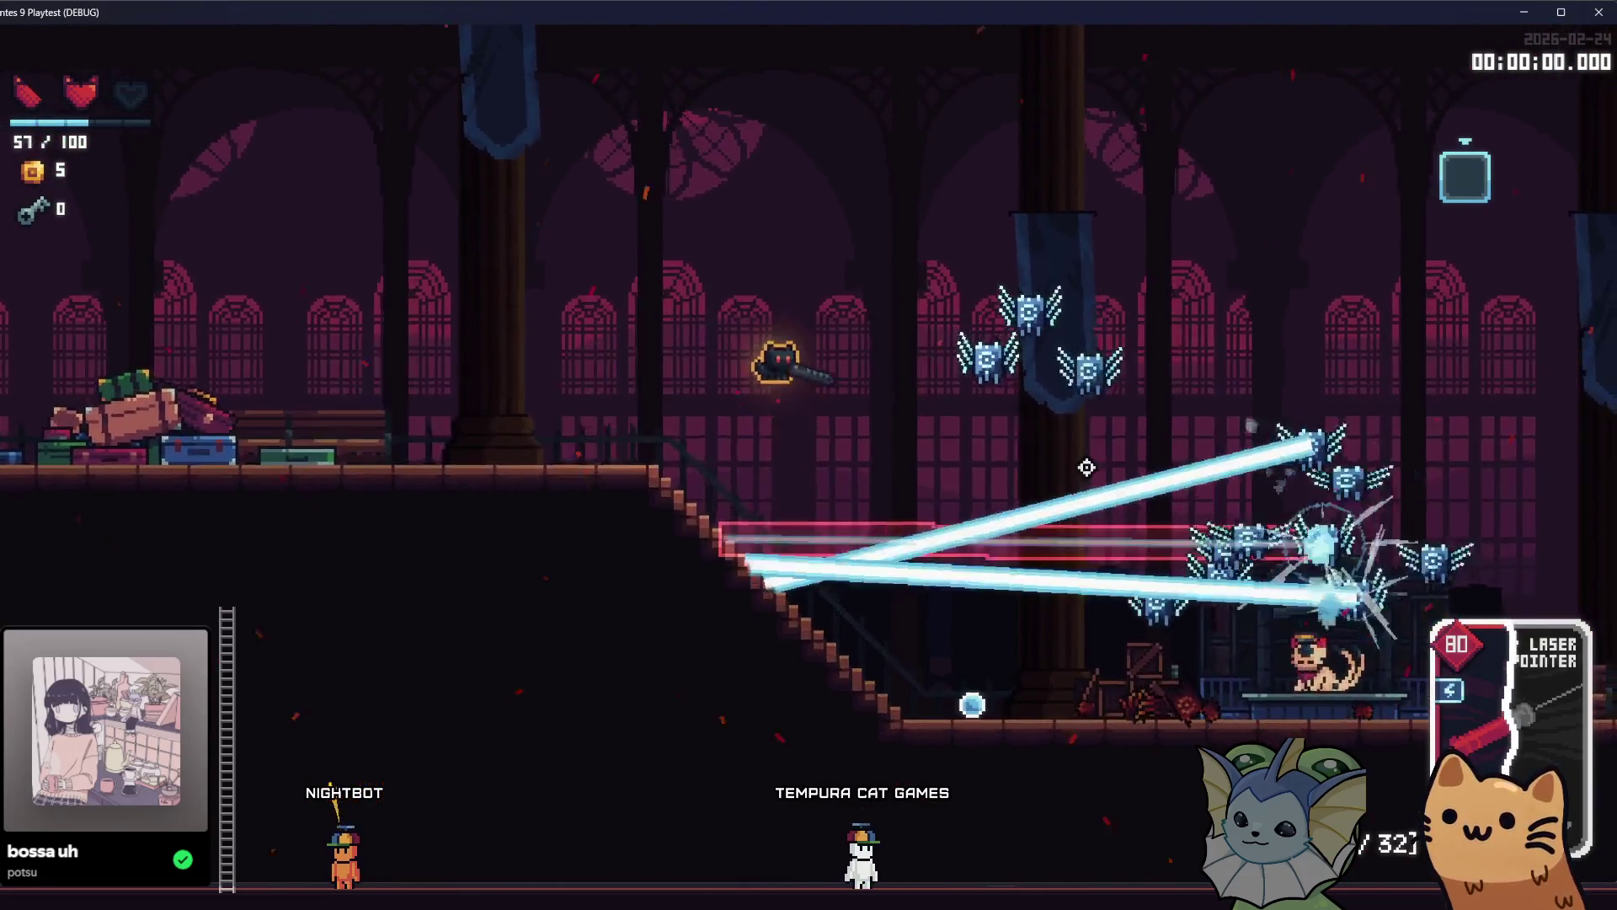
{"action": "key", "text": "a"}
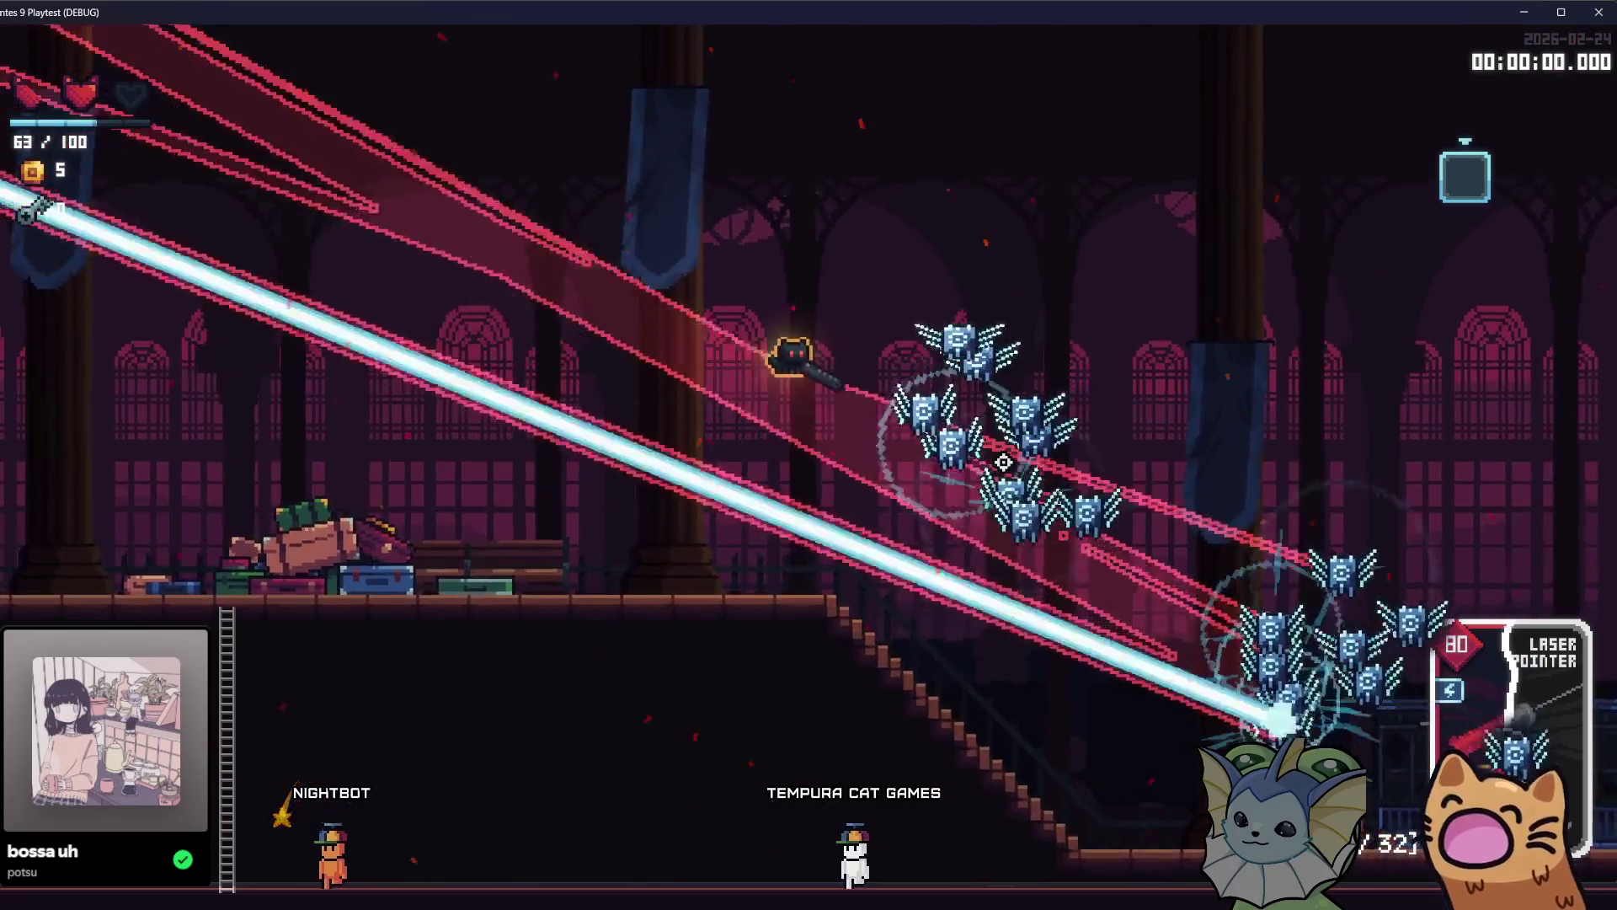
{"action": "key", "text": "space"}
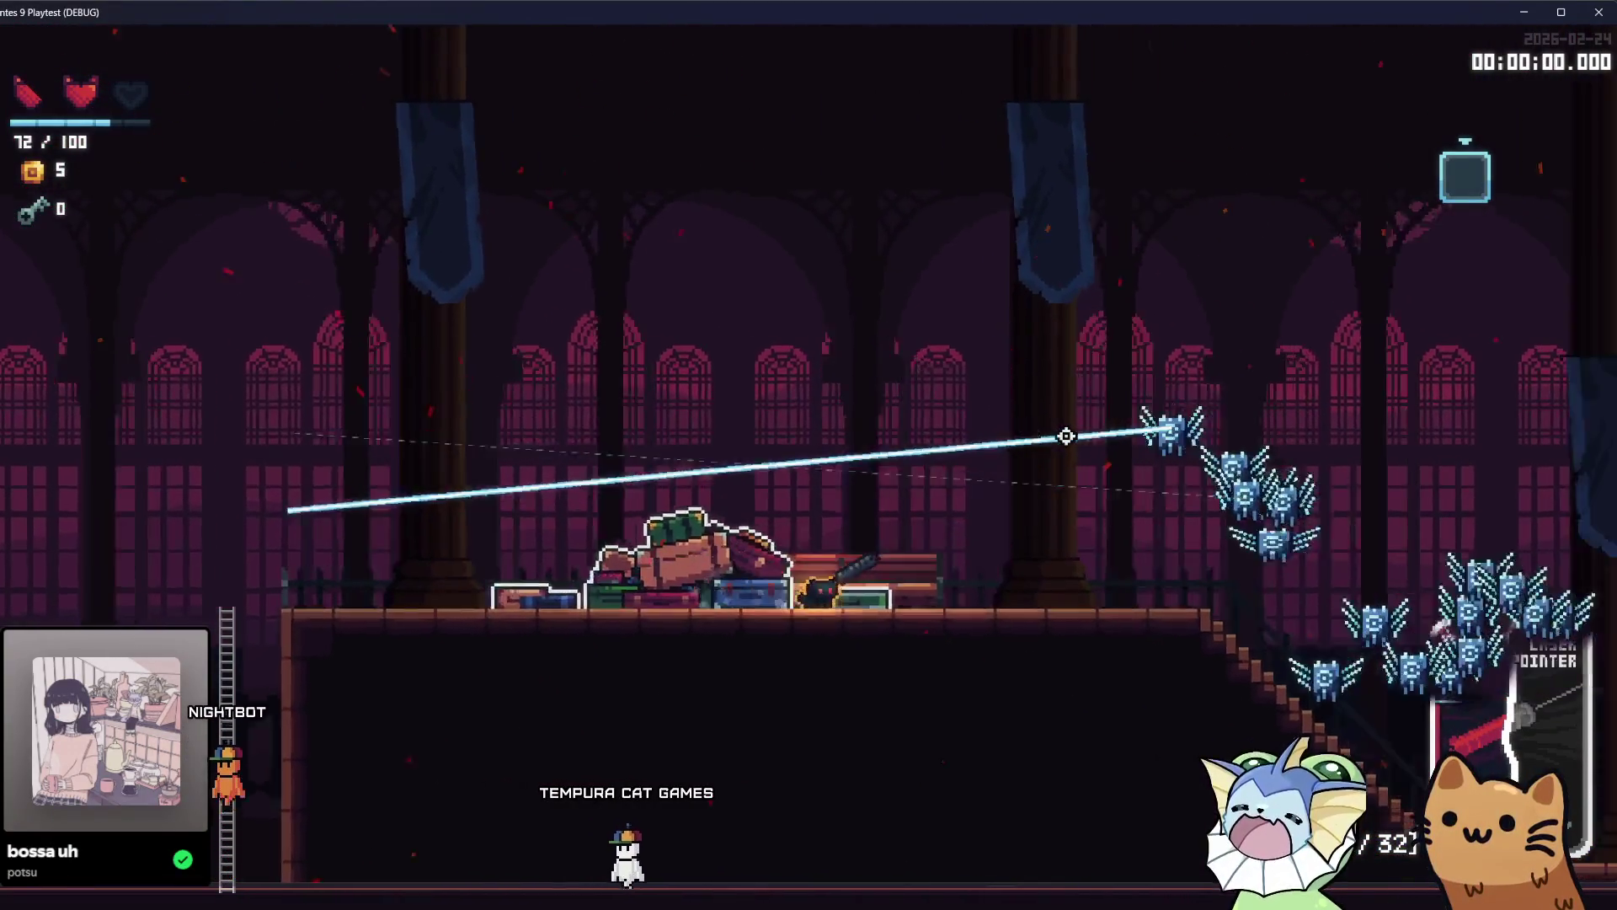
{"action": "key", "text": "space"}
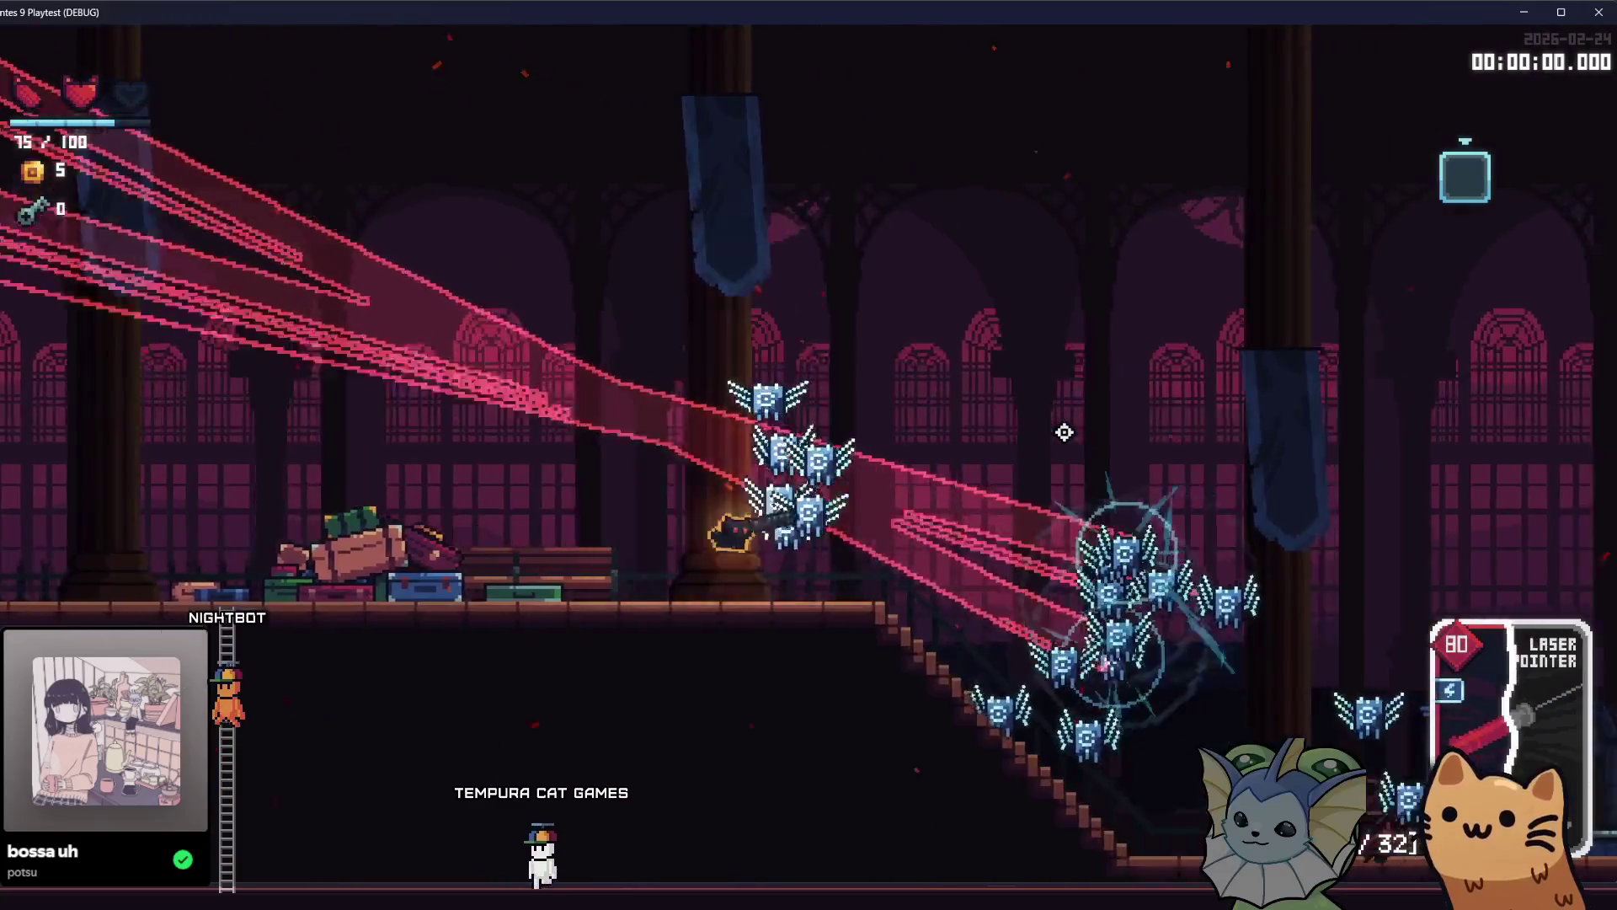
{"action": "key", "text": "a"}
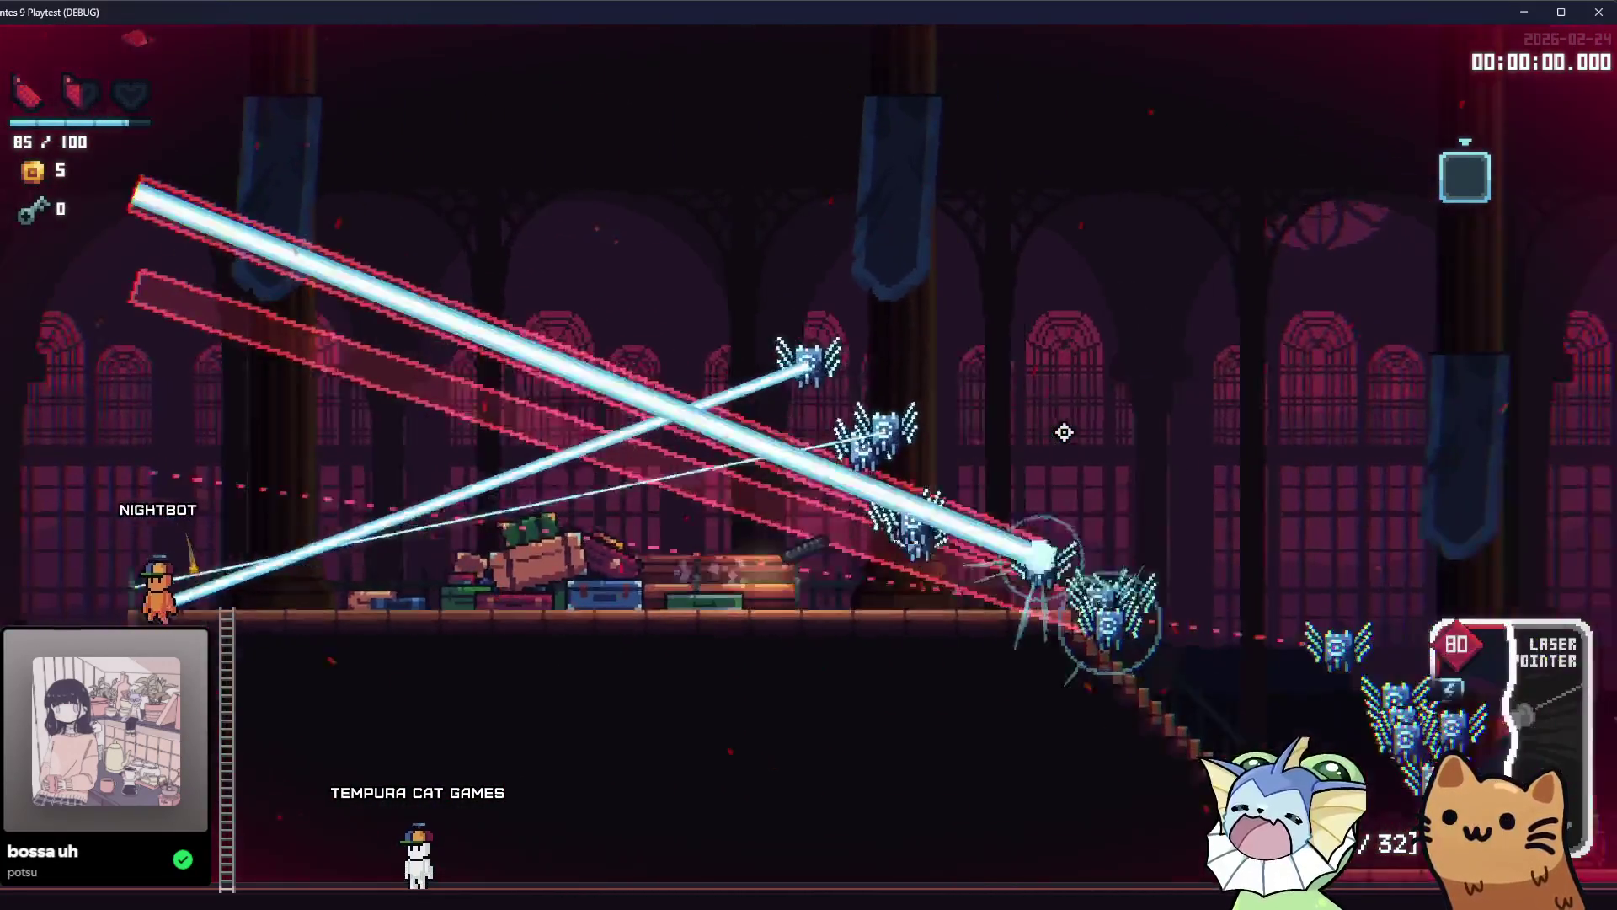
{"action": "key", "text": "d"}
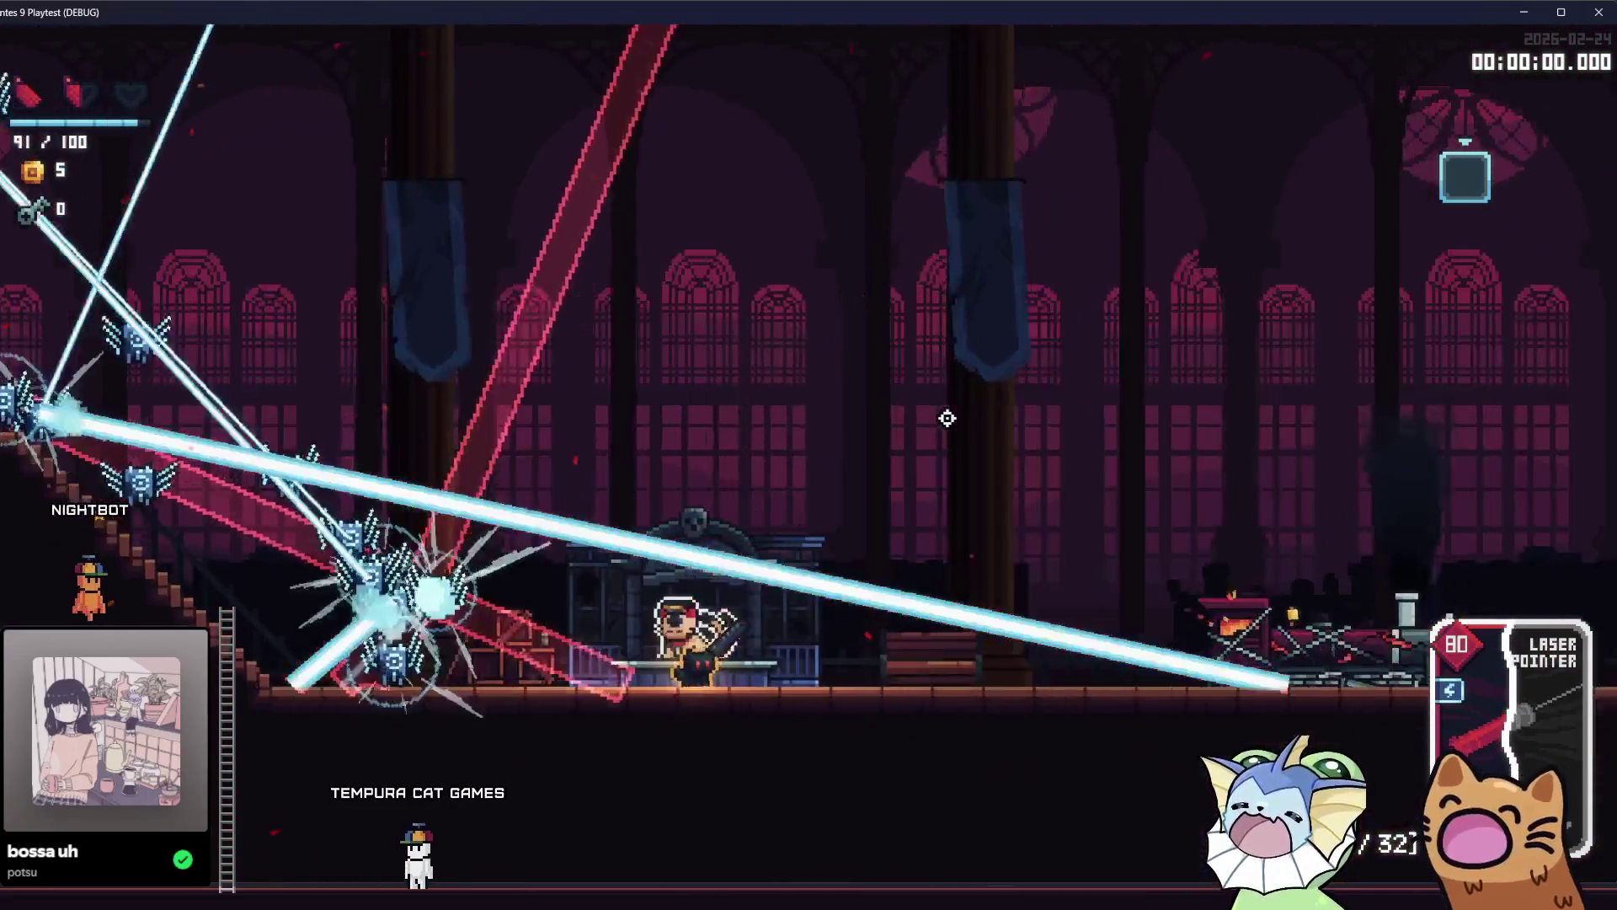
Check the deck, fire the laser at the flying enemies around the stairs, then reopen the debug menu.
{"action": "key", "text": "Tab"}
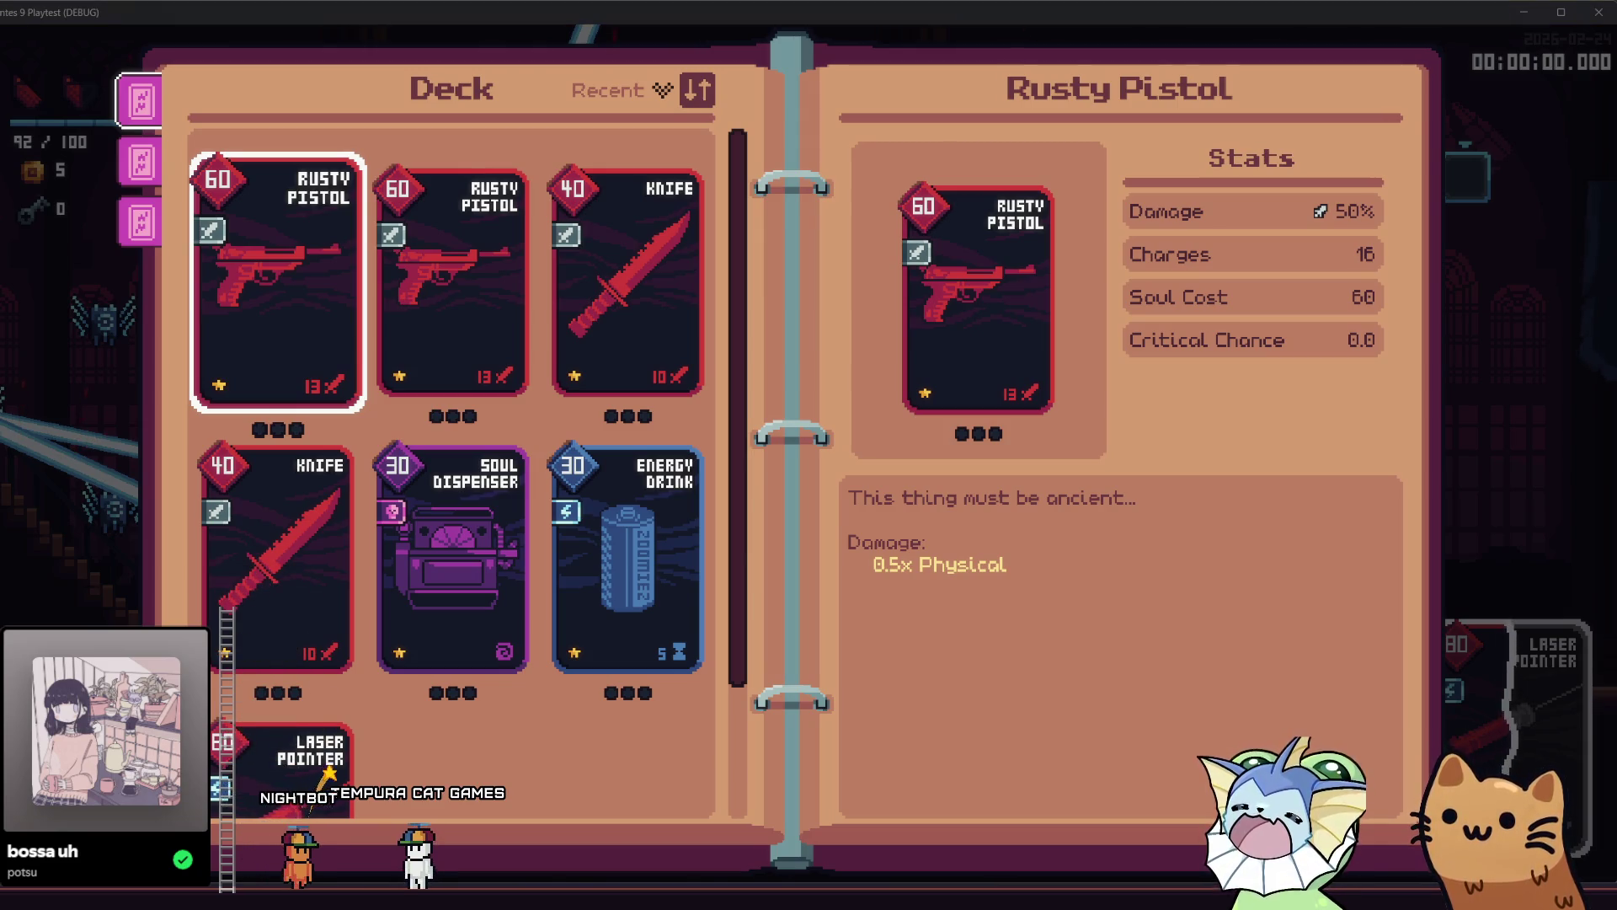
{"action": "key", "text": "Tab"}
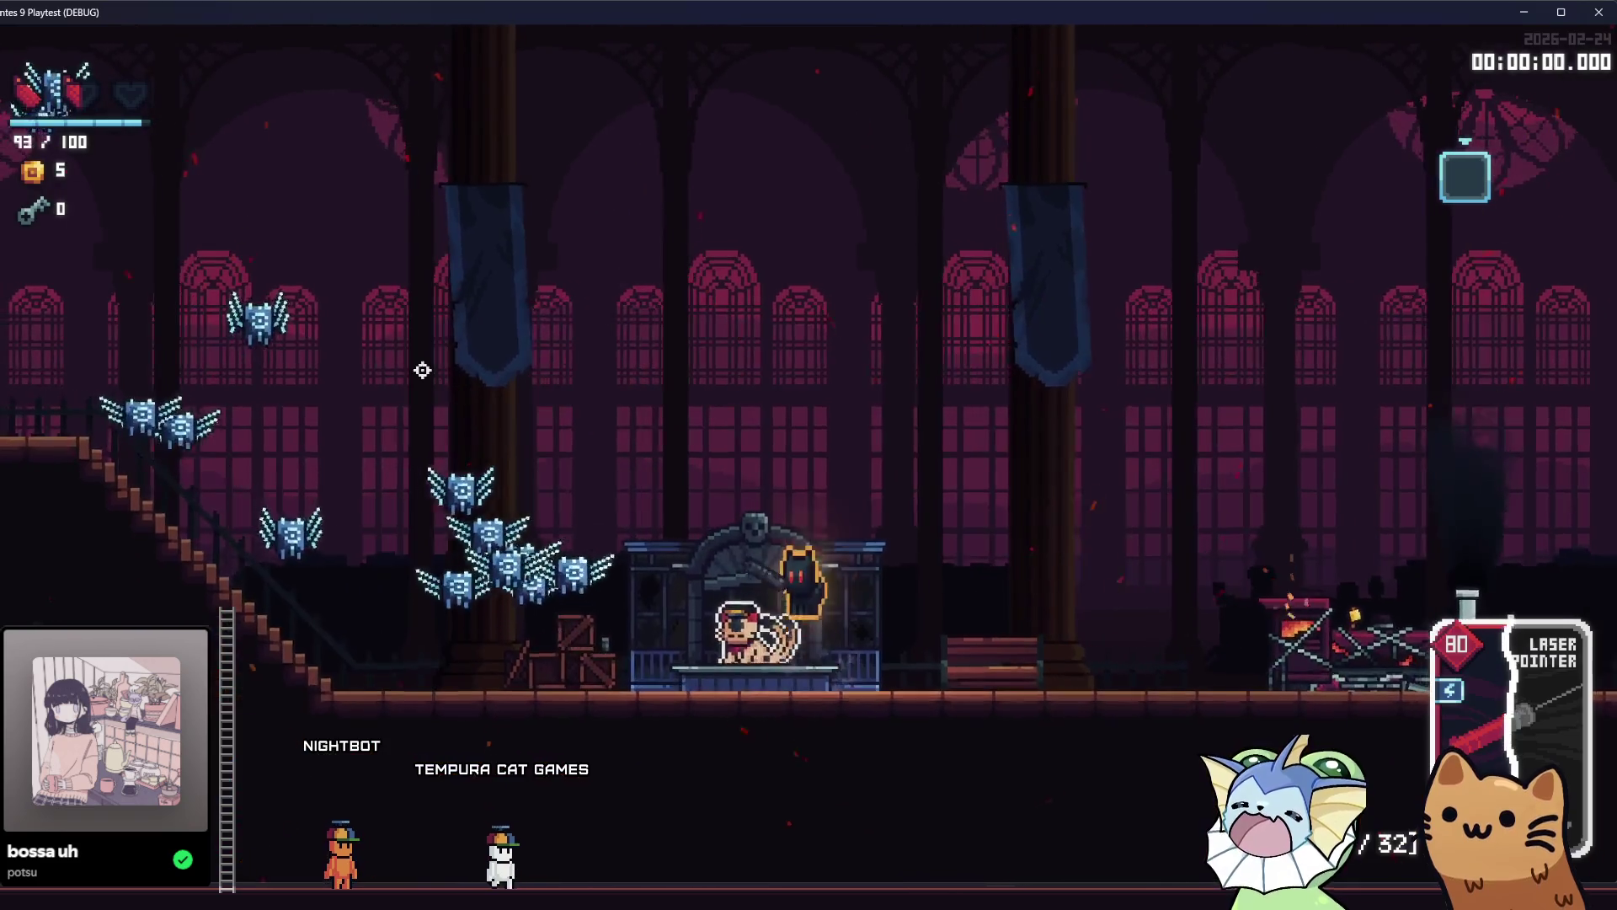
{"action": "key", "text": "space"}
{"action": "left_click", "coordinate": [333, 467]}
{"action": "key", "text": "a"}
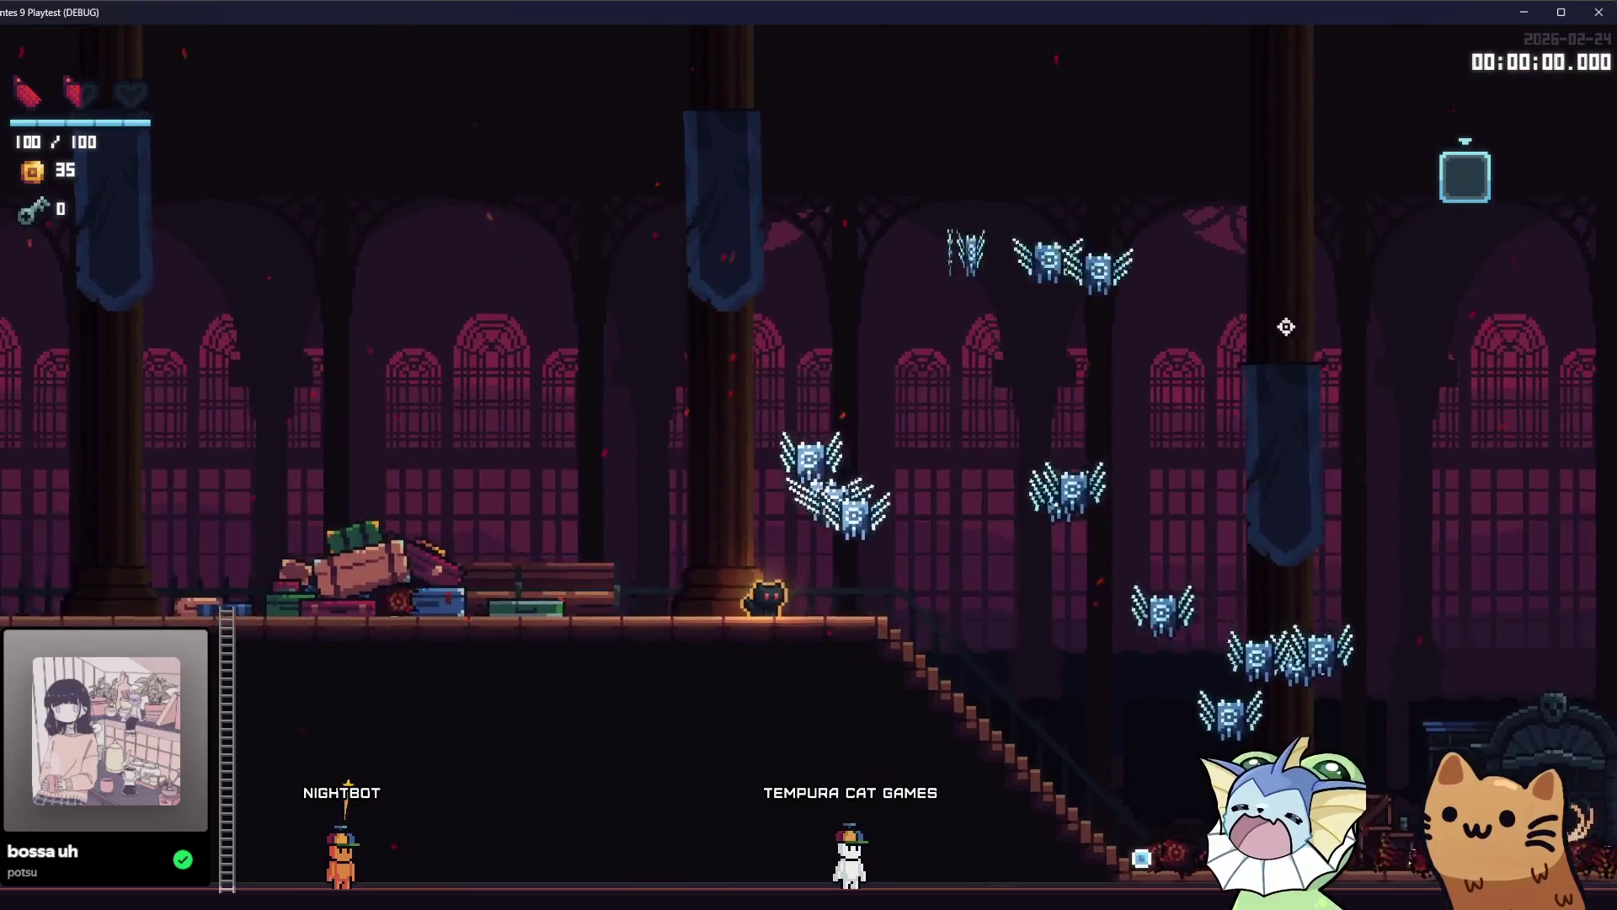
{"action": "key", "text": "space"}
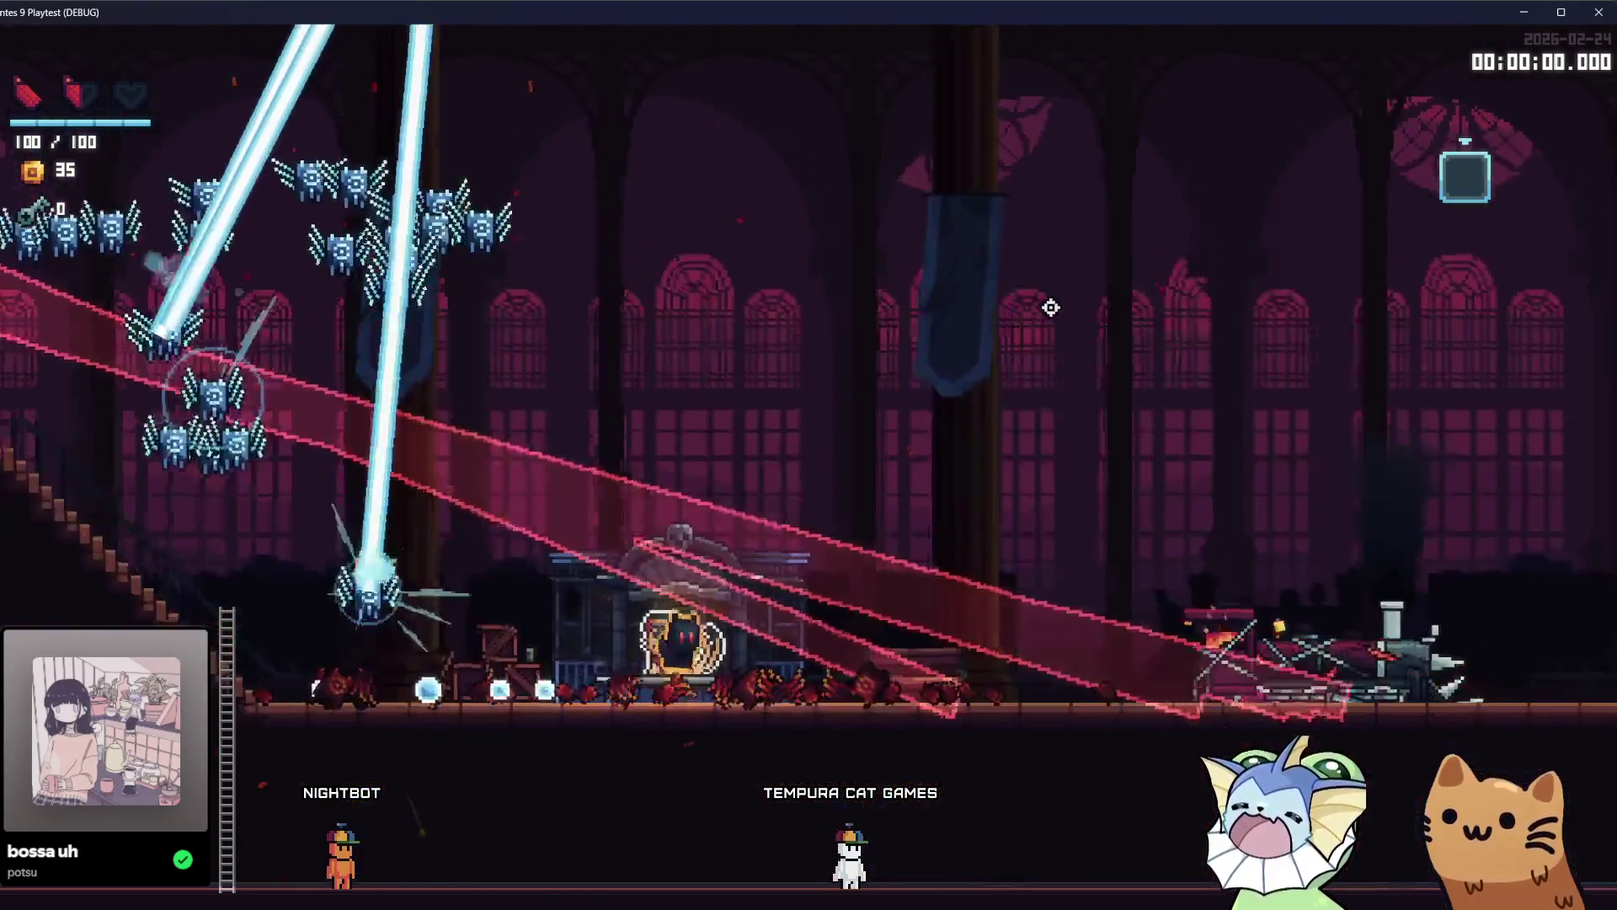
{"action": "key", "text": "d"}
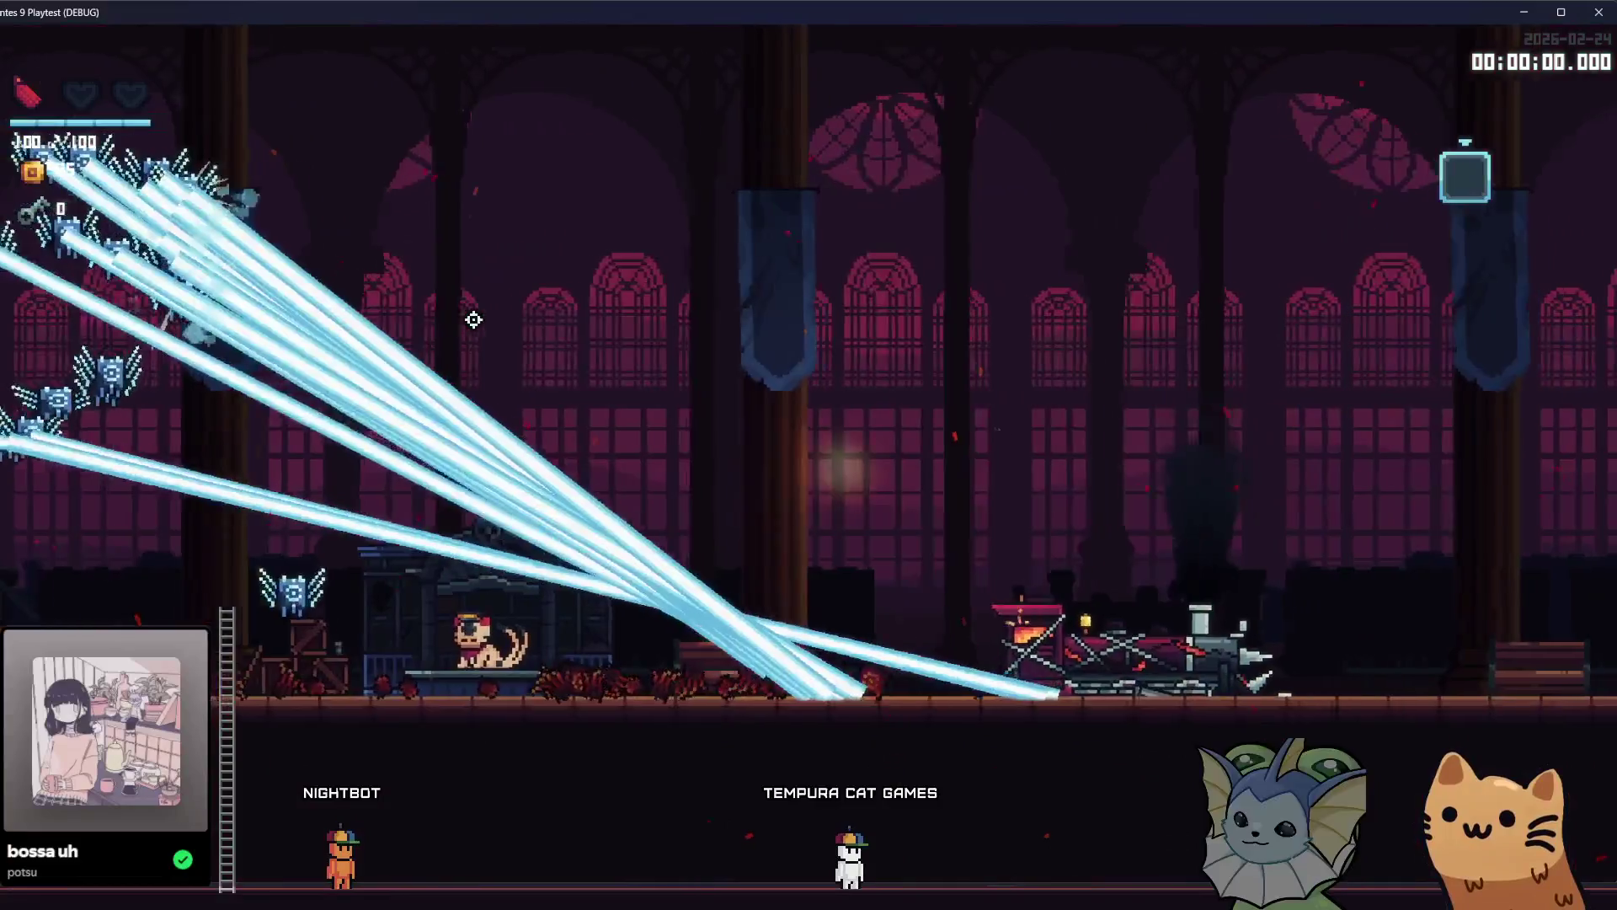
{"action": "key", "text": "a"}
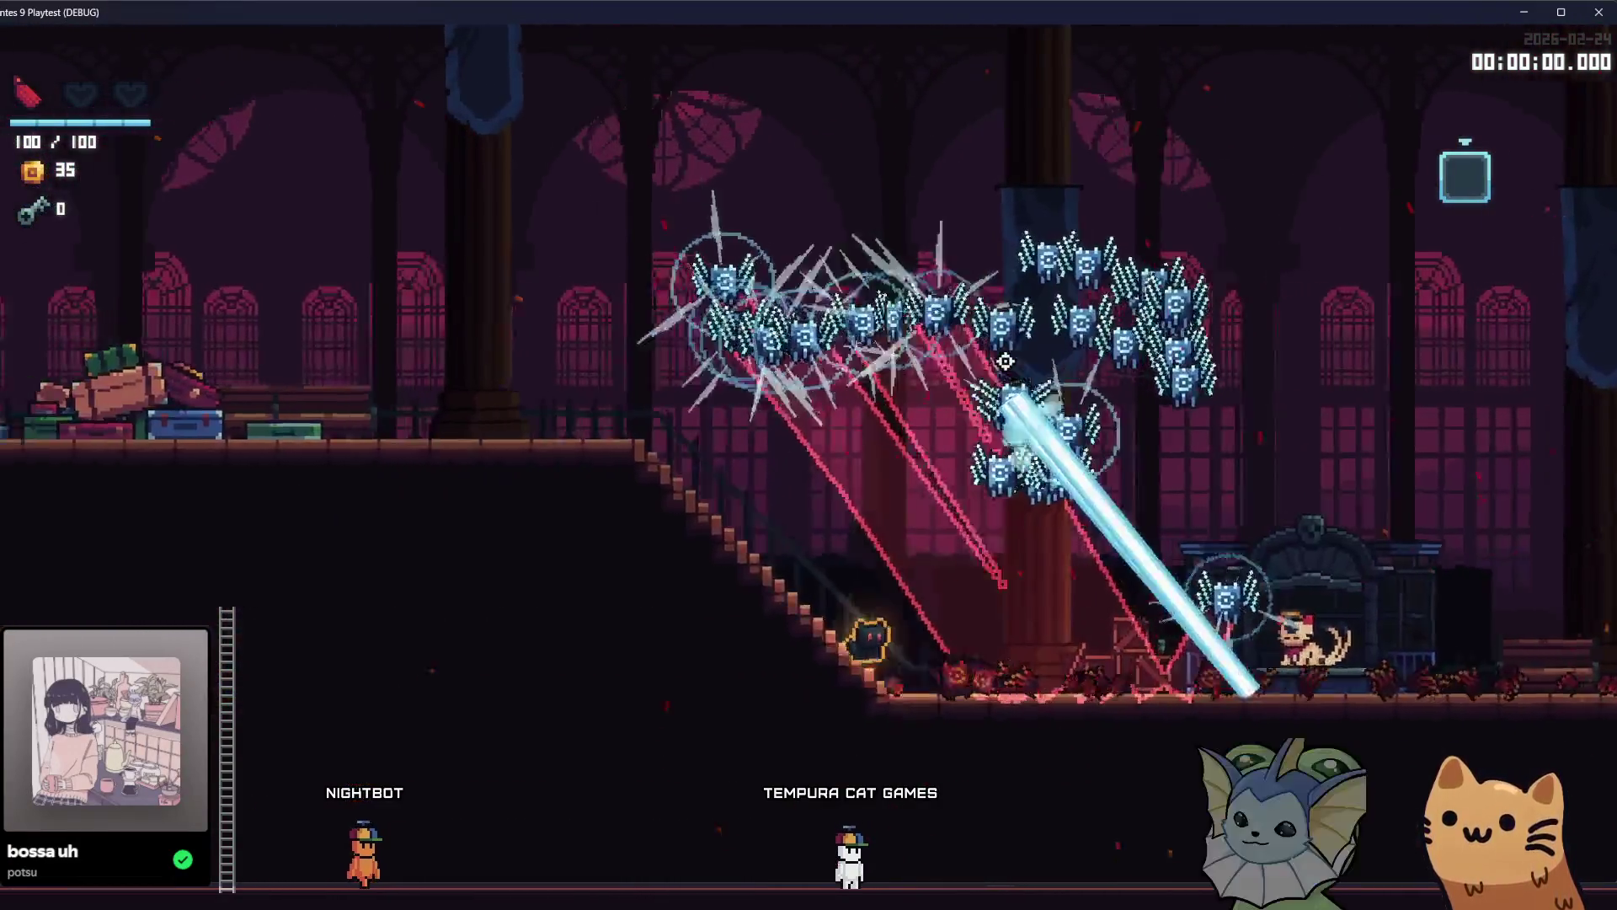
{"action": "key", "text": "a"}
{"action": "key", "text": "space"}
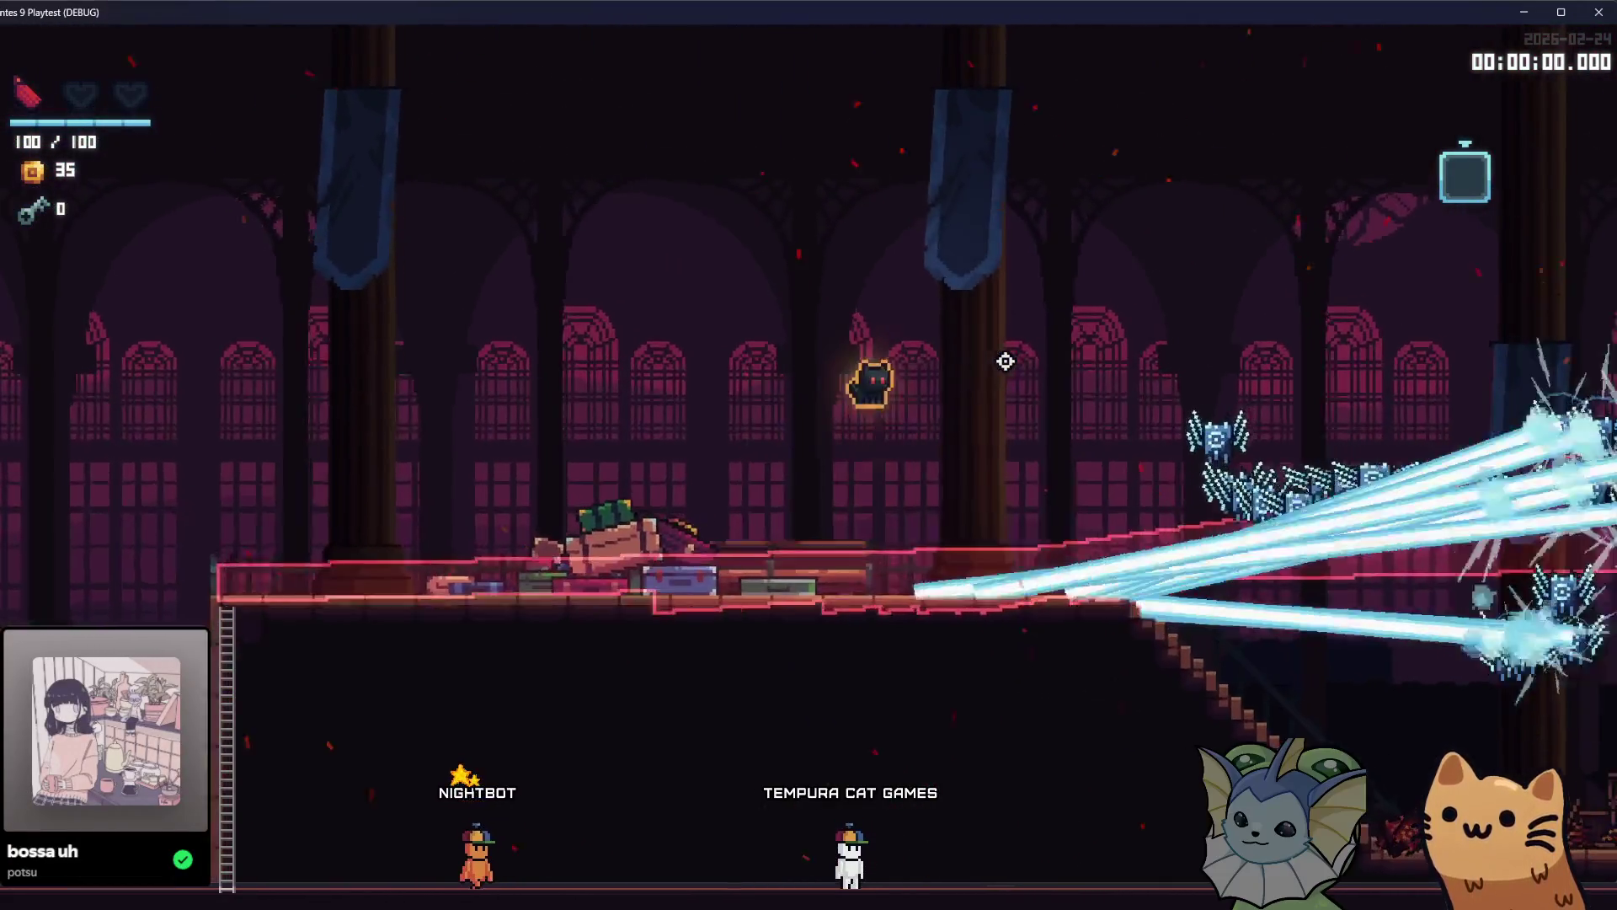
{"action": "key", "text": "d"}
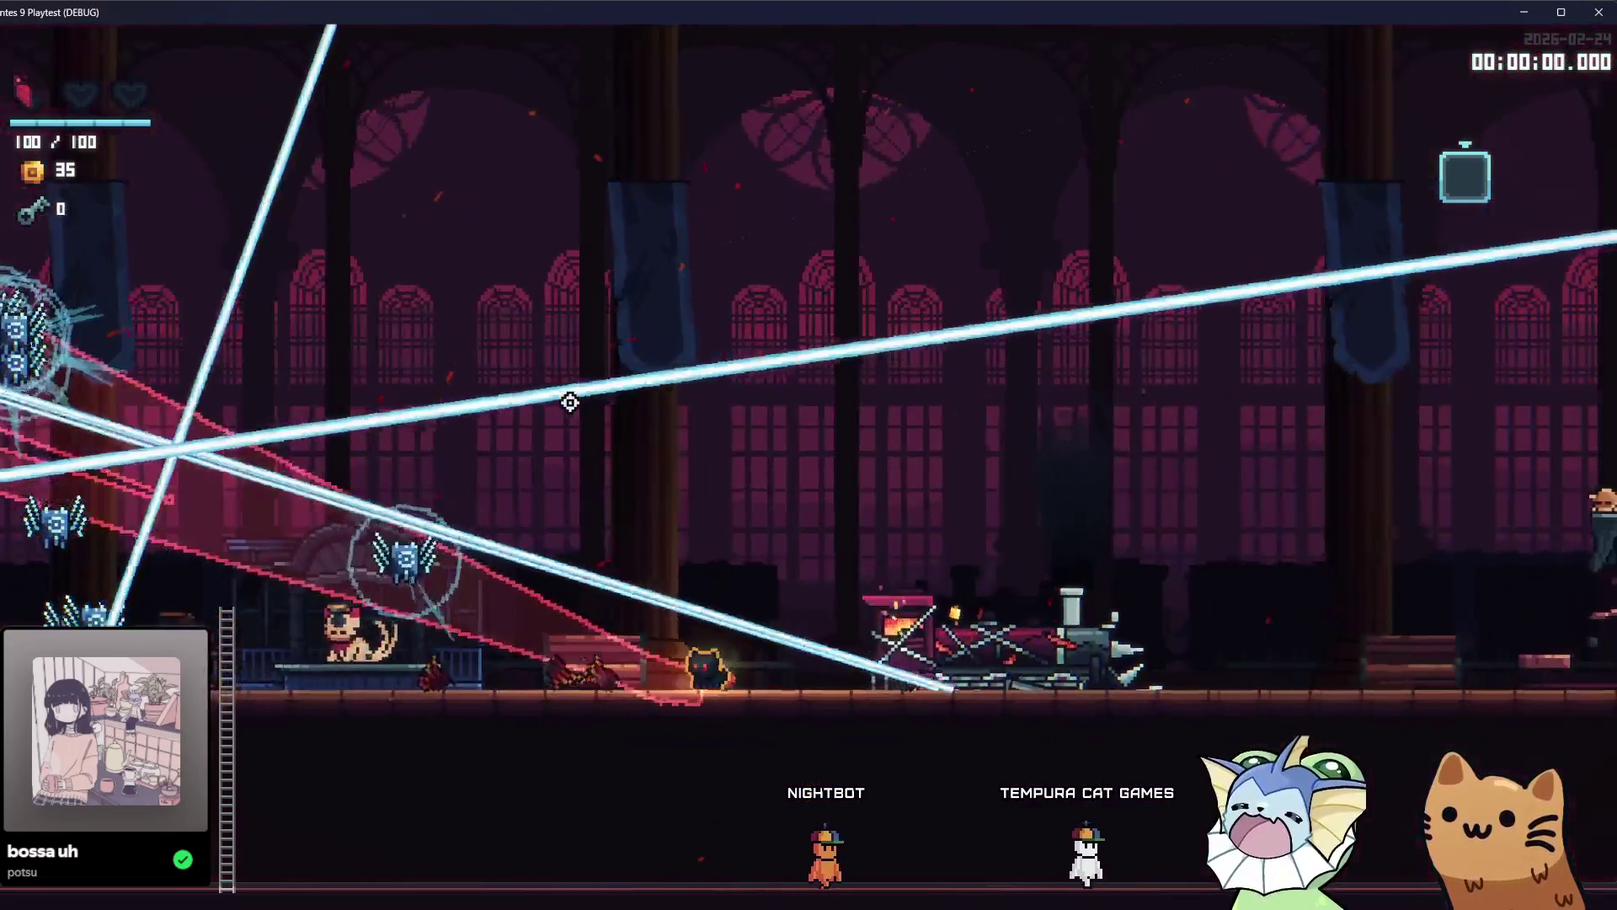
{"action": "key", "text": "F1"}
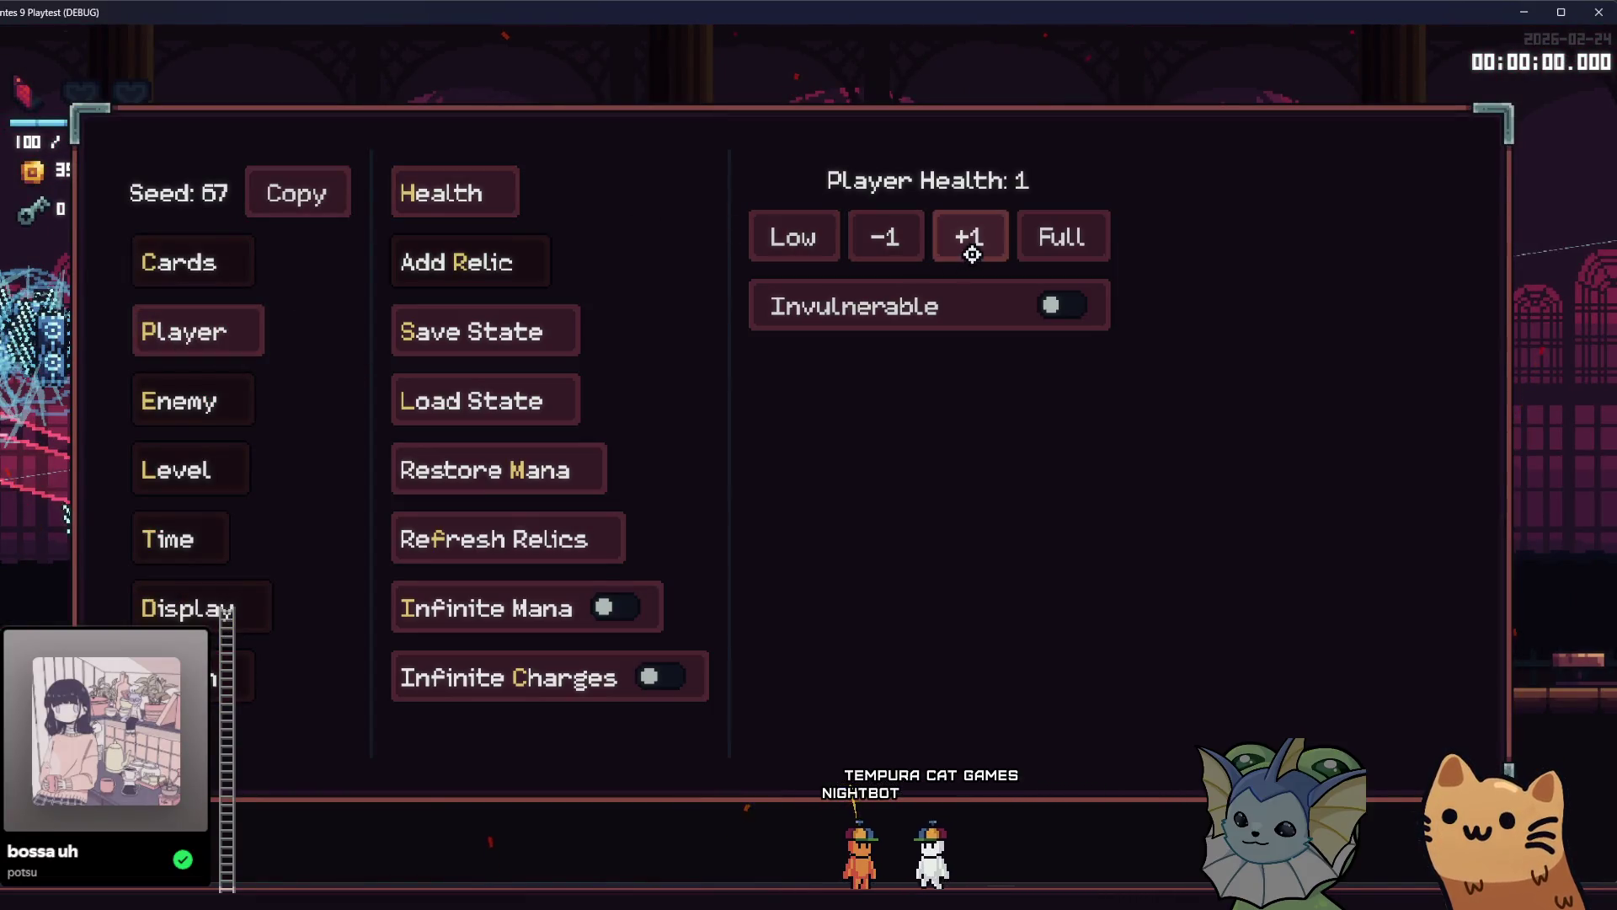
Refill Player Health to full, run and jump around the room, then reopen the debug menu.
{"action": "left_click", "coordinate": [218, 253]}
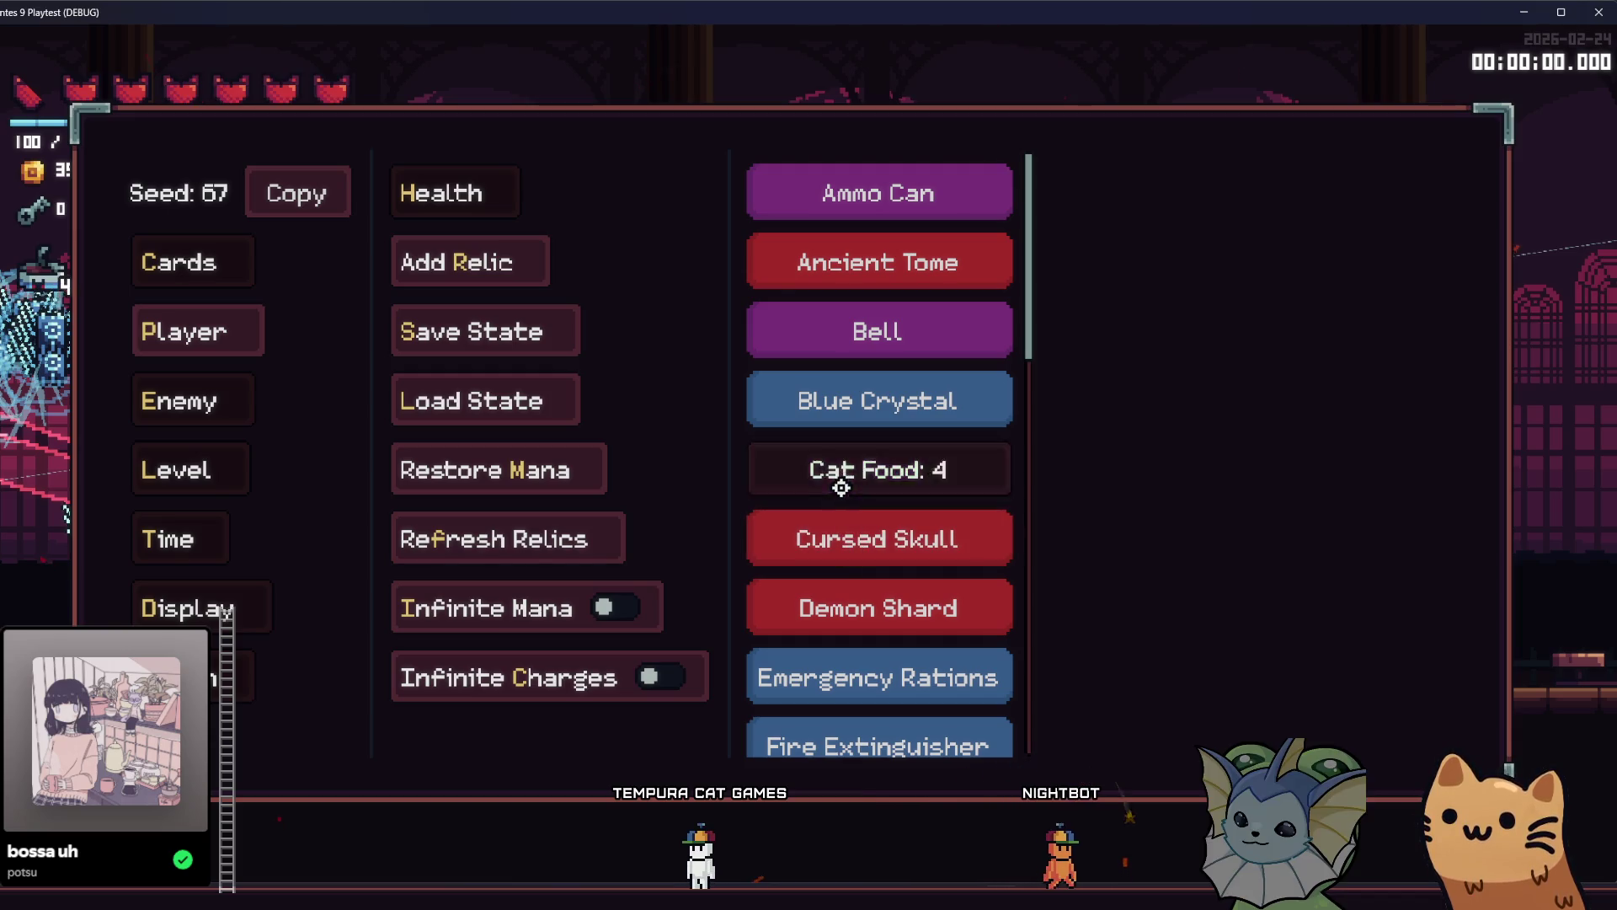
{"action": "key", "text": "Escape"}
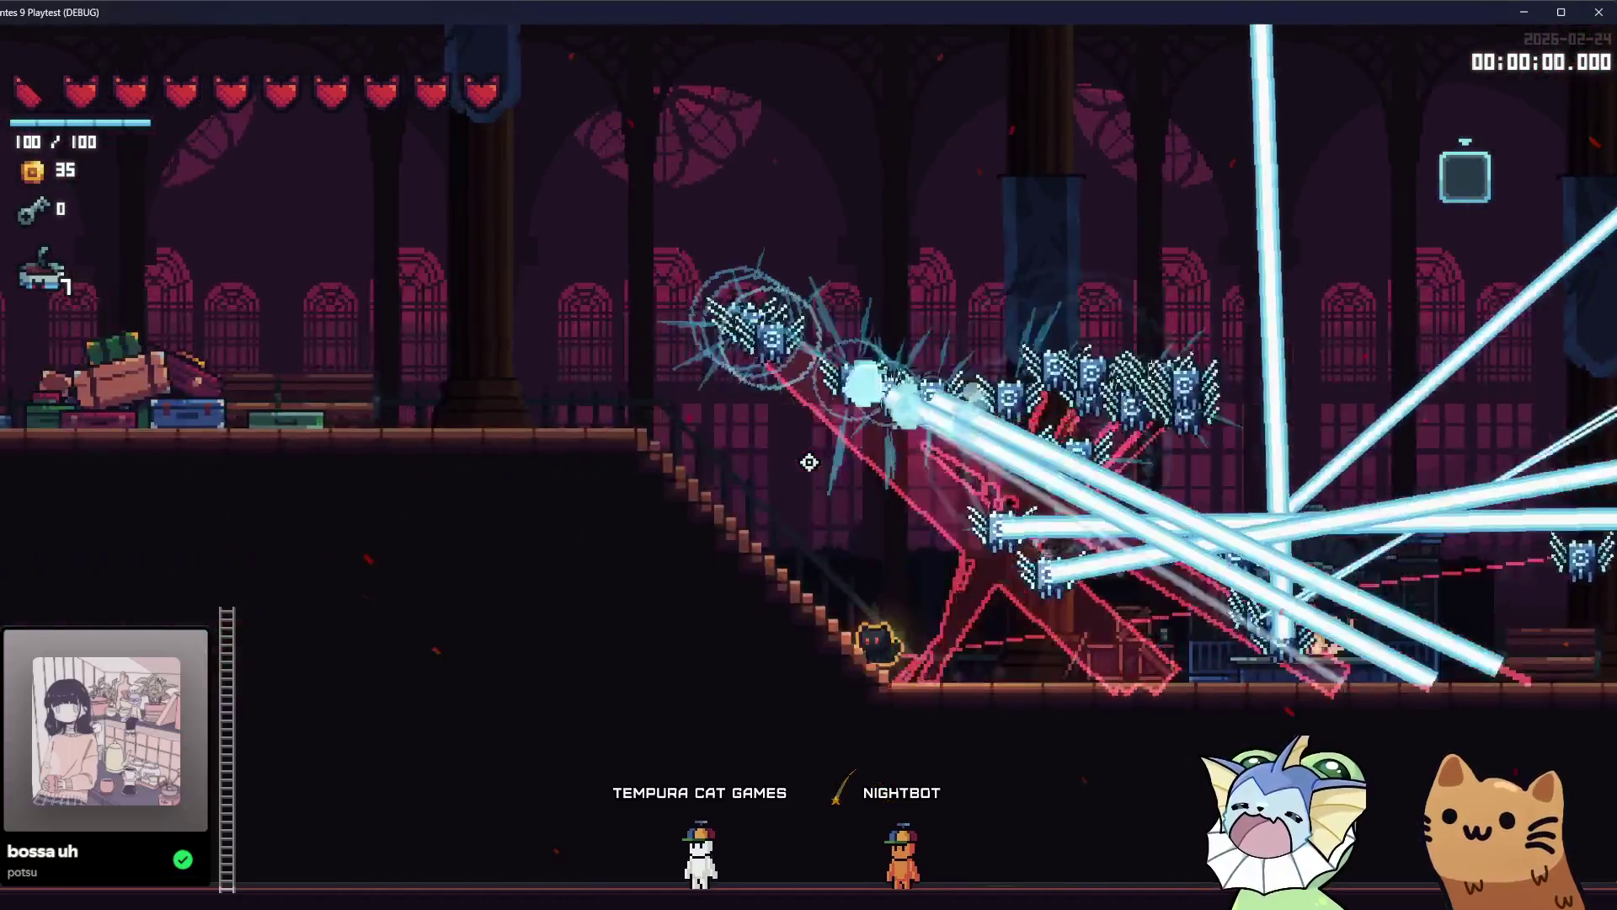
{"action": "key", "text": "space"}
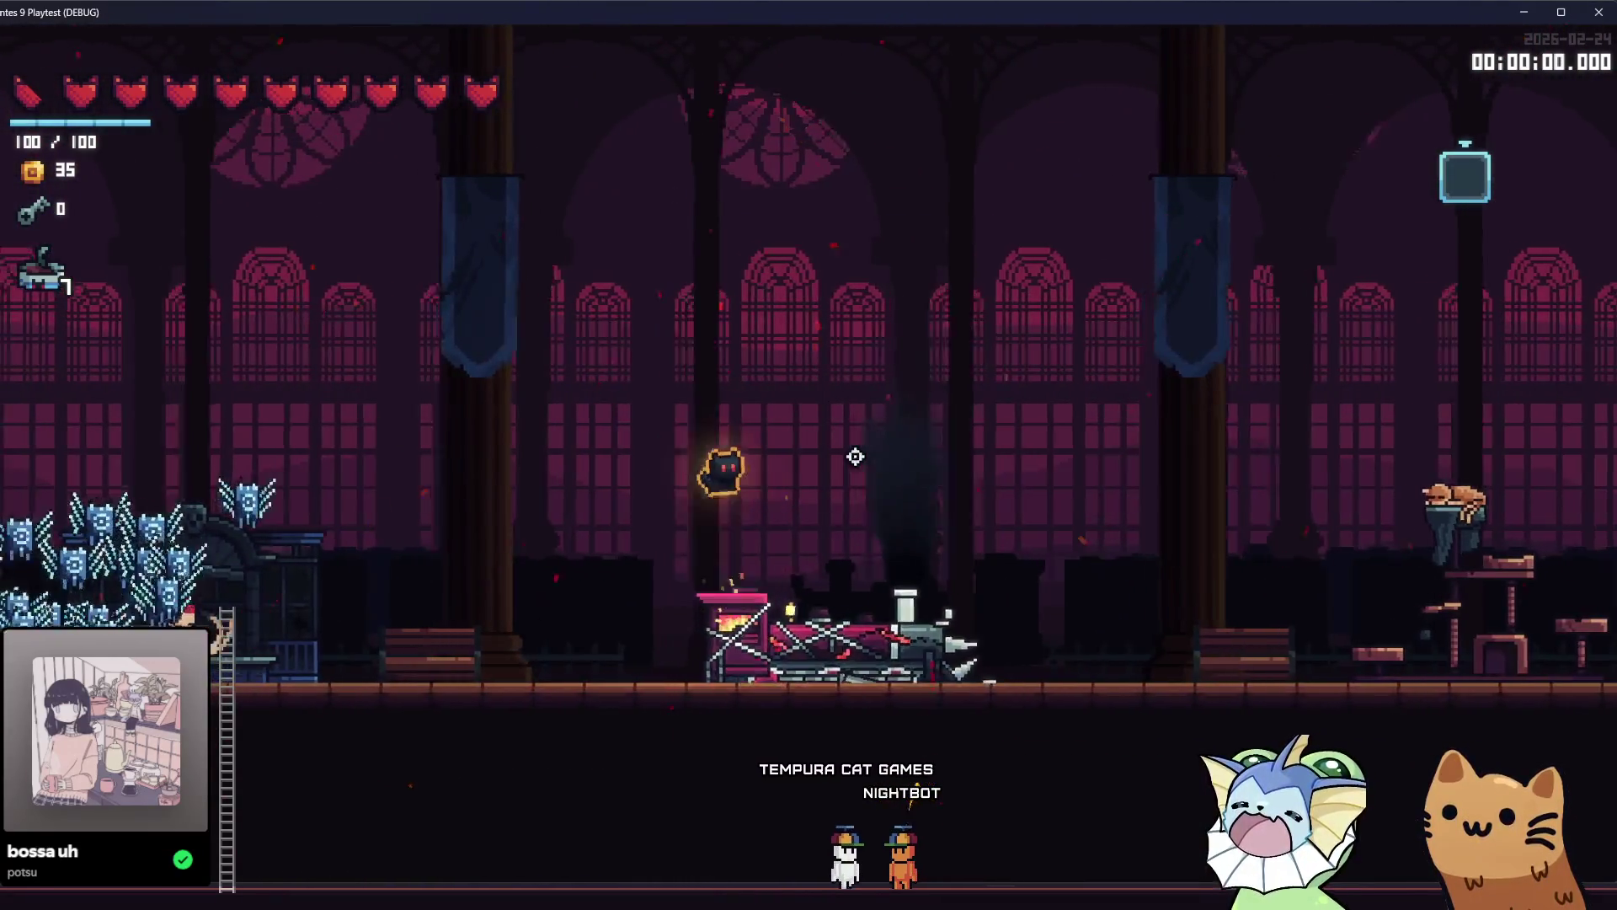
{"action": "key", "text": "a"}
{"action": "key", "text": "space"}
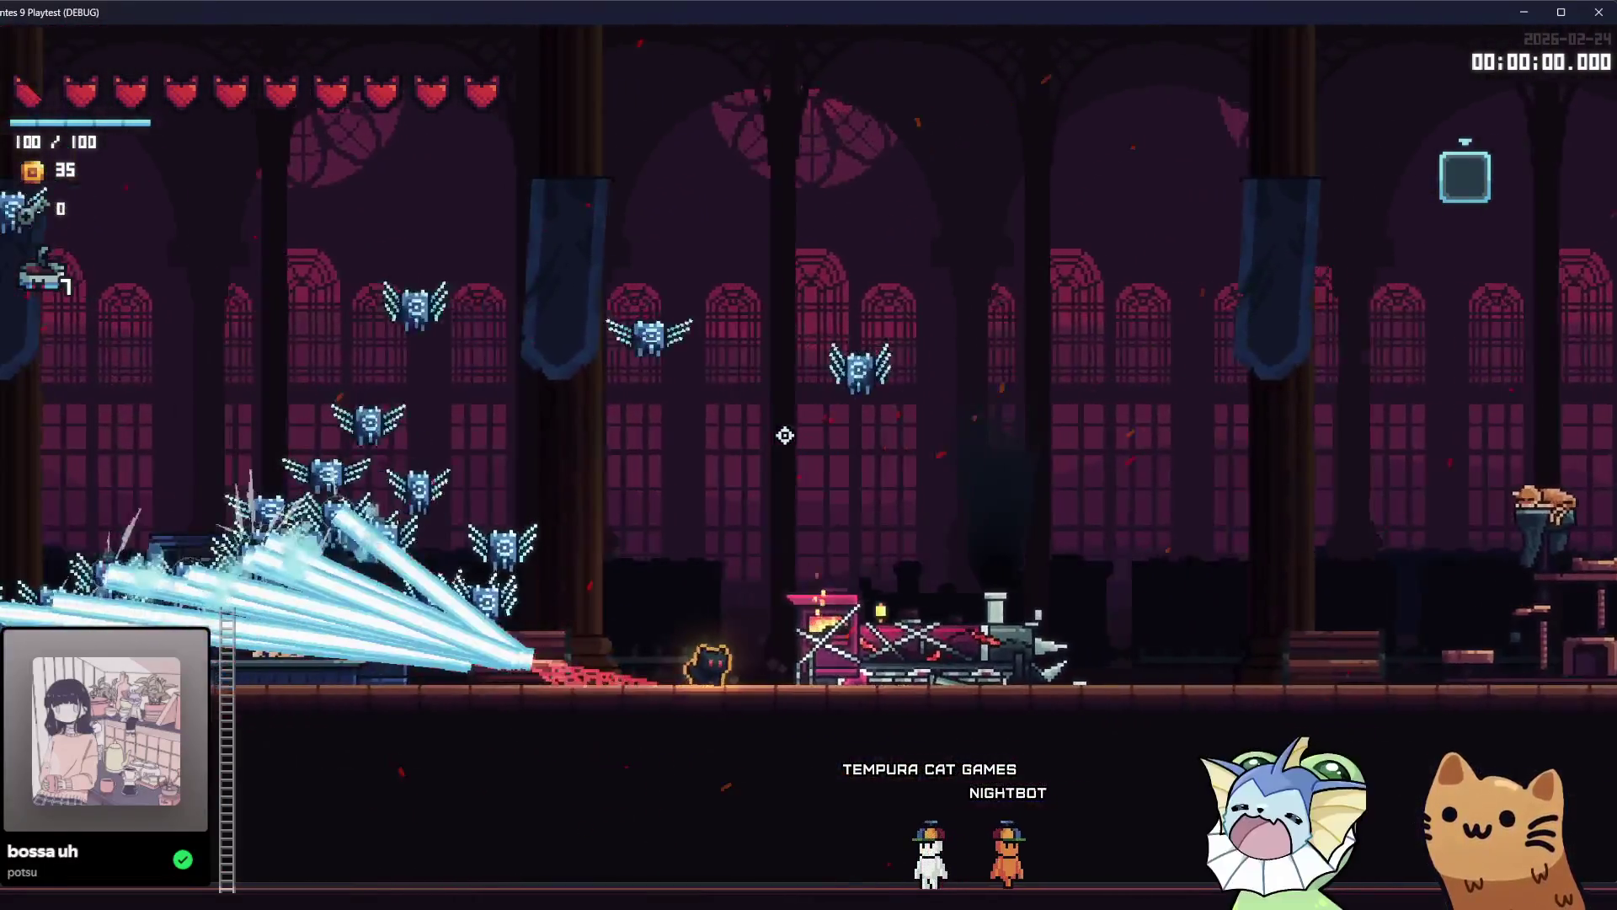
{"action": "key", "text": "d"}
{"action": "key", "text": "space"}
{"action": "key", "text": "a"}
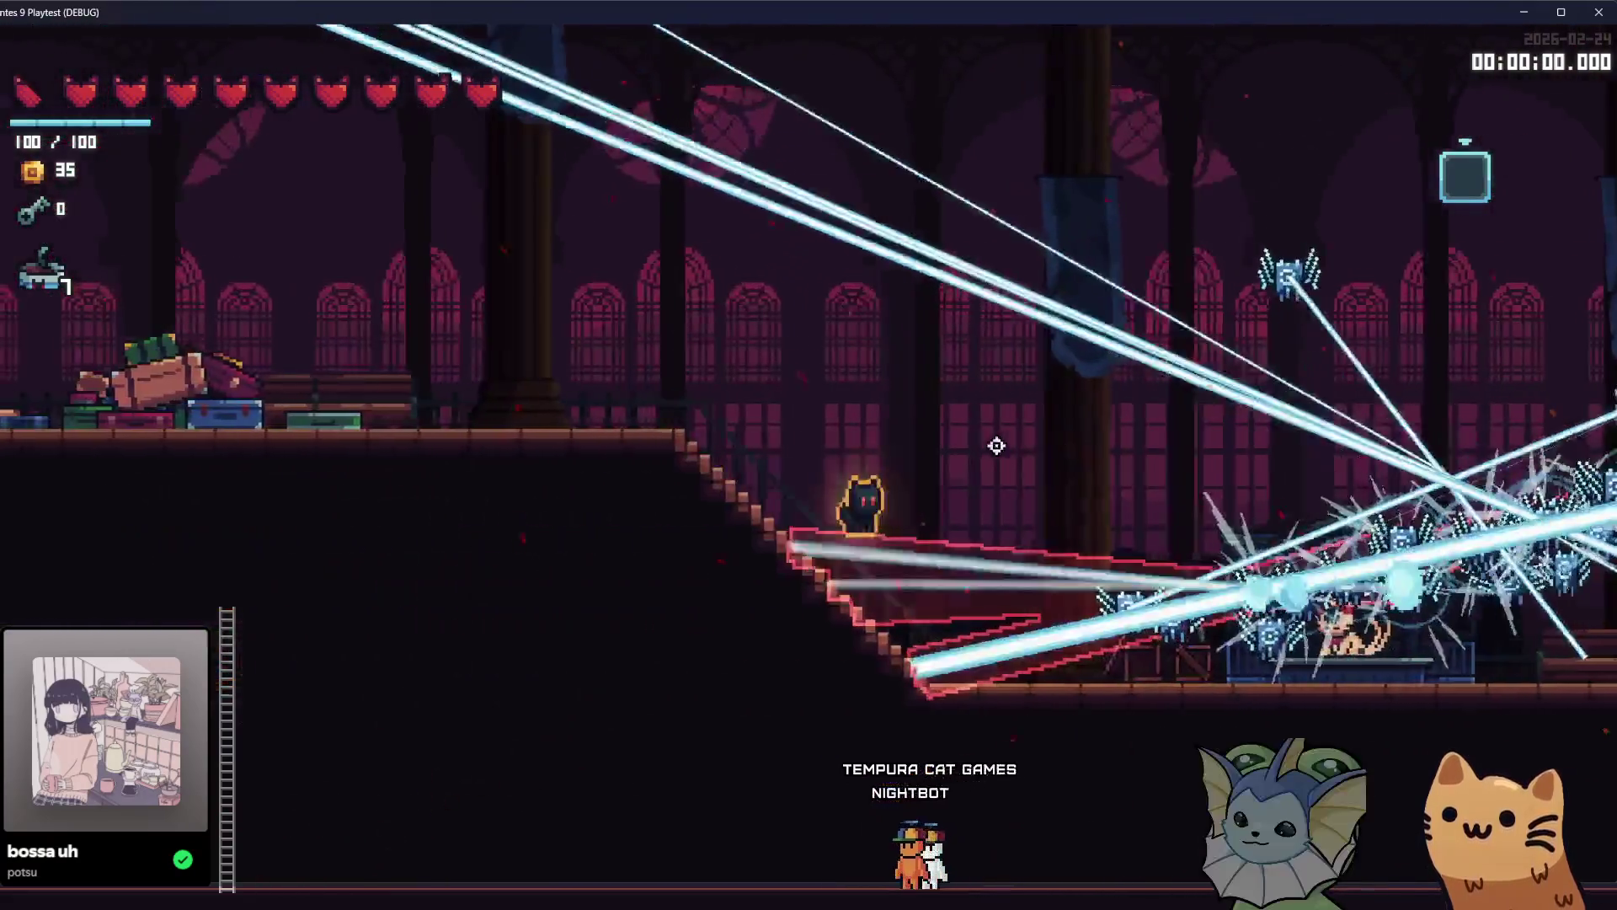
{"action": "key", "text": "grave"}
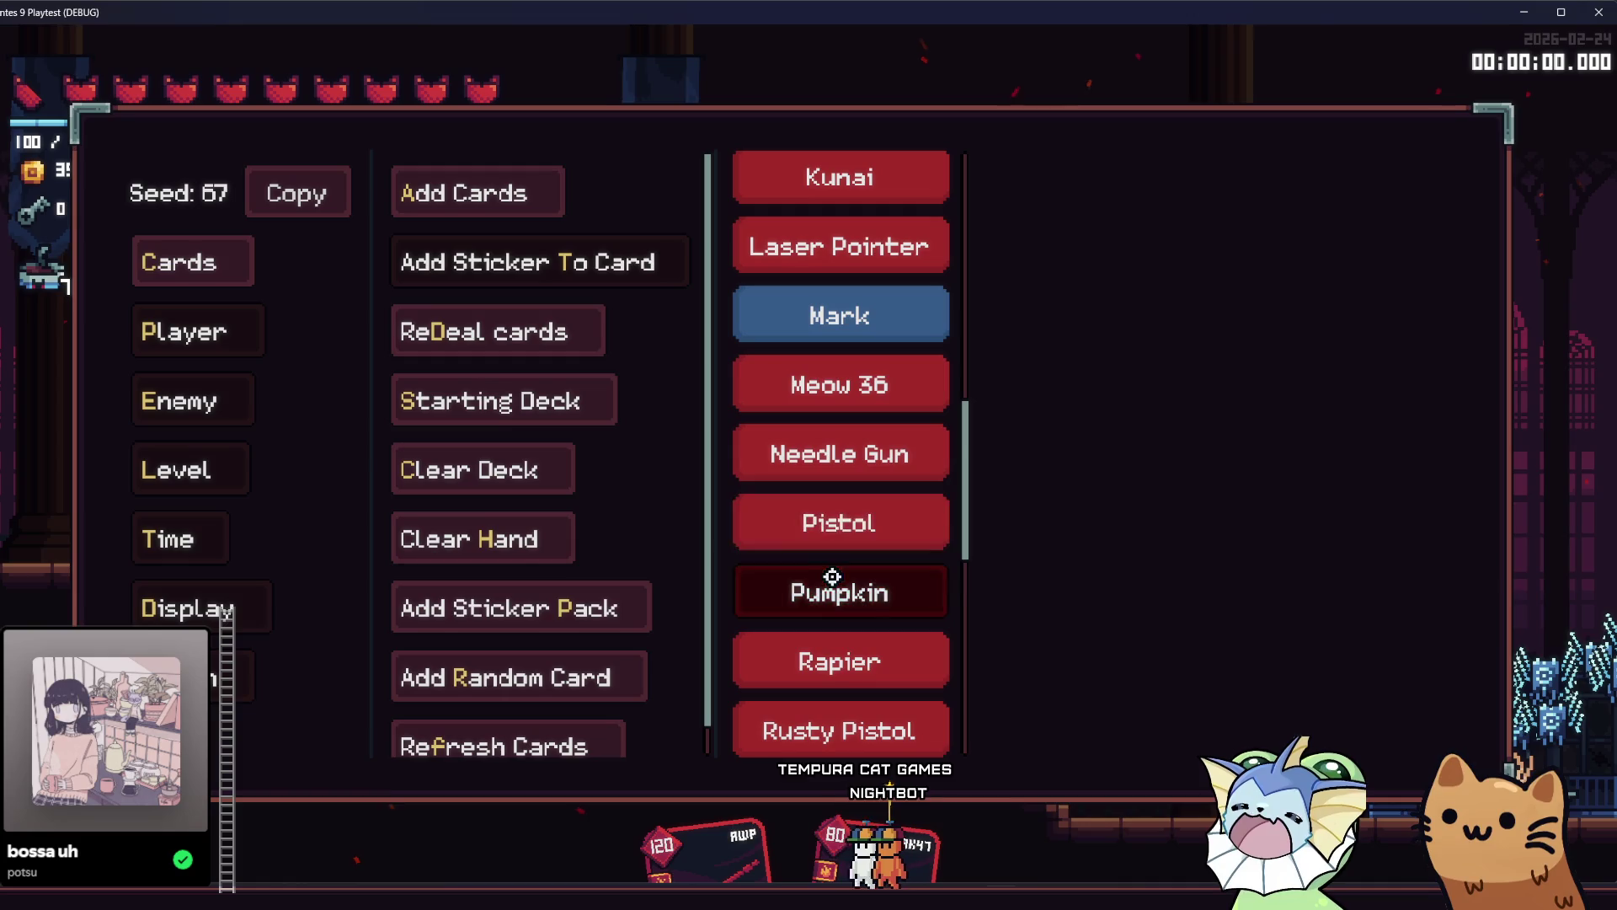
Add Needle Gun cards to the hand and enable Infinite Charges on the Player page.
{"action": "left_click", "coordinate": [837, 459]}
{"action": "key", "text": "grave"}
{"action": "left_click", "coordinate": [228, 335]}
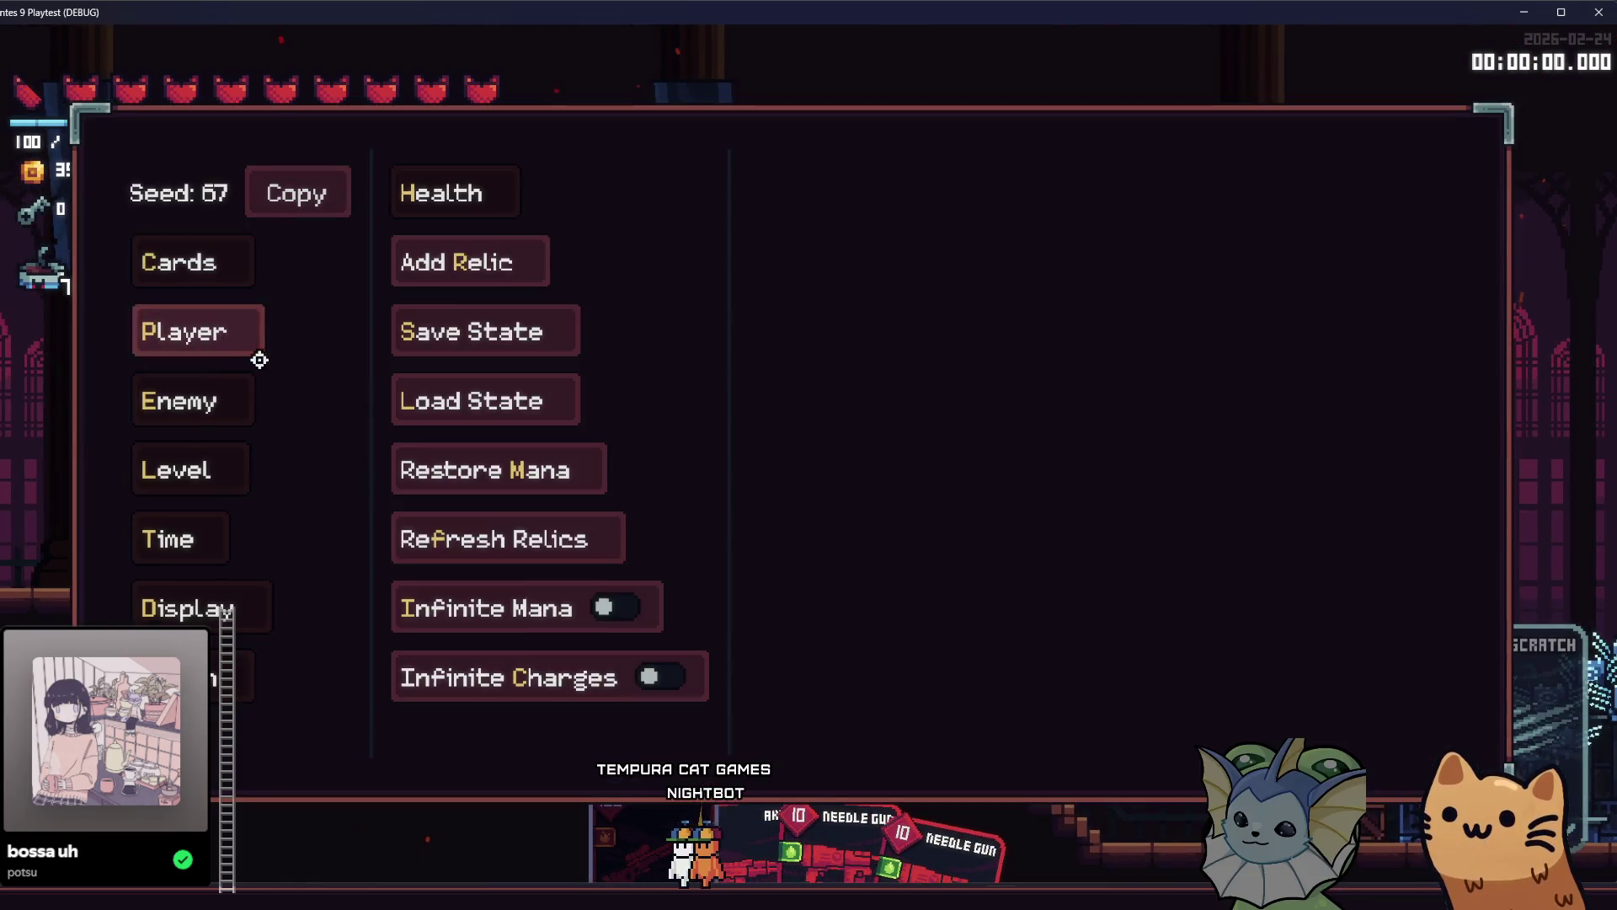
{"action": "left_click", "coordinate": [541, 613]}
{"action": "left_click", "coordinate": [505, 677]}
{"action": "key", "text": "grave"}
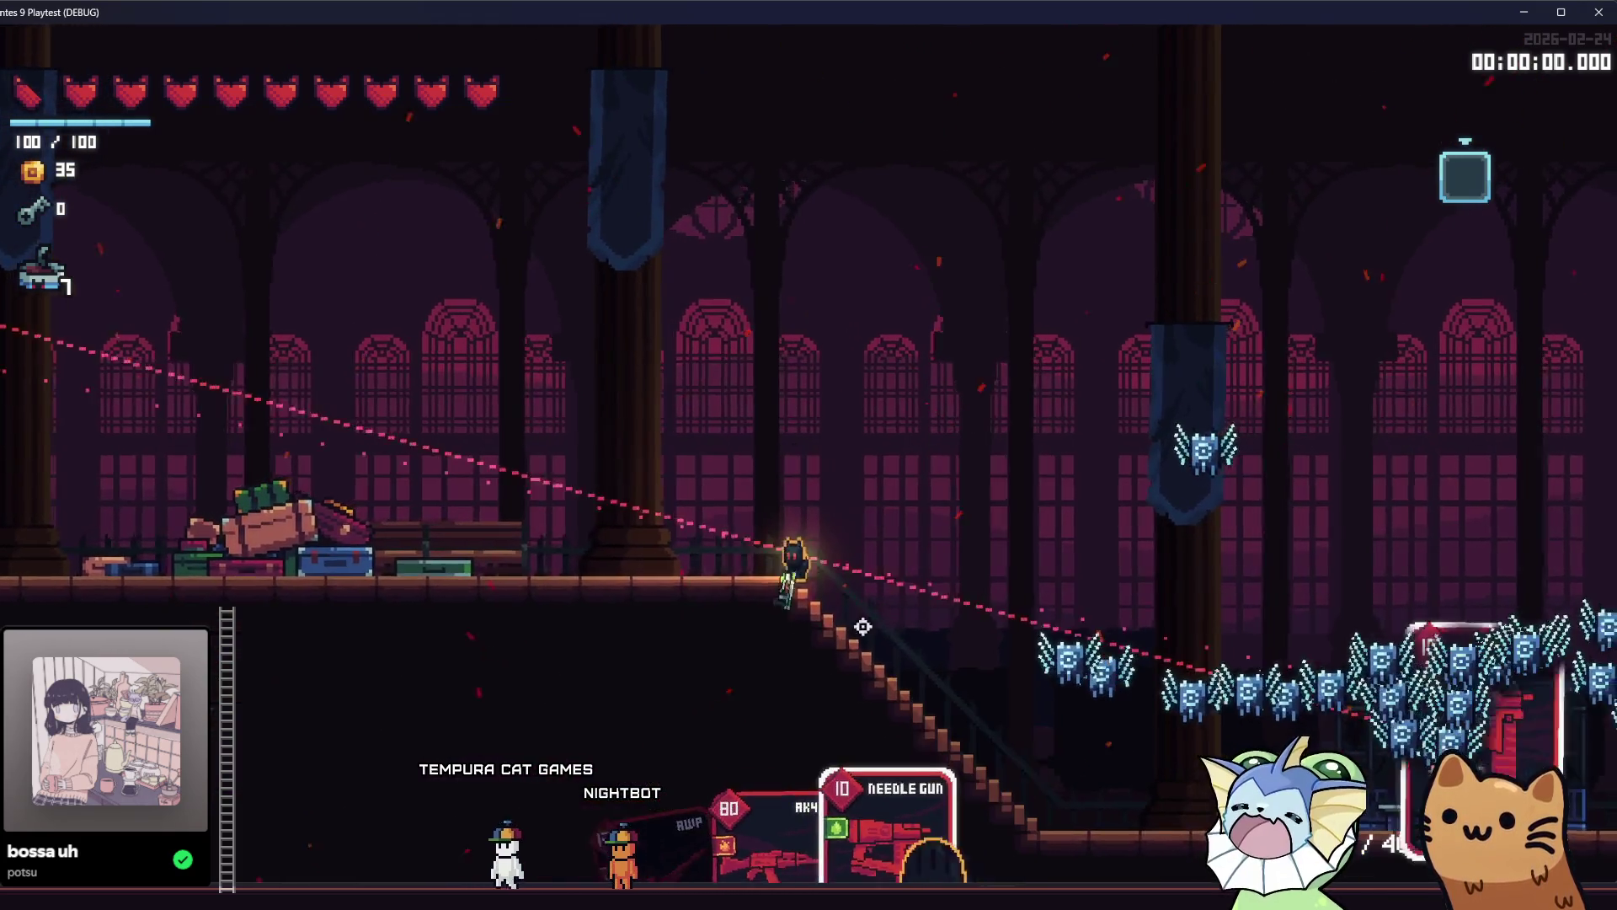
Fire the Needle Gun at the drone swarm while running and jumping right and left.
{"action": "key", "text": "space"}
{"action": "left_click", "coordinate": [927, 578]}
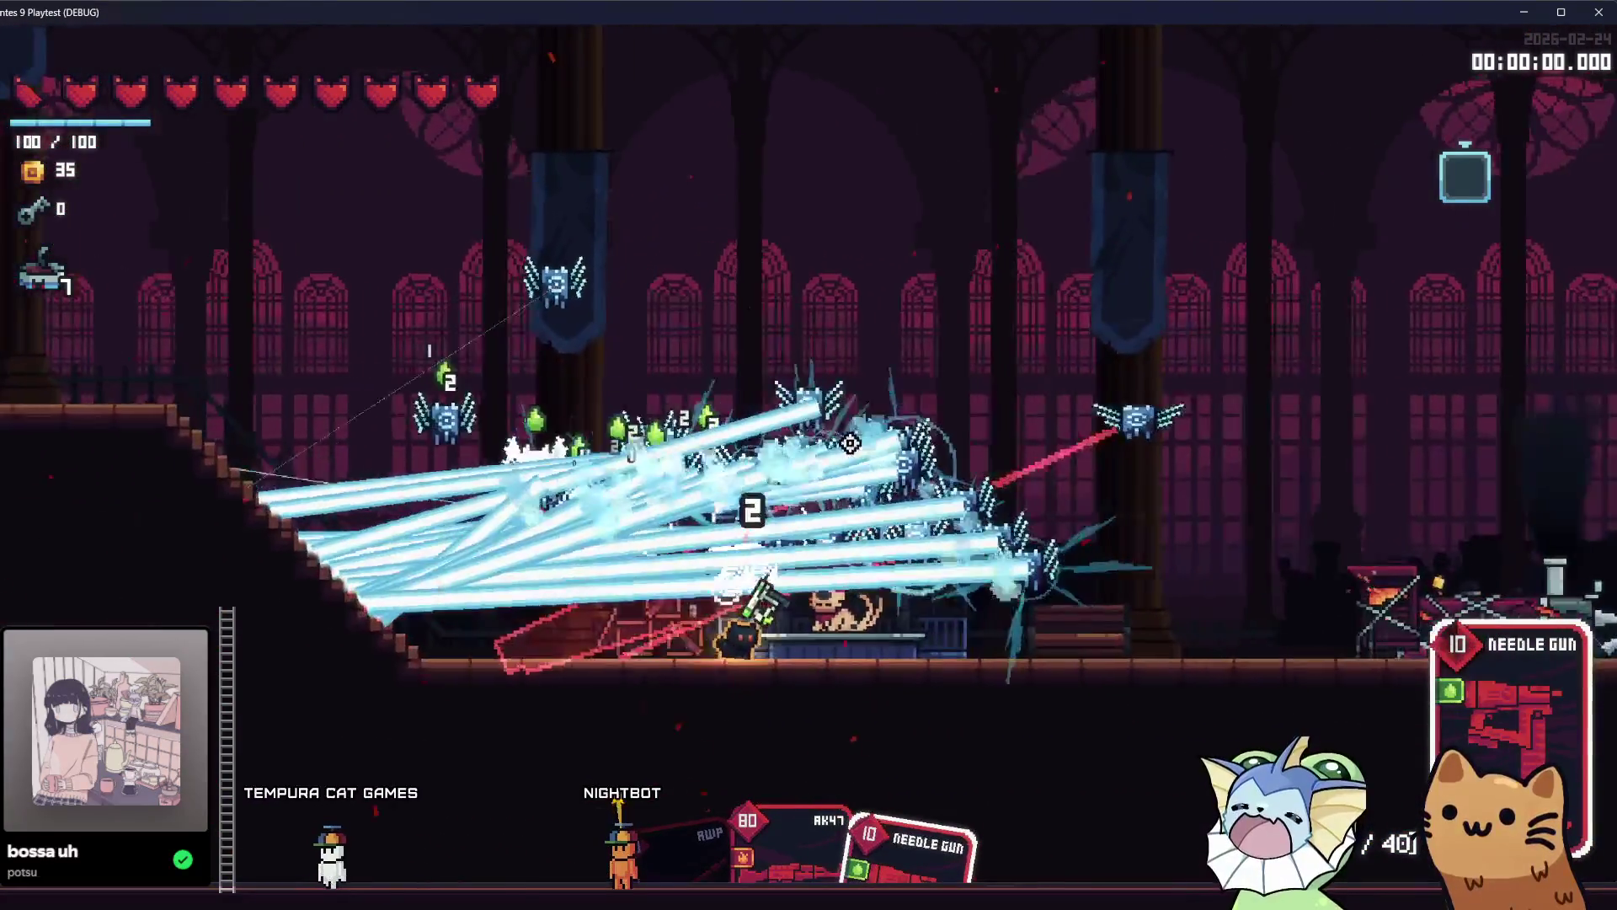
{"action": "key", "text": "d"}
{"action": "key", "text": "space"}
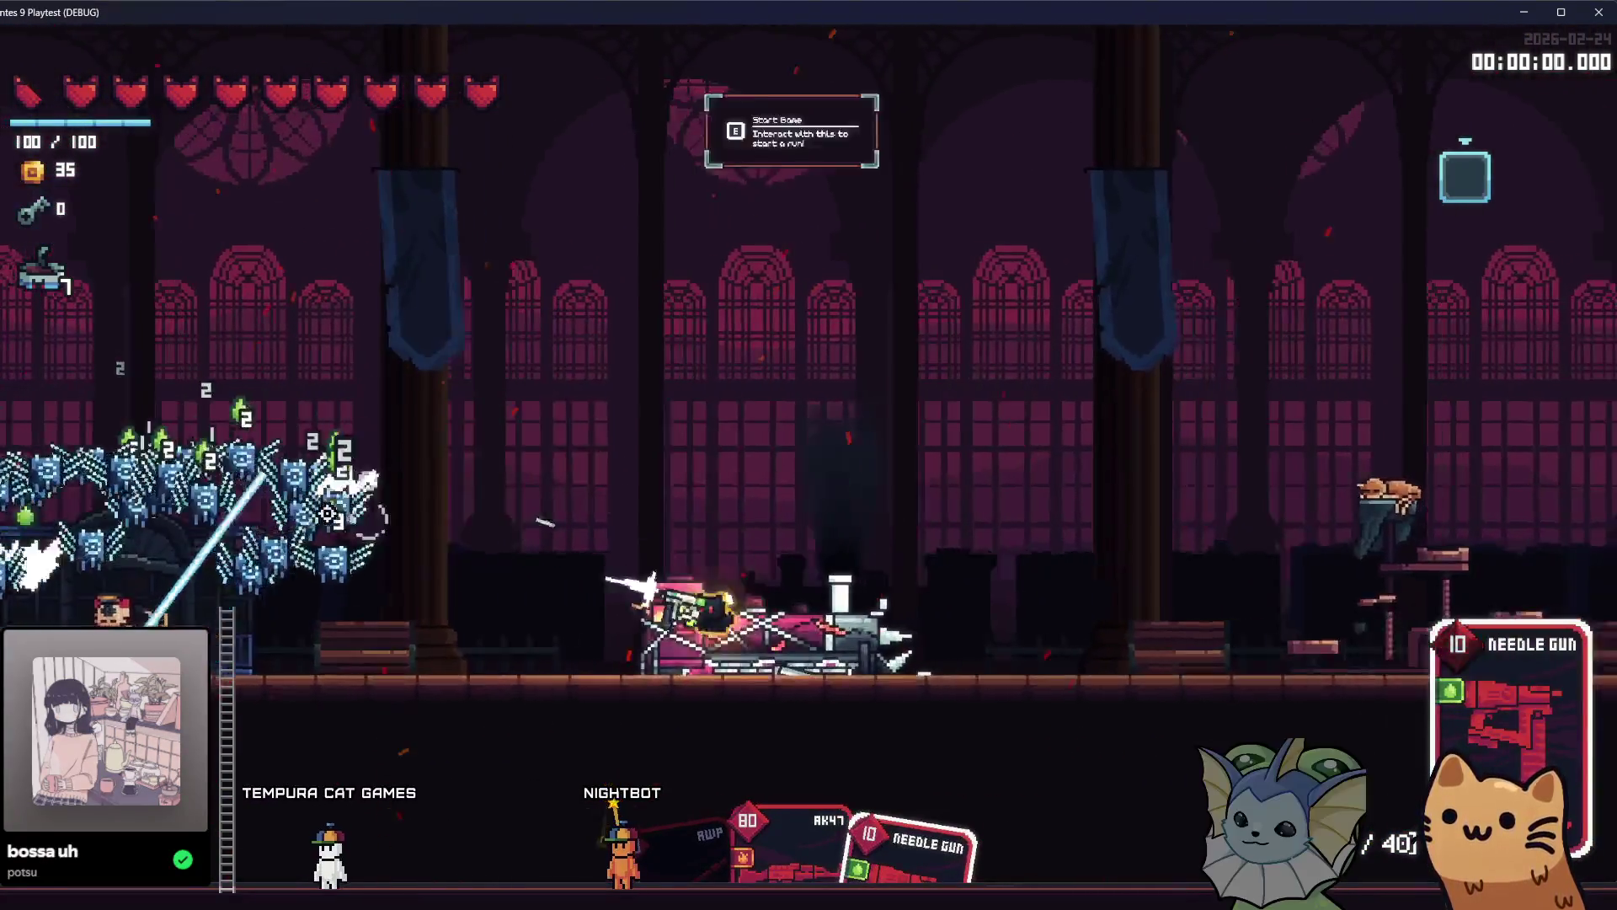
{"action": "key", "text": "d"}
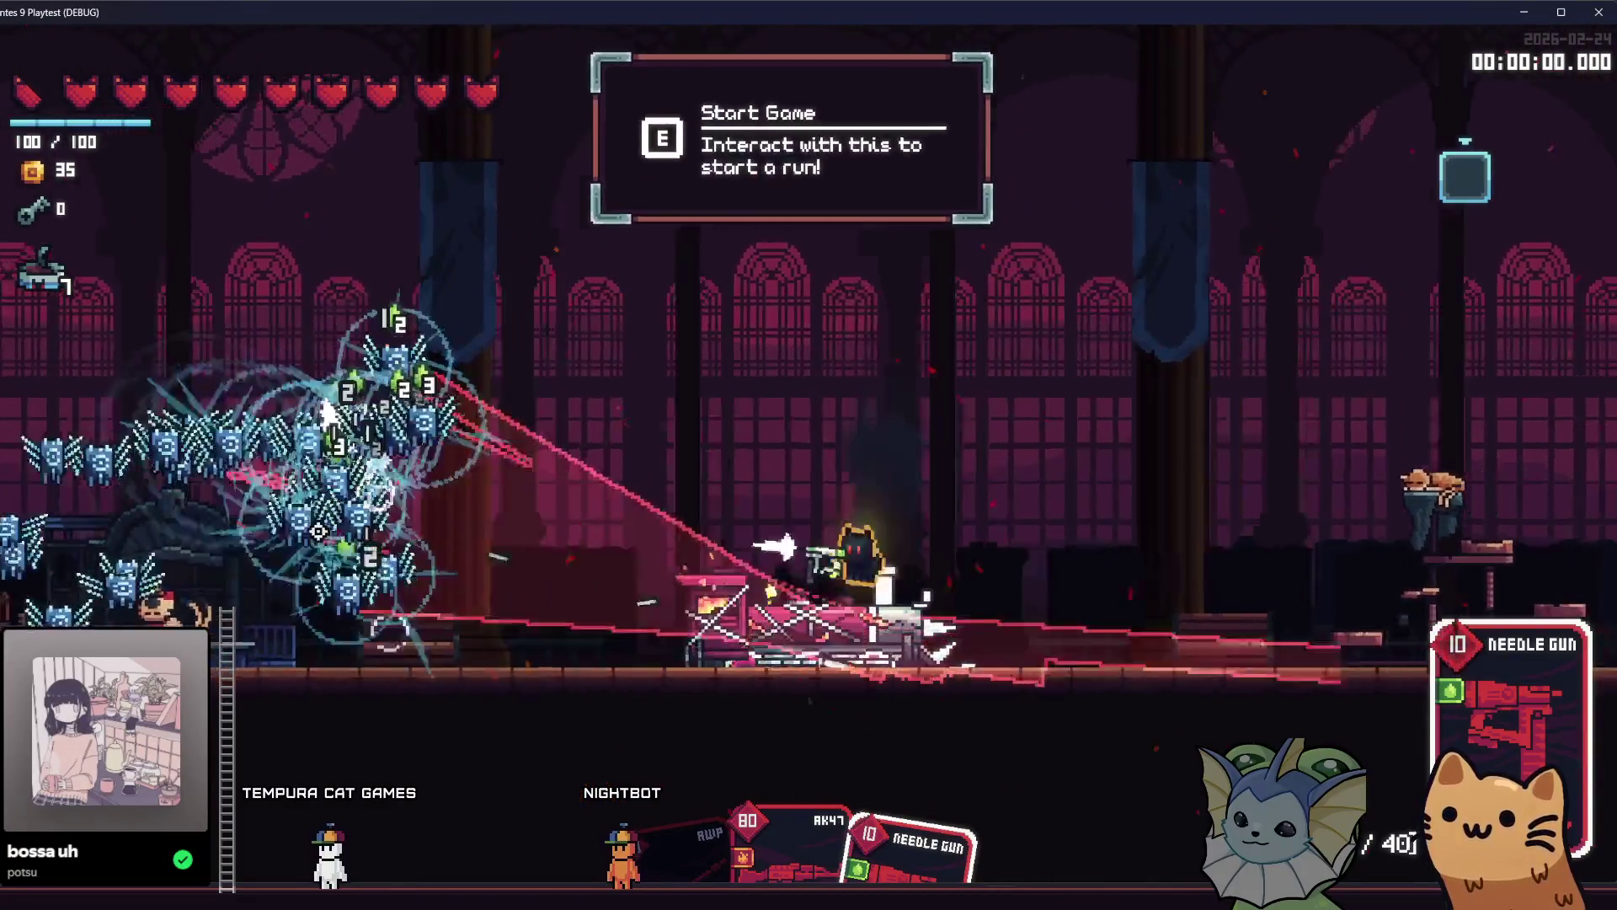
{"action": "key", "text": "space"}
{"action": "key", "text": "d"}
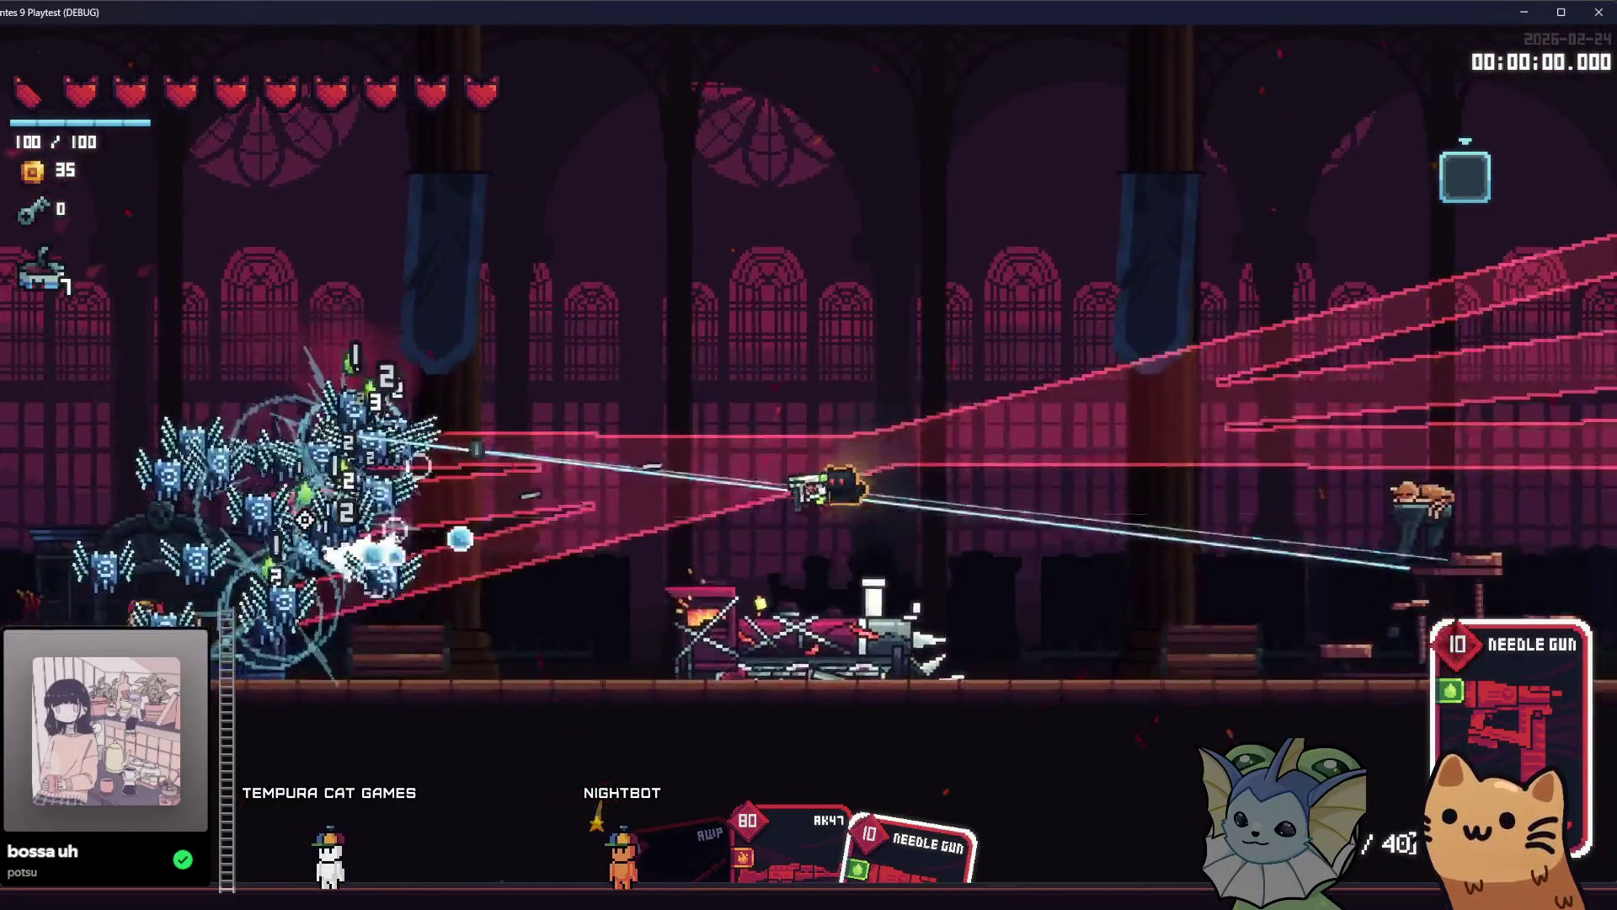
{"action": "key", "text": "a"}
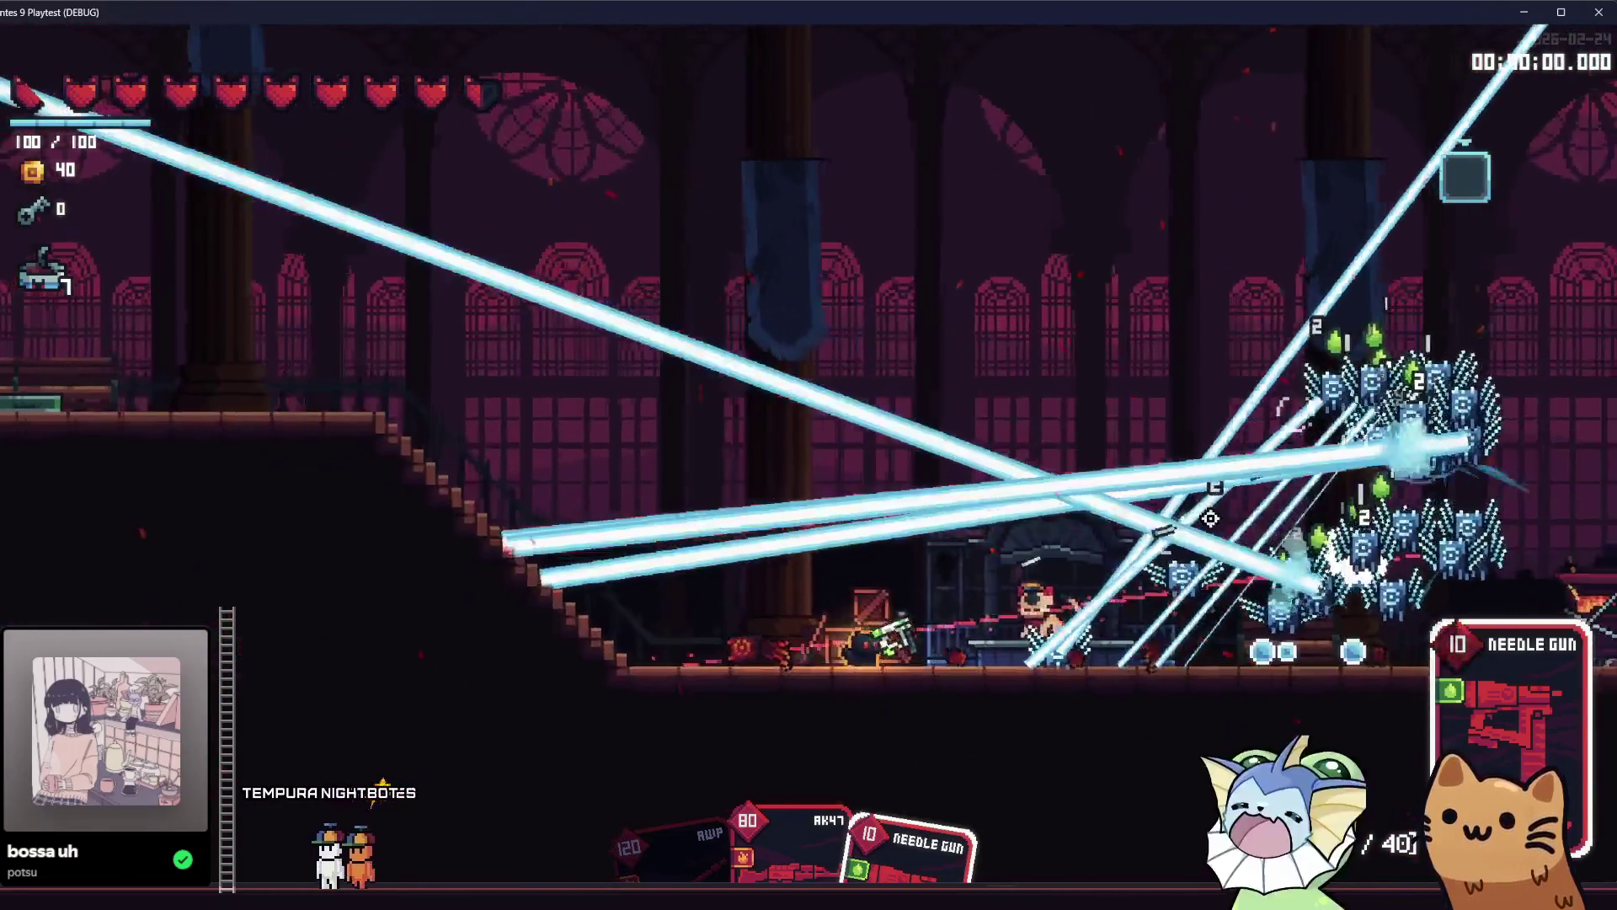
{"action": "key", "text": "space"}
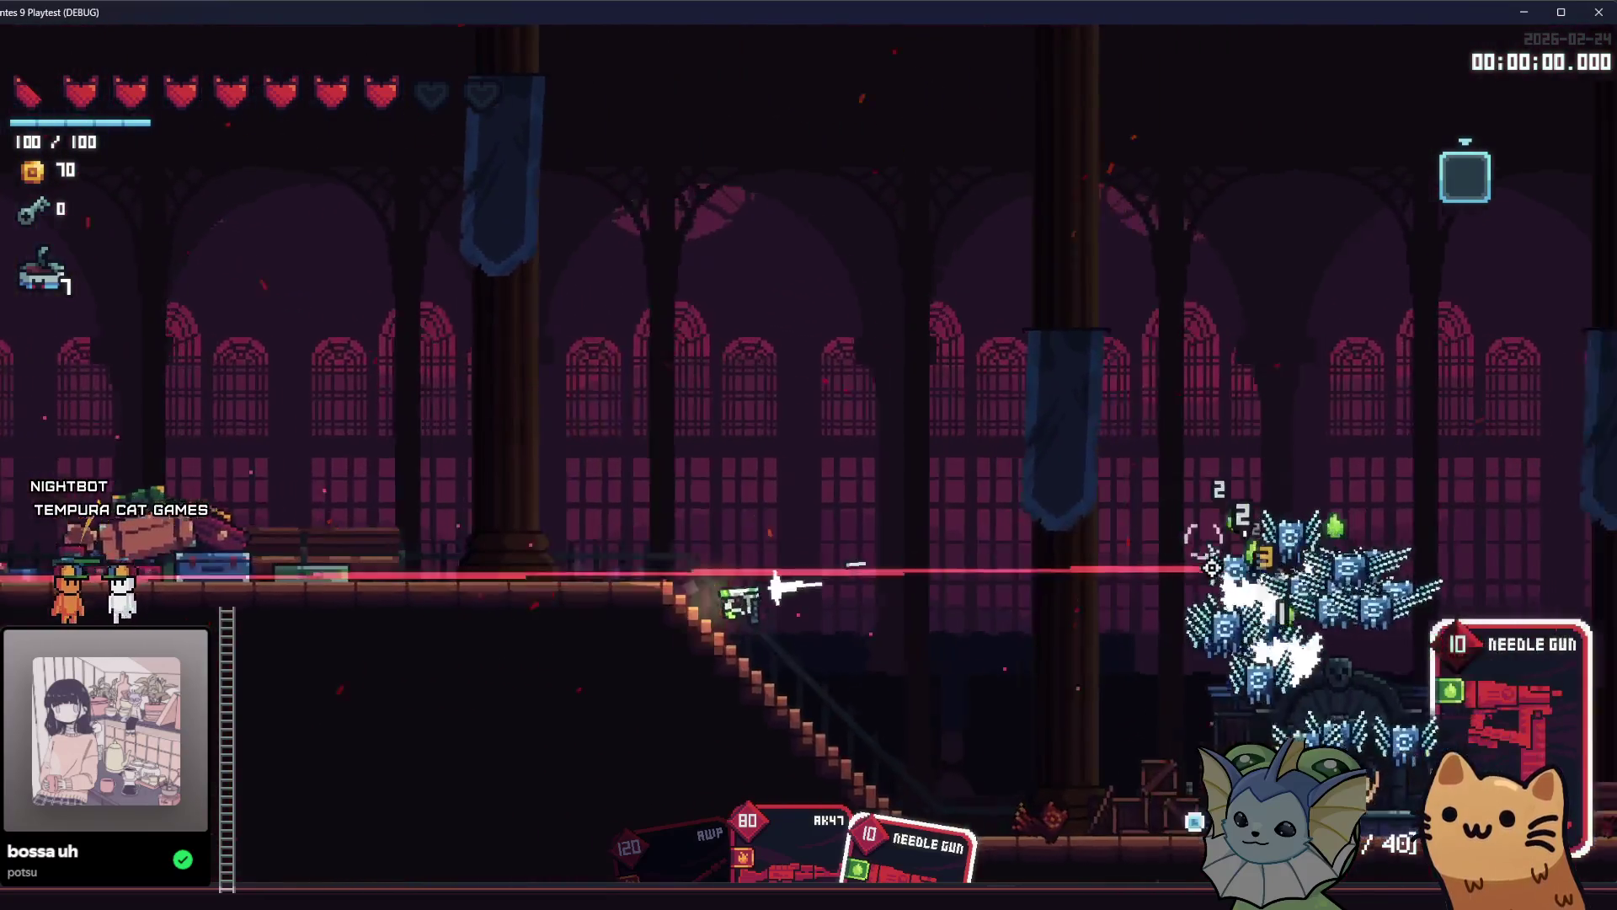
Switch weapons with the scroll wheel and aim shots up-left and down onto the swarm.
{"action": "scroll", "coordinate": [1264, 539], "scroll_direction": "down", "scroll_amount": 1}
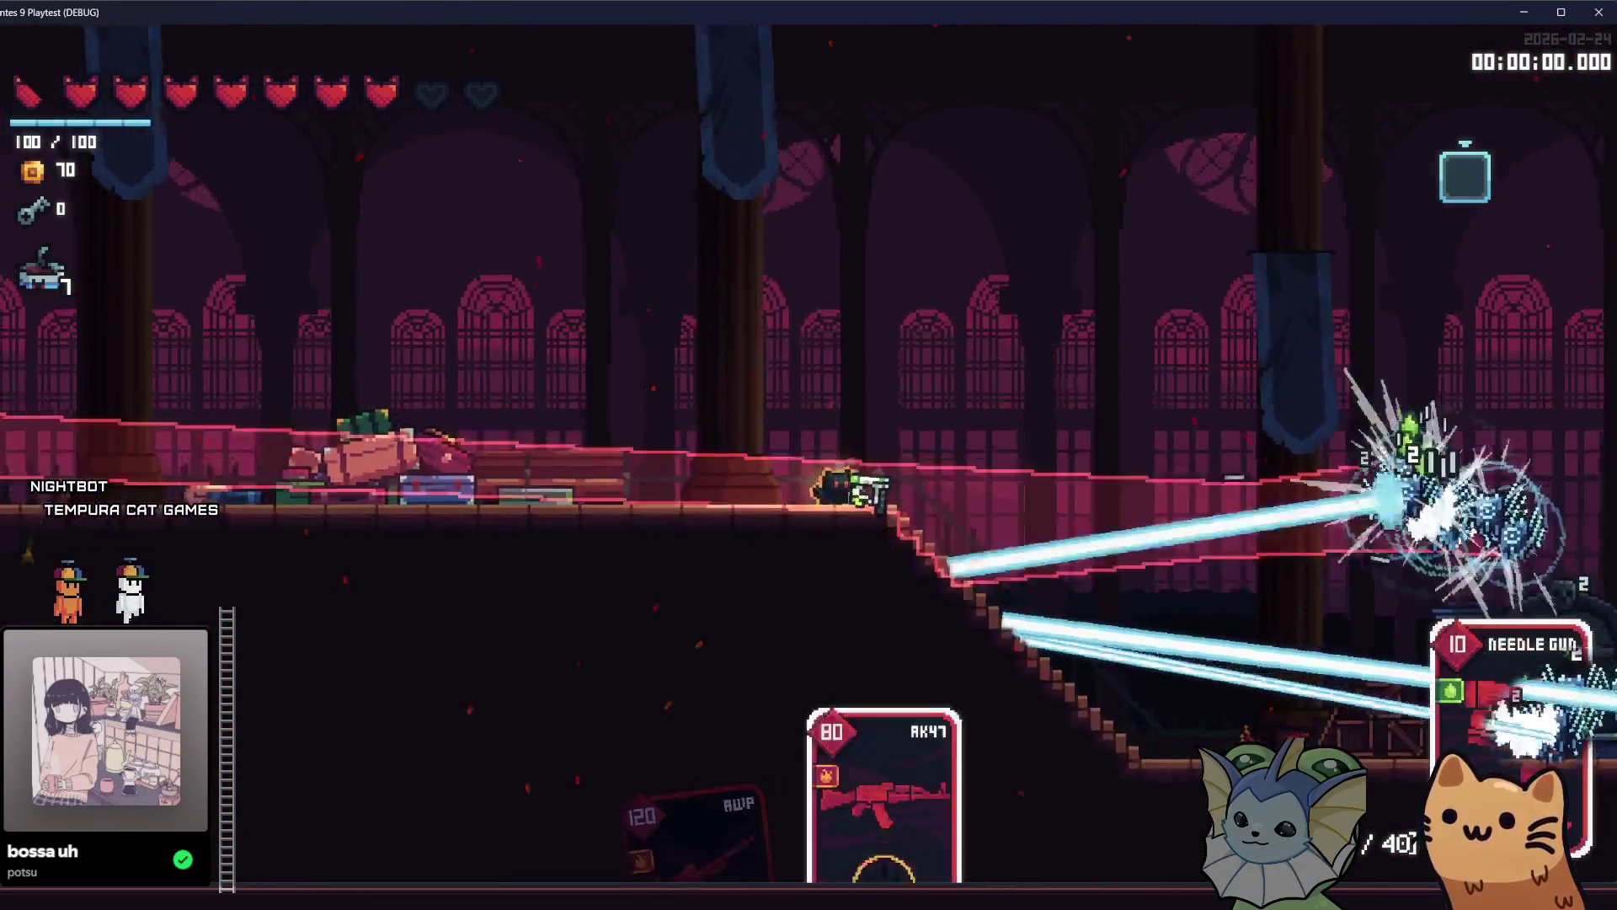
{"action": "scroll", "coordinate": [1200, 553], "scroll_direction": "down", "scroll_amount": 1}
{"action": "mouse_move", "coordinate": [1200, 567]}
{"action": "left_mouse_down"}
{"action": "mouse_move", "coordinate": [1094, 589]}
{"action": "mouse_move", "coordinate": [1172, 496]}
{"action": "left_mouse_up"}
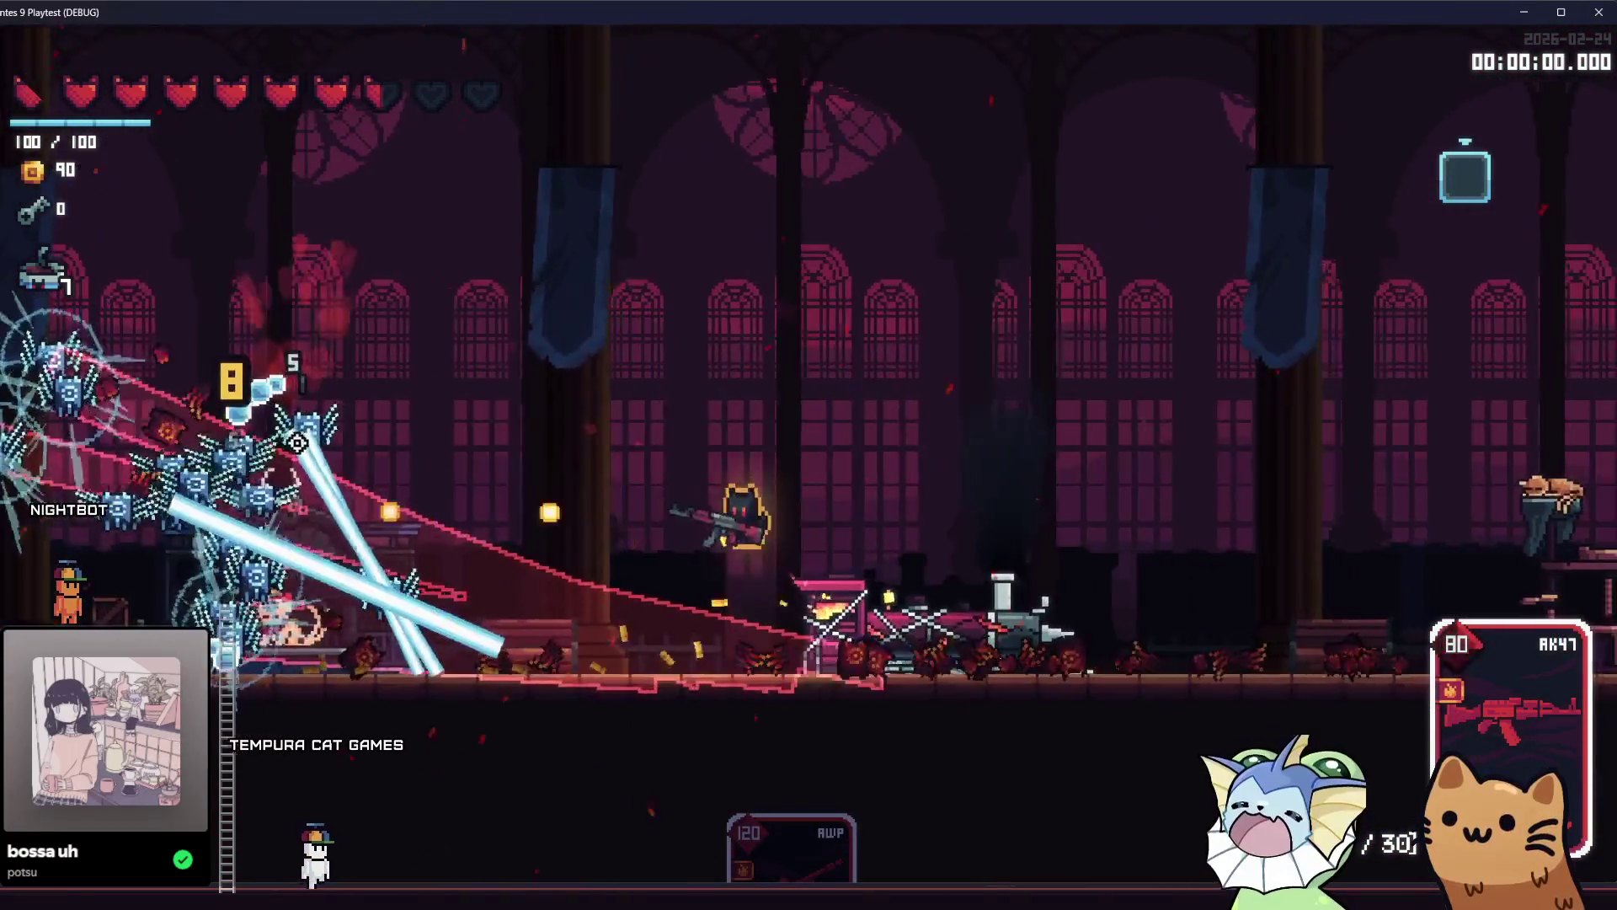
{"action": "mouse_move", "coordinate": [297, 442]}
{"action": "left_mouse_down"}
{"action": "mouse_move", "coordinate": [334, 546]}
{"action": "mouse_move", "coordinate": [229, 536]}
{"action": "mouse_move", "coordinate": [264, 516]}
{"action": "mouse_move", "coordinate": [252, 506]}
{"action": "mouse_move", "coordinate": [275, 584]}
{"action": "mouse_move", "coordinate": [444, 620]}
{"action": "mouse_move", "coordinate": [1195, 427]}
{"action": "mouse_move", "coordinate": [1238, 459]}
{"action": "mouse_move", "coordinate": [1272, 450]}
{"action": "mouse_move", "coordinate": [1213, 463]}
{"action": "mouse_move", "coordinate": [1129, 564]}
{"action": "mouse_move", "coordinate": [1058, 444]}
{"action": "mouse_move", "coordinate": [545, 705]}
{"action": "left_mouse_up"}
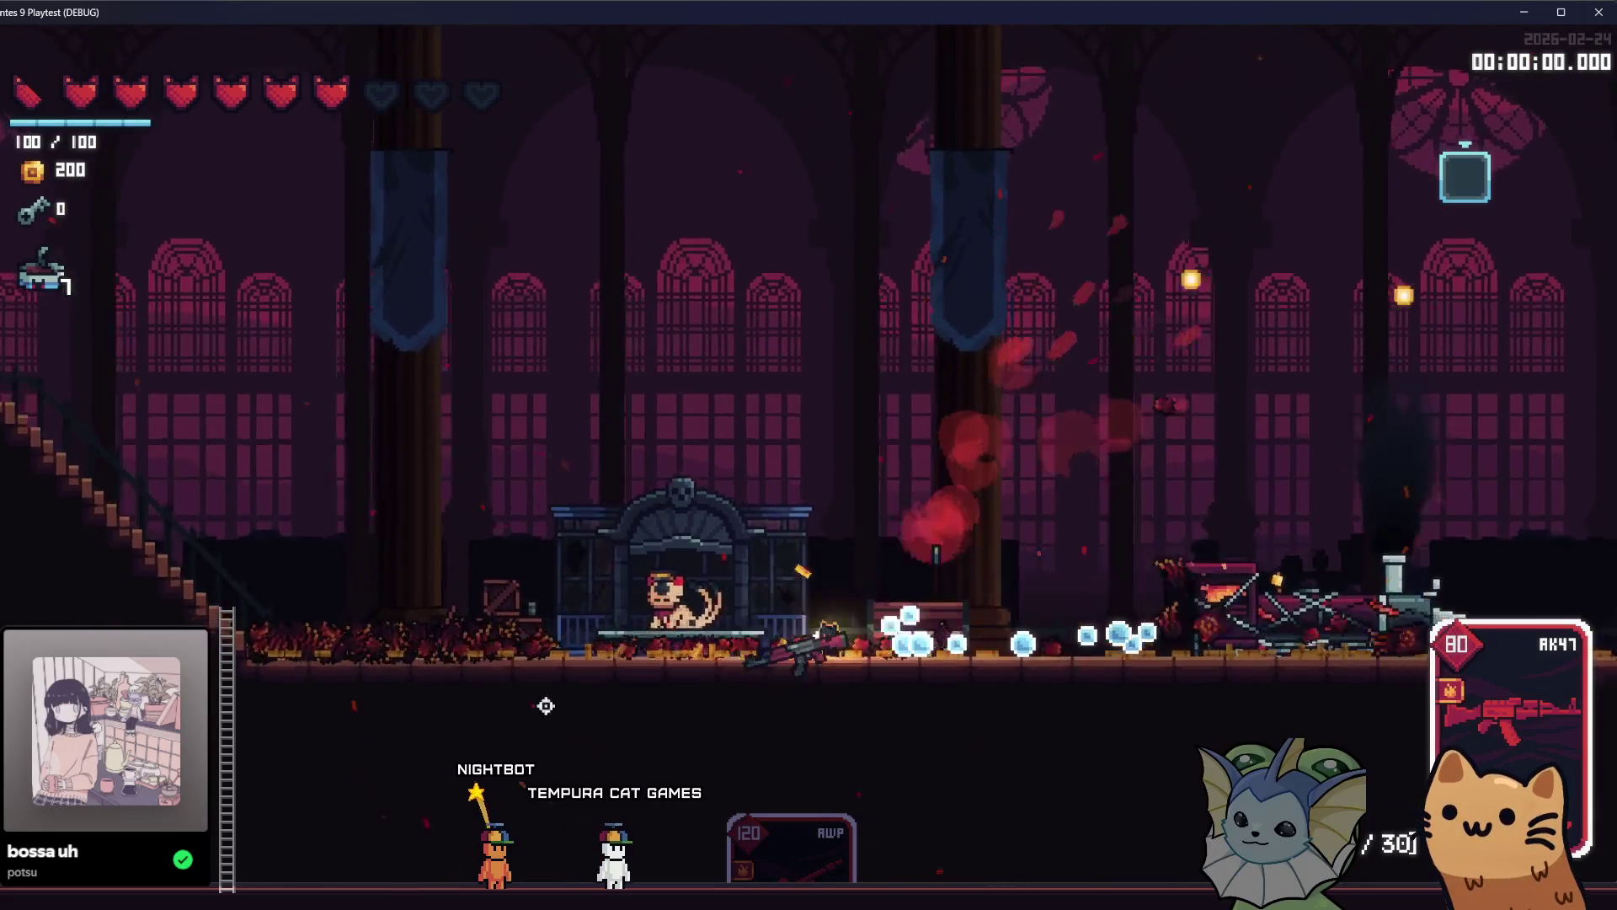
Stop the game, dismiss the modified-files prompt, and open the flying_beam_enemy scene.
{"action": "key", "text": "F8"}
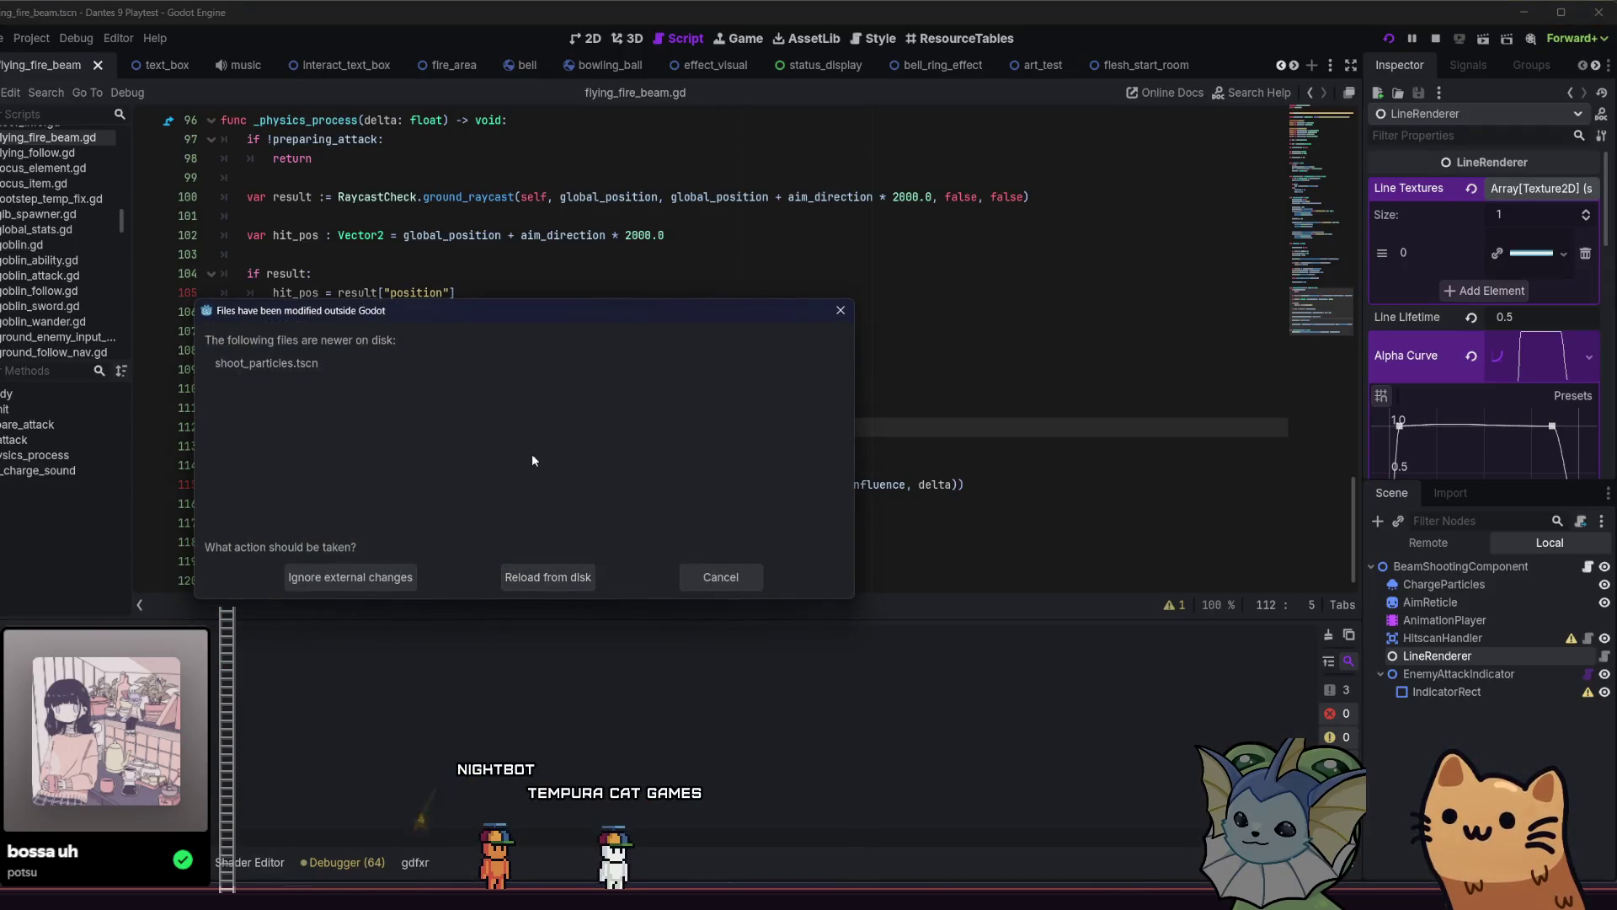
{"action": "left_click", "coordinate": [721, 578]}
{"action": "left_click", "coordinate": [708, 301]}
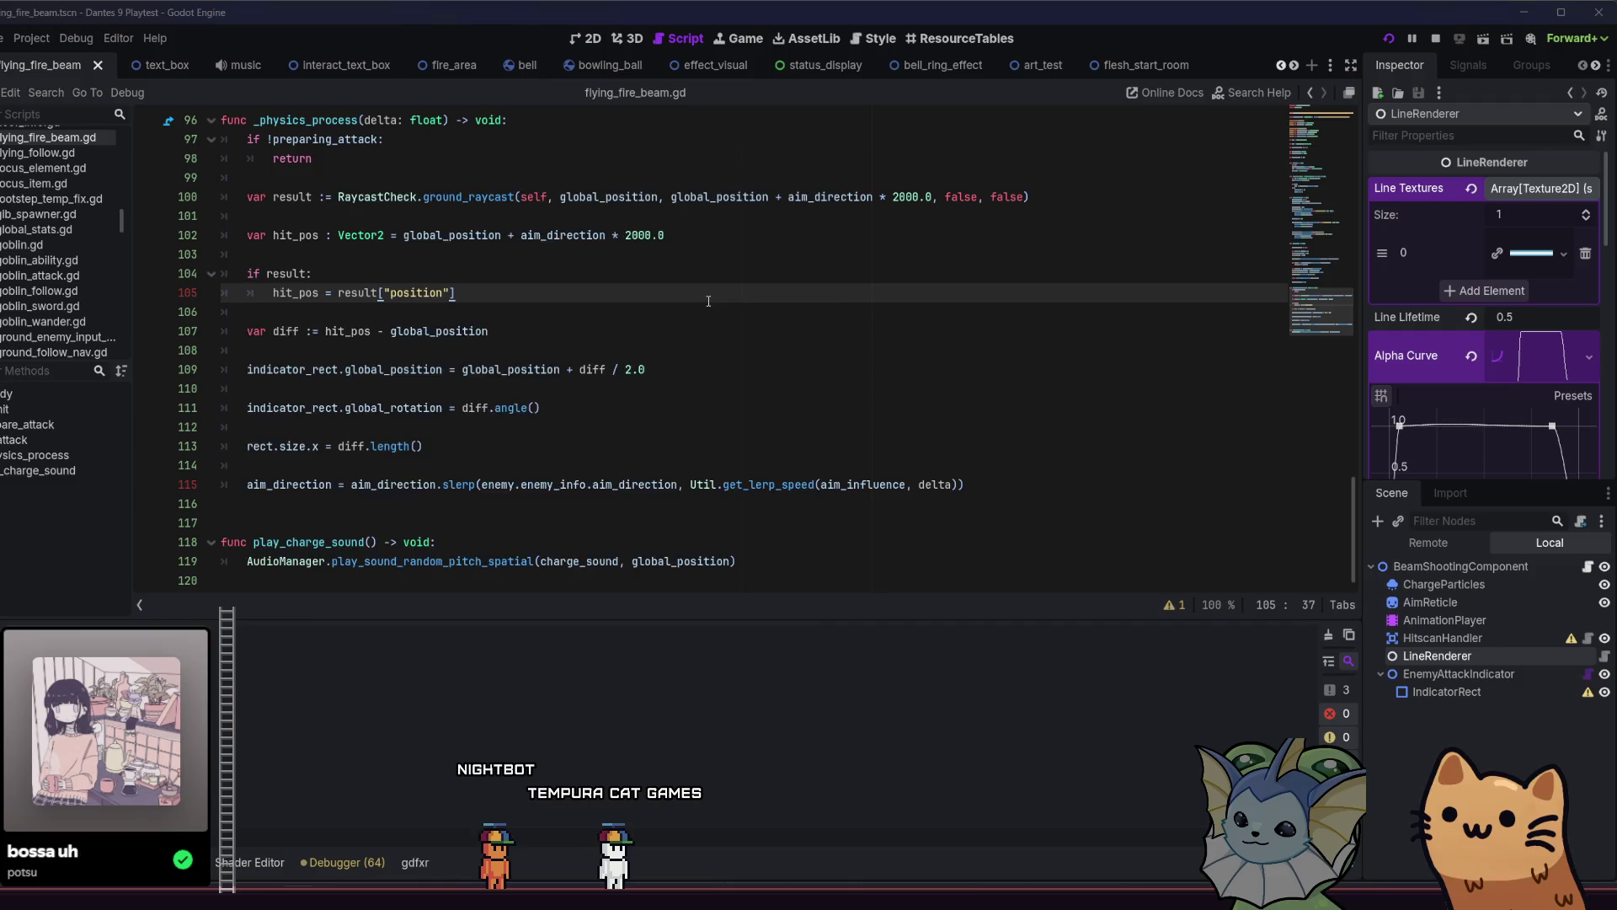
{"action": "key", "text": "alt+shift+o"}
{"action": "type", "text": "beam"}
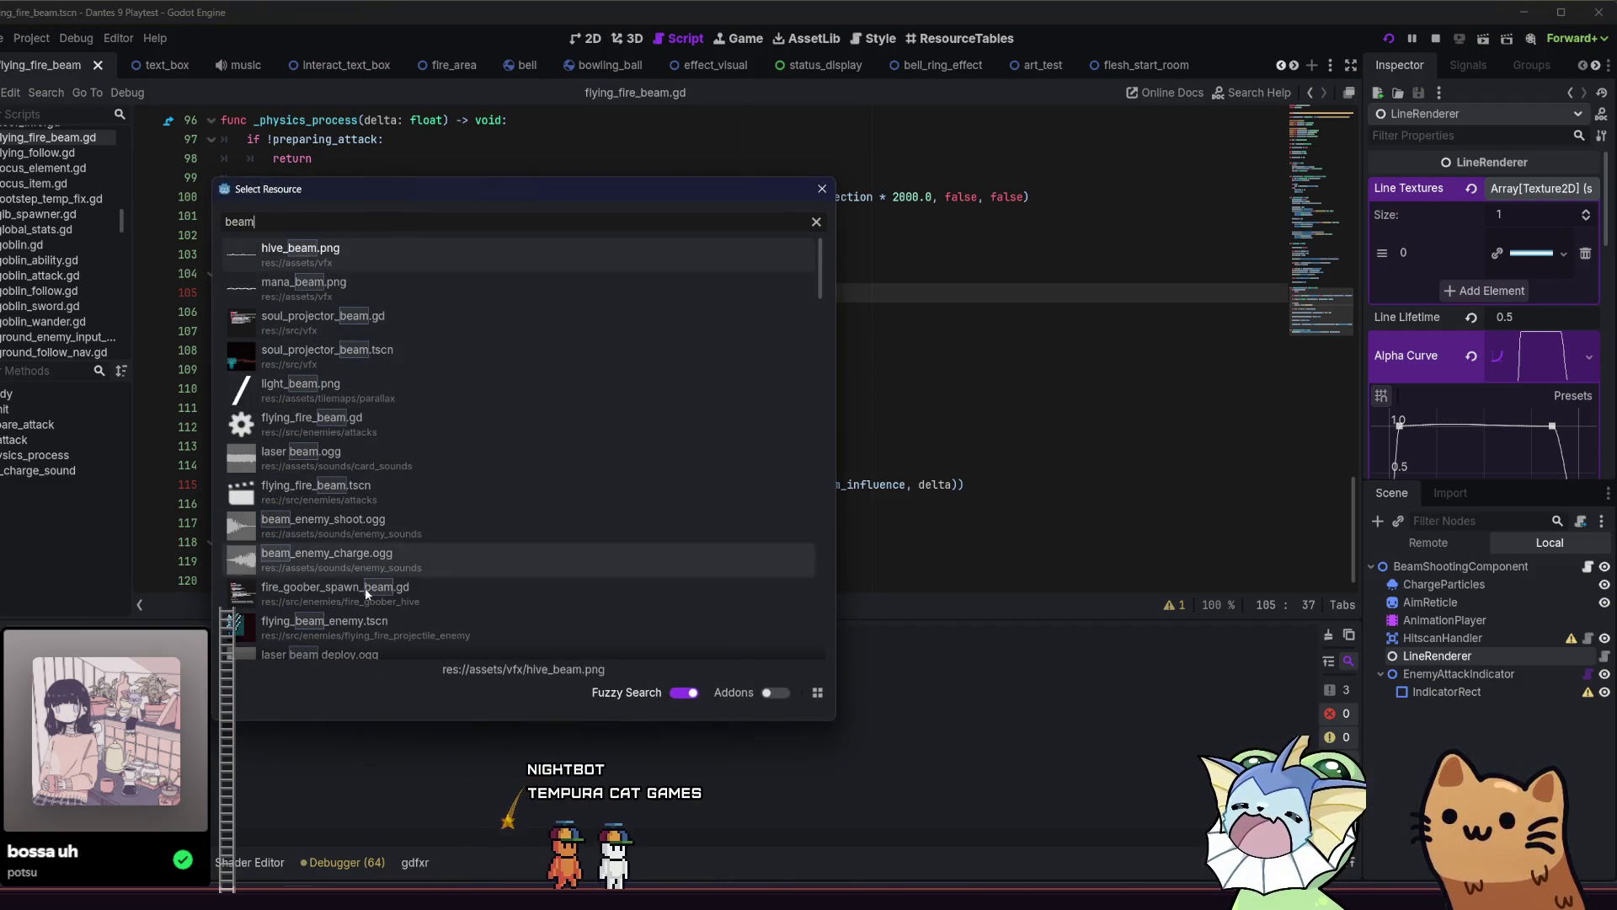
{"action": "double_click", "coordinate": [337, 624]}
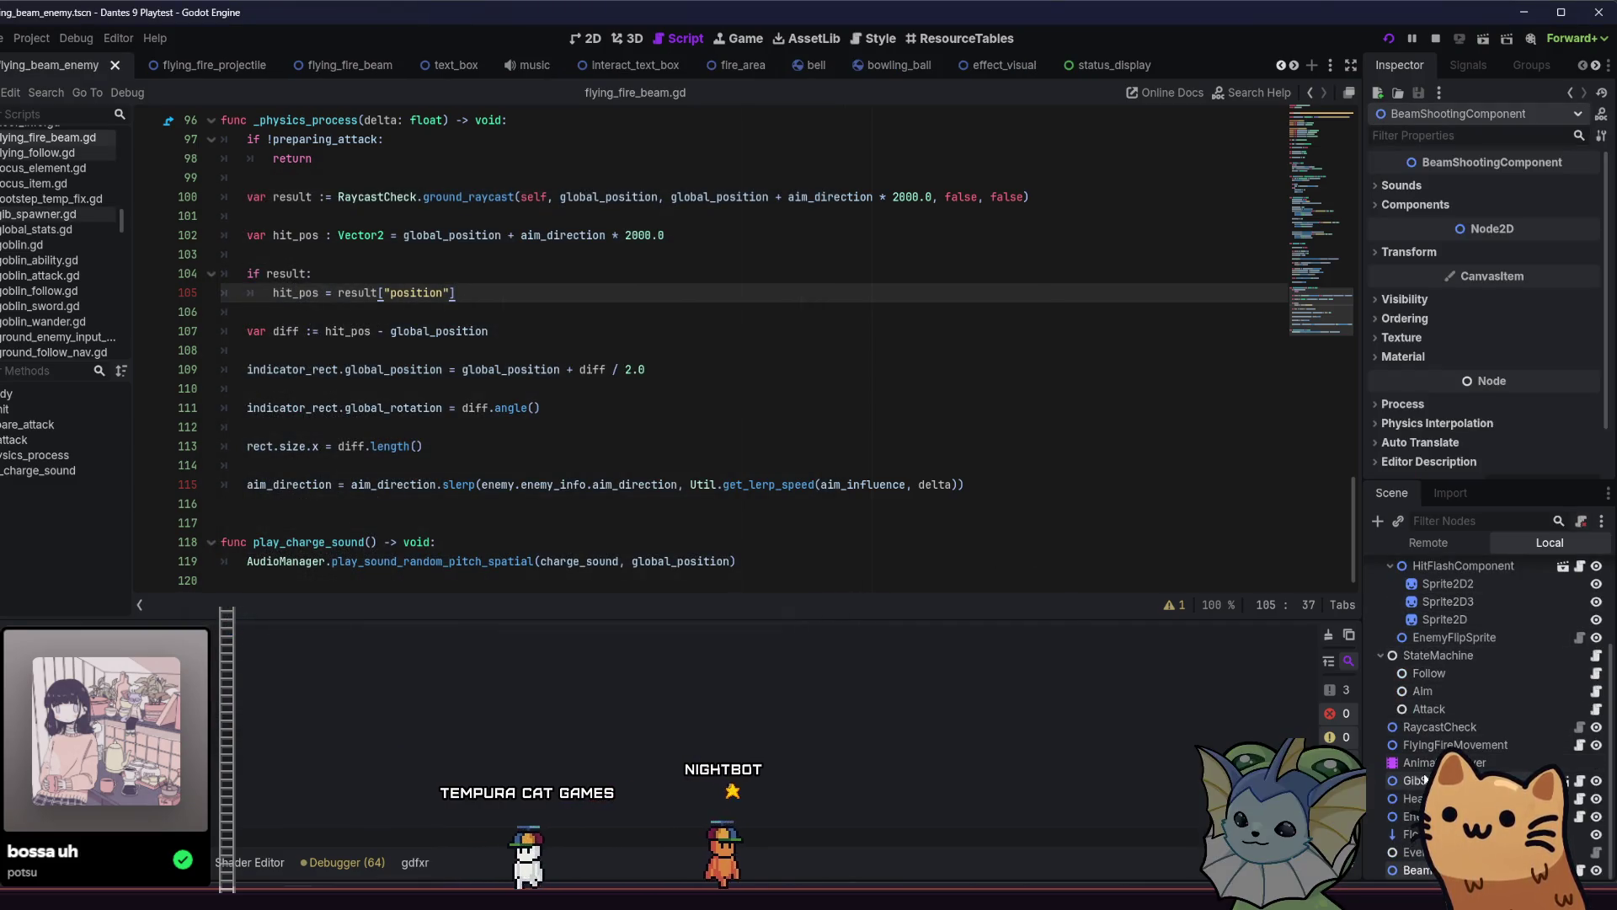
Select the GibSpawner node, expand its Gibs array, and make four gib entries unique.
{"action": "left_click", "coordinate": [1424, 780]}
{"action": "left_click", "coordinate": [1516, 219]}
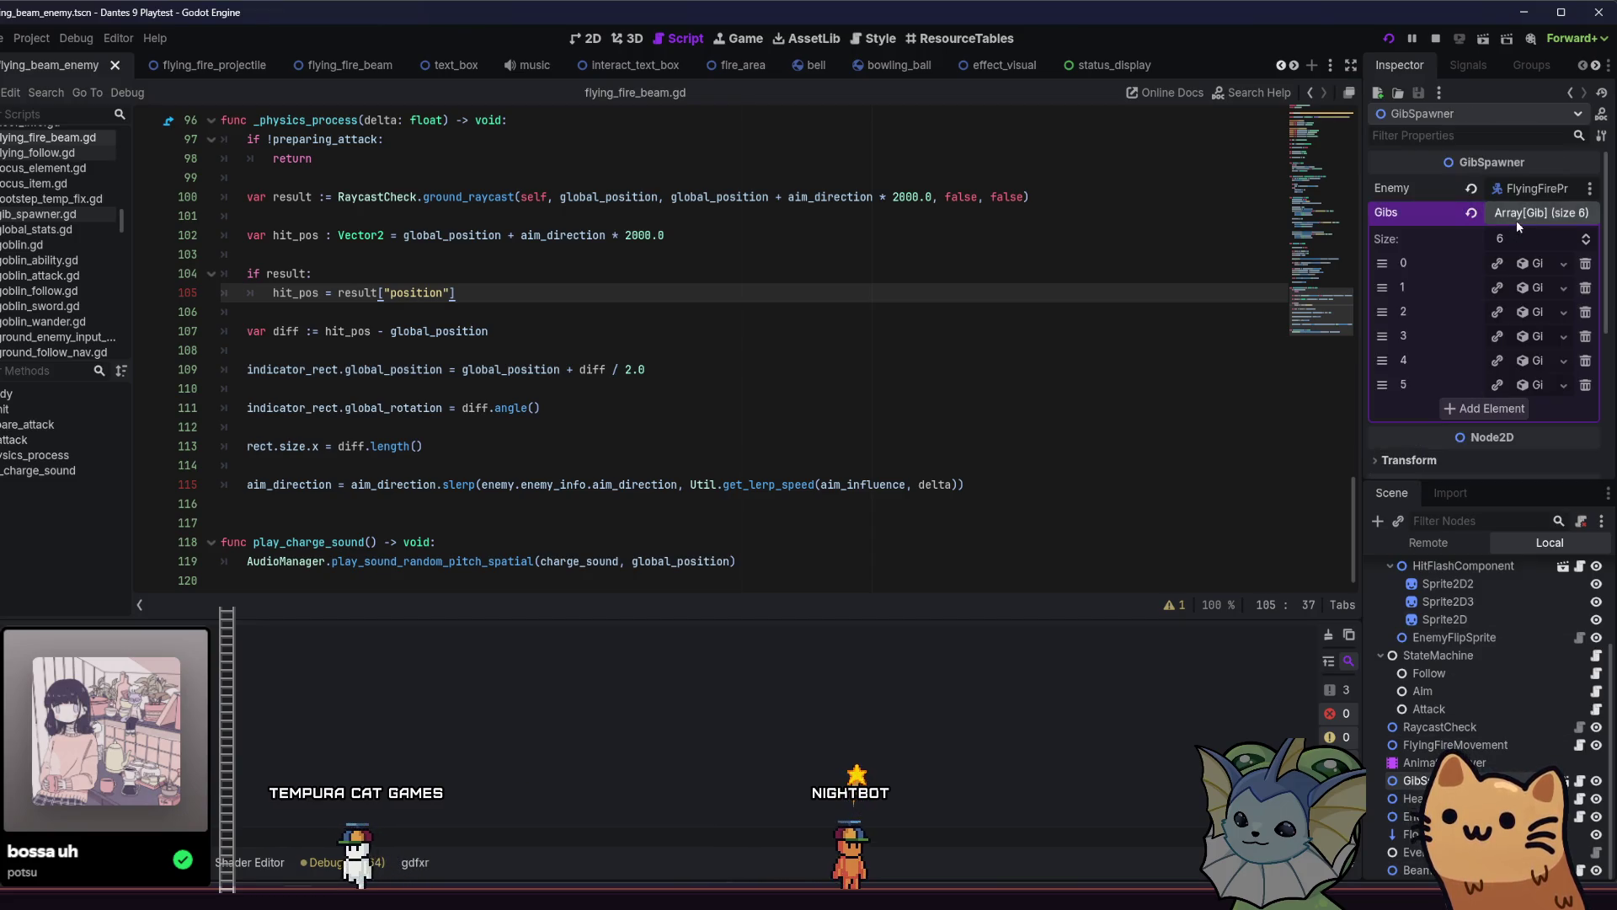
{"action": "left_click", "coordinate": [1496, 263]}
{"action": "left_click", "coordinate": [1497, 288]}
{"action": "left_click", "coordinate": [1497, 312]}
{"action": "left_click", "coordinate": [1496, 336]}
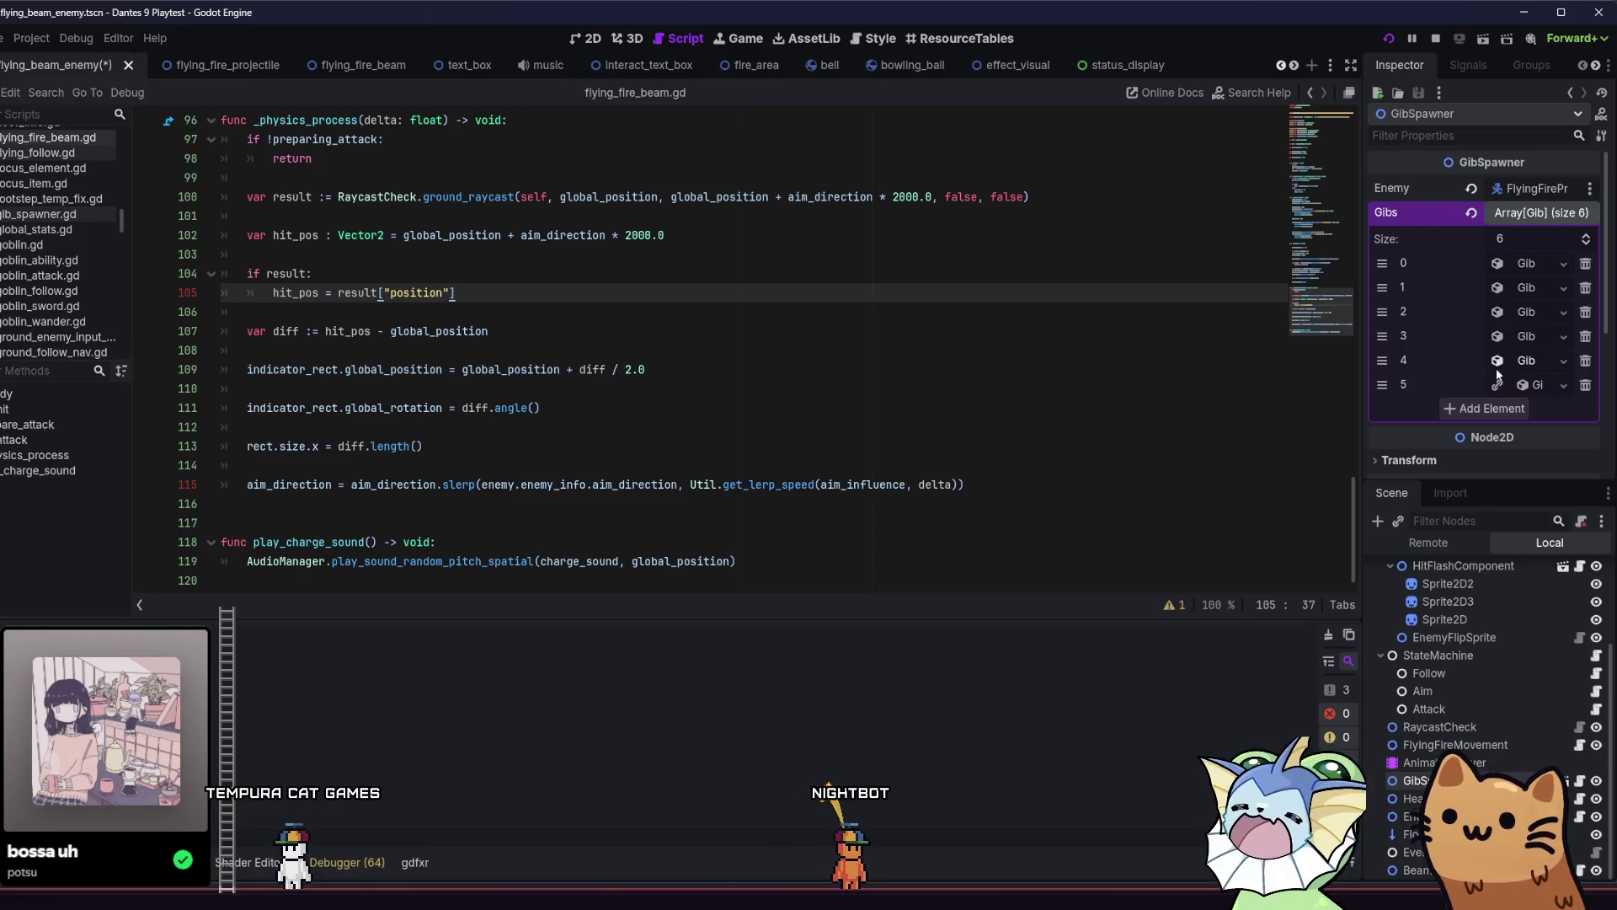
Browse the properties of gibs 0, 3 and 5, ending back on gib 0.
{"action": "left_click", "coordinate": [1526, 263]}
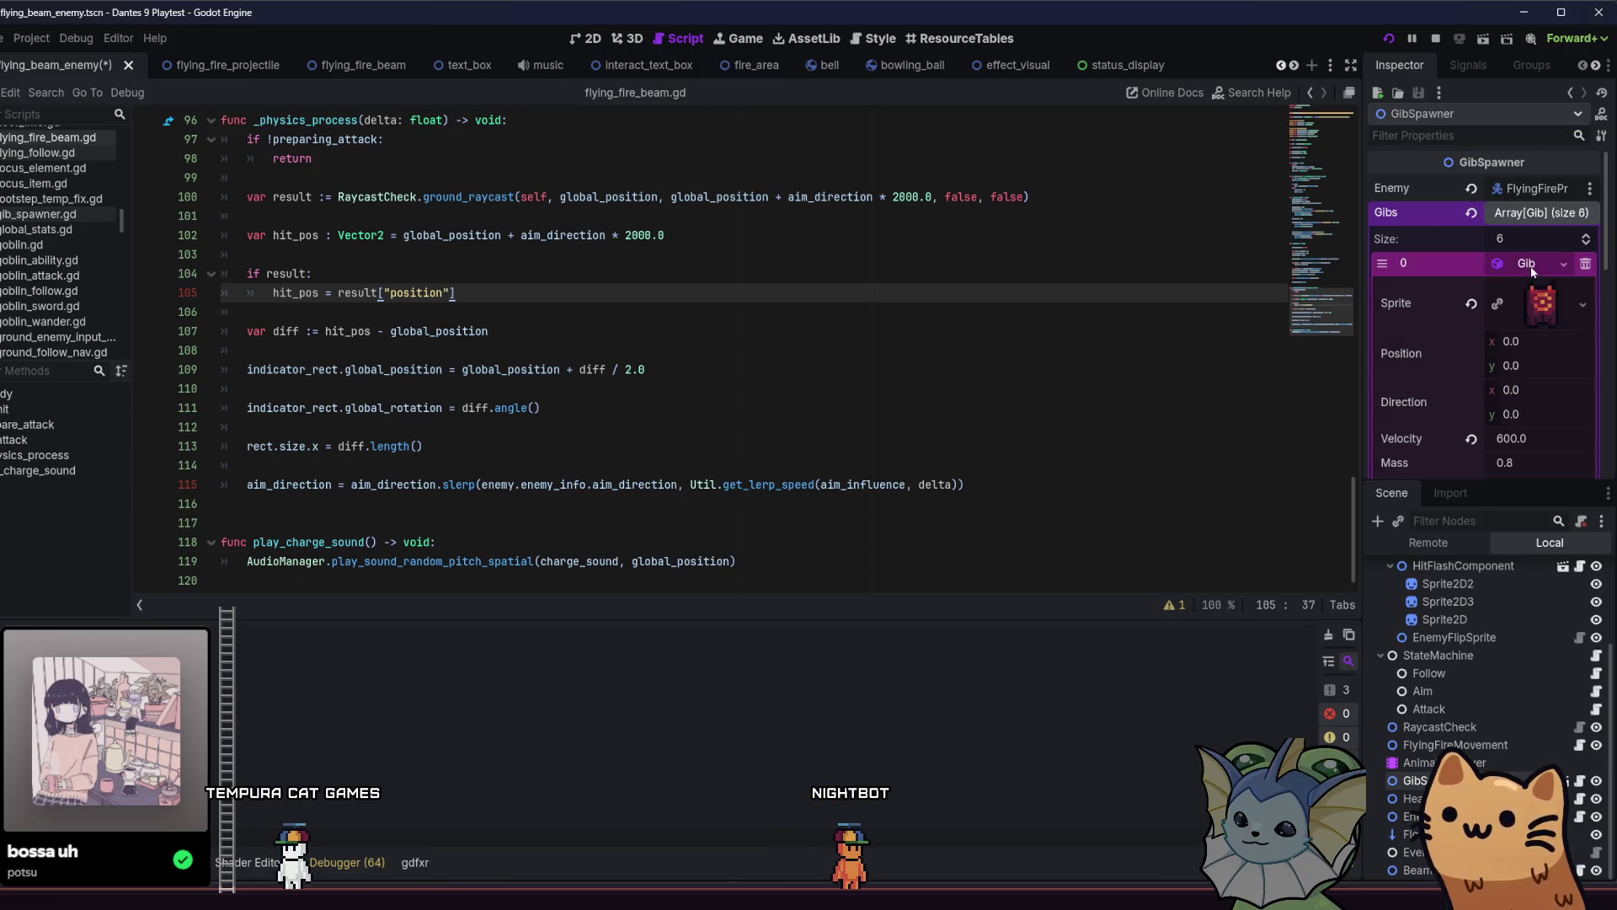
{"action": "left_click", "coordinate": [1534, 263]}
{"action": "left_click", "coordinate": [1527, 337]}
{"action": "left_click", "coordinate": [1526, 336]}
{"action": "left_click", "coordinate": [1526, 384]}
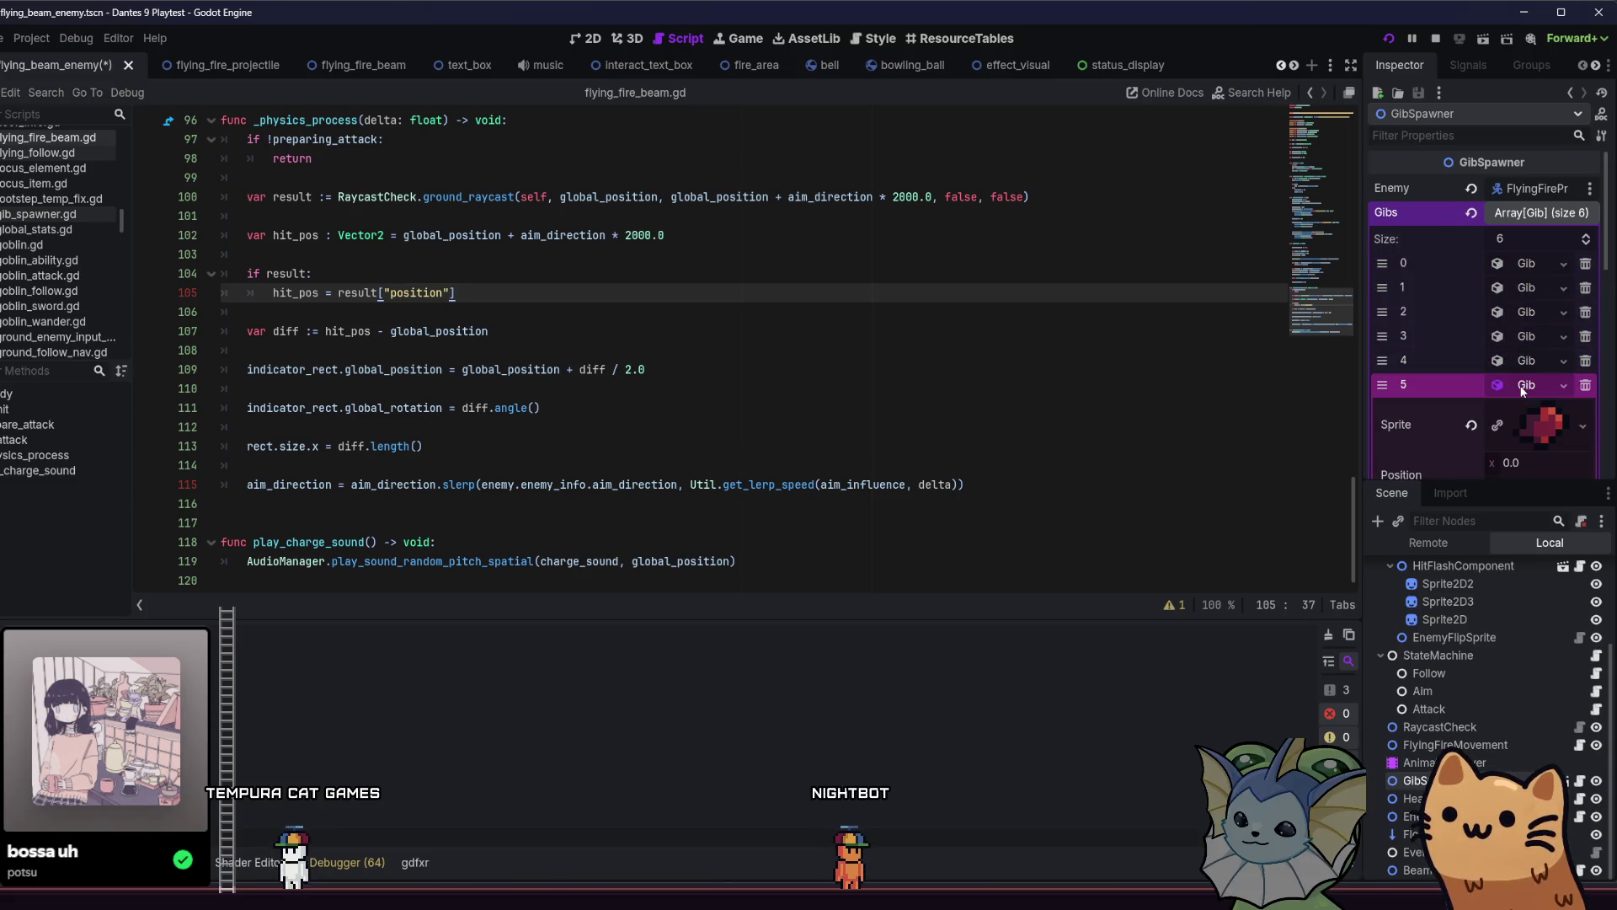
{"action": "left_click", "coordinate": [1527, 384]}
{"action": "left_click", "coordinate": [1534, 263]}
{"action": "left_click", "coordinate": [1533, 263]}
{"action": "left_click", "coordinate": [1534, 263]}
Quick Load the blue flying enemy texture into gib 0's Sprite.
{"action": "right_click", "coordinate": [1534, 297]}
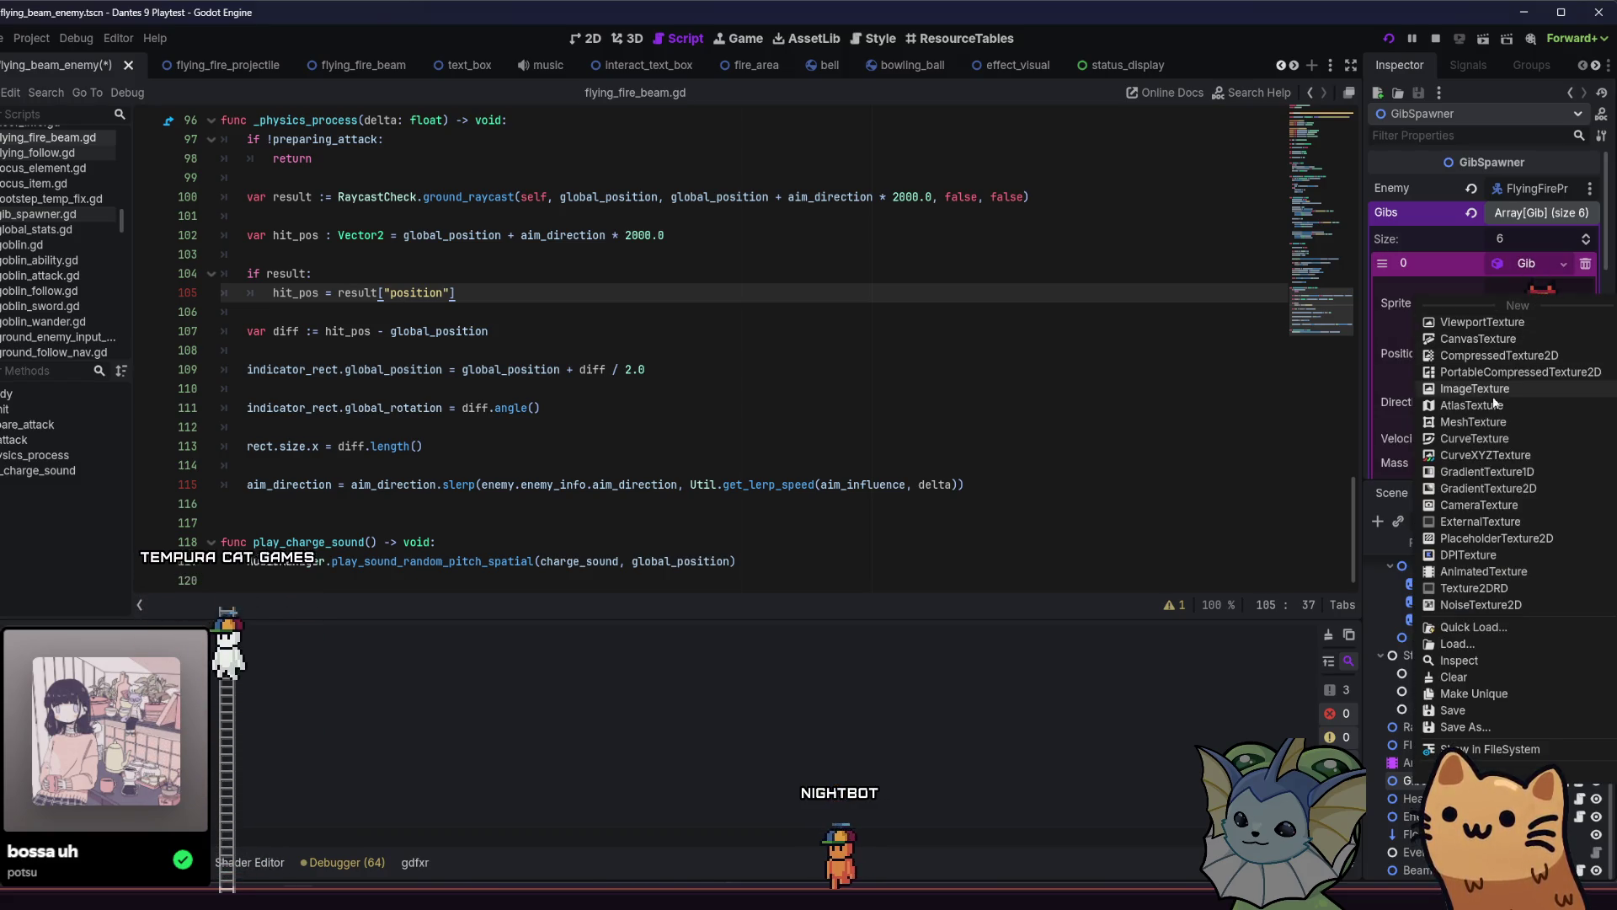
{"action": "left_click", "coordinate": [1462, 626]}
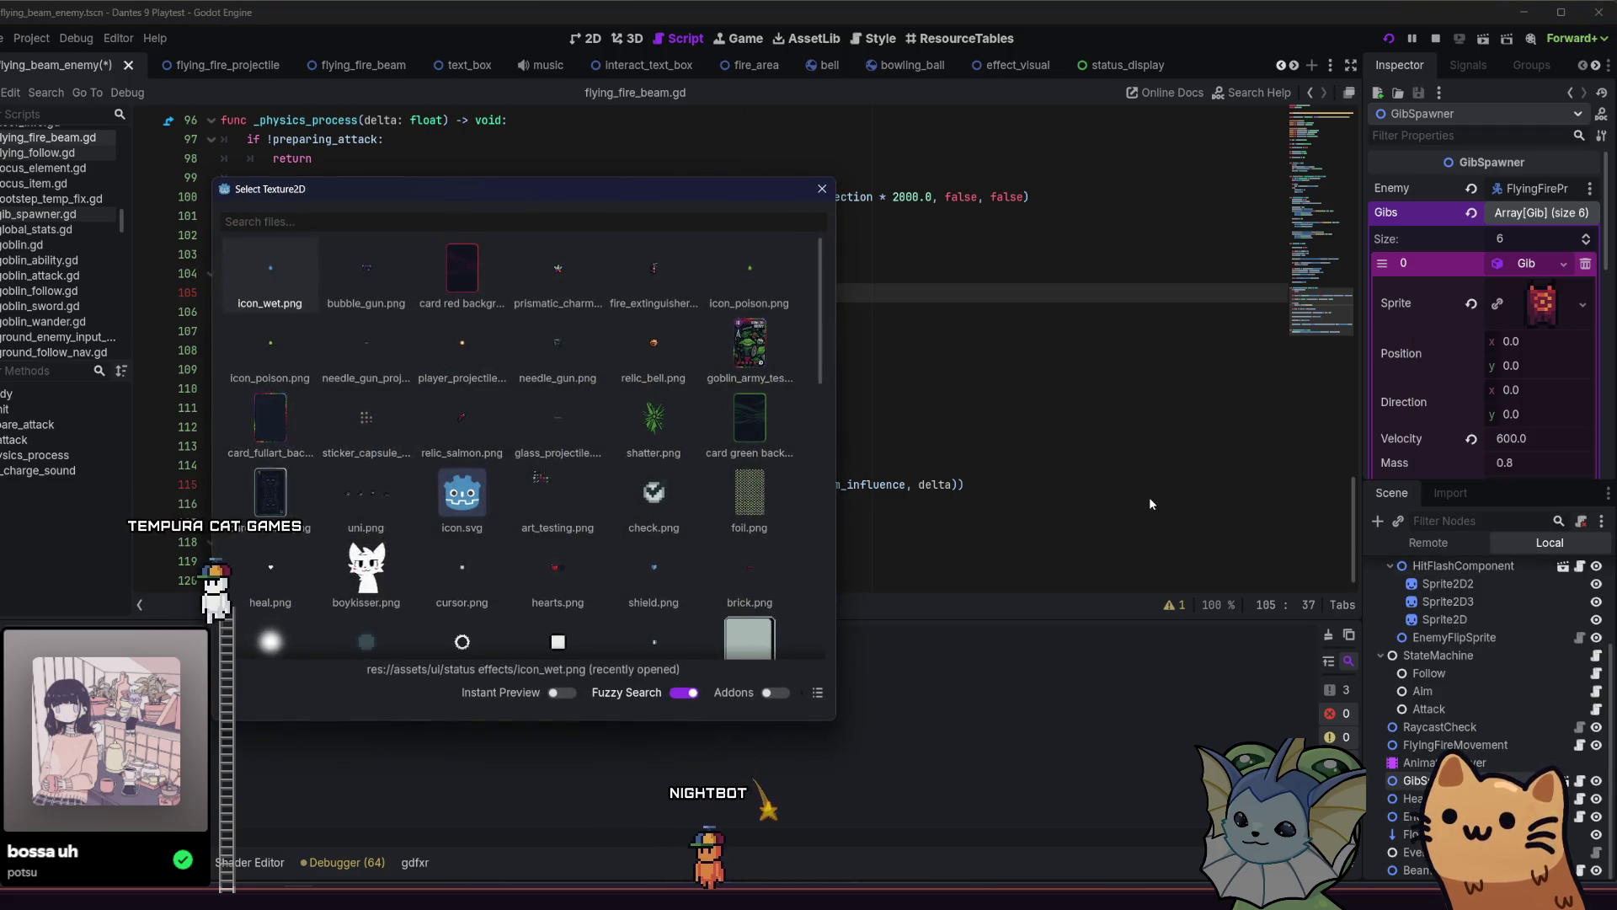
{"action": "type", "text": "beam"}
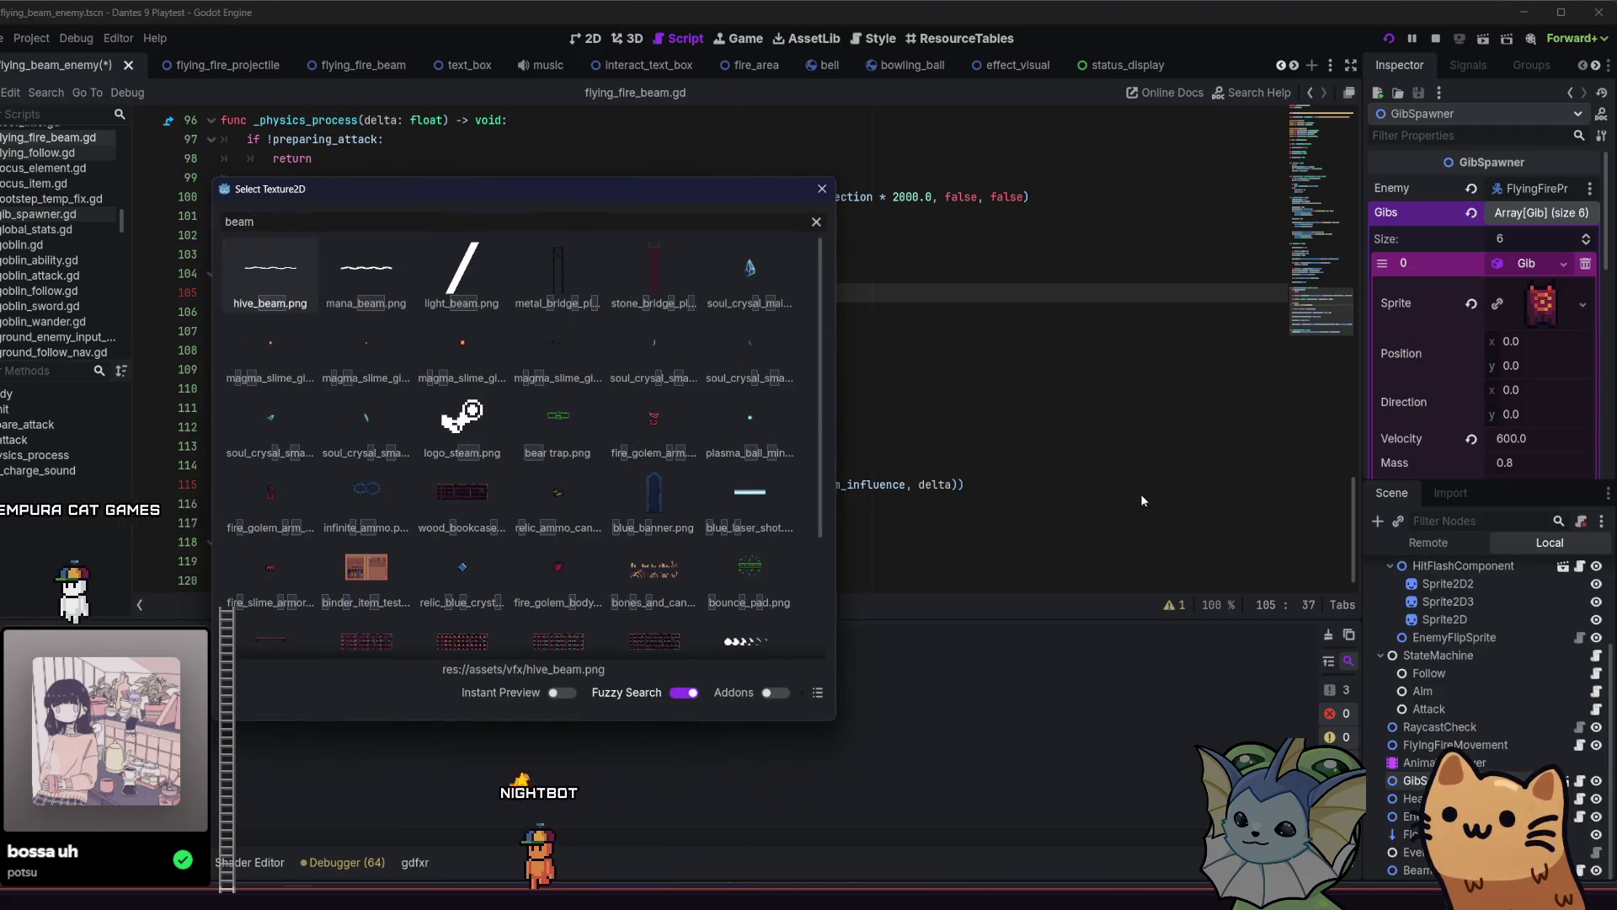
{"action": "scroll", "coordinate": [581, 362], "scroll_direction": "down", "scroll_amount": 3}
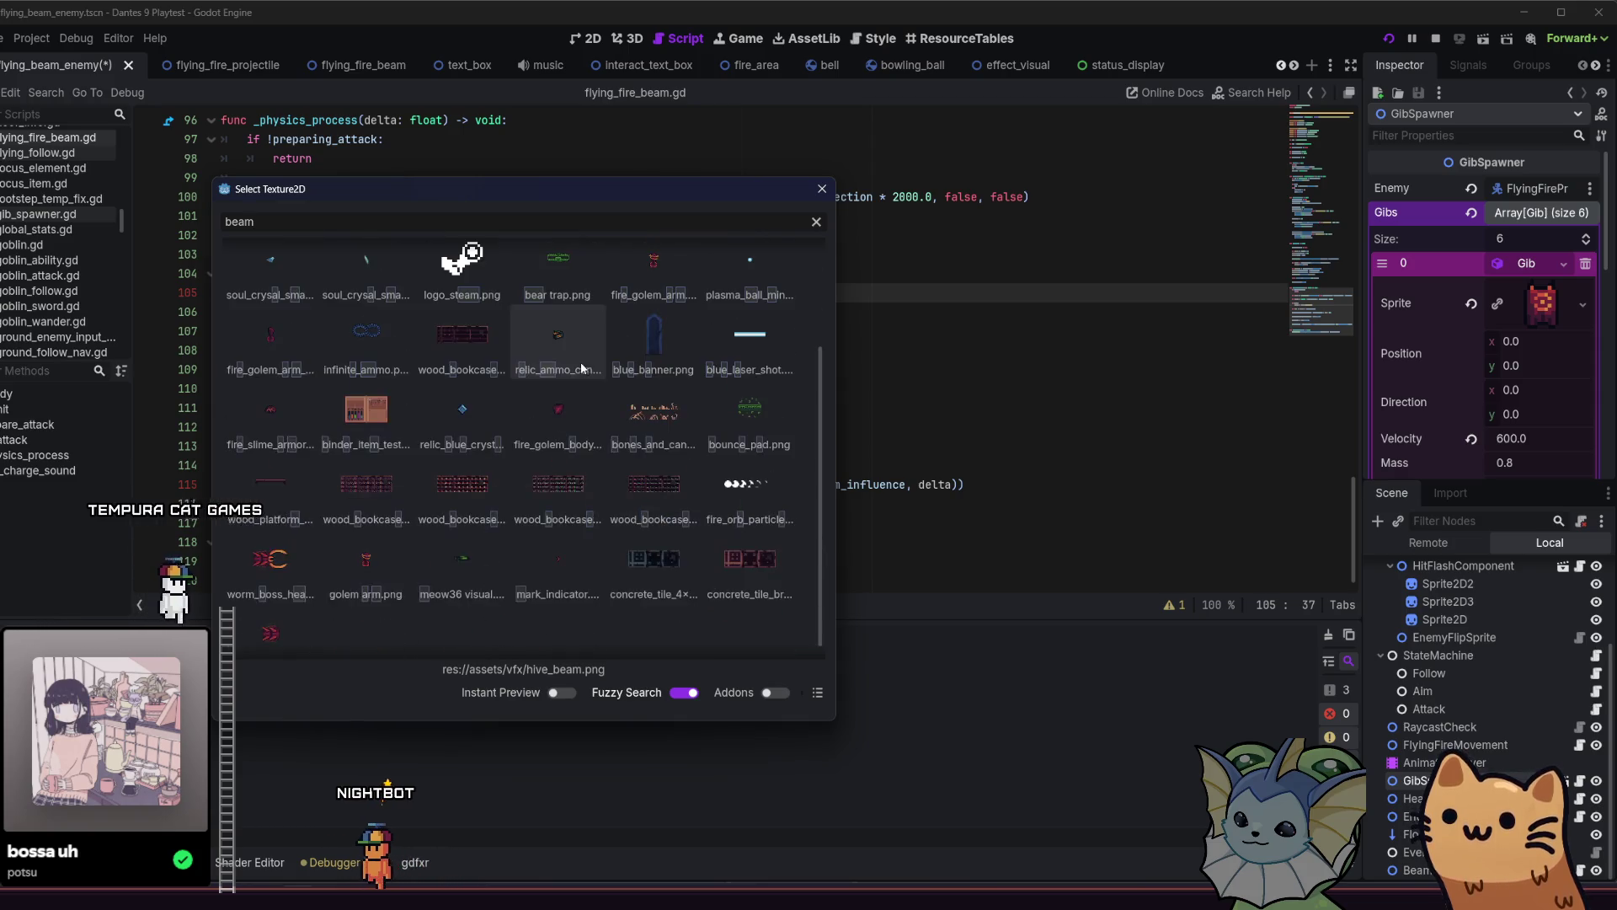
{"action": "type", "text": "blue"}
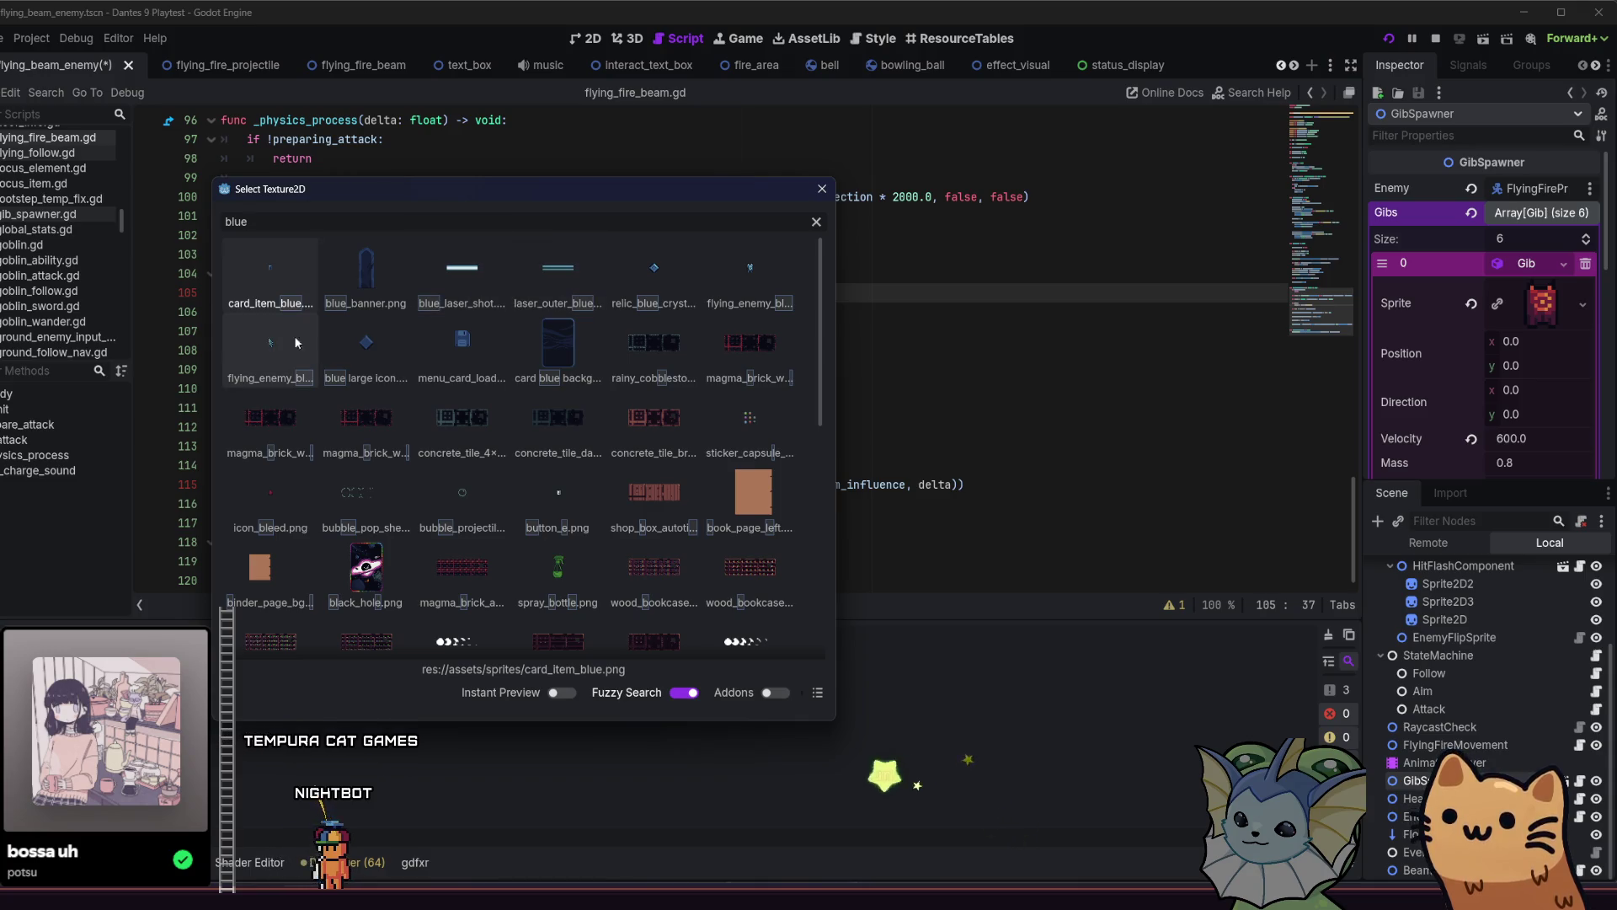
{"action": "left_click", "coordinate": [758, 271]}
{"action": "scroll", "coordinate": [1488, 335], "scroll_direction": "down", "scroll_amount": 4}
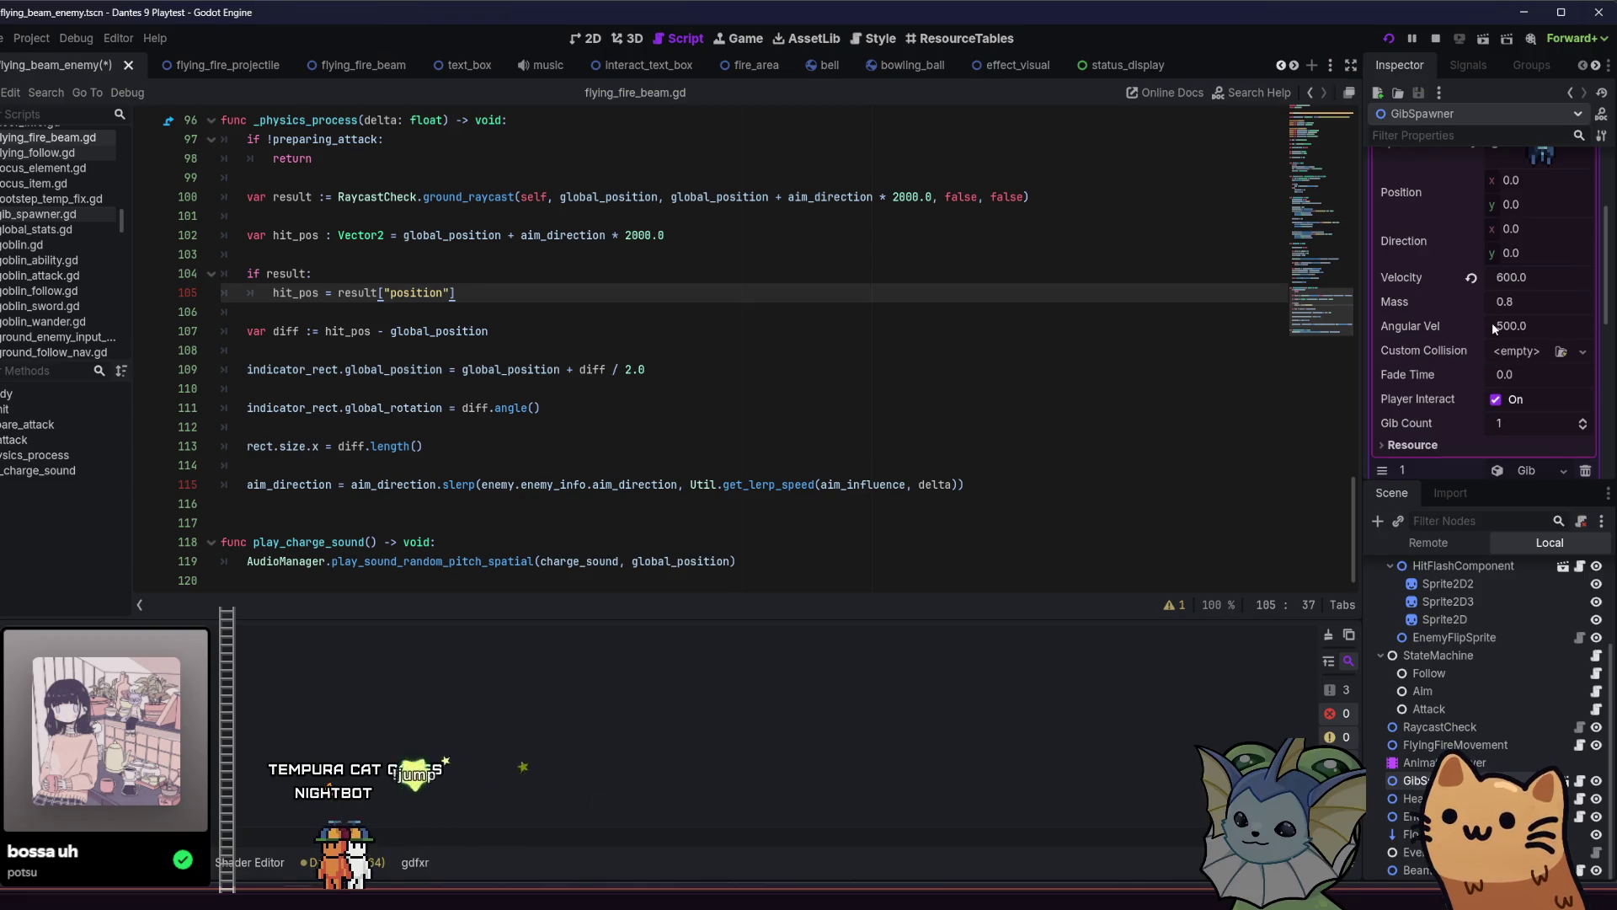
{"action": "scroll", "coordinate": [1507, 280], "scroll_direction": "up", "scroll_amount": 4}
Quick Load the blue striped texture into gib 1's Sprite.
{"action": "left_click", "coordinate": [1522, 229]}
{"action": "left_click", "coordinate": [1532, 249]}
{"action": "left_click", "coordinate": [1533, 256]}
{"action": "left_click", "coordinate": [1533, 271]}
{"action": "left_click", "coordinate": [1532, 272]}
{"action": "left_click", "coordinate": [1531, 274]}
{"action": "left_click", "coordinate": [1531, 275]}
{"action": "right_click", "coordinate": [1529, 276]}
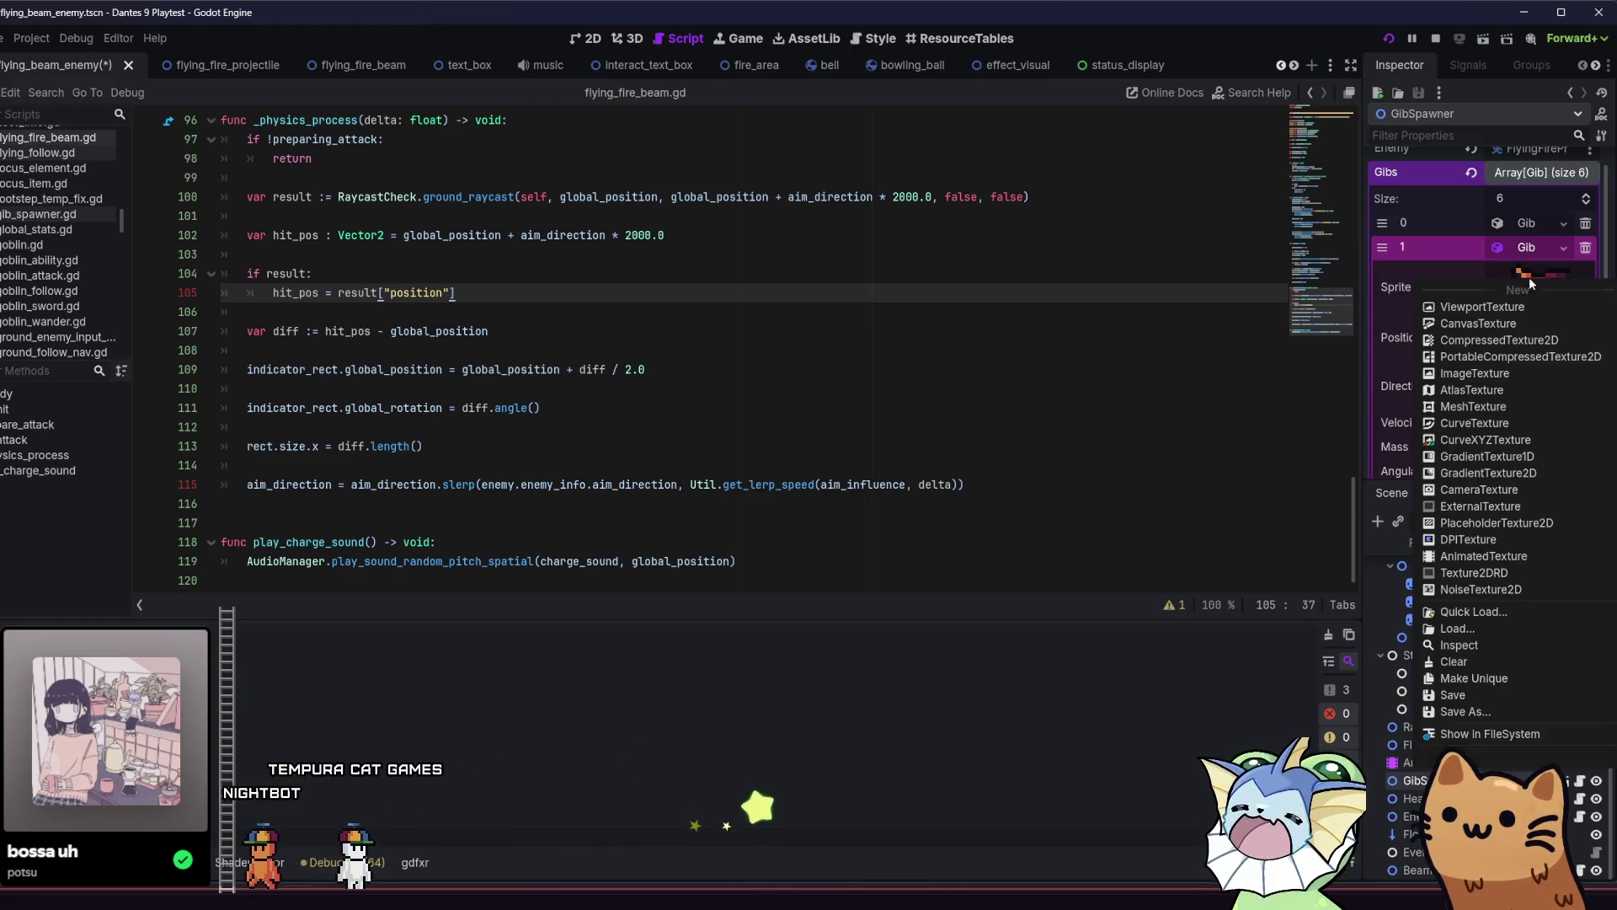
{"action": "left_click", "coordinate": [1479, 612]}
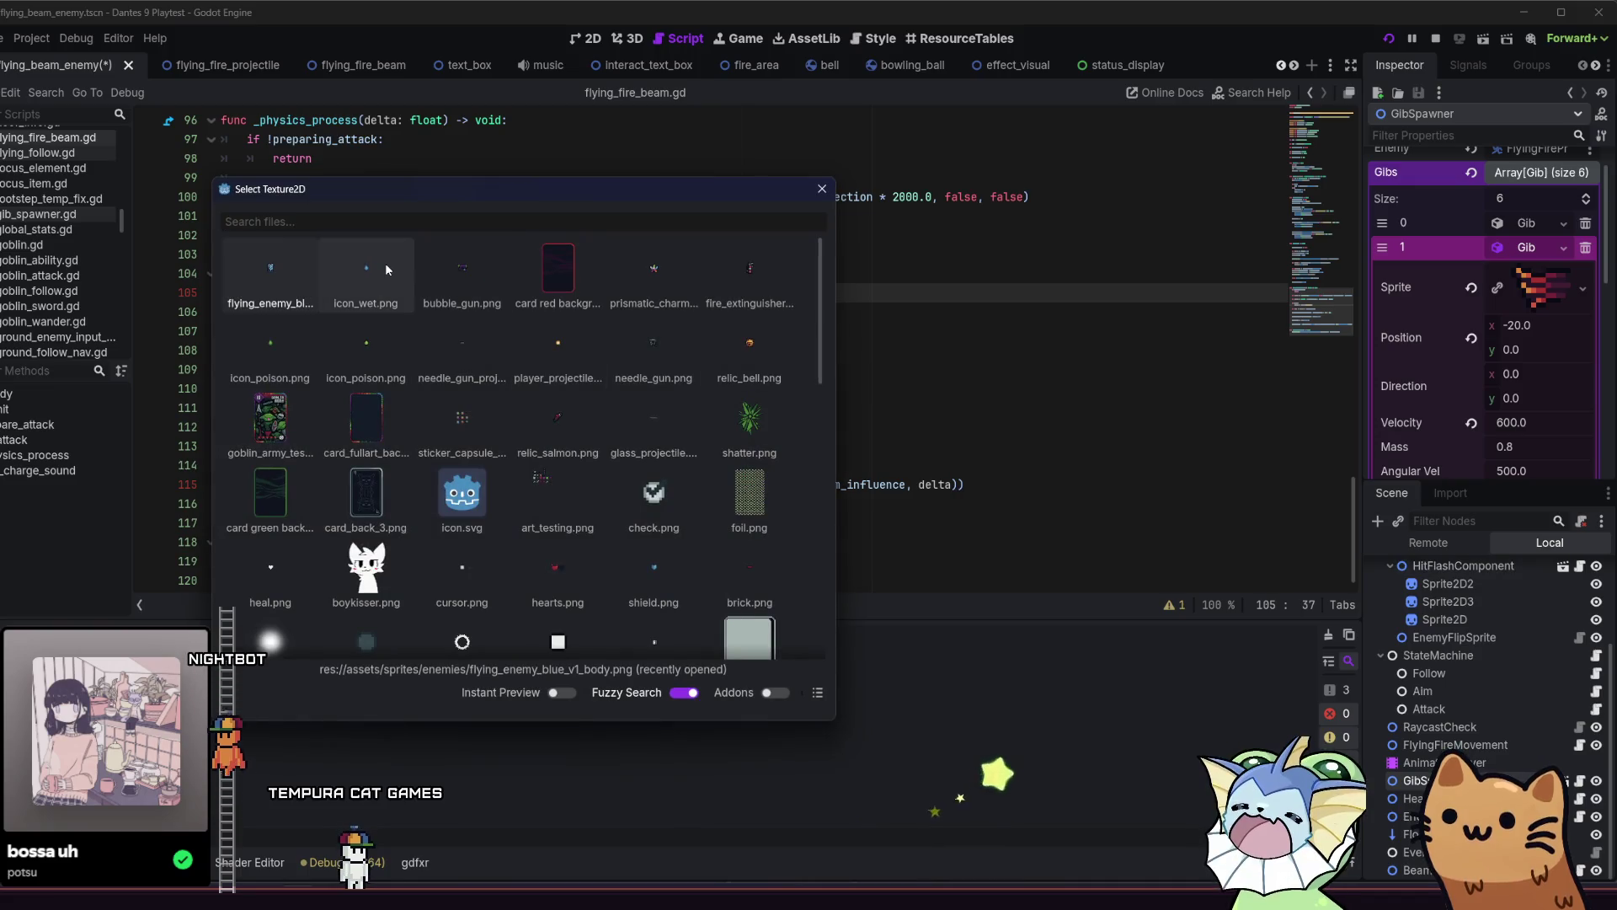
{"action": "type", "text": "blue"}
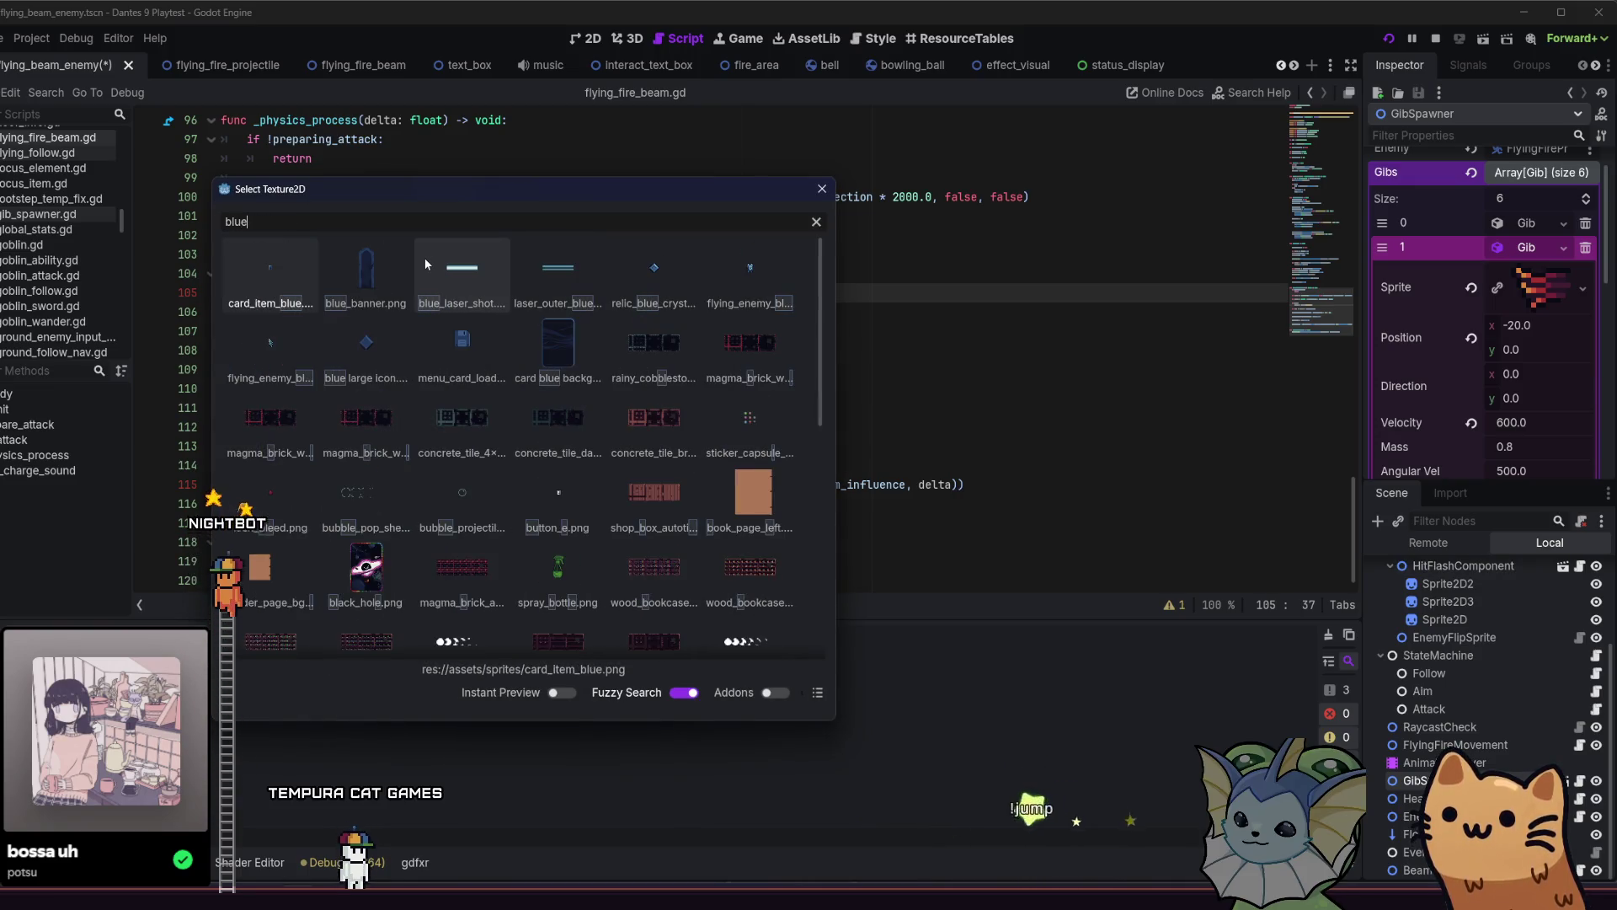
{"action": "double_click", "coordinate": [296, 341]}
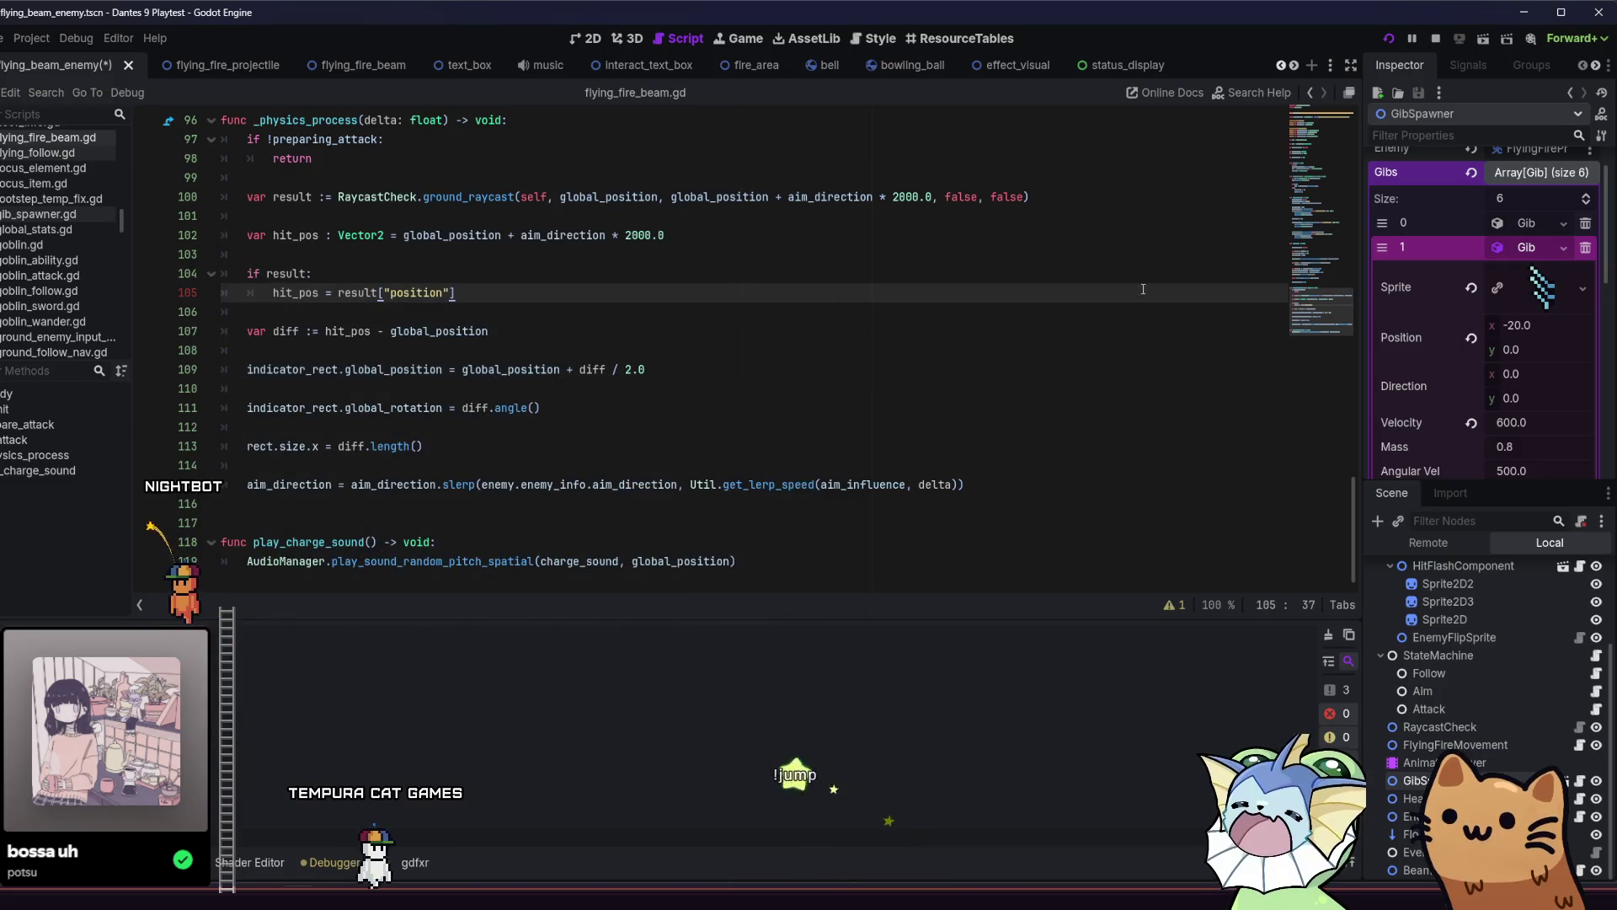
Search saved gib resources for entry 2, then cancel without choosing one.
{"action": "scroll", "coordinate": [1423, 246], "scroll_direction": "down", "scroll_amount": 2}
{"action": "scroll", "coordinate": [1539, 340], "scroll_direction": "down", "scroll_amount": 2}
{"action": "scroll", "coordinate": [1535, 312], "scroll_direction": "up", "scroll_amount": 4}
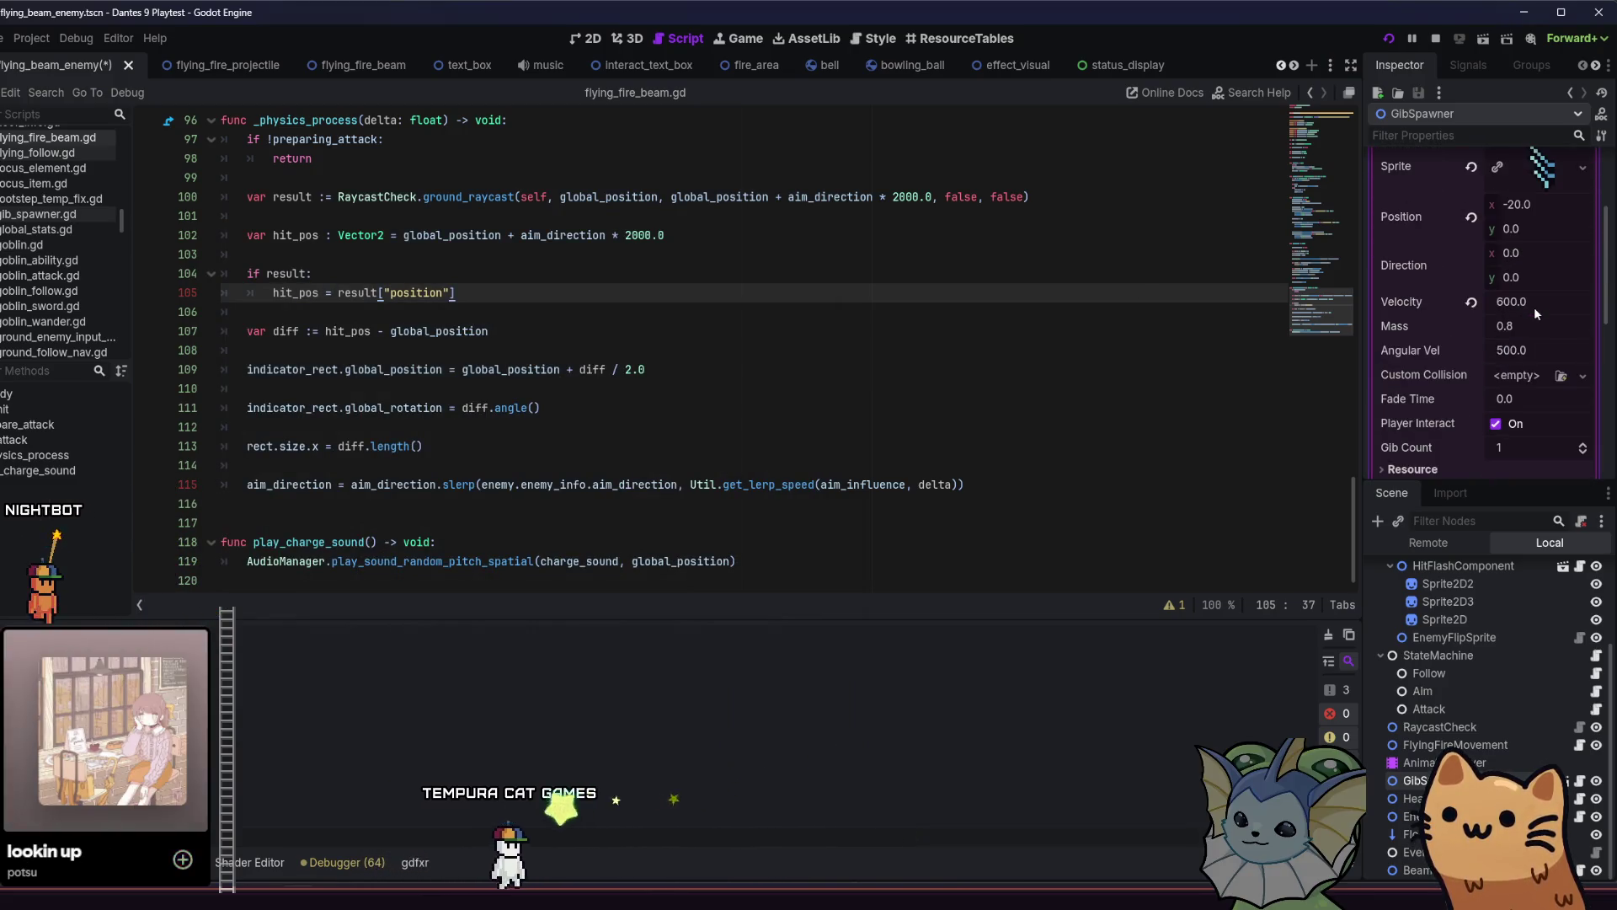
{"action": "left_click", "coordinate": [1535, 207]}
{"action": "left_click", "coordinate": [1528, 231]}
{"action": "left_click", "coordinate": [1528, 229]}
{"action": "right_click", "coordinate": [1528, 231]}
{"action": "left_click", "coordinate": [1528, 280]}
{"action": "type", "text": "b"}
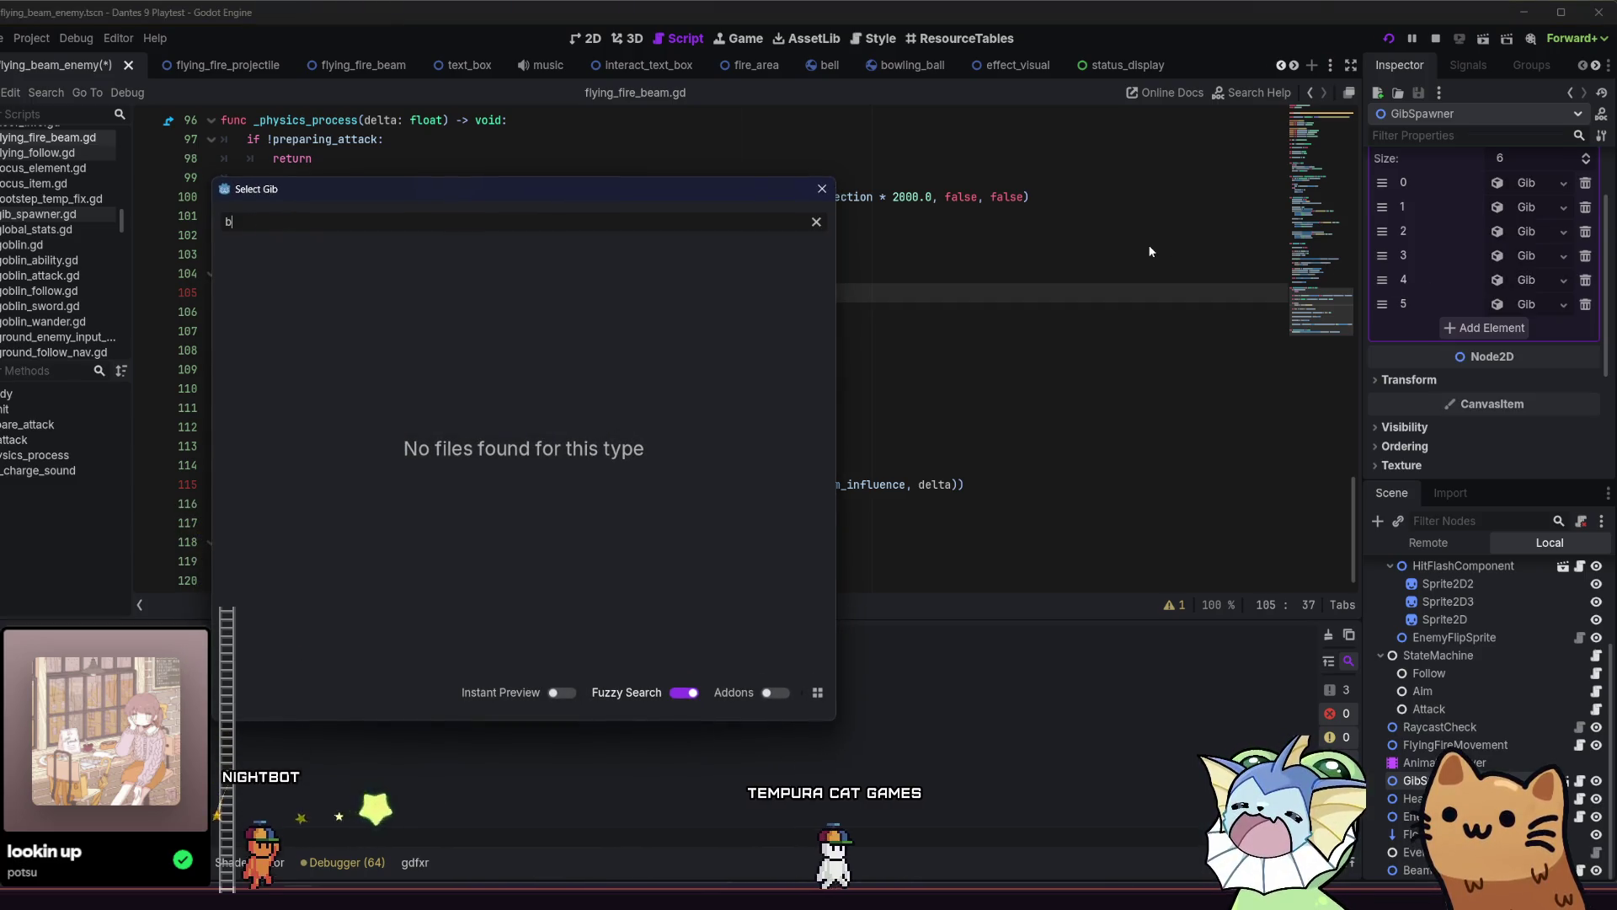
{"action": "key", "text": "Escape"}
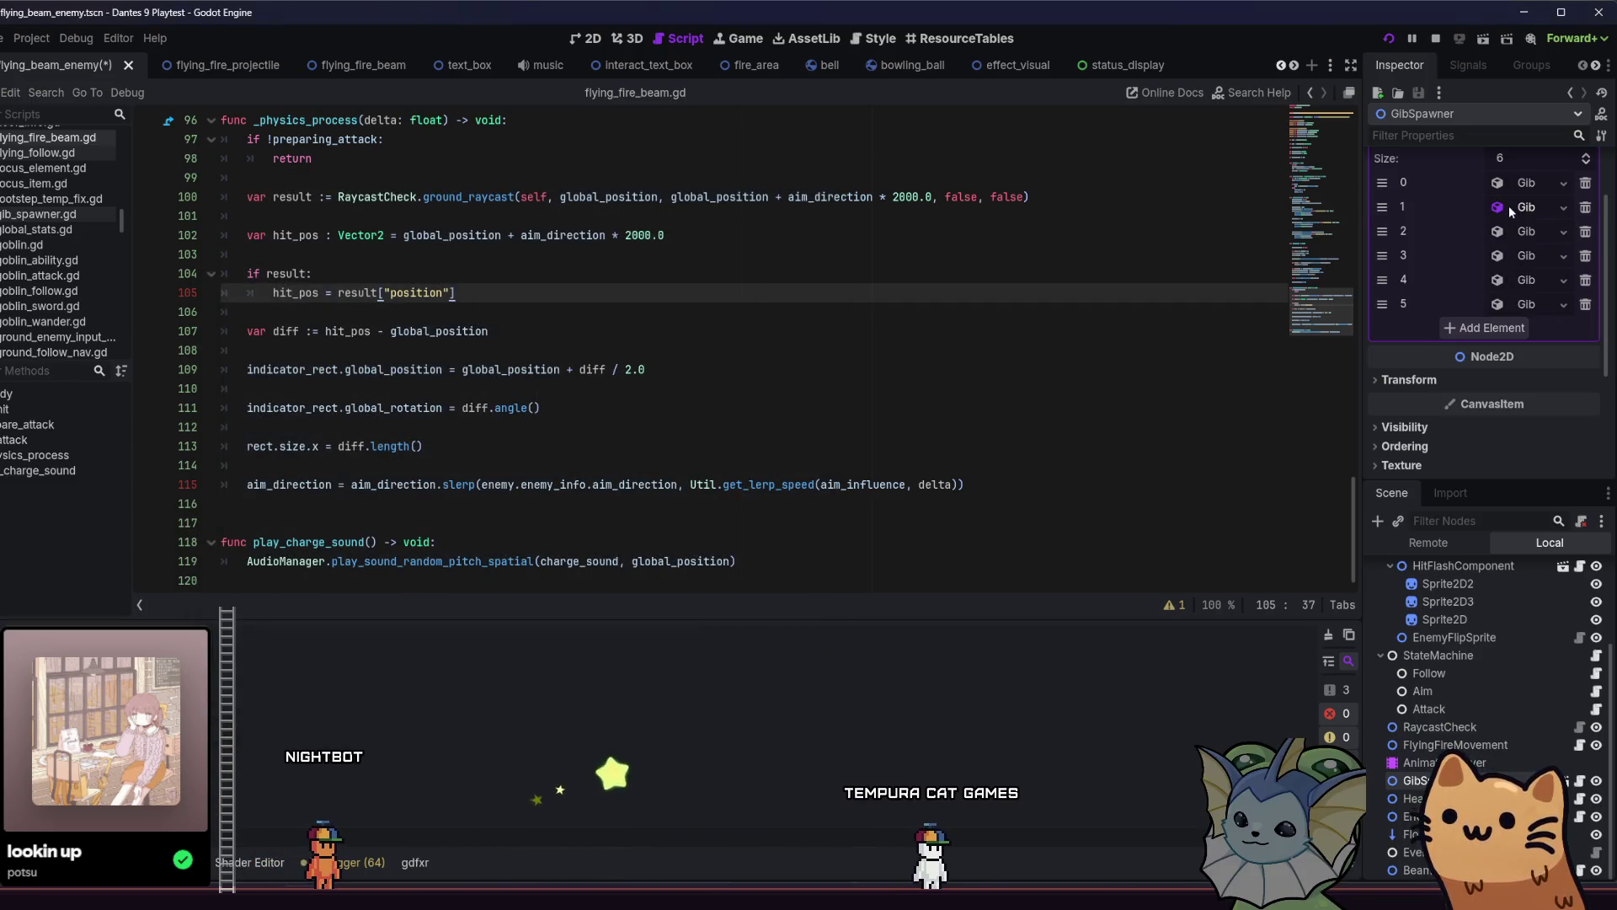
Expand gib 2's properties and start a texture search for its Sprite.
{"action": "left_click", "coordinate": [1509, 207]}
{"action": "right_click", "coordinate": [1519, 250]}
{"action": "key", "text": "Escape"}
{"action": "left_click", "coordinate": [1508, 207]}
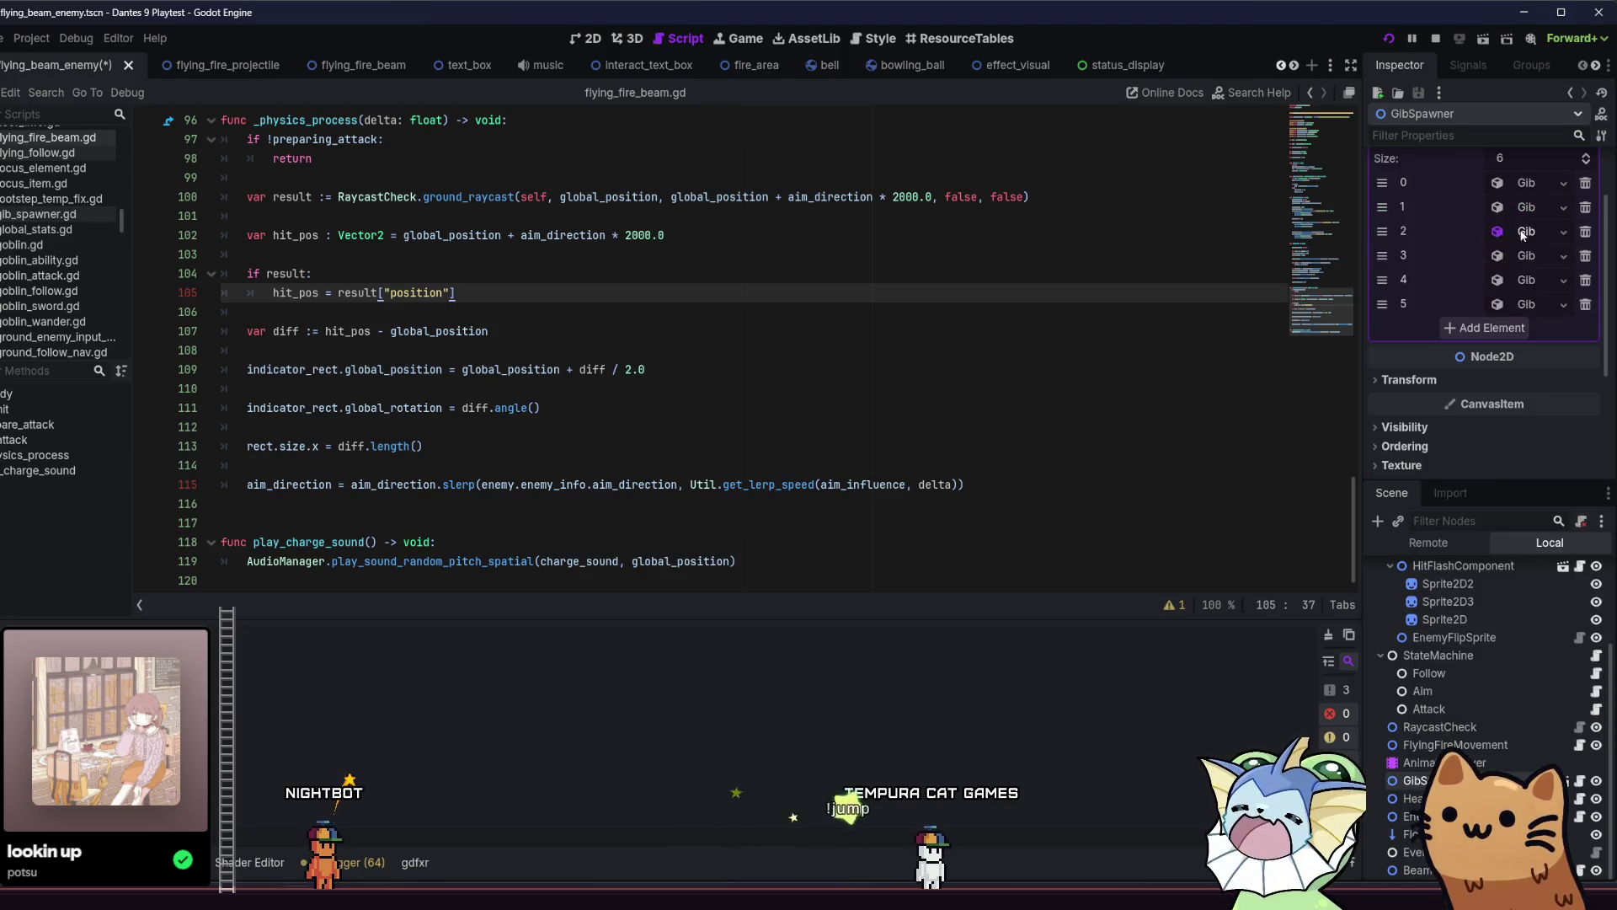
{"action": "left_click", "coordinate": [1535, 231]}
{"action": "left_click", "coordinate": [1461, 597]}
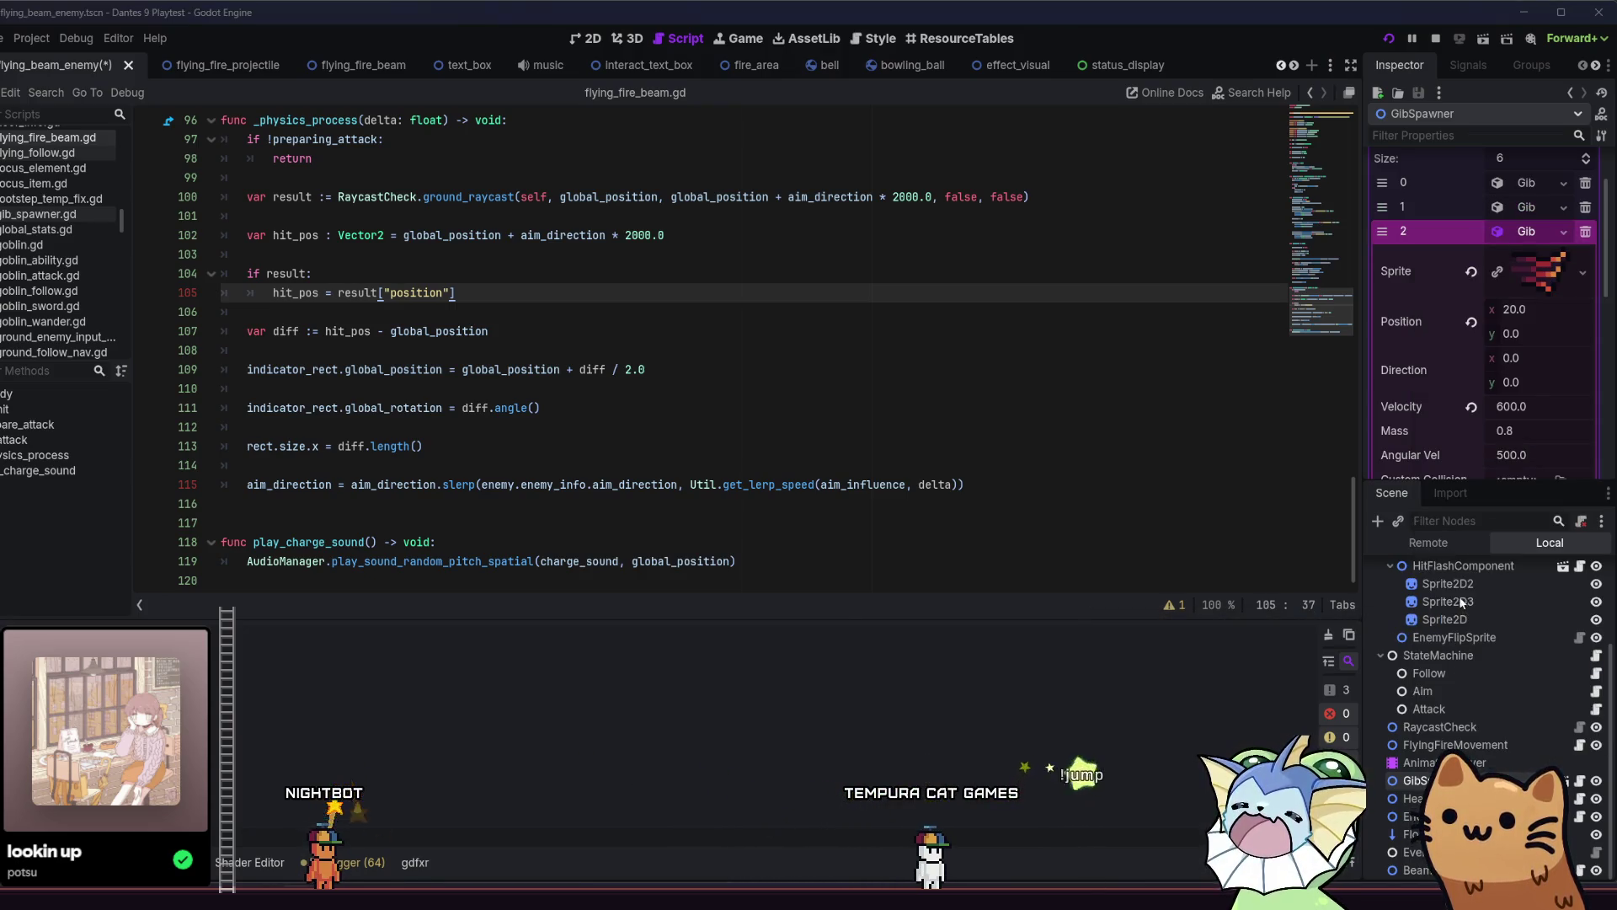
Quick Load the blue flying enemy texture into gib 2's Sprite.
{"action": "type", "text": "beam"}
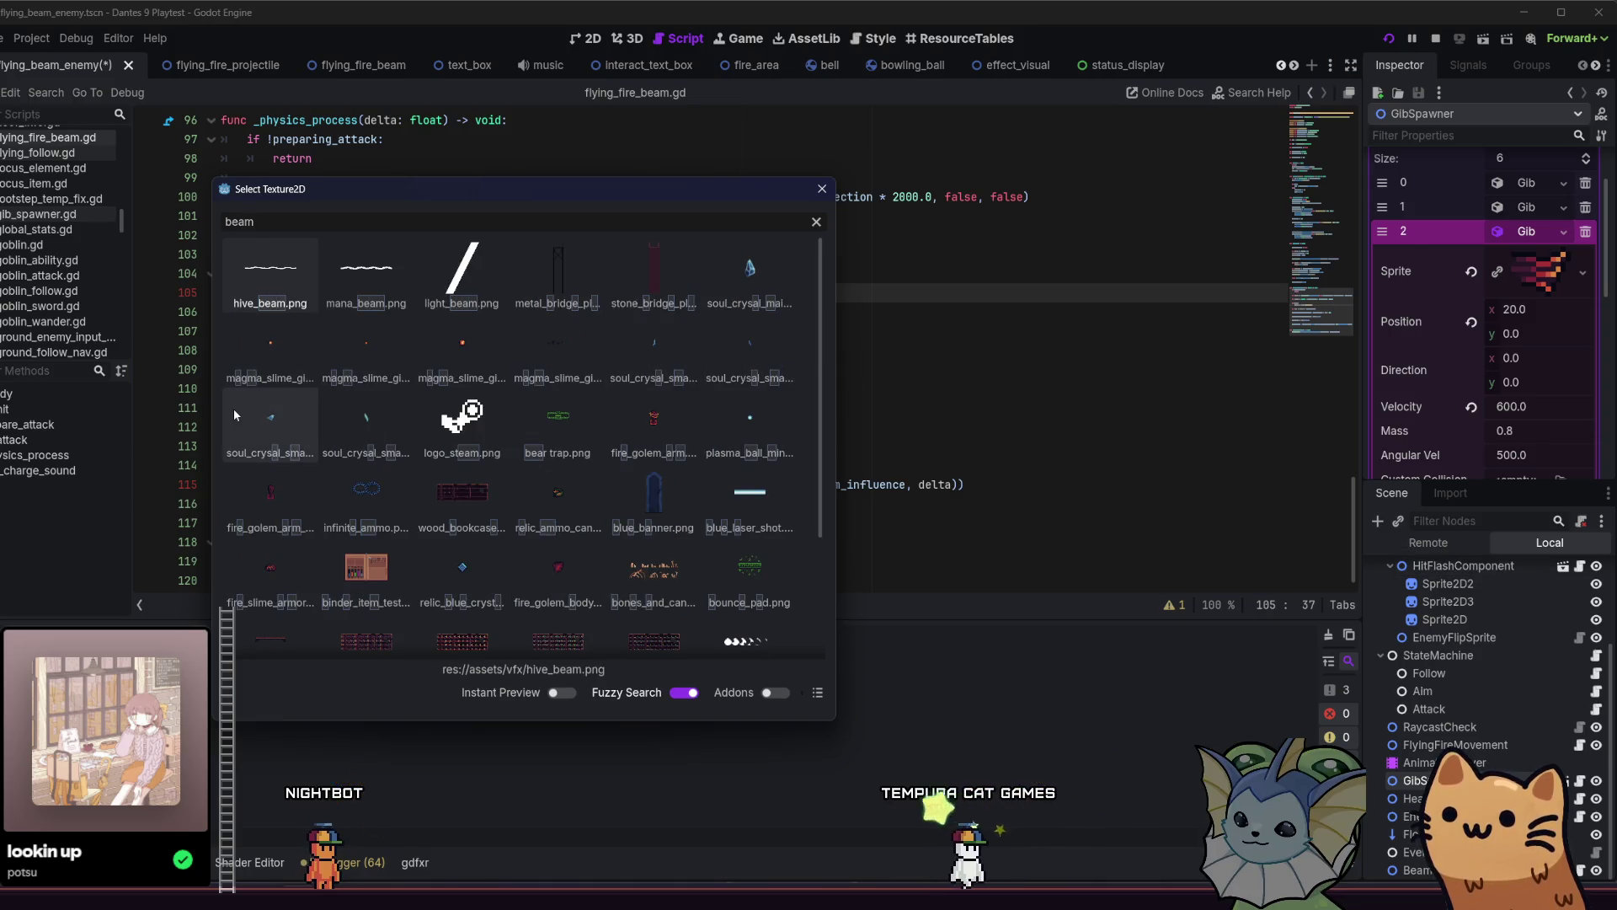
{"action": "key", "text": "BackSpace"}
{"action": "key", "text": "BackSpace"}
{"action": "key", "text": "BackSpace"}
{"action": "type", "text": "blue"}
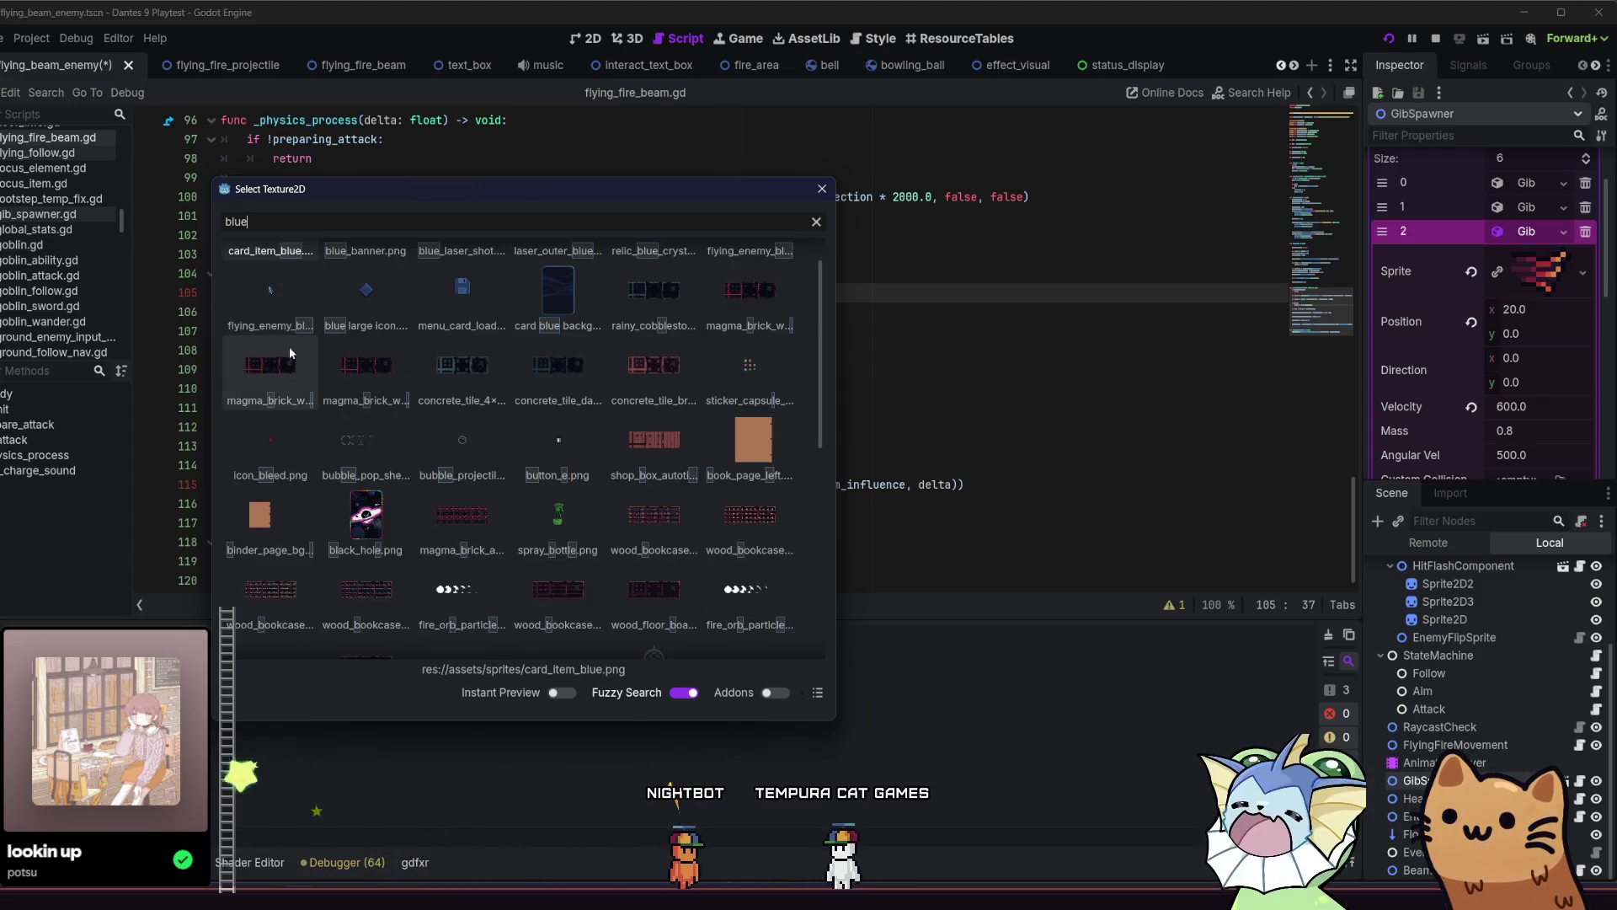
{"action": "double_click", "coordinate": [279, 348]}
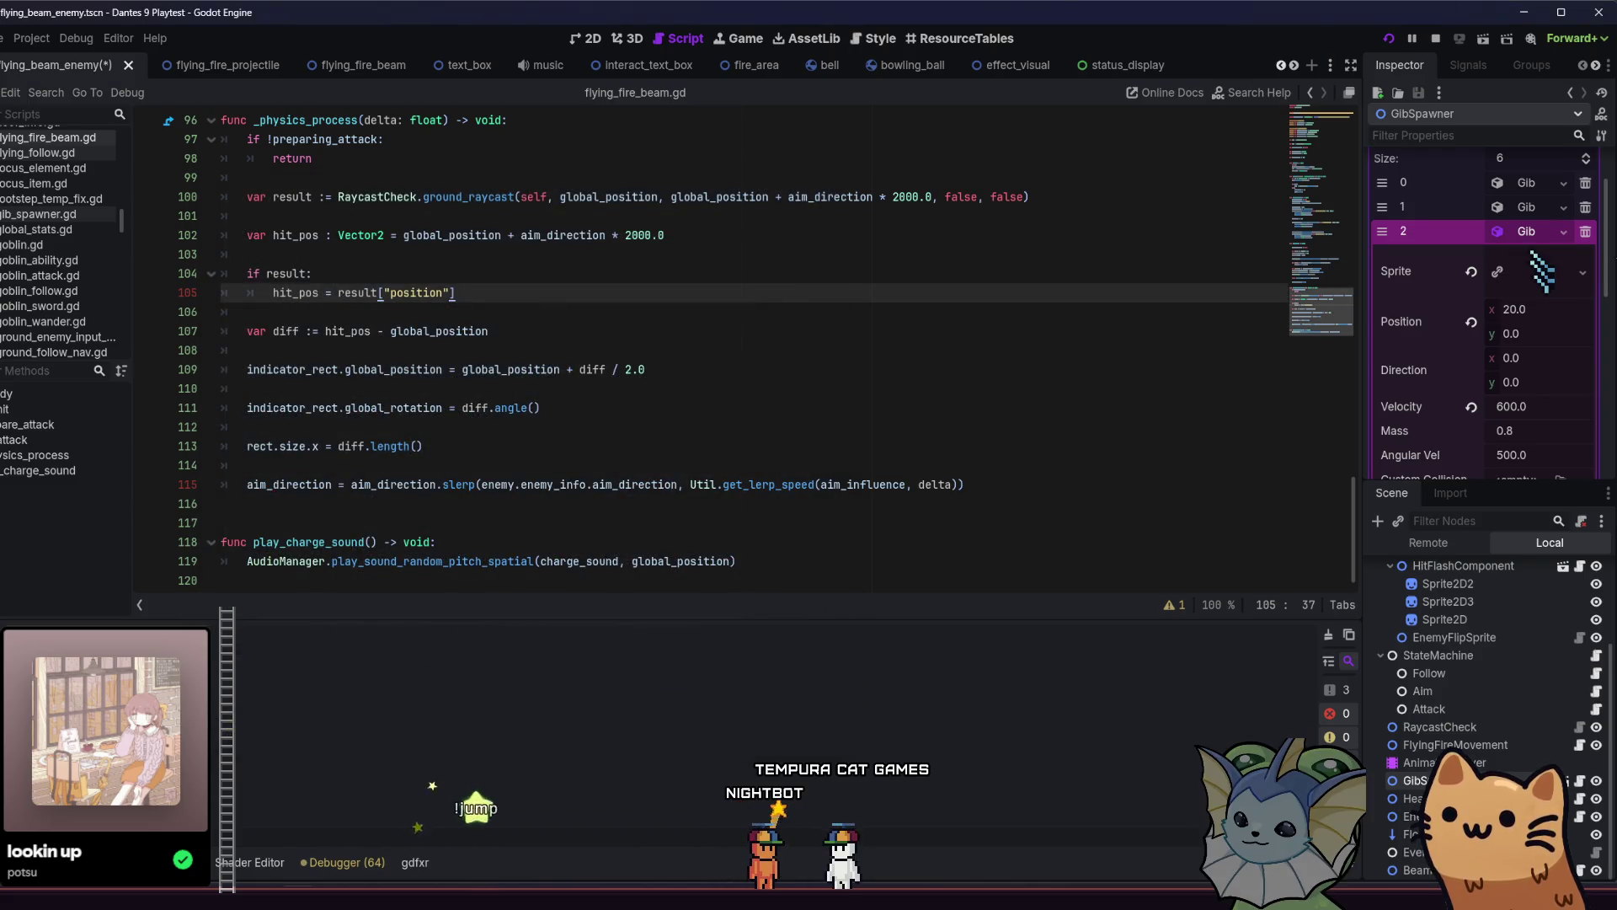
Replace gib 2's Sprite with a new AtlasTexture using the blue 8×14 image as Atlas.
{"action": "right_click", "coordinate": [1538, 265]}
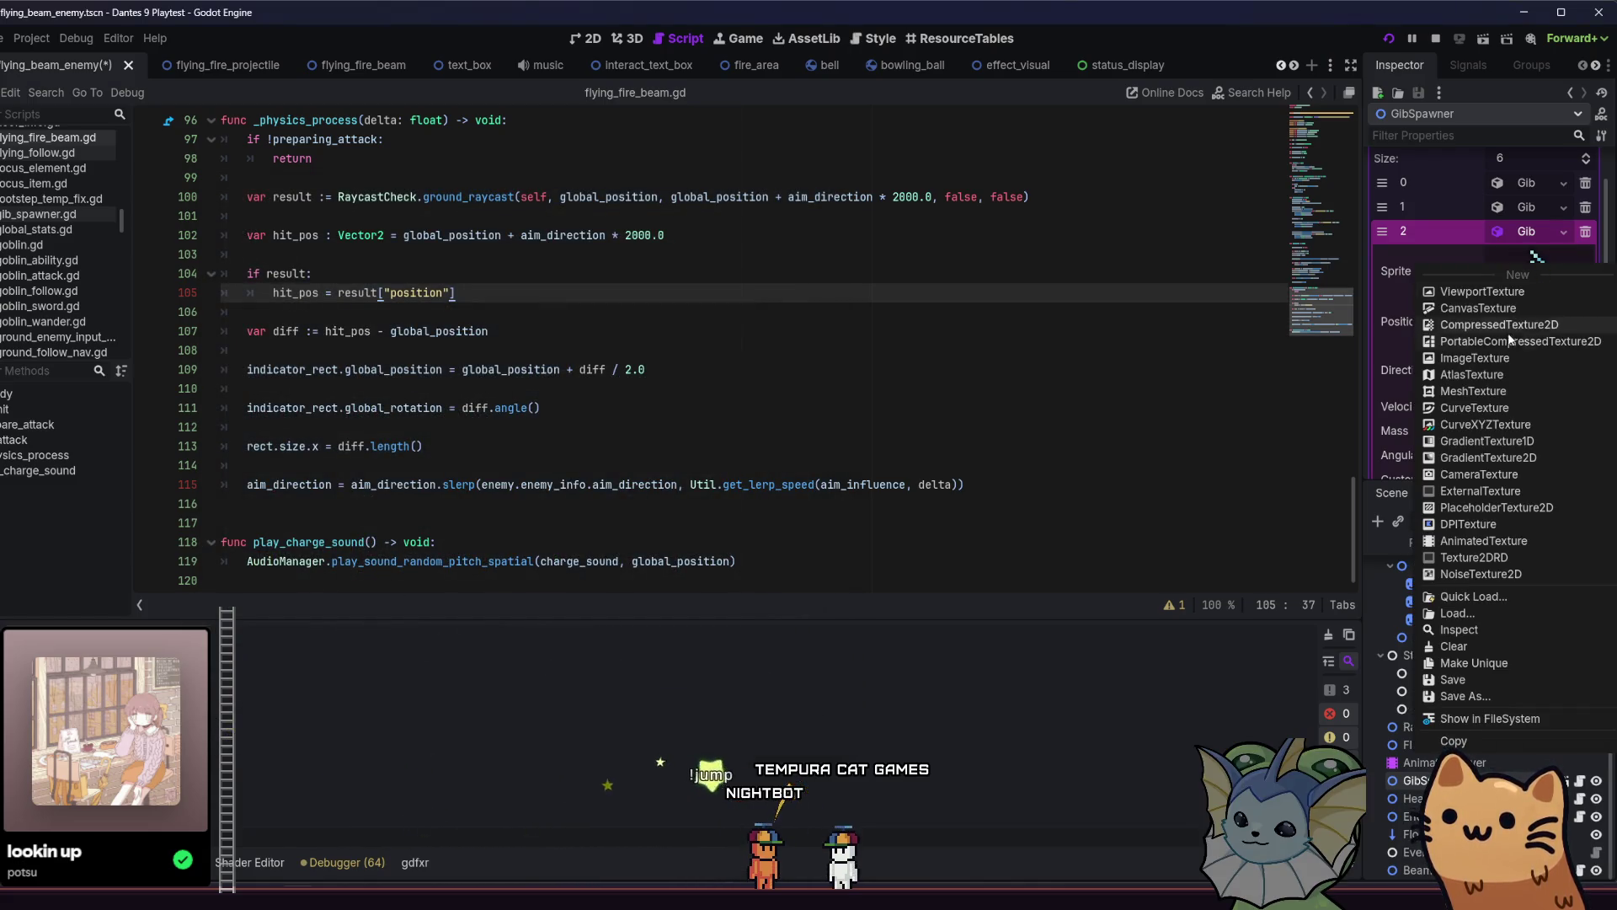
{"action": "left_click", "coordinate": [1498, 372]}
{"action": "left_click", "coordinate": [1547, 257]}
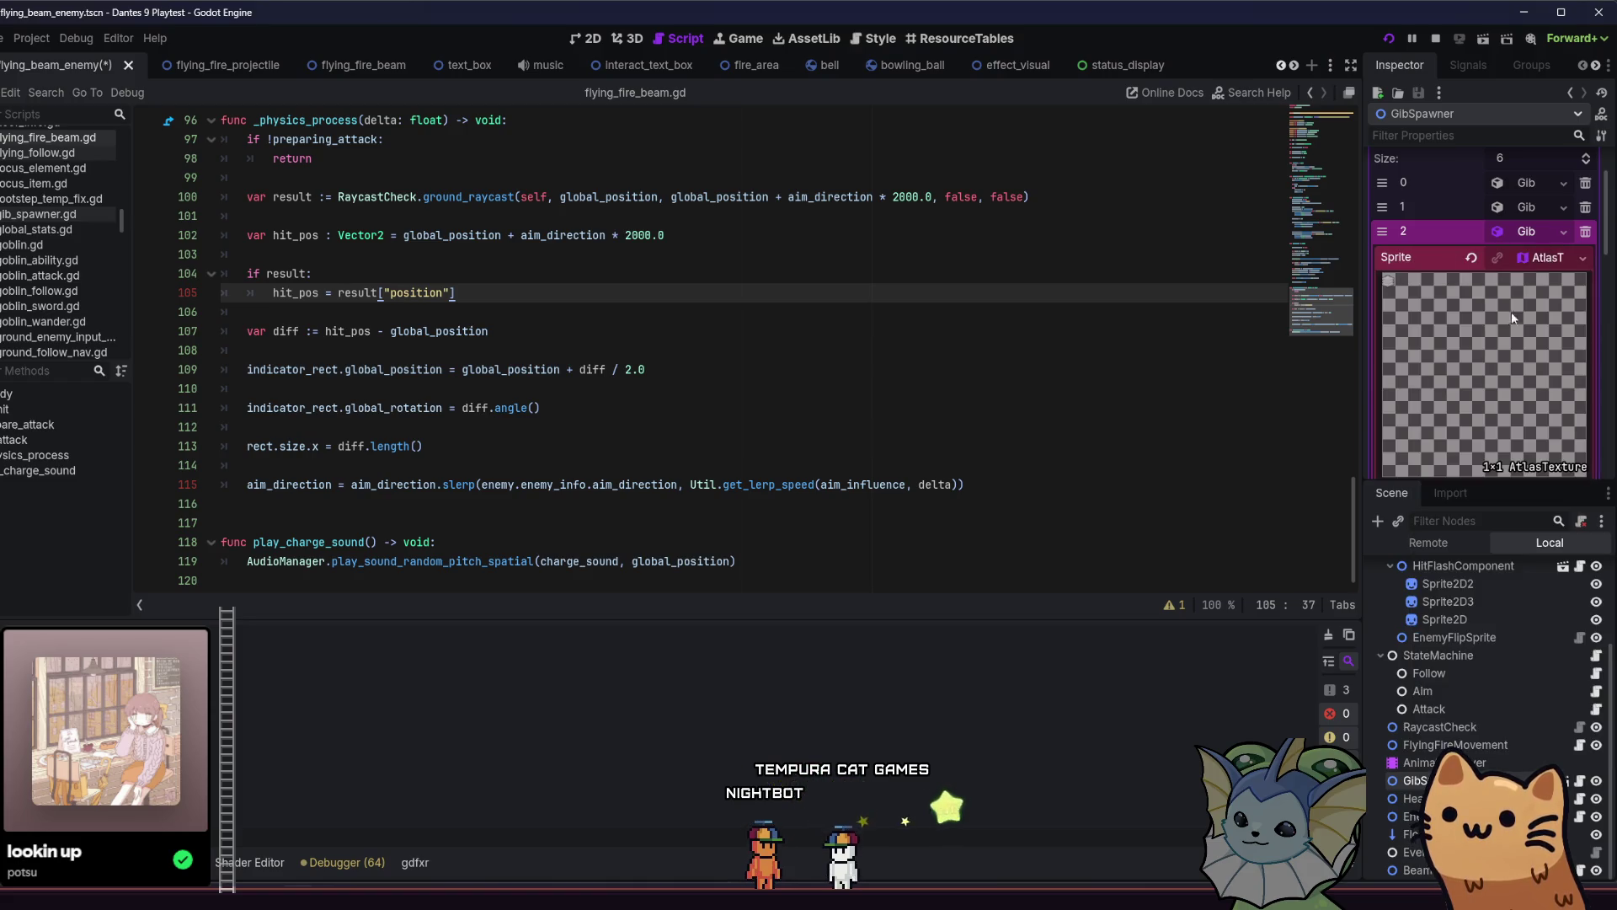
{"action": "scroll", "coordinate": [1509, 320], "scroll_direction": "down", "scroll_amount": 3}
{"action": "left_click", "coordinate": [1553, 332]}
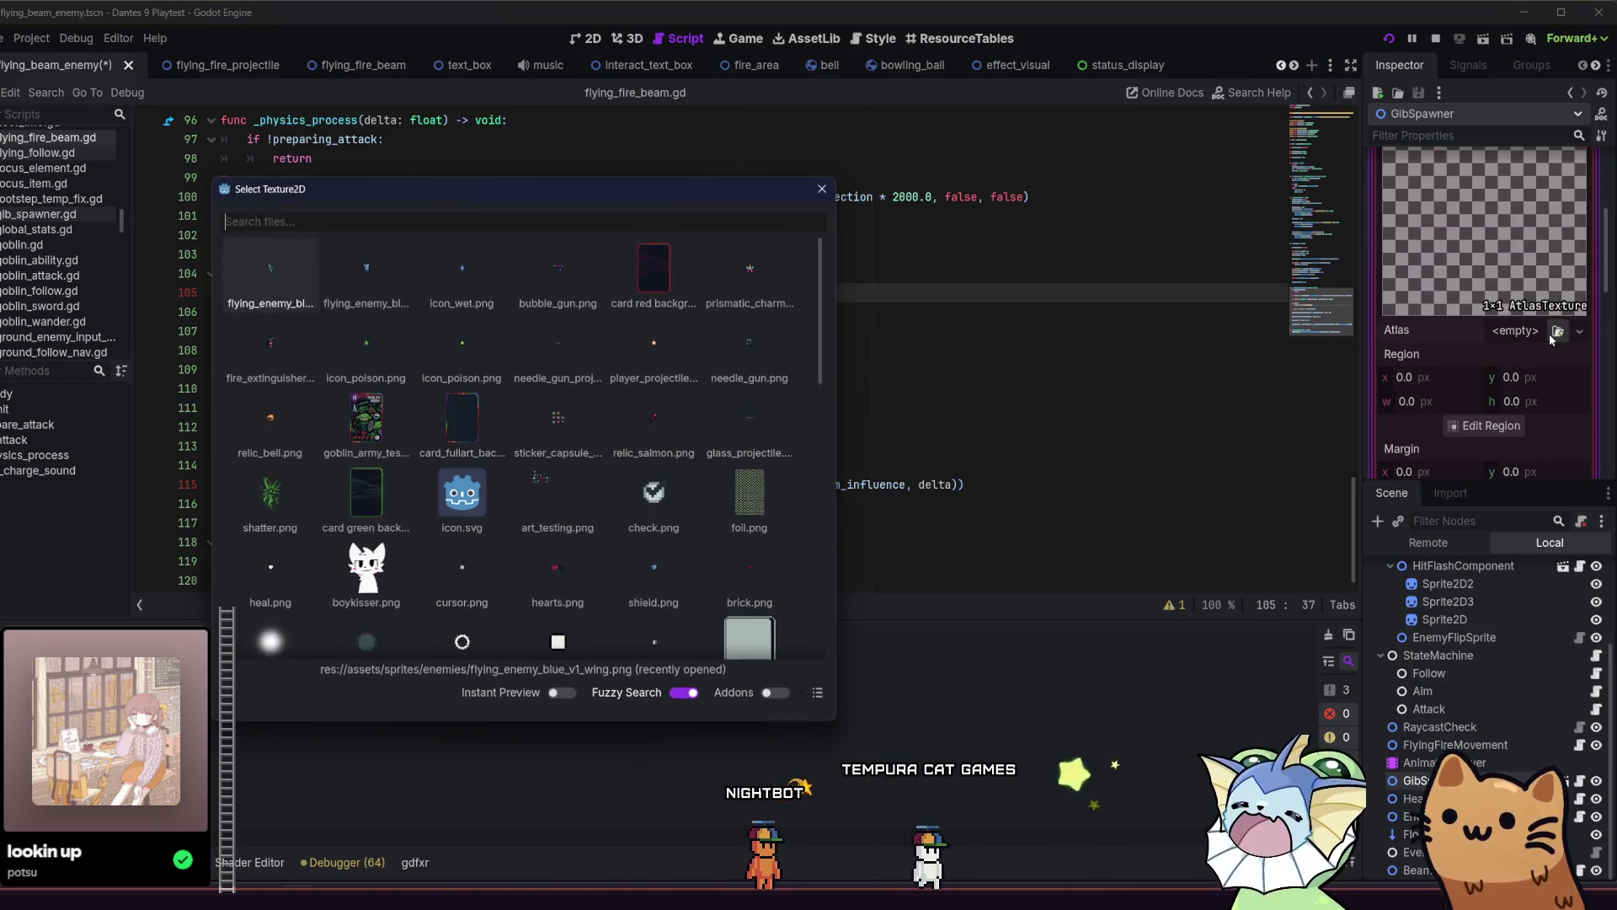
{"action": "double_click", "coordinate": [448, 311]}
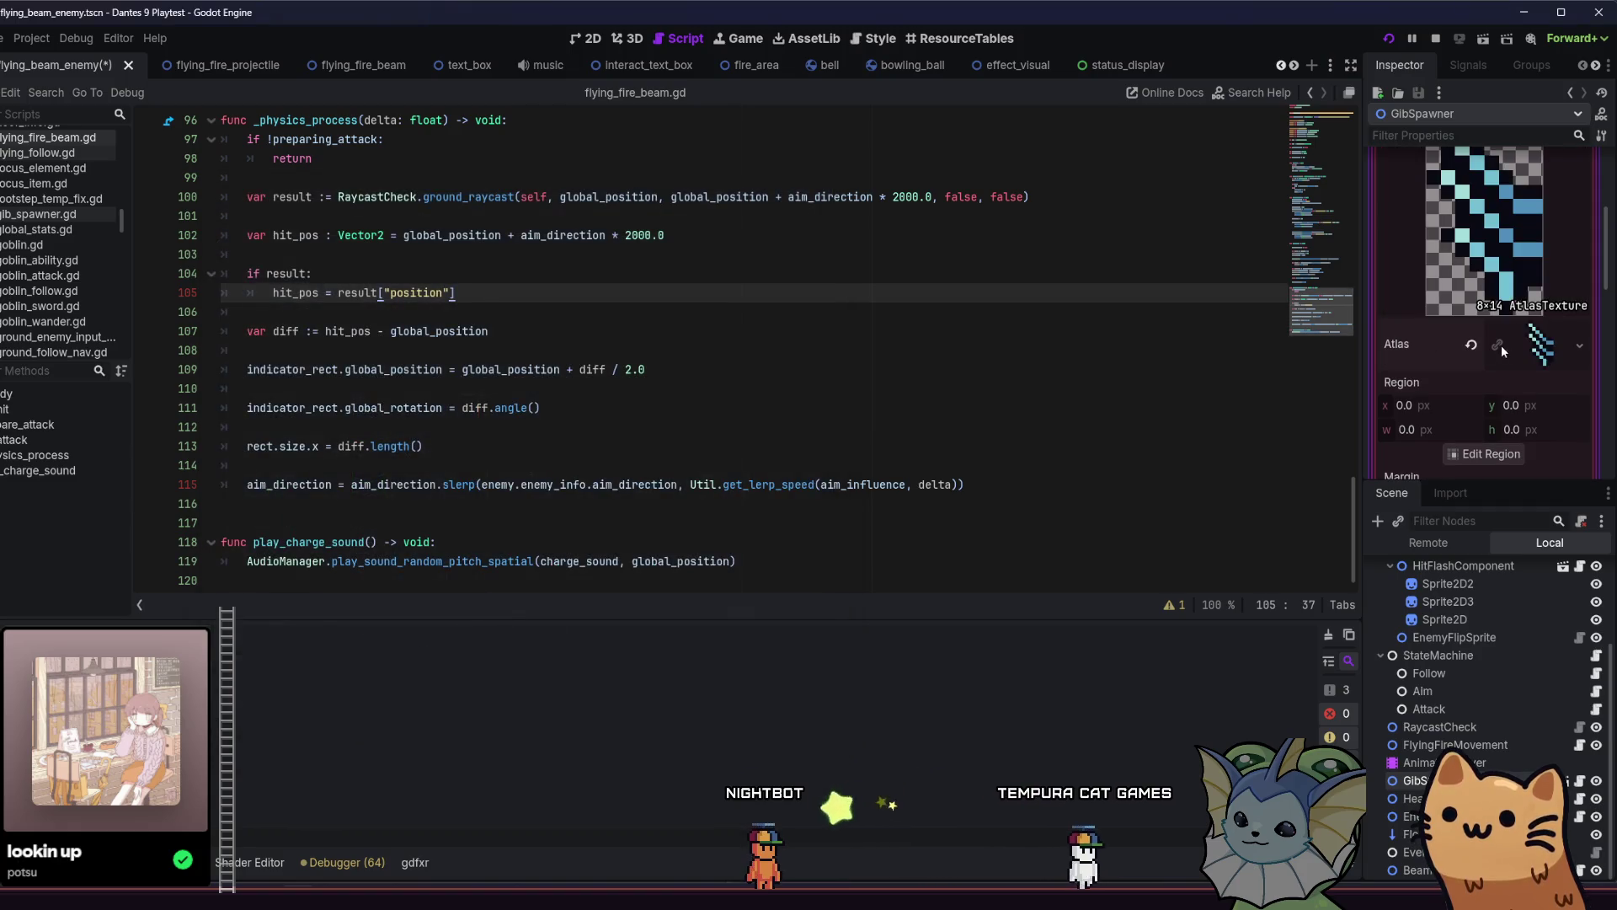
Review the atlas settings, then revert gib 2's Sprite to empty.
{"action": "scroll", "coordinate": [1424, 362], "scroll_direction": "down", "scroll_amount": 2}
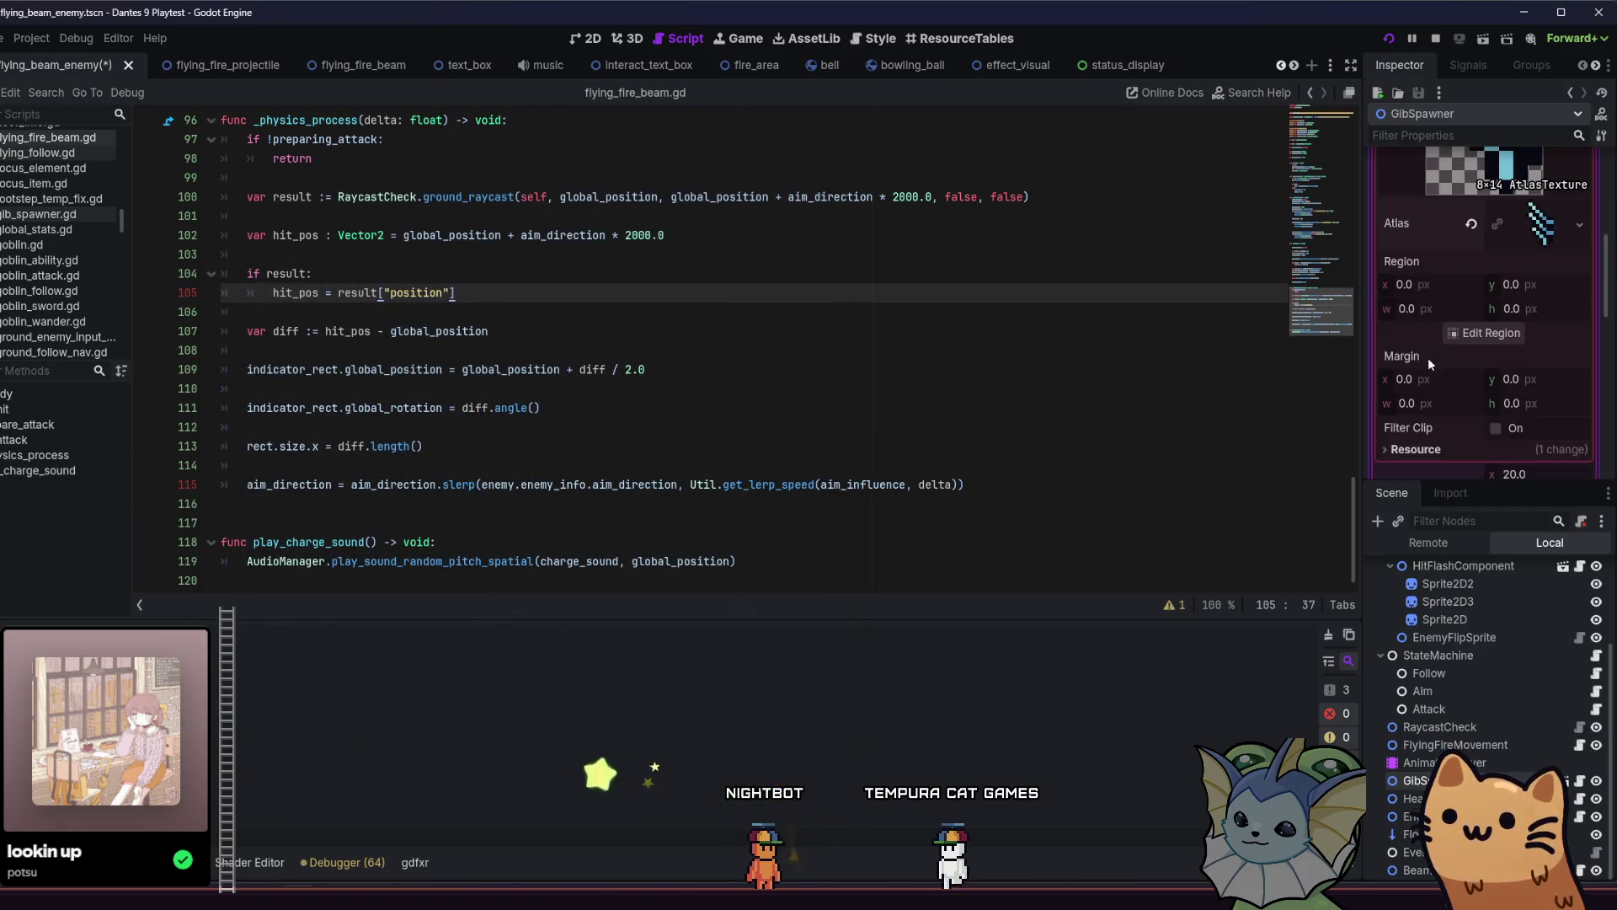
{"action": "scroll", "coordinate": [1495, 421], "scroll_direction": "up", "scroll_amount": 5}
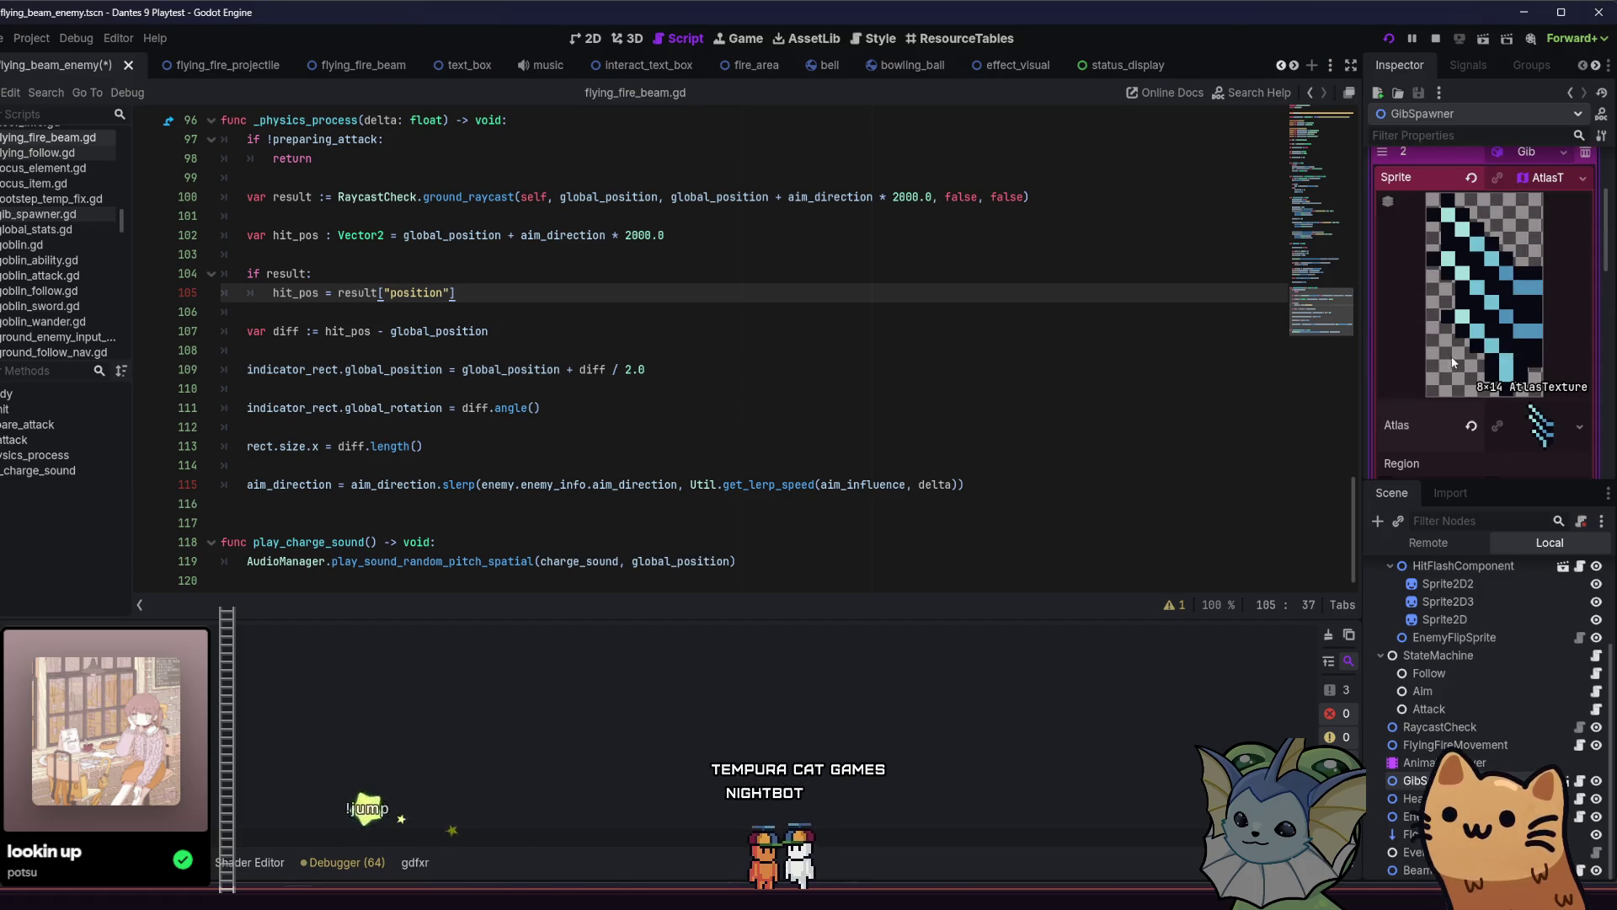
{"action": "scroll", "coordinate": [1457, 371], "scroll_direction": "down", "scroll_amount": 3}
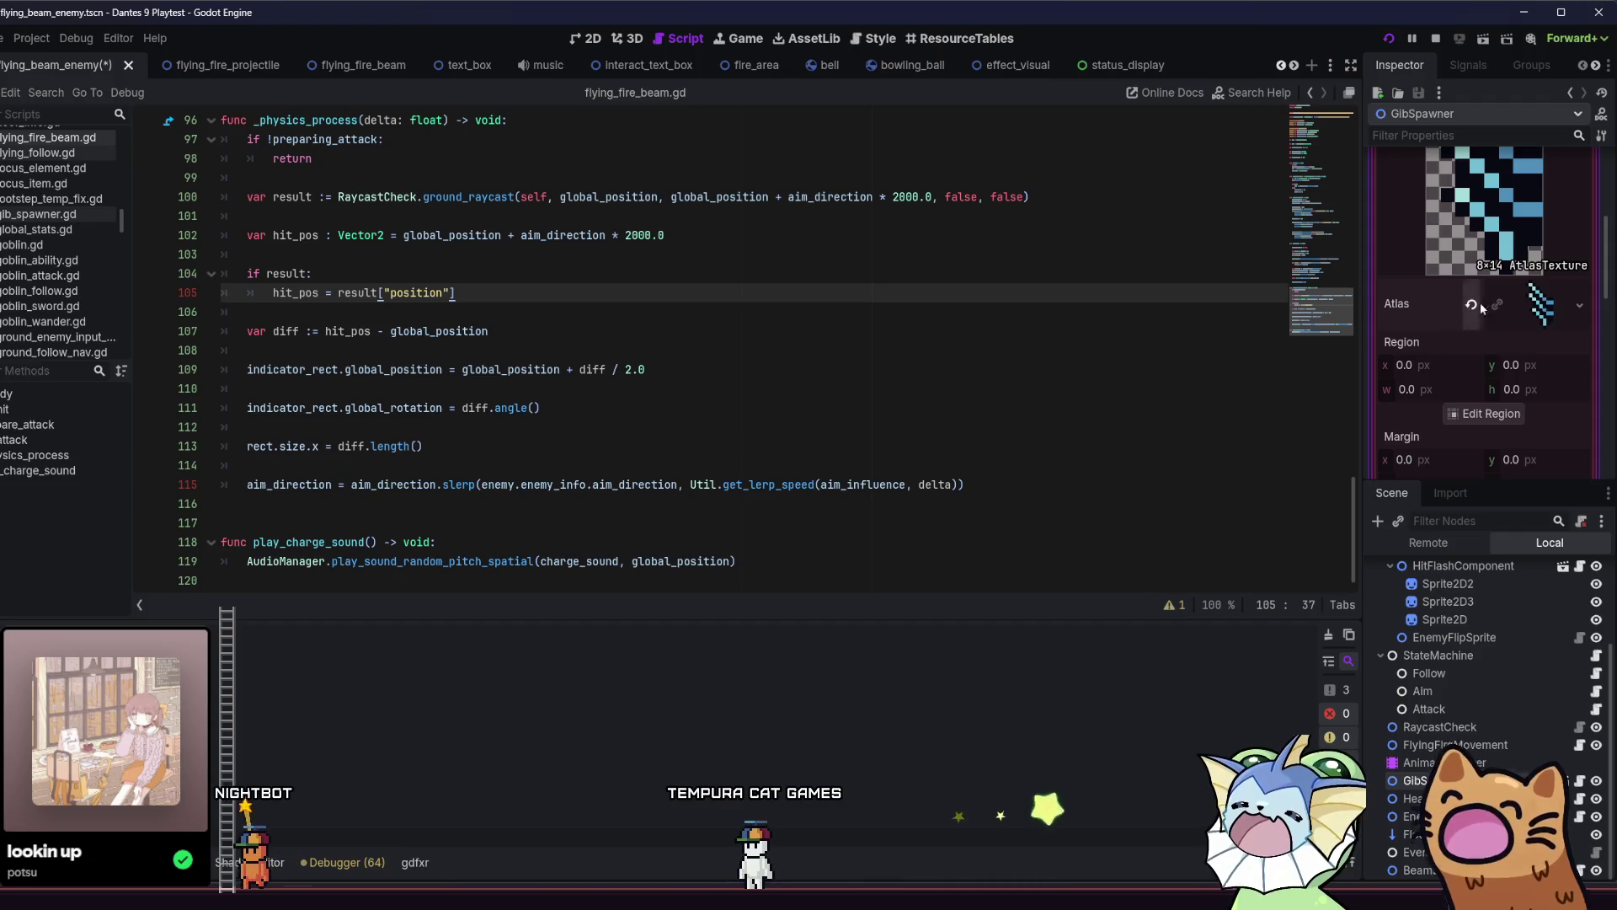
{"action": "scroll", "coordinate": [1522, 288], "scroll_direction": "up", "scroll_amount": 4}
{"action": "left_click", "coordinate": [1479, 231]}
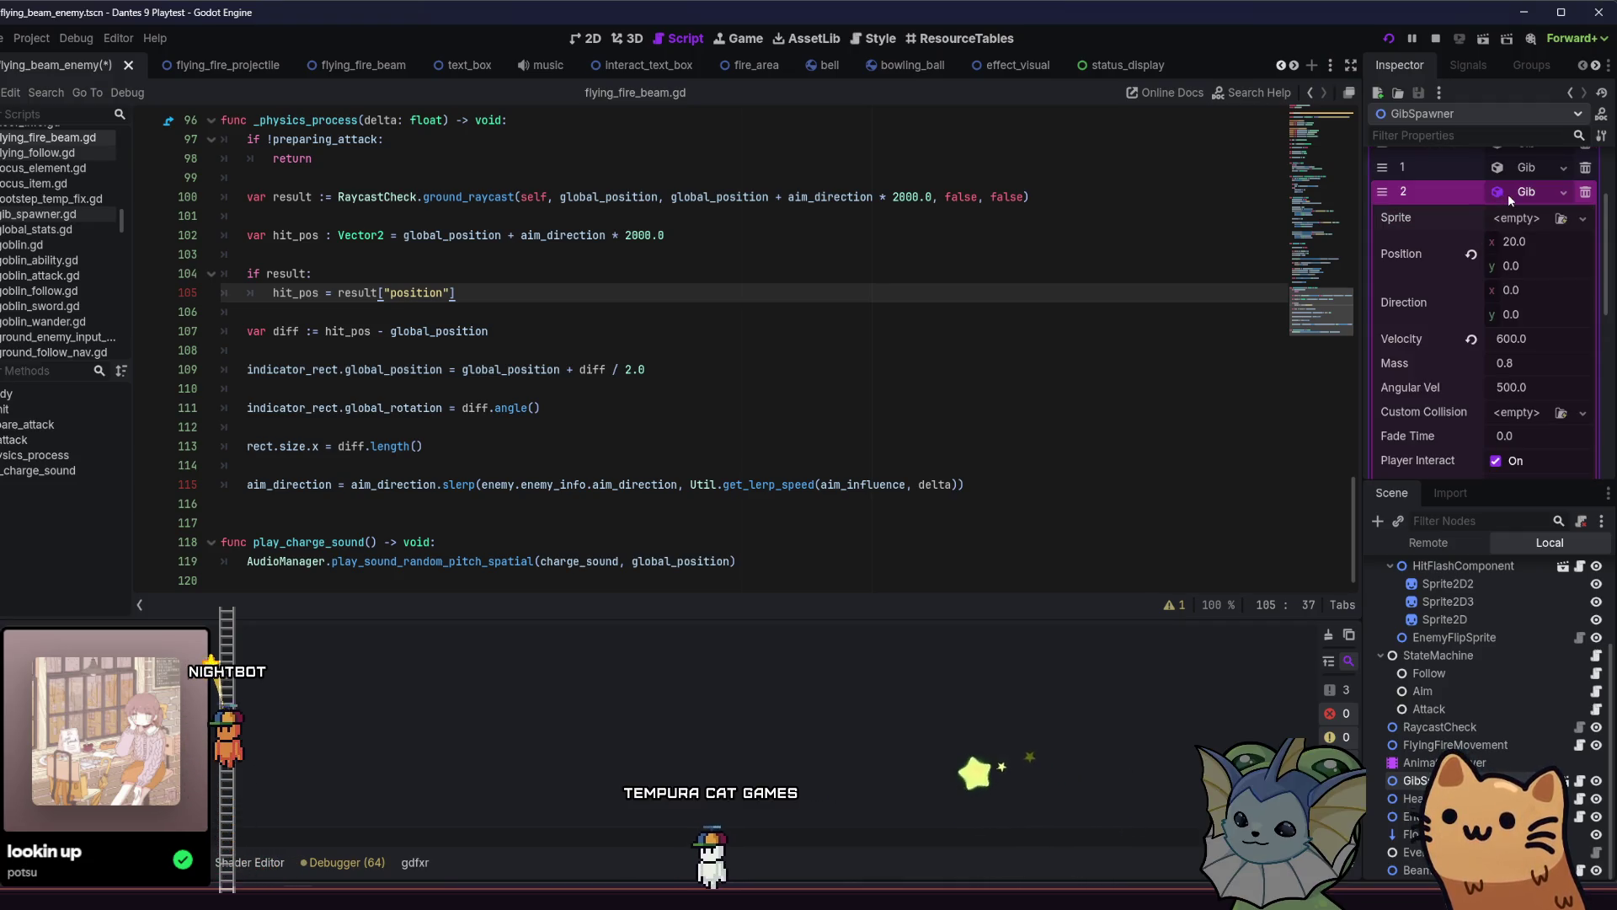
Come back from Aseprite and dismiss Godot's files-changed-on-disk notice.
{"action": "key", "text": "alt+Tab"}
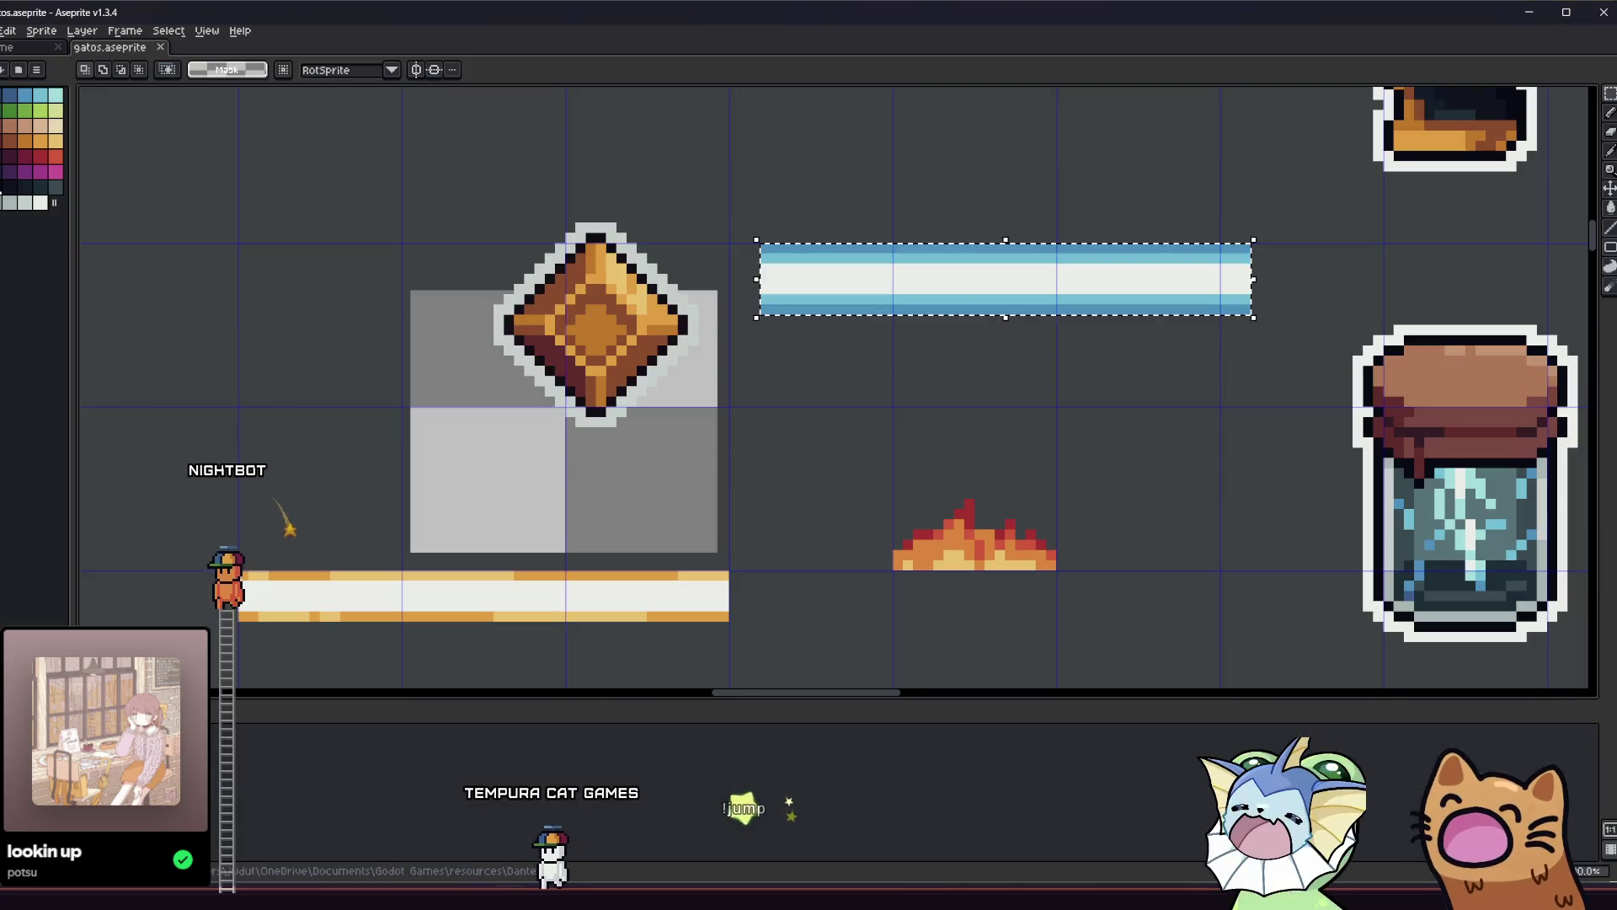
{"action": "key", "text": "alt+Tab"}
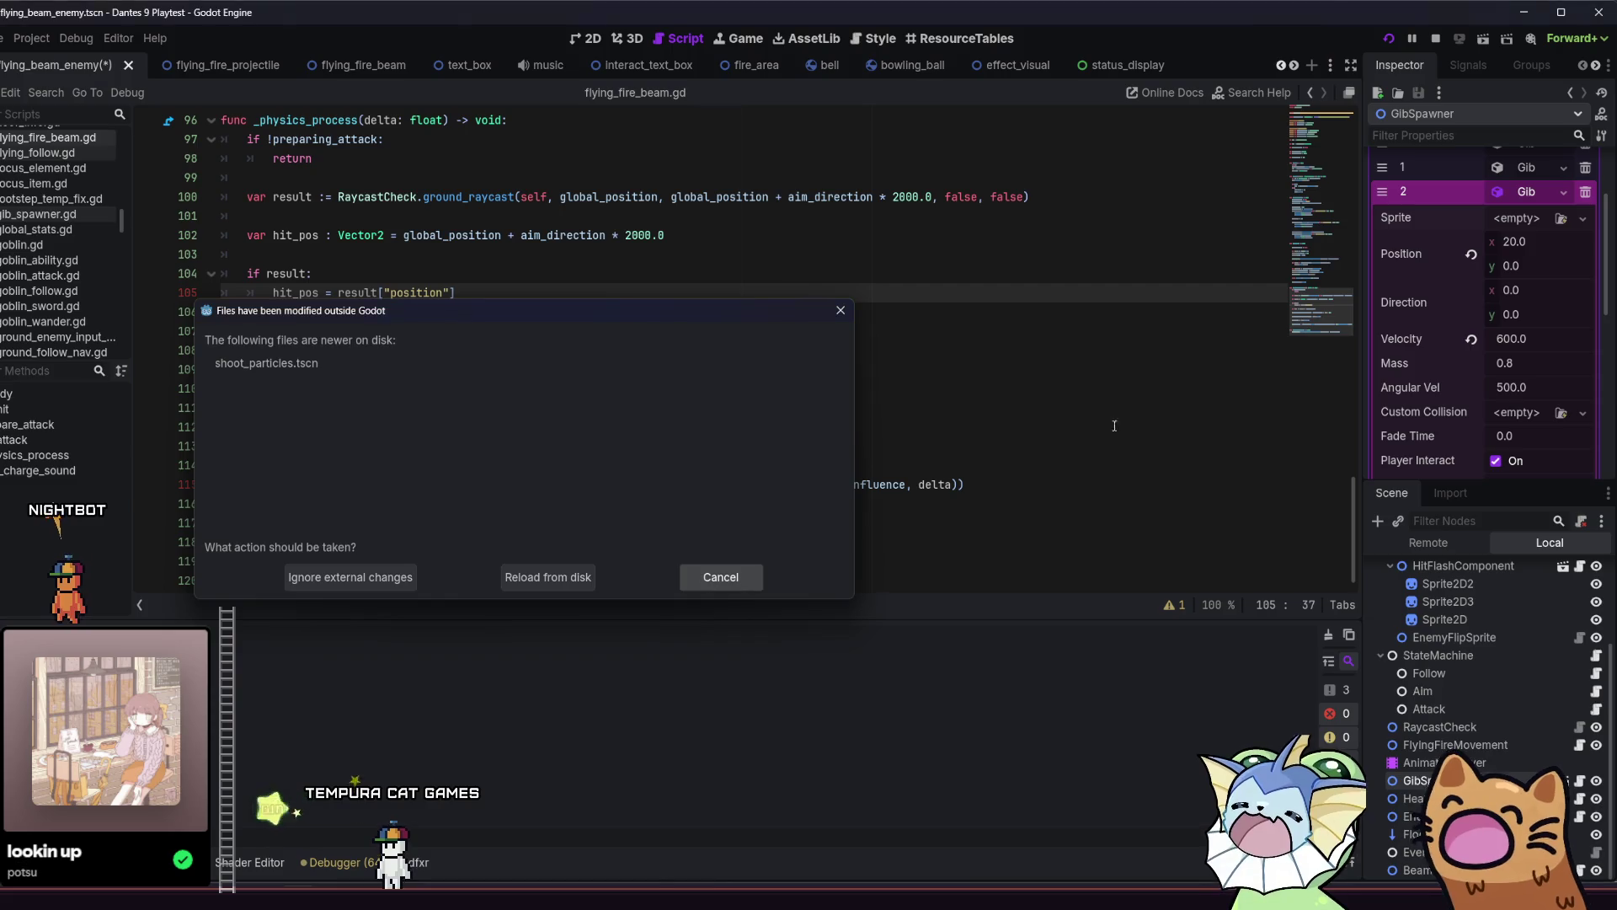
{"action": "left_click", "coordinate": [721, 577]}
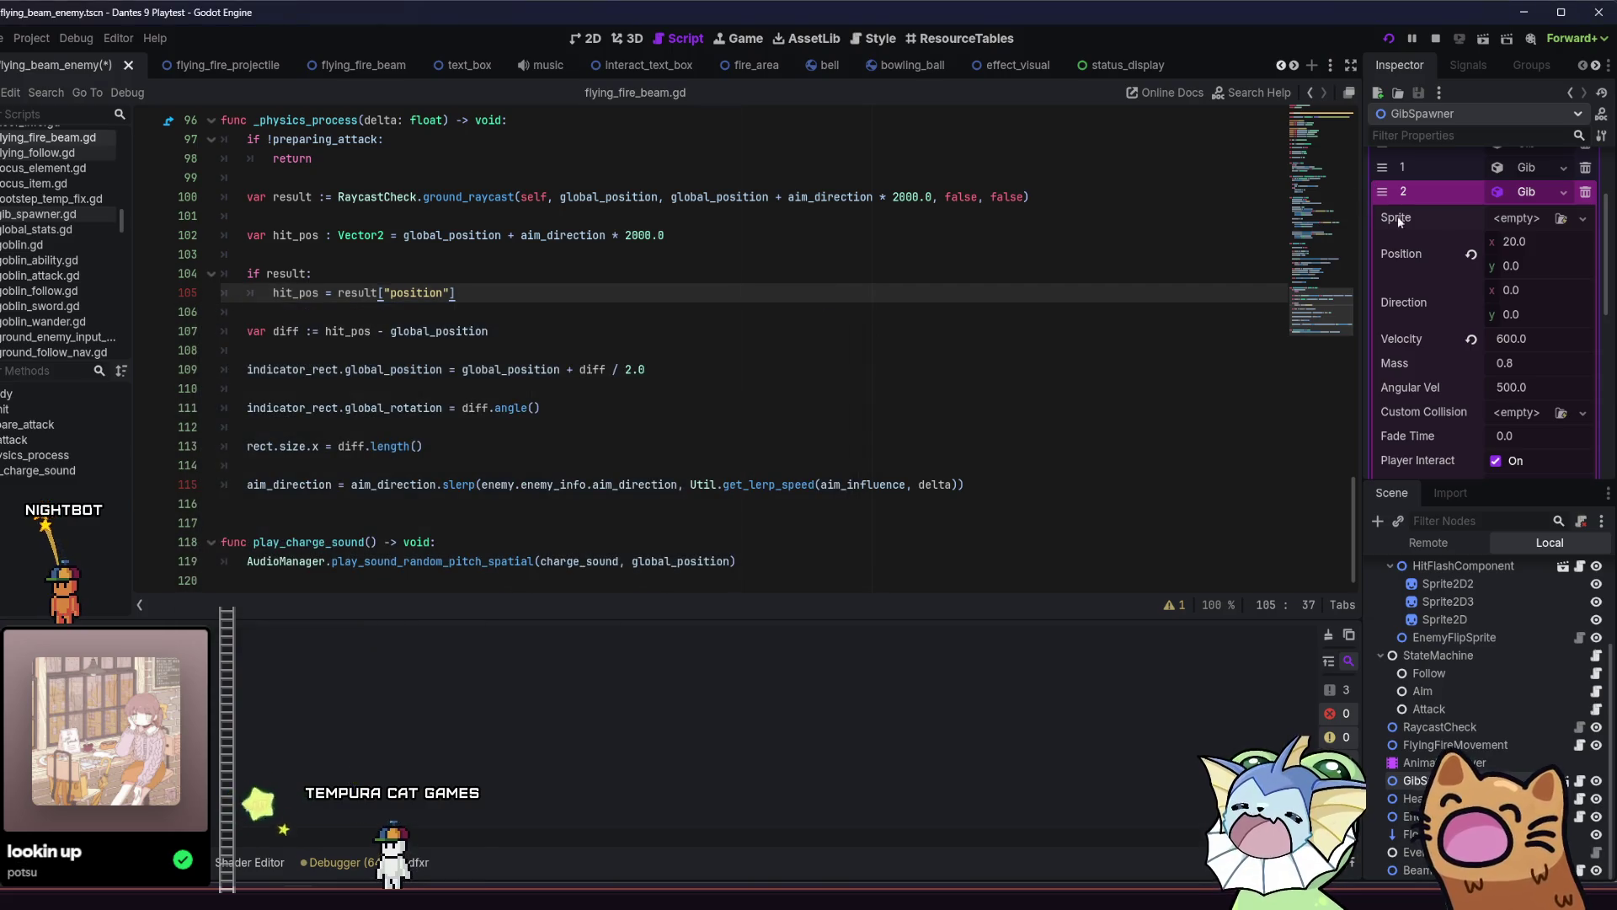
{"action": "left_click", "coordinate": [1559, 219]}
{"action": "left_click", "coordinate": [821, 190]}
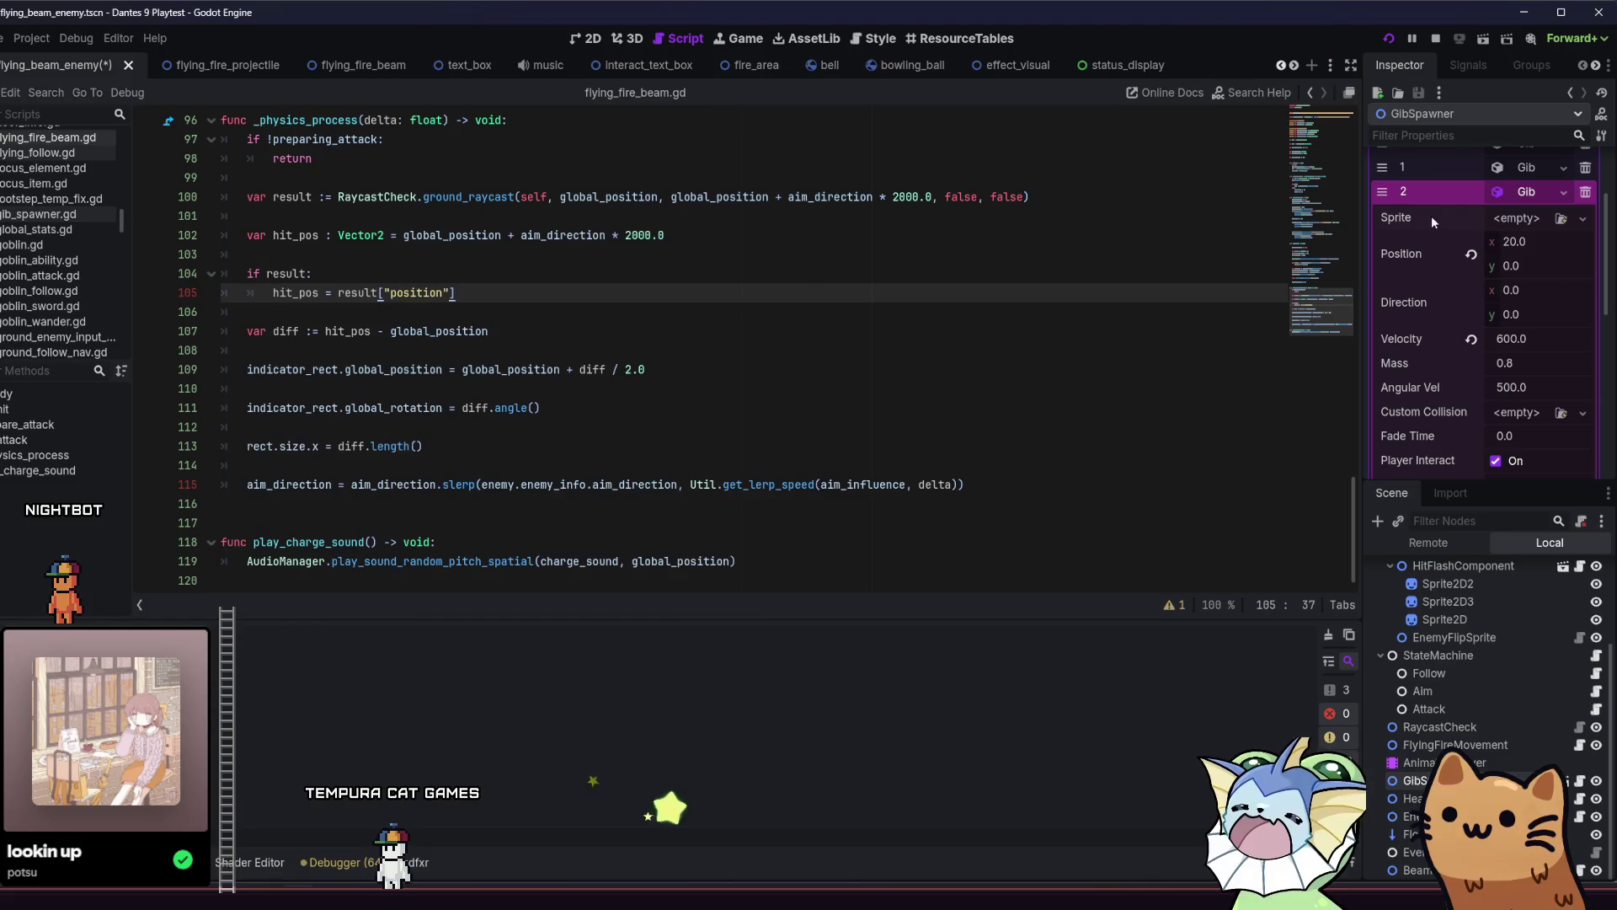
Give gib 2's sprite a new AtlasTexture with flying_enemy_blue_v1_wing.png as its atlas, showing the region editor.
{"action": "left_click", "coordinate": [1489, 217]}
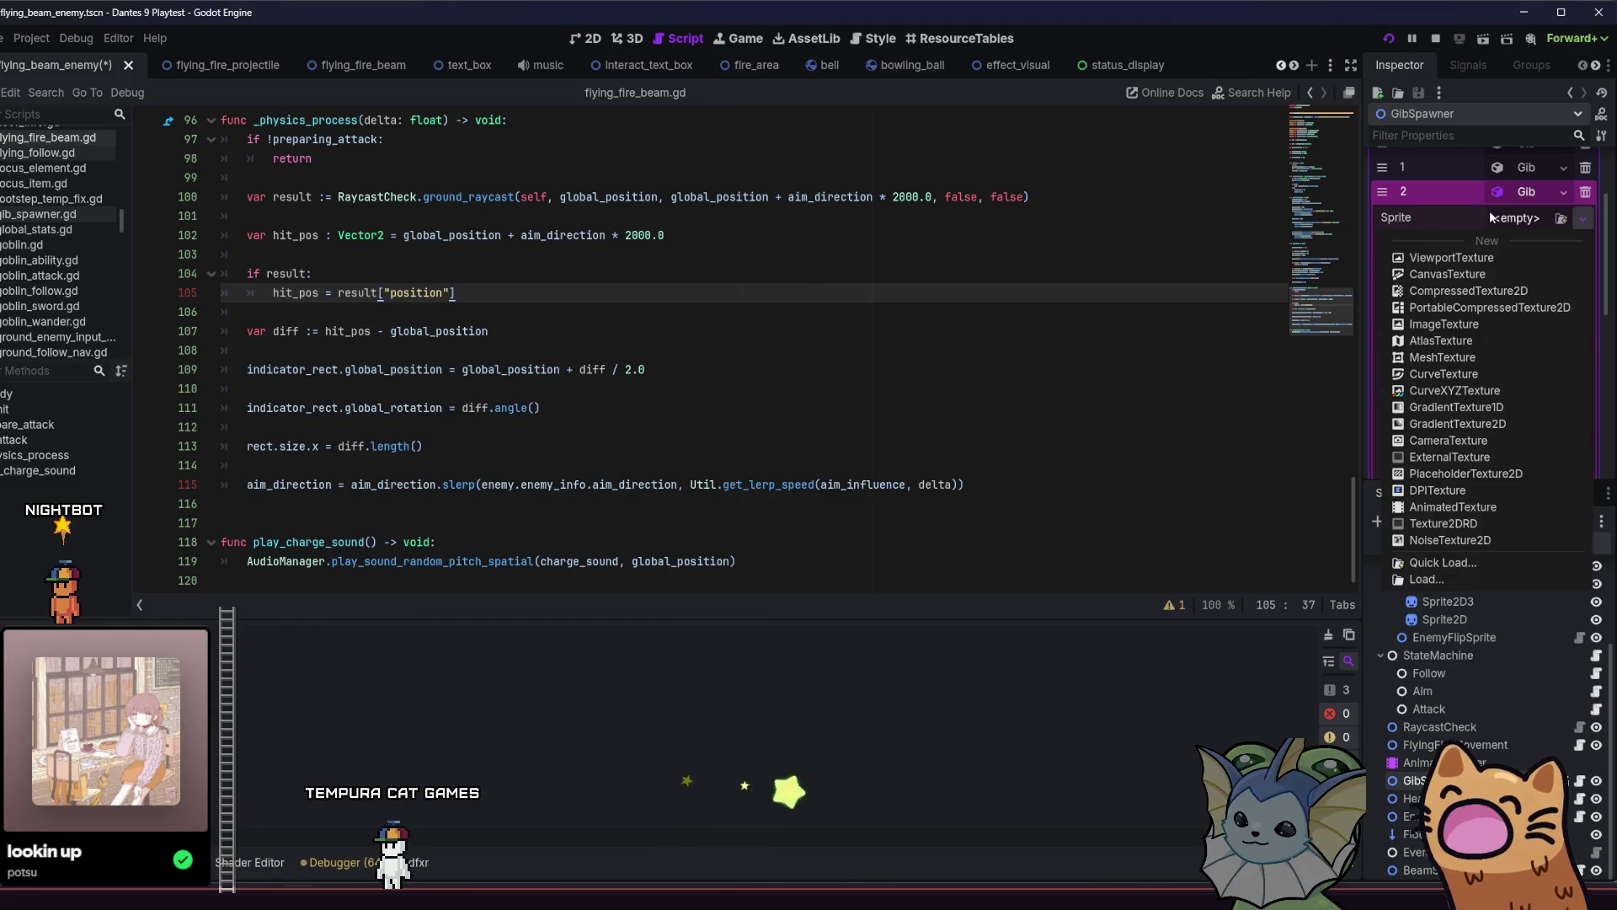
{"action": "left_click", "coordinate": [1484, 337]}
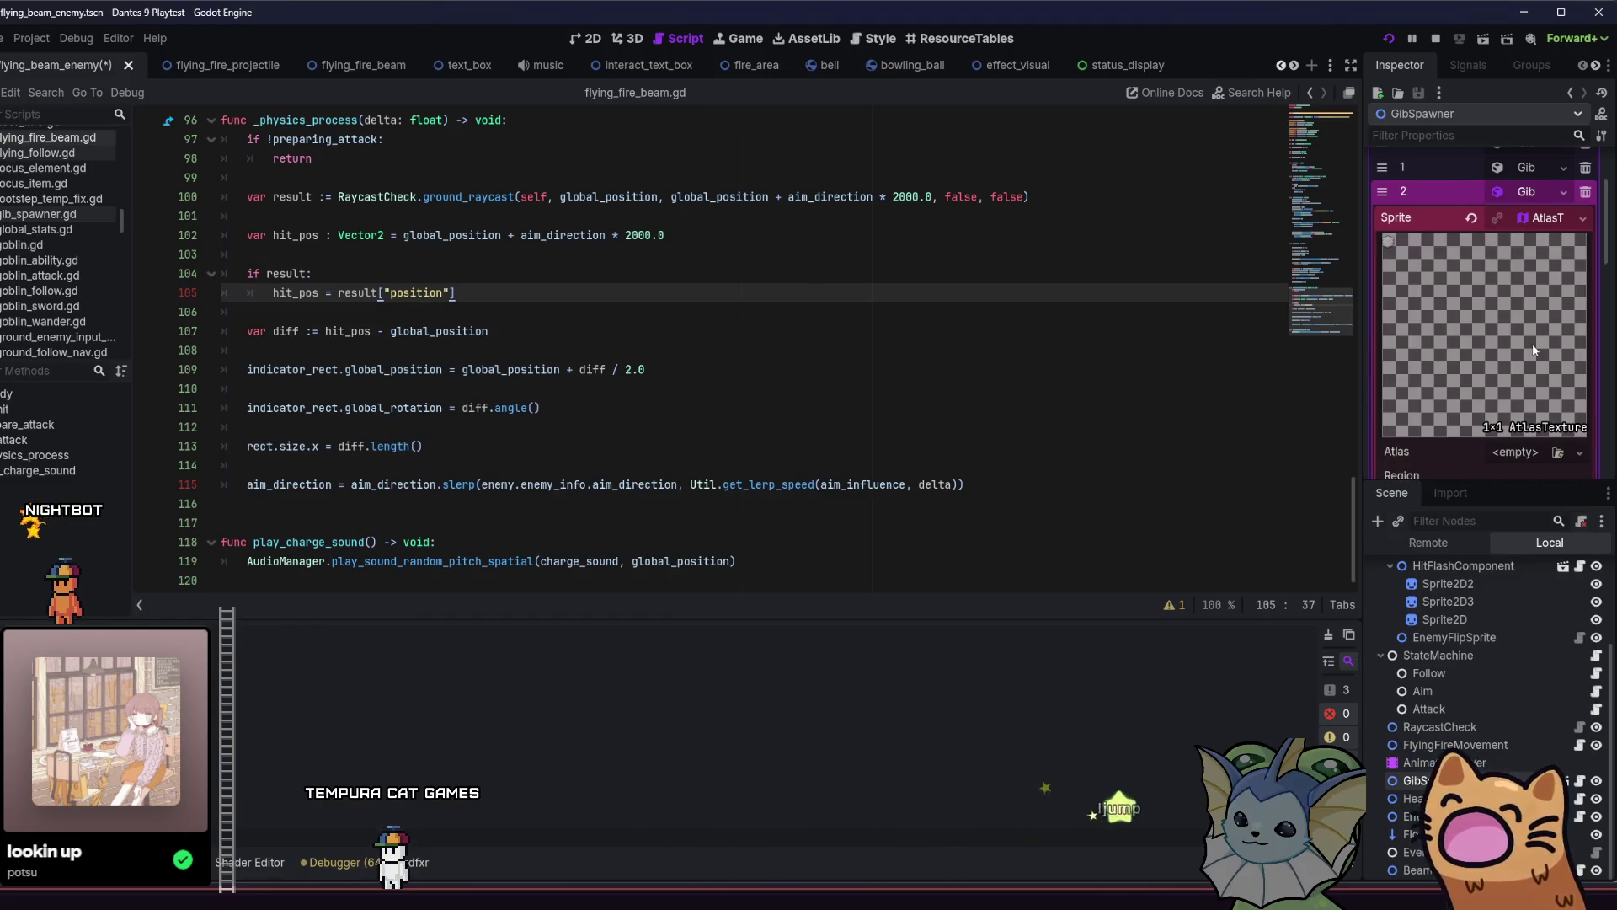
{"action": "scroll", "coordinate": [1533, 350], "scroll_direction": "down", "scroll_amount": 2}
{"action": "left_click", "coordinate": [1557, 373]}
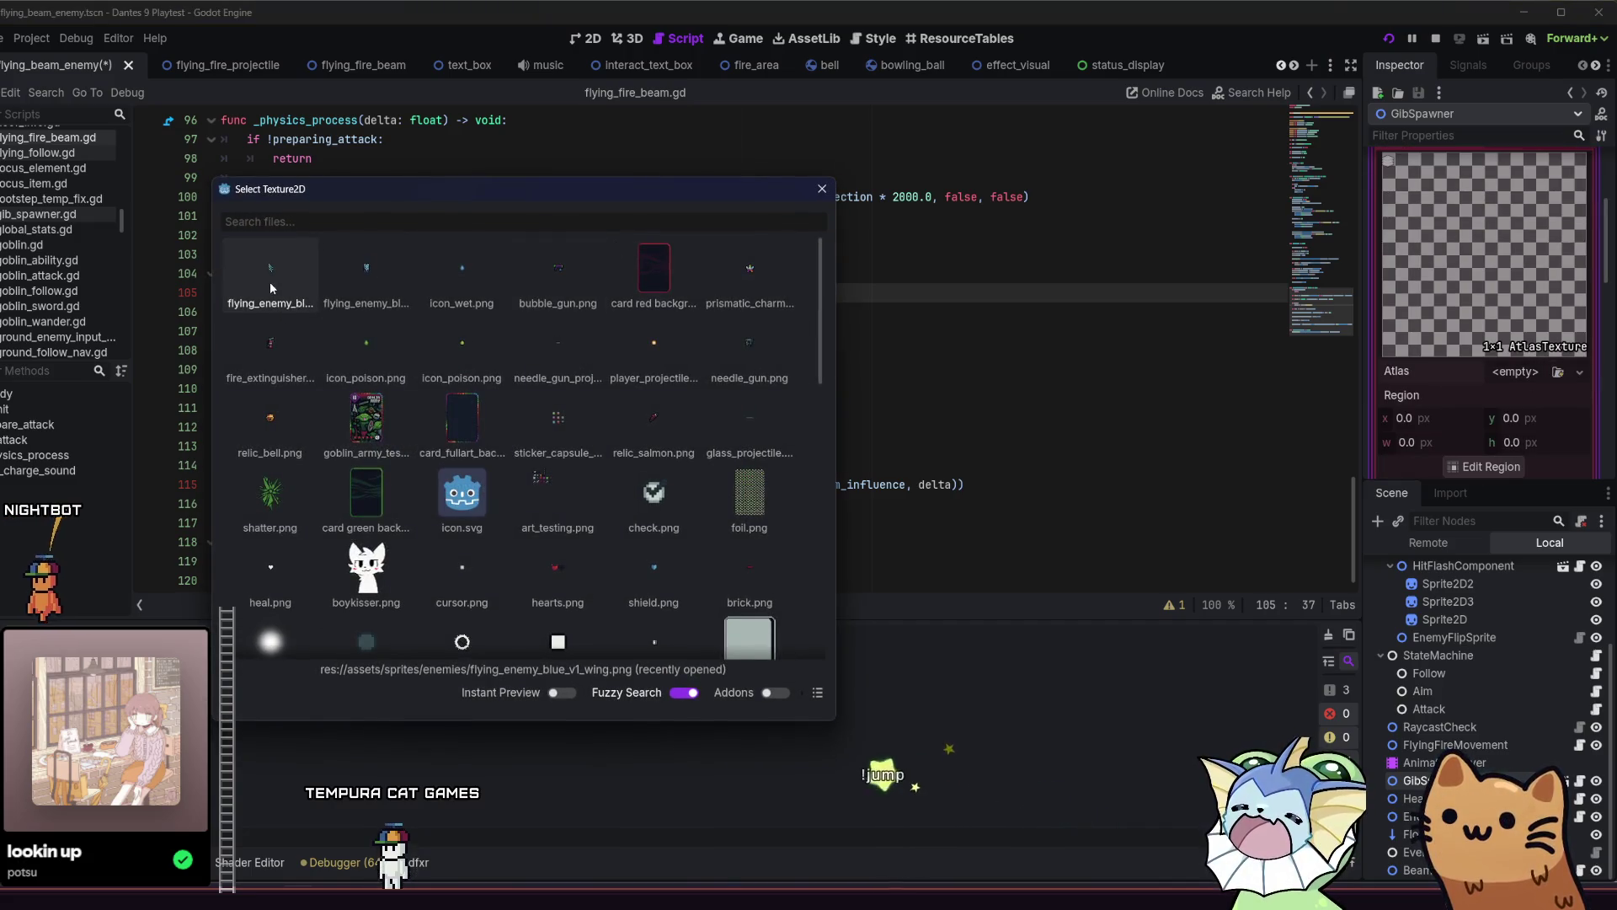
{"action": "double_click", "coordinate": [264, 253]}
{"action": "scroll", "coordinate": [1449, 400], "scroll_direction": "down", "scroll_amount": 1}
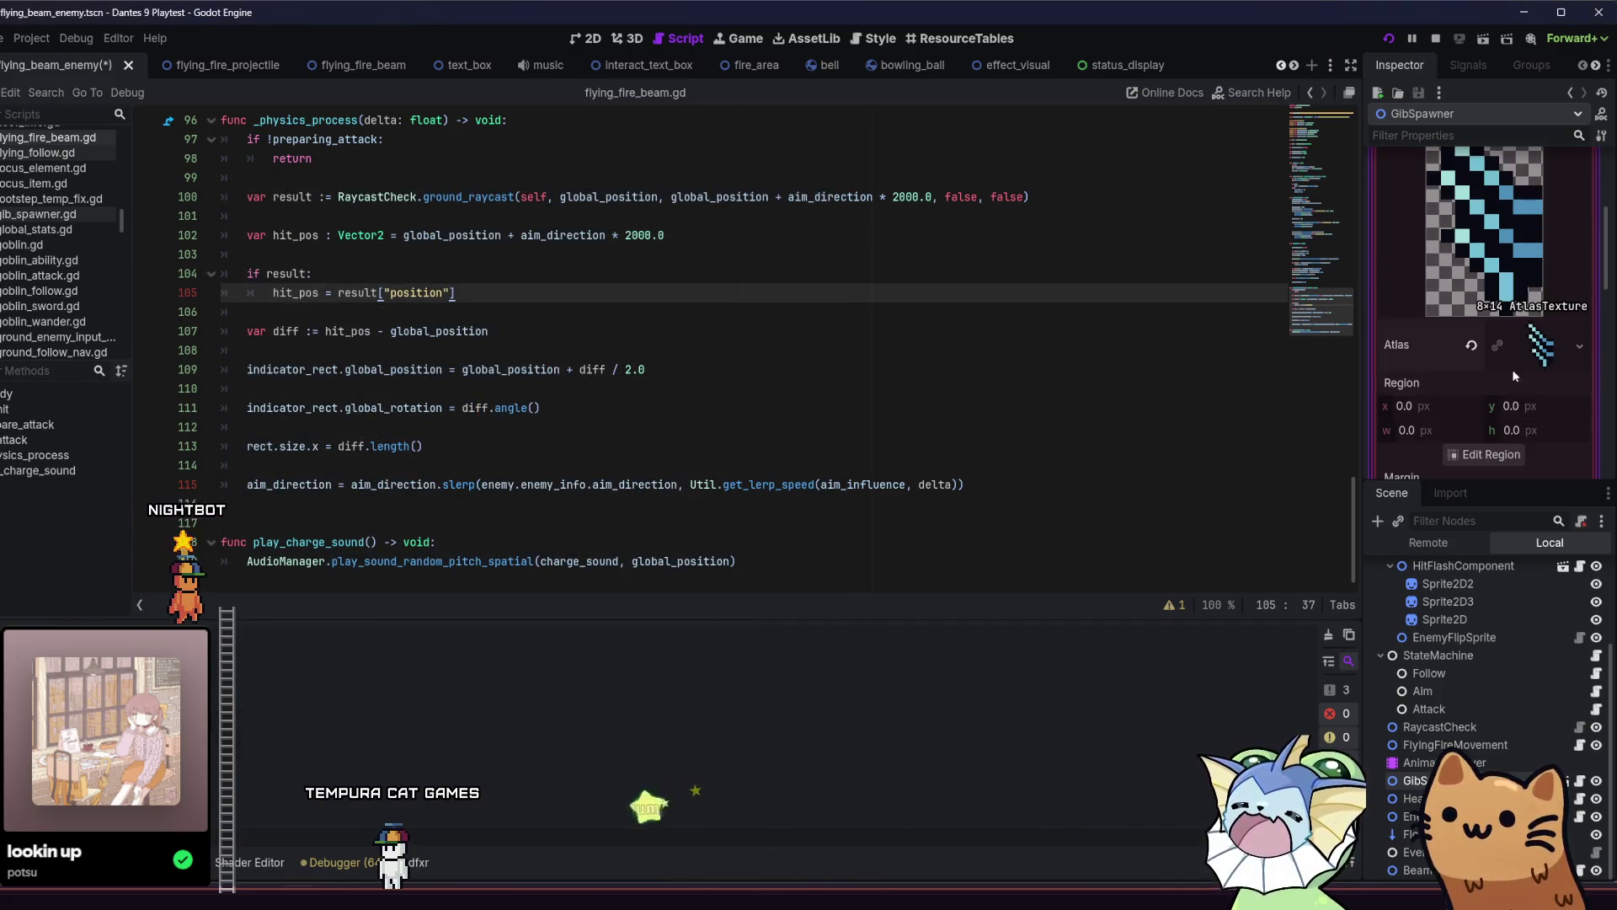
{"action": "left_click", "coordinate": [1490, 454]}
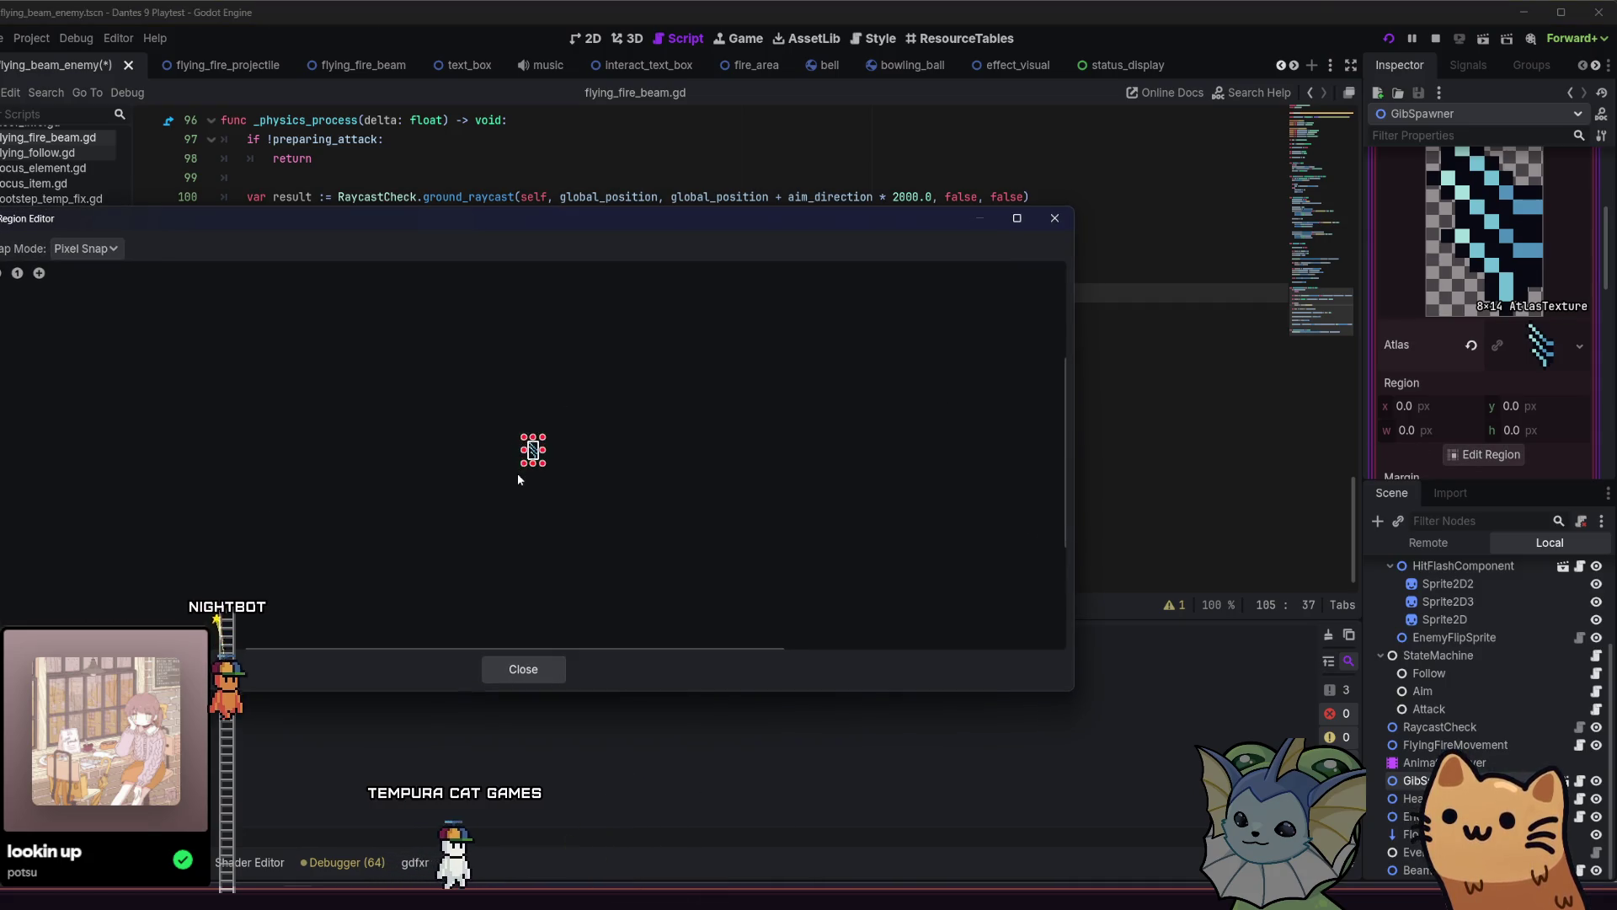
Outline the full 8×14 texture as the atlas region in the region editor.
{"action": "scroll", "coordinate": [581, 455], "scroll_direction": "up", "scroll_amount": 2}
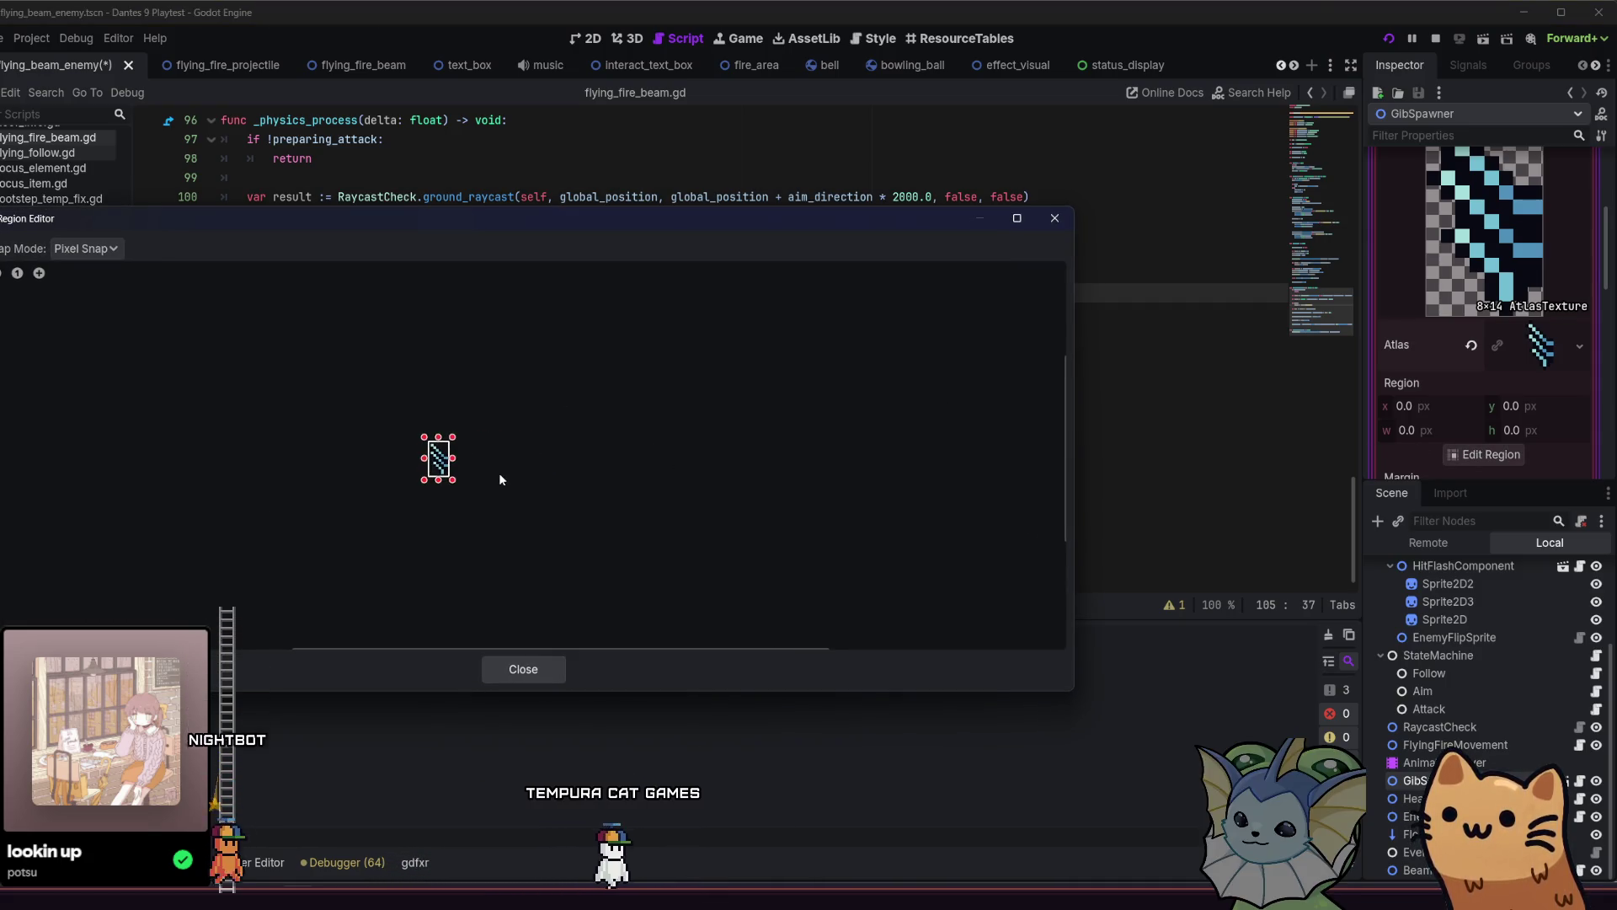
{"action": "scroll", "coordinate": [434, 467], "scroll_direction": "up", "scroll_amount": 2}
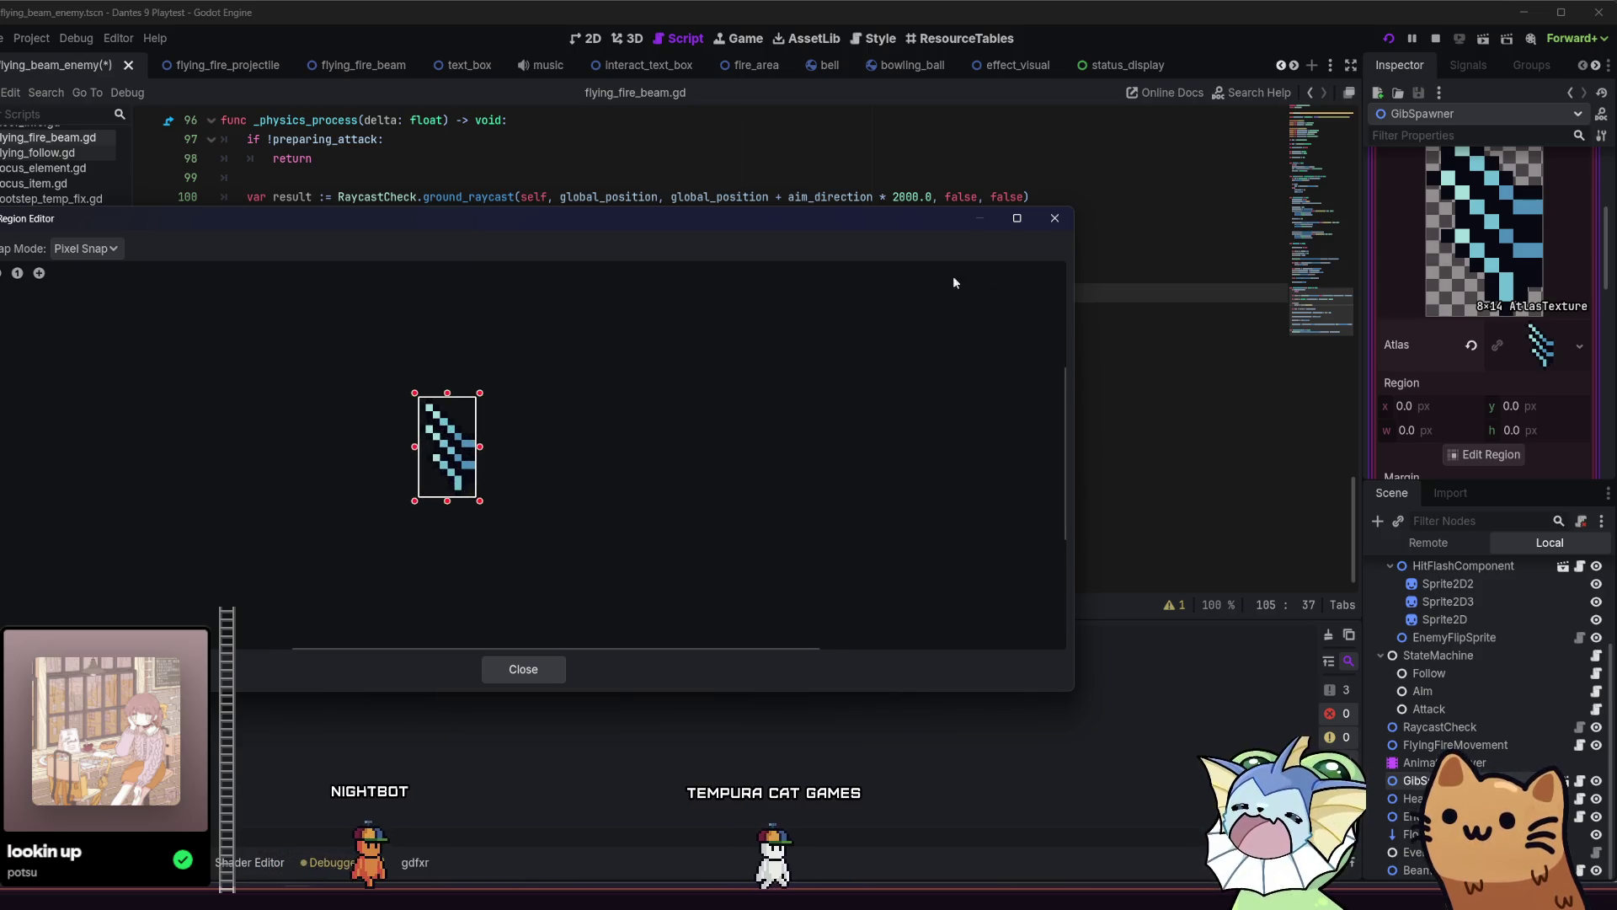
{"action": "left_click", "coordinate": [1062, 224]}
{"action": "scroll", "coordinate": [1454, 393], "scroll_direction": "down", "scroll_amount": 2}
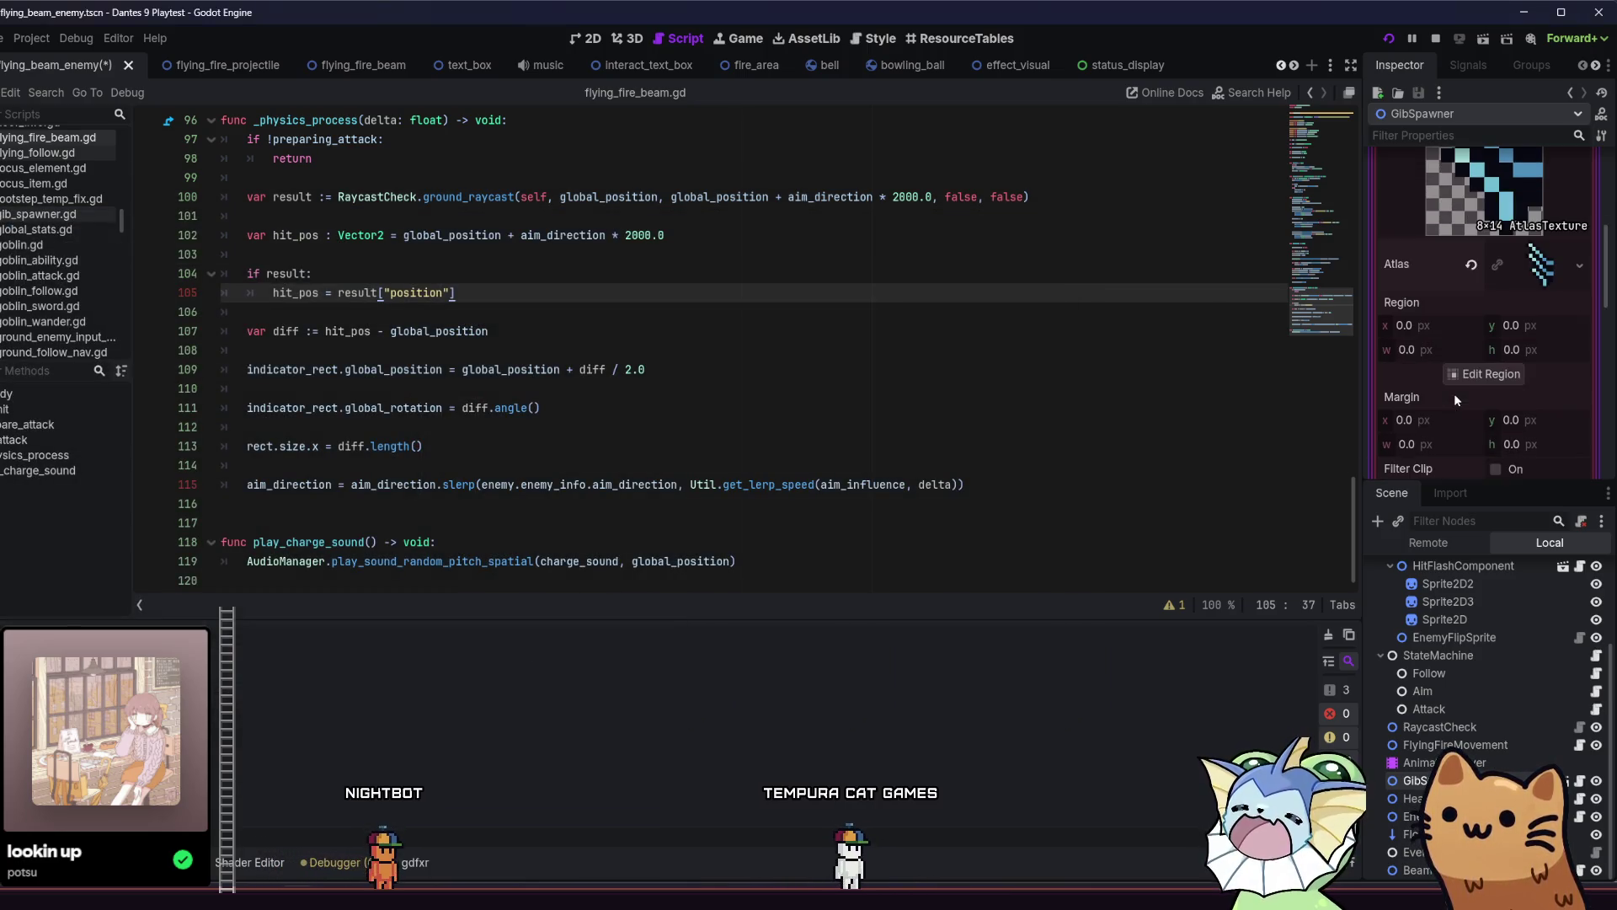
{"action": "scroll", "coordinate": [1474, 337], "scroll_direction": "up", "scroll_amount": 1}
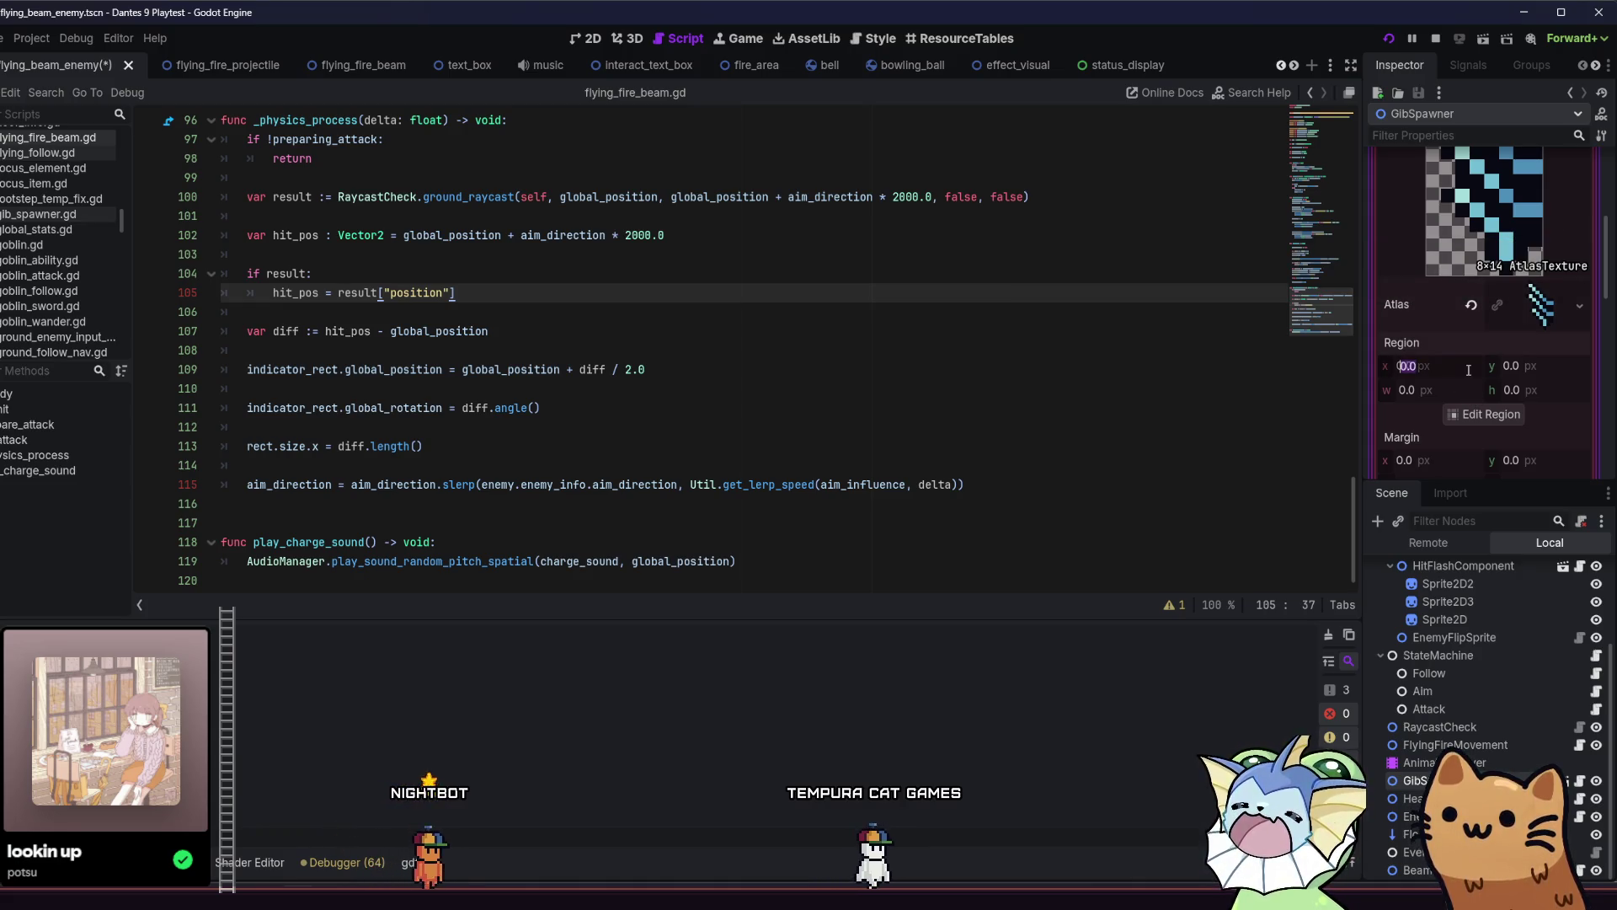
{"action": "left_click", "coordinate": [1491, 415]}
{"action": "left_click_drag", "start_coordinate": [502, 403], "coordinate": [556, 508]}
{"action": "left_click", "coordinate": [554, 665]}
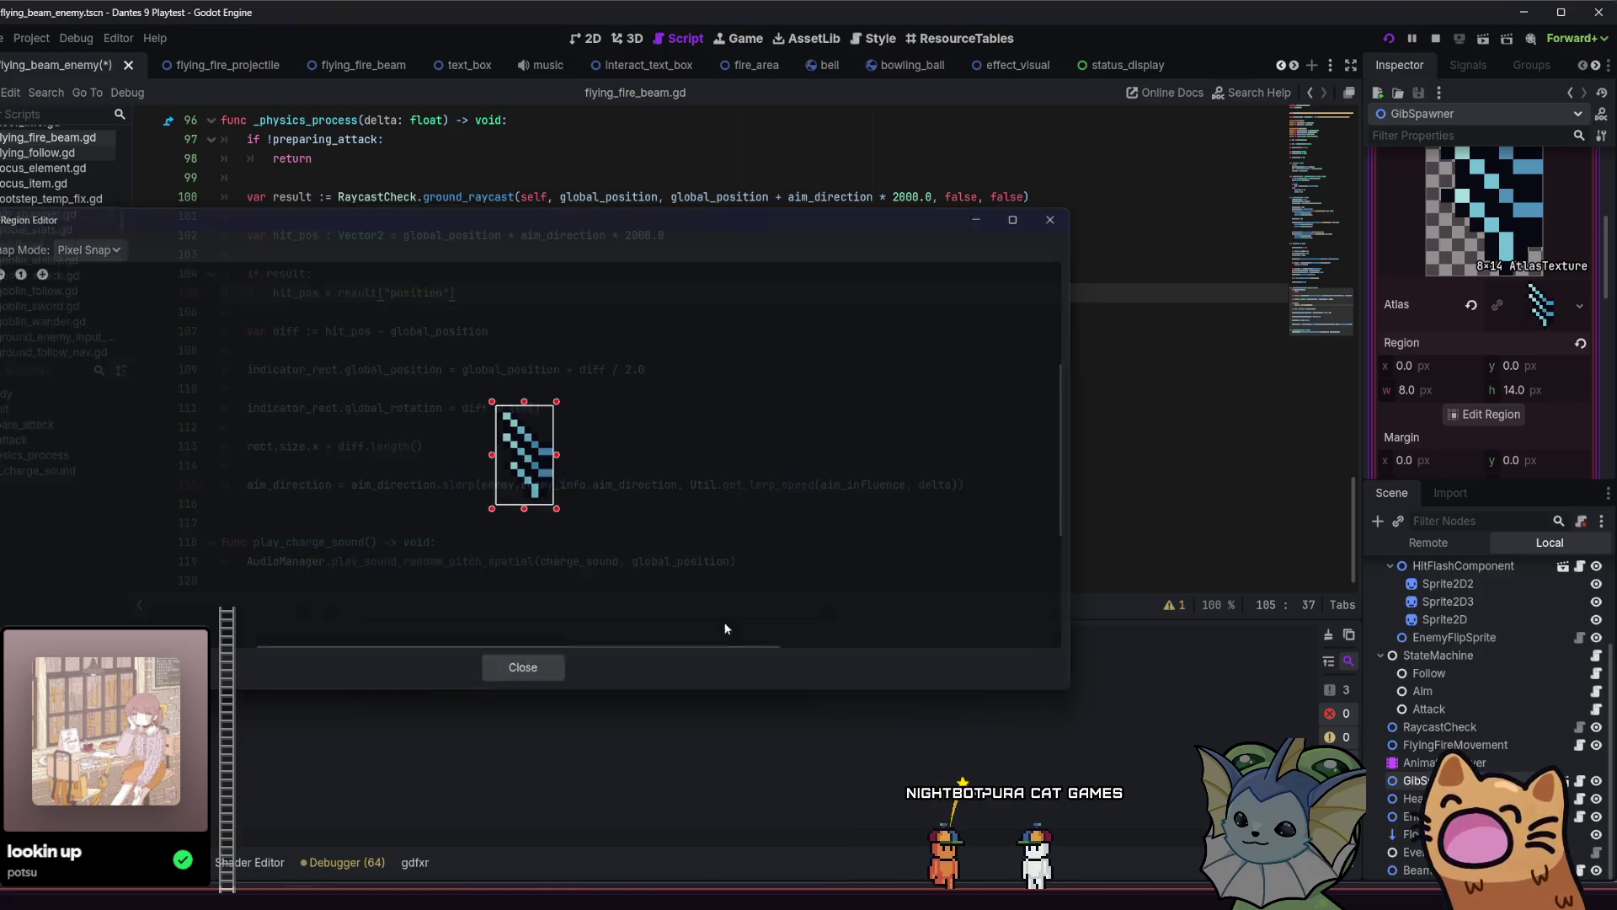
Set the atlas region x to 8 and width to 0 after trying -8, then reset gib 2's texture.
{"action": "left_click", "coordinate": [1435, 390]}
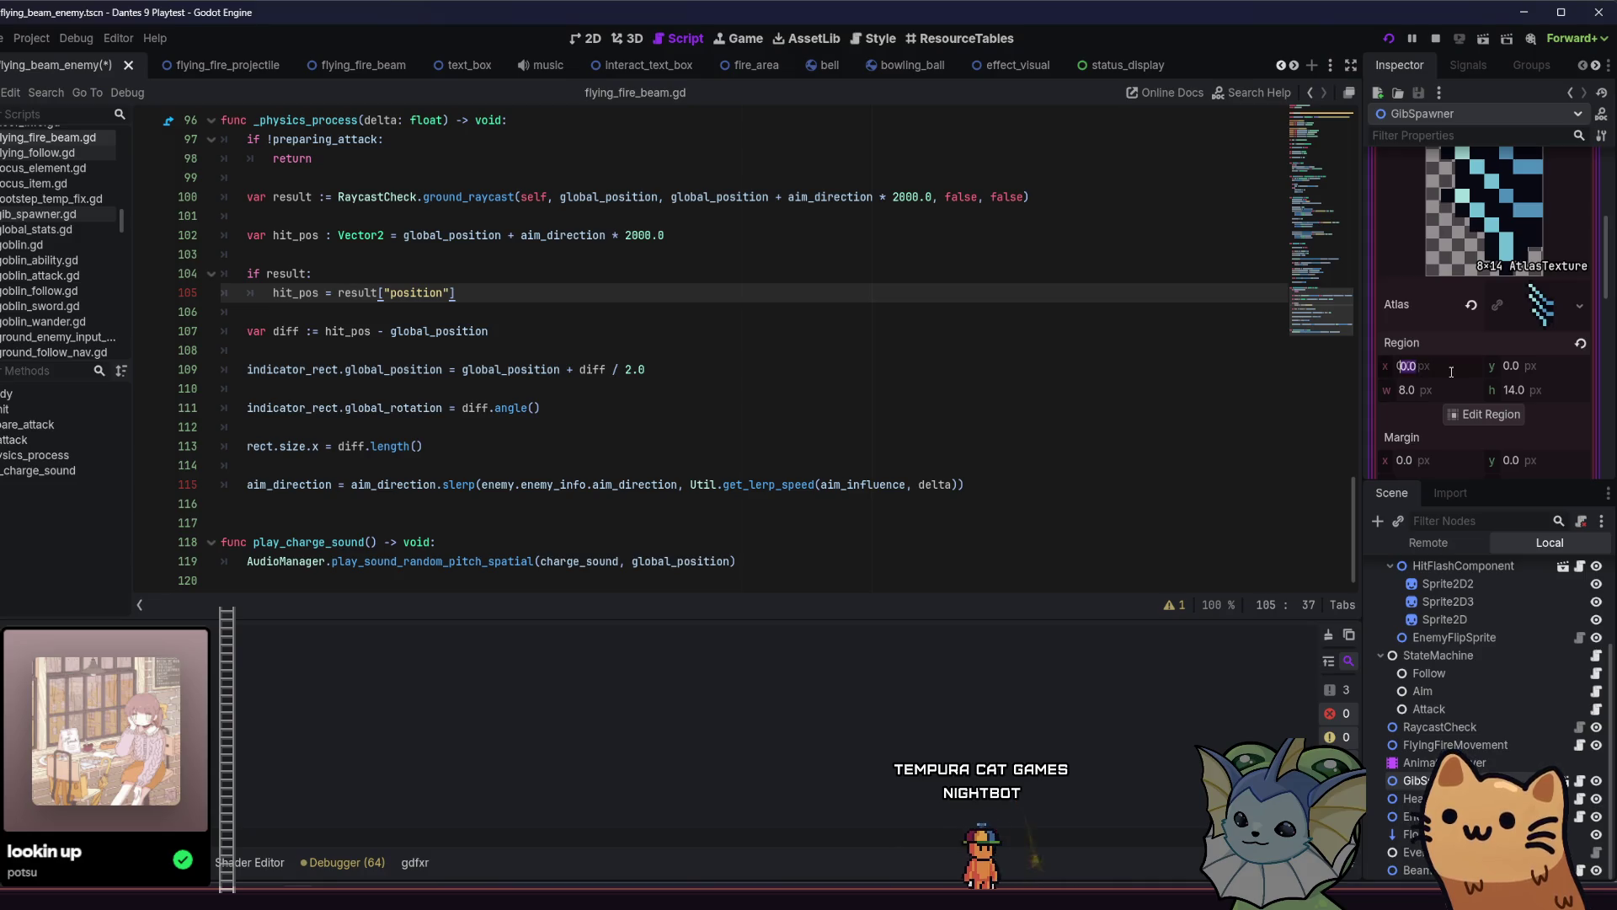
{"action": "type", "text": "8"}
{"action": "key", "text": "Return"}
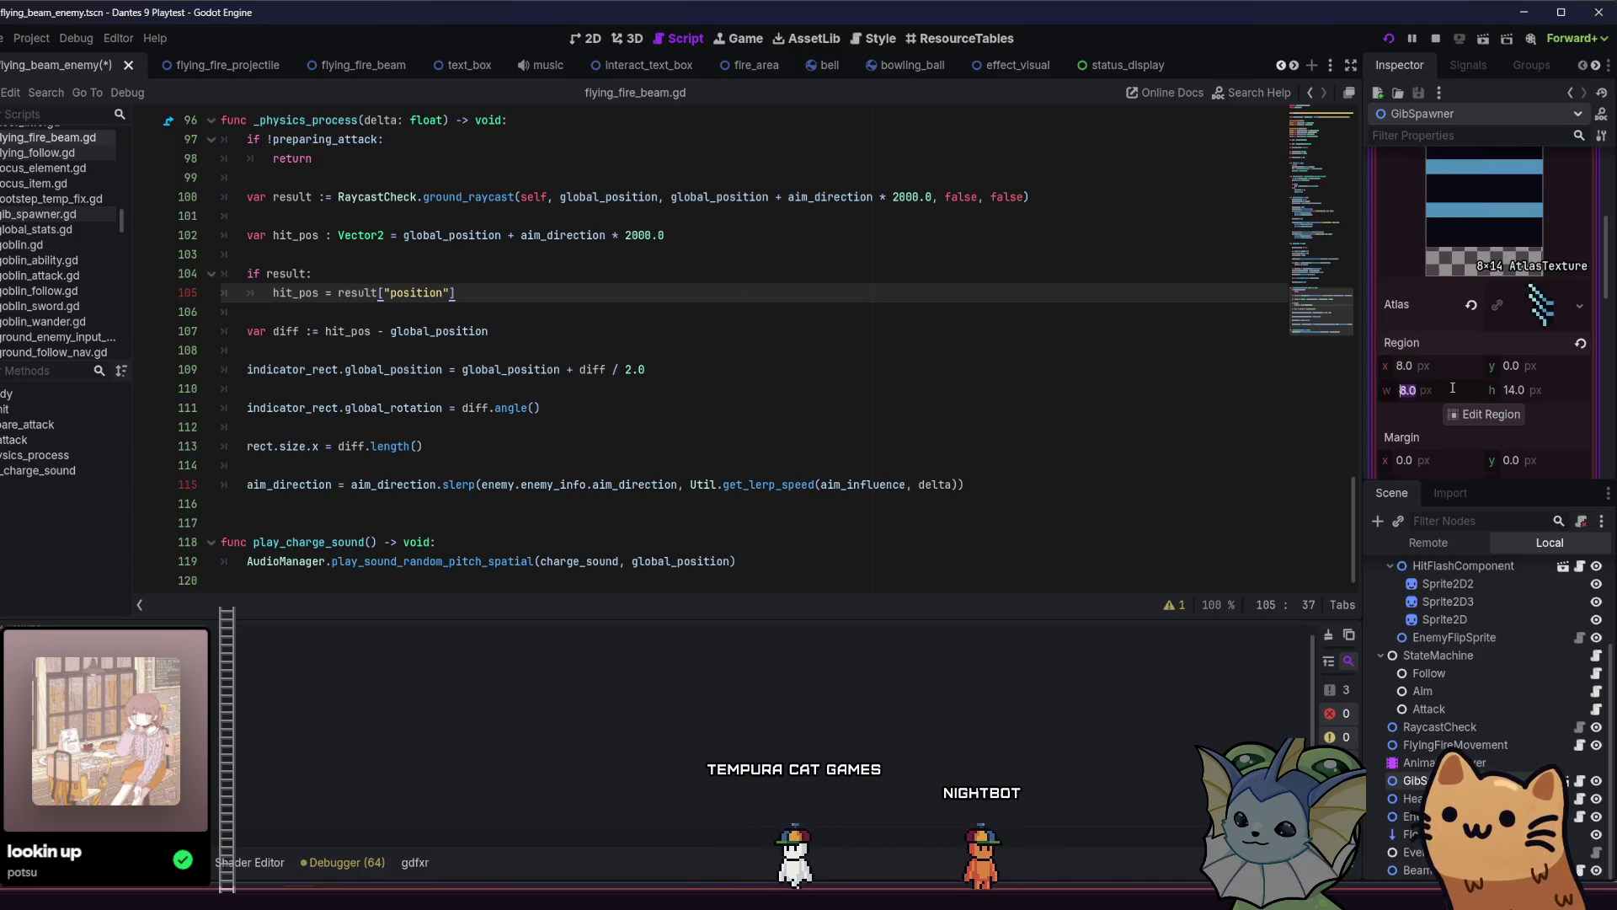
{"action": "type", "text": "-8"}
{"action": "key", "text": "Return"}
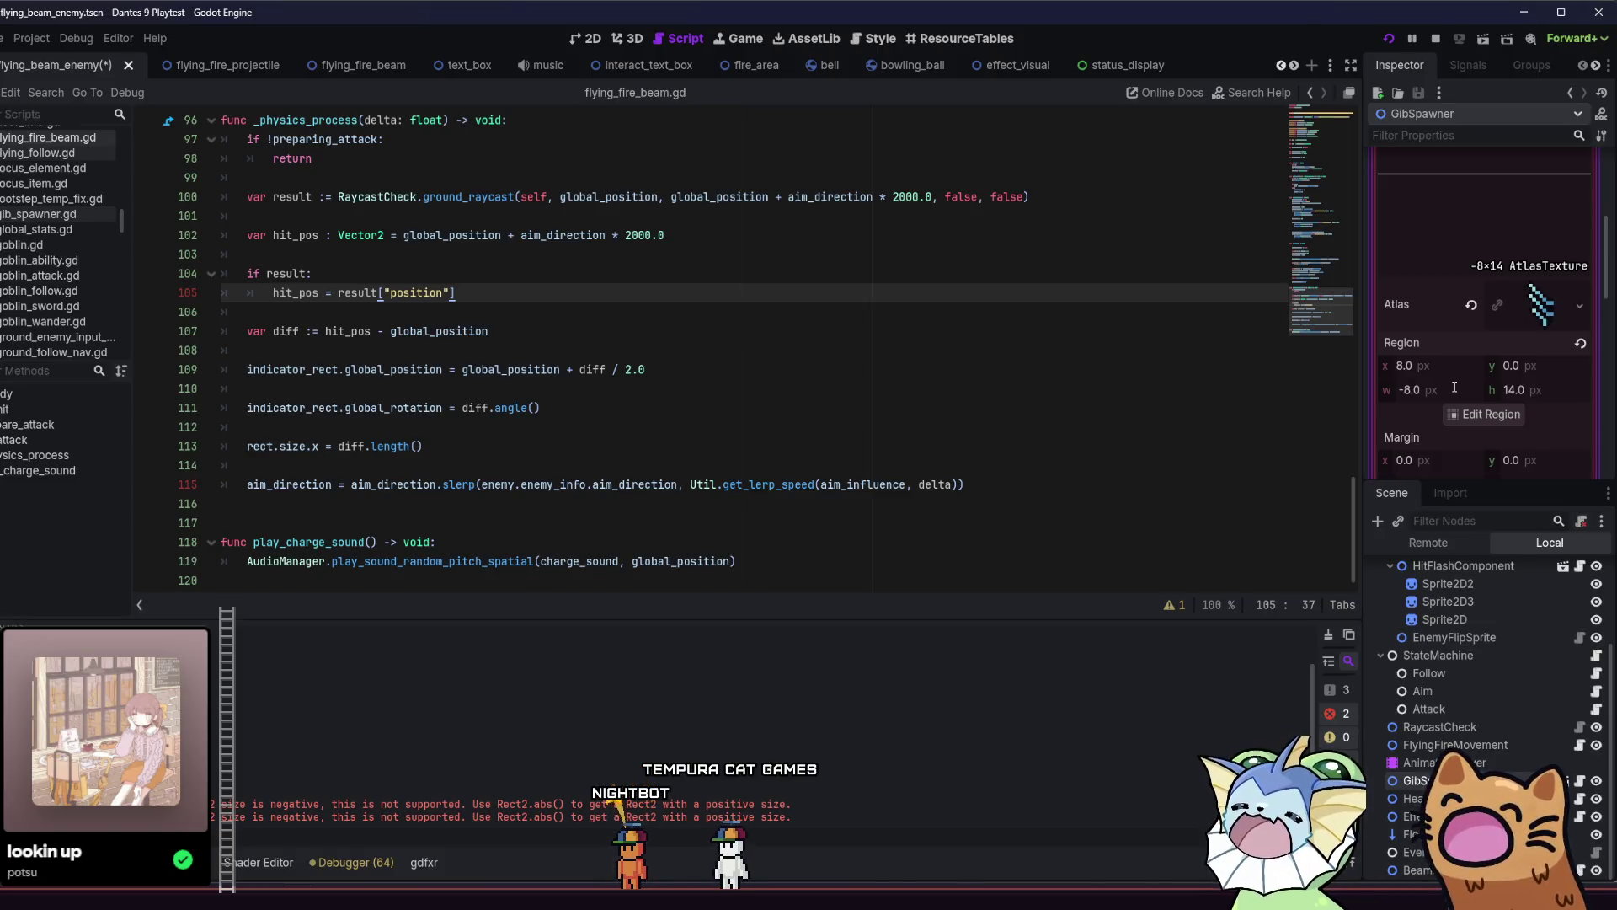
{"action": "type", "text": "0"}
{"action": "key", "text": "Return"}
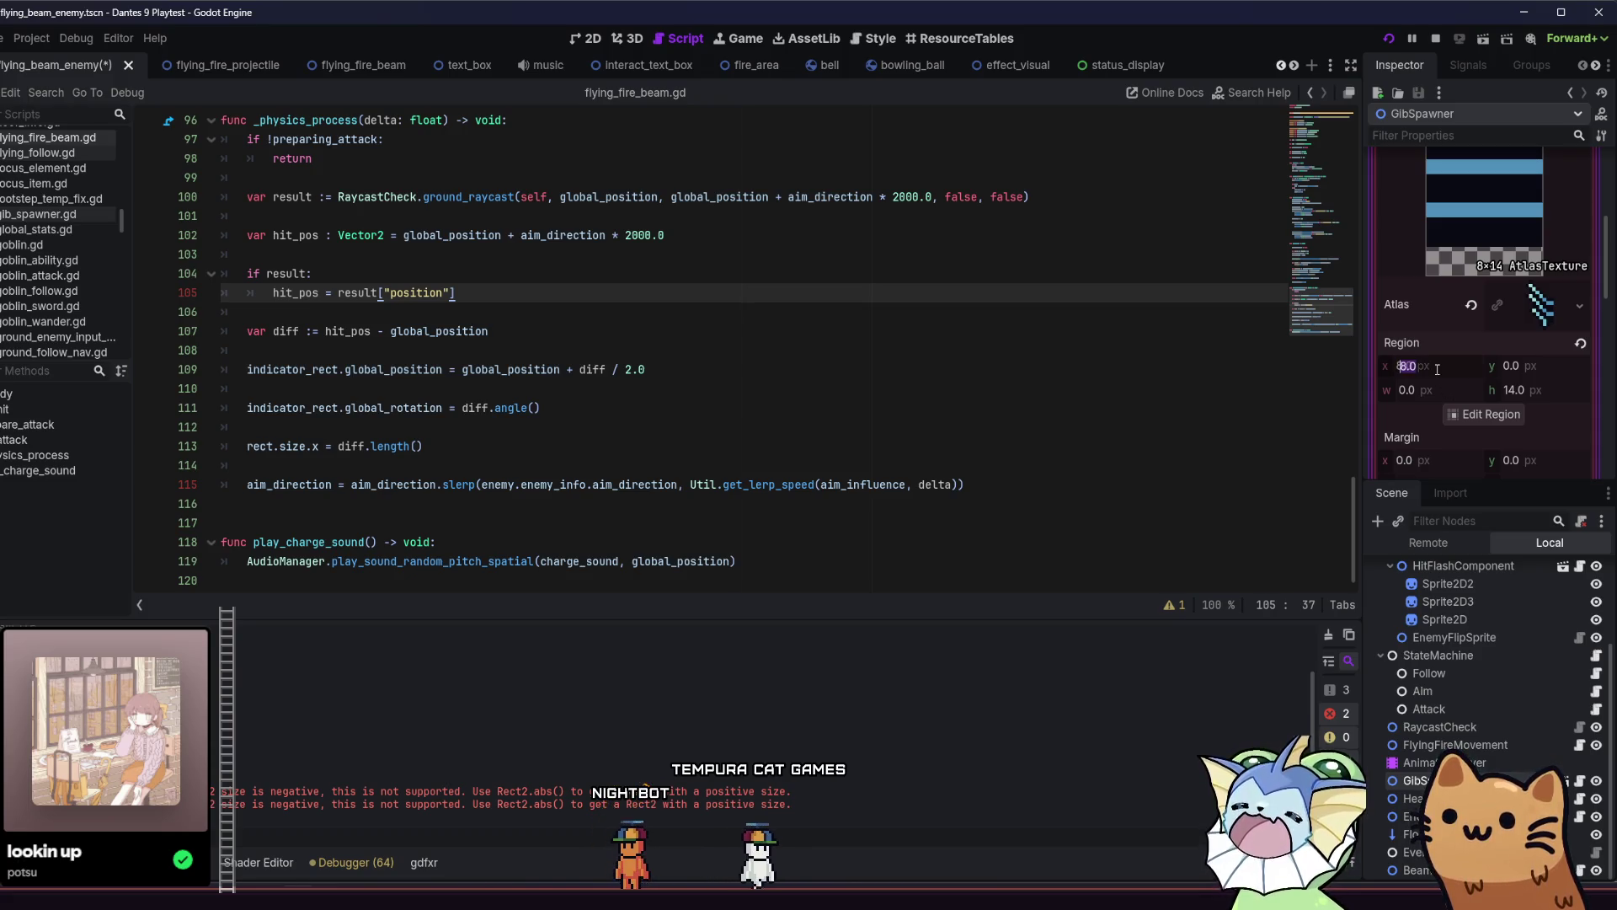
{"action": "scroll", "coordinate": [1485, 242], "scroll_direction": "up", "scroll_amount": 2}
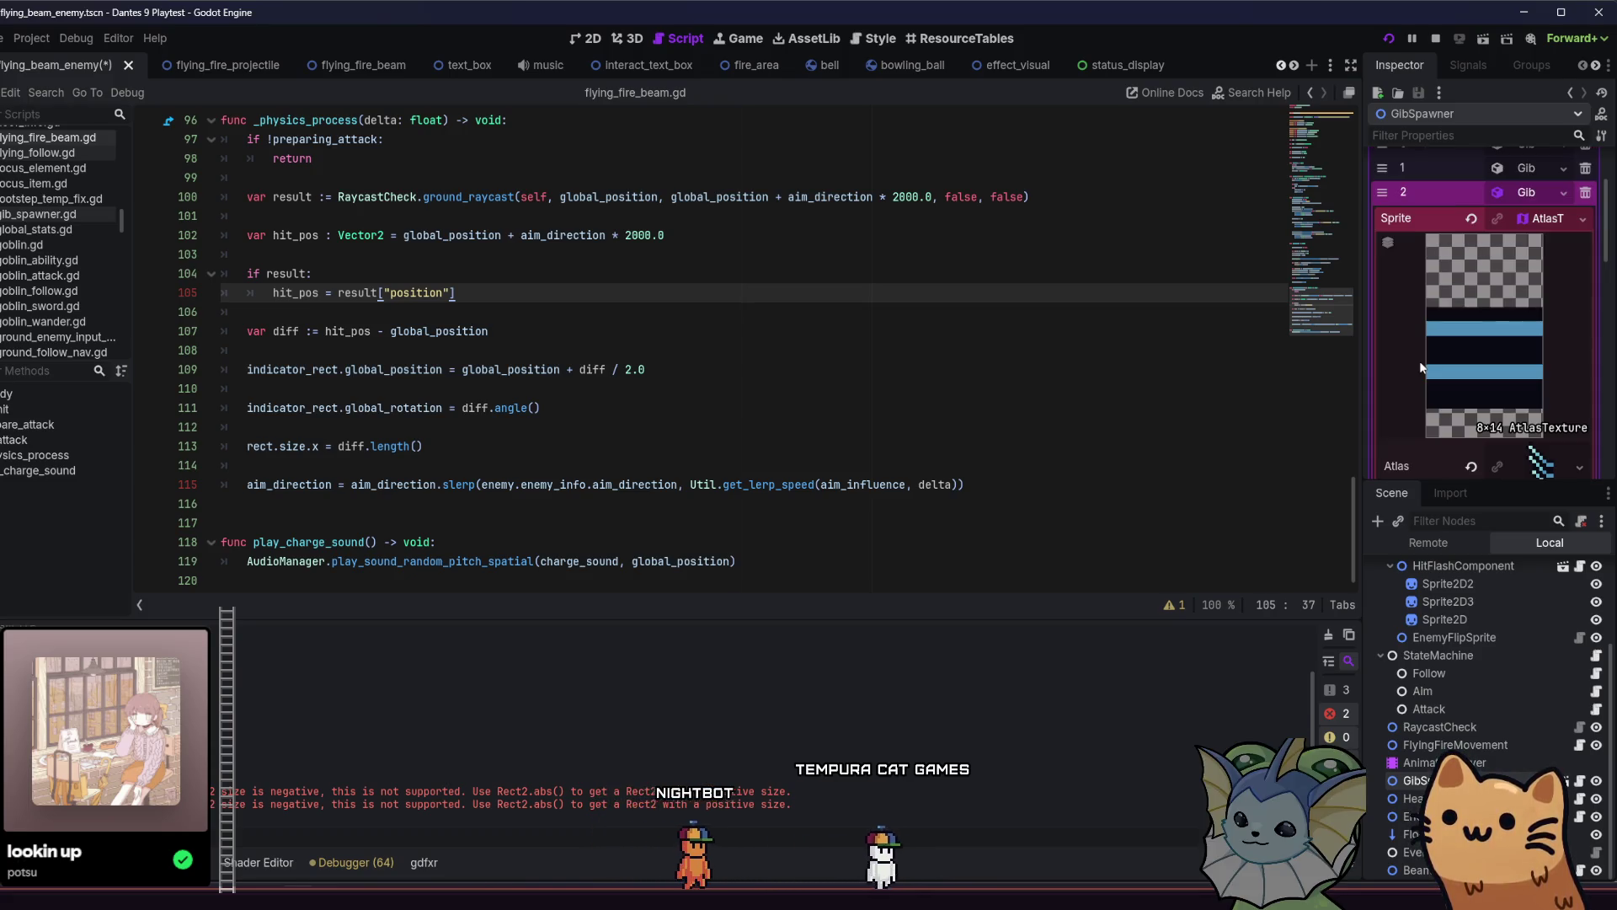
{"action": "left_click", "coordinate": [1471, 219]}
{"action": "key", "text": "alt+Tab"}
Select the blue flying enemy's right wing and move it down-right, away from the body.
{"action": "scroll", "coordinate": [209, 272], "scroll_direction": "down", "scroll_amount": 3}
{"action": "mouse_move", "coordinate": [209, 272]}
{"action": "left_mouse_down"}
{"action": "mouse_move", "coordinate": [757, 382]}
{"action": "mouse_move", "coordinate": [993, 196]}
{"action": "mouse_move", "coordinate": [1212, 196]}
{"action": "left_mouse_up"}
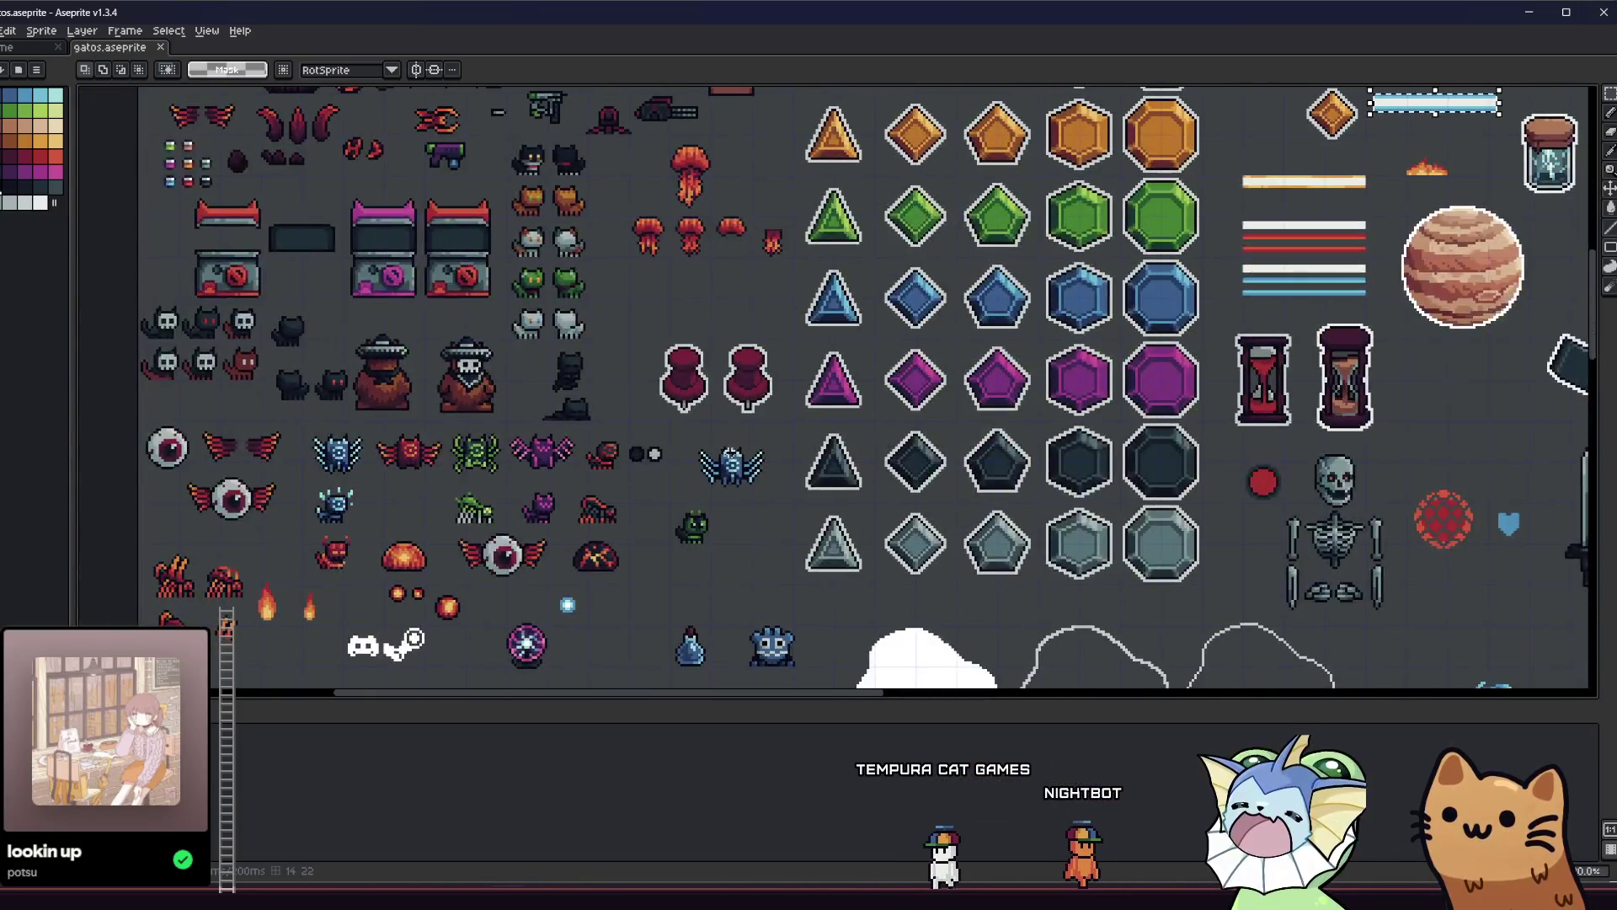
{"action": "scroll", "coordinate": [738, 464], "scroll_direction": "up", "scroll_amount": 5}
{"action": "left_click_drag", "start_coordinate": [733, 334], "coordinate": [852, 505]}
{"action": "left_click", "coordinate": [727, 474]}
{"action": "left_click_drag", "start_coordinate": [729, 271], "coordinate": [869, 483]}
{"action": "left_click", "coordinate": [764, 405]}
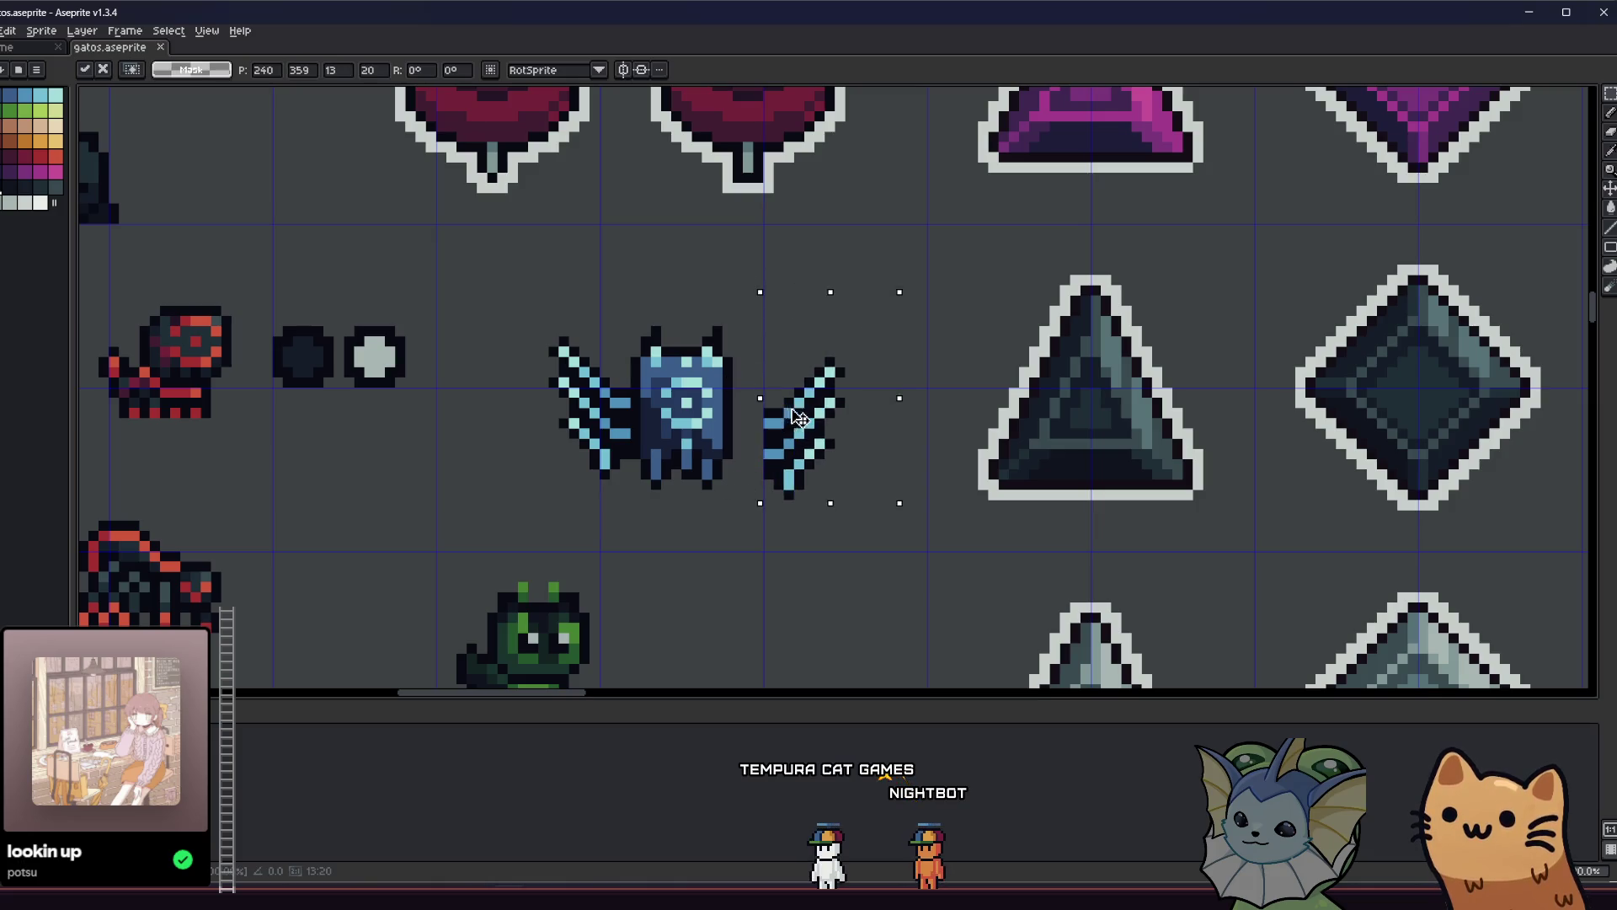
{"action": "left_click_drag", "start_coordinate": [800, 418], "coordinate": [831, 450]}
{"action": "left_click", "coordinate": [717, 423]}
Marquee-select the detached wing with a tight selection.
{"action": "left_click_drag", "start_coordinate": [787, 380], "coordinate": [884, 540]}
{"action": "key", "text": "ctrl+d"}
{"action": "left_click_drag", "start_coordinate": [799, 393], "coordinate": [870, 524]}
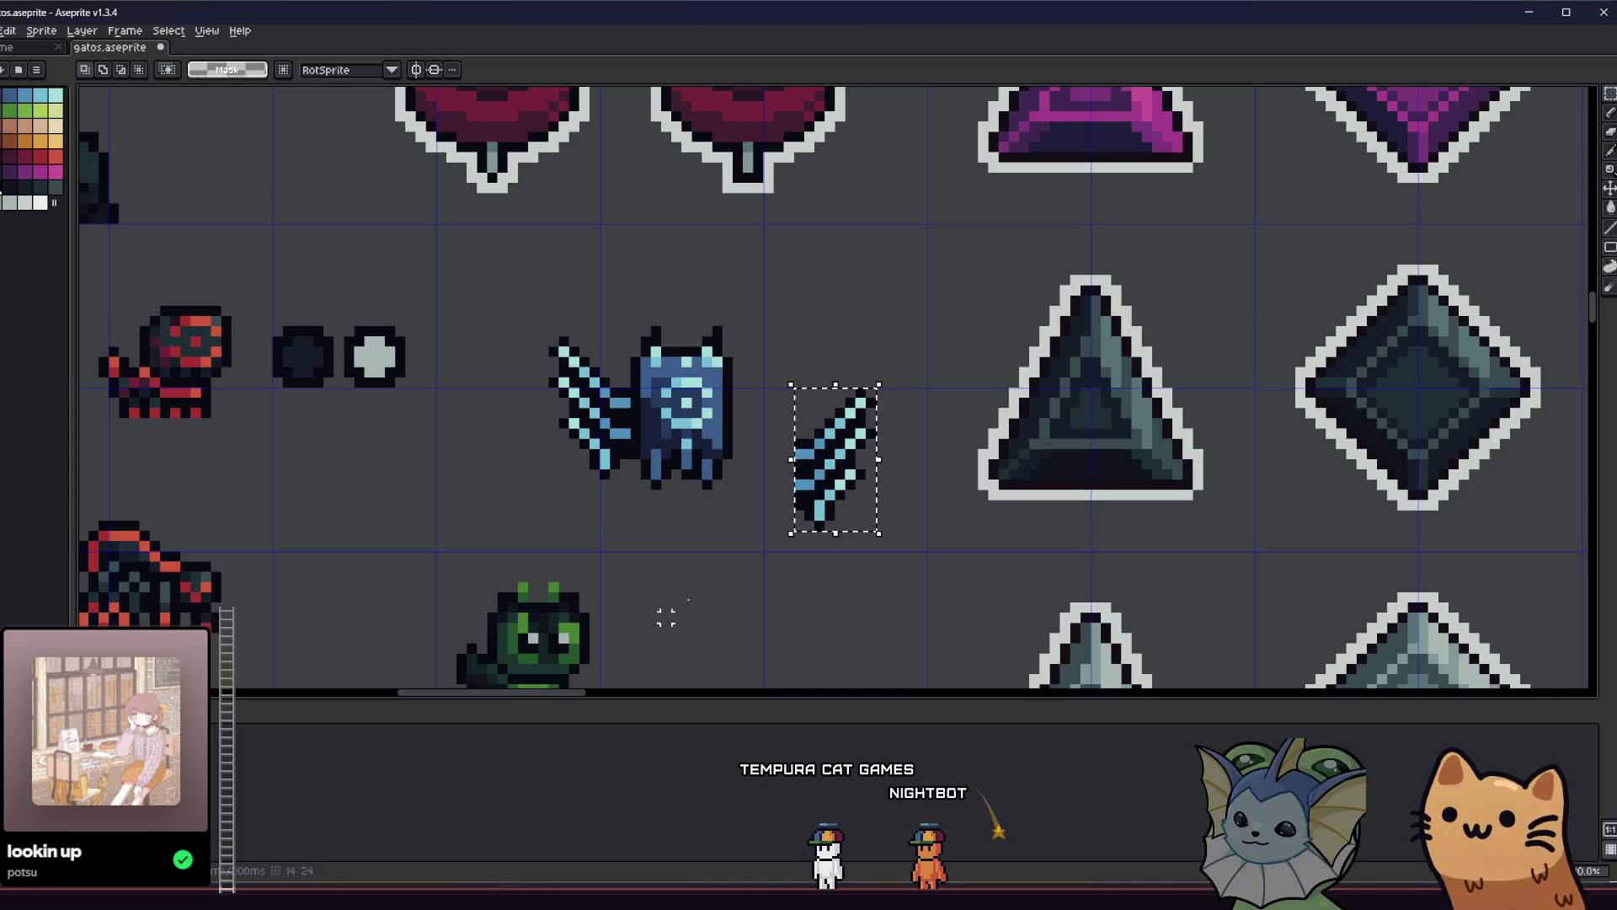
{"action": "key", "text": "alt+Tab"}
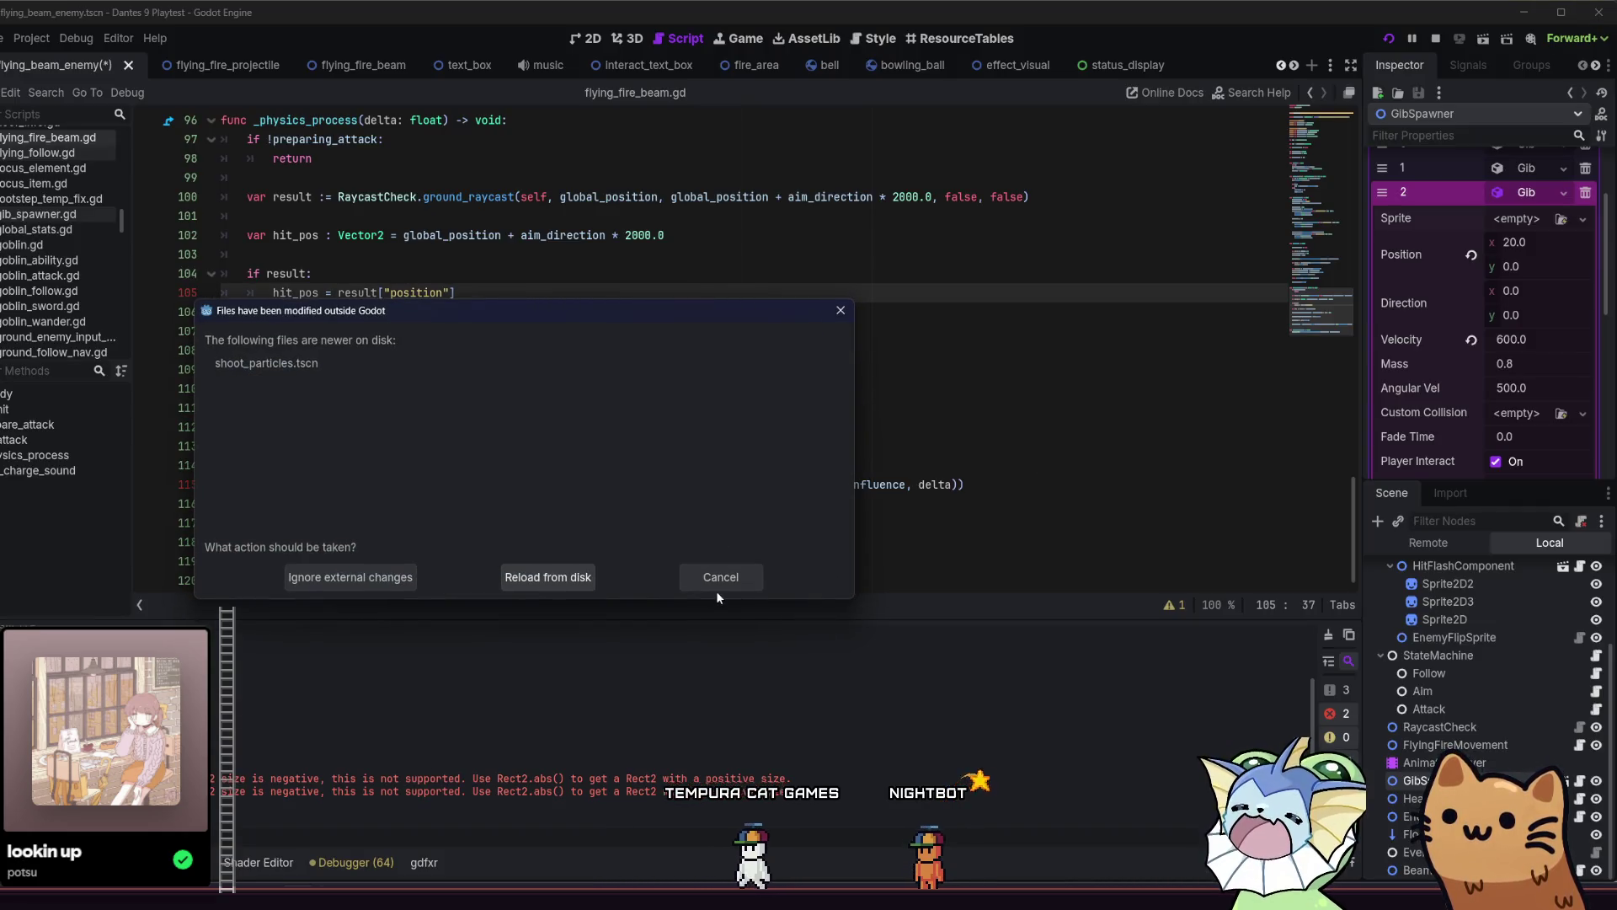
Dismiss the disk-change notice and show gib 1's texture, flying_enemy_blue_v1_wing.png, in the FileSystem.
{"action": "left_click", "coordinate": [717, 589]}
{"action": "left_click", "coordinate": [1536, 169]}
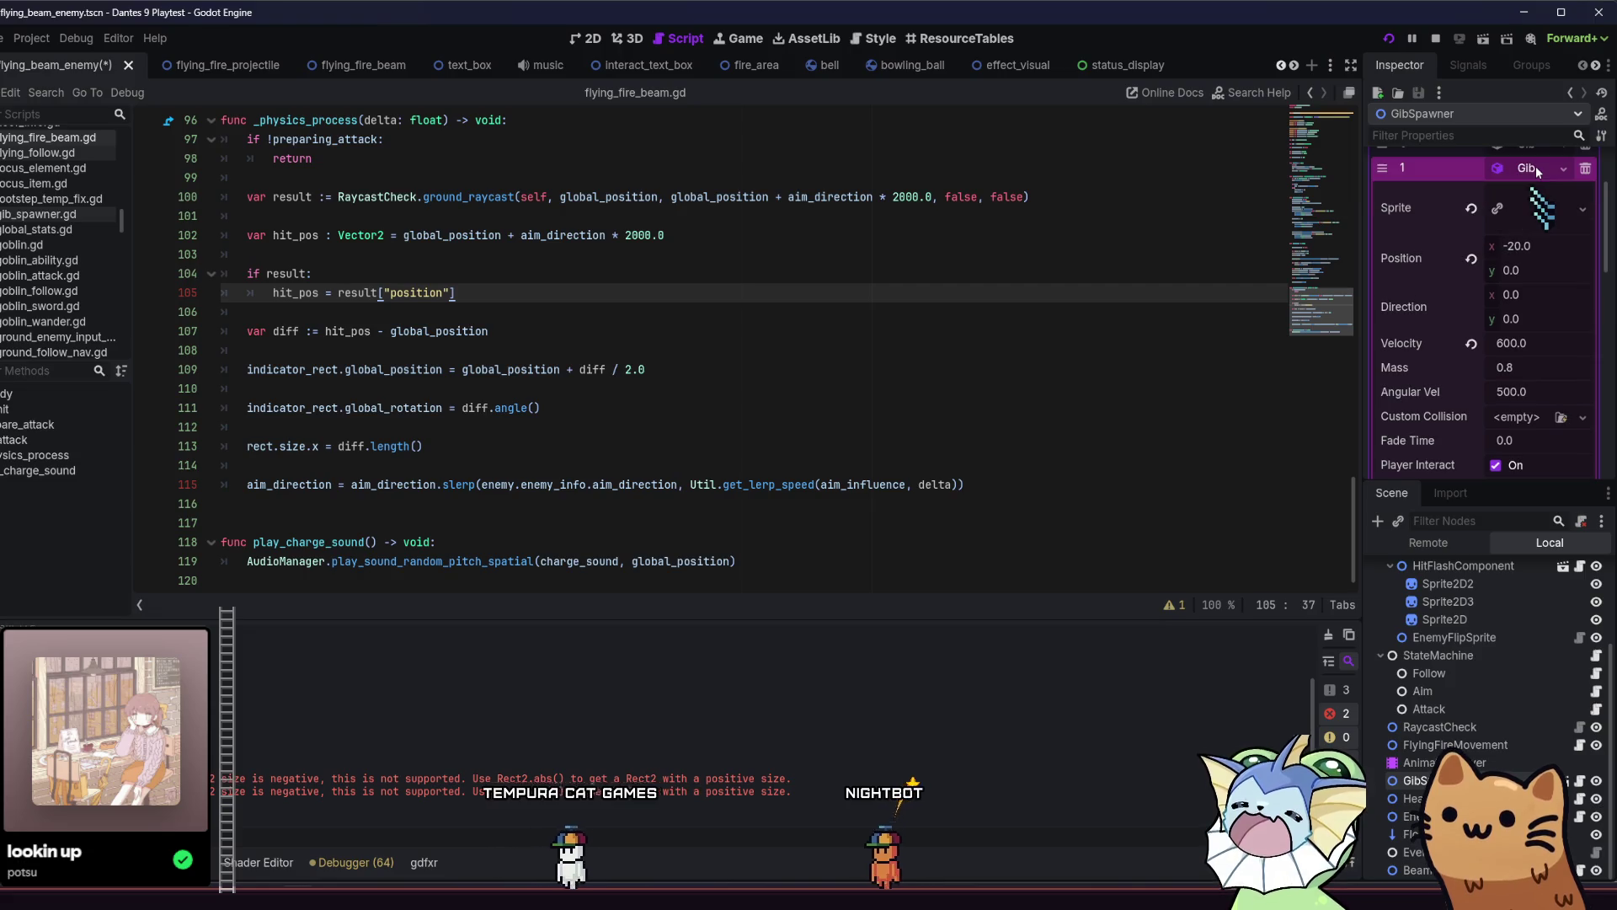
{"action": "right_click", "coordinate": [1524, 203]}
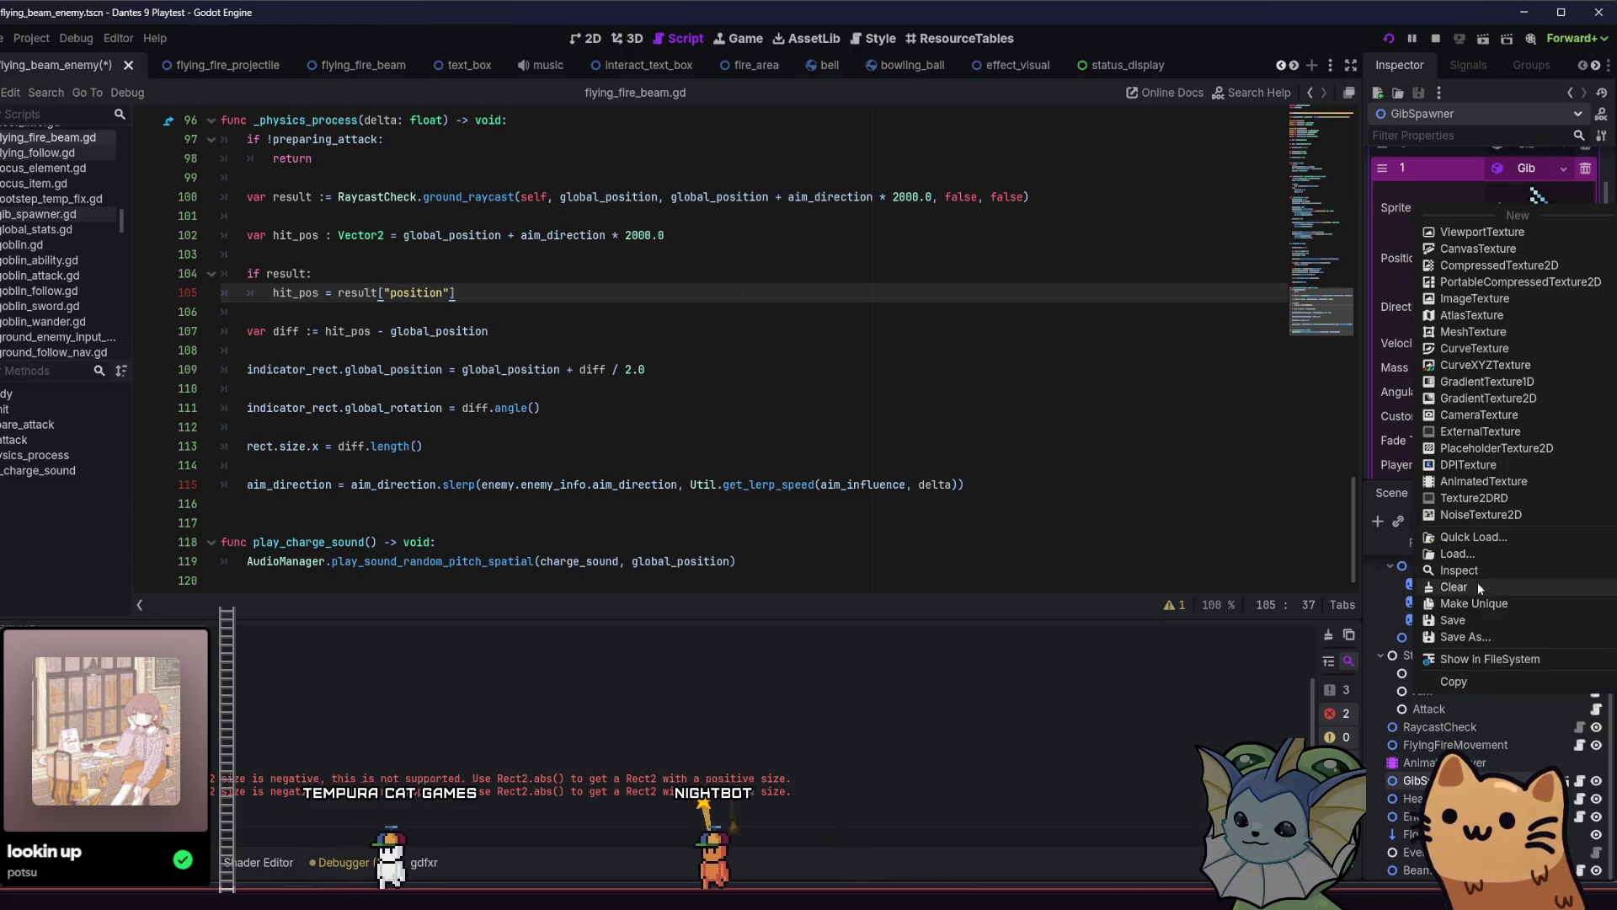
{"action": "left_click", "coordinate": [1489, 659]}
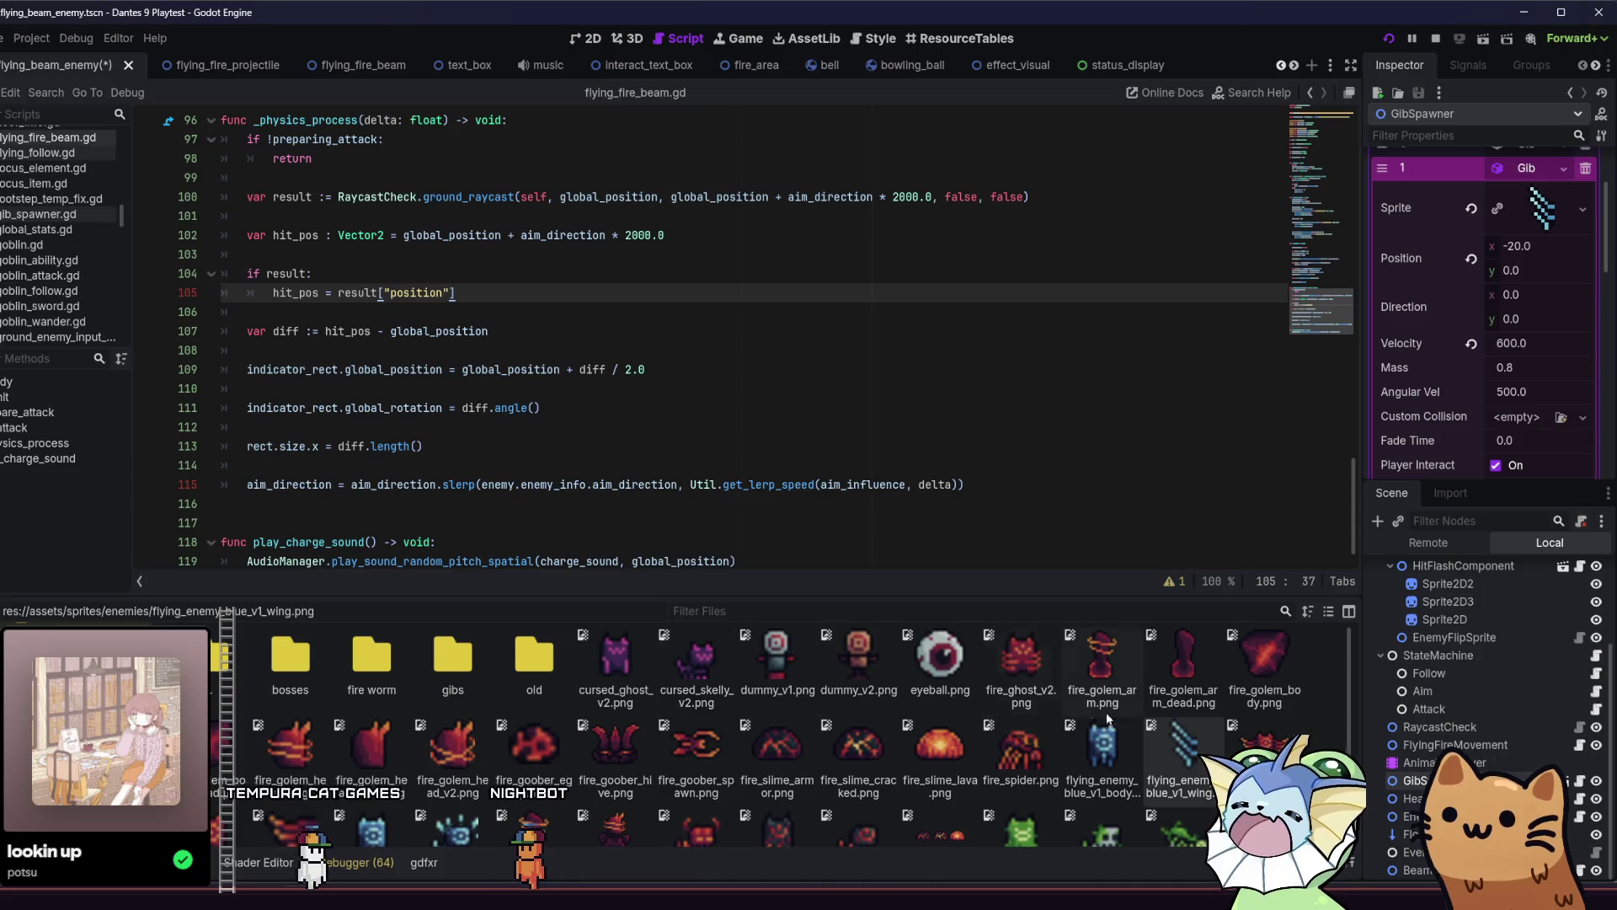
{"action": "mouse_move", "coordinate": [1171, 738]}
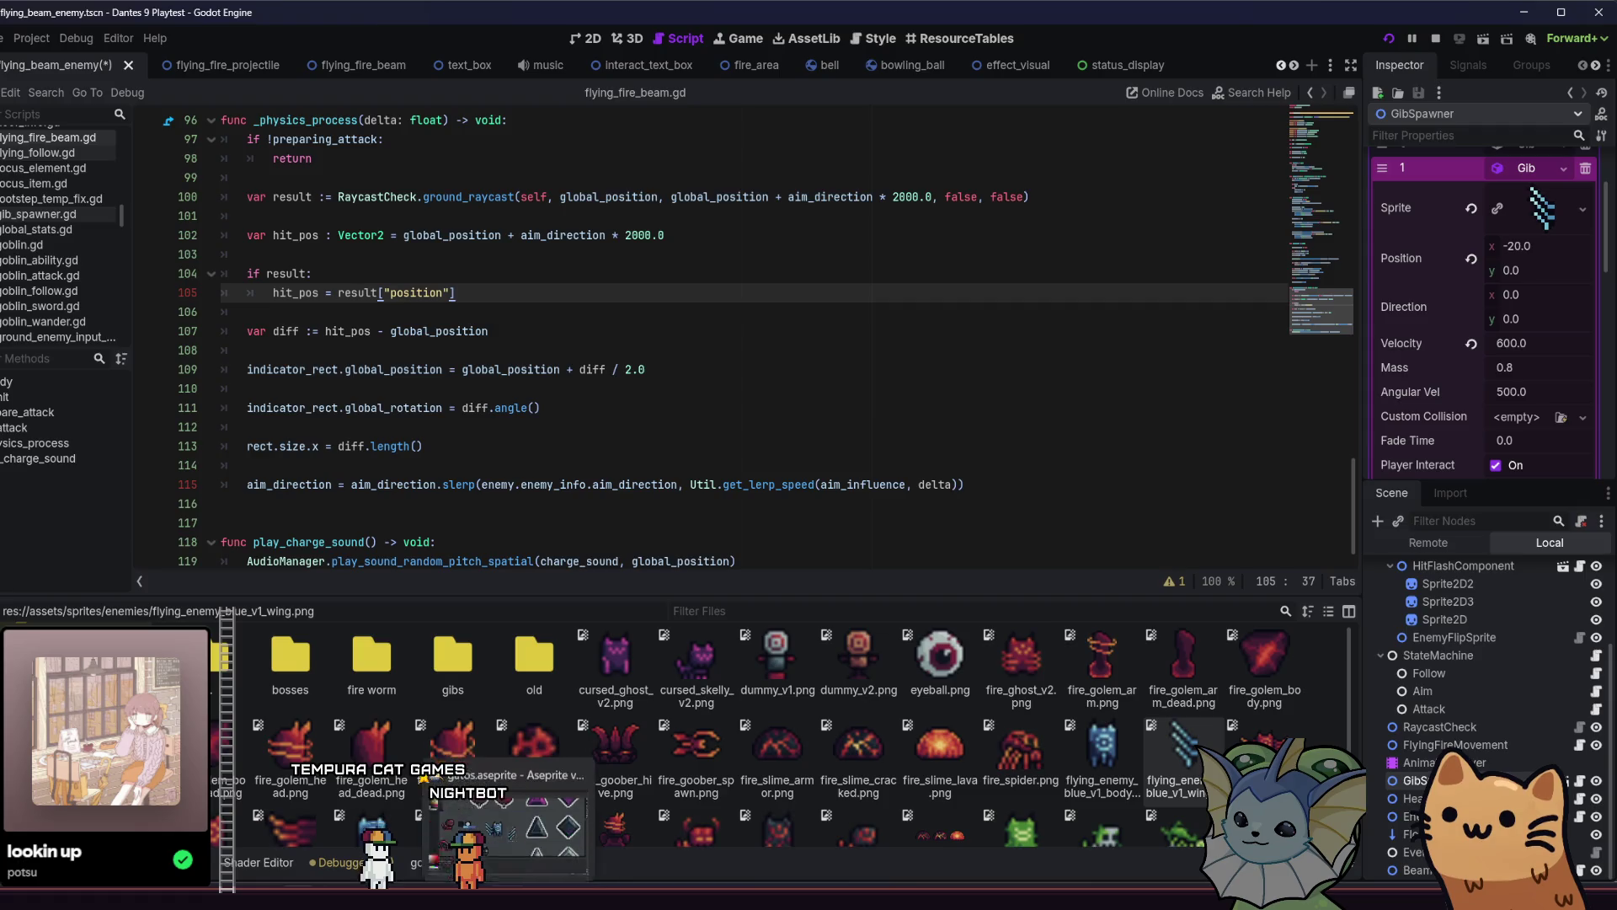
{"action": "left_click", "coordinate": [550, 878]}
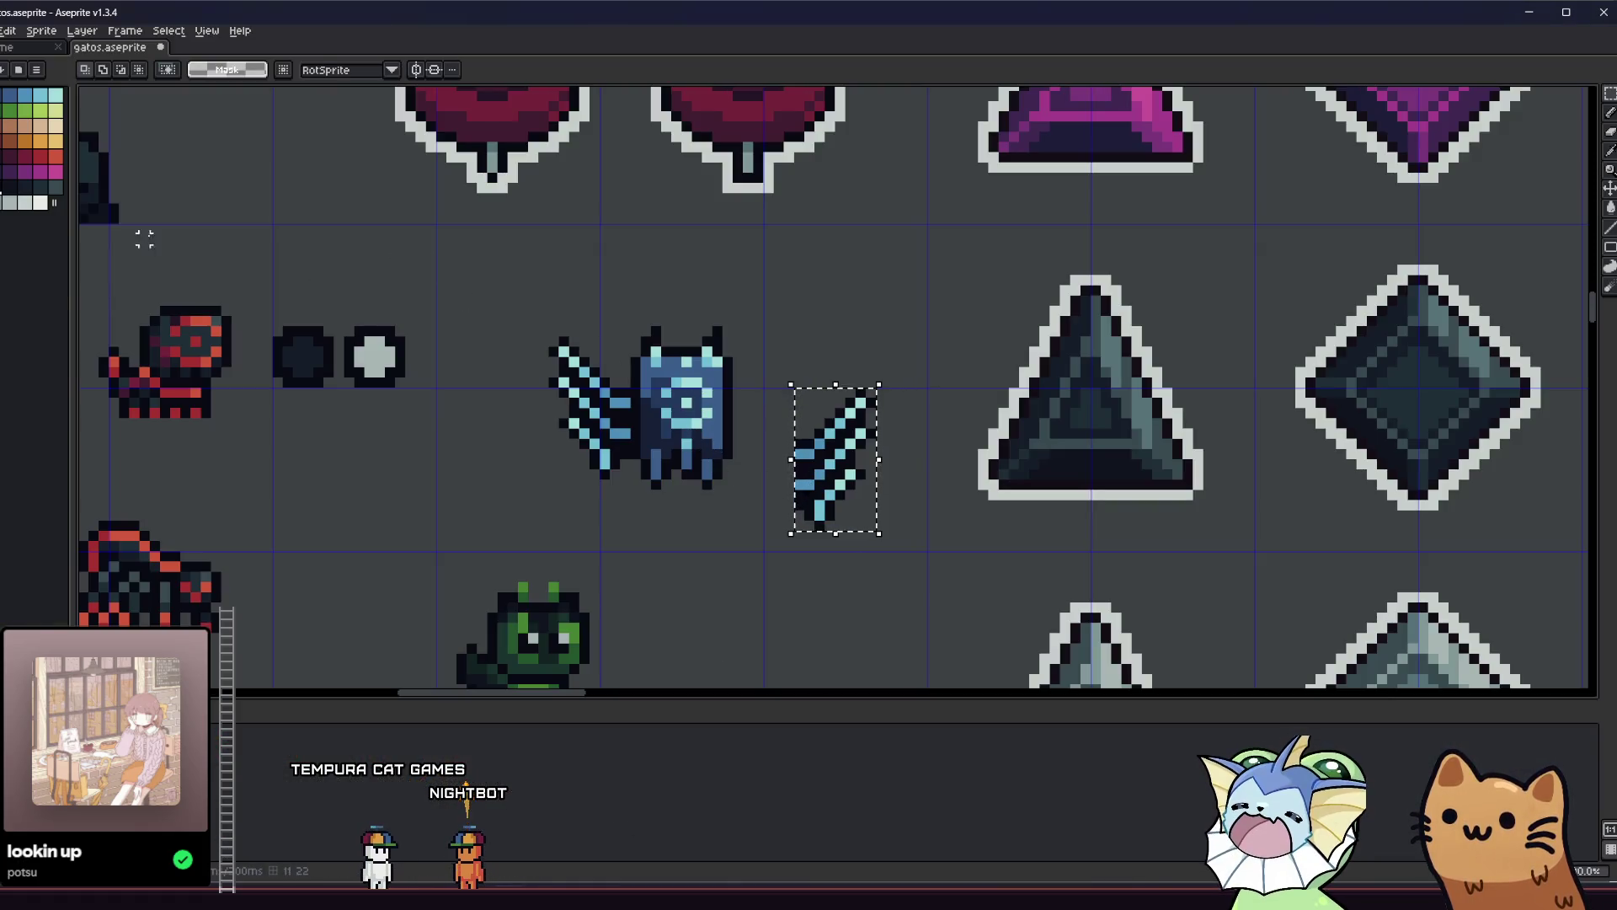
Redraw the selection around the wing and open export settings with area set to Selection.
{"action": "left_click", "coordinate": [796, 392]}
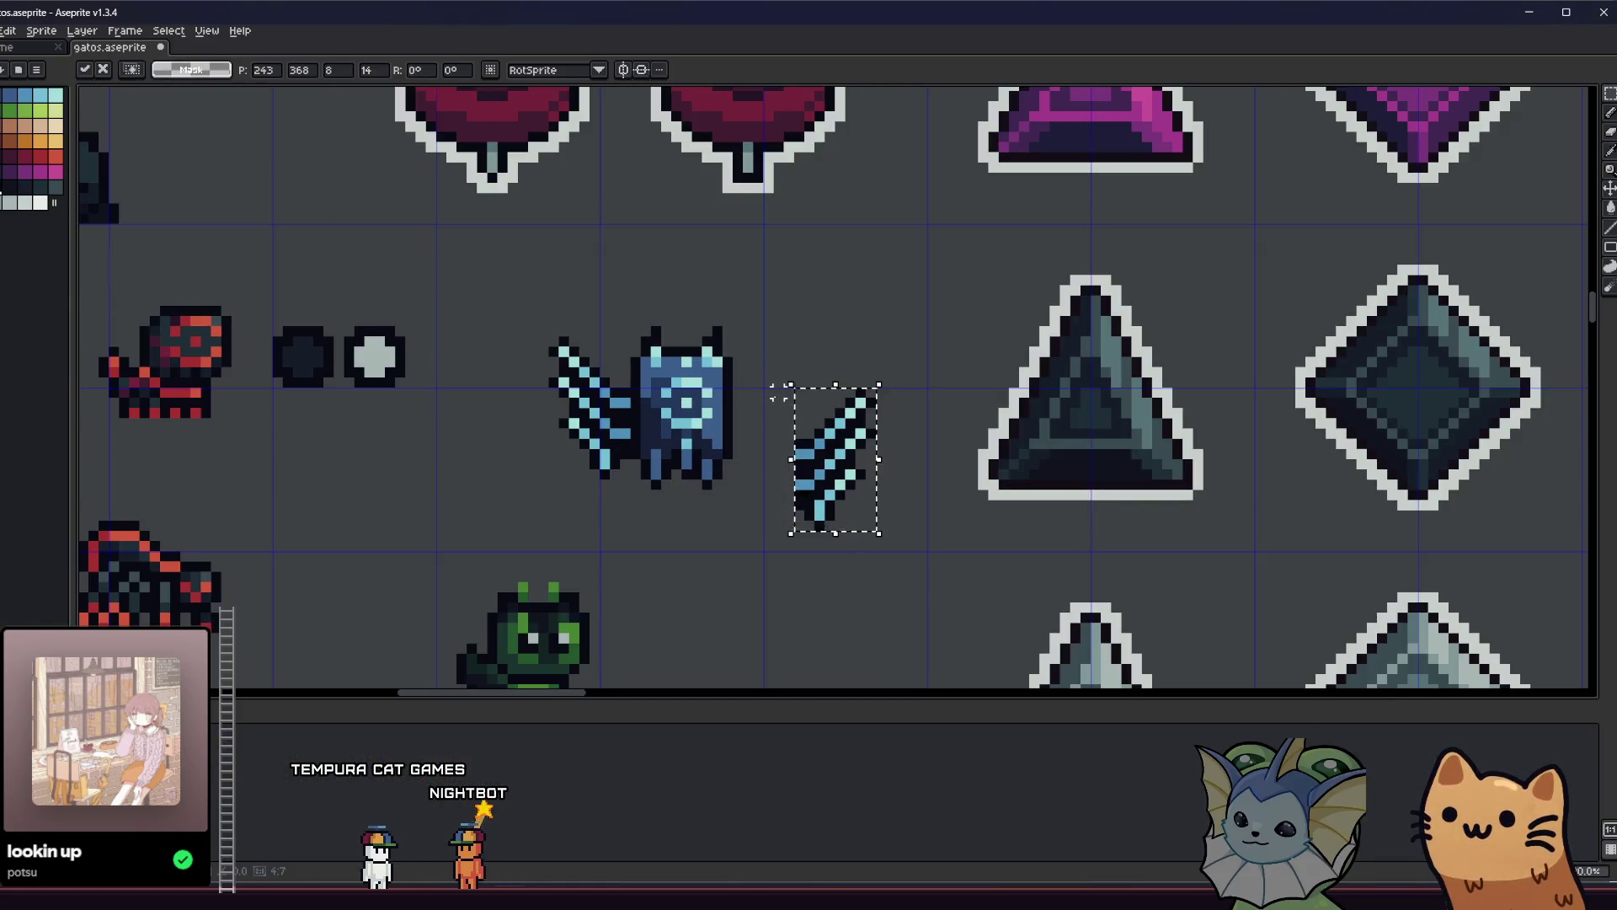
{"action": "key", "text": "Return"}
{"action": "left_click_drag", "start_coordinate": [792, 386], "coordinate": [876, 533]}
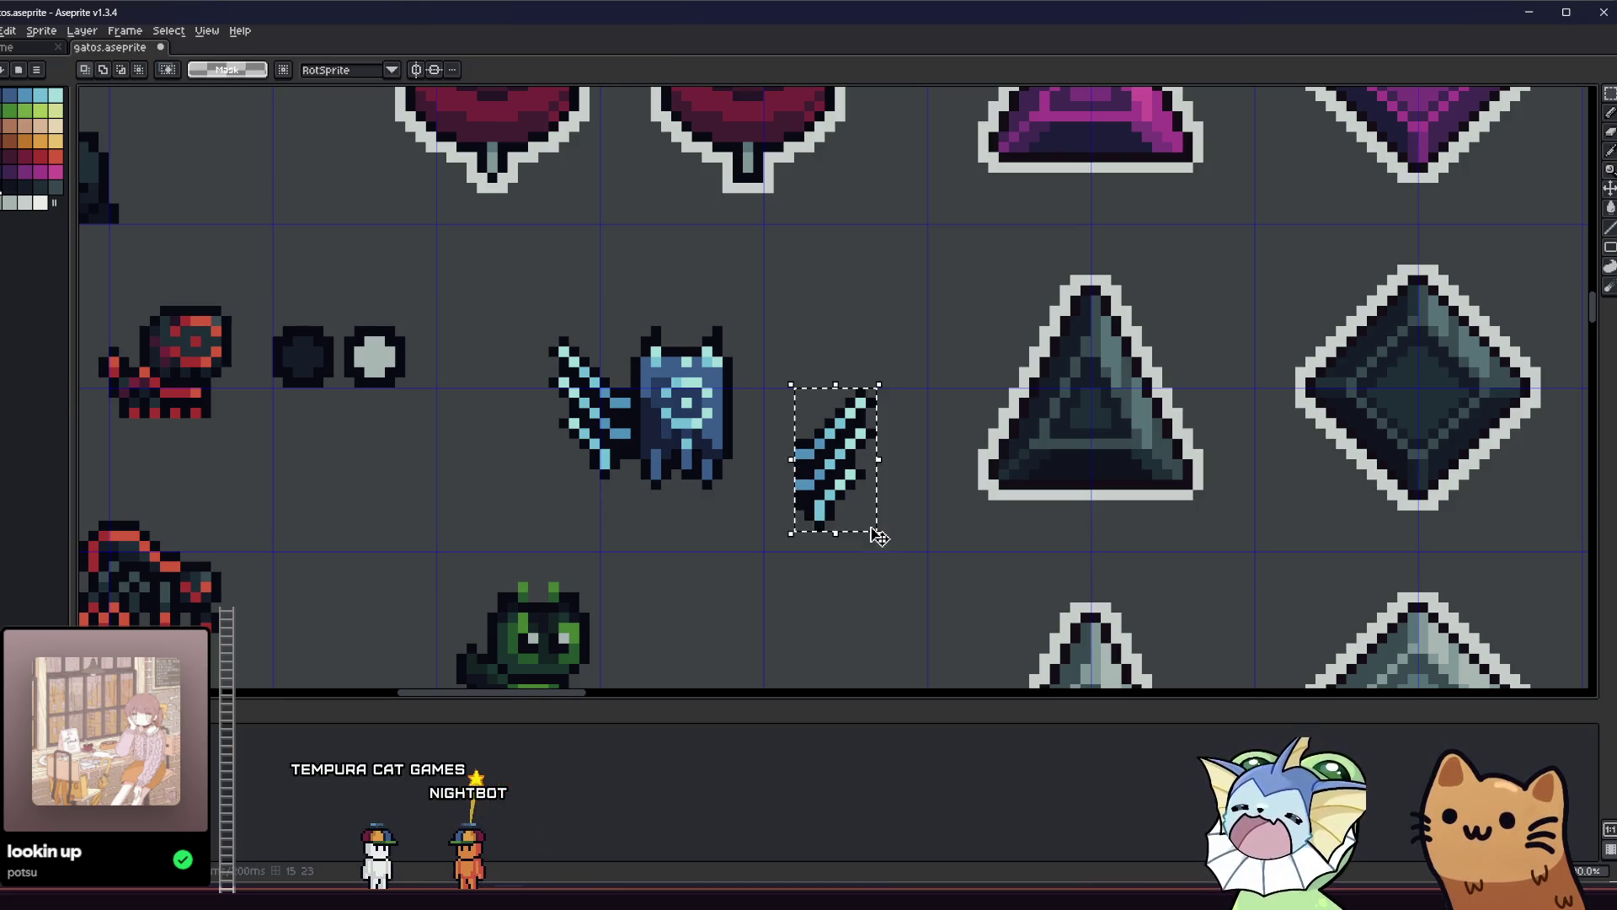
{"action": "key", "text": "alt+f"}
{"action": "mouse_move", "coordinate": [50, 156]}
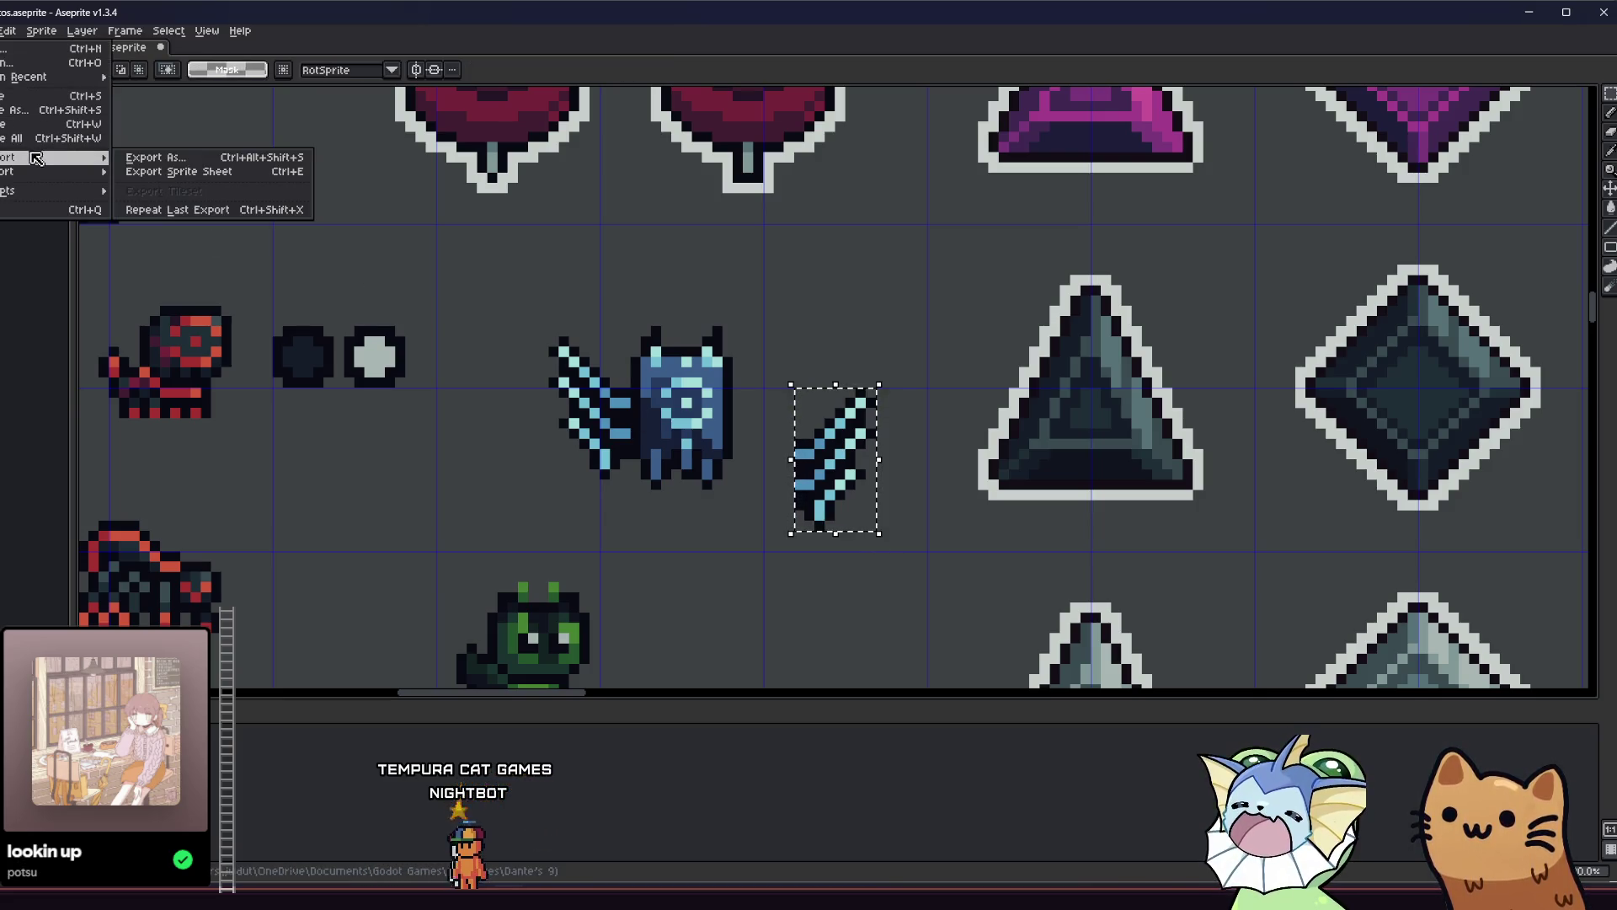
{"action": "left_click", "coordinate": [198, 159]}
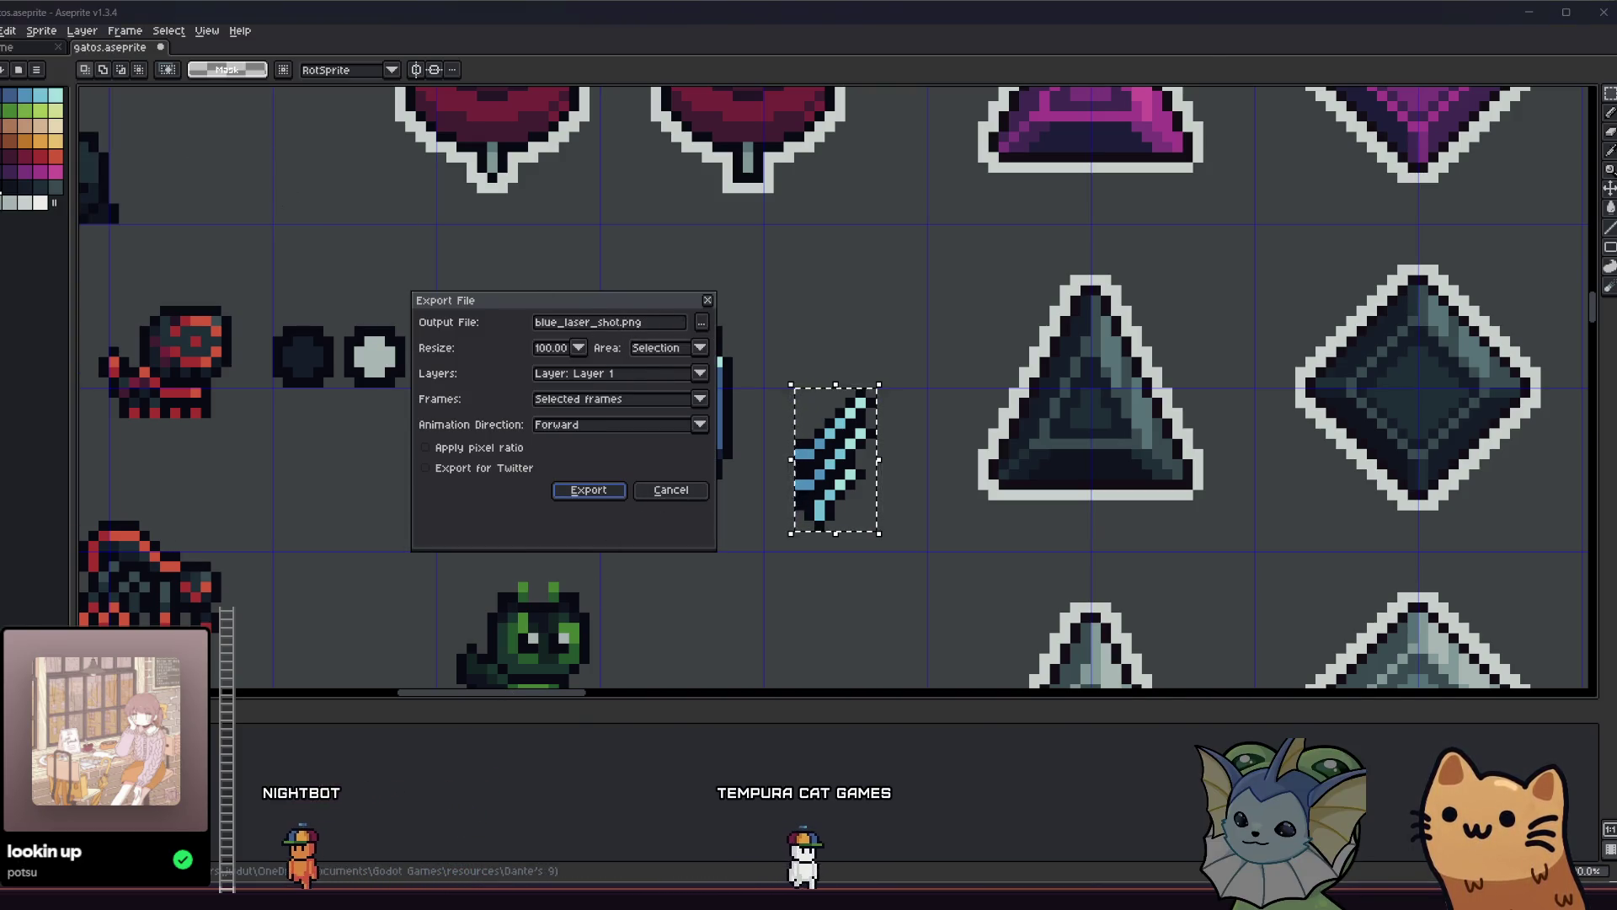
Dismiss Godot's files-modified notice, then pick a save location for the exported wing.
{"action": "key", "text": "alt+Tab"}
{"action": "left_click", "coordinate": [548, 577]}
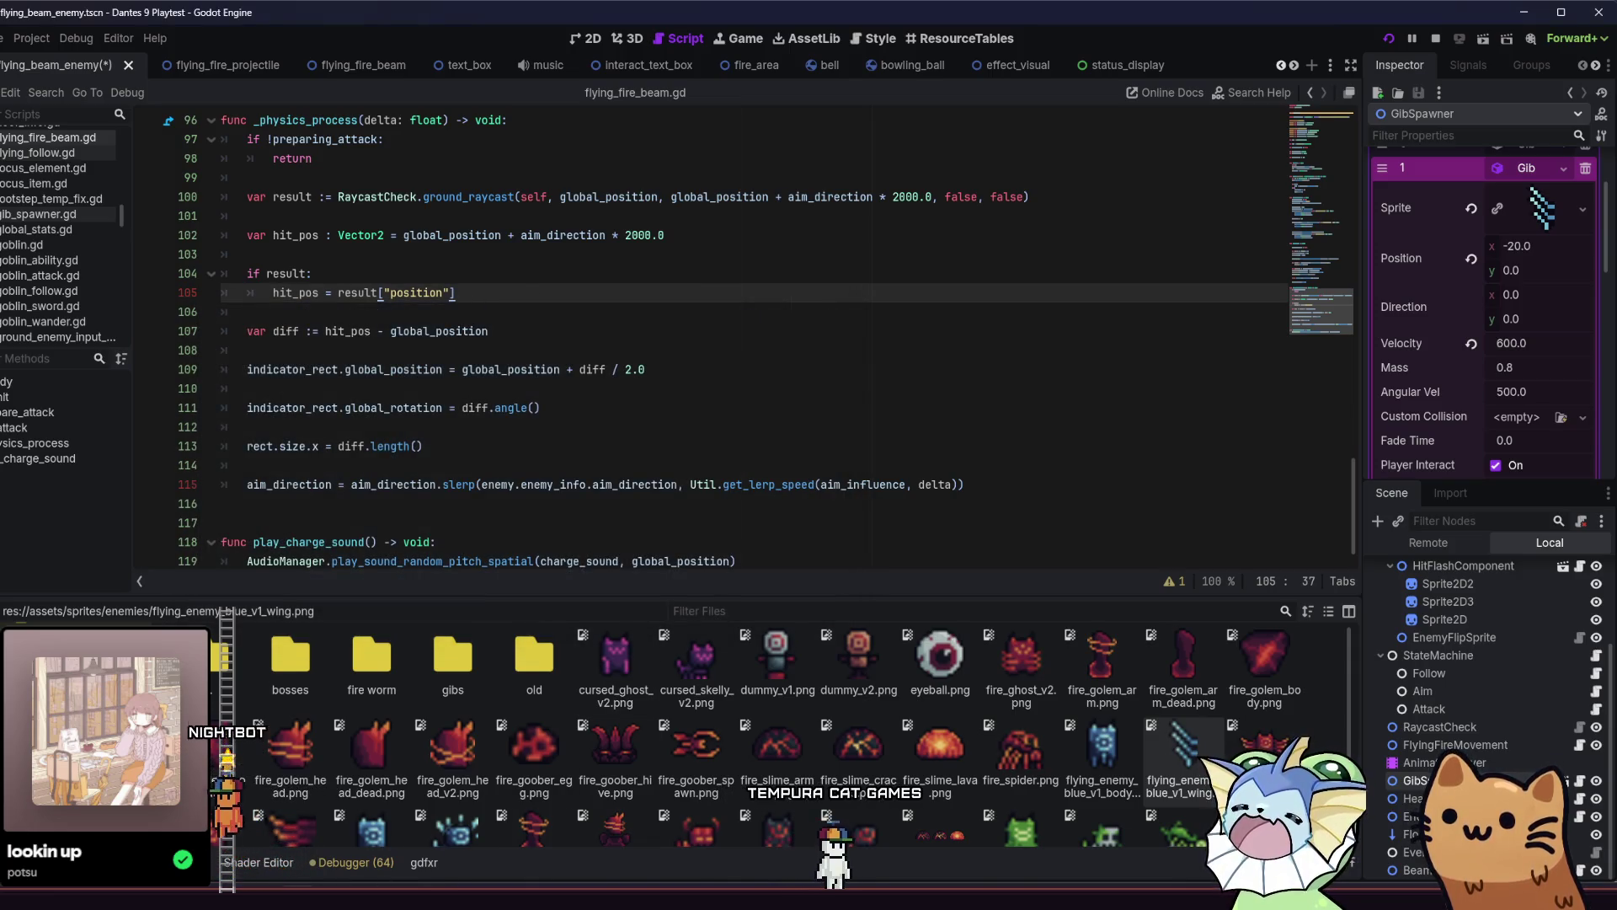
{"action": "key", "text": "alt+Tab"}
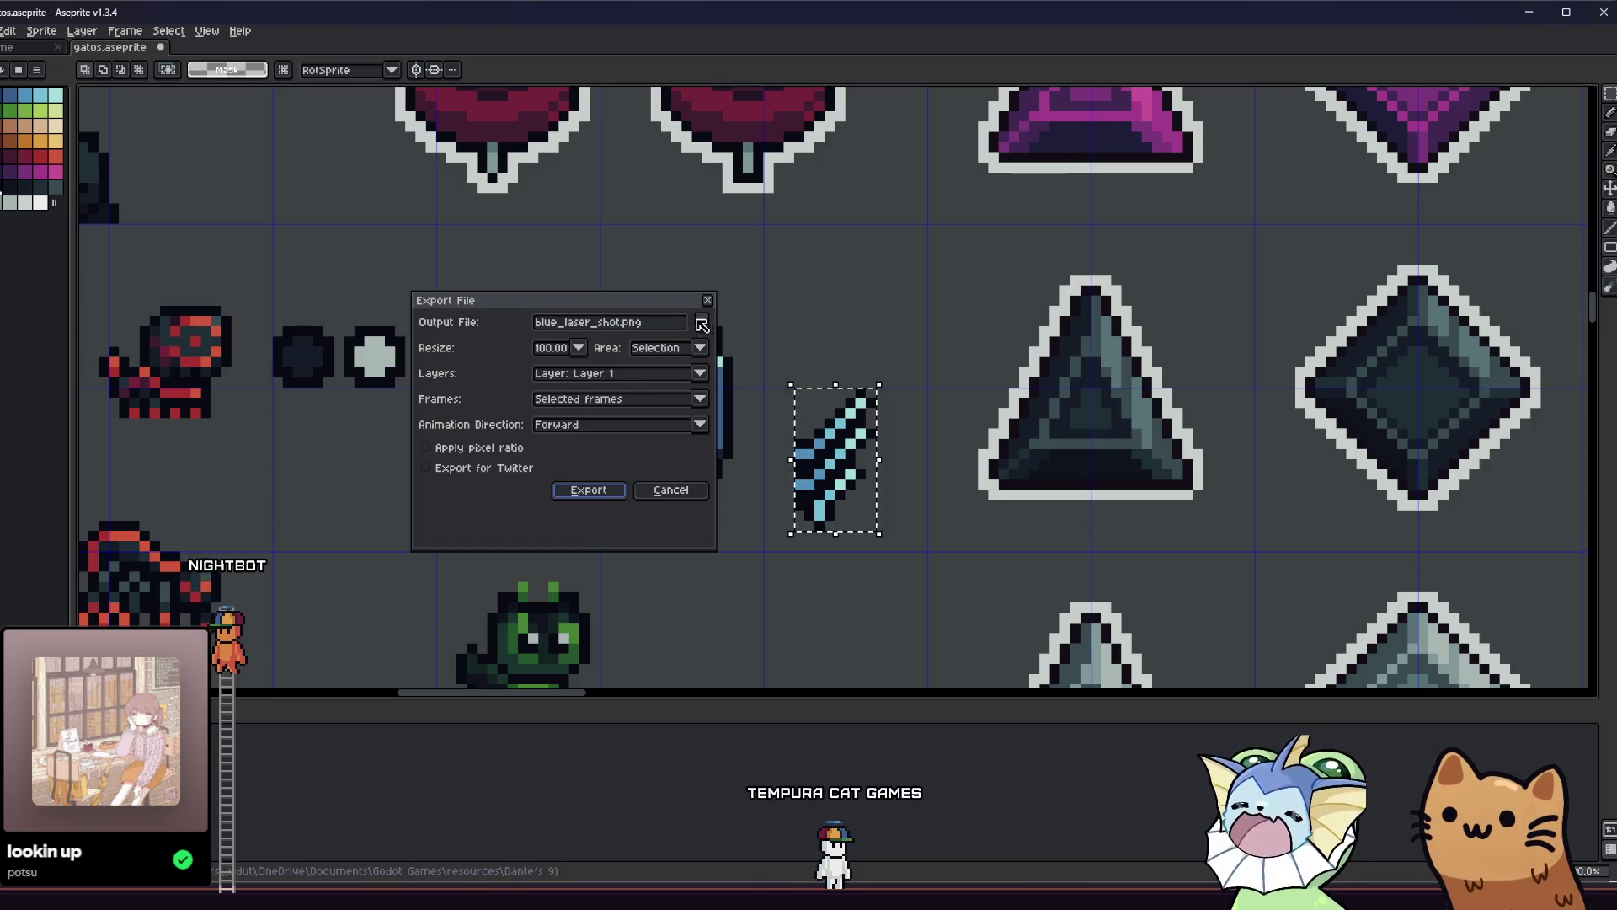
{"action": "left_click", "coordinate": [702, 321]}
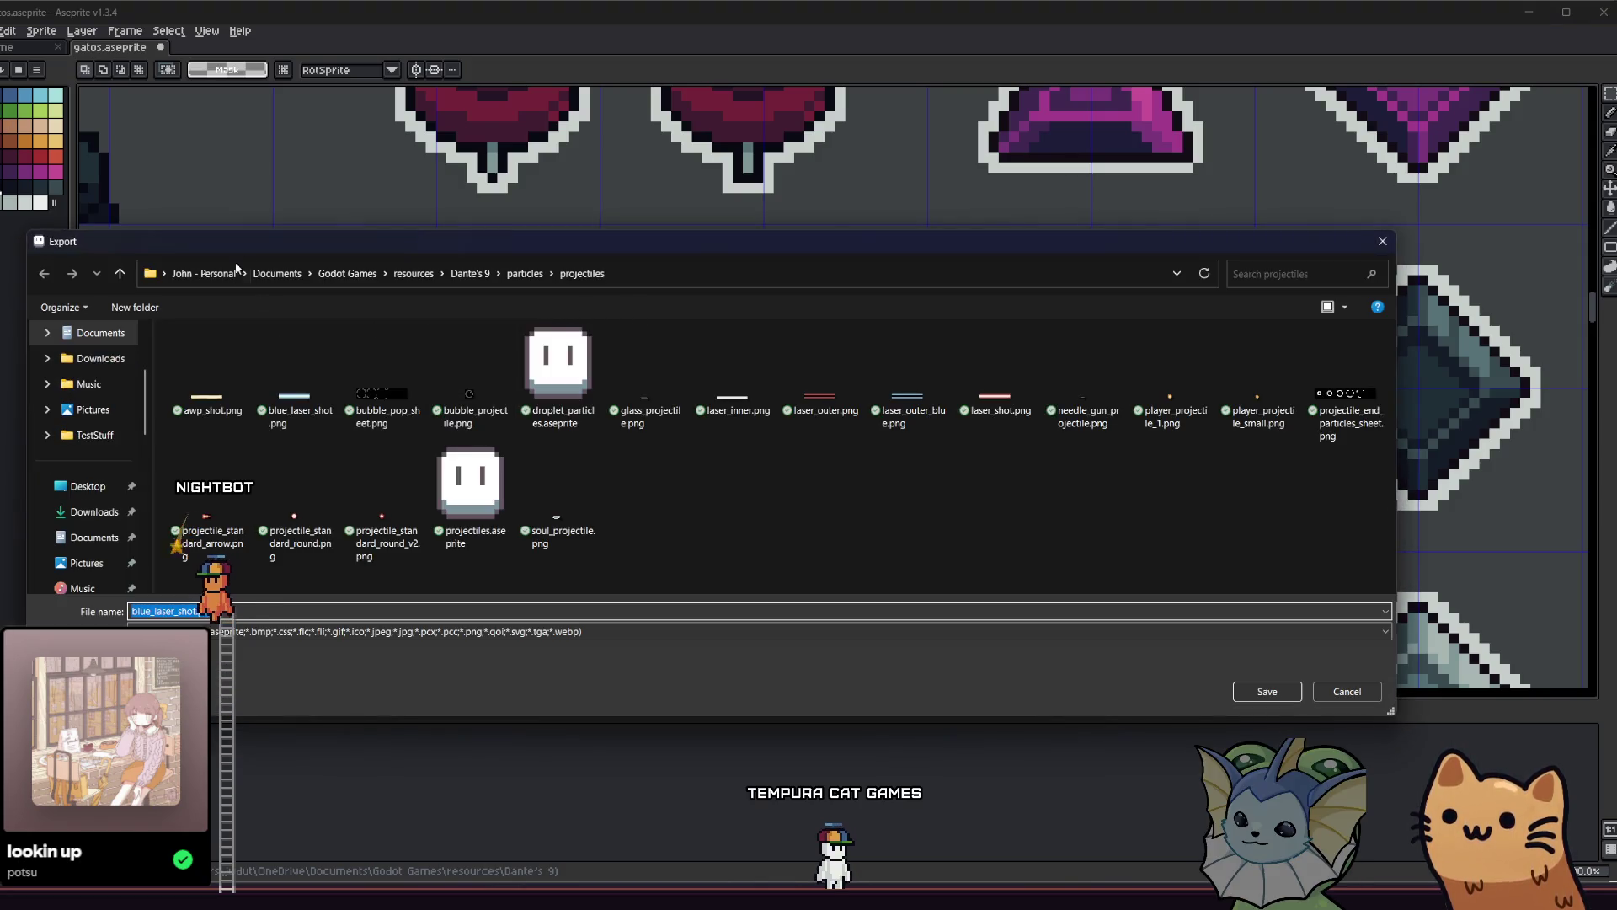
Navigate to the Dante's 9 enemies folder and pick flying_enemy_blue_v1_wing.png as the base name.
{"action": "left_click", "coordinate": [470, 273]}
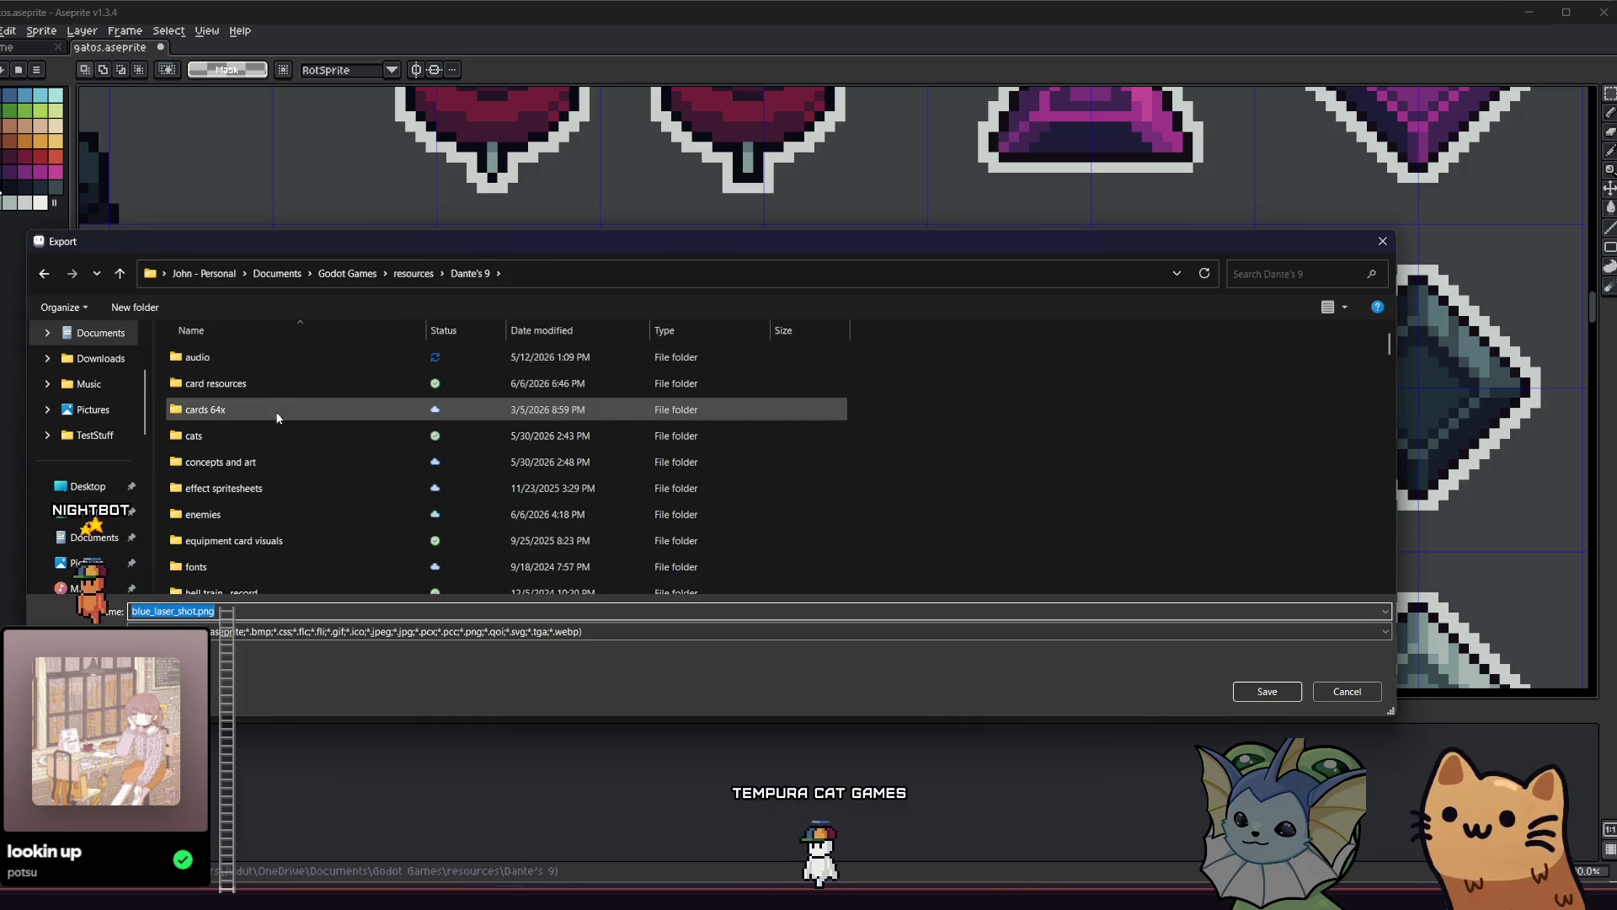
{"action": "double_click", "coordinate": [269, 509]}
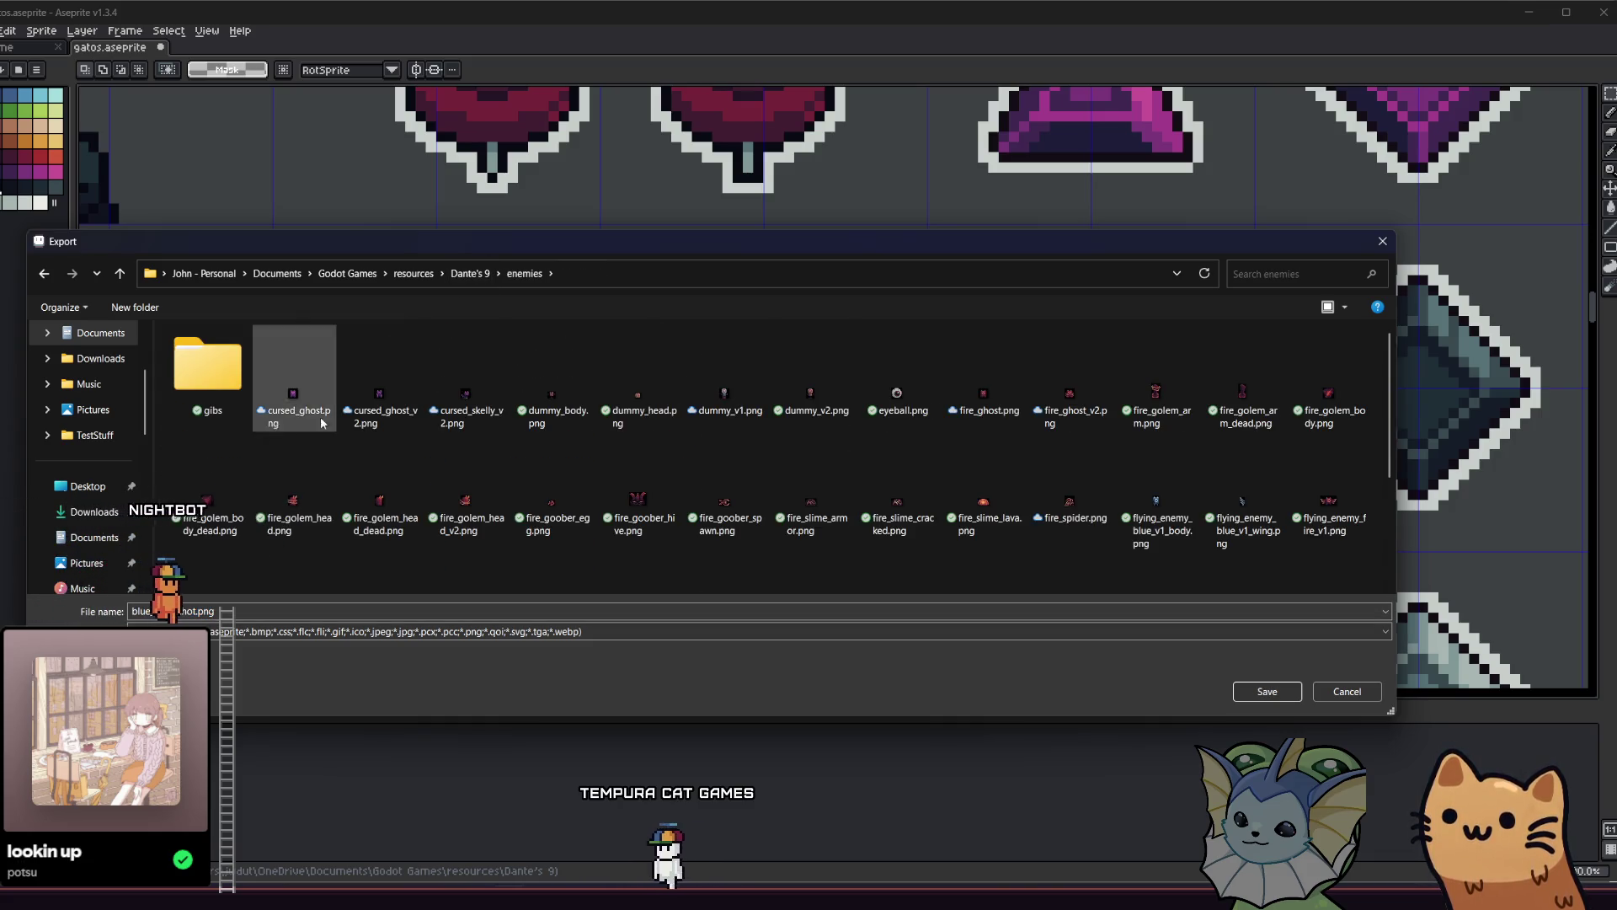
{"action": "scroll", "coordinate": [789, 403], "scroll_direction": "down", "scroll_amount": 2}
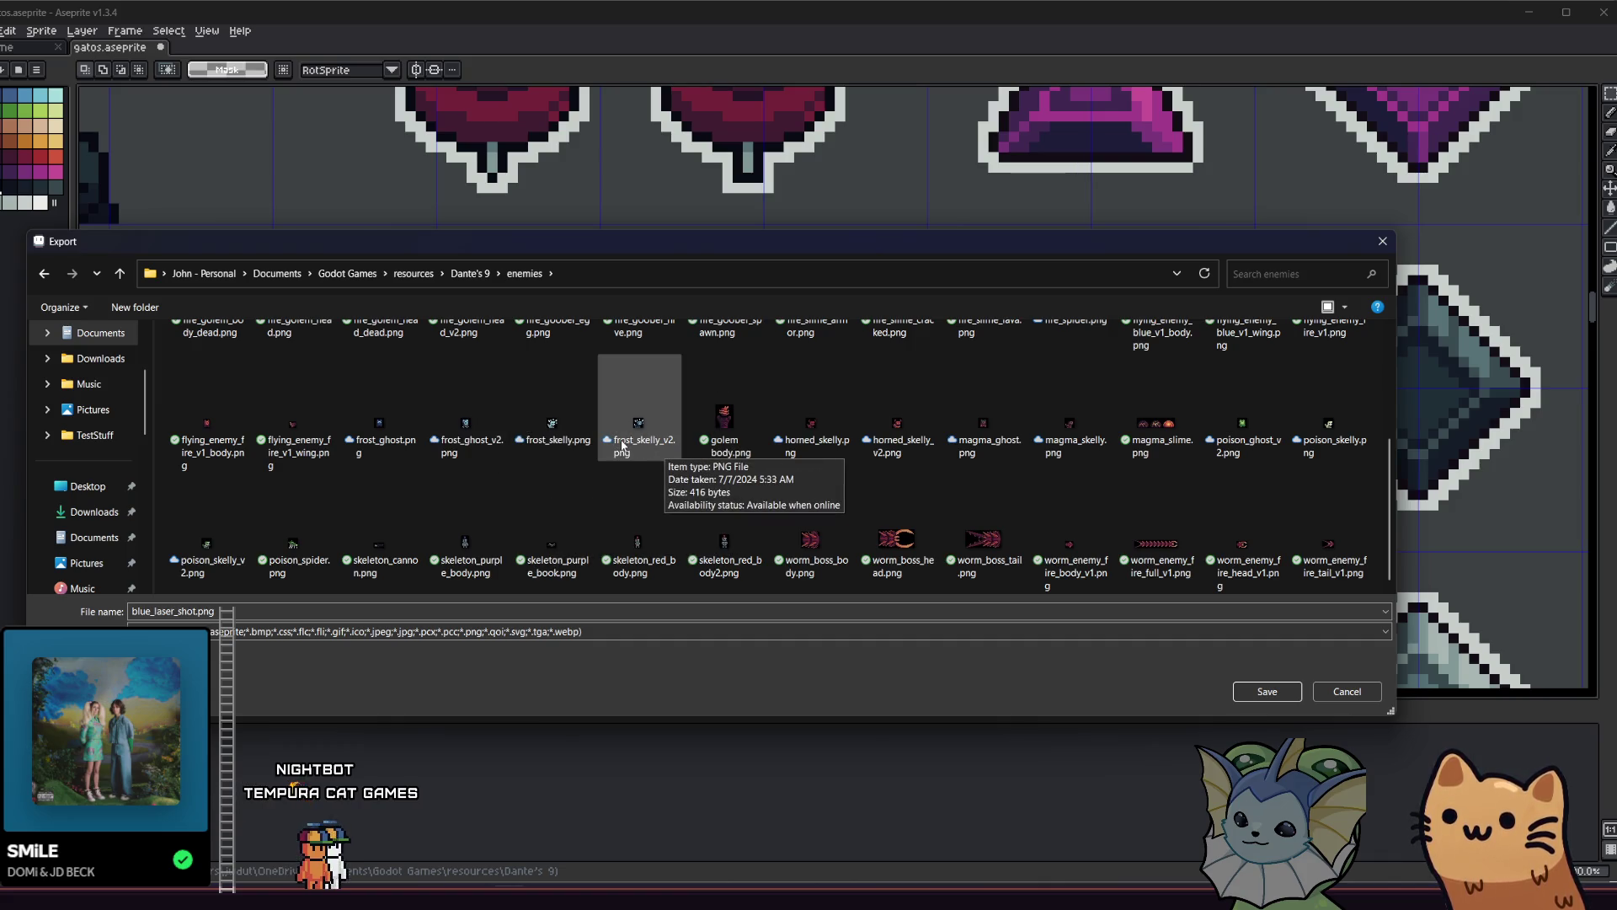
{"action": "scroll", "coordinate": [619, 444], "scroll_direction": "up", "scroll_amount": 2}
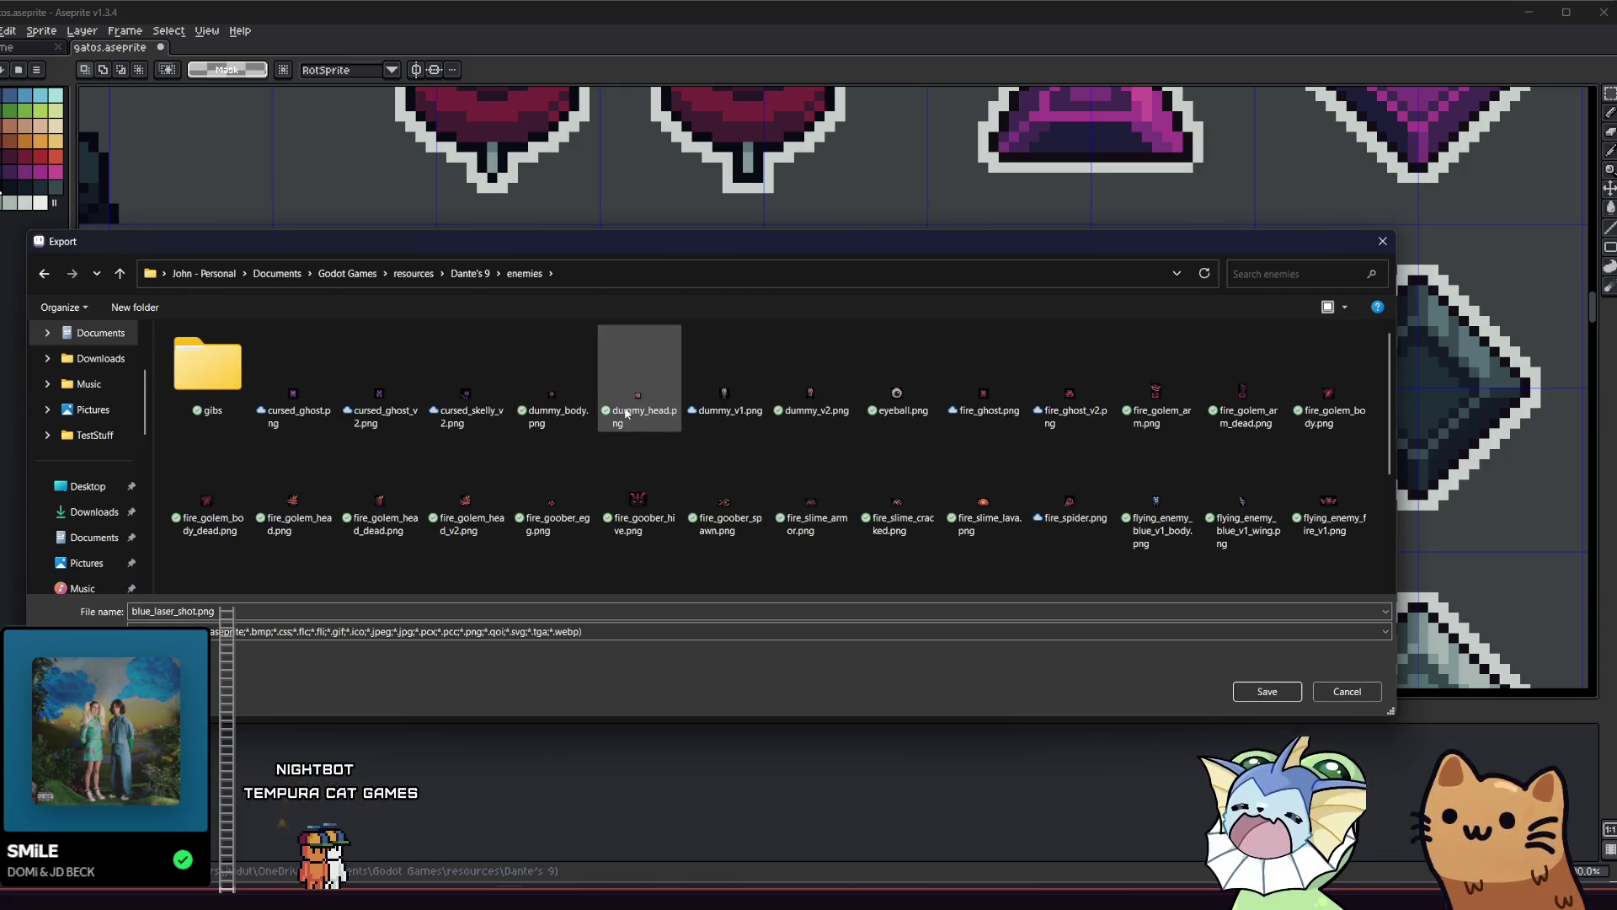
{"action": "scroll", "coordinate": [589, 421], "scroll_direction": "down", "scroll_amount": 2}
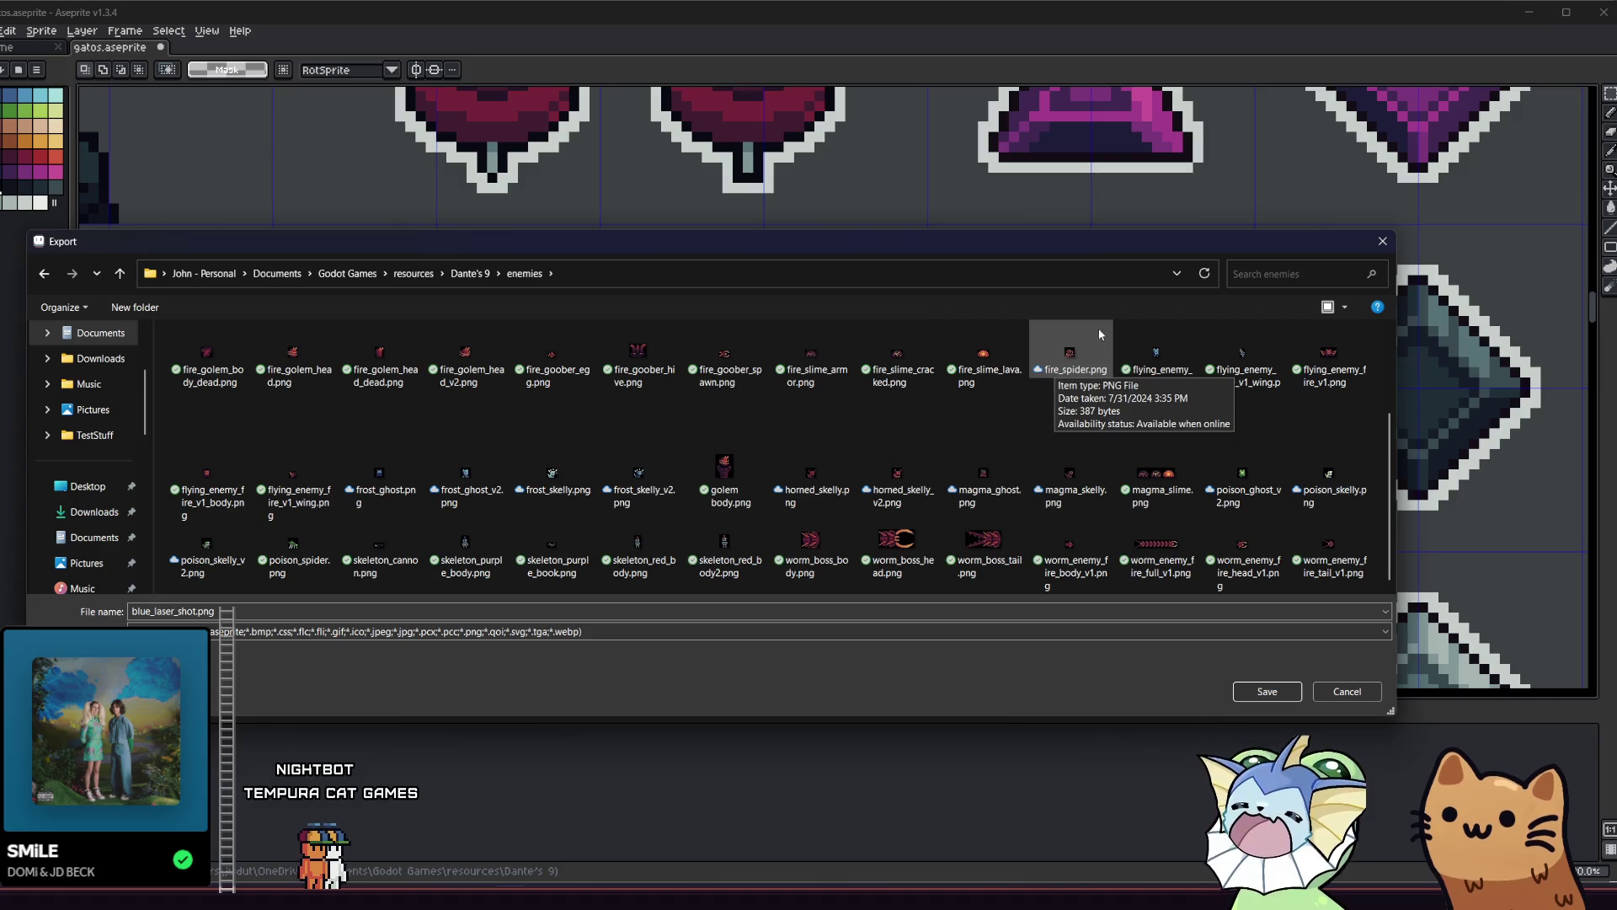
{"action": "left_click", "coordinate": [1243, 362]}
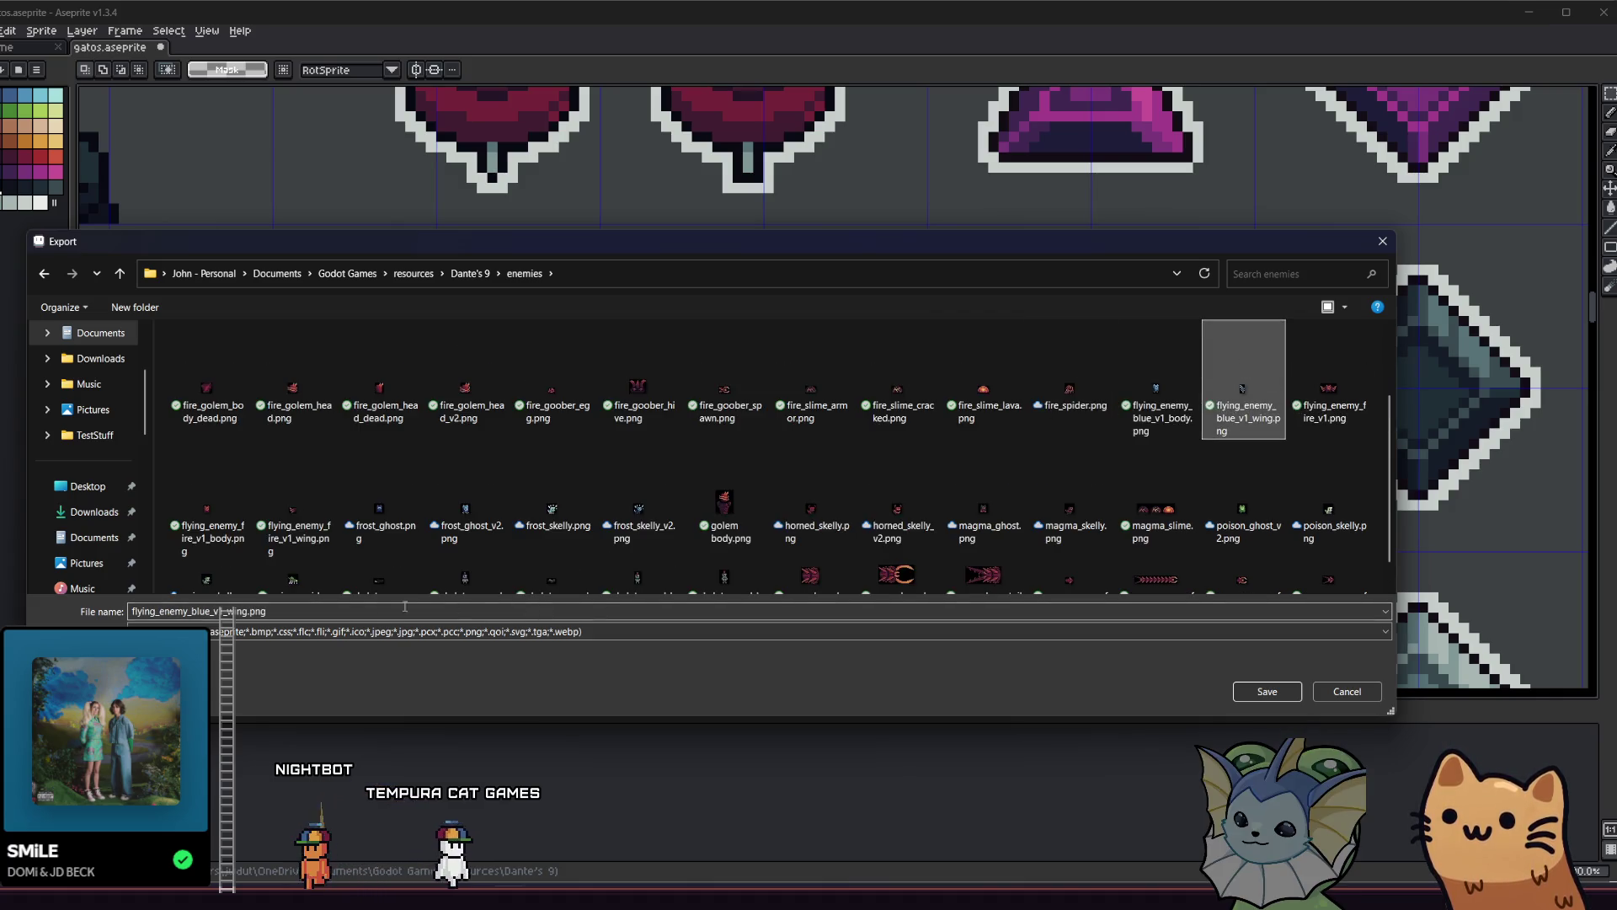
Rename the output to flying_enemy_blue_v1_wing_right.png and export the selected wing.
{"action": "left_click", "coordinate": [262, 612]}
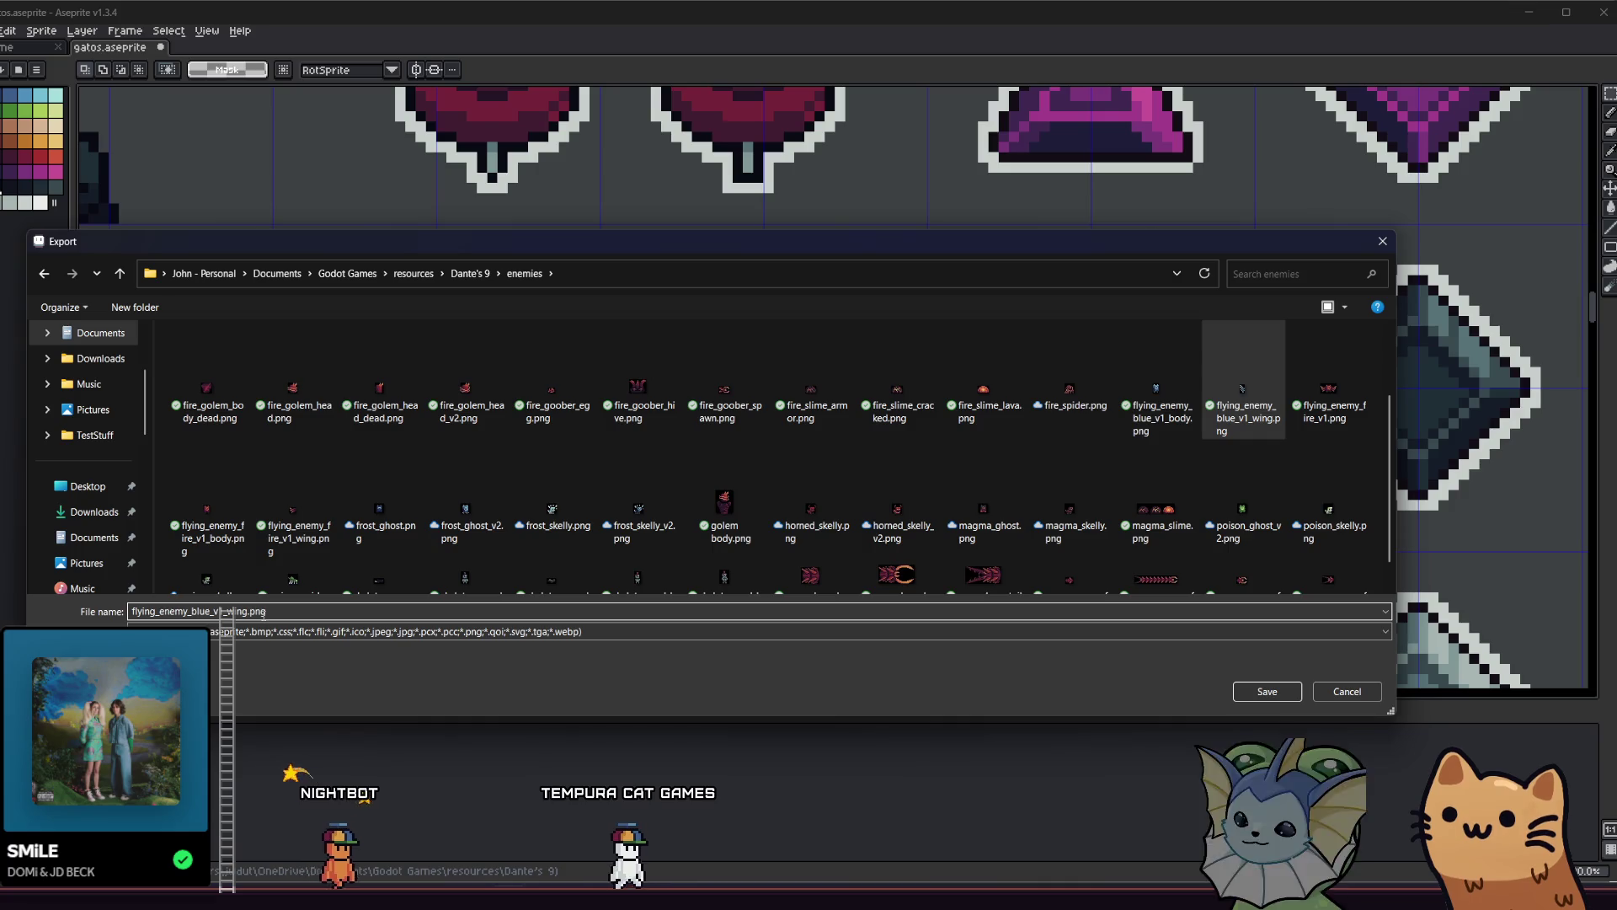
{"action": "type", "text": "r"}
{"action": "left_click", "coordinate": [250, 612]}
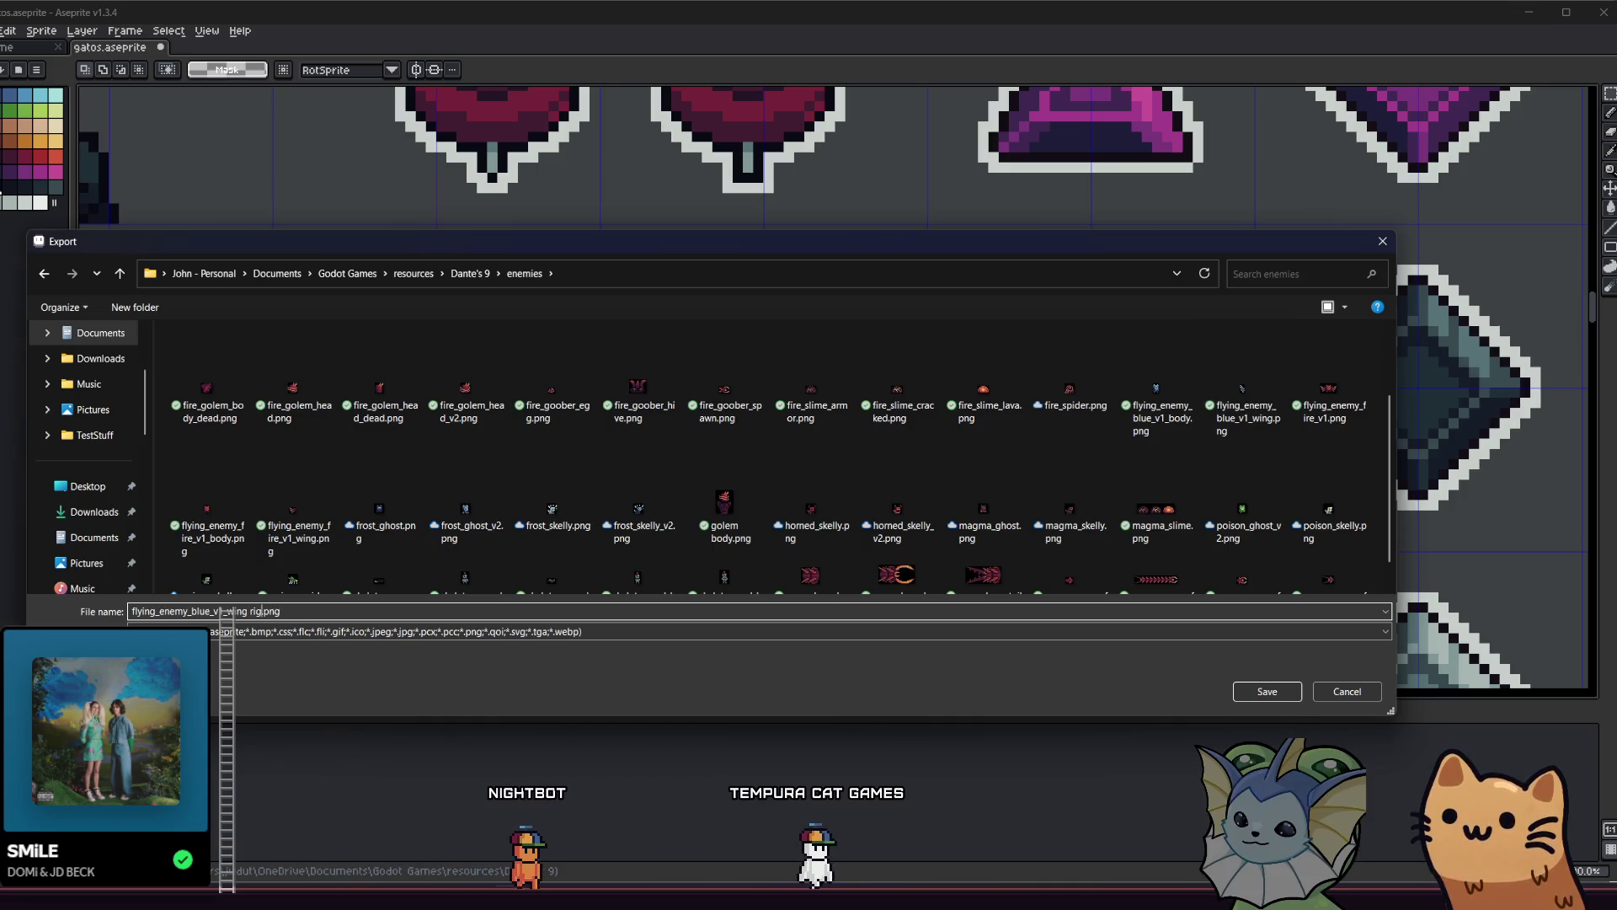
{"action": "type", "text": "_right"}
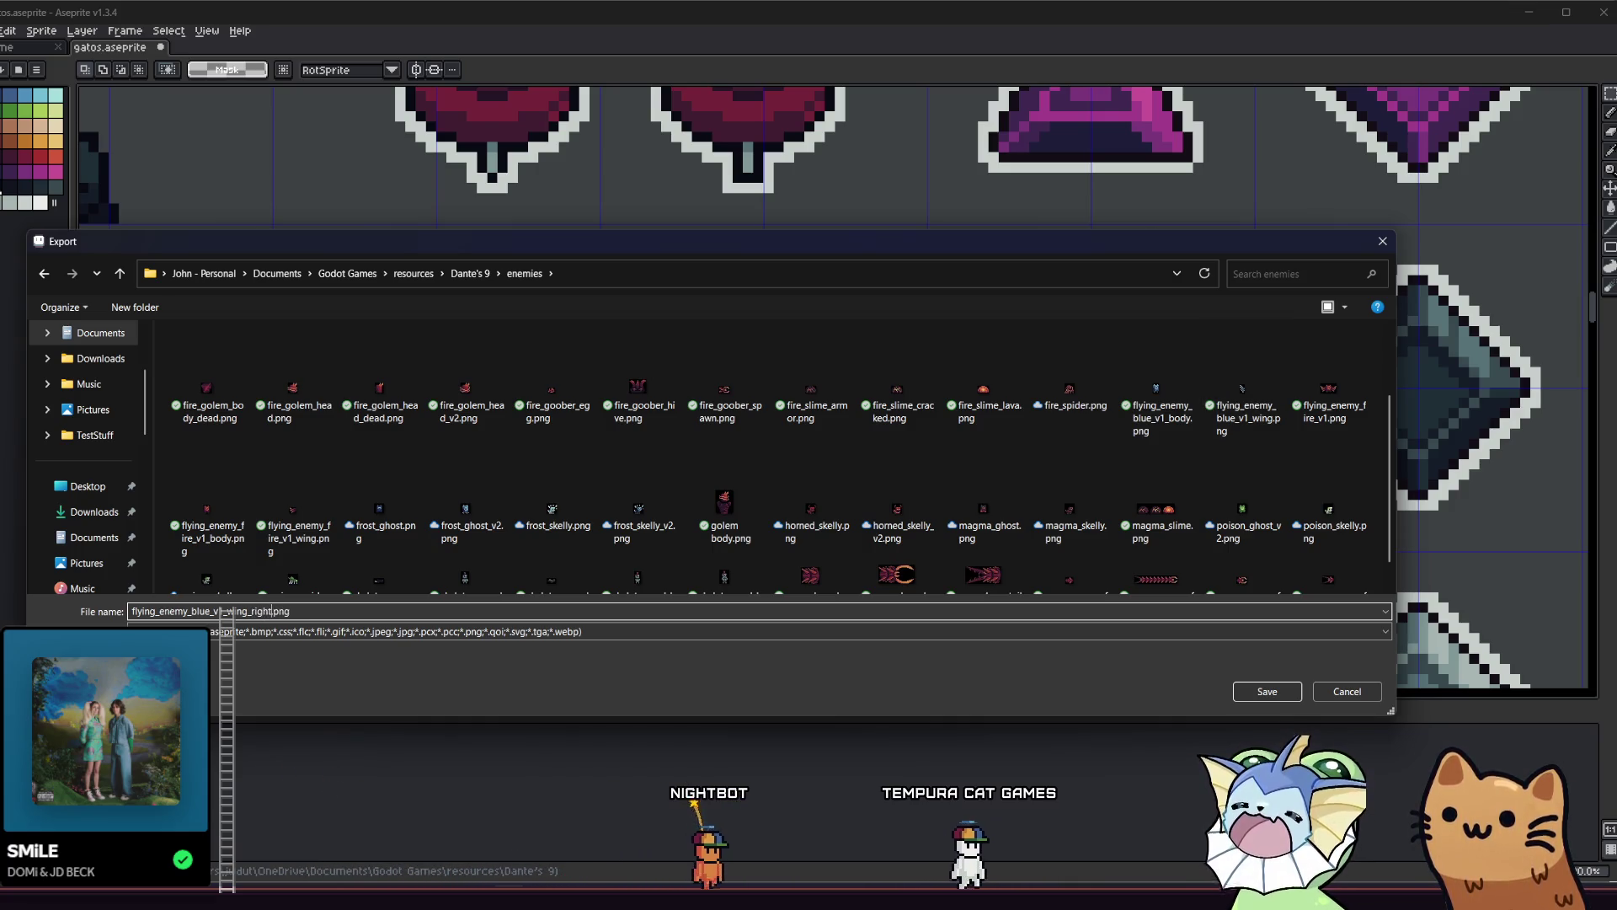
{"action": "key", "text": "Return"}
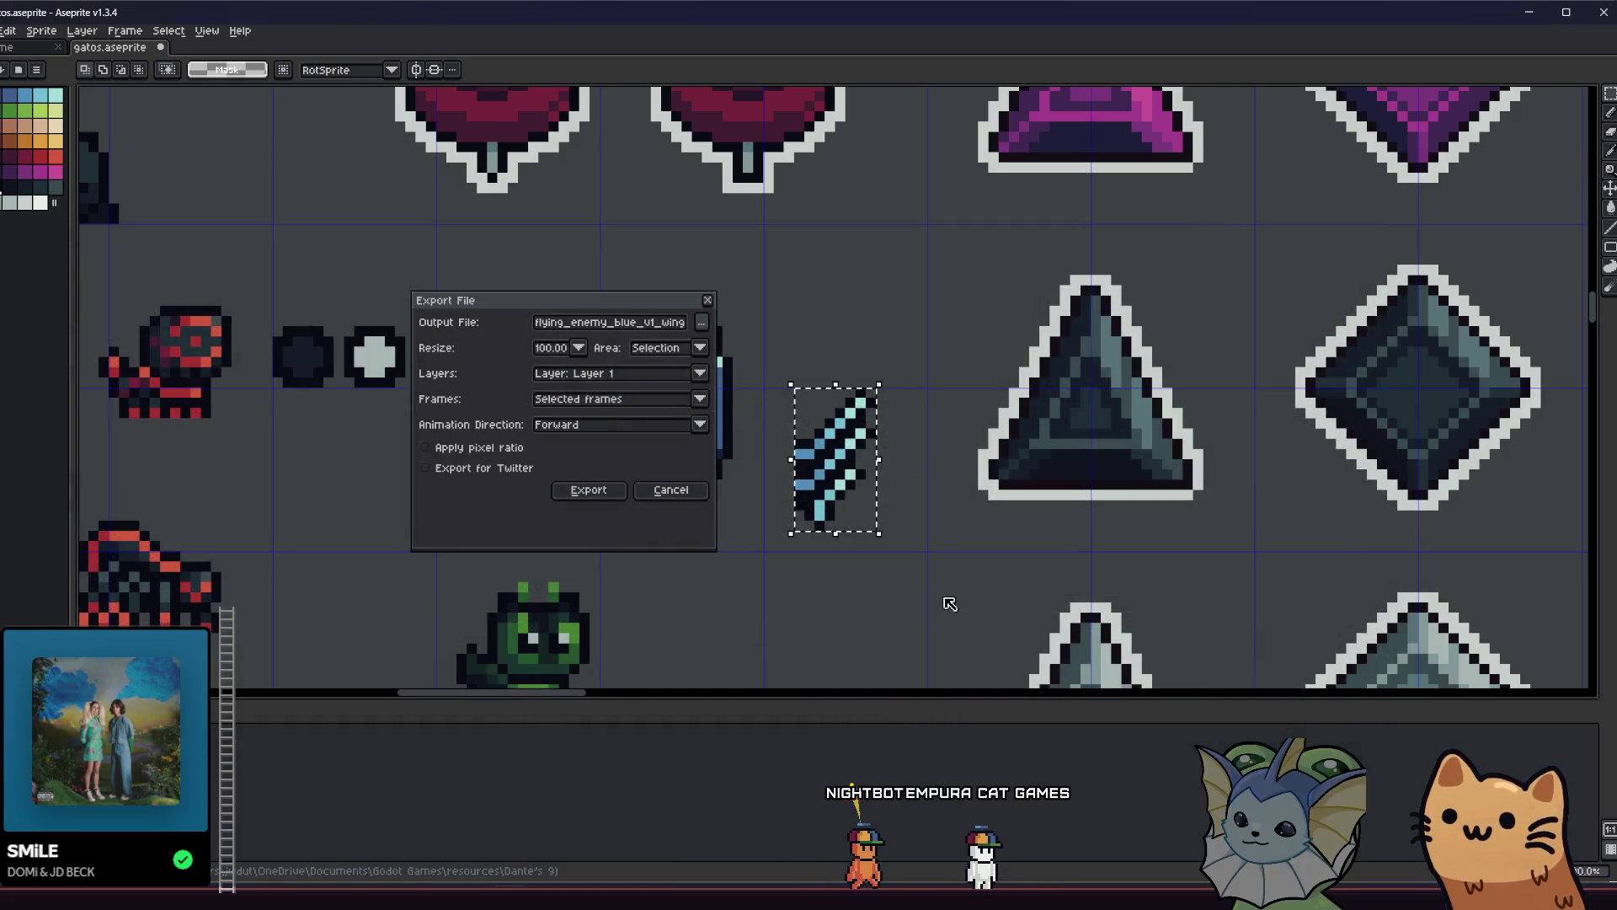
{"action": "left_click", "coordinate": [584, 487]}
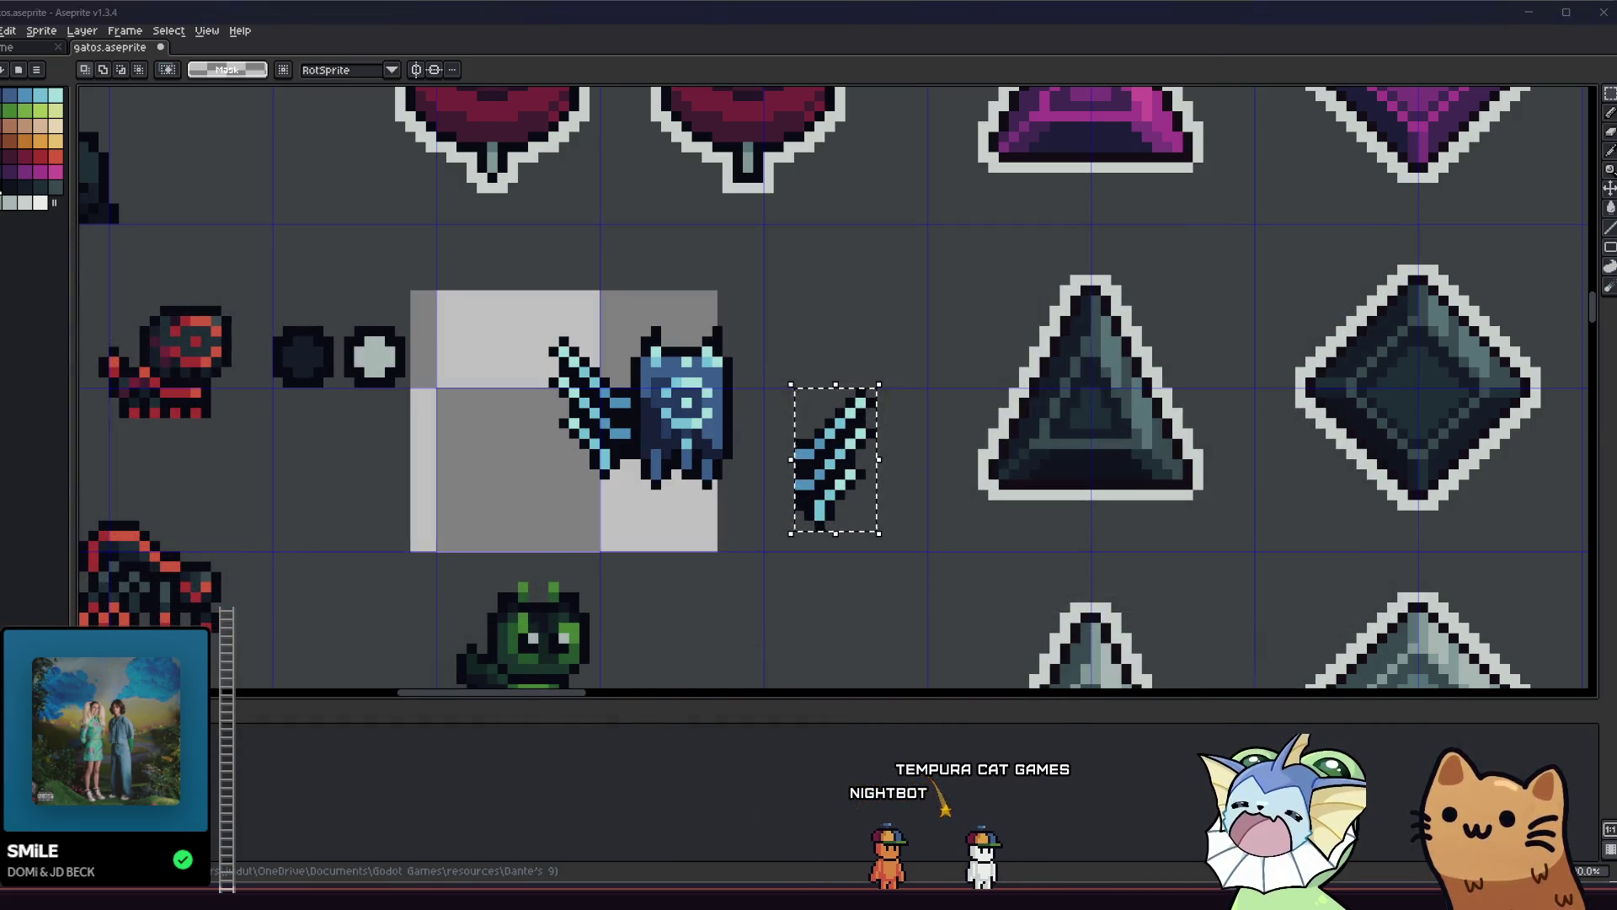
{"action": "key", "text": "alt+Tab"}
{"action": "key", "text": "alt+Tab"}
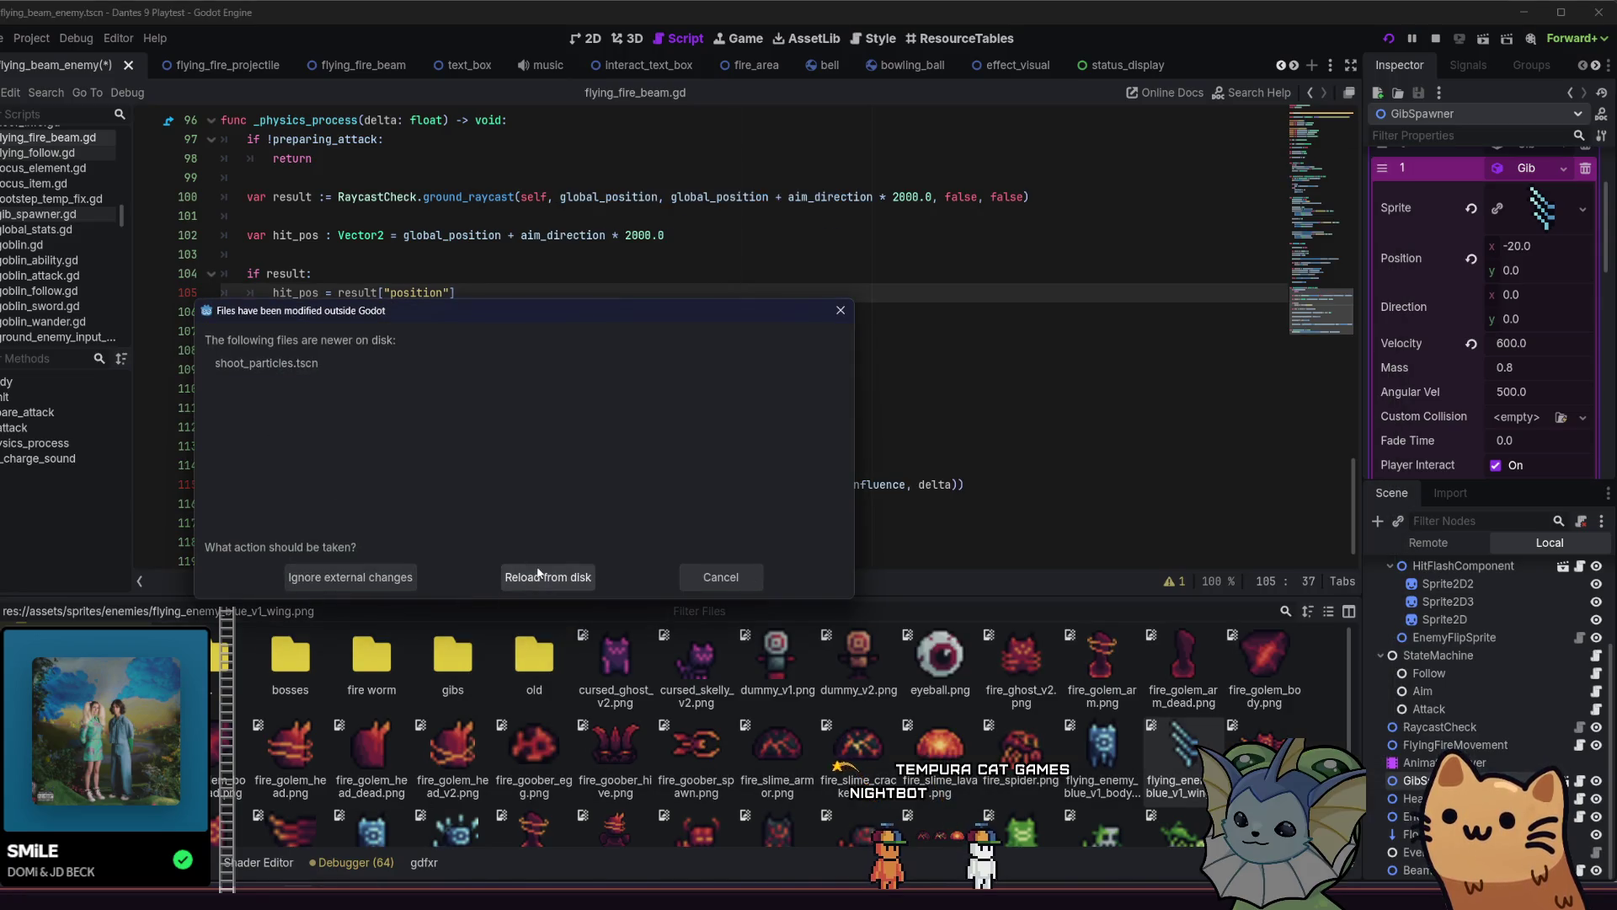
Resolve Godot's changed-on-disk prompt by ignoring external changes, then focus File Explorer's address bar.
{"action": "left_click", "coordinate": [543, 576]}
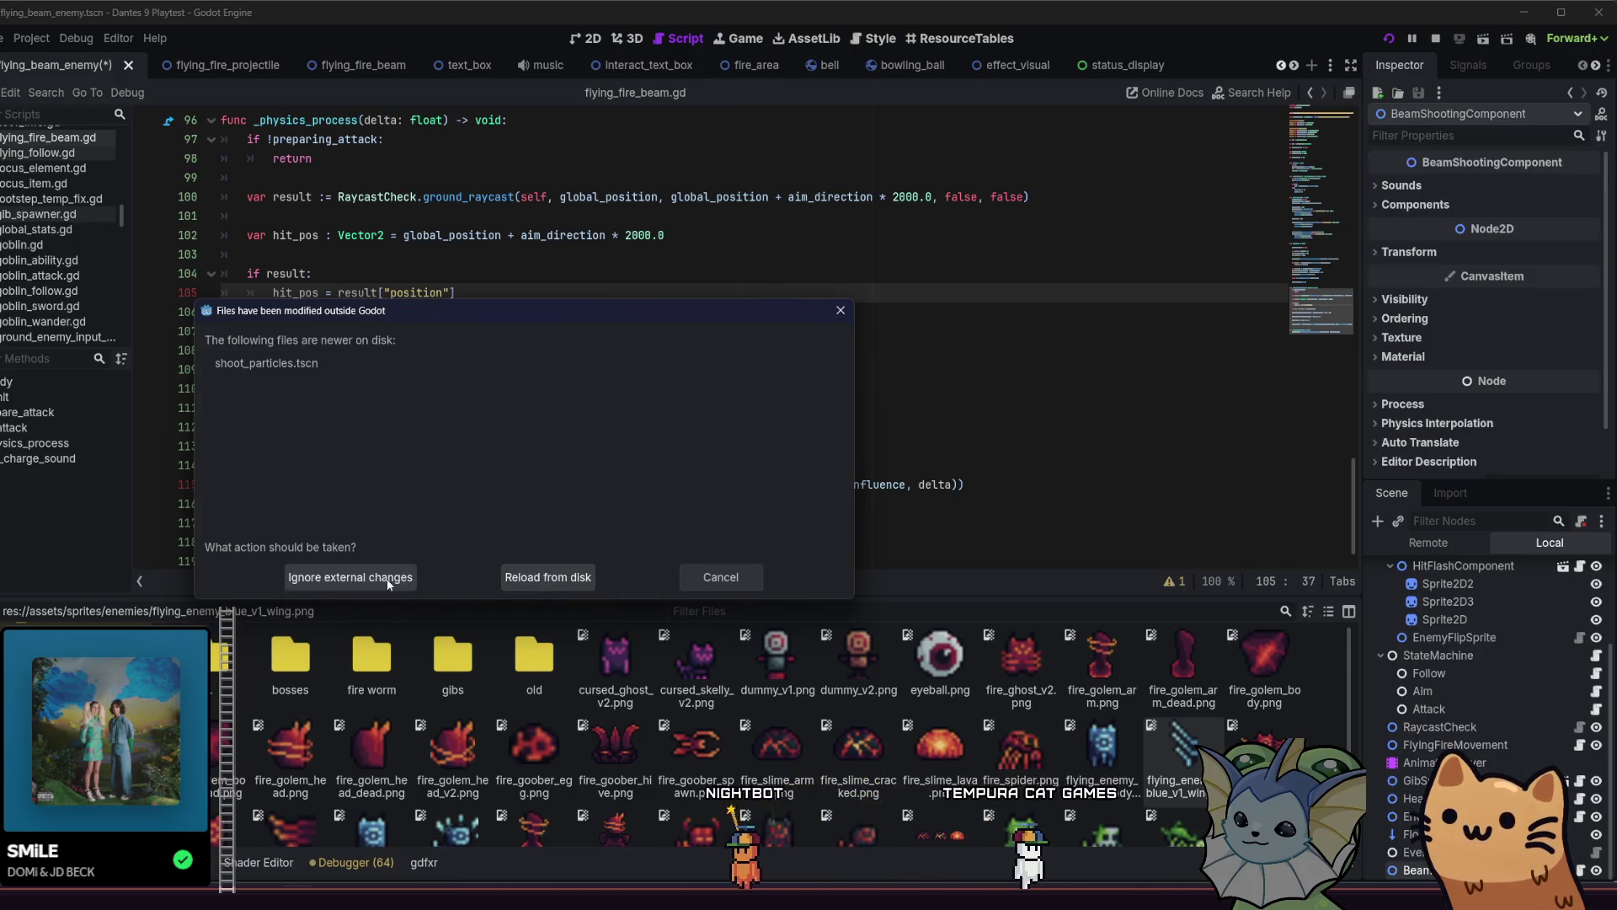
{"action": "left_click", "coordinate": [402, 582]}
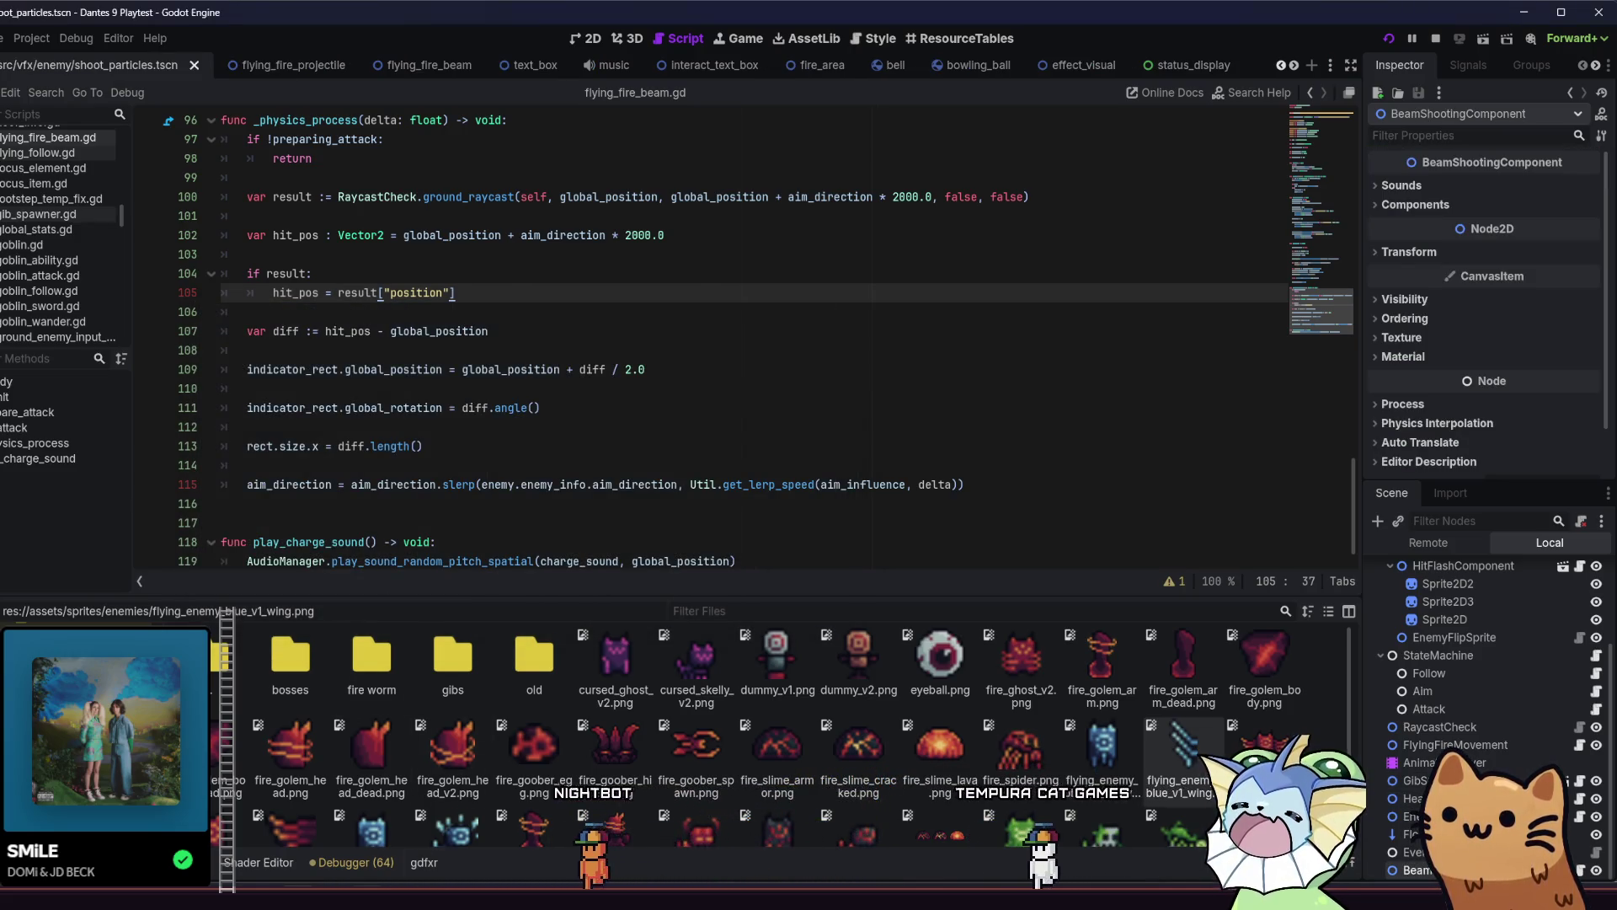
{"action": "key", "text": "alt+Tab"}
{"action": "left_click", "coordinate": [799, 559]}
{"action": "key", "text": "ctrl+l"}
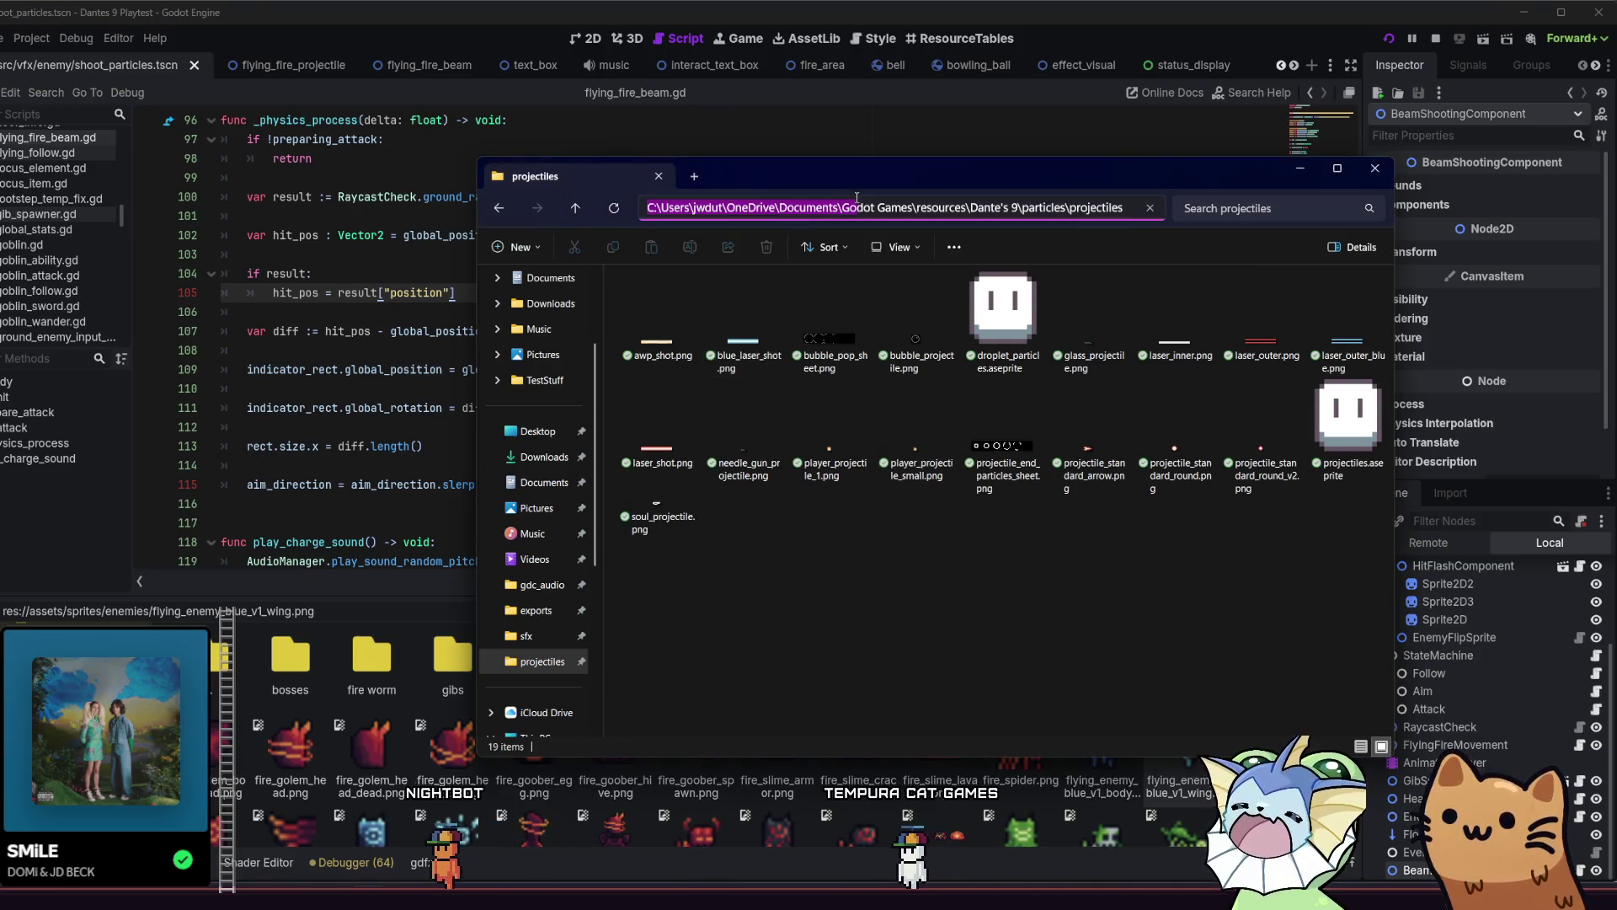
Browse File Explorer to Dante's 9 > enemies and locate flying_enemy_blue_v1_wing_right.png.
{"action": "key", "text": "Escape"}
{"action": "left_click", "coordinate": [873, 209]}
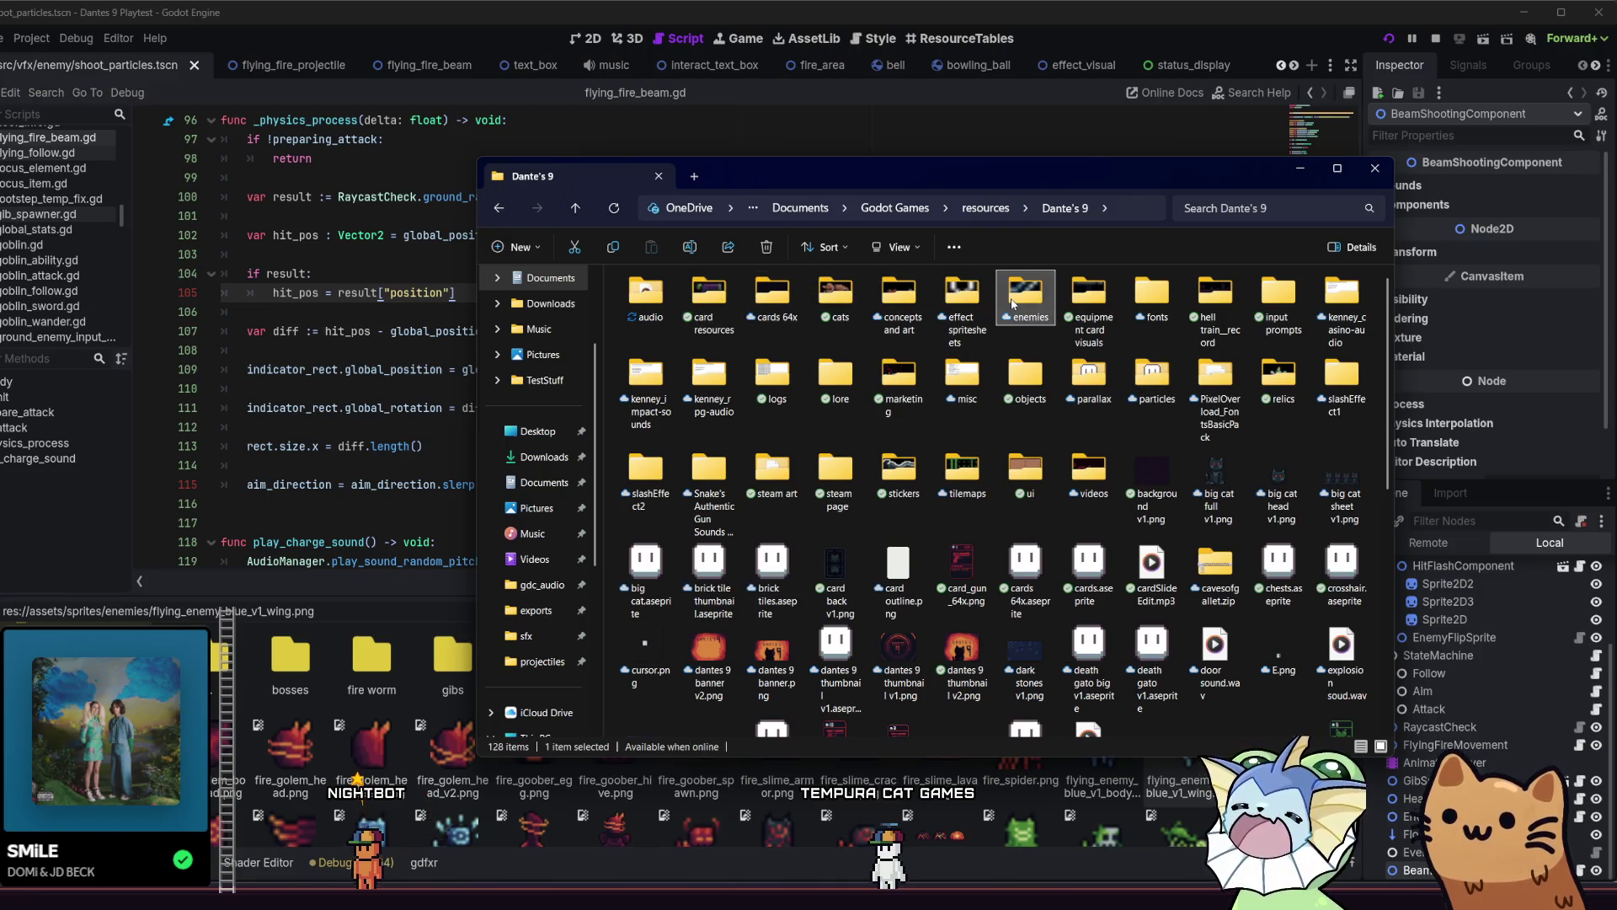
{"action": "double_click", "coordinate": [1026, 296]}
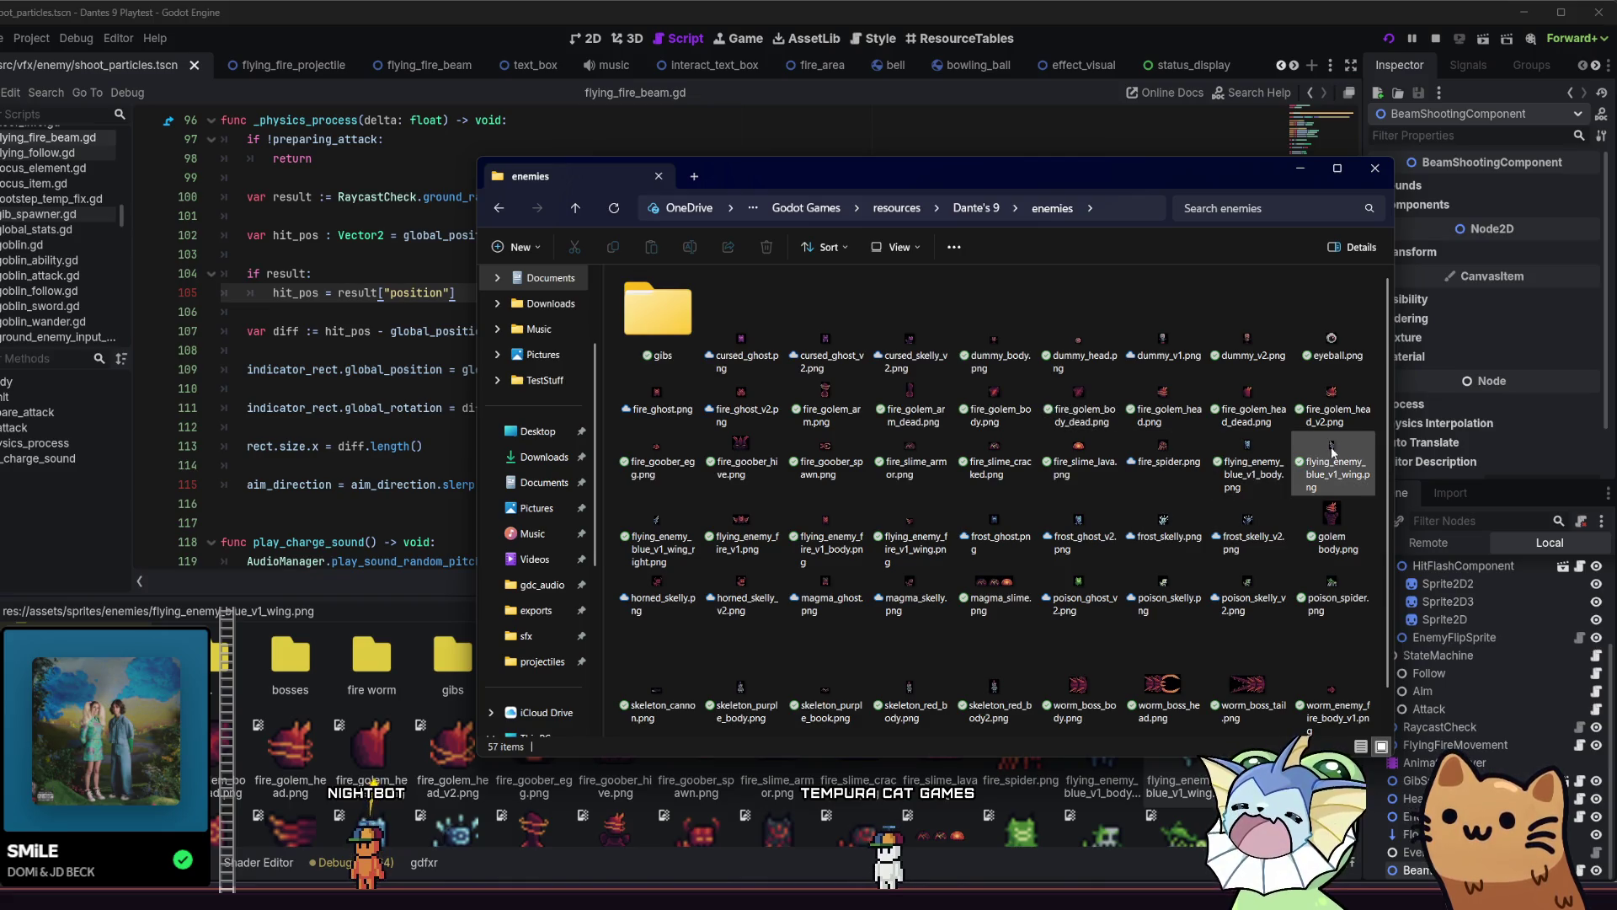
{"action": "left_click", "coordinate": [674, 529]}
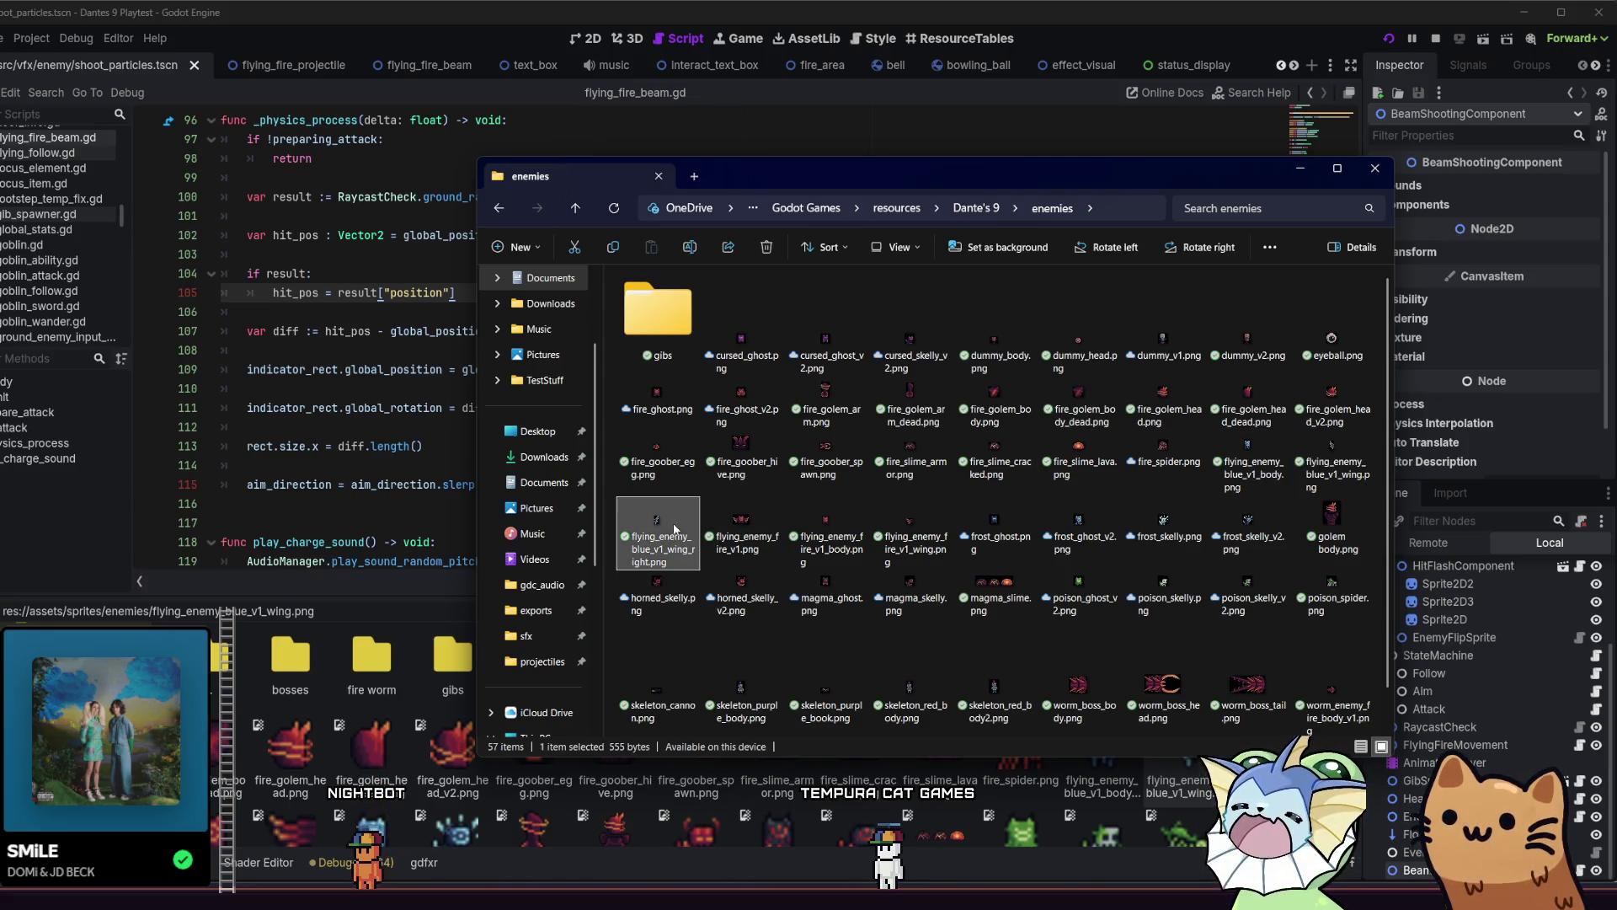
{"action": "left_click", "coordinate": [472, 492]}
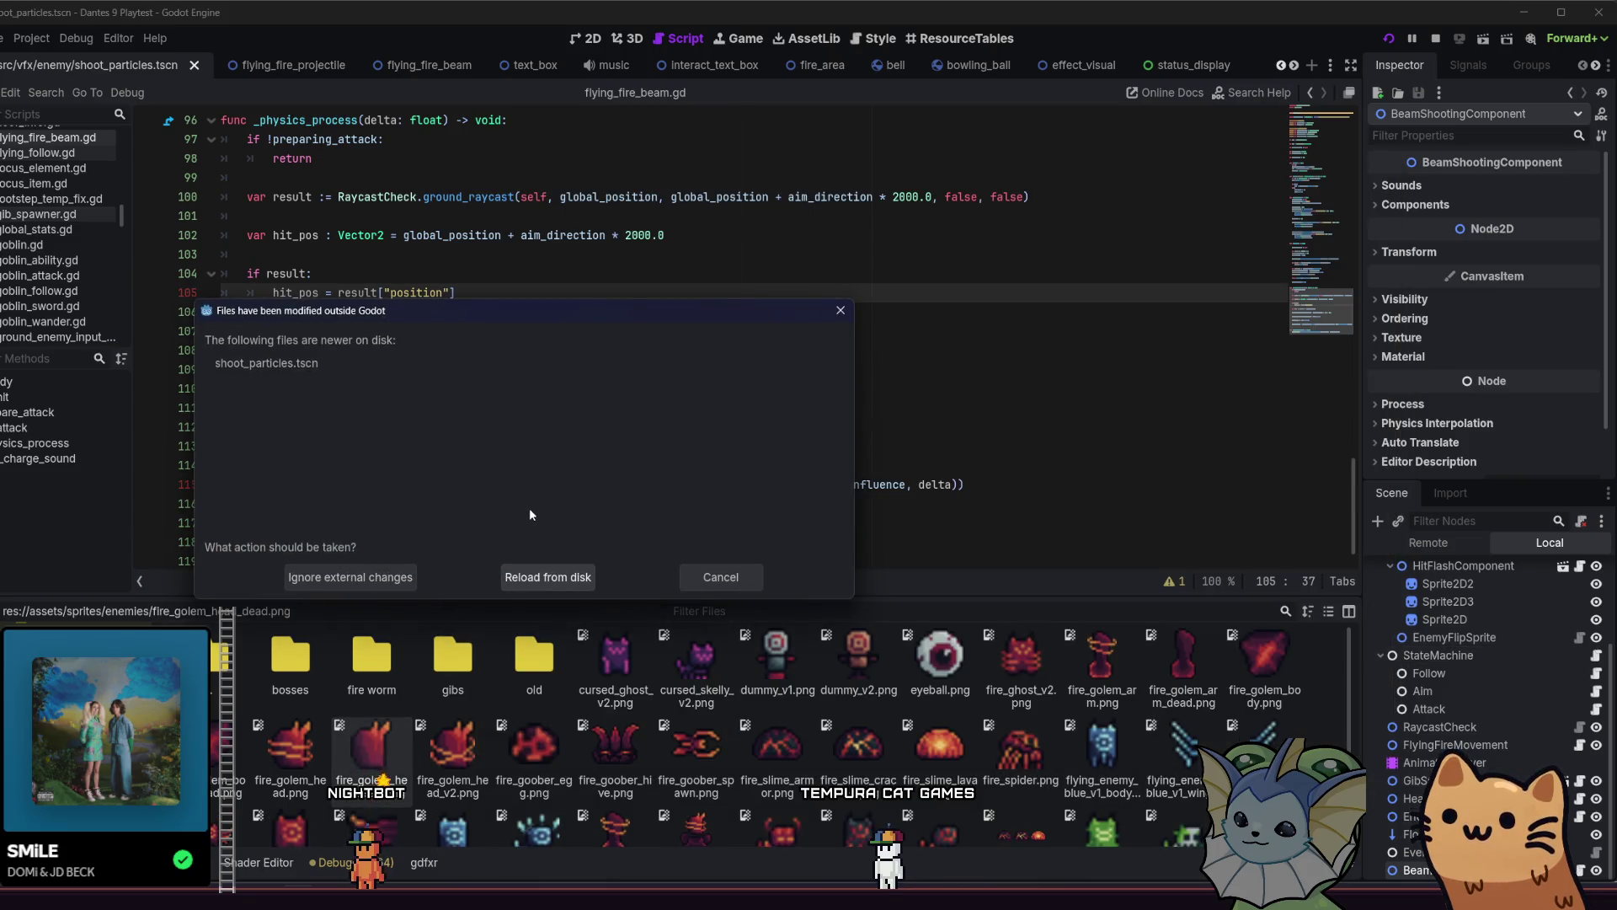
Stop the running playtest and dismiss the modified-files prompt twice without reloading.
{"action": "left_click", "coordinate": [691, 573]}
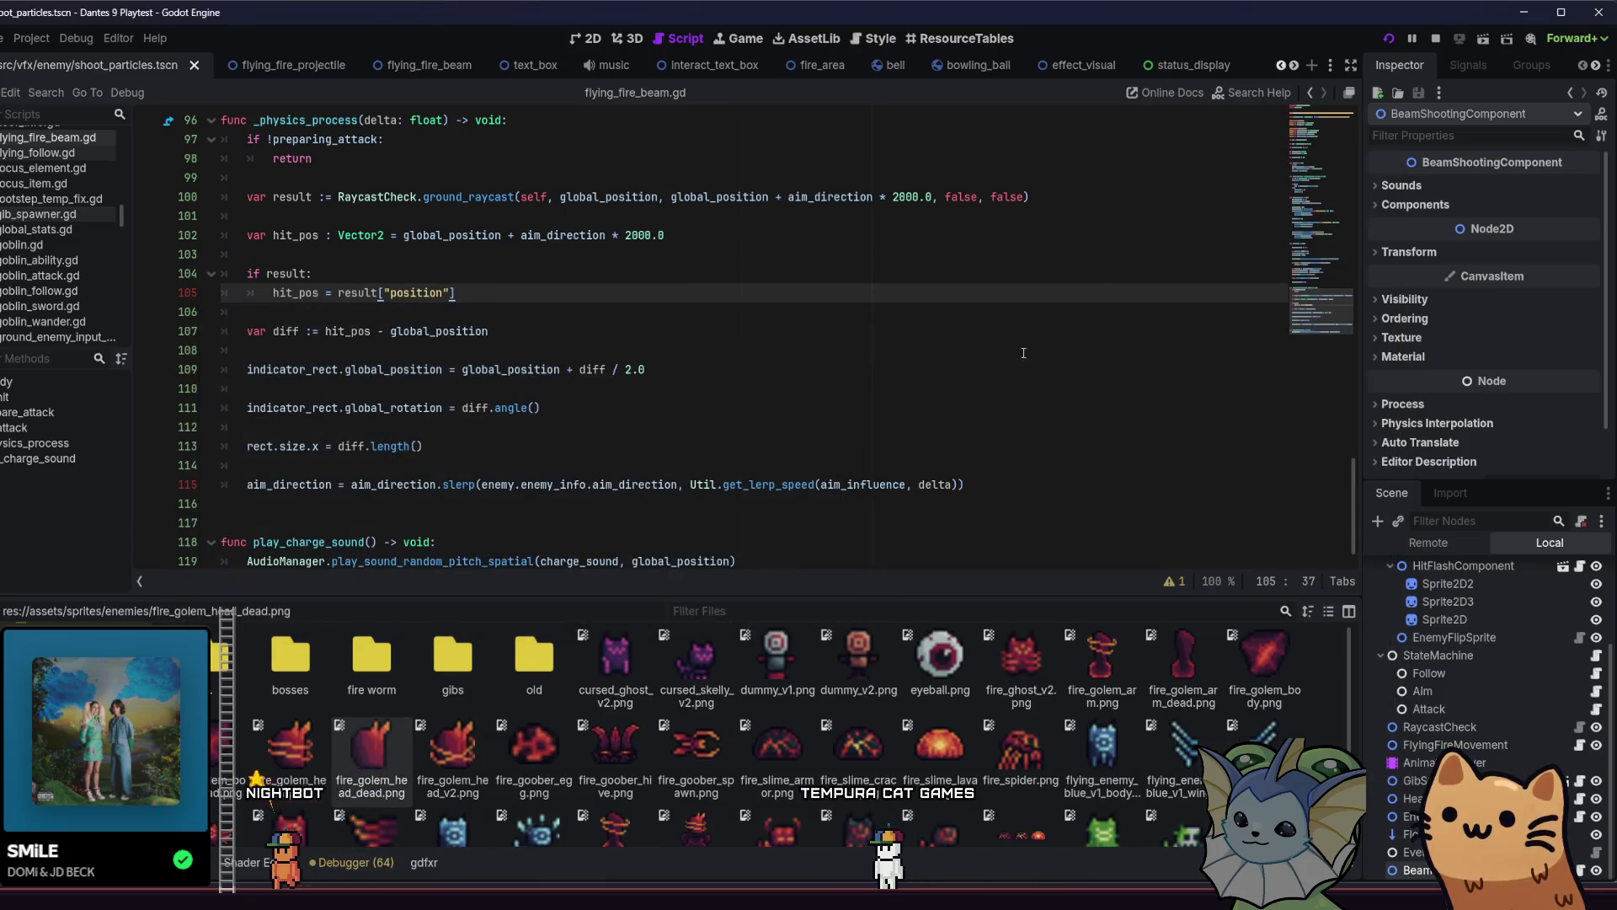
{"action": "left_click", "coordinate": [1430, 39]}
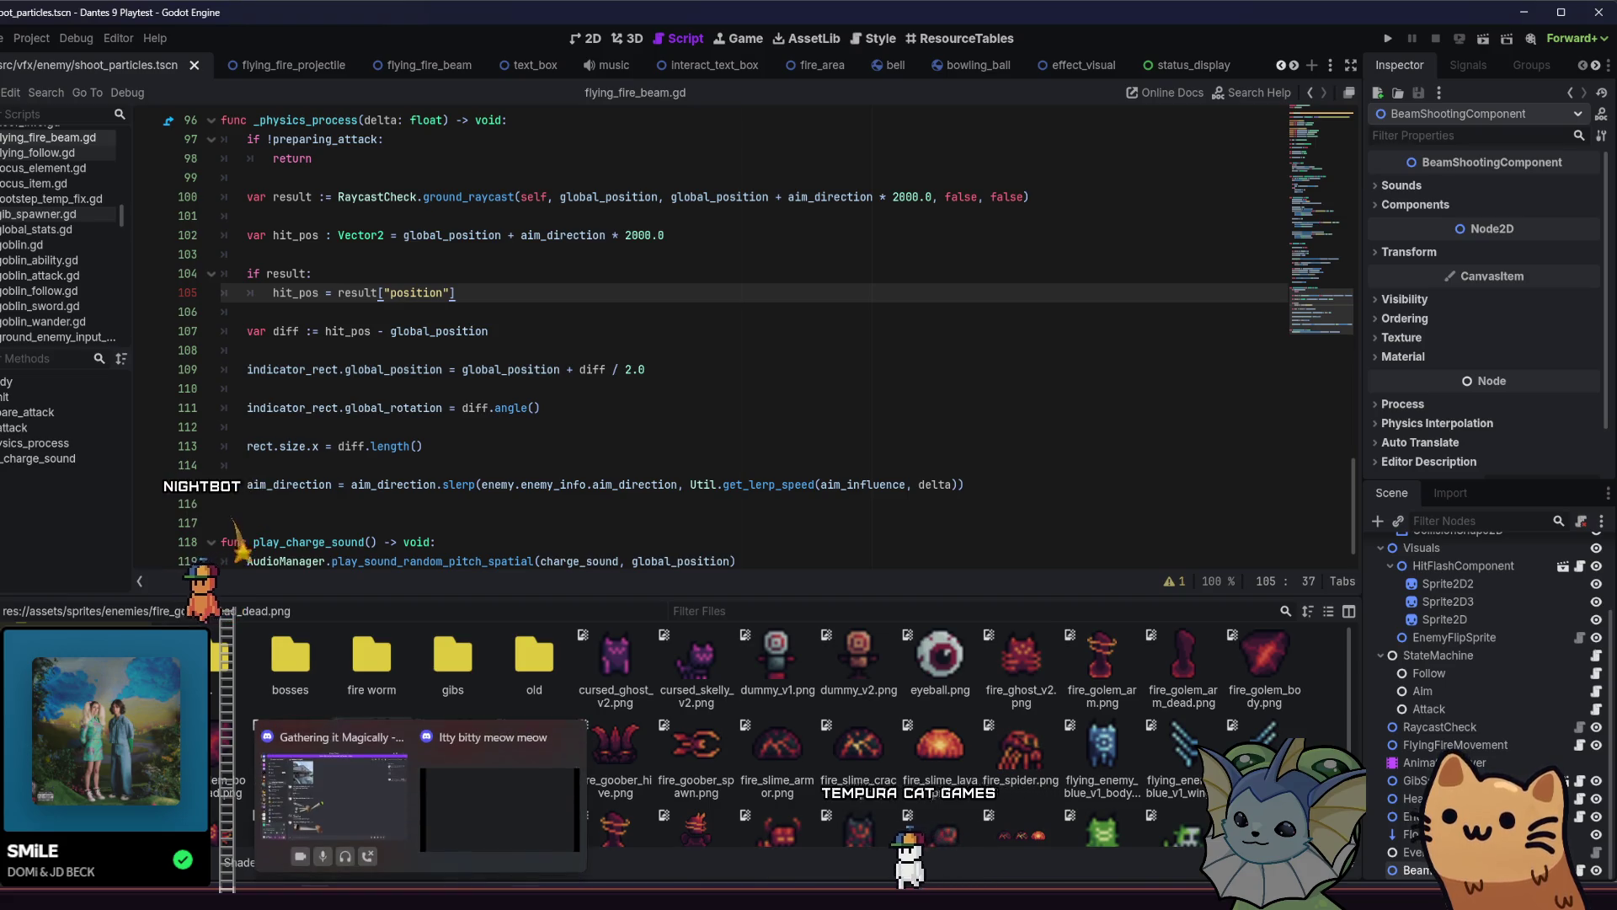
{"action": "left_click", "coordinate": [329, 801]}
{"action": "key", "text": "alt+Tab"}
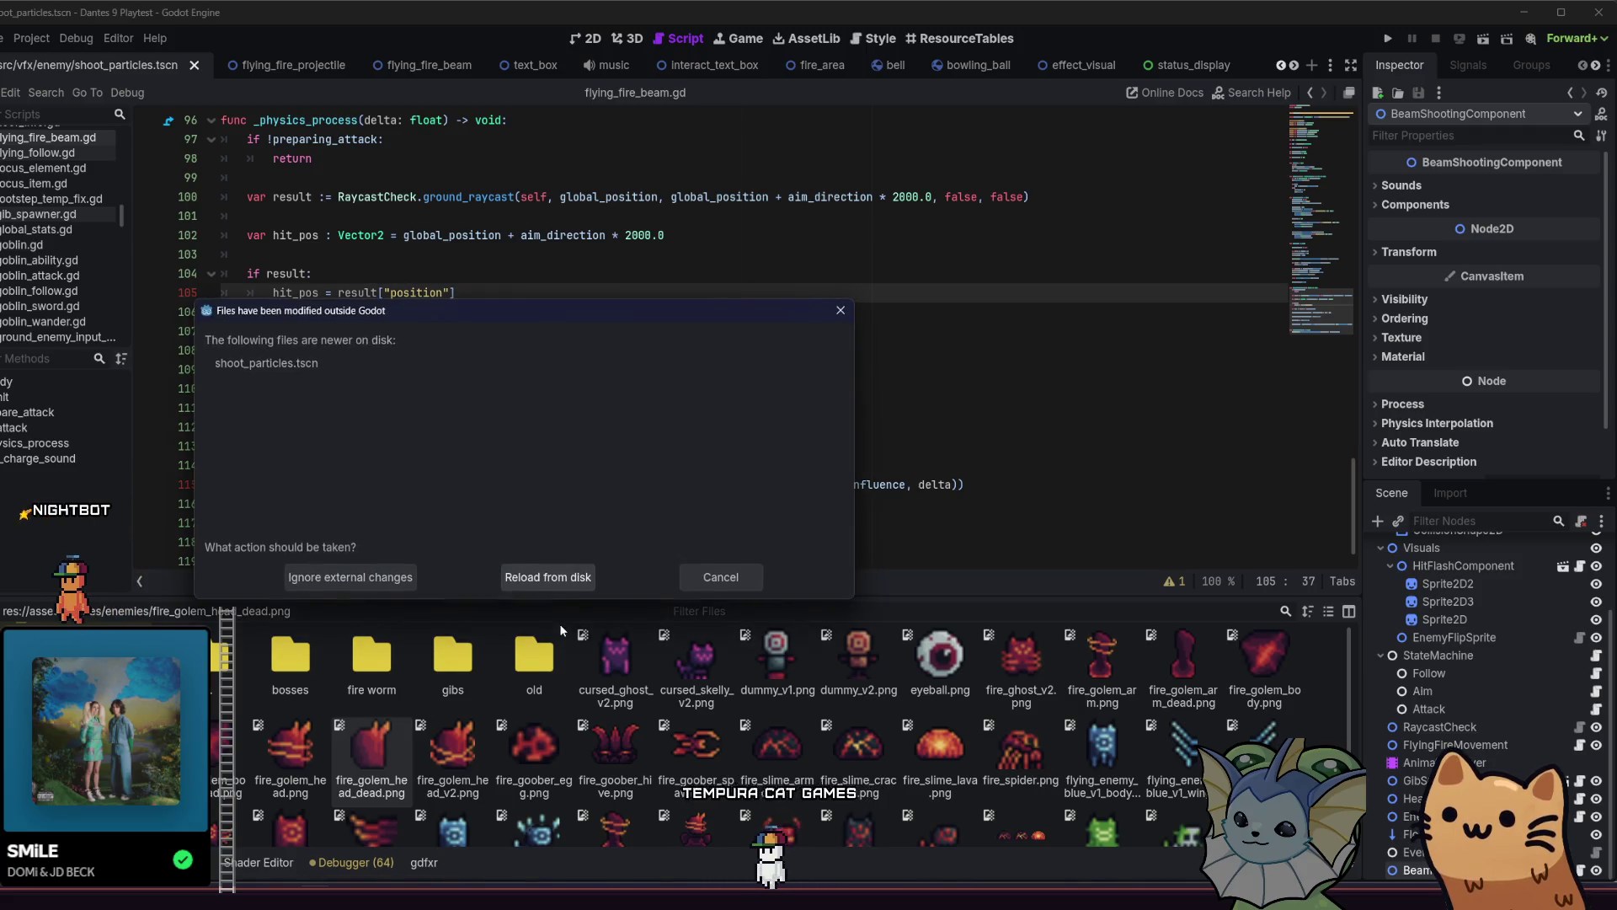
{"action": "left_click", "coordinate": [697, 574]}
Place the caret on lines 109 and 112 of flying_fire_beam.gd.
{"action": "left_click", "coordinate": [779, 372]}
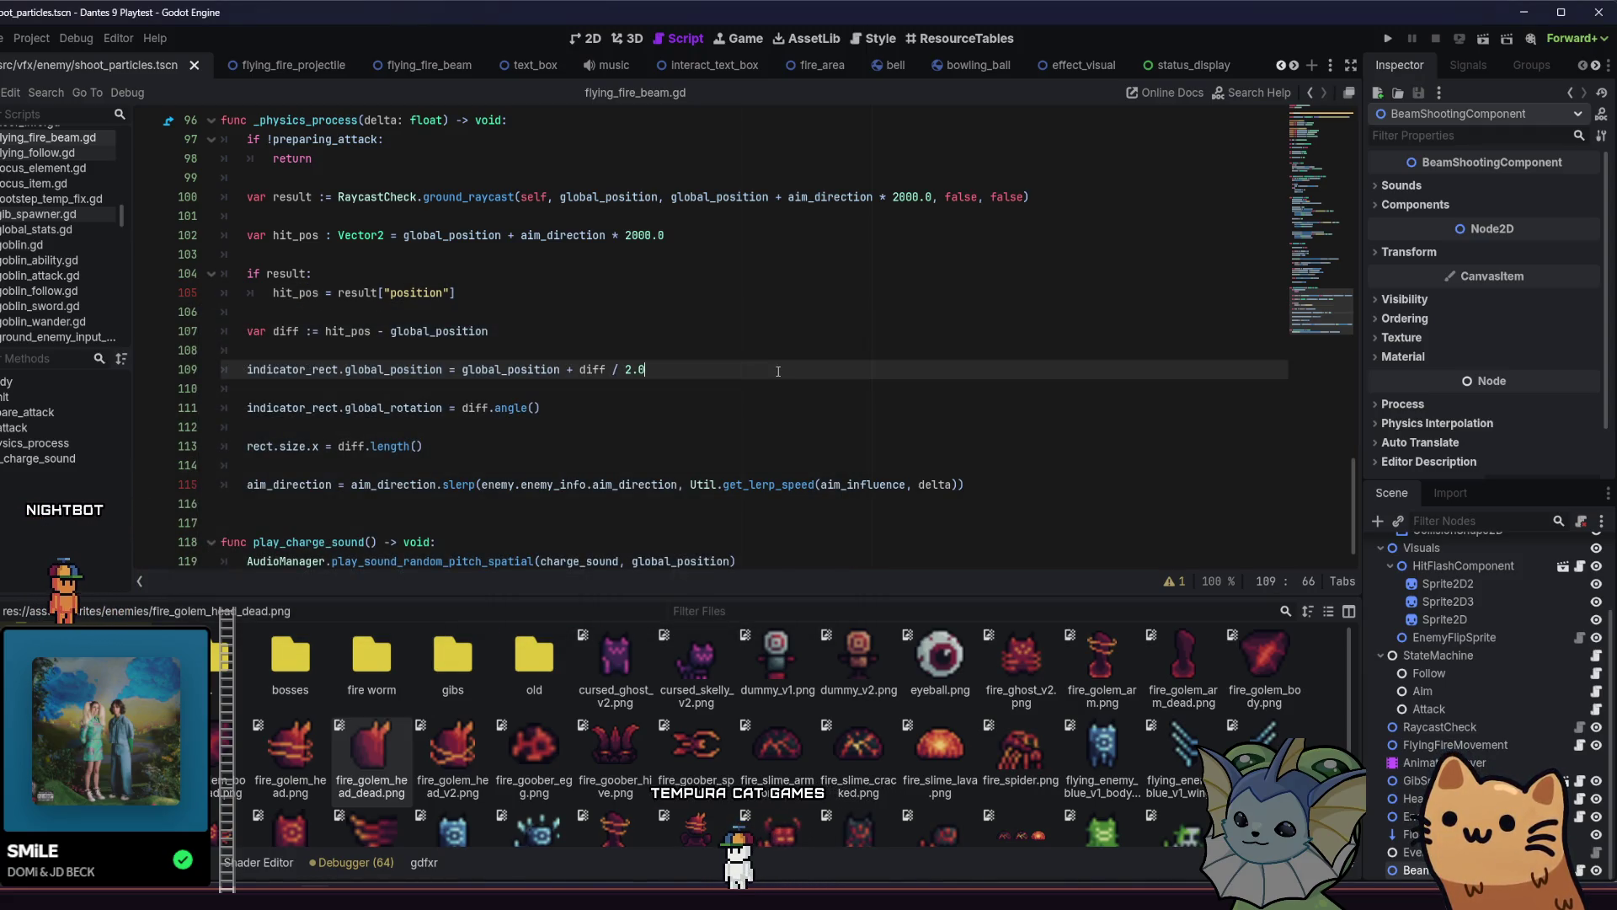
{"action": "left_click", "coordinate": [793, 433]}
{"action": "scroll", "coordinate": [897, 452], "scroll_direction": "down", "scroll_amount": 1}
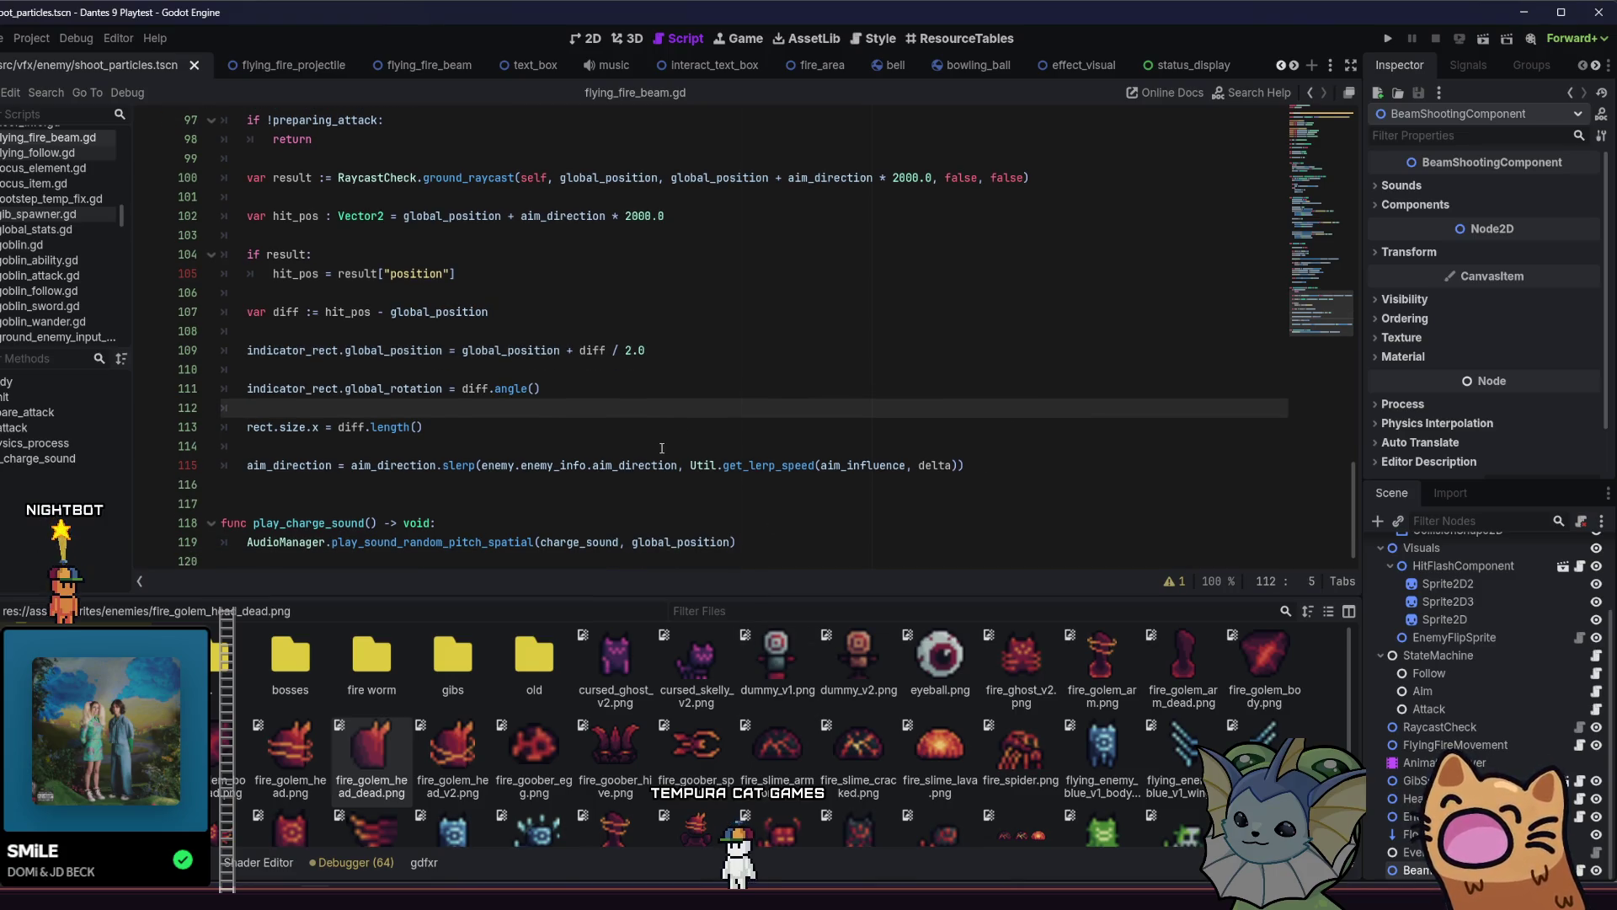
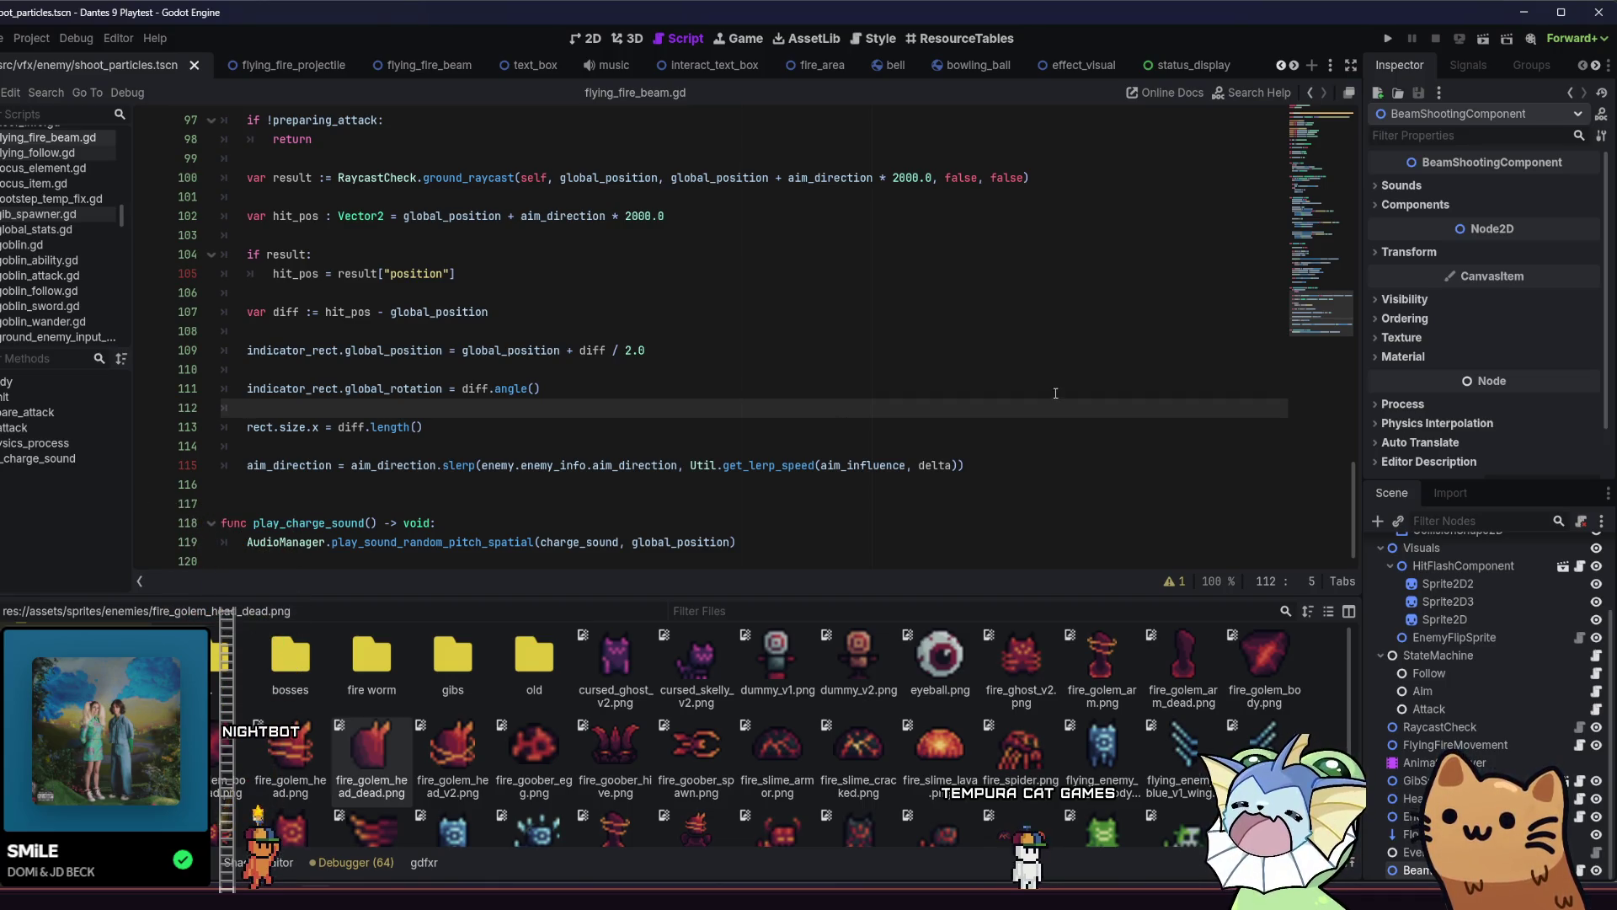
Close the shoot_particles scene tab and dismiss the outside-changes warning without reloading.
{"action": "left_click", "coordinate": [195, 66]}
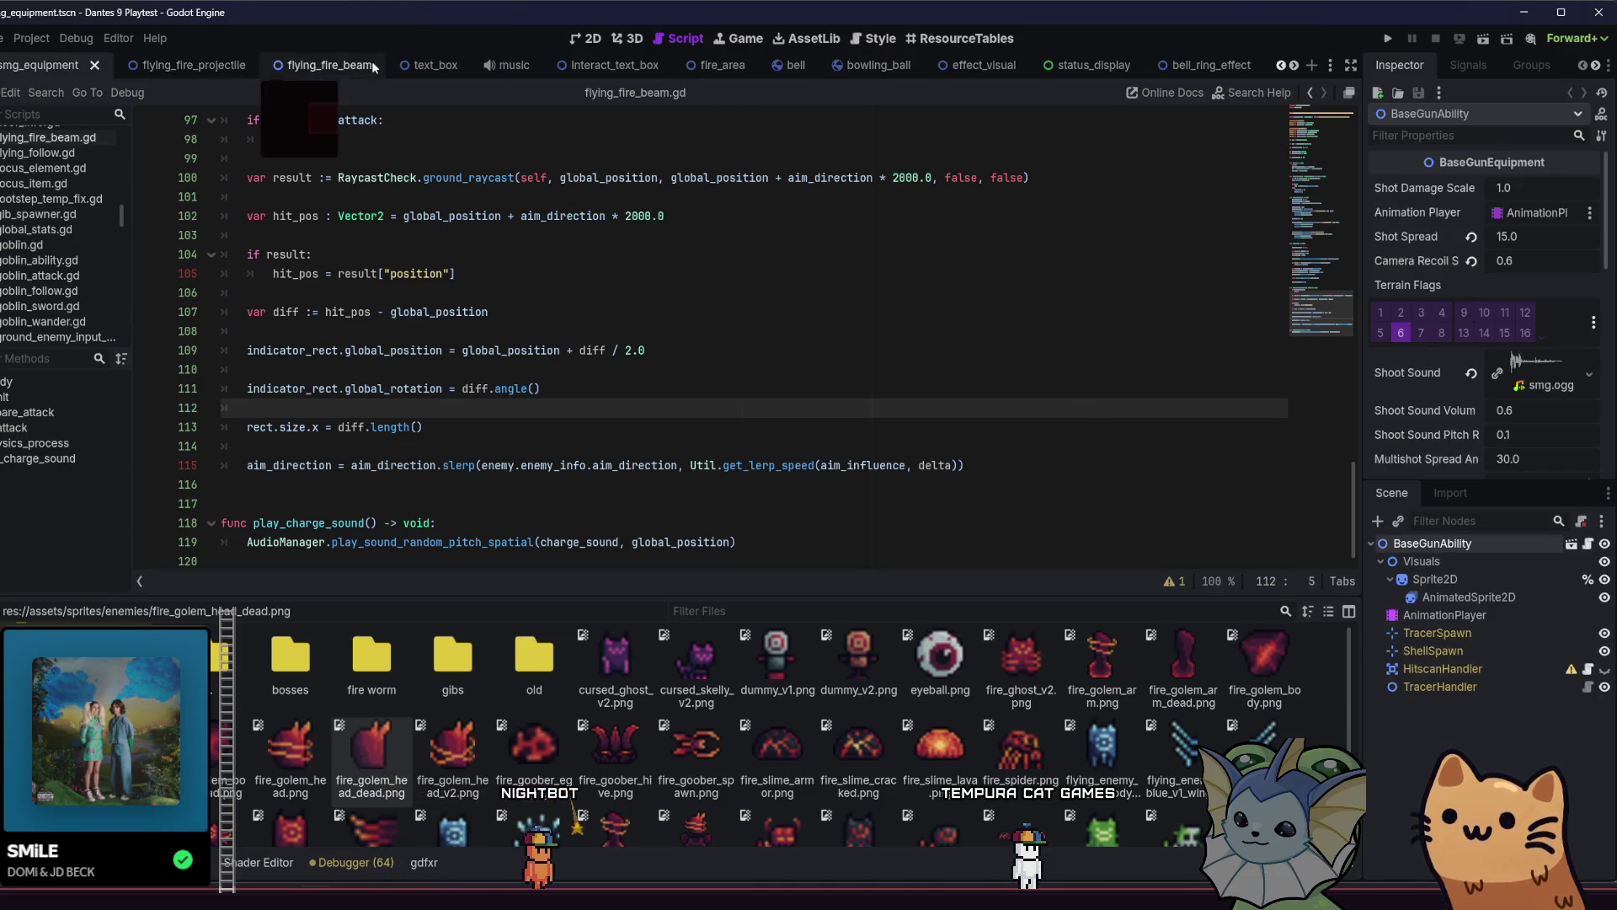
{"action": "scroll", "coordinate": [977, 69], "scroll_direction": "up", "scroll_amount": 4}
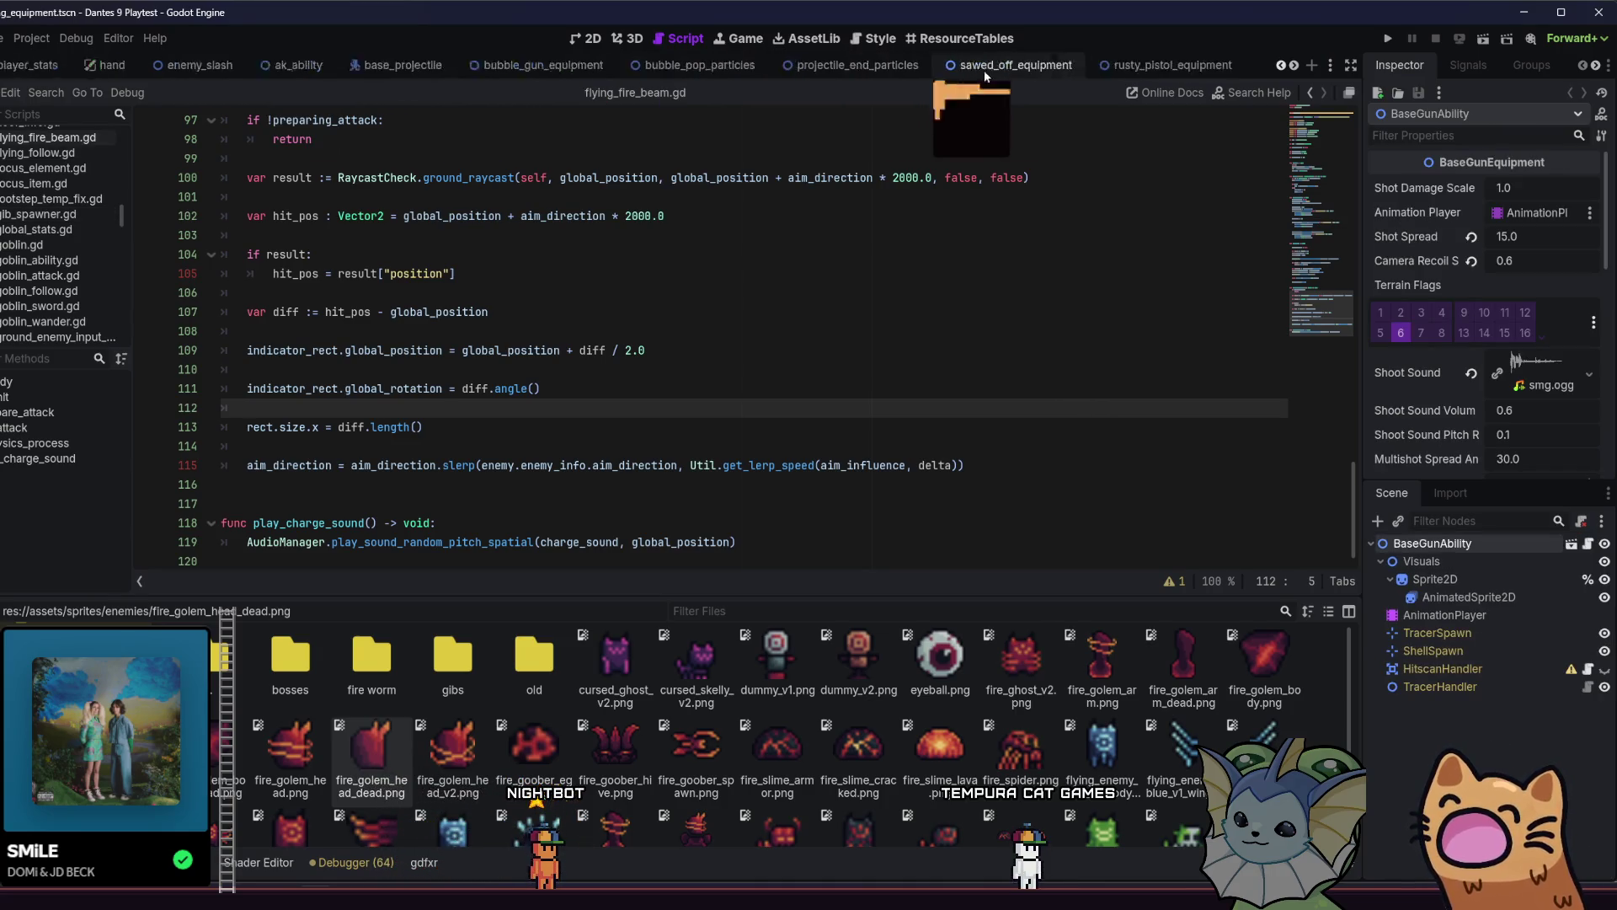
{"action": "key", "text": "Up"}
{"action": "key", "text": "Up"}
{"action": "key", "text": "Up"}
{"action": "key", "text": "alt+Tab"}
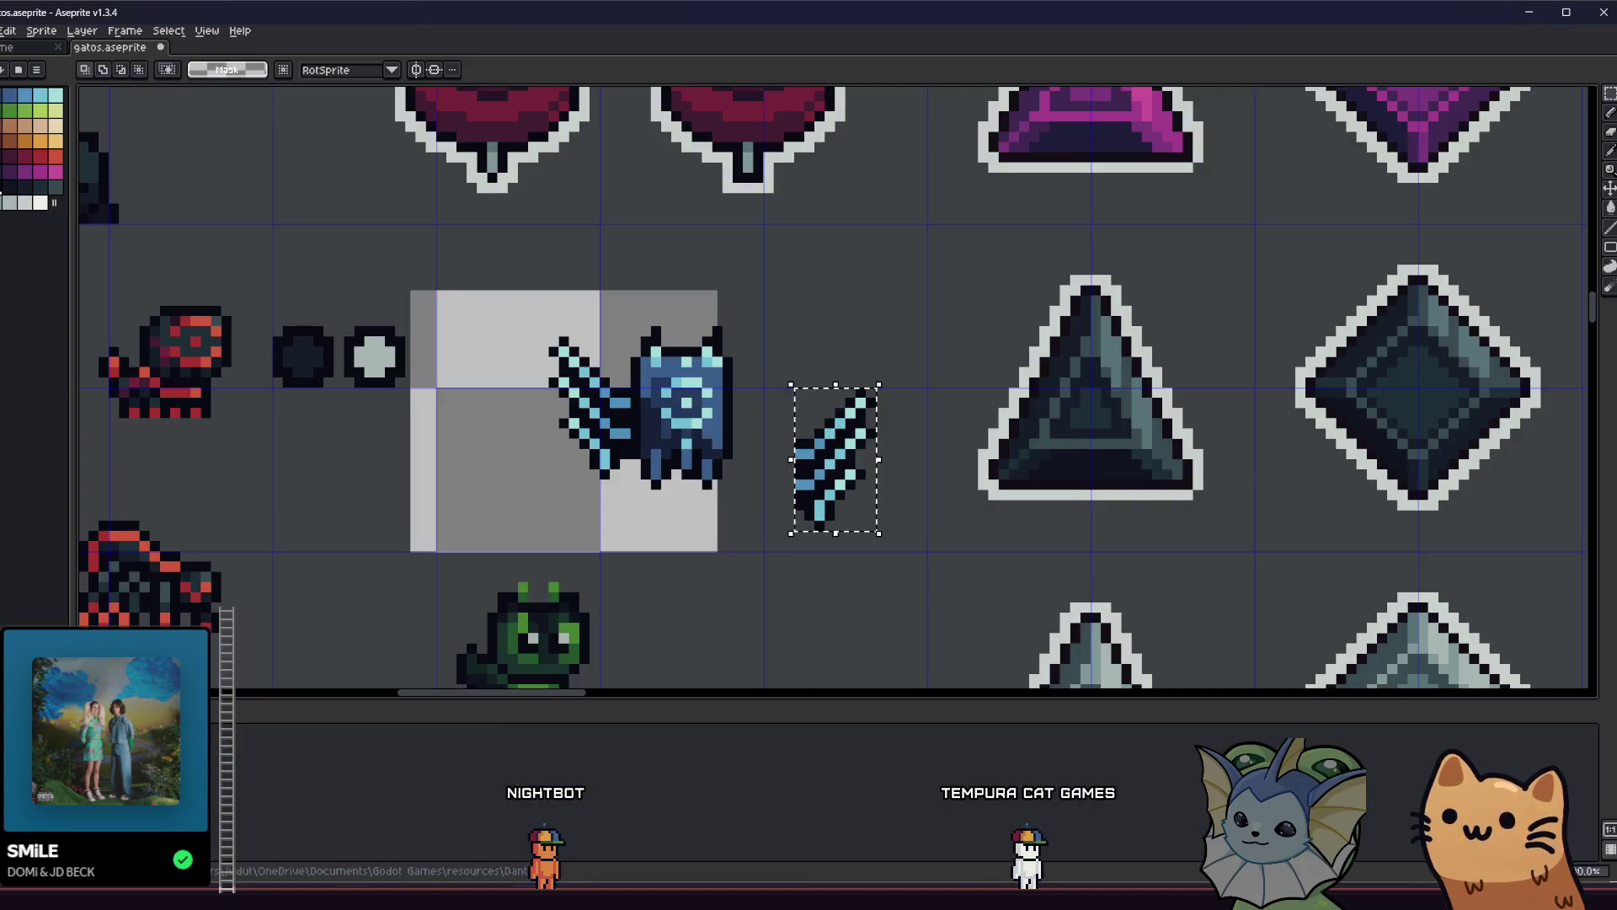
{"action": "key", "text": "alt+Tab"}
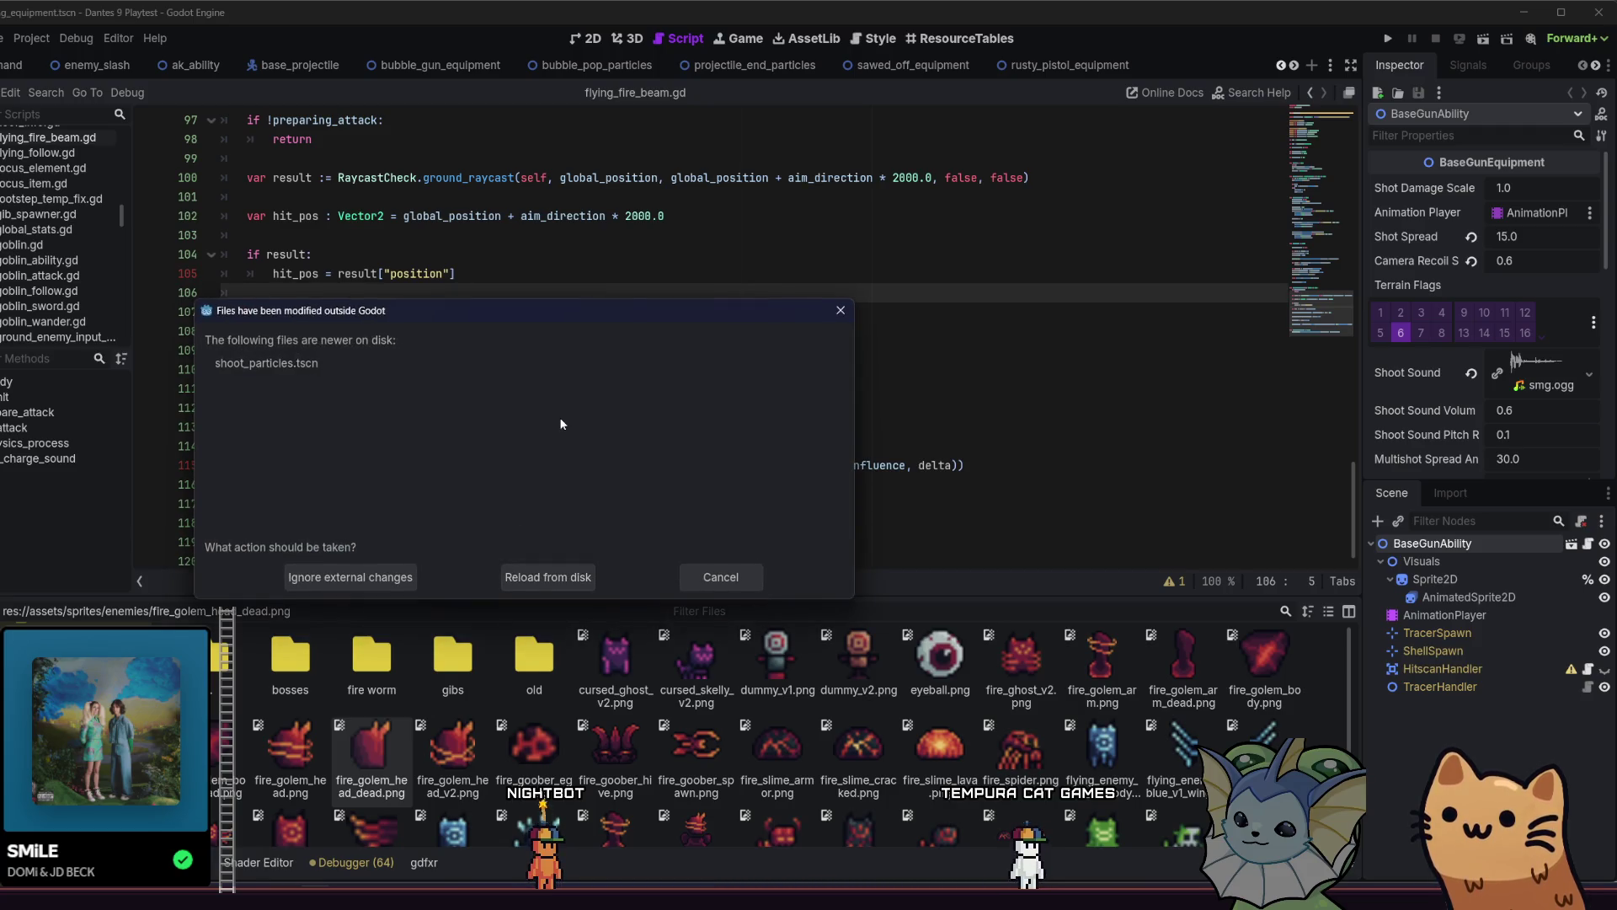
{"action": "left_click", "coordinate": [732, 577]}
{"action": "left_click", "coordinate": [786, 302]}
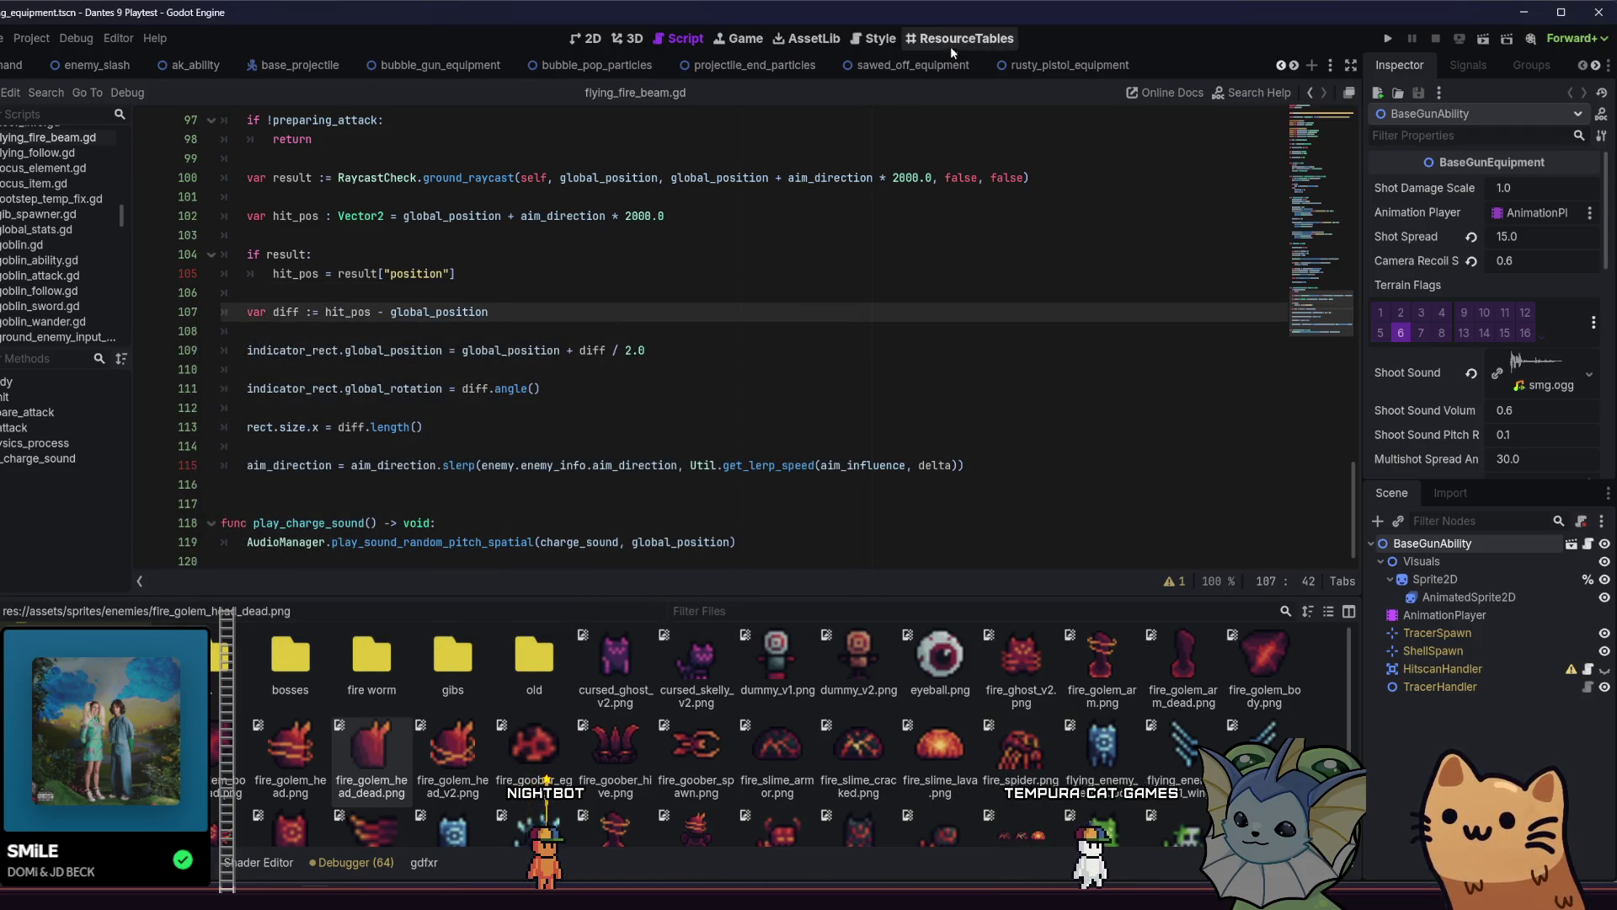
Reopen shoot_particles.tscn through quick resource search.
{"action": "key", "text": "shift+alt+o"}
{"action": "type", "text": "shoot_"}
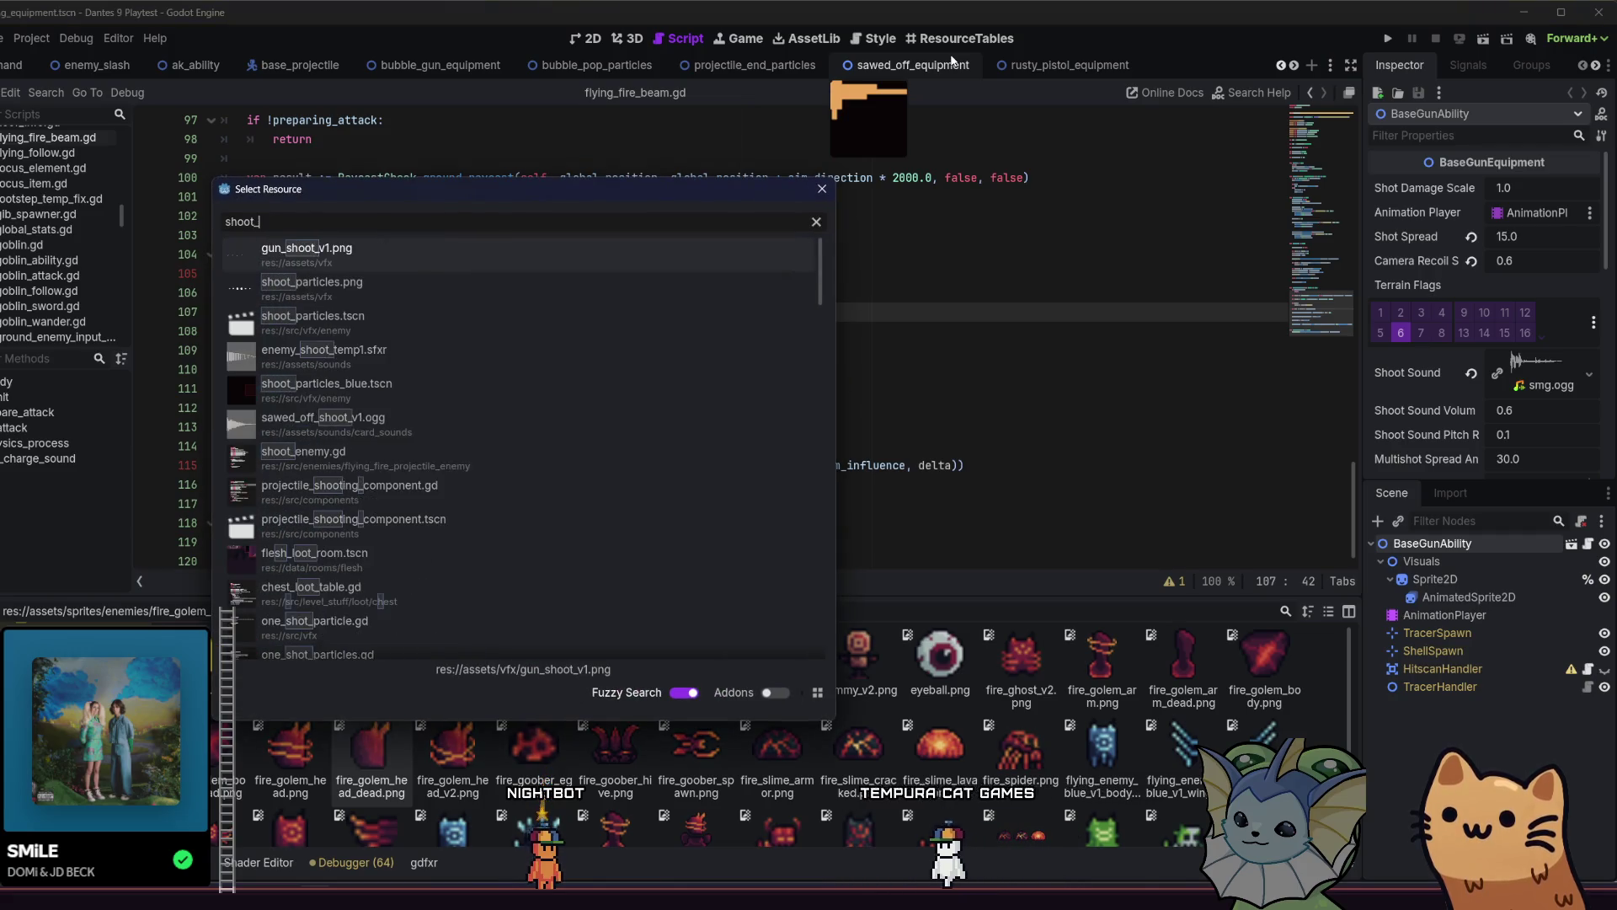
{"action": "type", "text": "particle"}
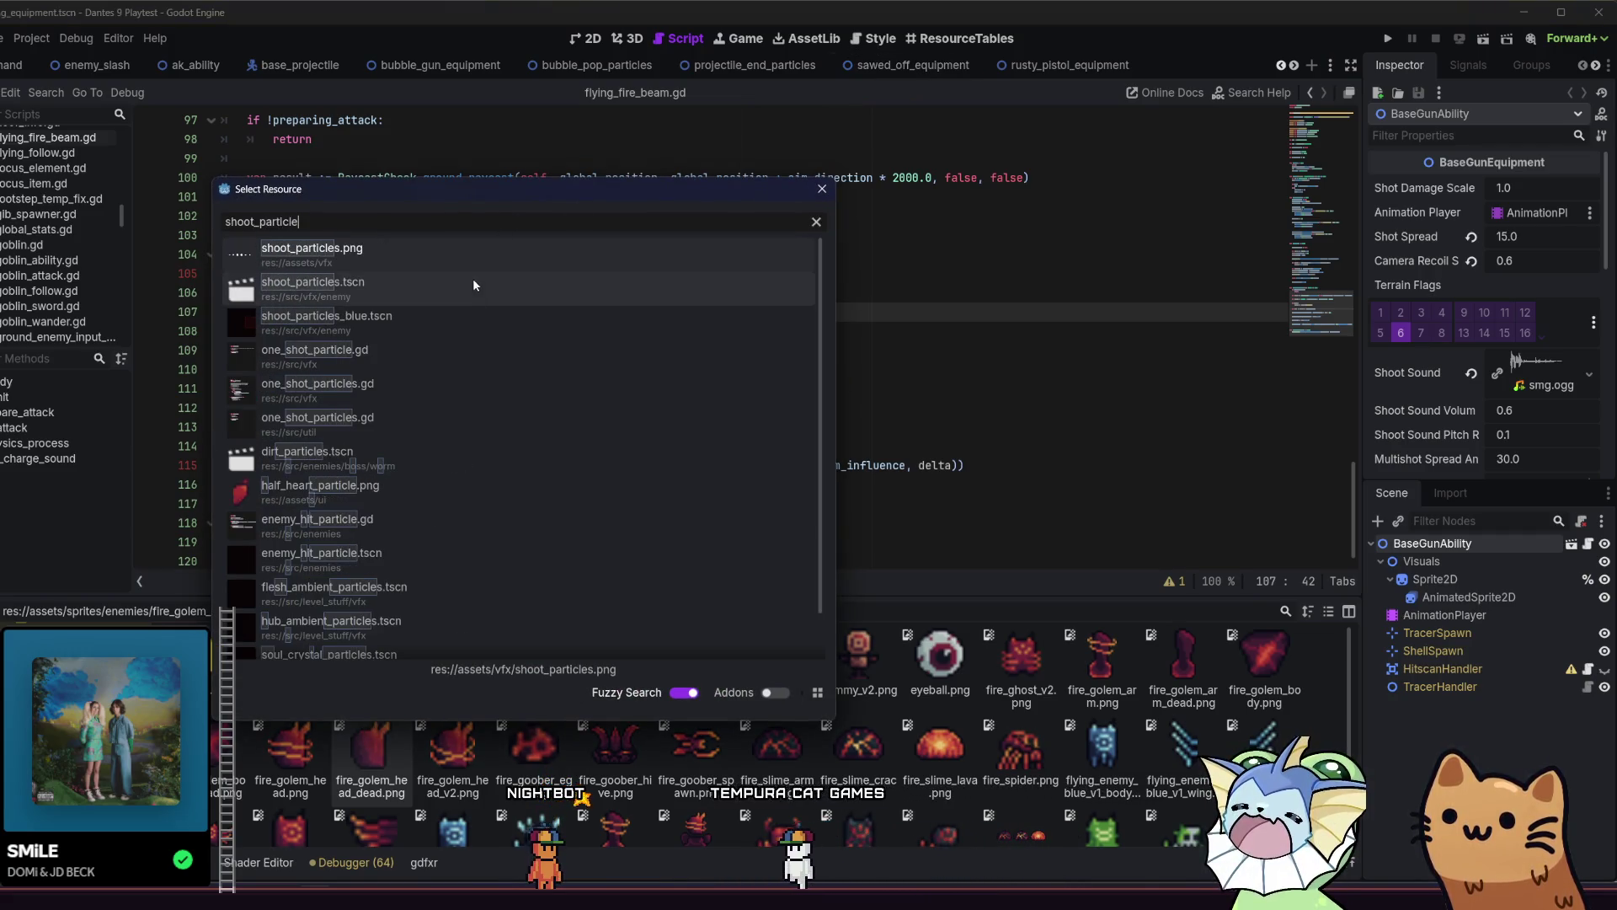
{"action": "double_click", "coordinate": [466, 295]}
Close all open scene tabs, returning focus to line 106 of the script.
{"action": "right_click", "coordinate": [783, 69]}
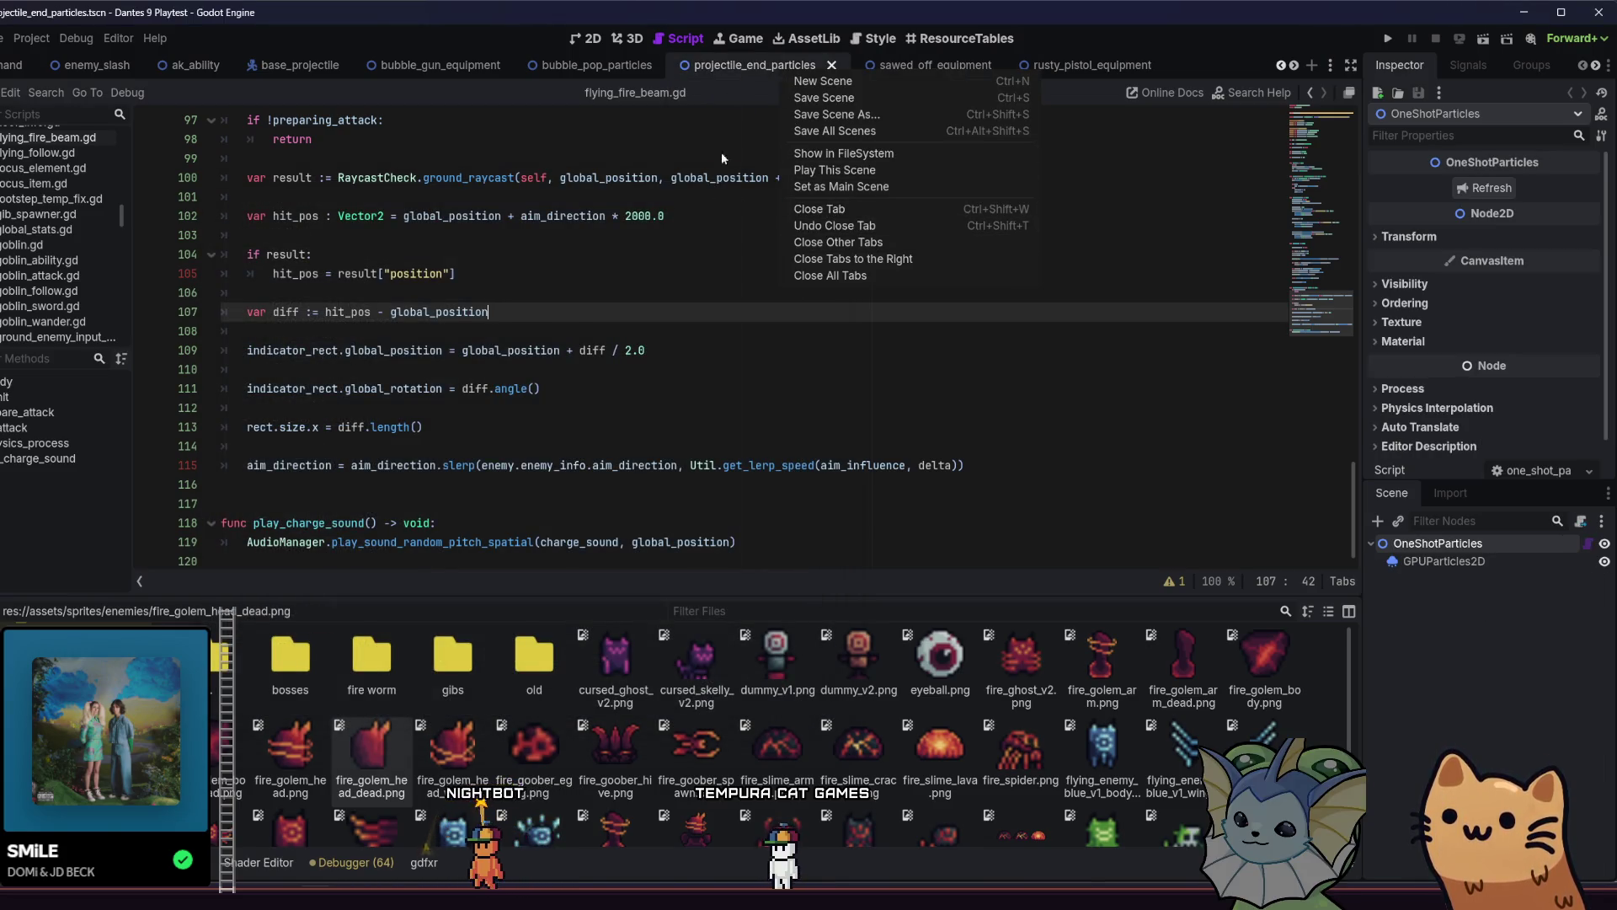
{"action": "left_click", "coordinate": [884, 278]}
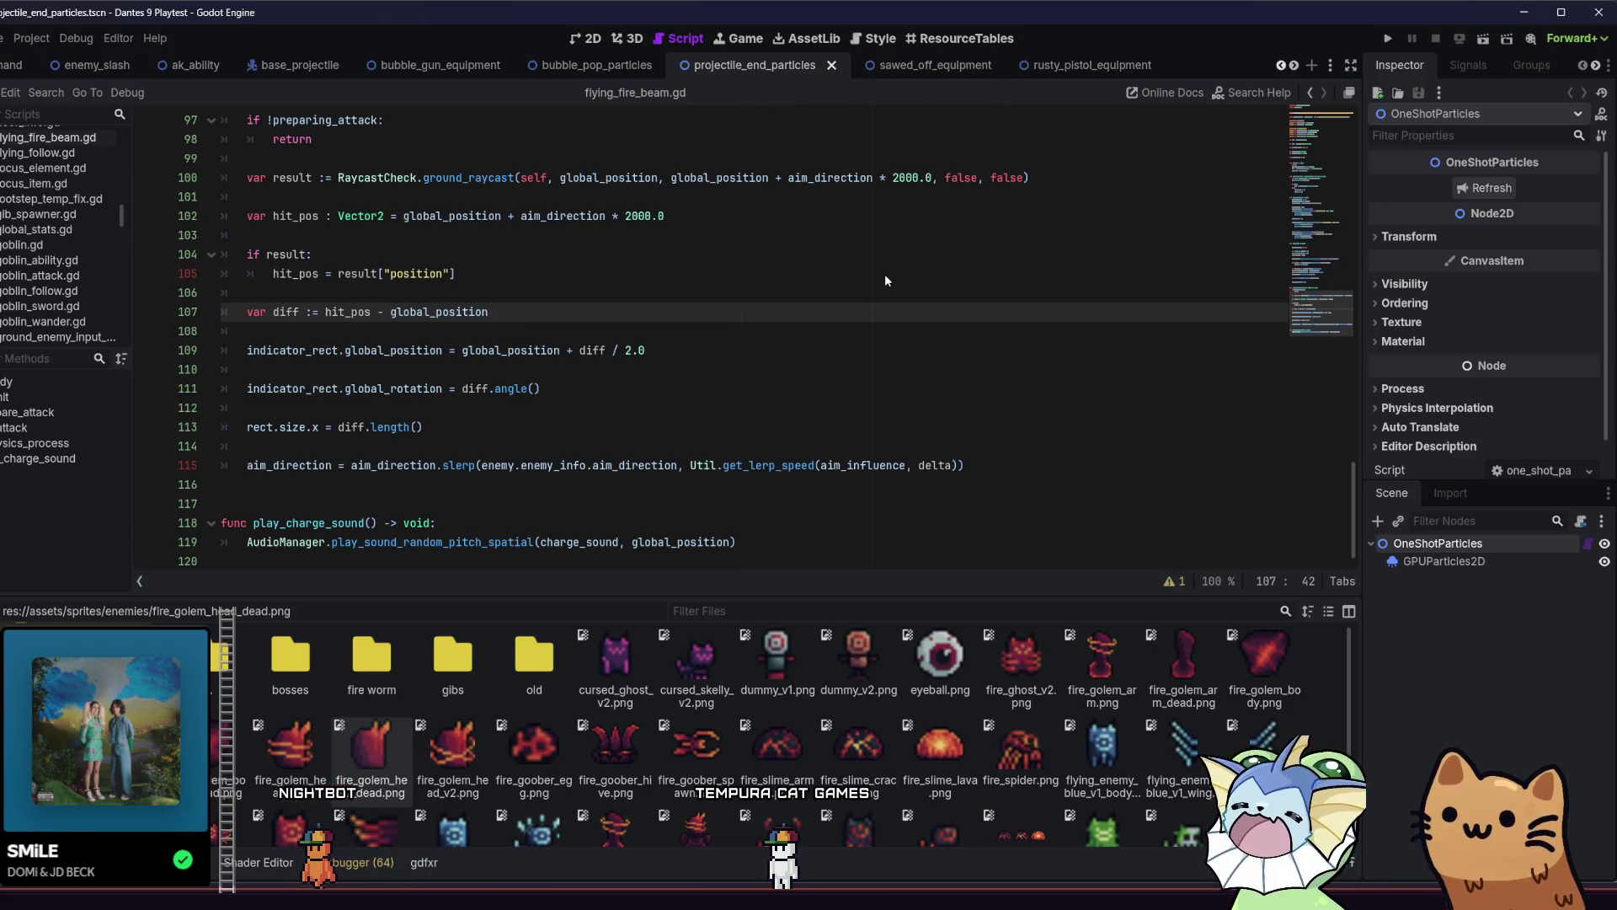
{"action": "left_click", "coordinate": [558, 292]}
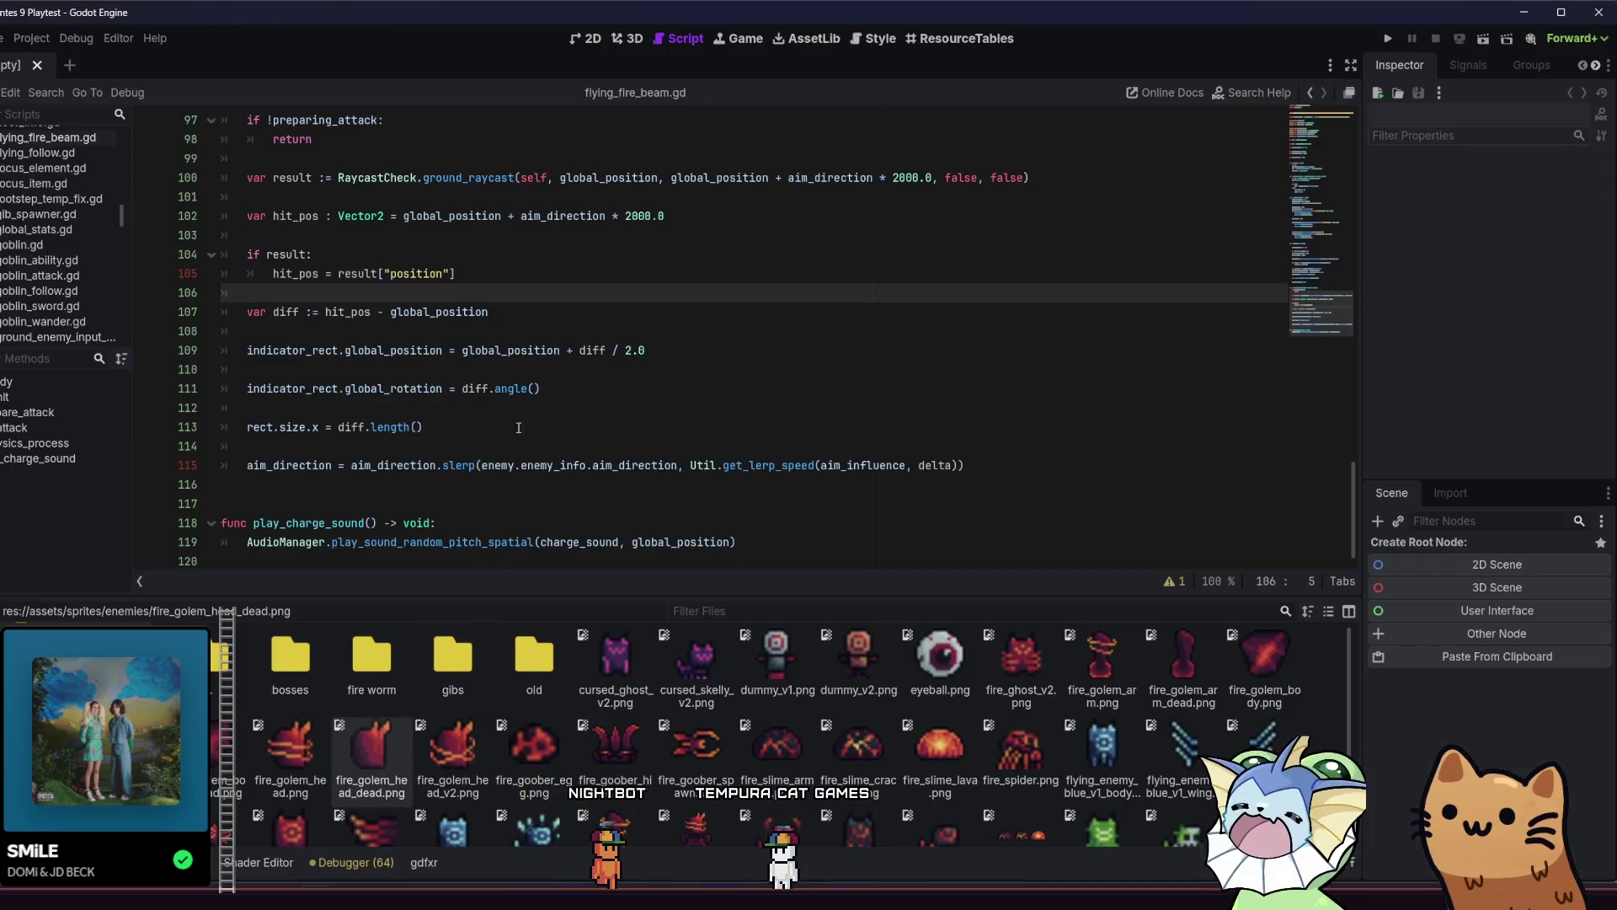
{"action": "left_click", "coordinate": [535, 410]}
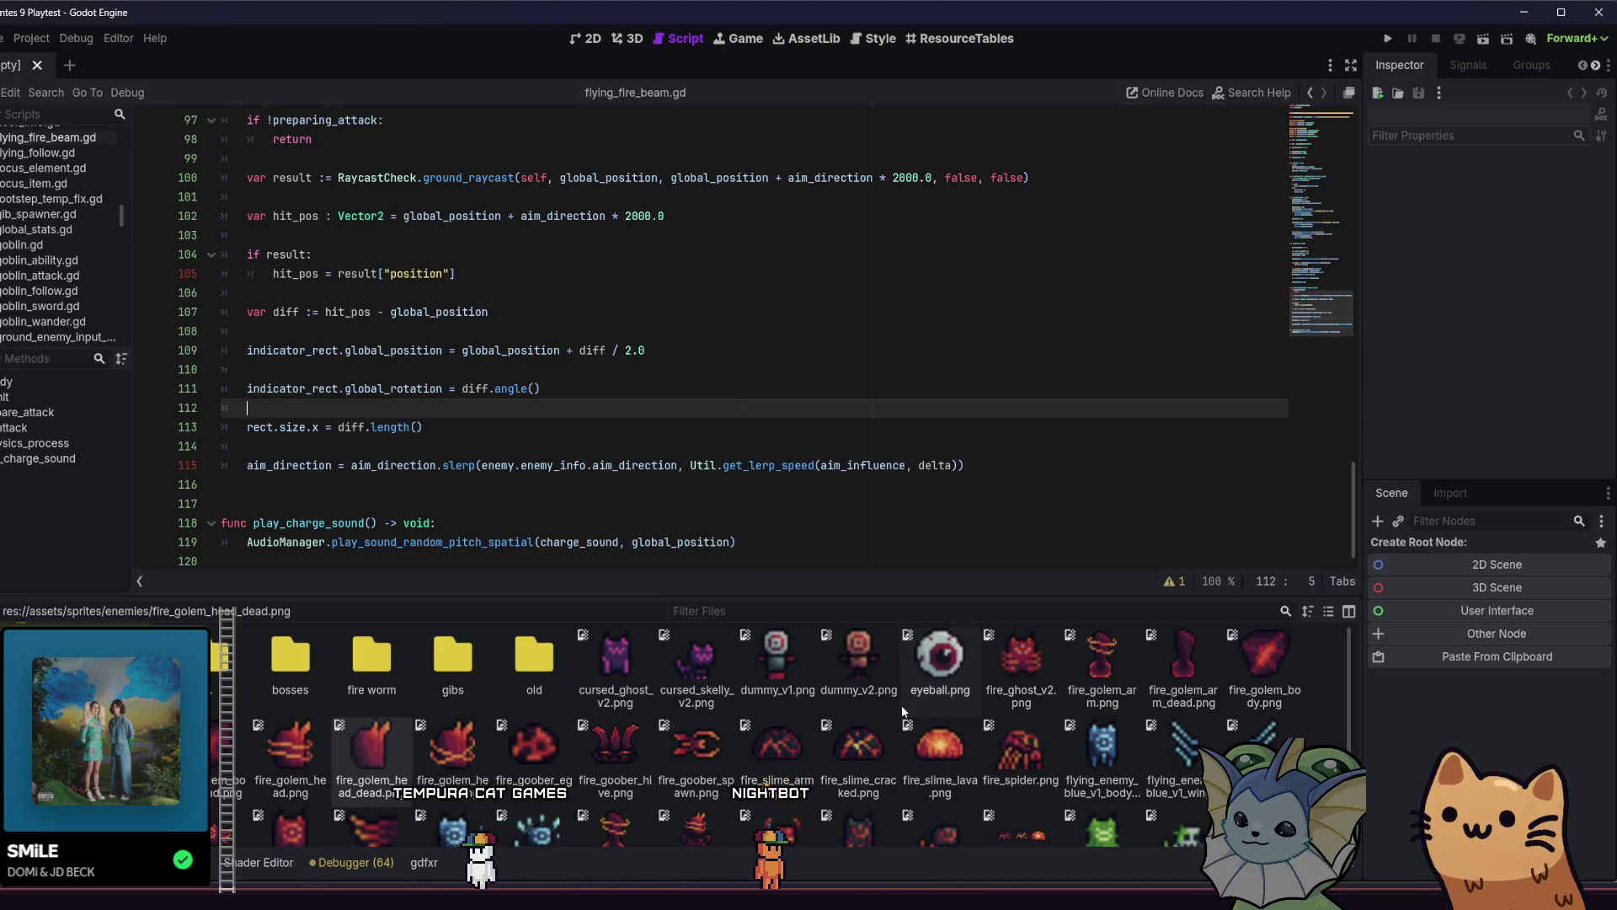
Open the flying_beam_enemy.tscn scene via quick search for 'beam_enem'.
{"action": "scroll", "coordinate": [741, 739], "scroll_direction": "down", "scroll_amount": 1}
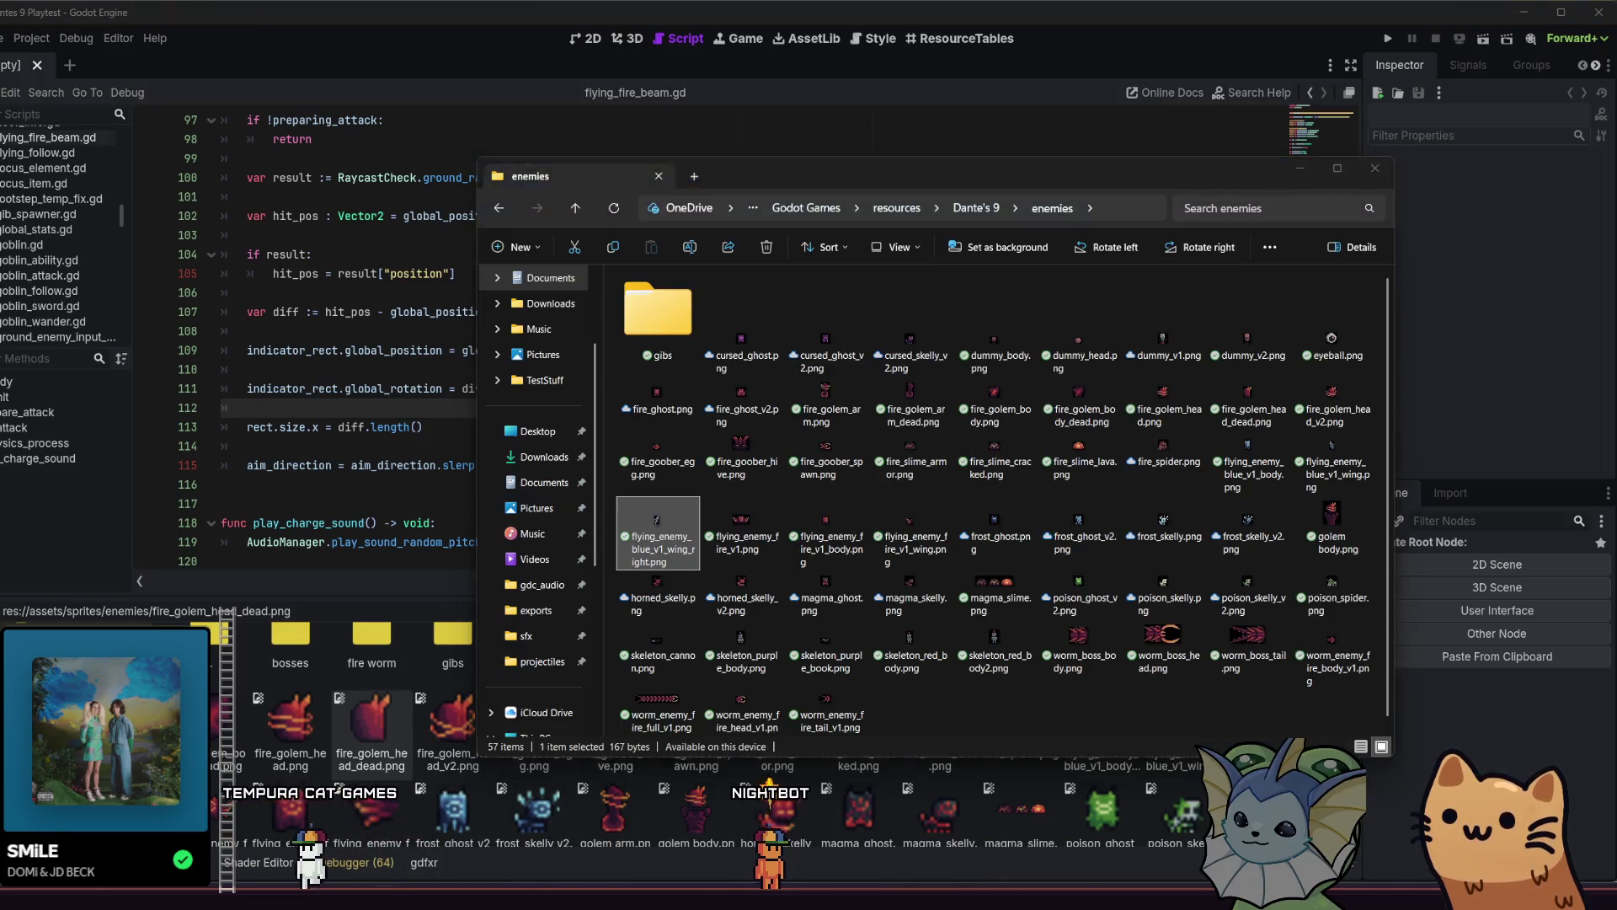
{"action": "key", "text": "shift+alt+o"}
{"action": "type", "text": "beam_enem"}
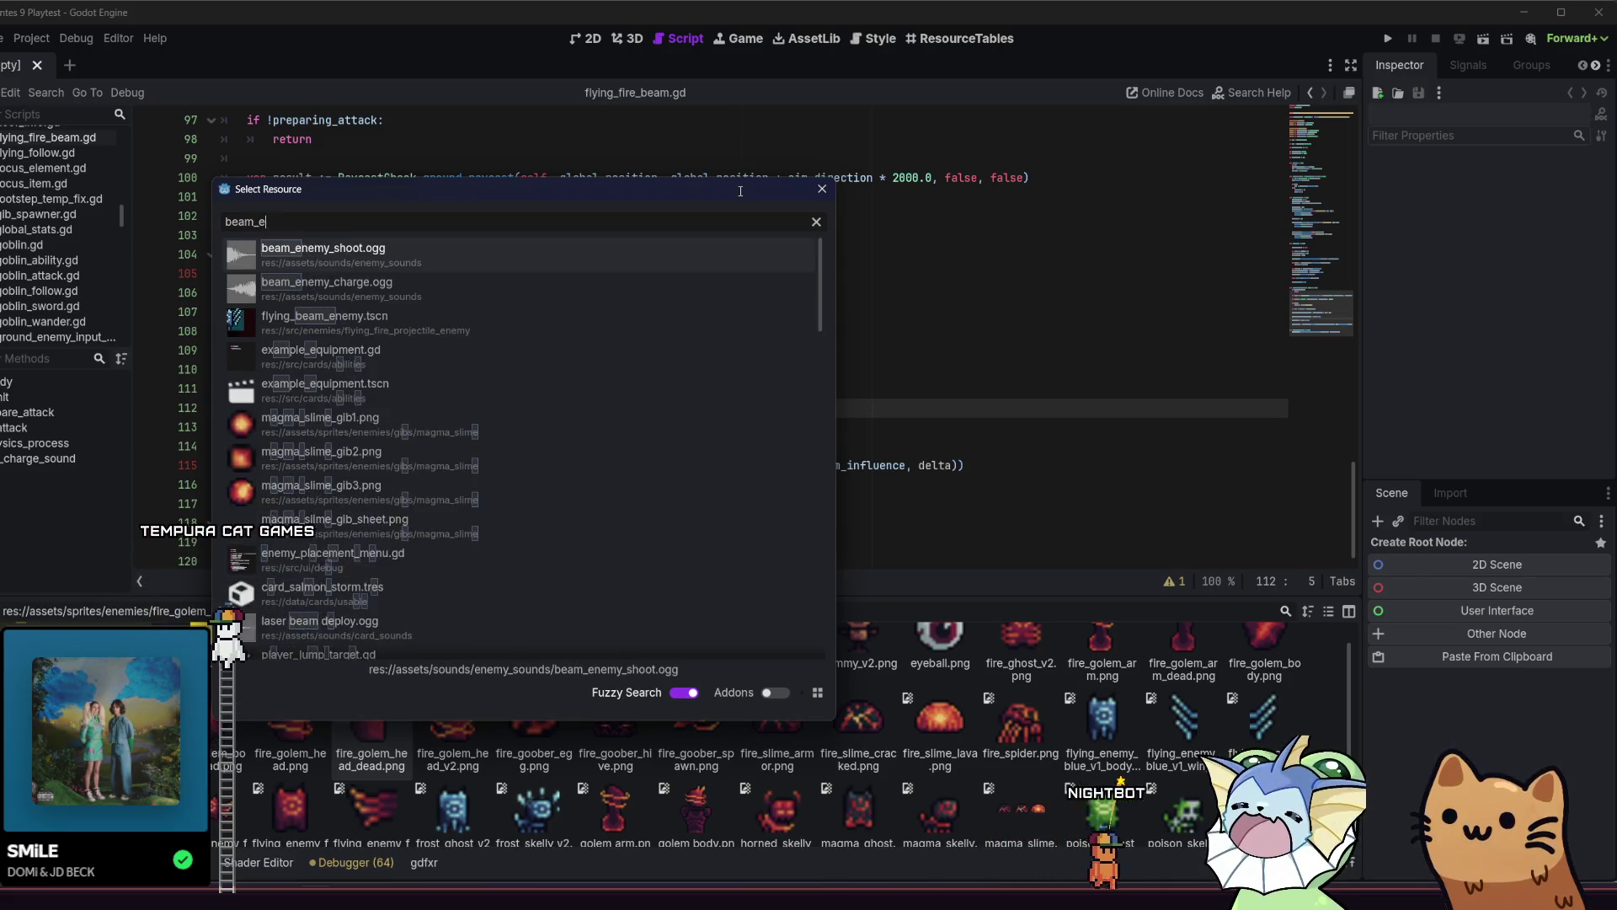
{"action": "left_click", "coordinate": [337, 319]}
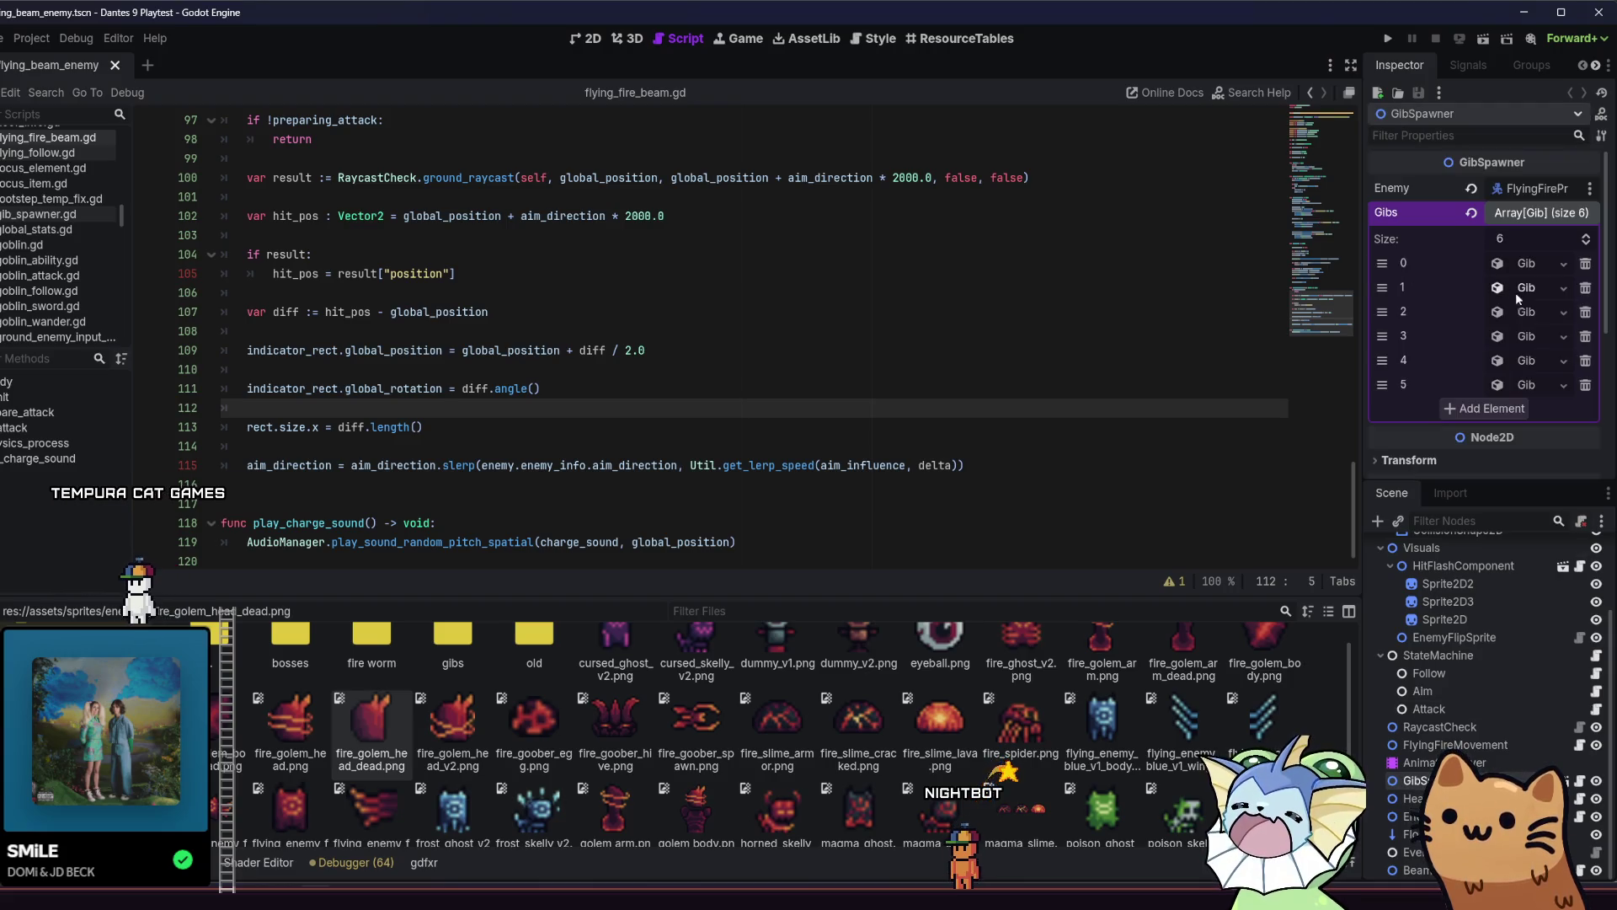
Expand and collapse the GibSpawner's Gibs entries to check each sprite, then go to Aseprite.
{"action": "left_click", "coordinate": [1523, 312]}
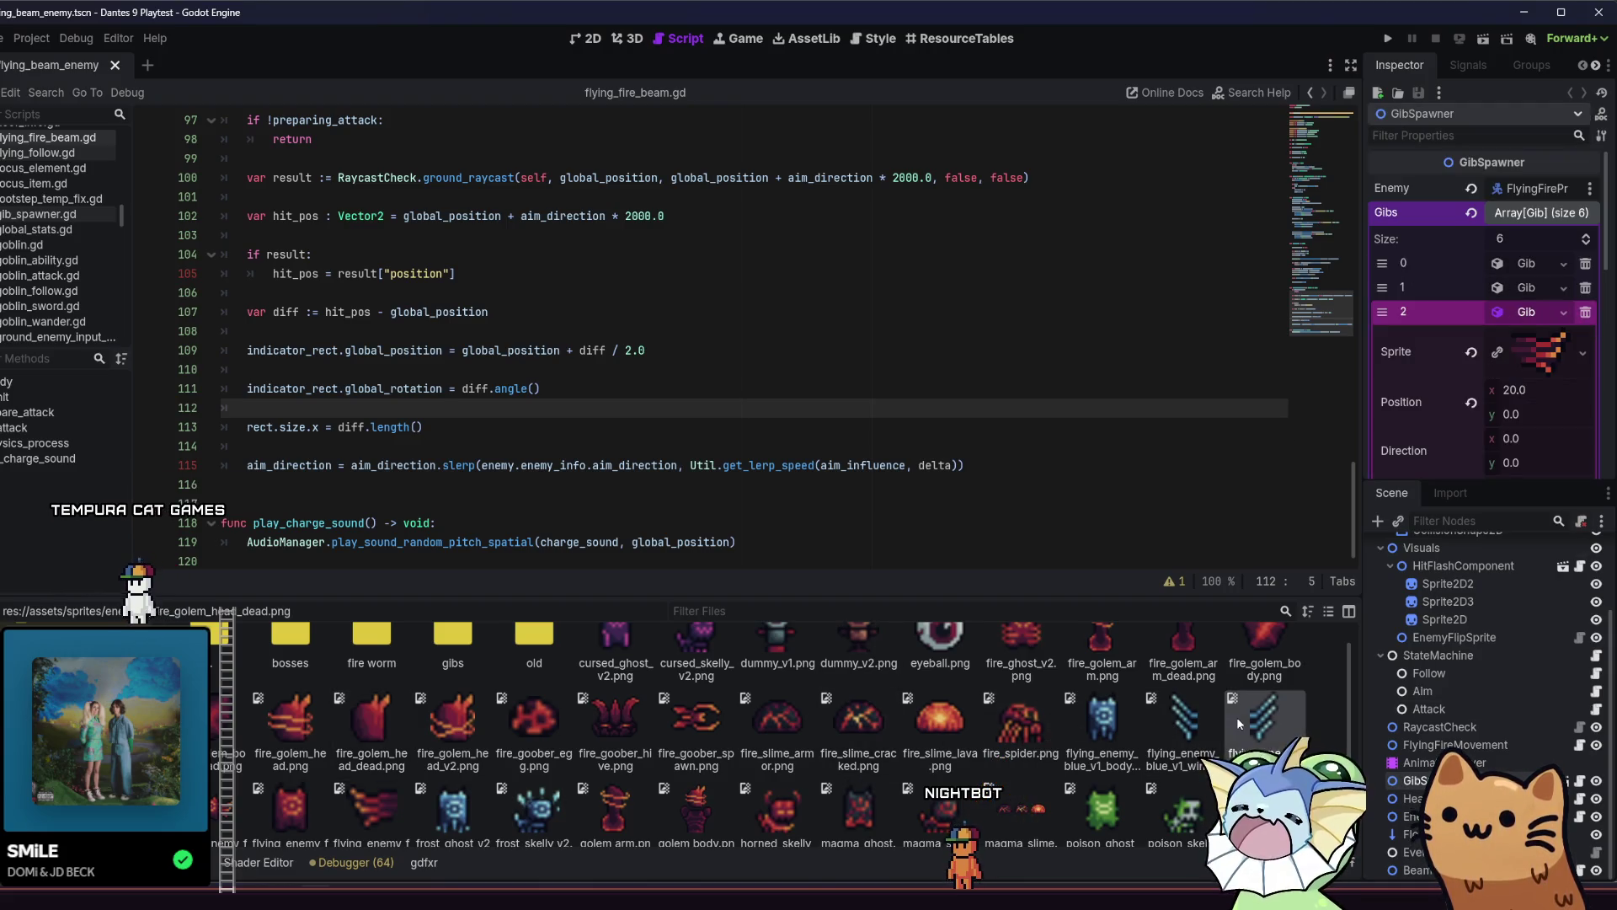
{"action": "left_click", "coordinate": [1527, 311]}
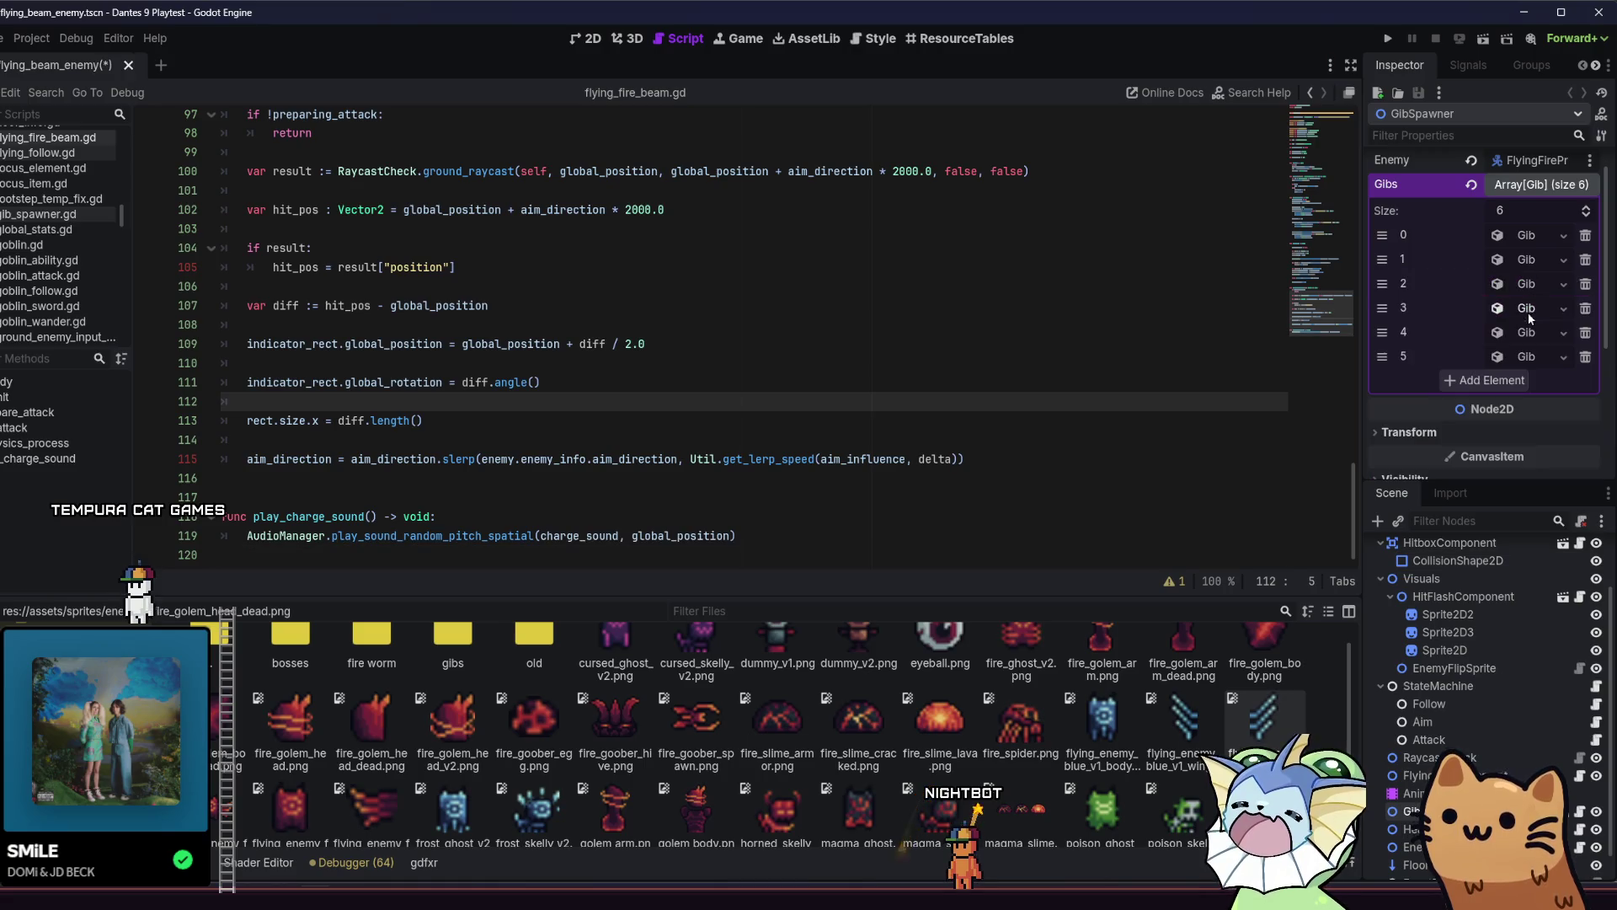
{"action": "left_click", "coordinate": [1533, 335]}
{"action": "left_click", "coordinate": [1533, 335]}
{"action": "left_click", "coordinate": [1533, 335]}
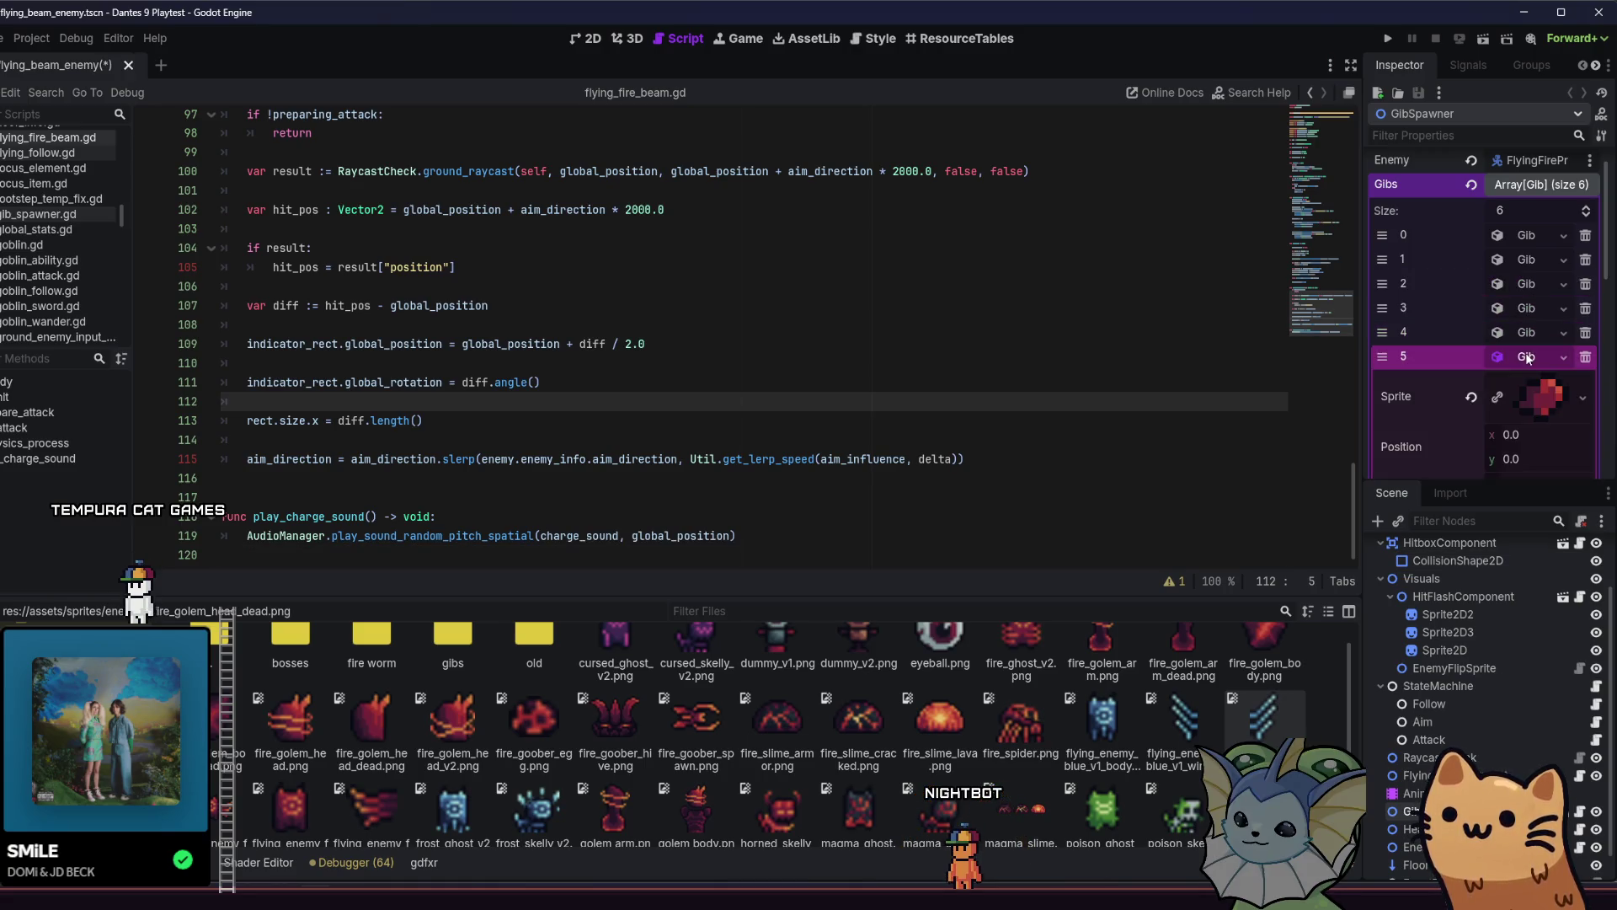
{"action": "left_click", "coordinate": [1532, 335]}
{"action": "key", "text": "alt+Tab"}
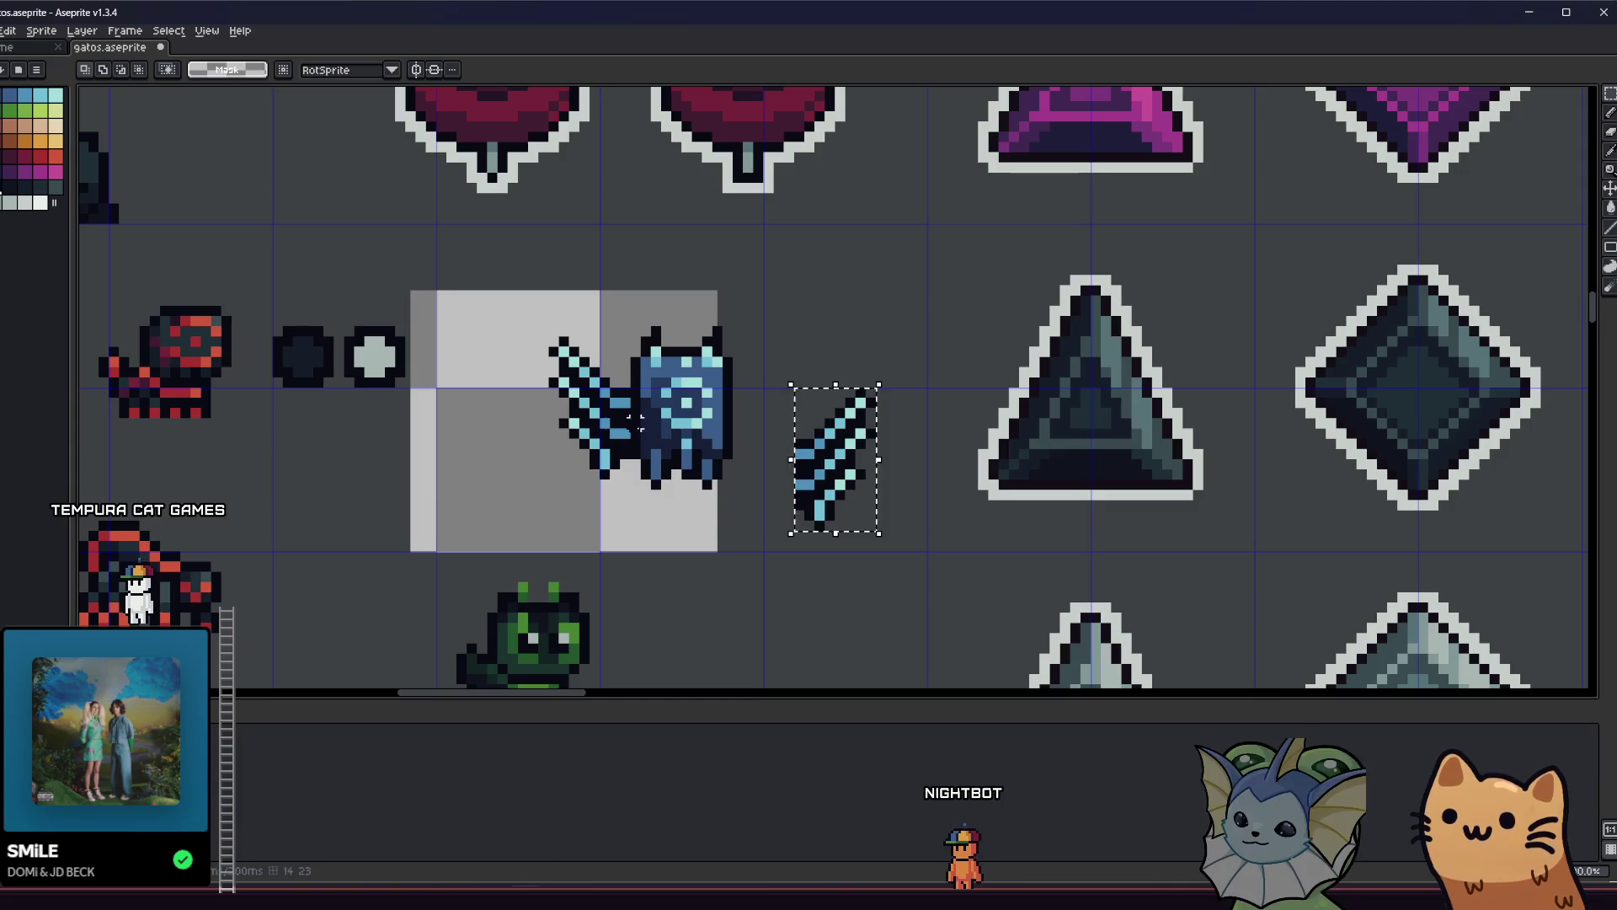
Pencil the dark outline of a small arrow piece above the wing.
{"action": "key", "text": "i"}
{"action": "scroll", "coordinate": [684, 390], "scroll_direction": "up", "scroll_amount": 1}
{"action": "key", "text": "b"}
{"action": "mouse_move", "coordinate": [817, 293]}
{"action": "left_mouse_down"}
{"action": "mouse_move", "coordinate": [777, 315]}
{"action": "mouse_move", "coordinate": [817, 376]}
{"action": "mouse_move", "coordinate": [837, 354]}
{"action": "mouse_move", "coordinate": [888, 353]}
{"action": "mouse_move", "coordinate": [898, 335]}
{"action": "mouse_move", "coordinate": [877, 320]}
{"action": "left_mouse_up"}
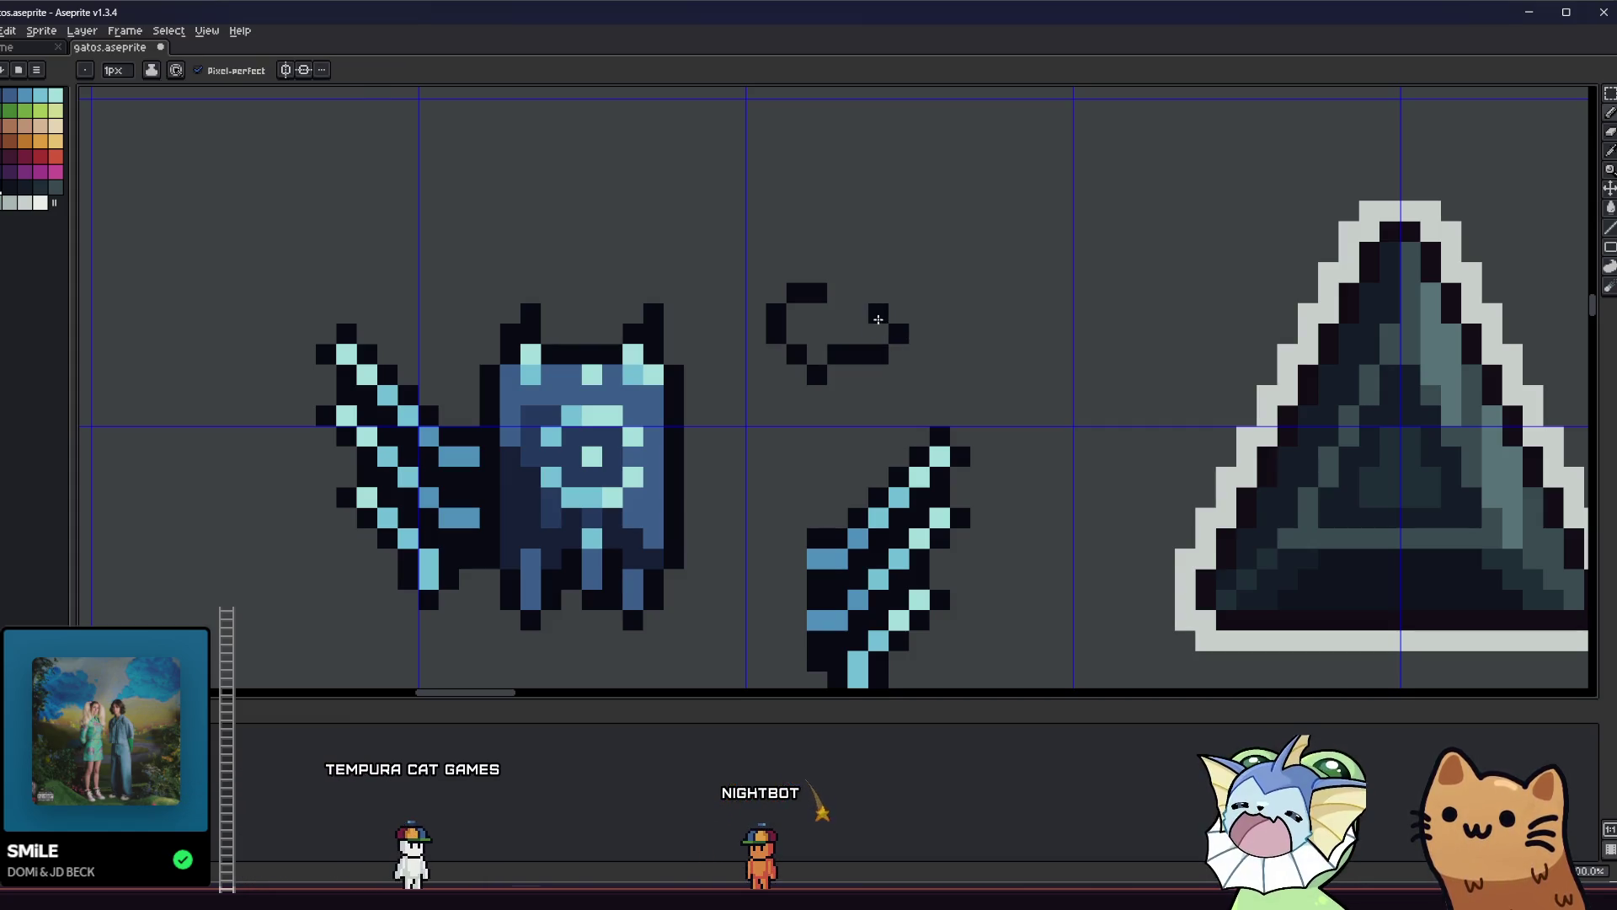
Fill the arrow piece's interior with the winged cat's medium blue.
{"action": "scroll", "coordinate": [606, 438], "scroll_direction": "down", "scroll_amount": 4}
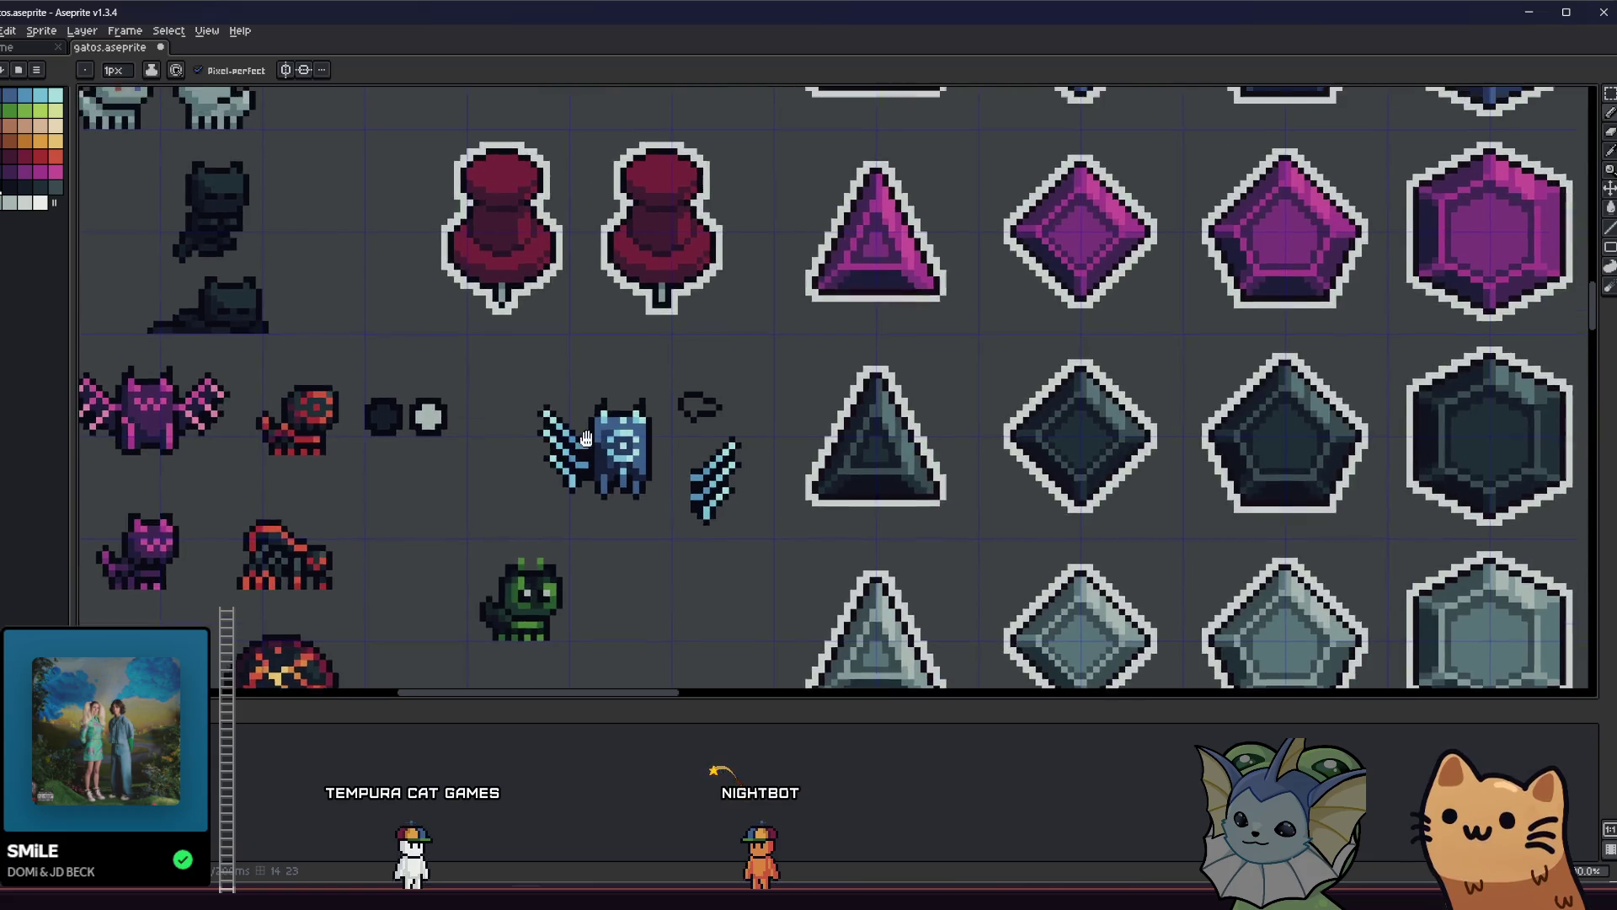
{"action": "scroll", "coordinate": [635, 440], "scroll_direction": "up", "scroll_amount": 3}
{"action": "key", "text": "alt"}
{"action": "left_click", "coordinate": [603, 448], "text": "alt"}
{"action": "key", "text": "g"}
{"action": "scroll", "coordinate": [759, 410], "scroll_direction": "up", "scroll_amount": 2}
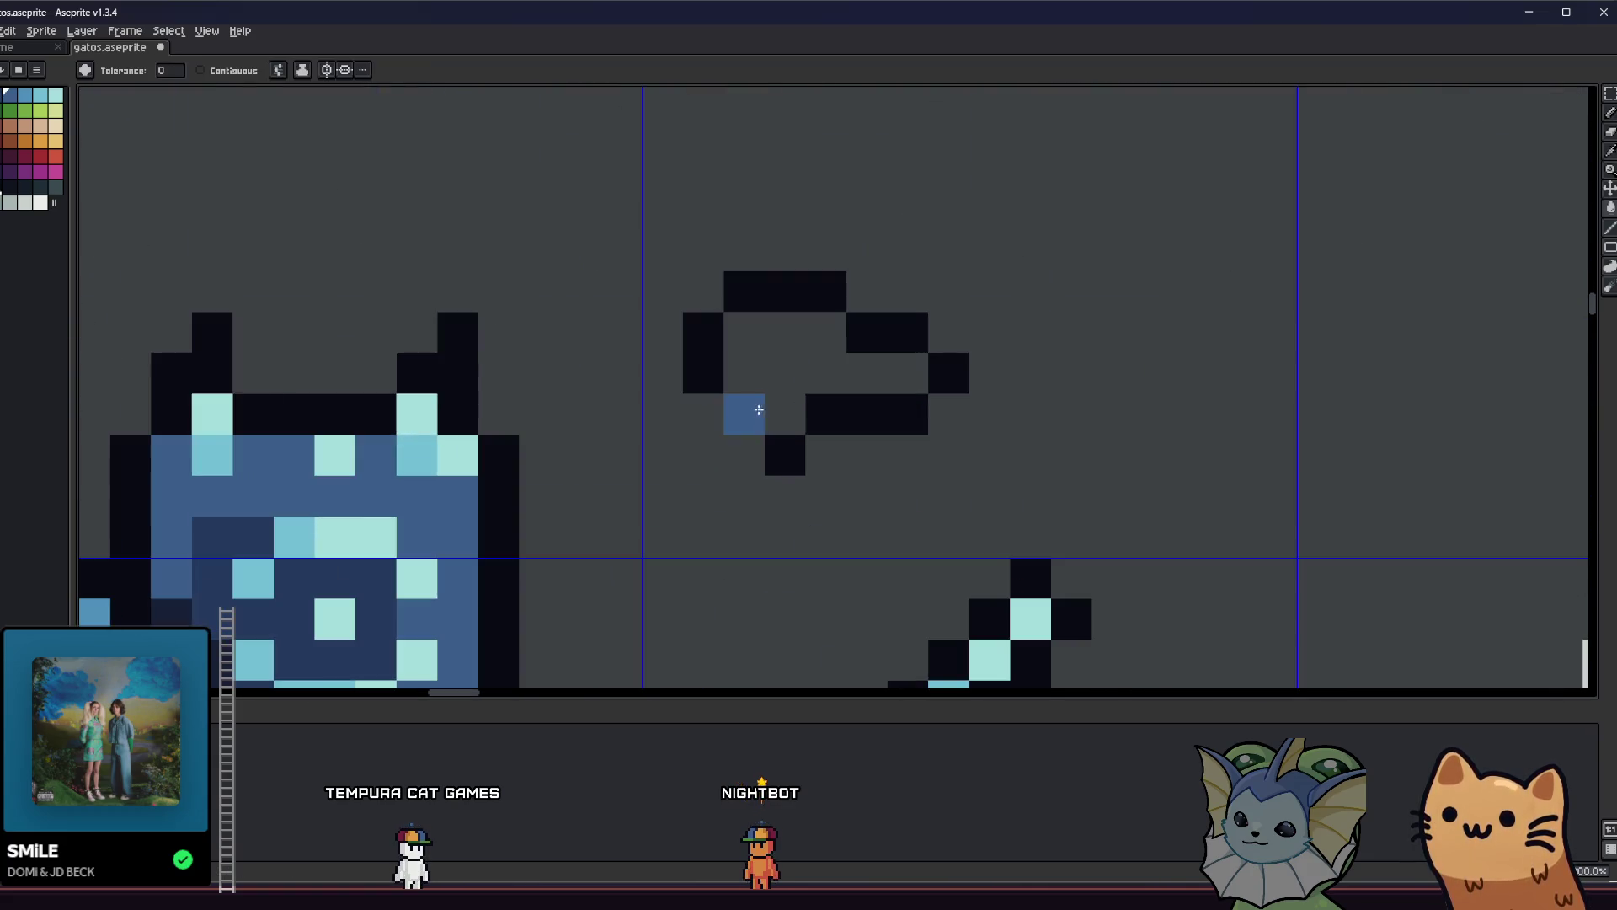
{"action": "left_click", "coordinate": [790, 349]}
Paint light cyan highlights on the arrow piece and recolour a cat pixel dark navy.
{"action": "scroll", "coordinate": [704, 382], "scroll_direction": "down", "scroll_amount": 1}
{"action": "key", "text": "alt"}
{"action": "left_click", "coordinate": [452, 480], "text": "alt"}
{"action": "left_click_drag", "start_coordinate": [764, 345], "coordinate": [856, 375]}
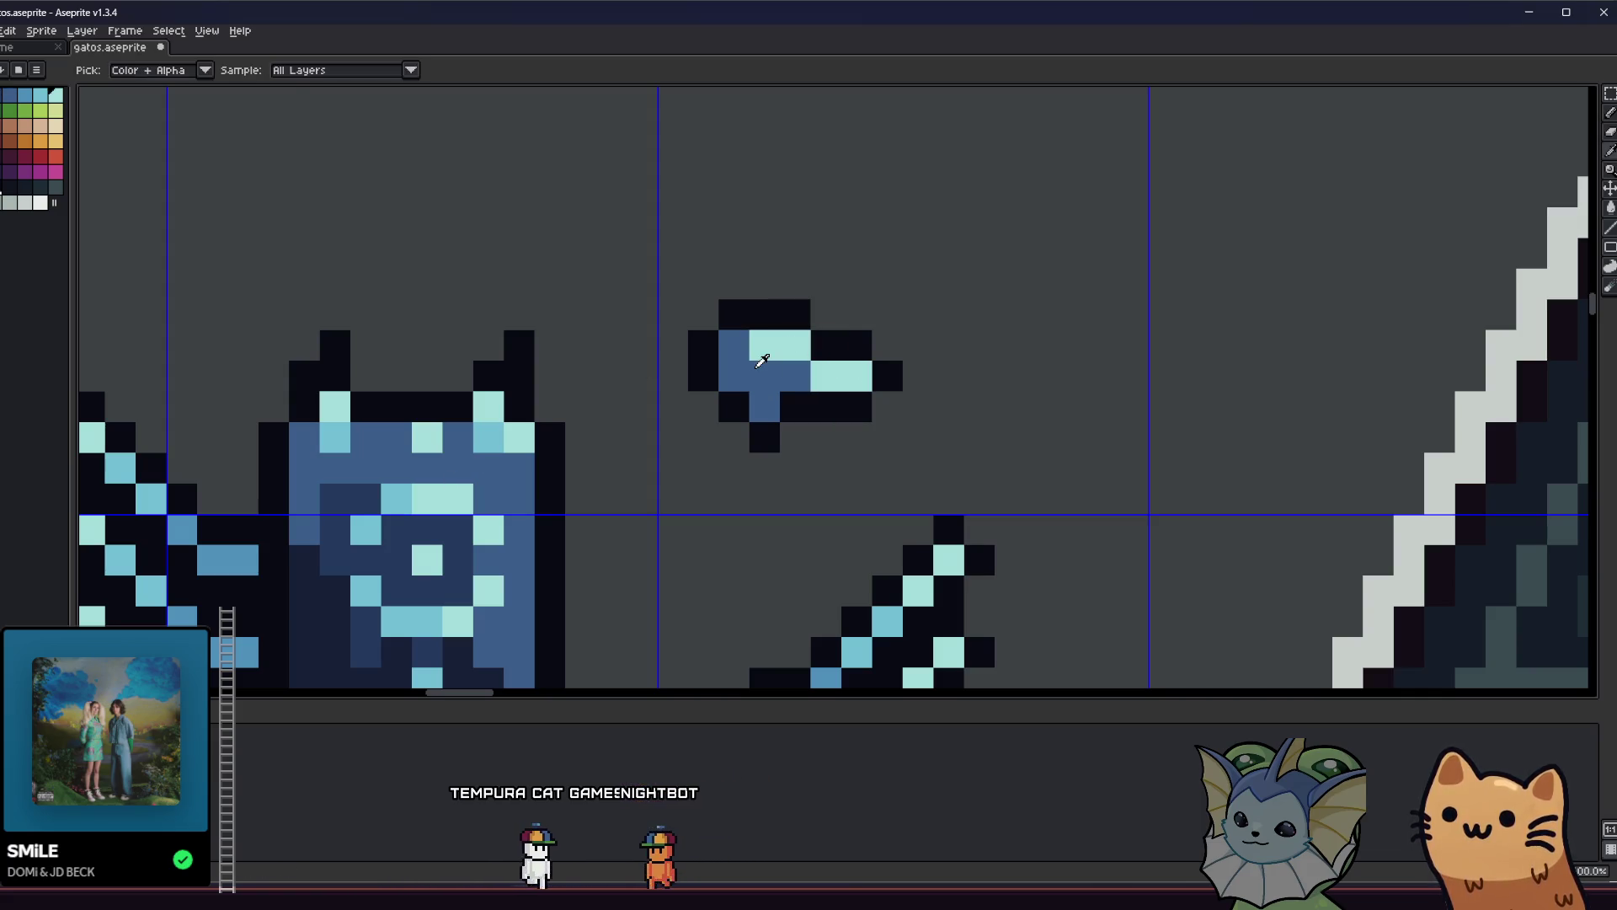
{"action": "left_click", "coordinate": [352, 499], "text": "alt"}
{"action": "left_click", "coordinate": [396, 499]}
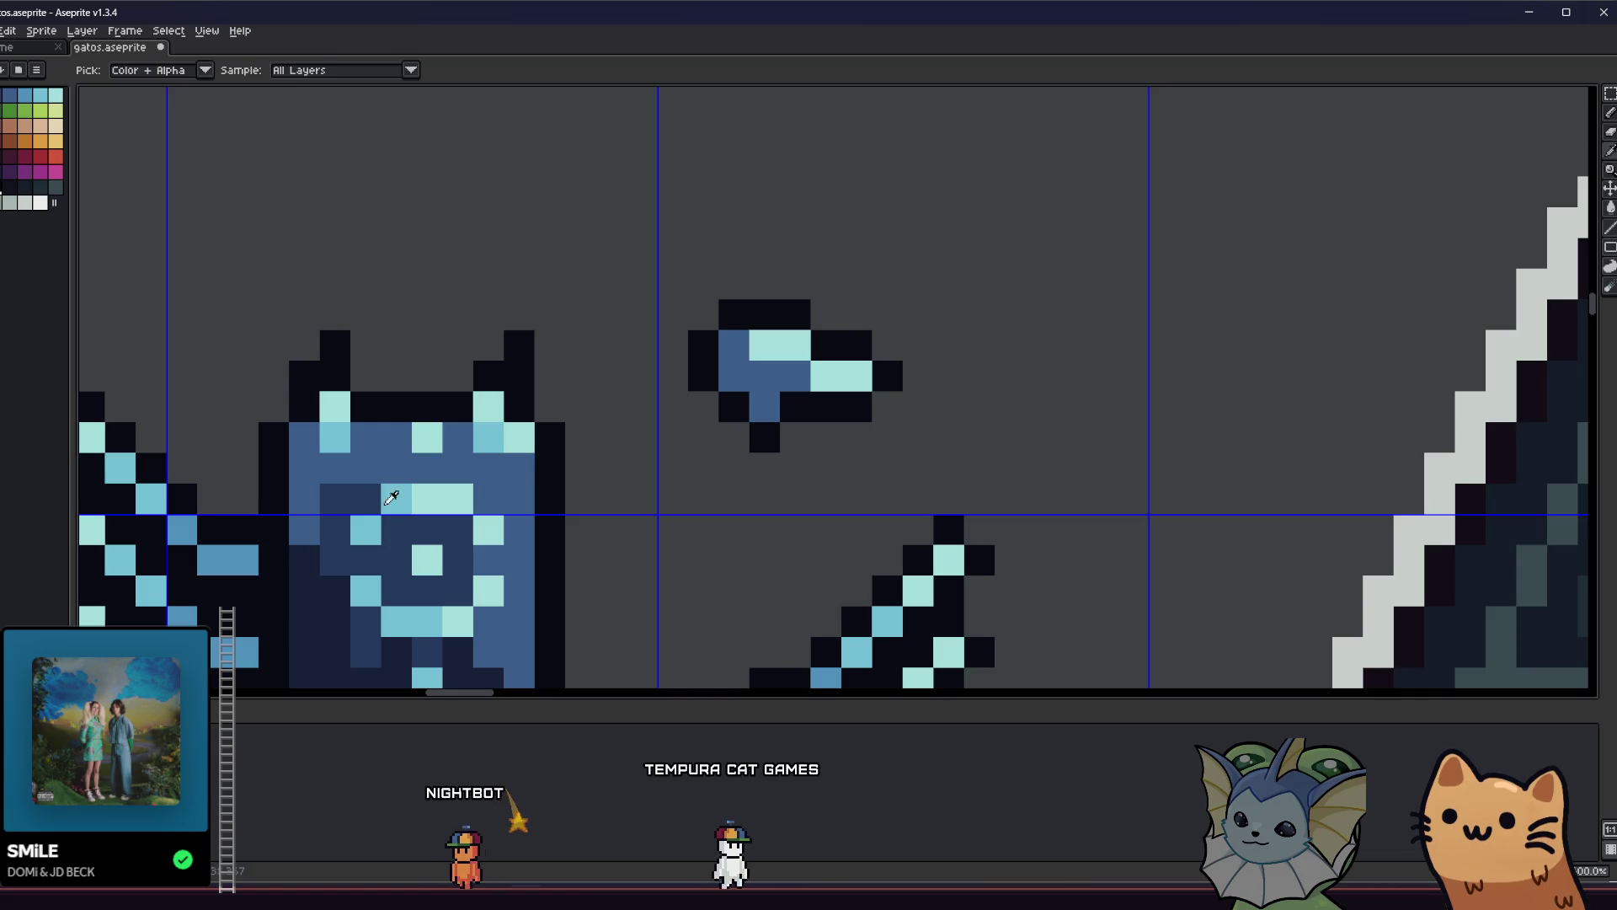
Add medium cyan detail pixels sampled from the cat.
{"action": "scroll", "coordinate": [716, 398], "scroll_direction": "down", "scroll_amount": 2}
{"action": "scroll", "coordinate": [715, 399], "scroll_direction": "down", "scroll_amount": 1}
{"action": "scroll", "coordinate": [715, 399], "scroll_direction": "up", "scroll_amount": 1}
{"action": "scroll", "coordinate": [715, 398], "scroll_direction": "down", "scroll_amount": 1}
{"action": "scroll", "coordinate": [694, 411], "scroll_direction": "up", "scroll_amount": 3}
{"action": "left_click", "coordinate": [695, 411]}
{"action": "left_click", "coordinate": [1025, 278]}
{"action": "scroll", "coordinate": [763, 396], "scroll_direction": "down", "scroll_amount": 4}
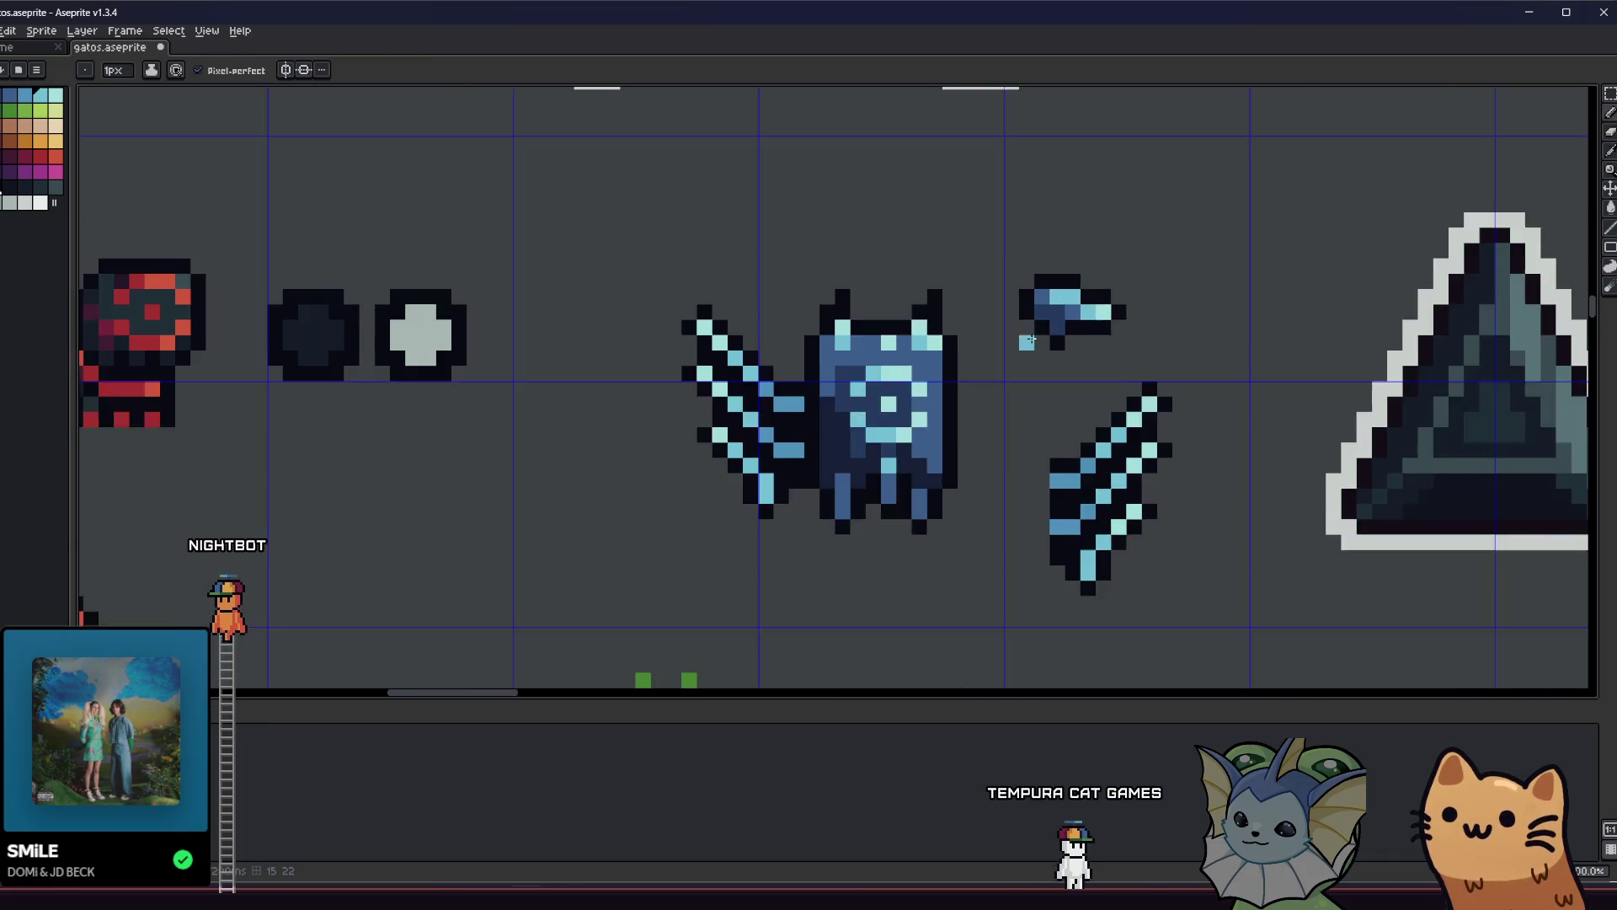
{"action": "scroll", "coordinate": [763, 396], "scroll_direction": "up", "scroll_amount": 2}
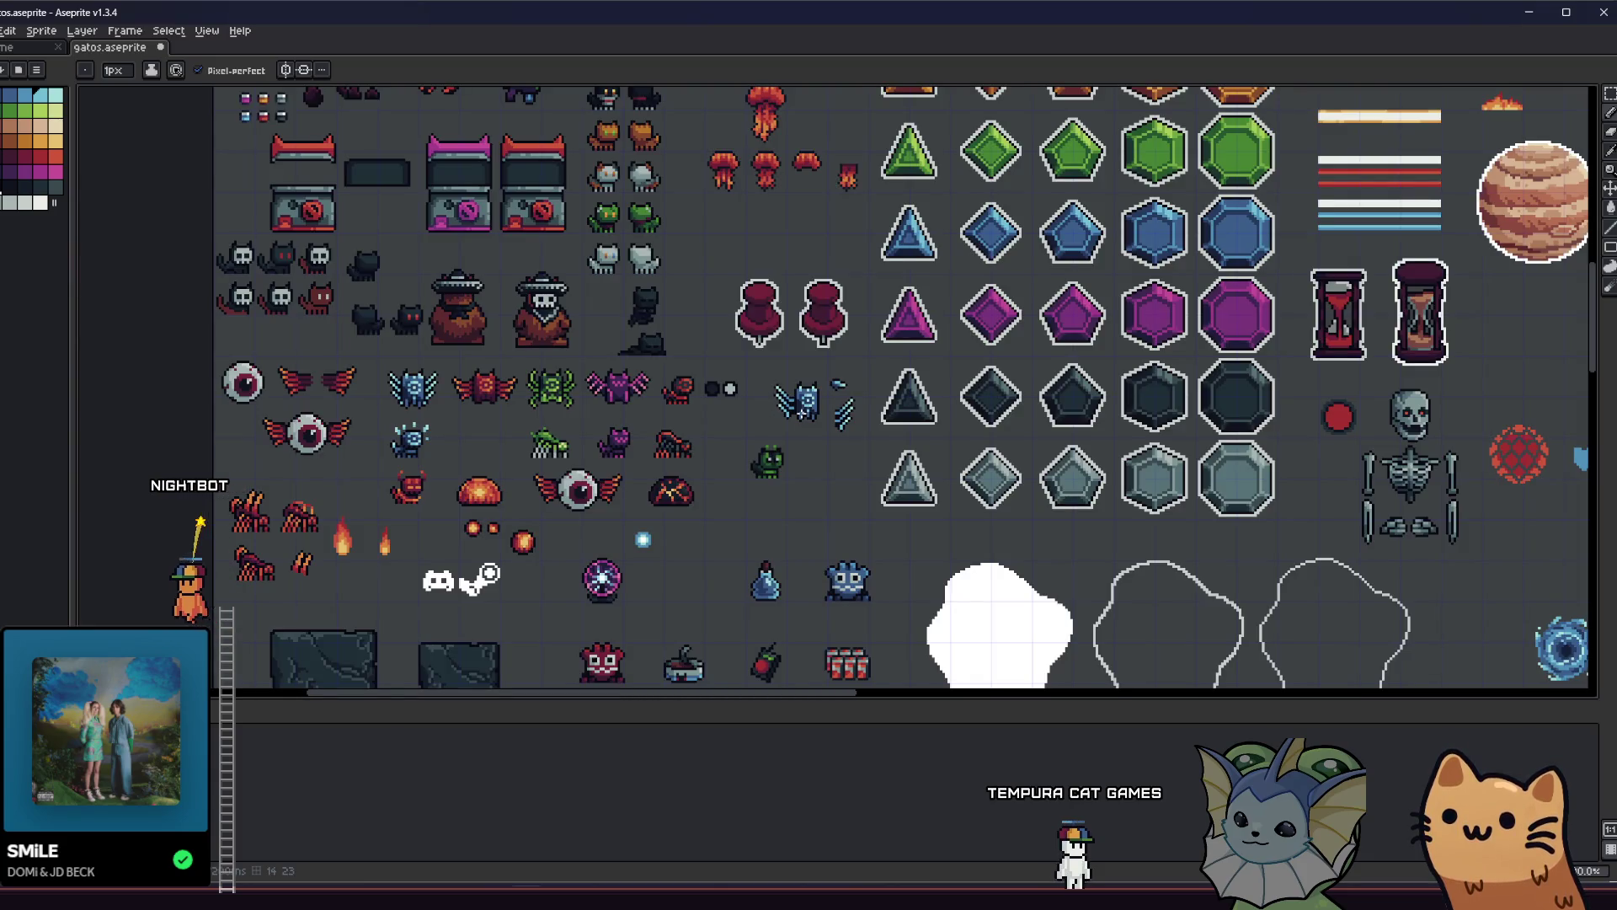
Switch to the selection tool and glance at Godot before returning to Aseprite.
{"action": "key", "text": "m"}
{"action": "scroll", "coordinate": [805, 403], "scroll_direction": "up", "scroll_amount": 3}
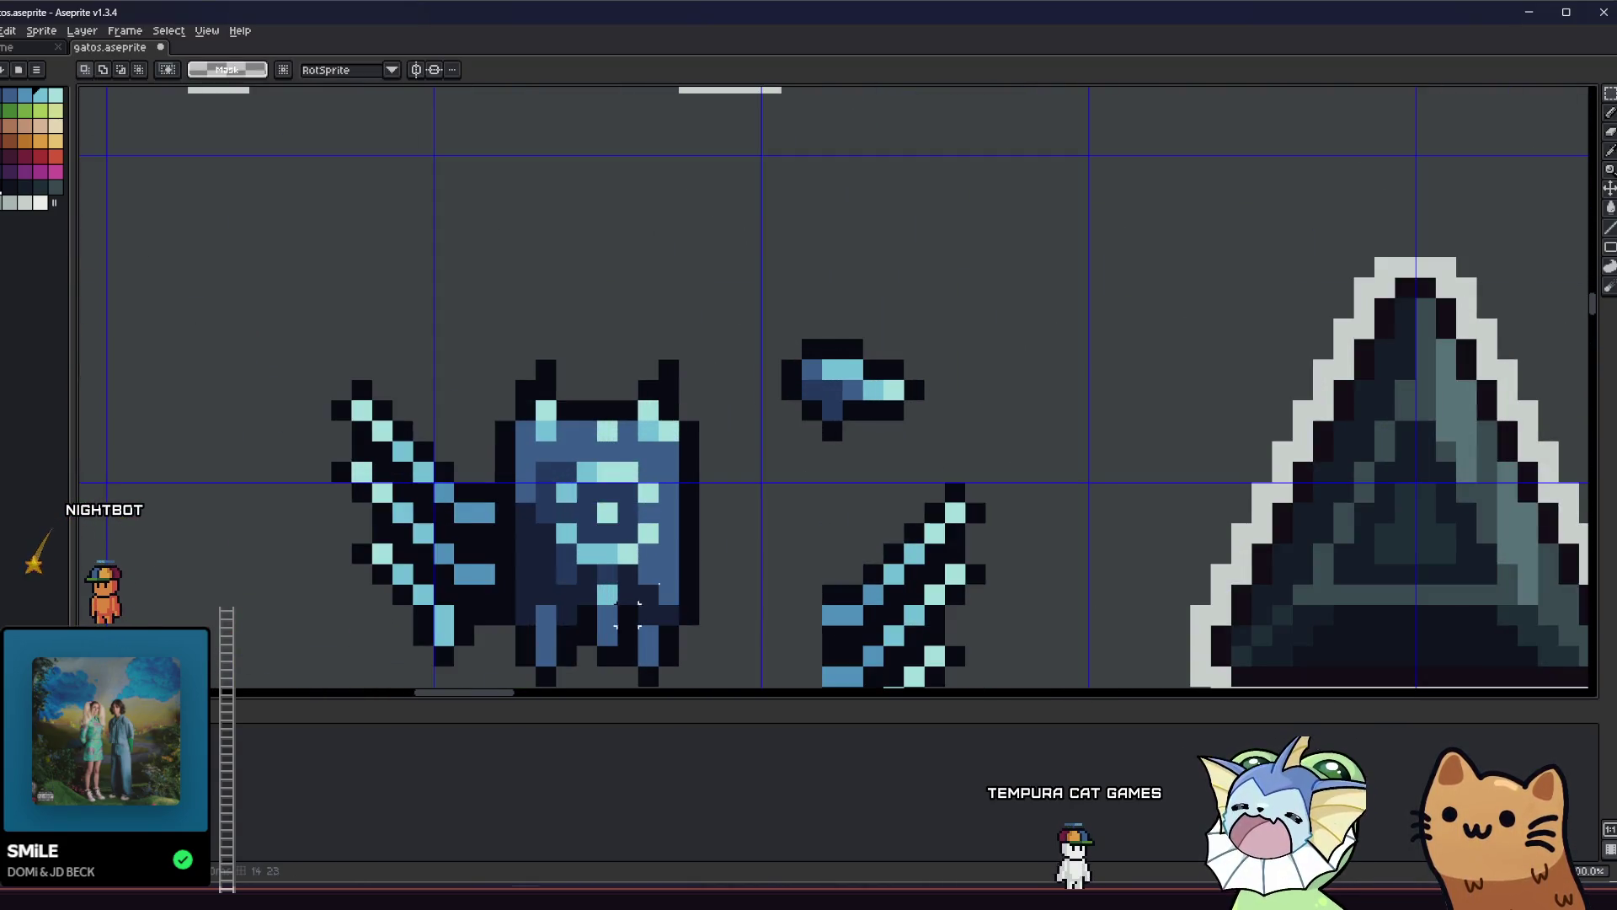
{"action": "key", "text": "alt+Tab"}
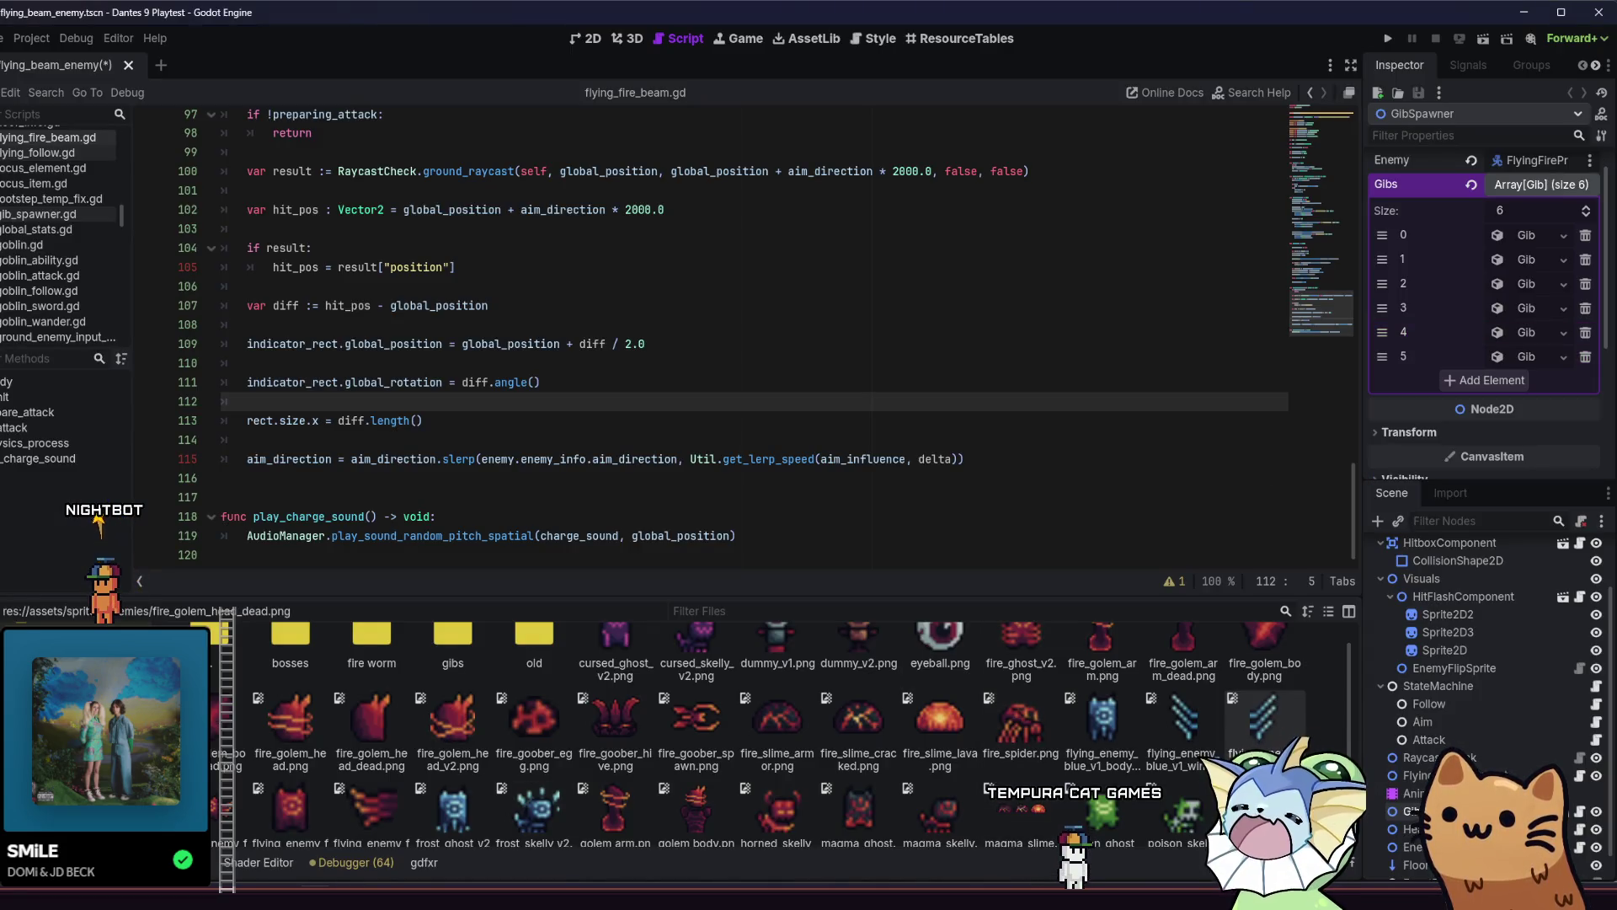
{"action": "key", "text": "alt+Tab"}
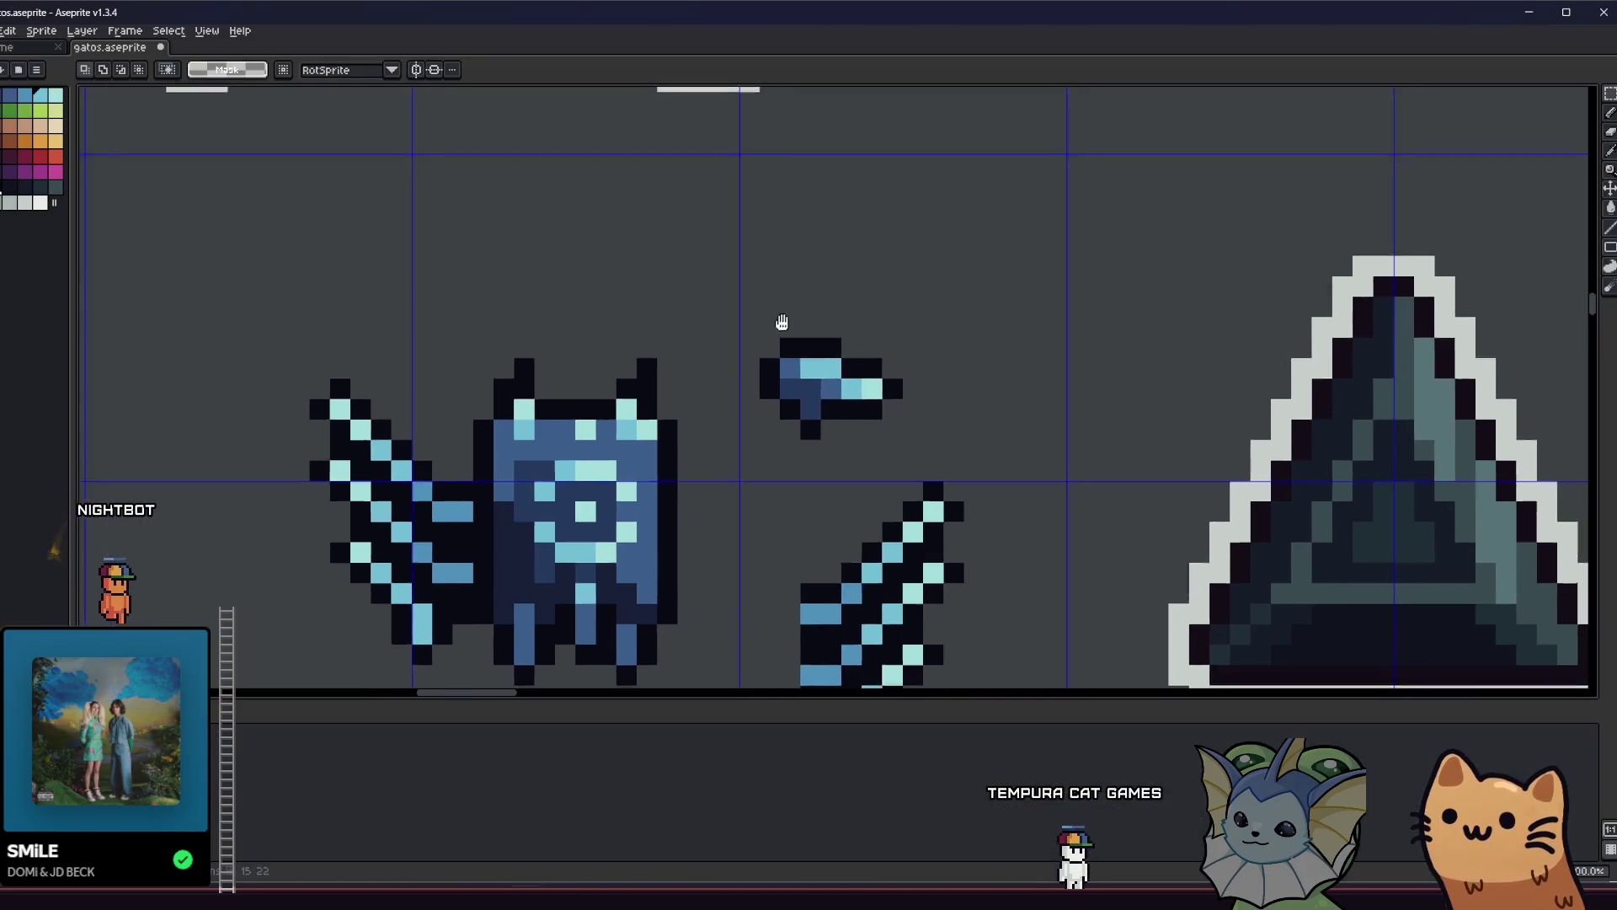
Select the new arrow-shaped piece and undo the recent edits to it.
{"action": "mouse_move", "coordinate": [750, 330]}
{"action": "left_mouse_down"}
{"action": "mouse_move", "coordinate": [859, 445]}
{"action": "mouse_move", "coordinate": [633, 352]}
{"action": "left_mouse_up"}
{"action": "key", "text": "ctrl+z"}
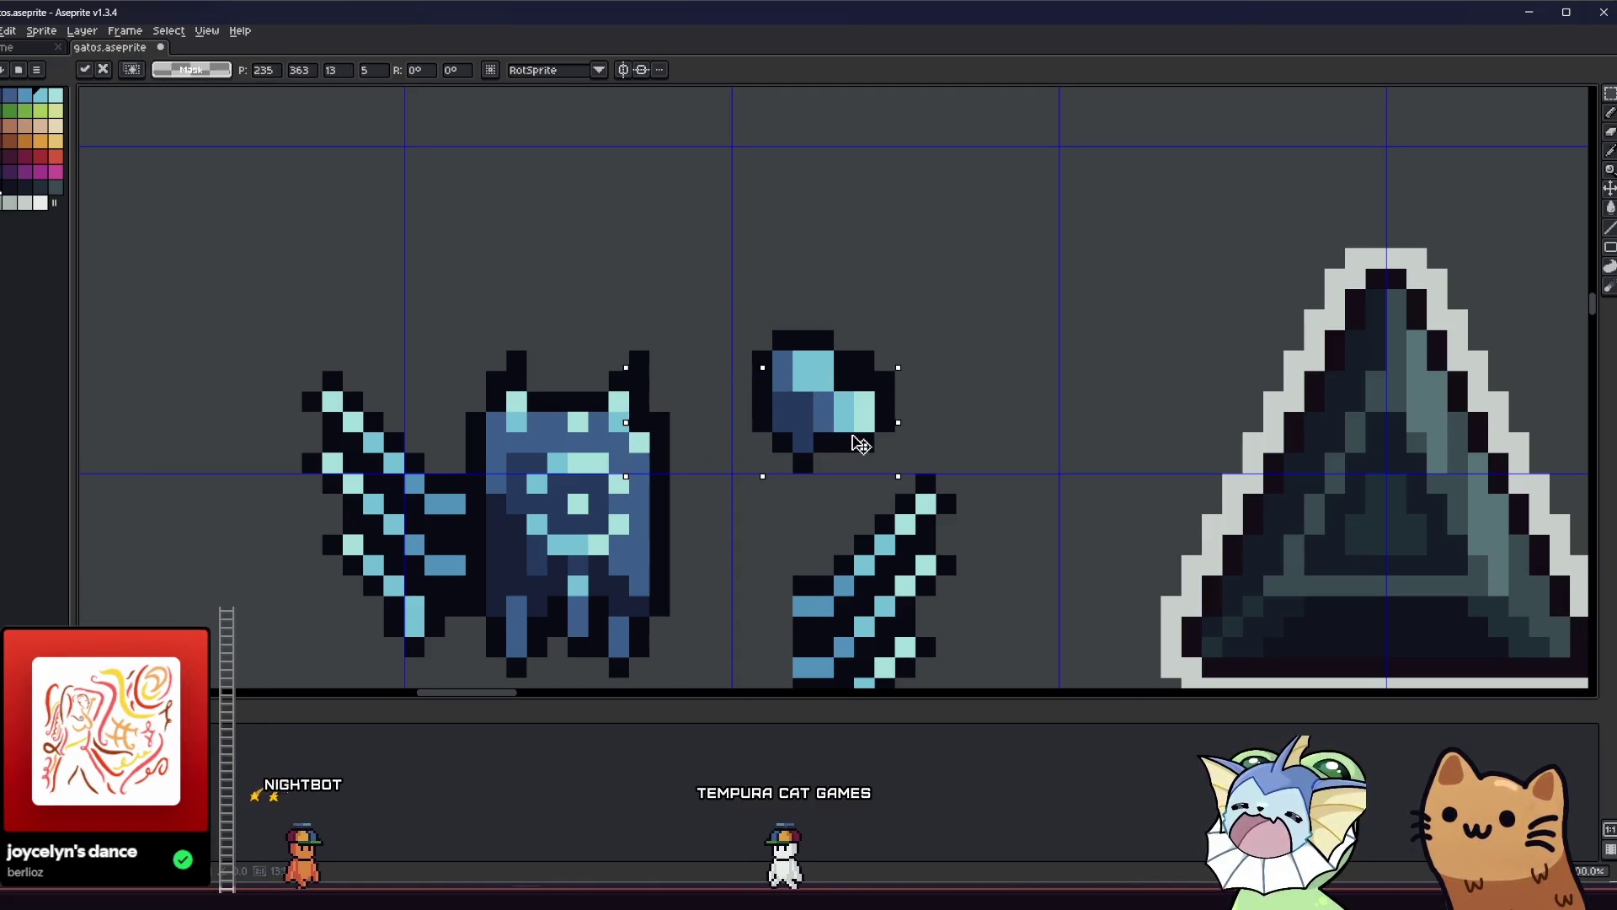
{"action": "key", "text": "b"}
{"action": "key", "text": "i"}
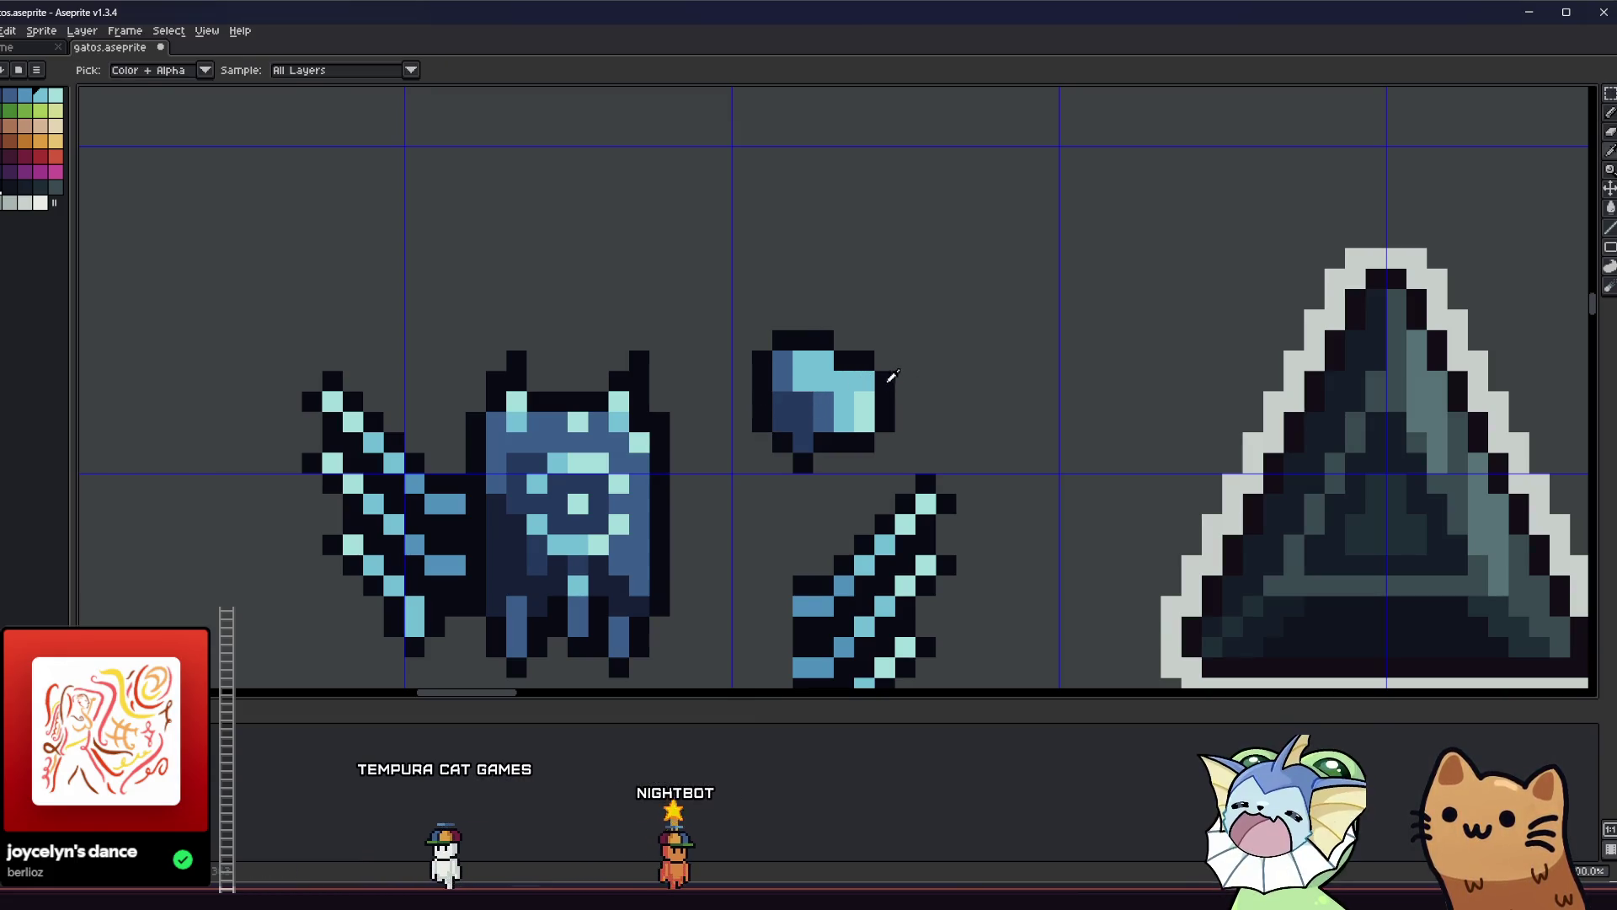
{"action": "key", "text": "b"}
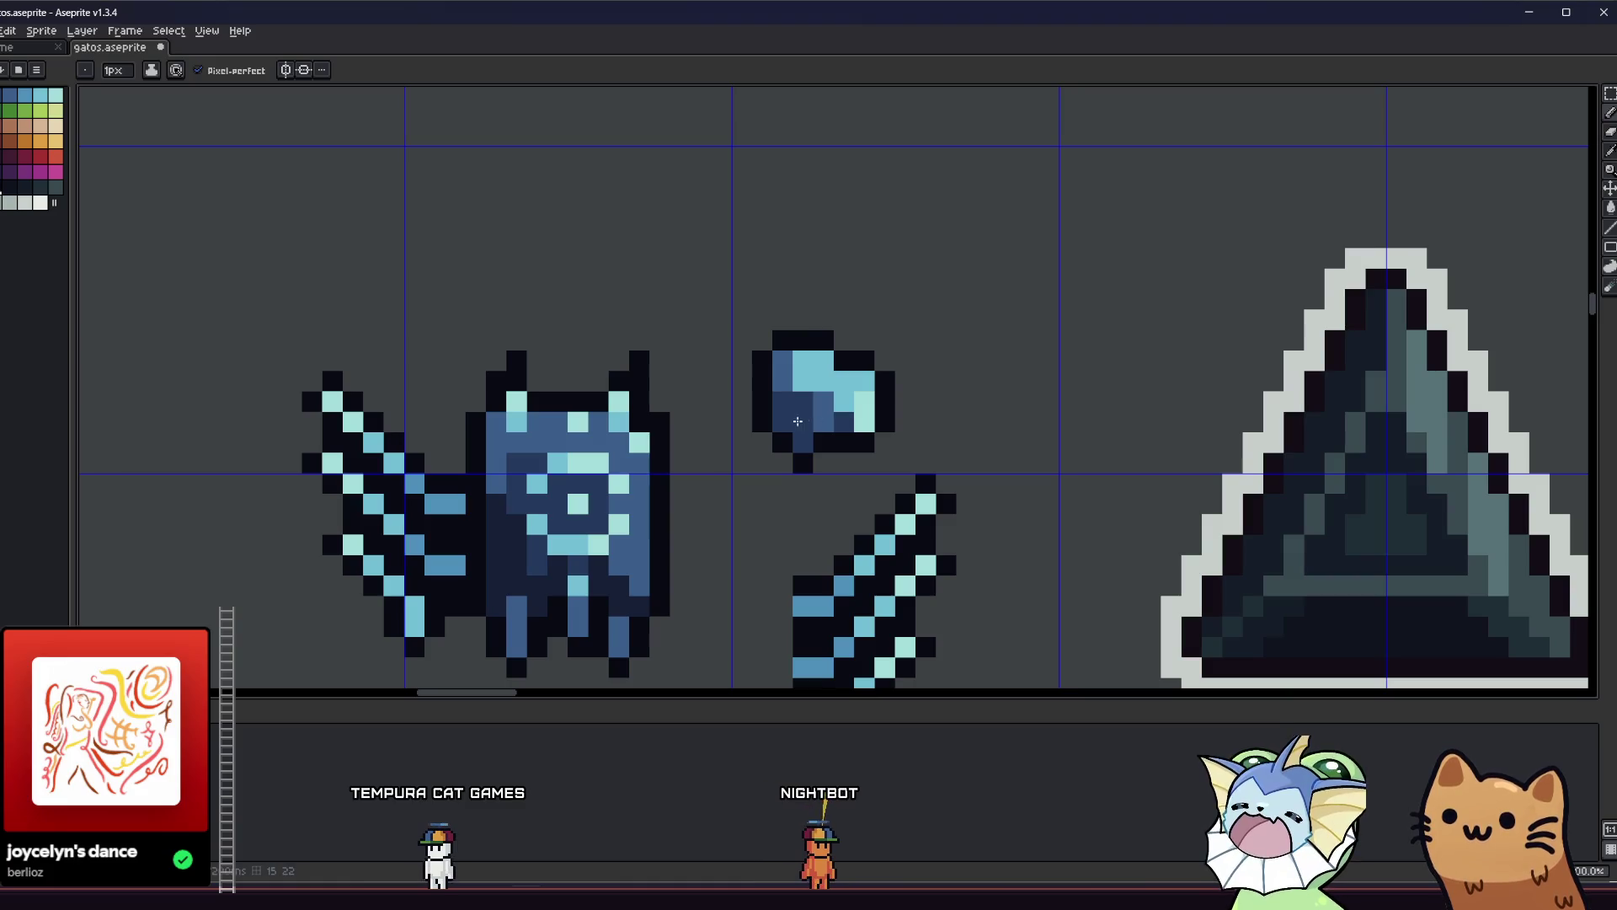
{"action": "key", "text": "b"}
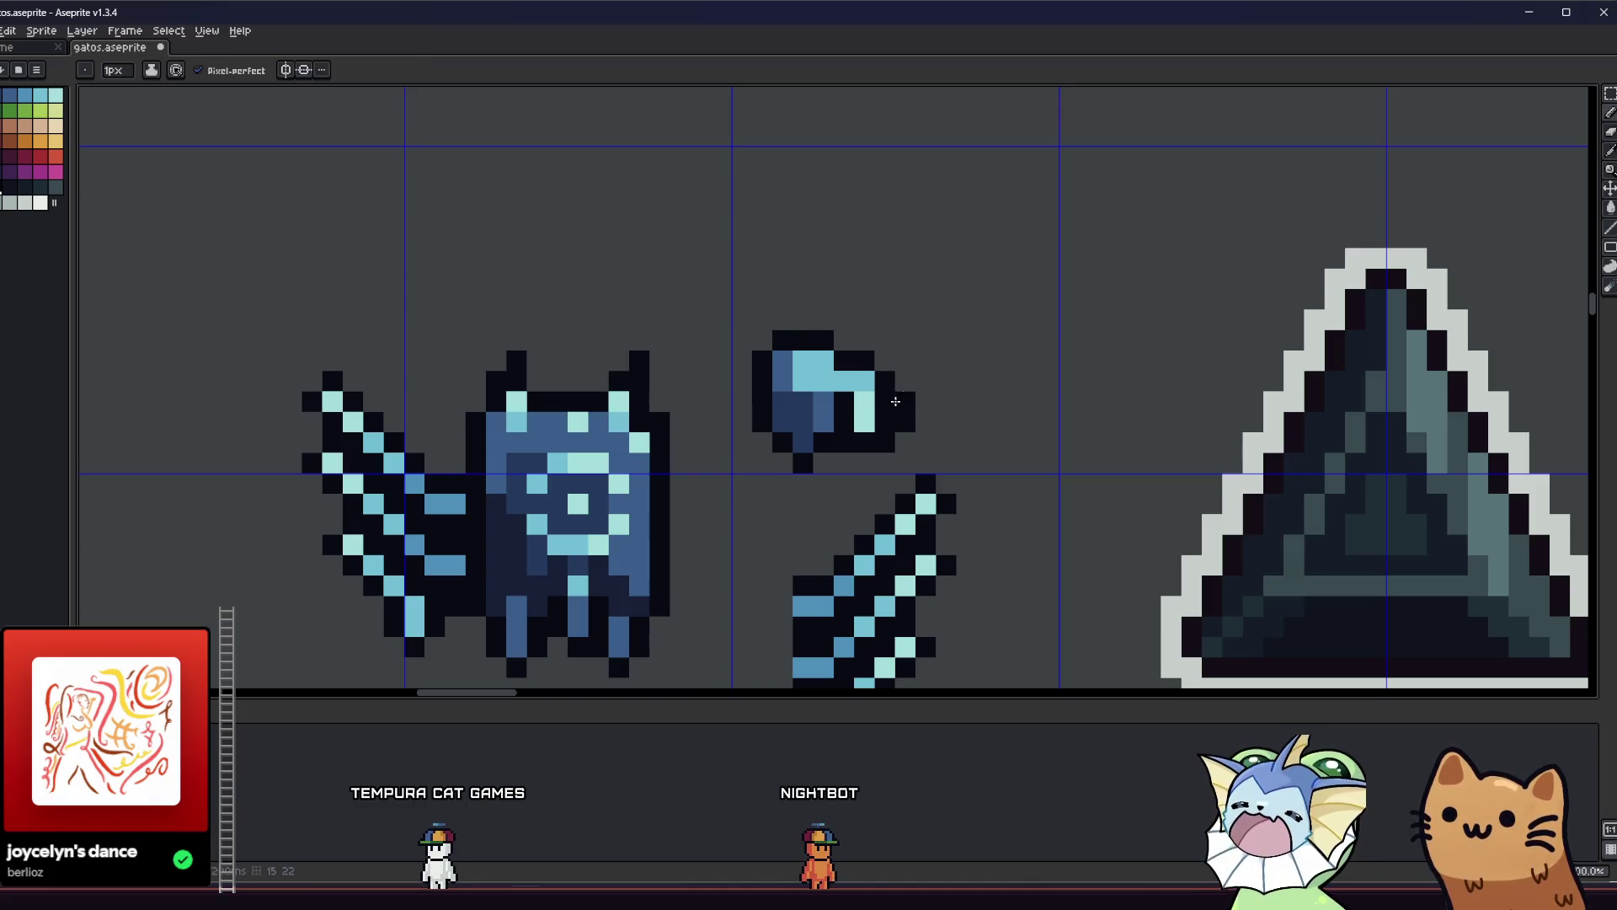
Zoom in on the piece, try a light cyan pixel on it, and undo it.
{"action": "key", "text": "alt"}
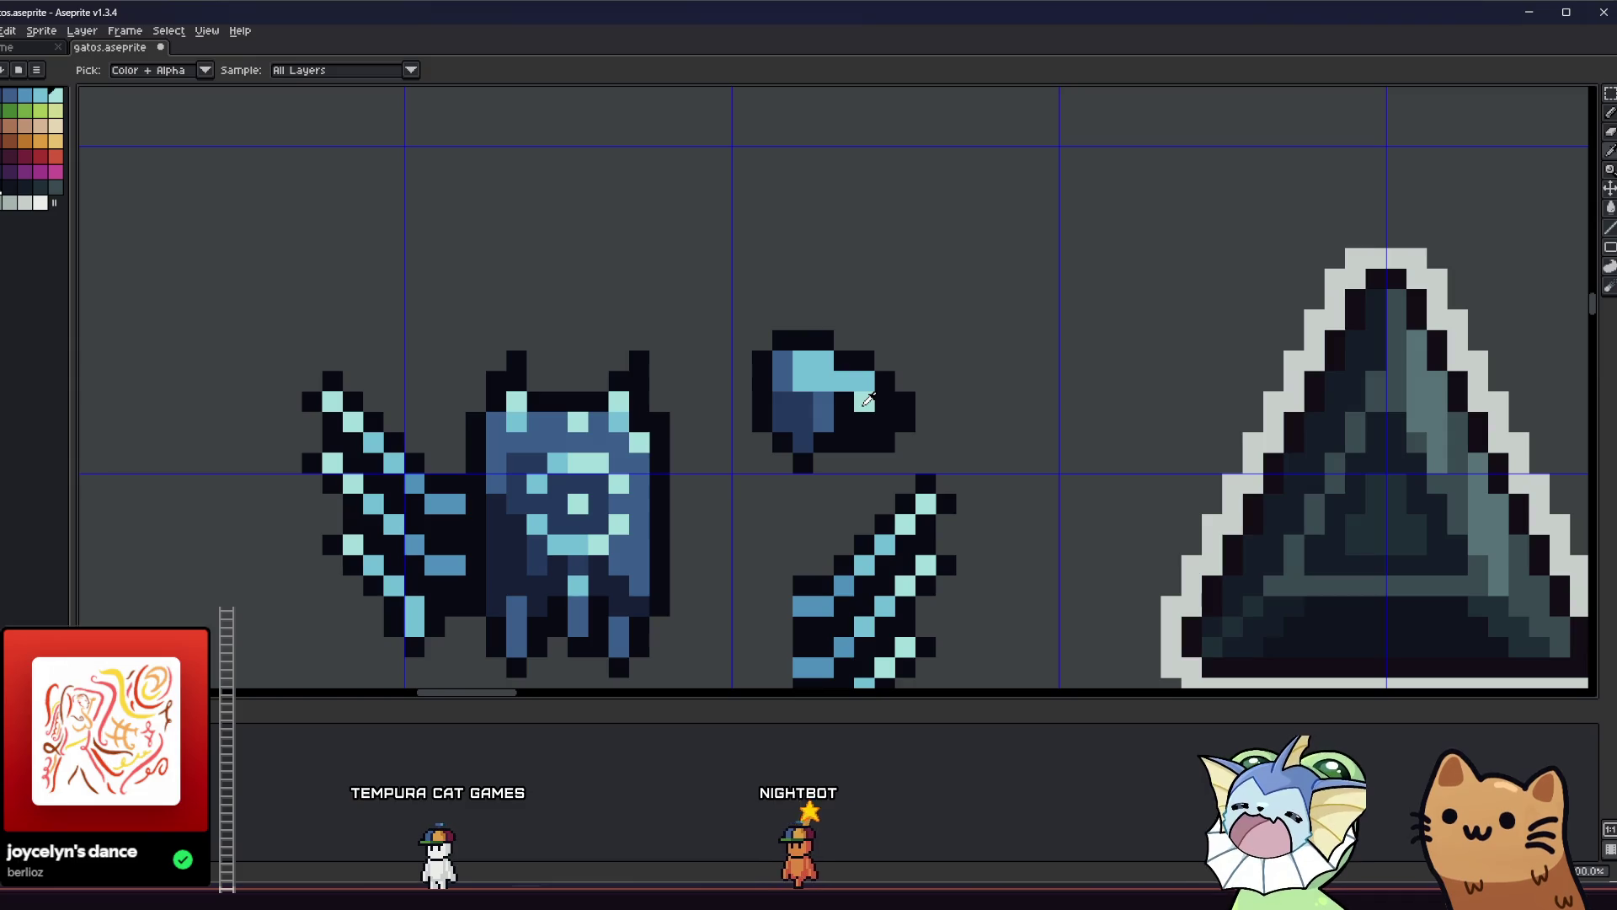
{"action": "scroll", "coordinate": [851, 423], "scroll_direction": "down", "scroll_amount": 1}
{"action": "scroll", "coordinate": [838, 423], "scroll_direction": "down", "scroll_amount": 2}
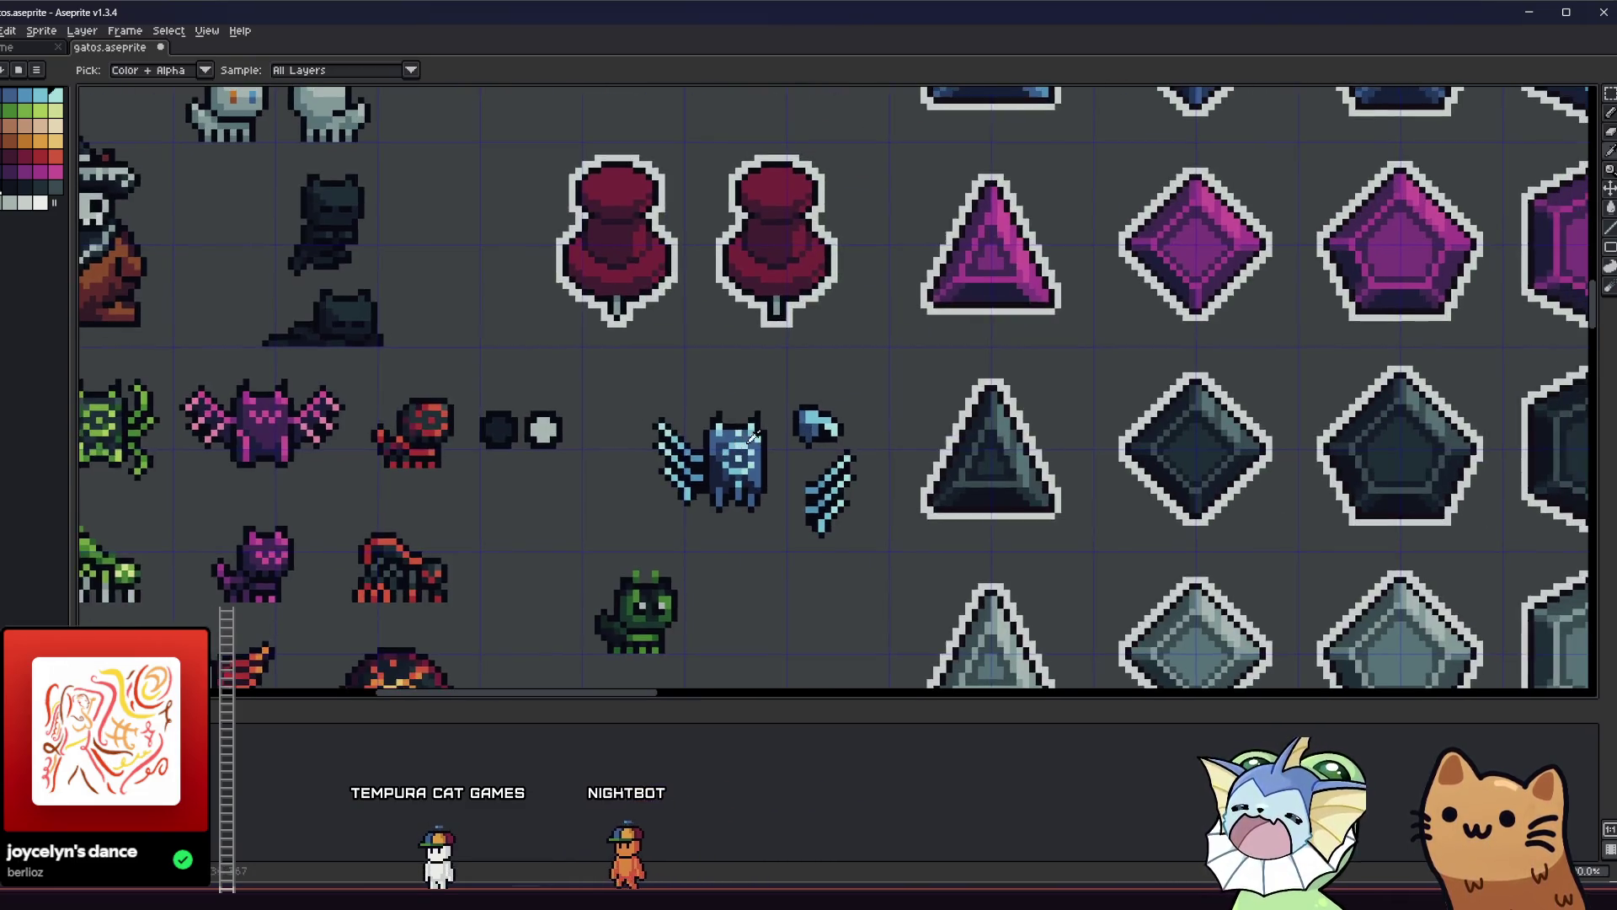
{"action": "scroll", "coordinate": [834, 434], "scroll_direction": "up", "scroll_amount": 2}
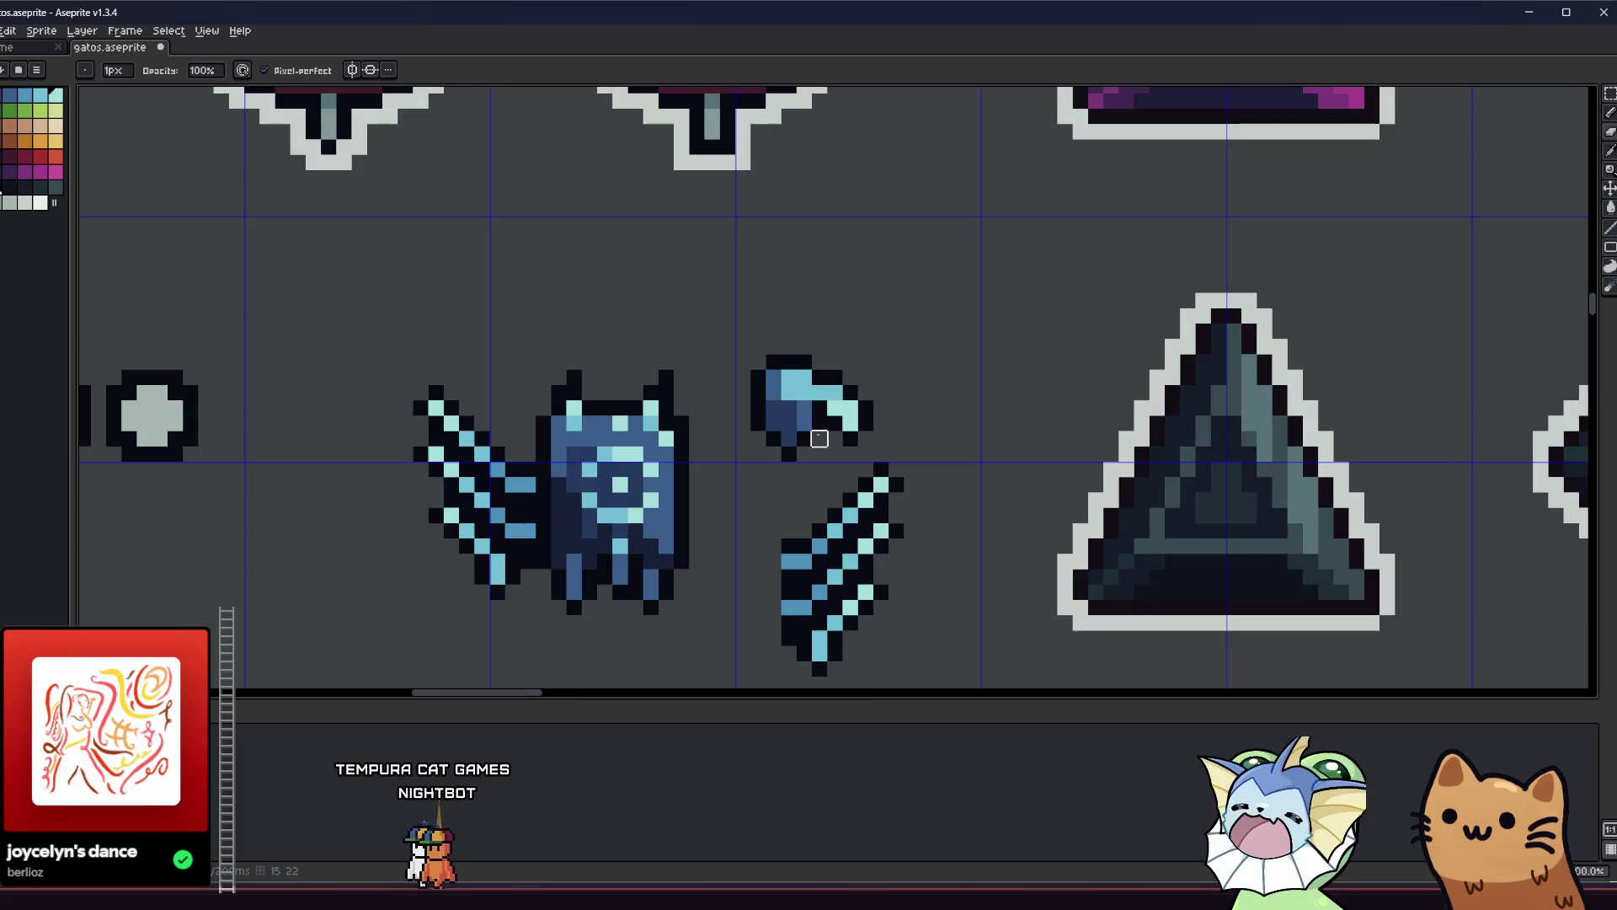
{"action": "scroll", "coordinate": [819, 438], "scroll_direction": "up", "scroll_amount": 1}
{"action": "key", "text": "alt"}
{"action": "scroll", "coordinate": [730, 440], "scroll_direction": "down", "scroll_amount": 2}
{"action": "scroll", "coordinate": [674, 434], "scroll_direction": "up", "scroll_amount": 1}
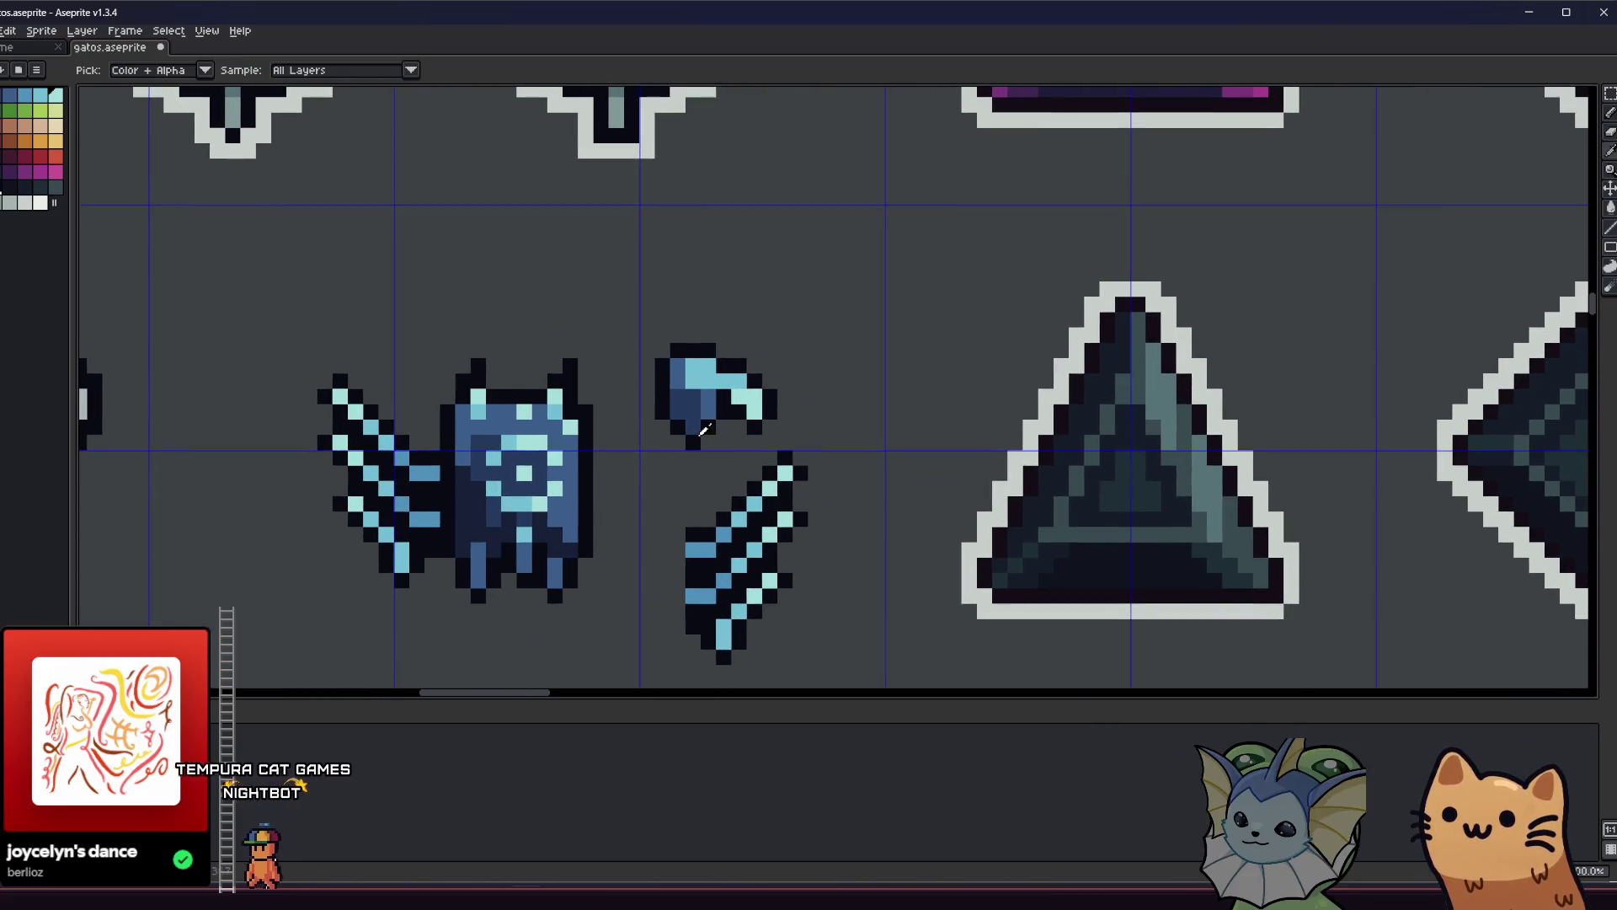
{"action": "scroll", "coordinate": [705, 431], "scroll_direction": "up", "scroll_amount": 2}
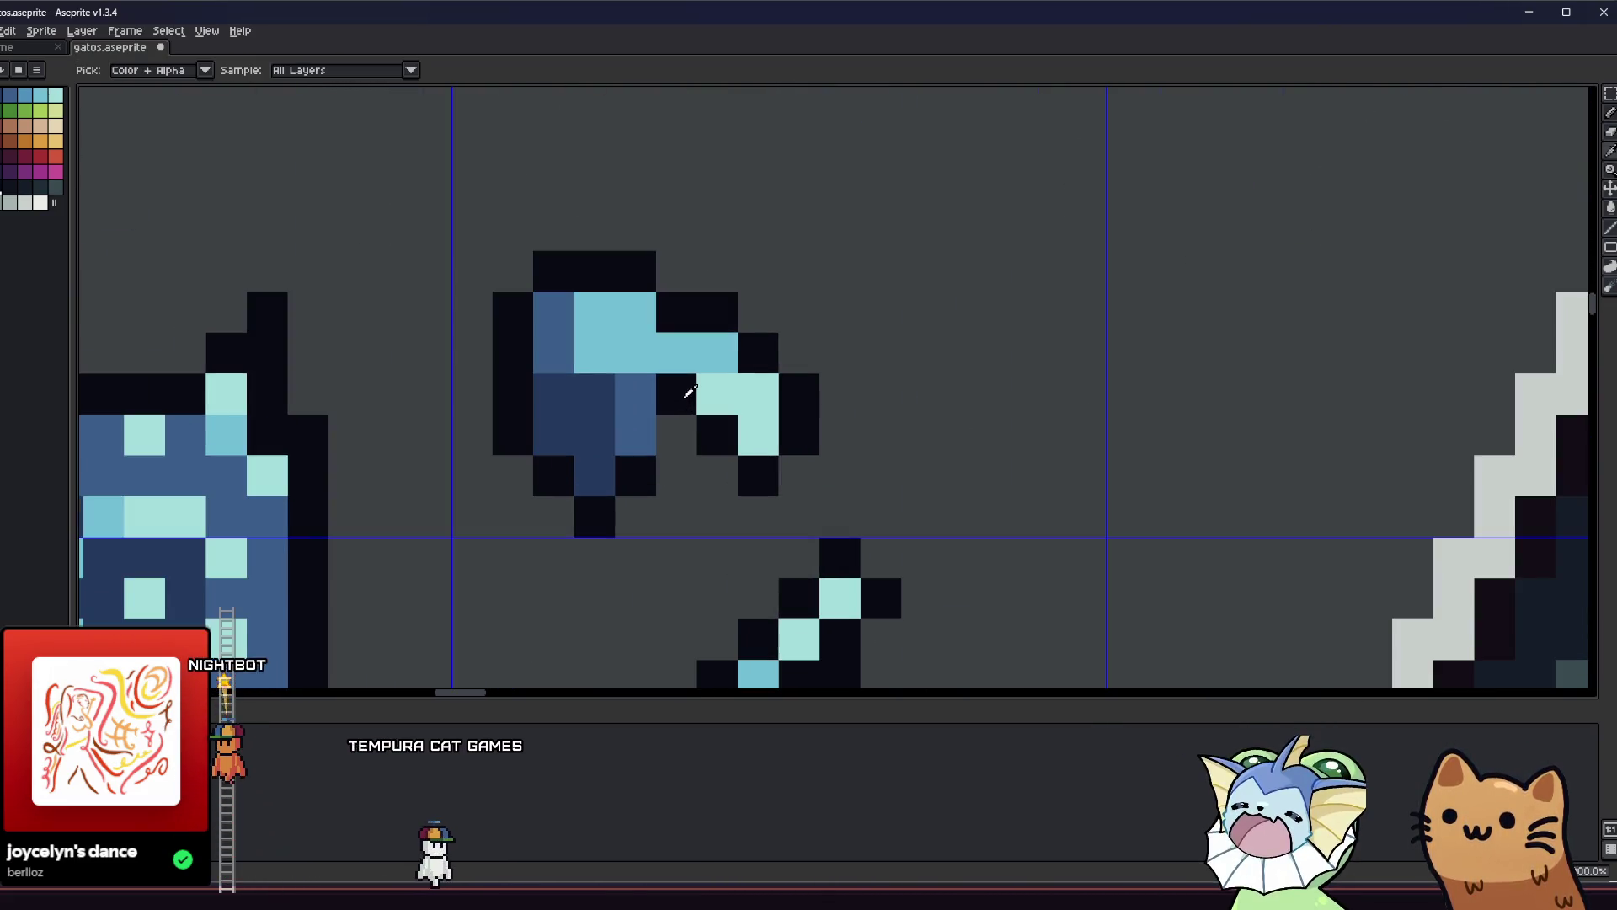
{"action": "scroll", "coordinate": [671, 433], "scroll_direction": "down", "scroll_amount": 3}
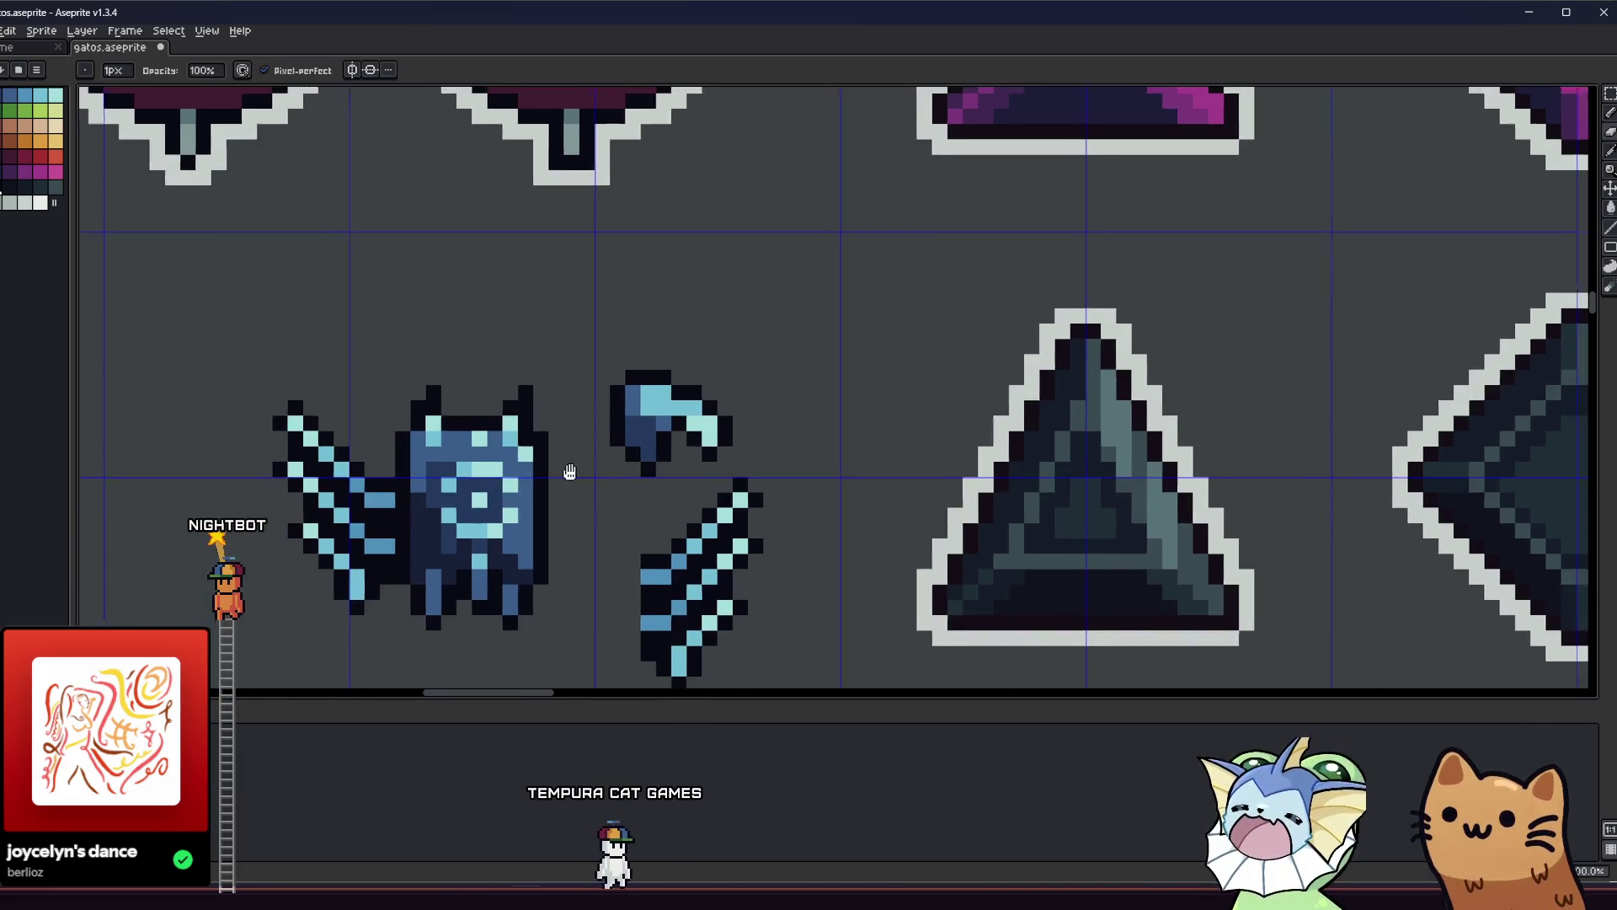
{"action": "scroll", "coordinate": [675, 452], "scroll_direction": "up", "scroll_amount": 3}
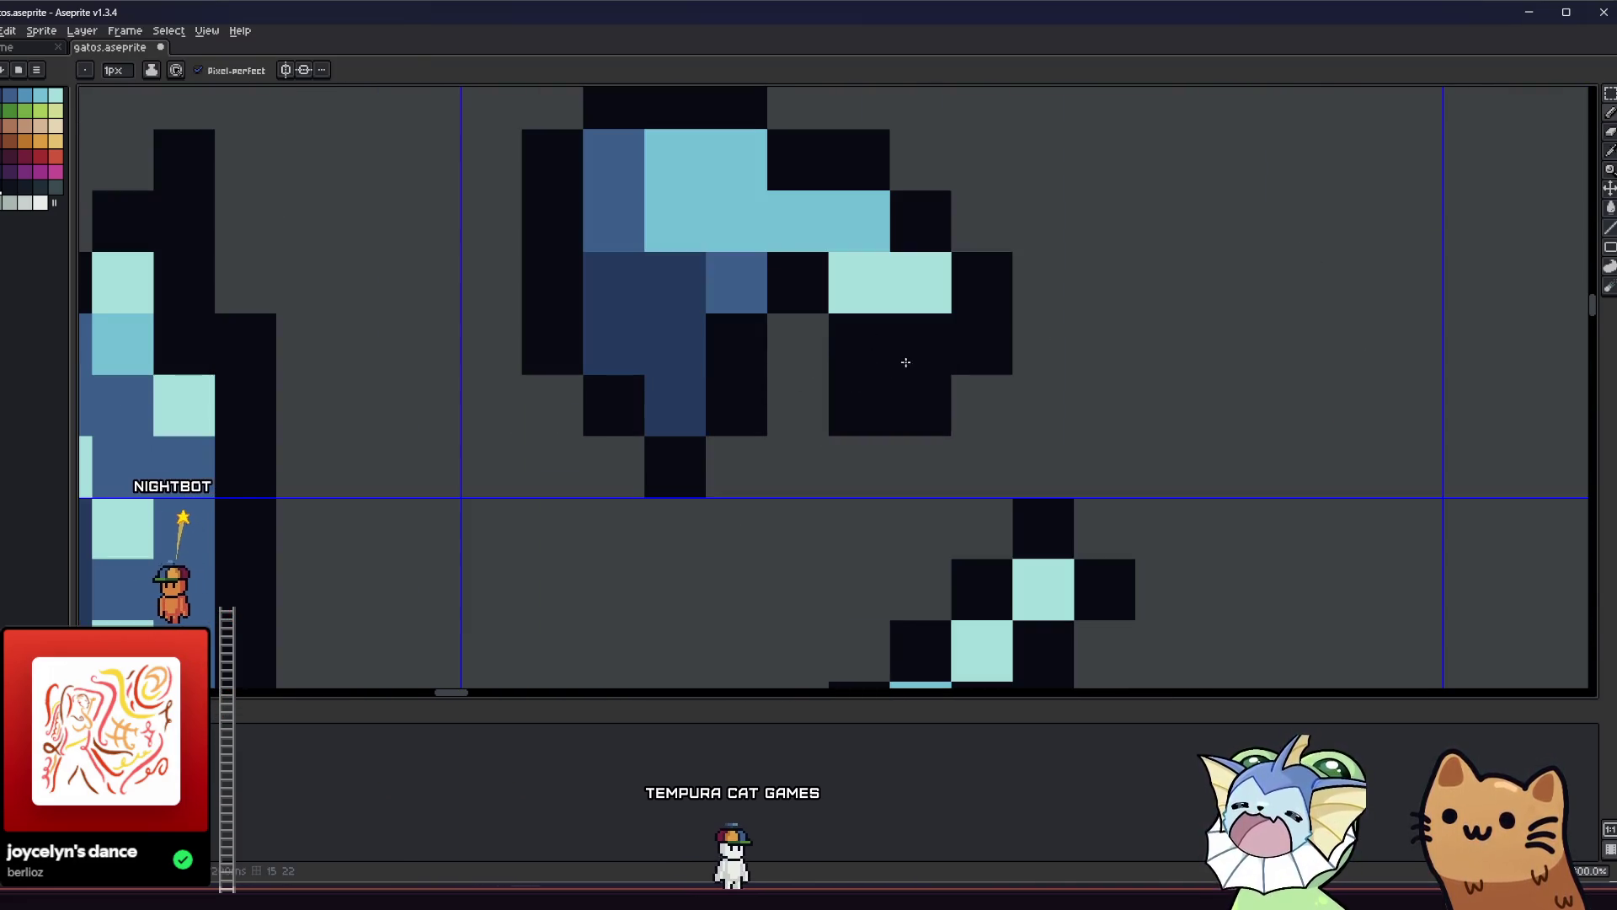
{"action": "left_click", "coordinate": [921, 345]}
{"action": "key", "text": "ctrl+z"}
{"action": "key", "text": "ctrl+z"}
{"action": "key", "text": "ctrl+z"}
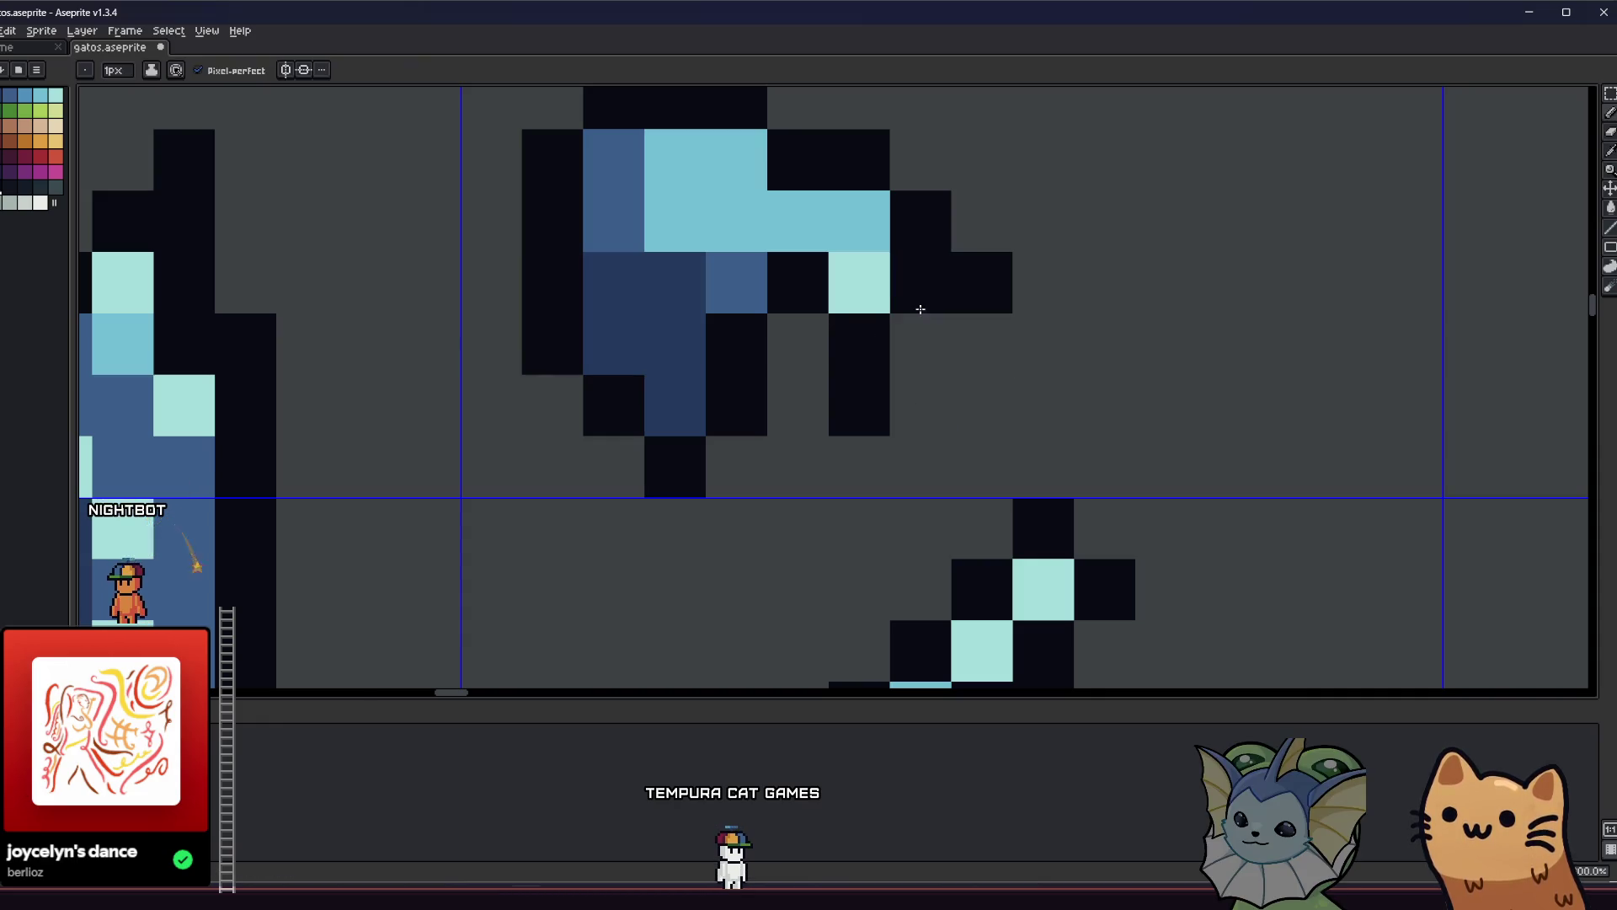
Refine the piece's dark outline, erasing stray cells and extending the bottom edge and top-right.
{"action": "scroll", "coordinate": [983, 283], "scroll_direction": "down", "scroll_amount": 3}
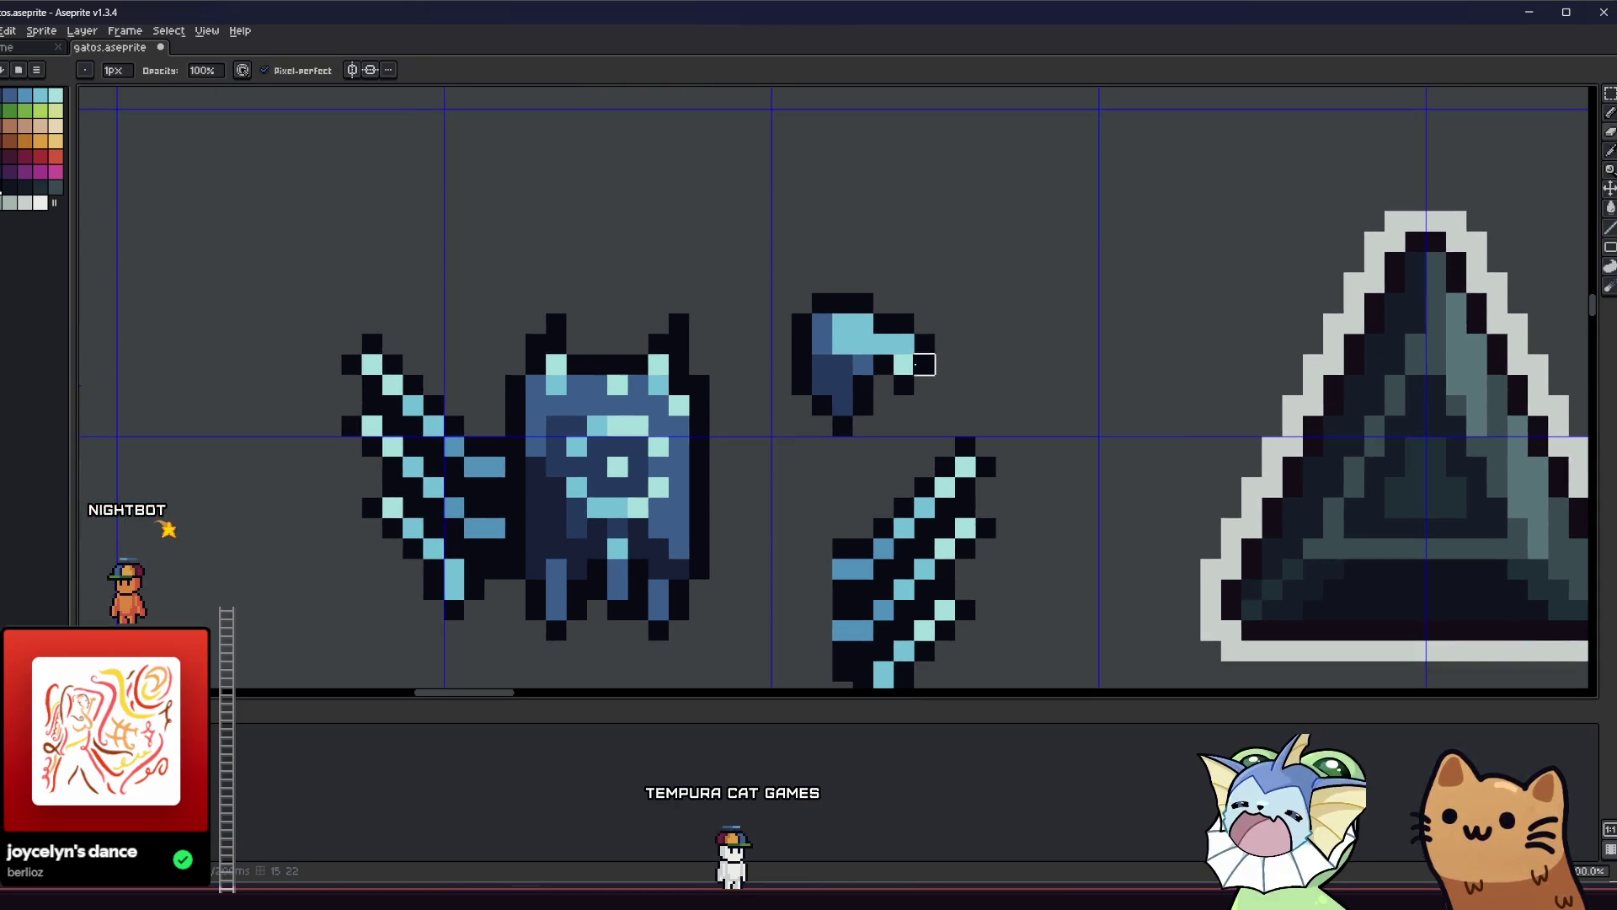
{"action": "scroll", "coordinate": [880, 350], "scroll_direction": "up", "scroll_amount": 4}
{"action": "right_click", "coordinate": [880, 350]}
{"action": "left_click", "coordinate": [880, 433]}
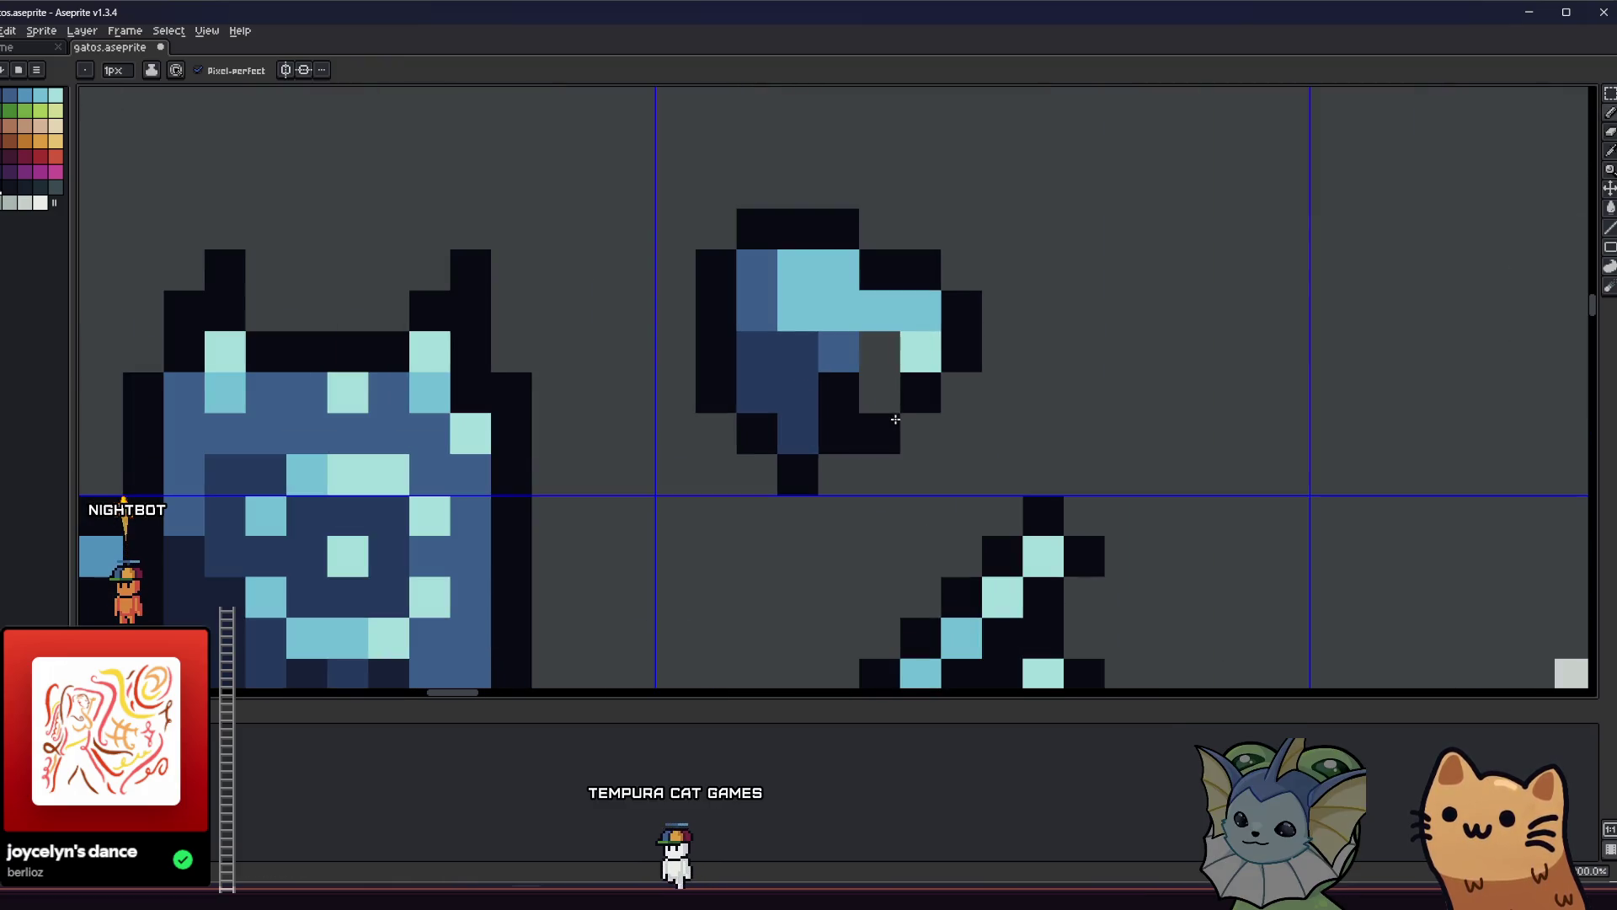
{"action": "right_click", "coordinate": [839, 391]}
{"action": "left_click", "coordinate": [978, 377]}
{"action": "right_click", "coordinate": [921, 391]}
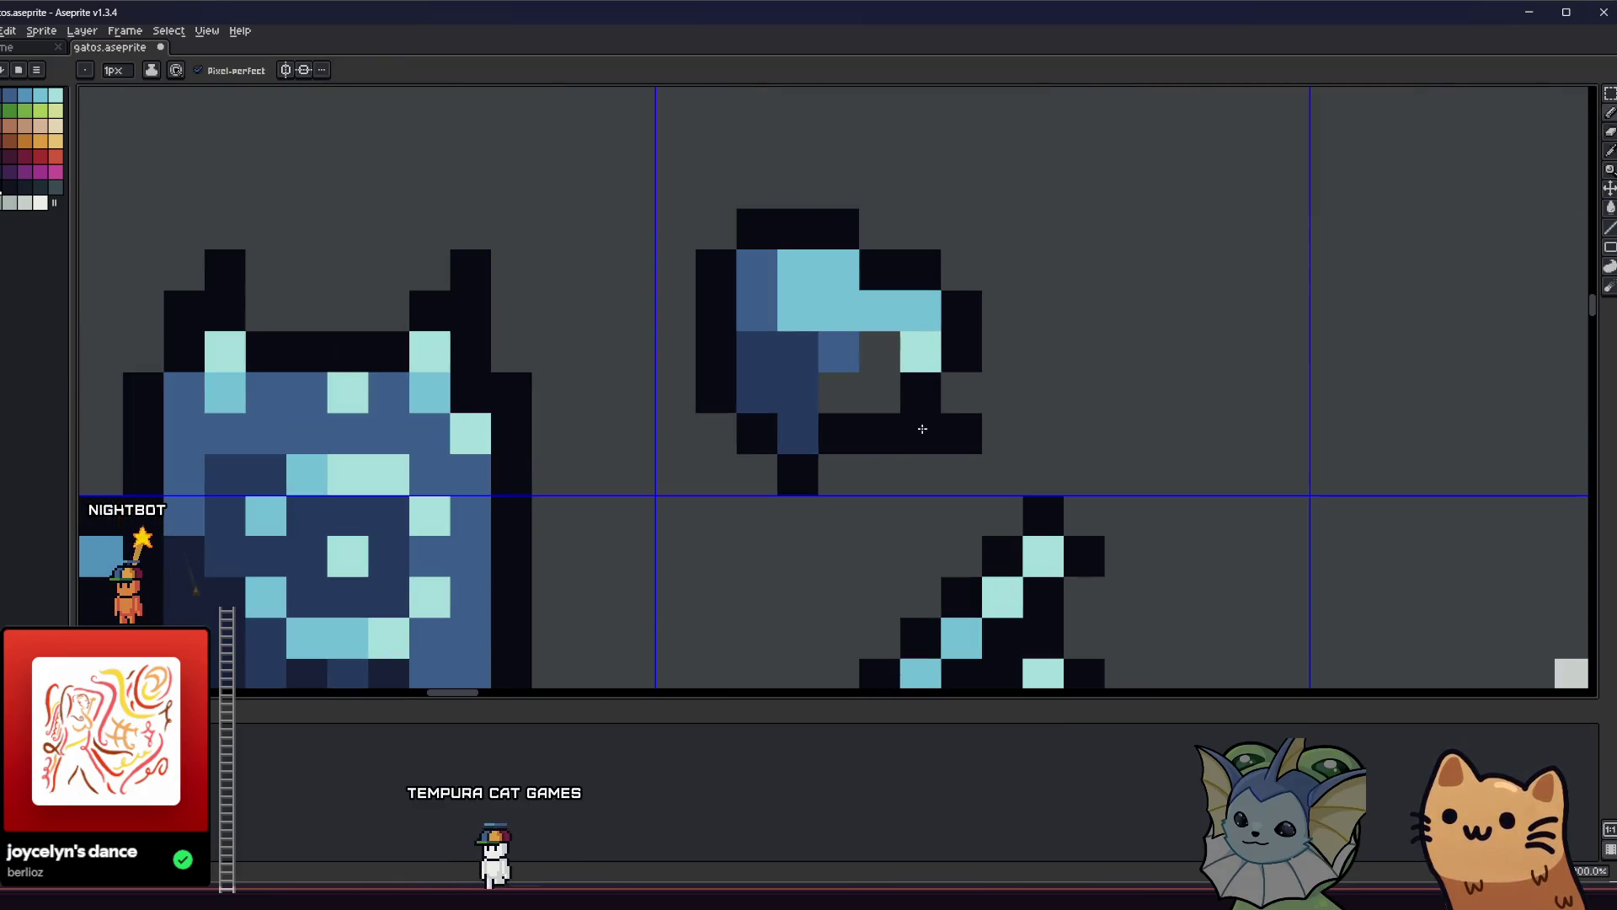
{"action": "left_click", "coordinate": [921, 433]}
{"action": "left_click", "coordinate": [961, 433]}
{"action": "scroll", "coordinate": [794, 415], "scroll_direction": "down", "scroll_amount": 1}
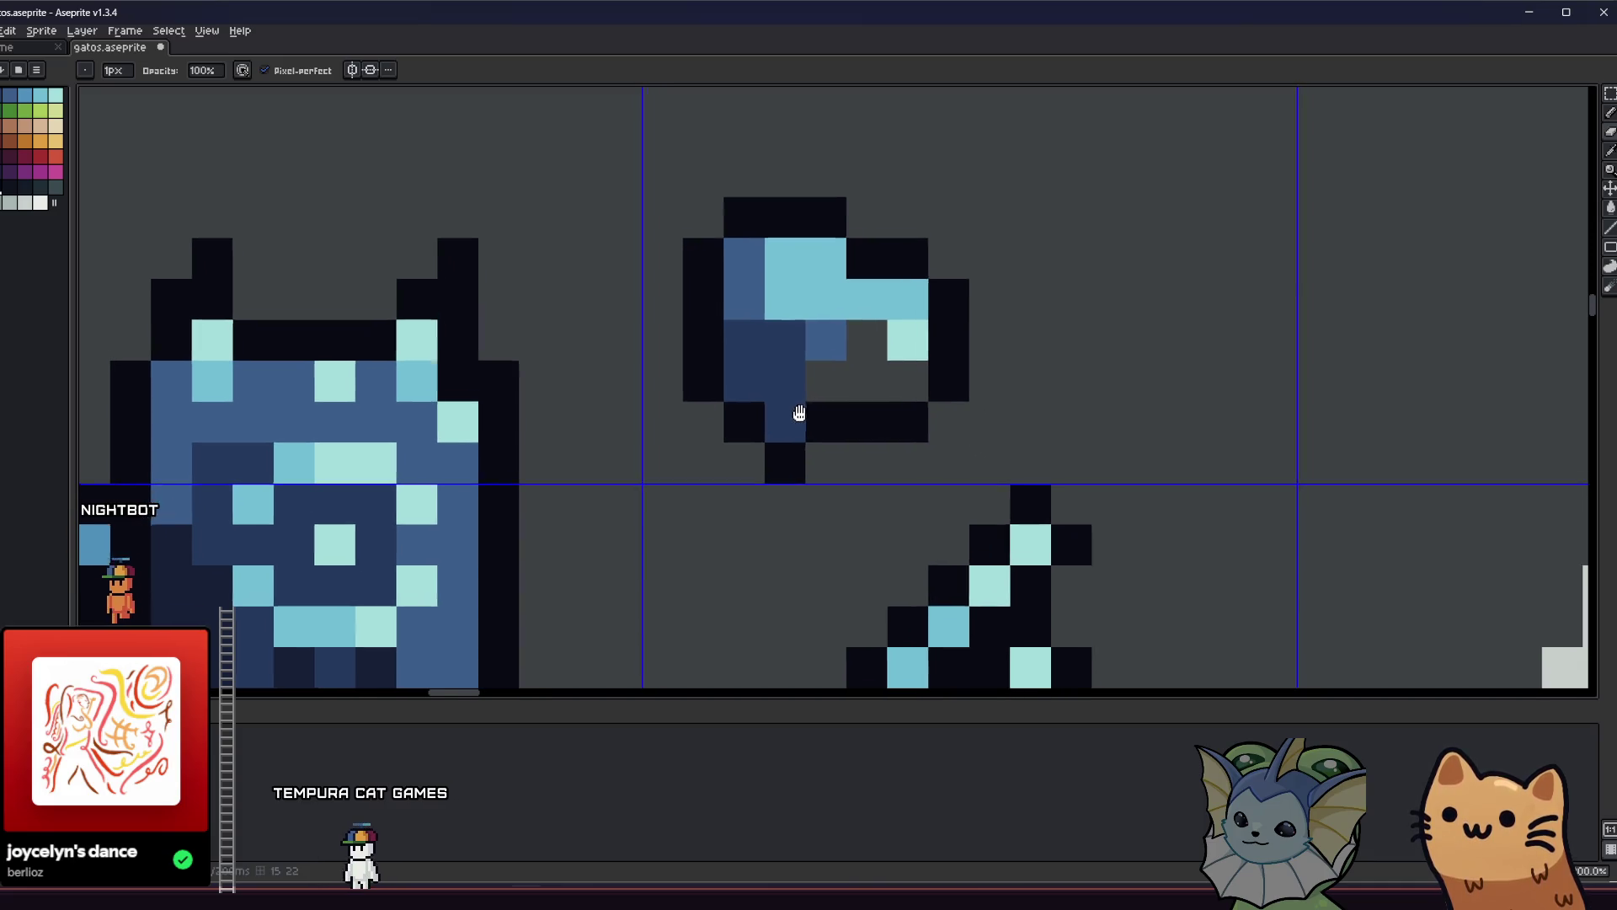
{"action": "left_click", "coordinate": [921, 222]}
{"action": "left_click", "coordinate": [943, 249]}
{"action": "right_click", "coordinate": [905, 250]}
{"action": "scroll", "coordinate": [936, 284], "scroll_direction": "up", "scroll_amount": 1}
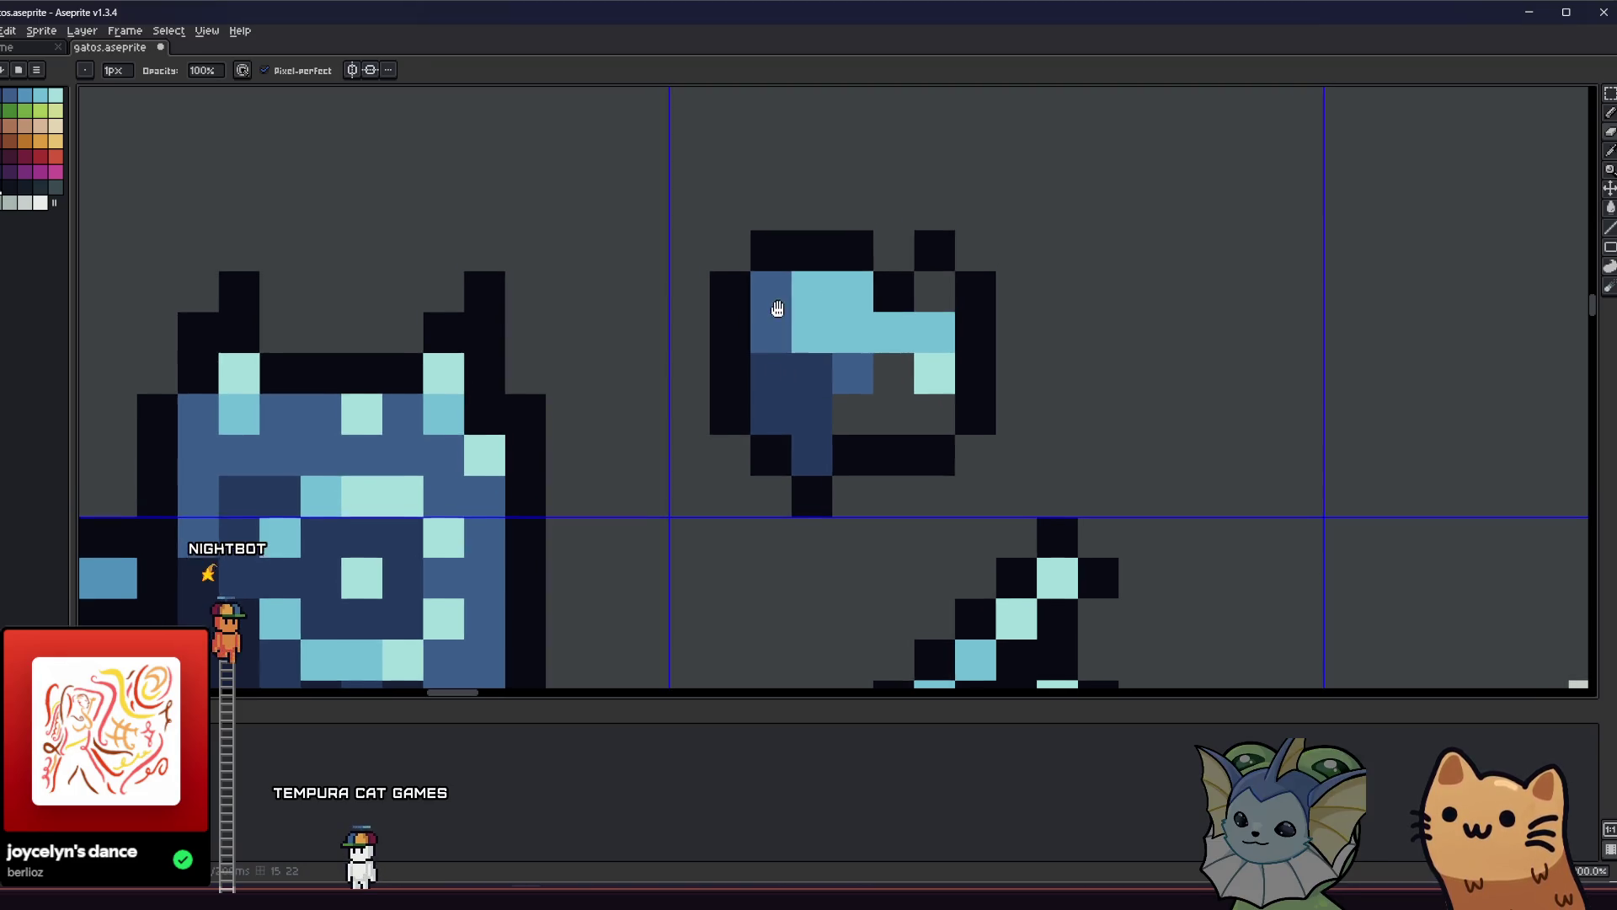
Paint an empty cell light blue and swap a light-blue cell to black.
{"action": "left_click", "coordinate": [877, 318], "text": "alt"}
{"action": "left_click", "coordinate": [936, 285]}
{"action": "scroll", "coordinate": [821, 346], "scroll_direction": "down", "scroll_amount": 4}
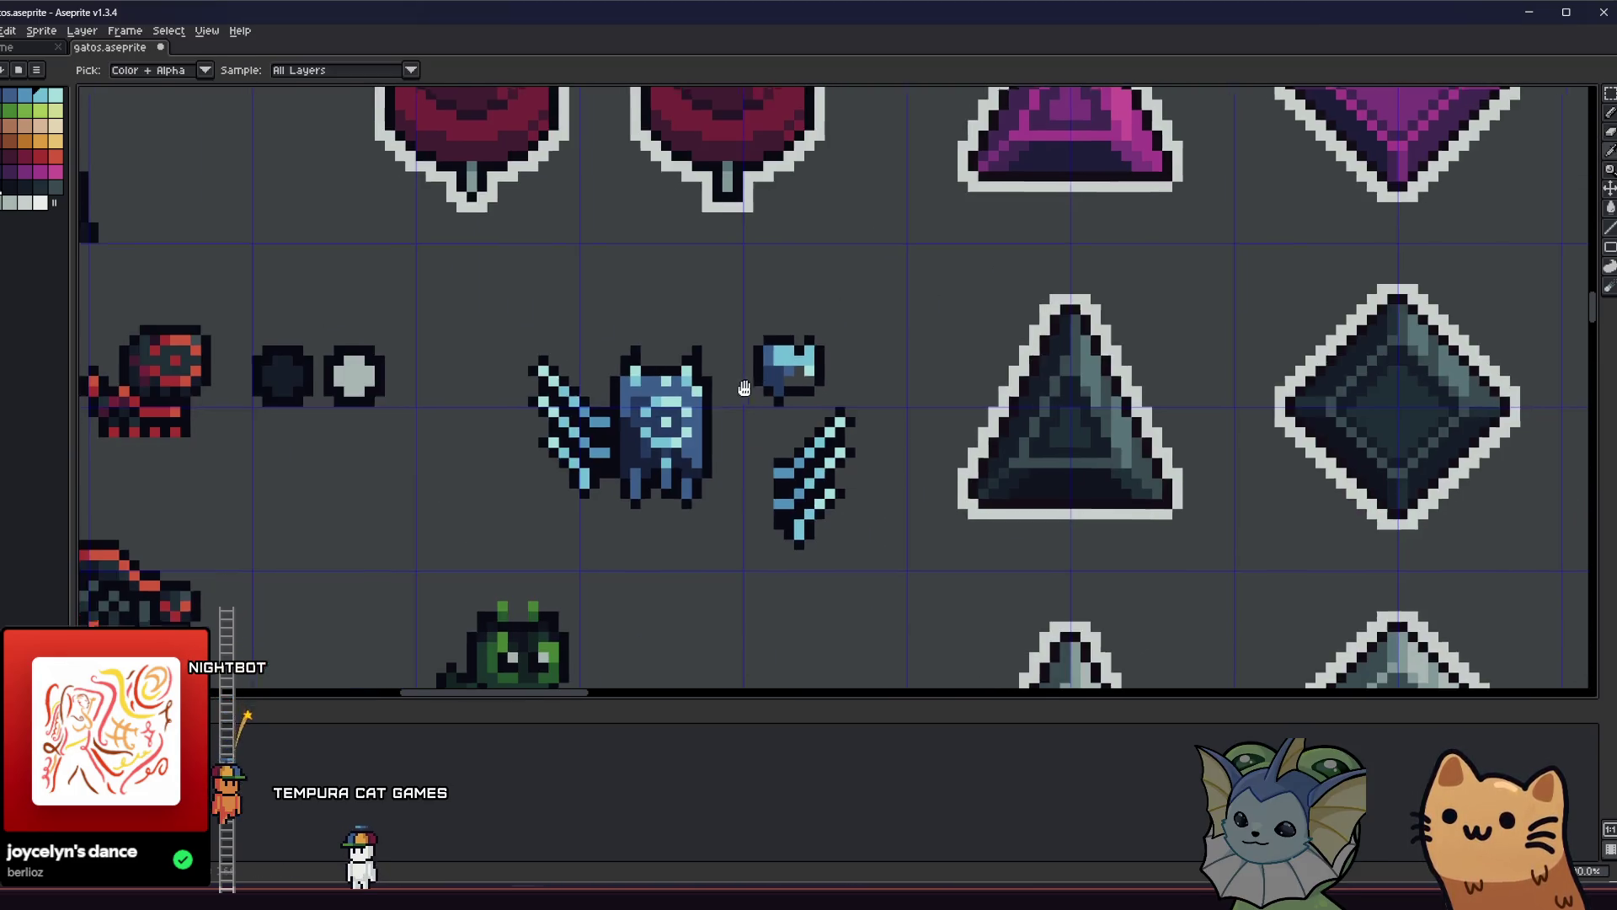
{"action": "scroll", "coordinate": [788, 358], "scroll_direction": "up", "scroll_amount": 4}
{"action": "left_click", "coordinate": [787, 318], "text": "alt"}
{"action": "left_click", "coordinate": [829, 318]}
{"action": "right_click", "coordinate": [871, 318]}
{"action": "scroll", "coordinate": [870, 318], "scroll_direction": "down", "scroll_amount": 1}
{"action": "scroll", "coordinate": [794, 325], "scroll_direction": "up", "scroll_amount": 1}
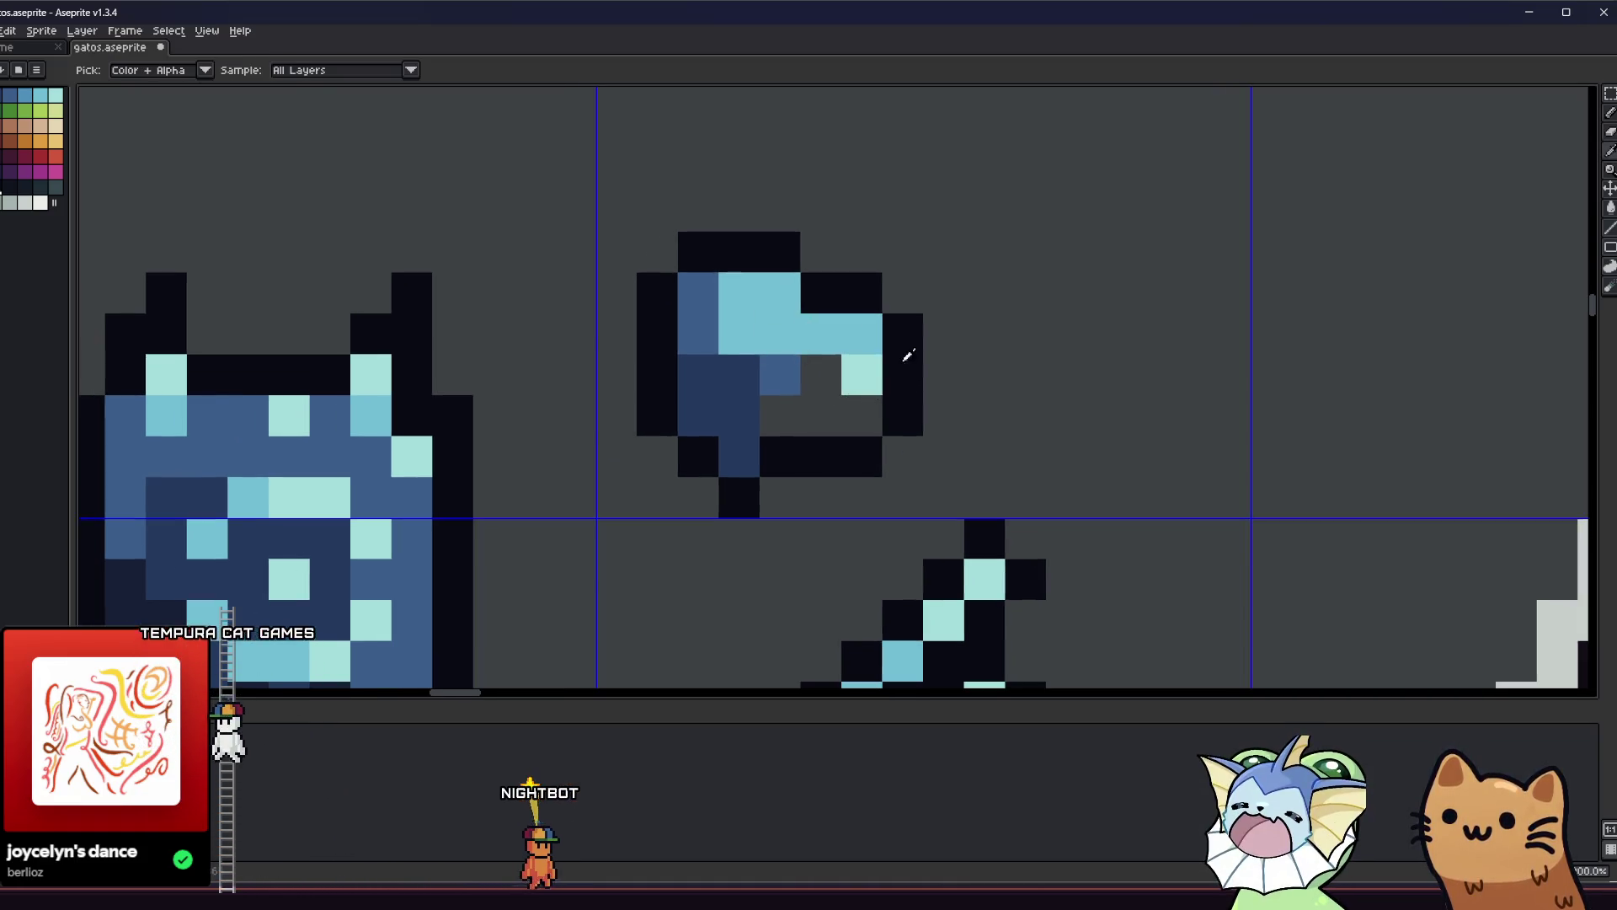
Add black outline pixels right of the head and recolour cells medium blue, light cyan and dark blue.
{"action": "left_click_drag", "start_coordinate": [943, 375], "coordinate": [946, 336]}
{"action": "left_click", "coordinate": [907, 297]}
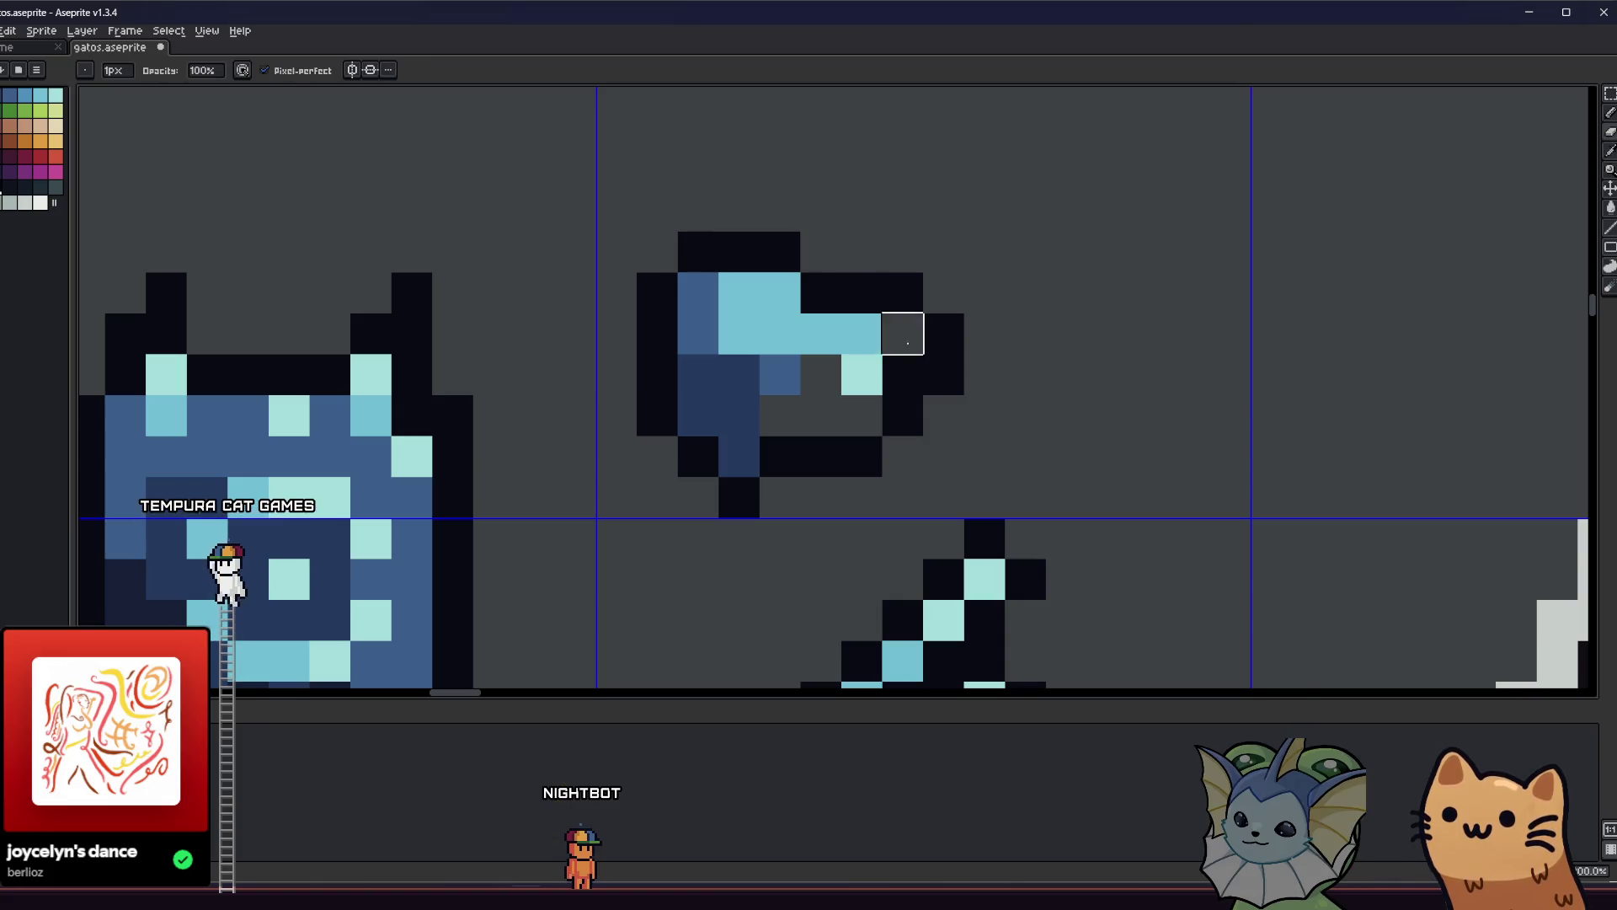
{"action": "left_click", "coordinate": [898, 335]}
{"action": "left_click_drag", "start_coordinate": [710, 333], "coordinate": [823, 339]}
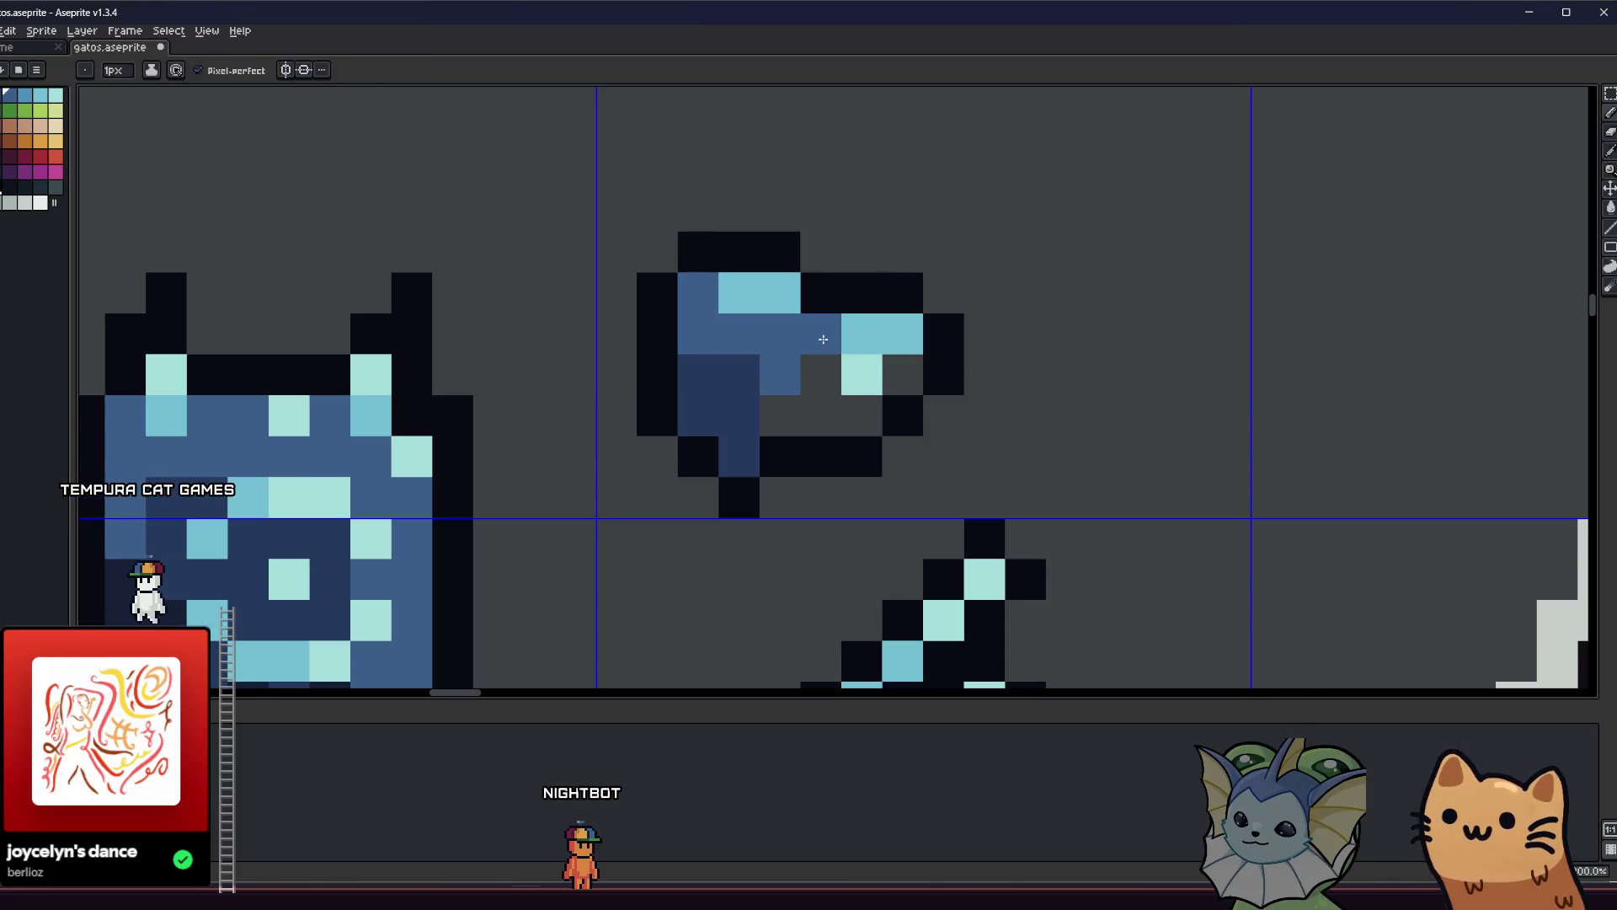
{"action": "left_click", "coordinate": [785, 406]}
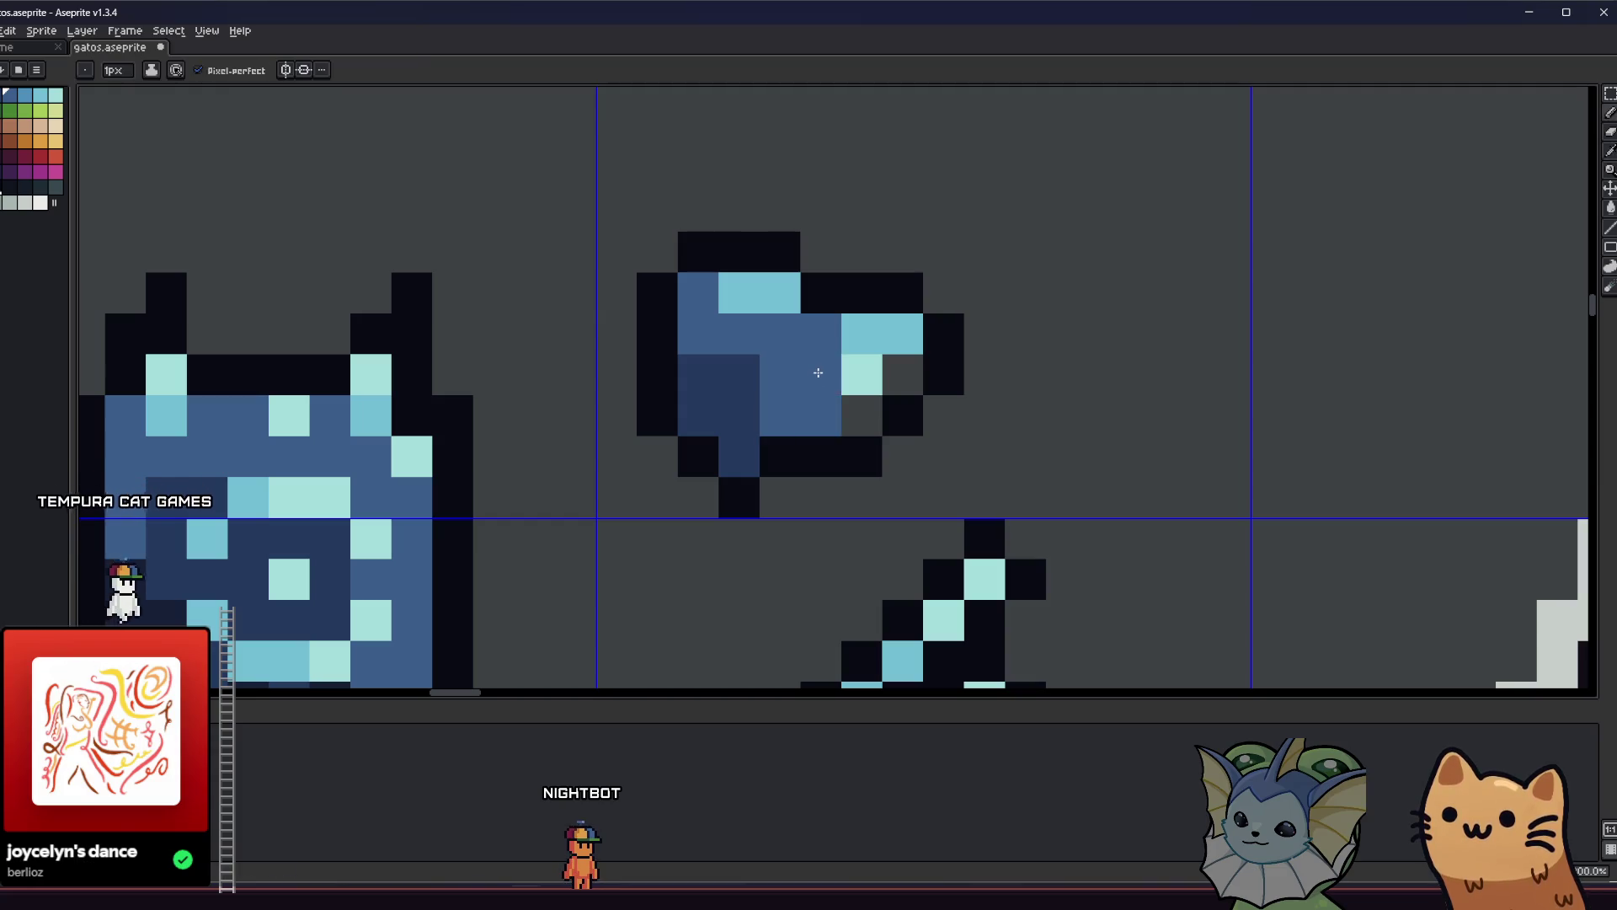
{"action": "left_click", "coordinate": [402, 403]}
{"action": "left_click", "coordinate": [844, 384]}
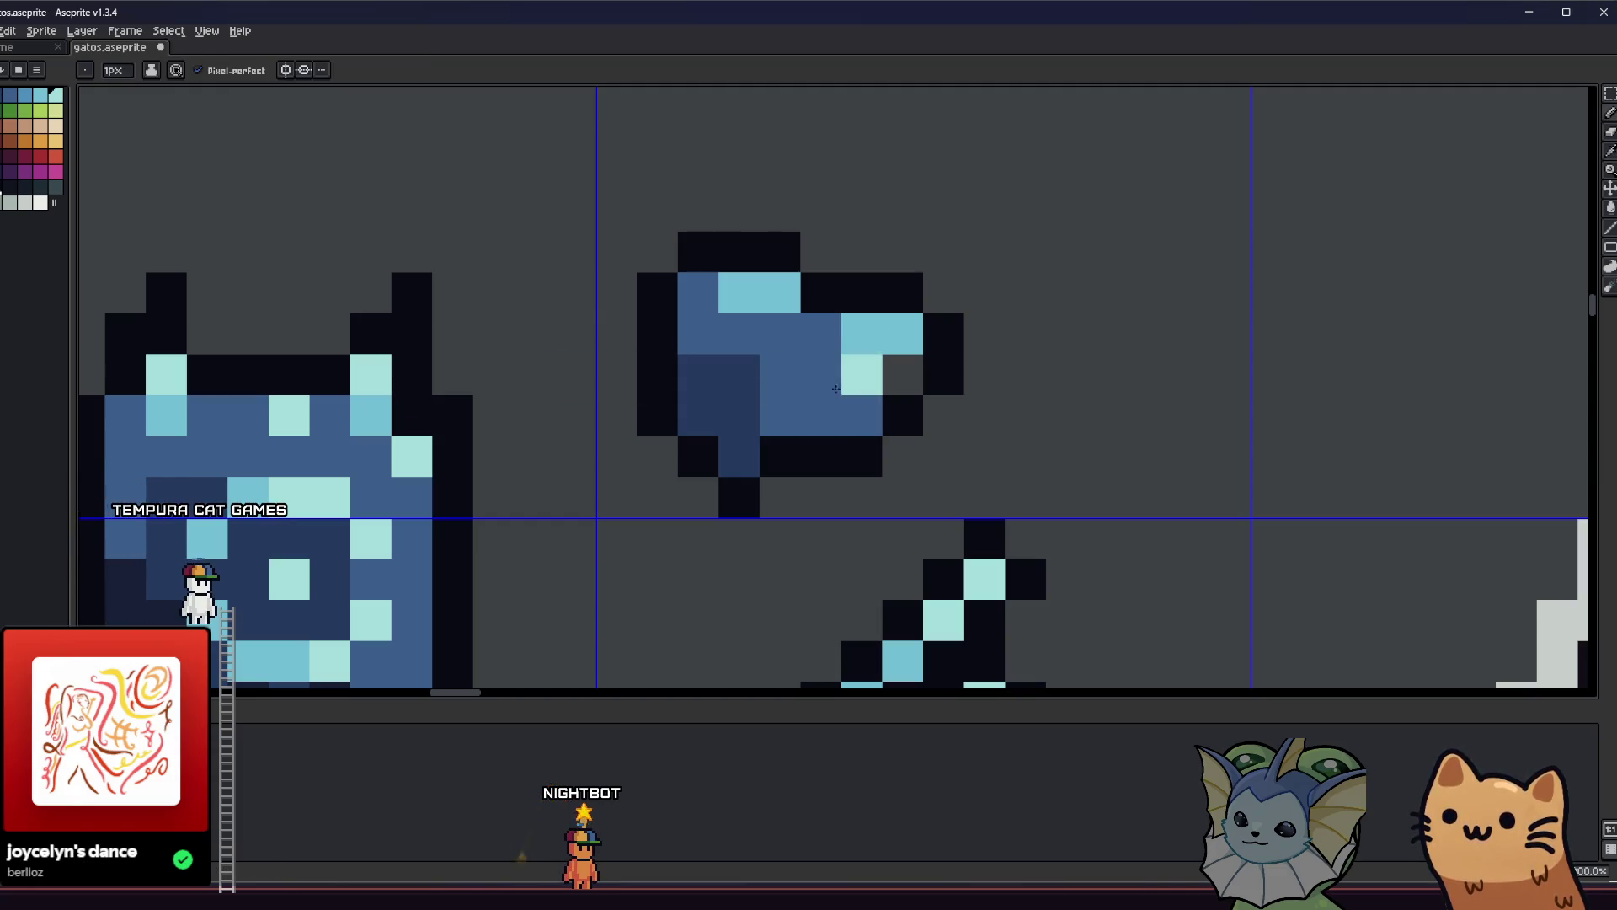
{"action": "left_click", "coordinate": [739, 382], "text": "alt"}
{"action": "left_click", "coordinate": [813, 417]}
Centre the view on the piece and recolour a navy pixel light blue and a light pixel mid blue.
{"action": "scroll", "coordinate": [792, 437], "scroll_direction": "down", "scroll_amount": 4}
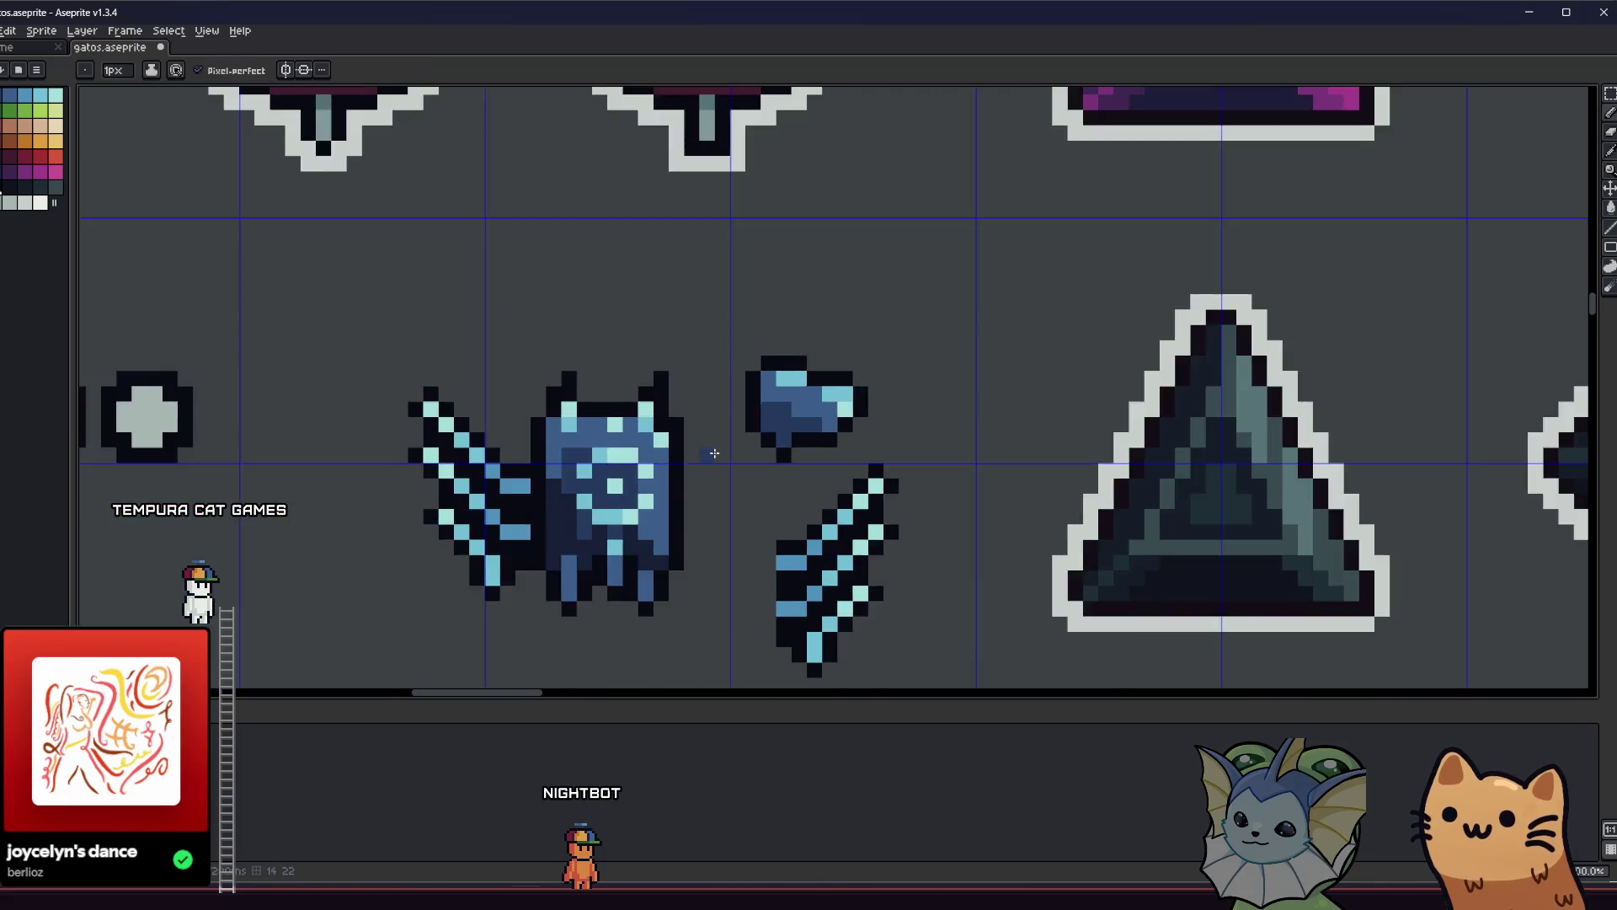
{"action": "scroll", "coordinate": [791, 437], "scroll_direction": "up", "scroll_amount": 1}
{"action": "scroll", "coordinate": [791, 438], "scroll_direction": "down", "scroll_amount": 1}
{"action": "scroll", "coordinate": [792, 437], "scroll_direction": "down", "scroll_amount": 5}
{"action": "scroll", "coordinate": [792, 437], "scroll_direction": "right", "scroll_amount": 3}
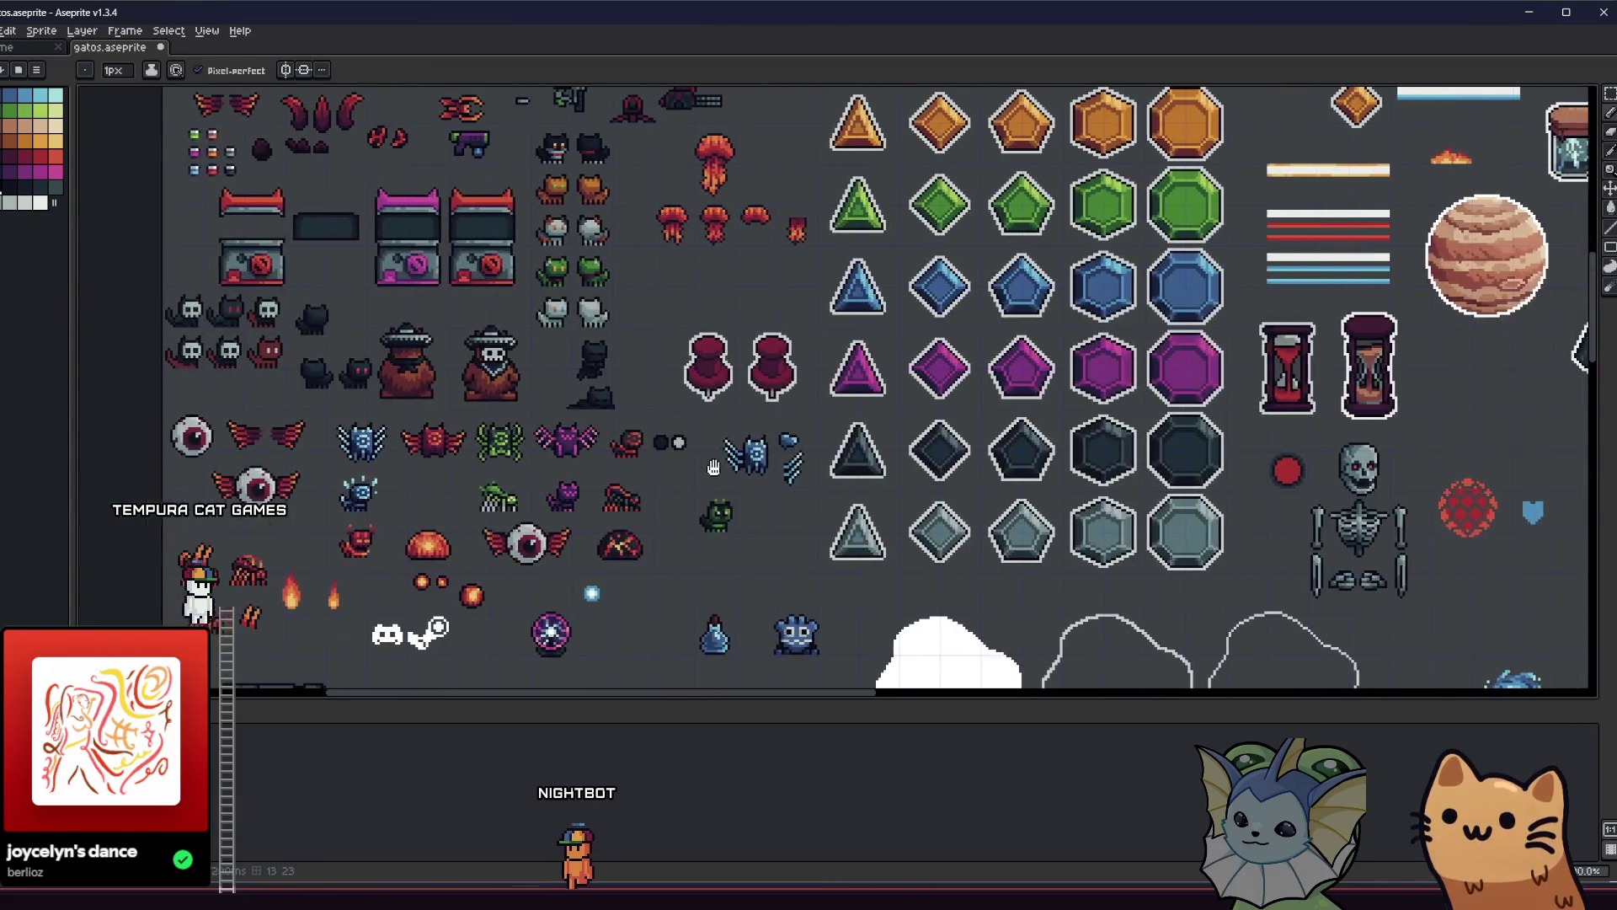
{"action": "scroll", "coordinate": [649, 446], "scroll_direction": "up", "scroll_amount": 5}
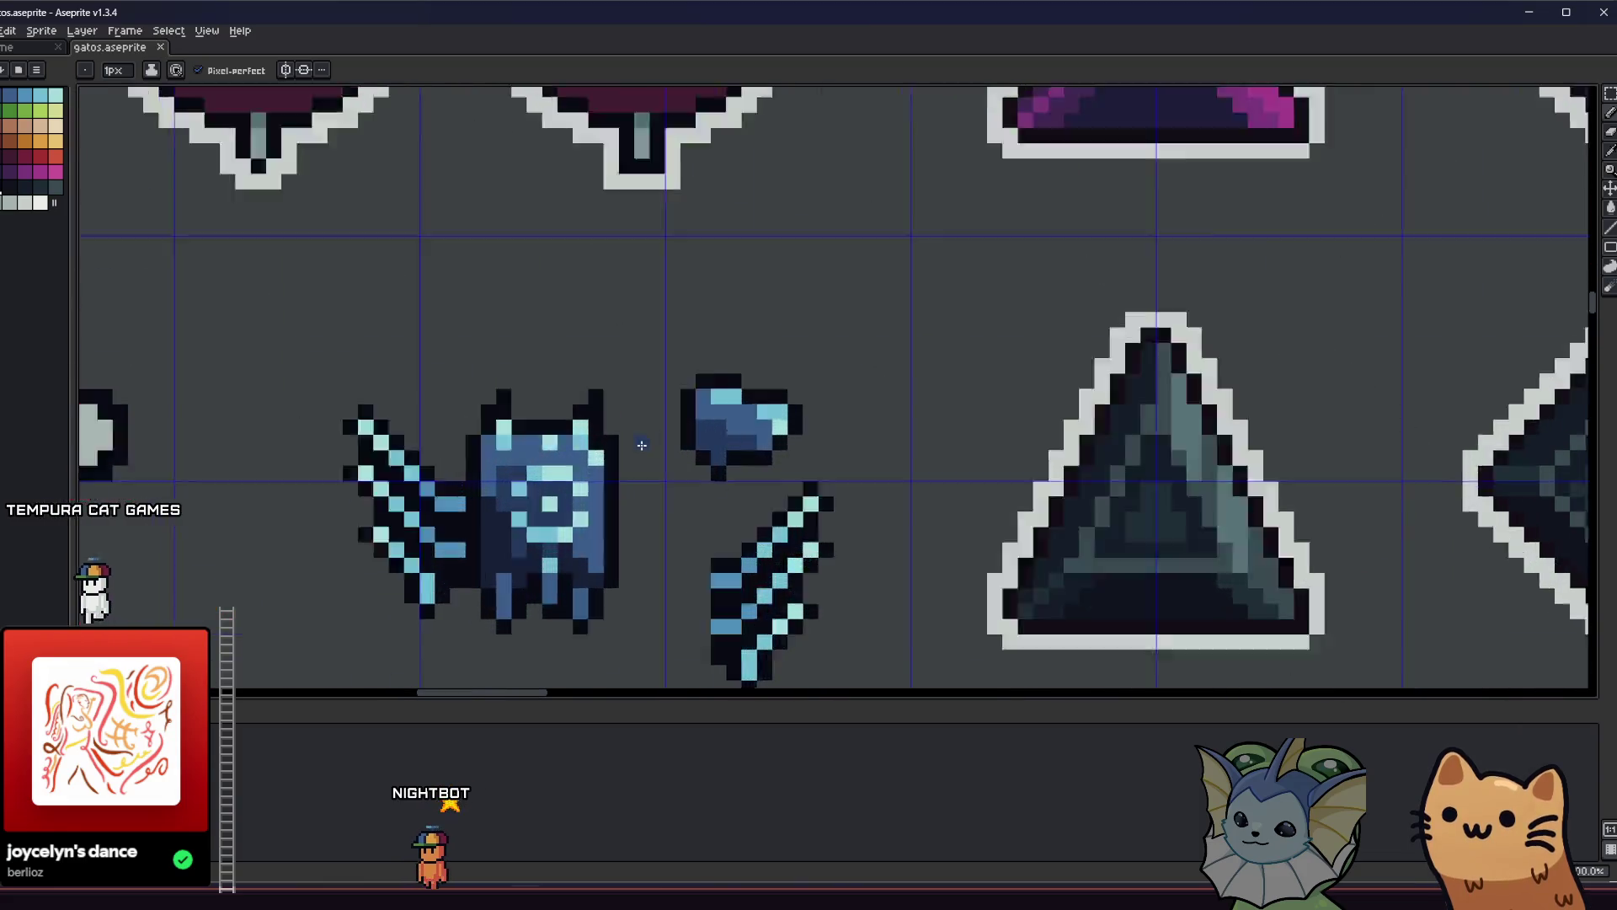
{"action": "left_click_drag", "start_coordinate": [518, 462], "coordinate": [532, 431]}
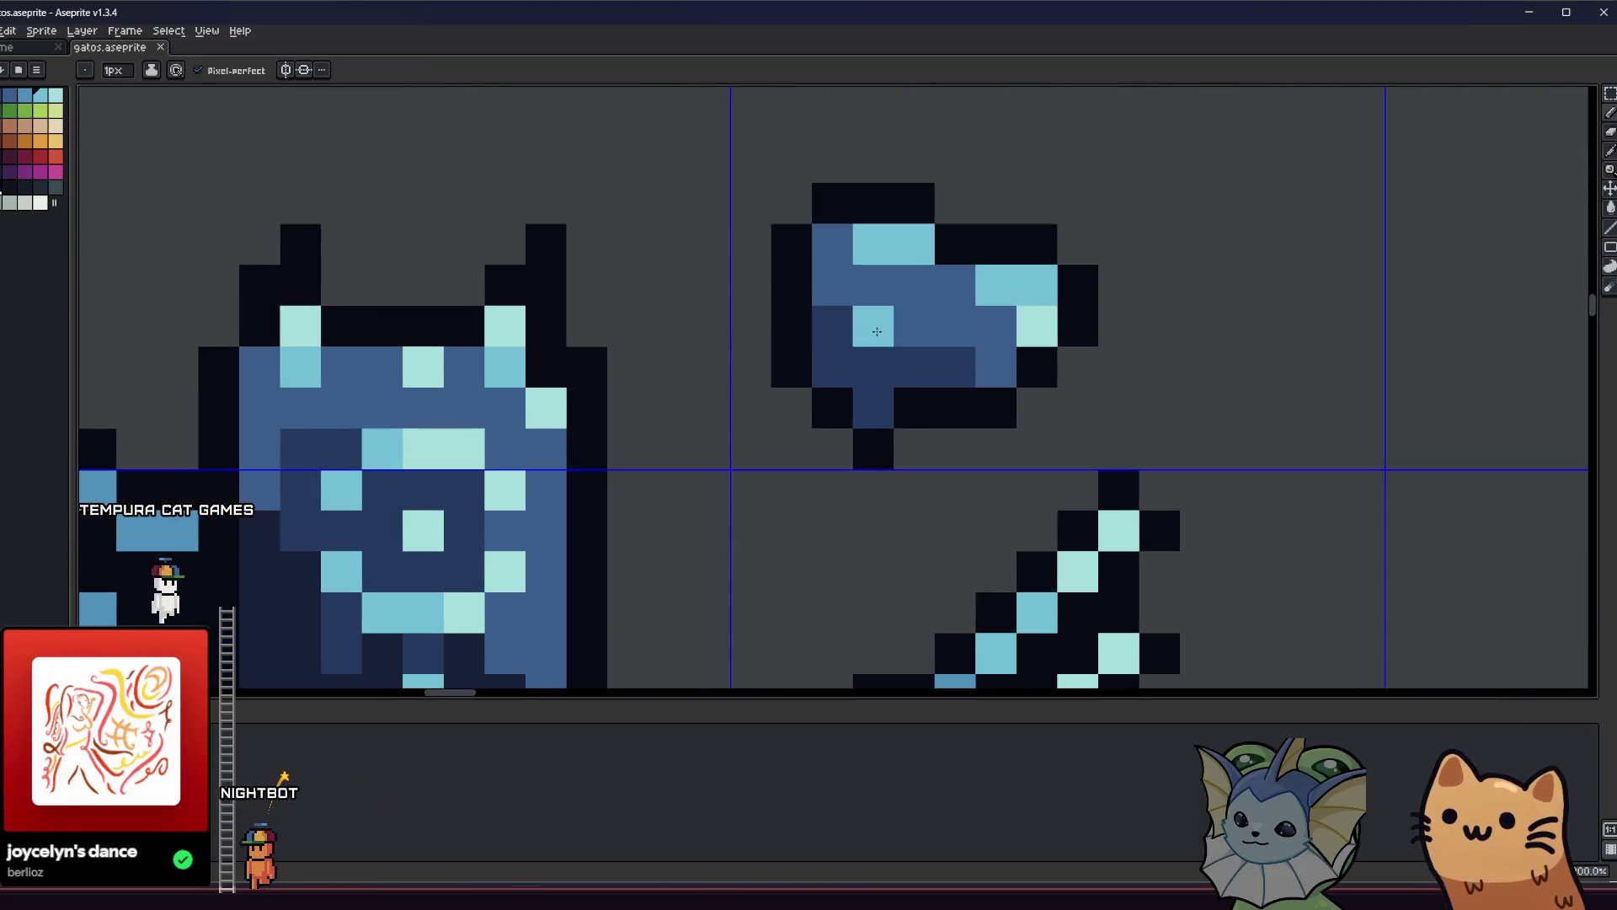
{"action": "right_click", "coordinate": [897, 332]}
{"action": "left_click", "coordinate": [905, 361]}
Paint dark-blue shading across the lower left of the small sprite and zoom back out.
{"action": "scroll", "coordinate": [910, 334], "scroll_direction": "down", "scroll_amount": 8}
{"action": "mouse_move", "coordinate": [788, 405]}
{"action": "left_mouse_down"}
{"action": "mouse_move", "coordinate": [508, 501]}
{"action": "mouse_move", "coordinate": [555, 469]}
{"action": "left_mouse_up"}
{"action": "scroll", "coordinate": [631, 486], "scroll_direction": "down", "scroll_amount": 2}
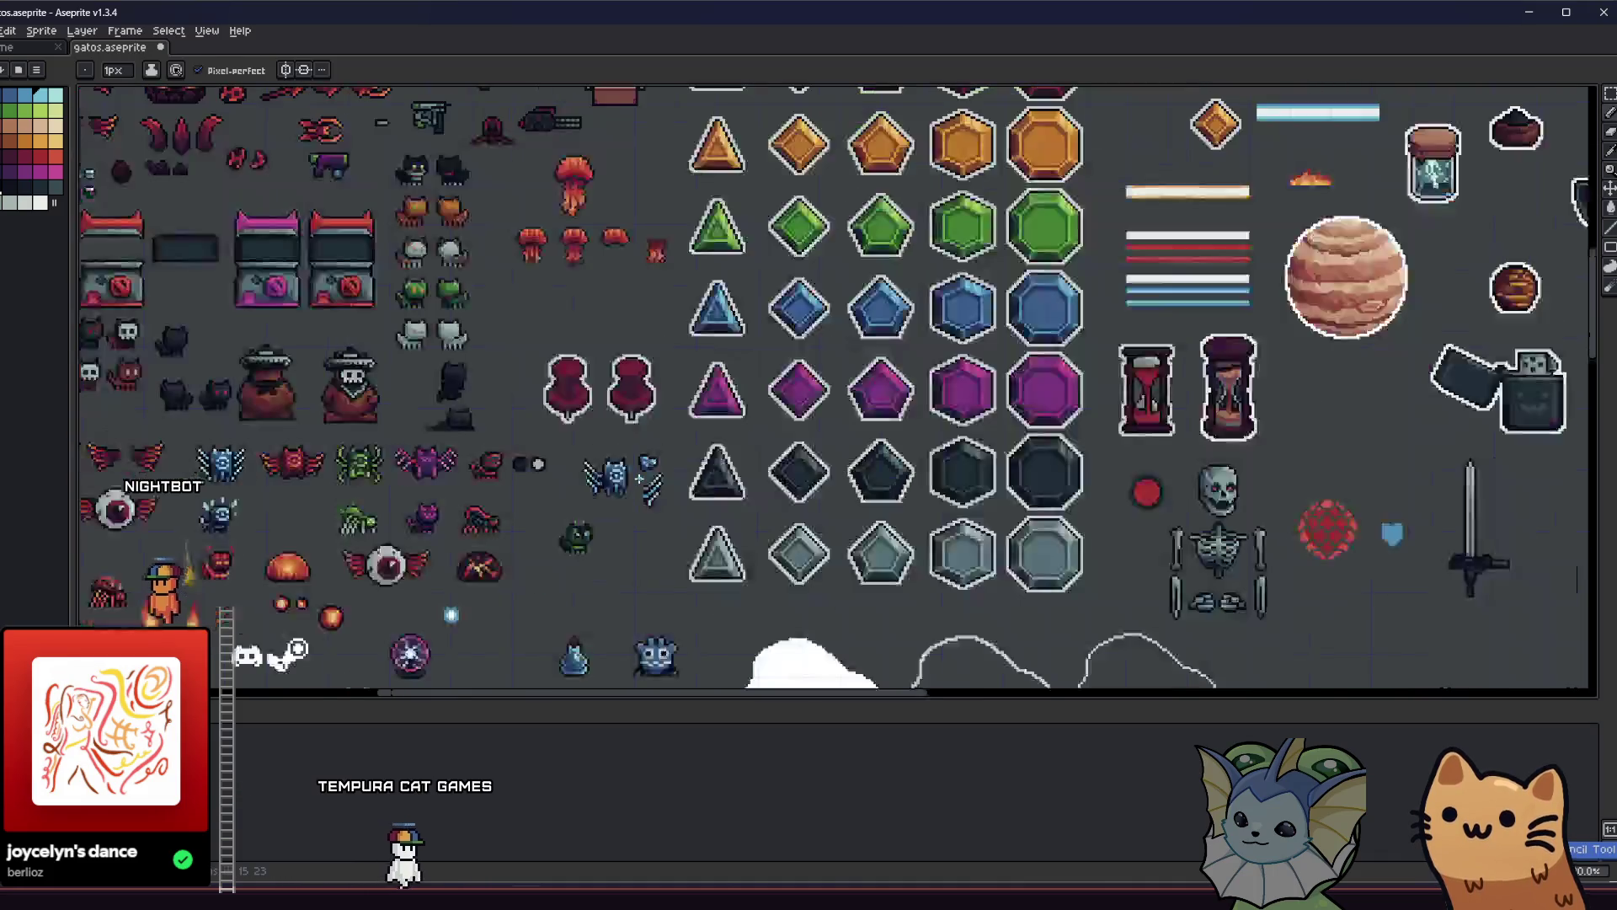
{"action": "scroll", "coordinate": [606, 467], "scroll_direction": "up", "scroll_amount": 4}
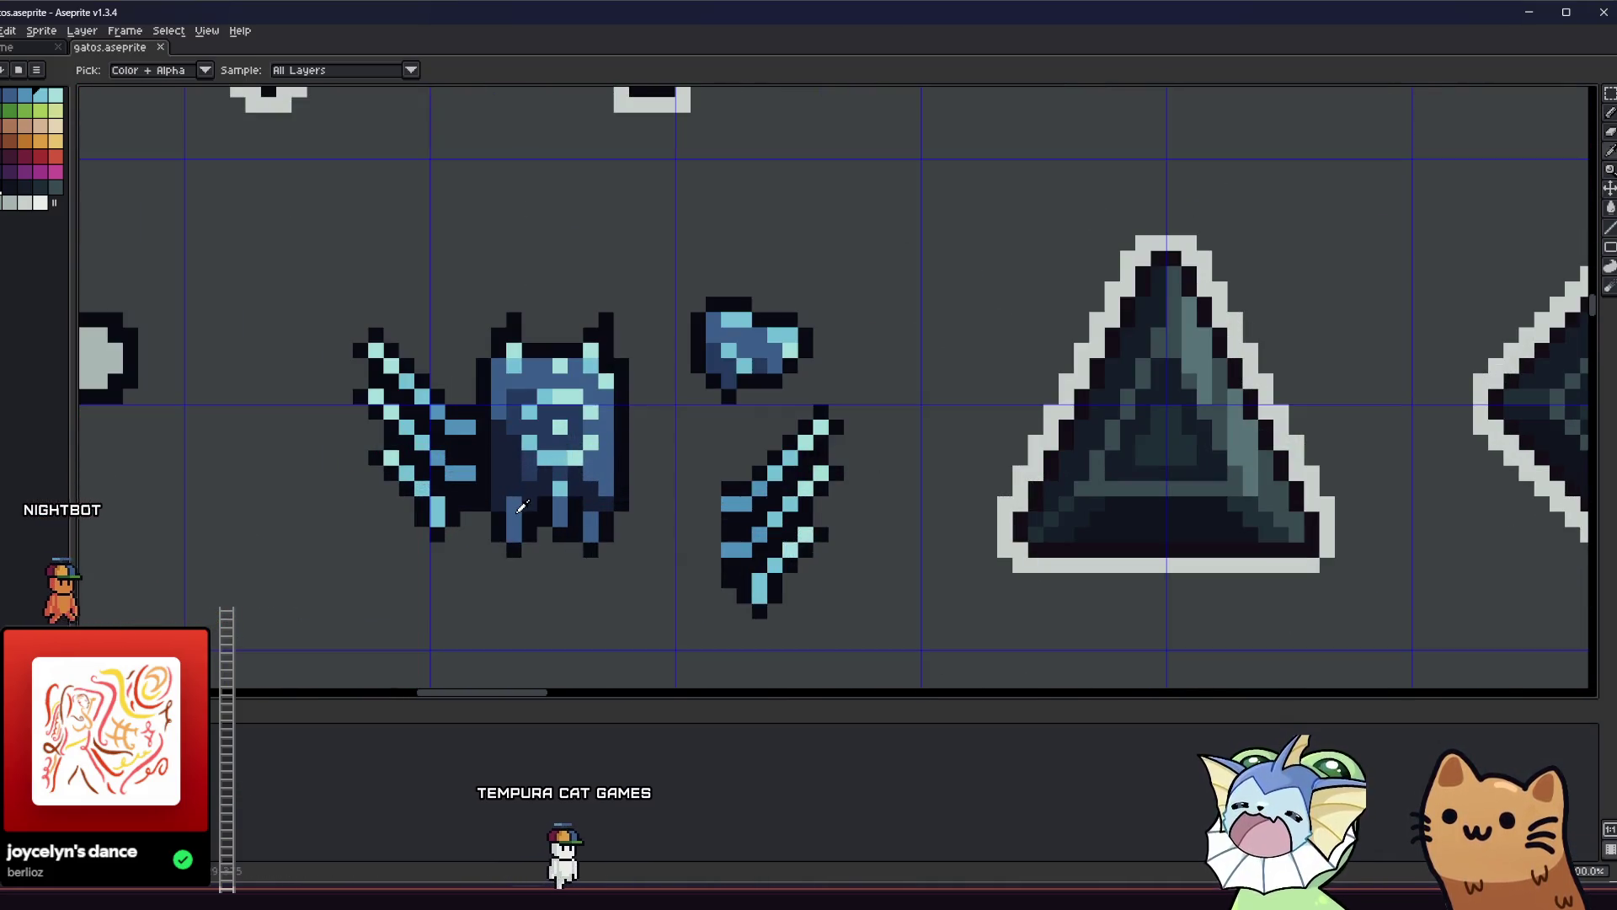
{"action": "scroll", "coordinate": [692, 376], "scroll_direction": "up", "scroll_amount": 2}
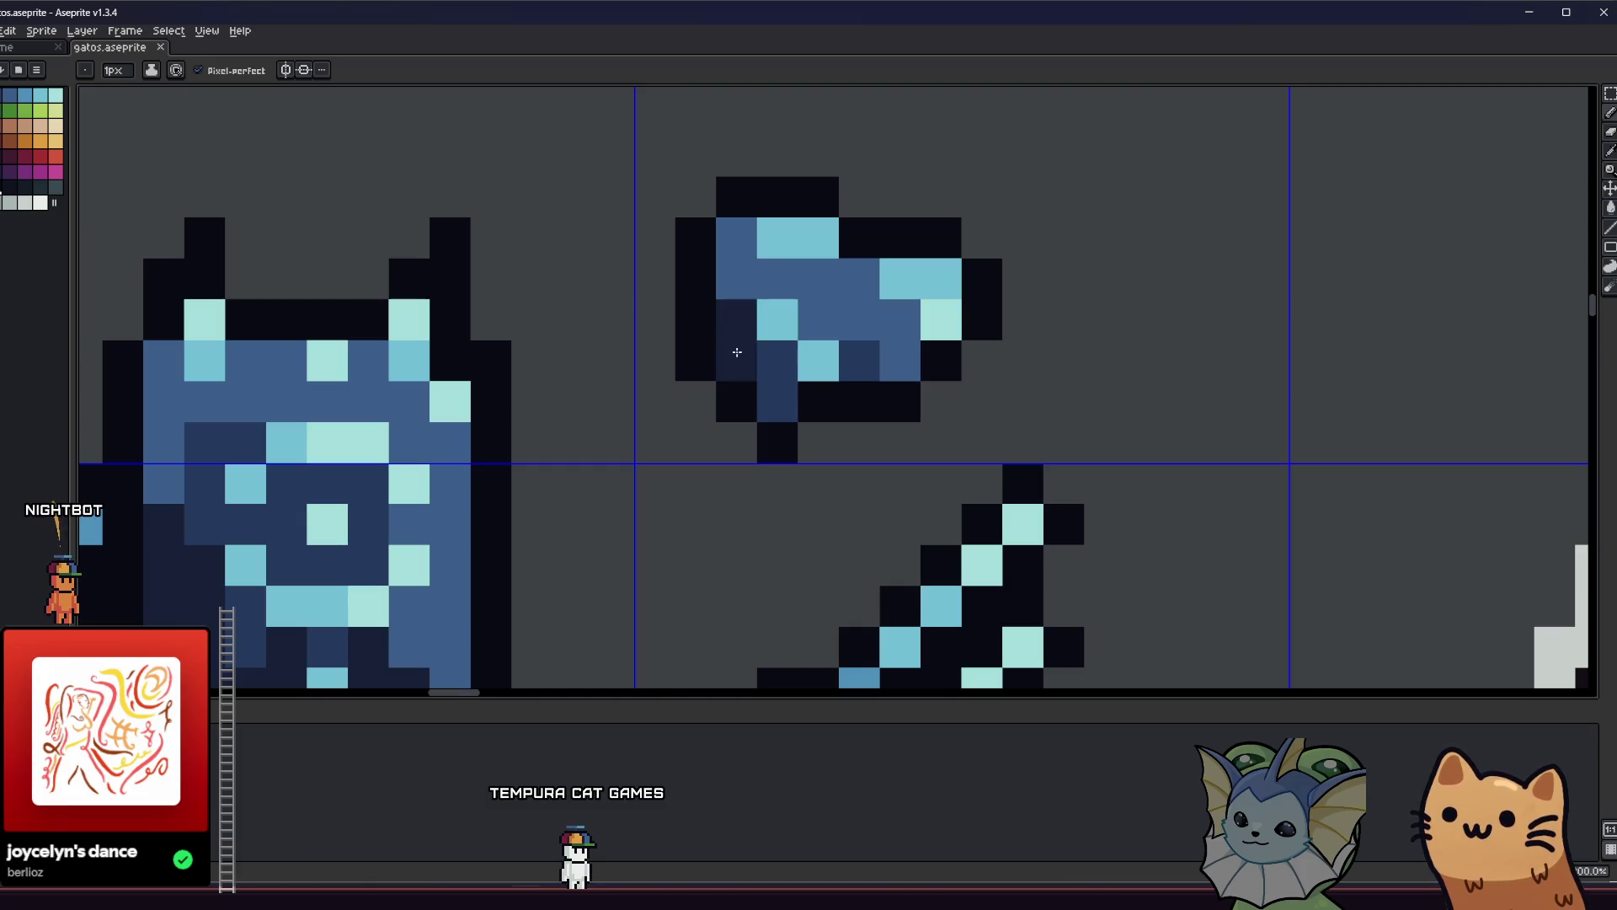
{"action": "mouse_move", "coordinate": [736, 321]}
{"action": "left_mouse_down"}
{"action": "mouse_move", "coordinate": [740, 264]}
{"action": "mouse_move", "coordinate": [895, 350]}
{"action": "left_mouse_up"}
{"action": "scroll", "coordinate": [884, 363], "scroll_direction": "down", "scroll_amount": 2}
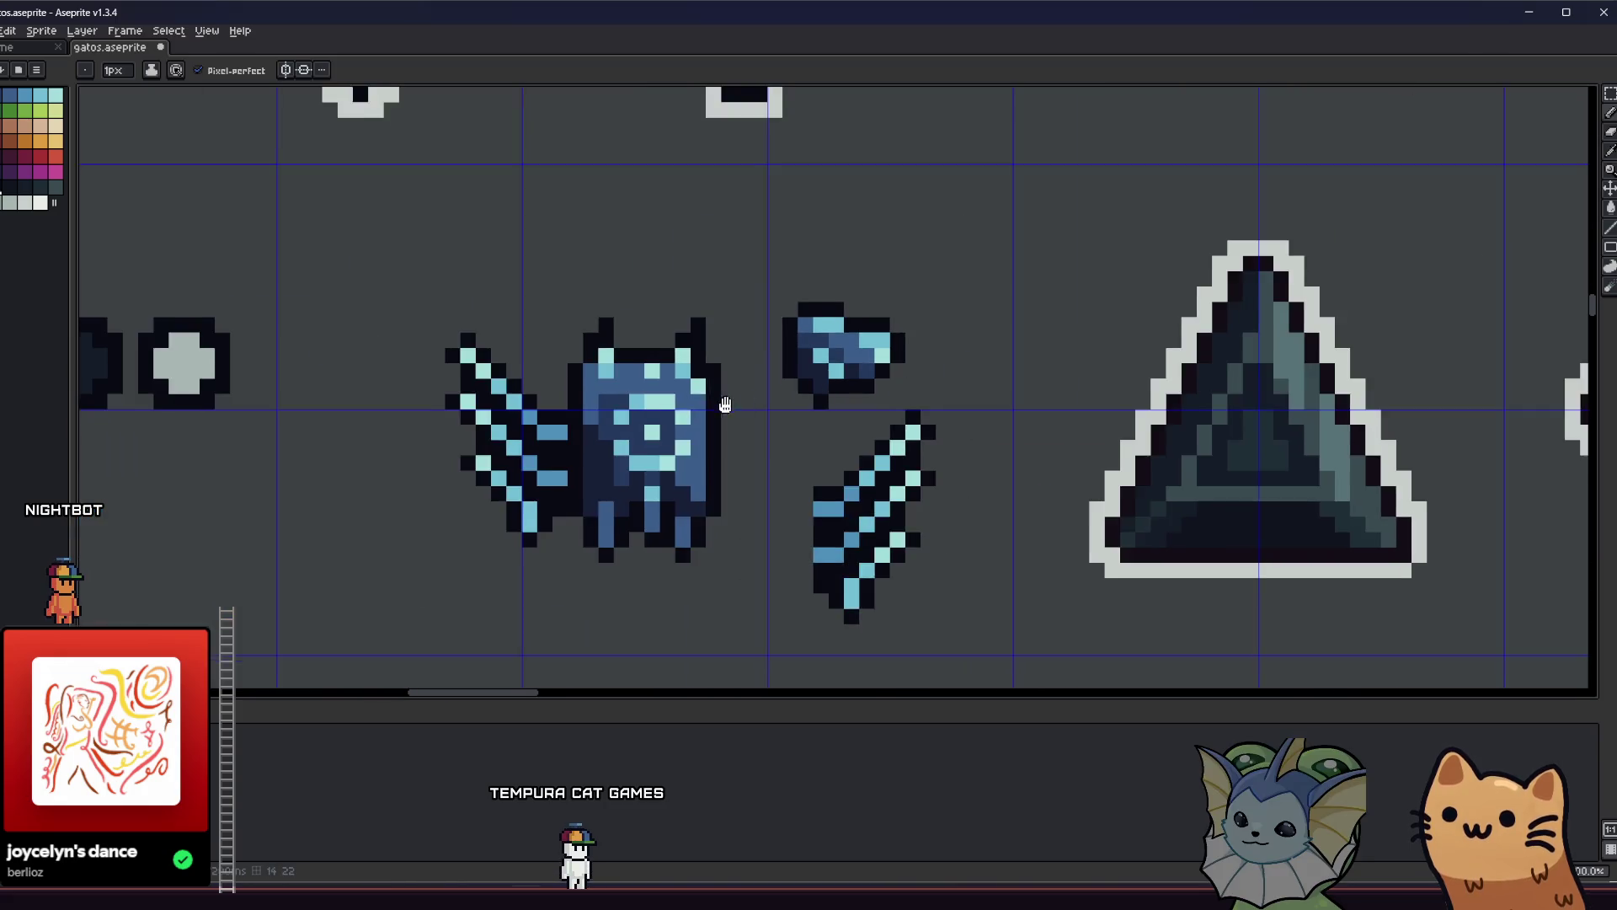
{"action": "scroll", "coordinate": [726, 405], "scroll_direction": "down", "scroll_amount": 2}
{"action": "key", "text": "m"}
{"action": "scroll", "coordinate": [750, 400], "scroll_direction": "up", "scroll_amount": 2}
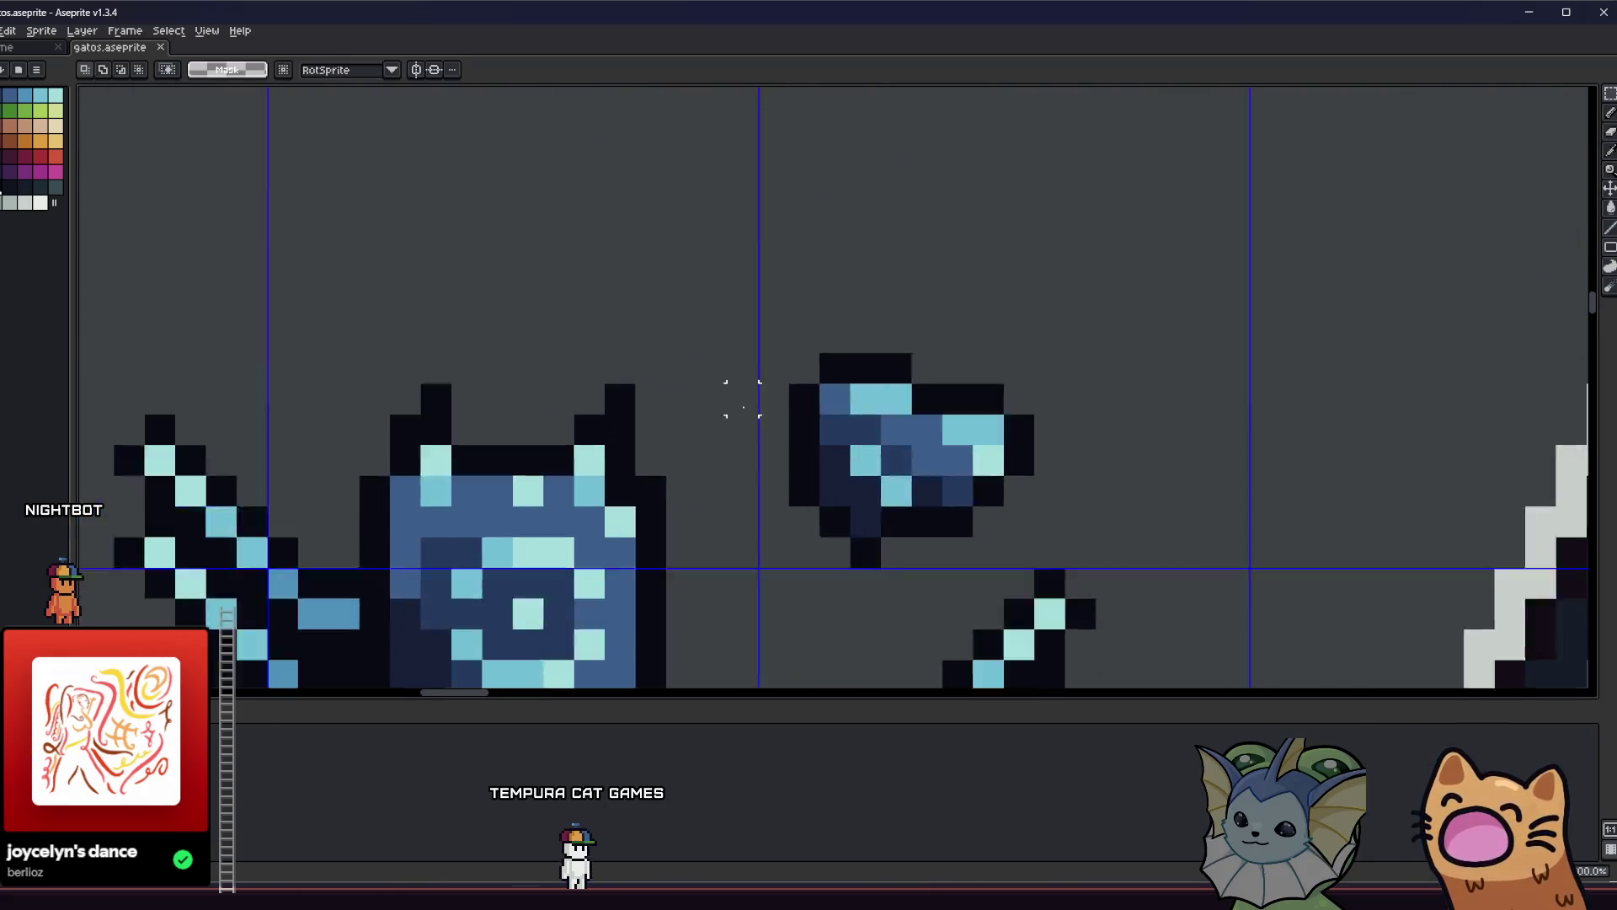
Rectangle-select the small blue sprite and start an Export As of the selection.
{"action": "scroll", "coordinate": [802, 374], "scroll_direction": "down", "scroll_amount": 1}
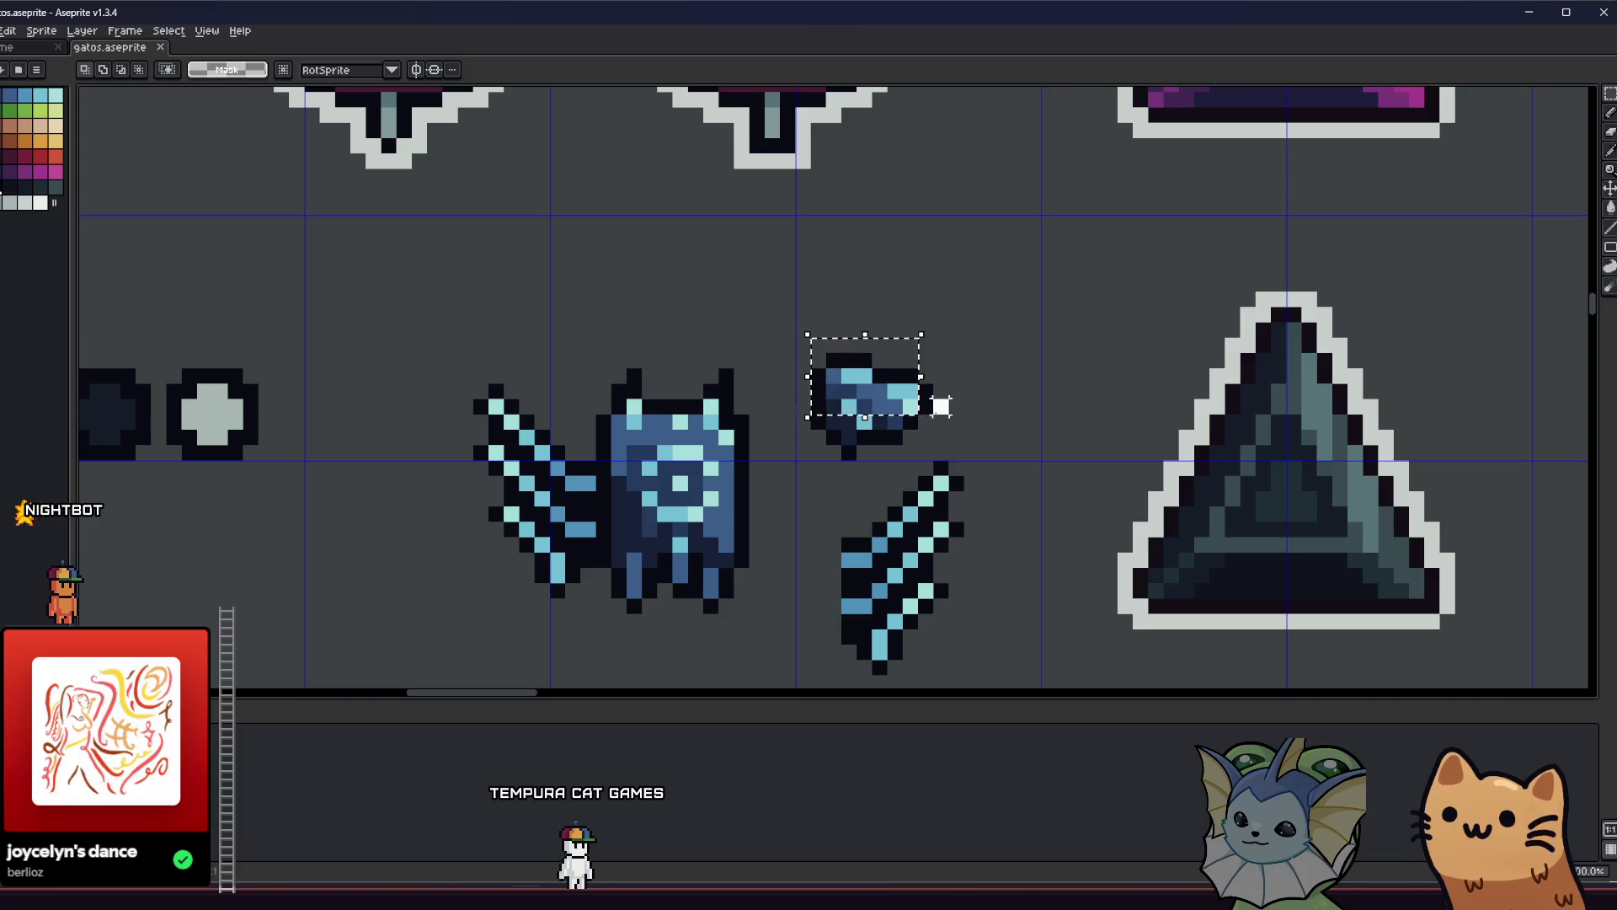
{"action": "left_click_drag", "start_coordinate": [808, 351], "coordinate": [935, 463]}
{"action": "left_click_drag", "start_coordinate": [415, 264], "coordinate": [409, 241]}
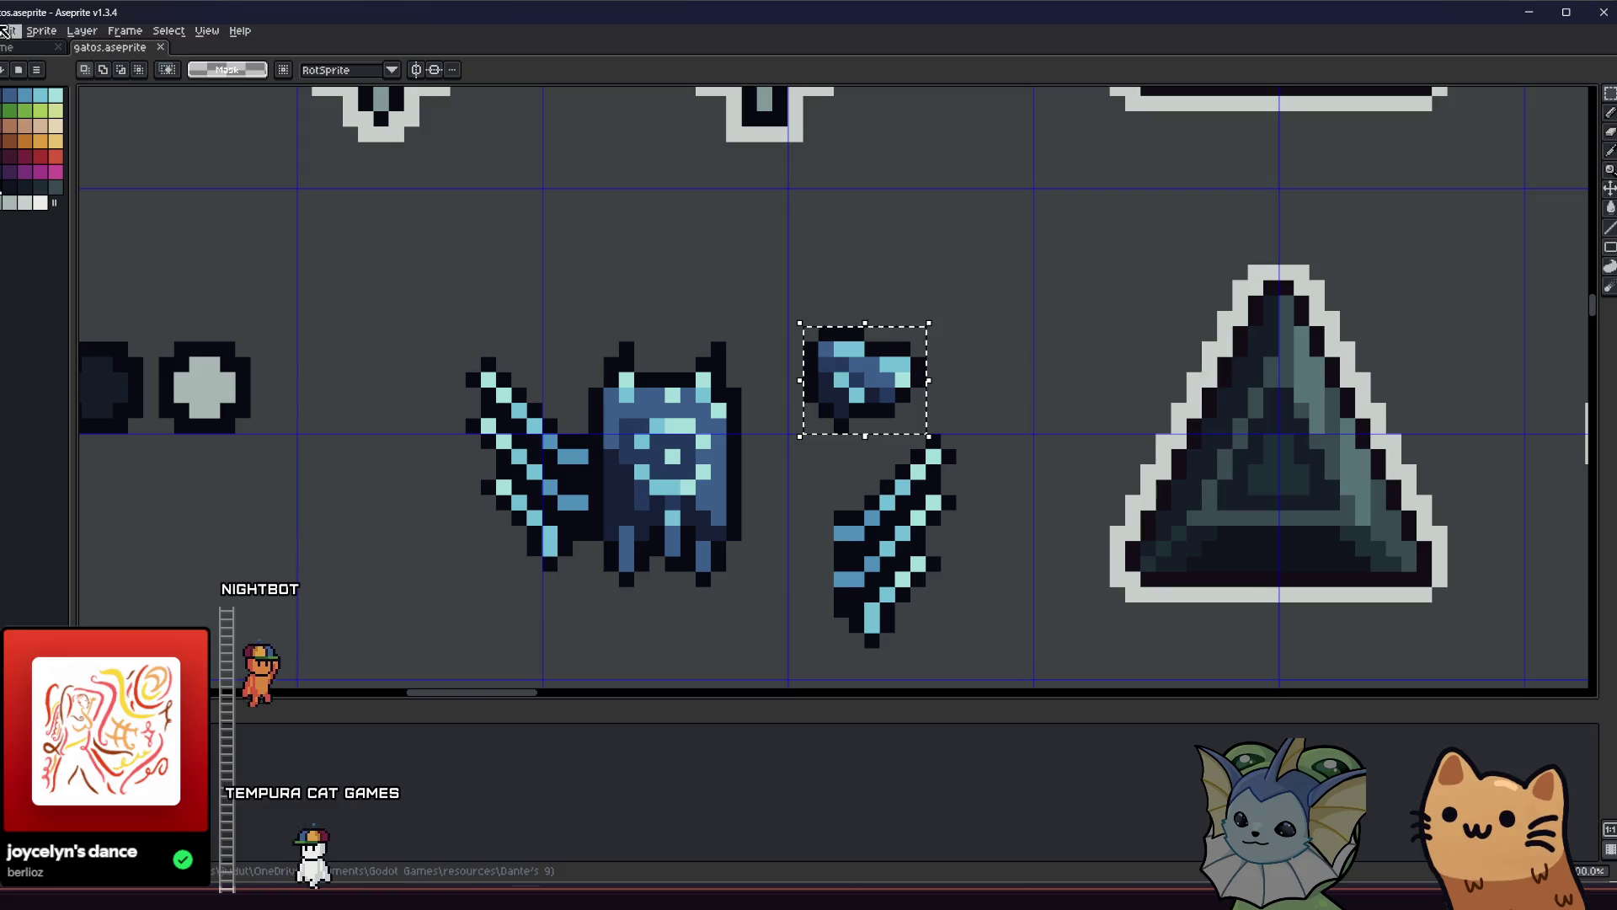
{"action": "key", "text": "alt+f"}
{"action": "mouse_move", "coordinate": [46, 156]}
{"action": "left_click", "coordinate": [152, 158]}
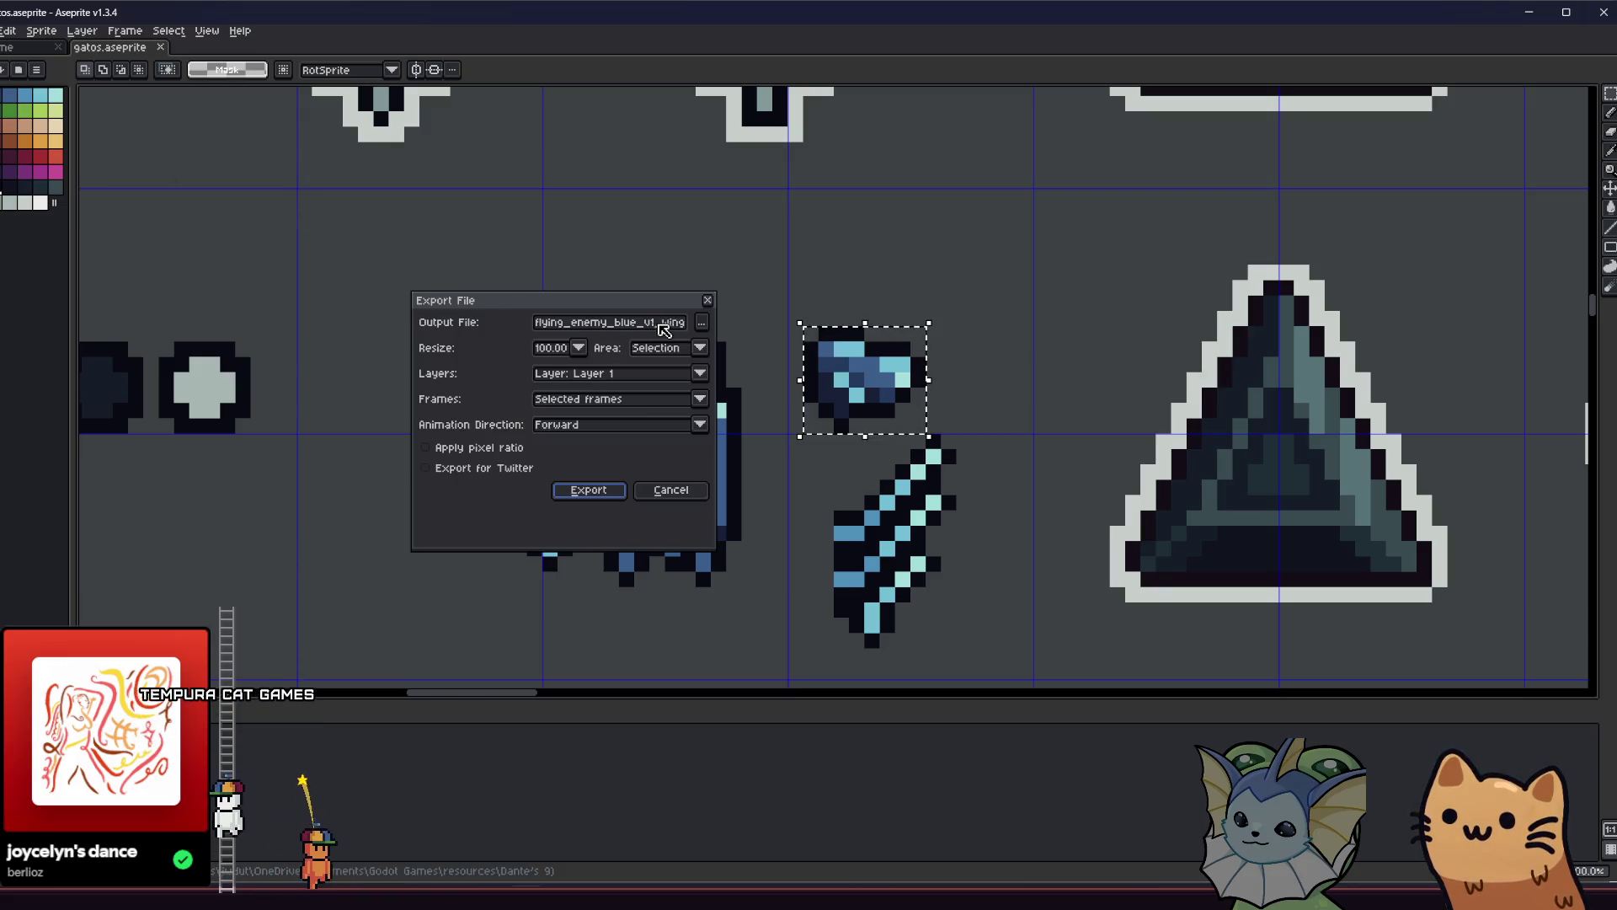
Create a new blue_flying_enemy folder inside enemies/gibs.
{"action": "left_click", "coordinate": [704, 326]}
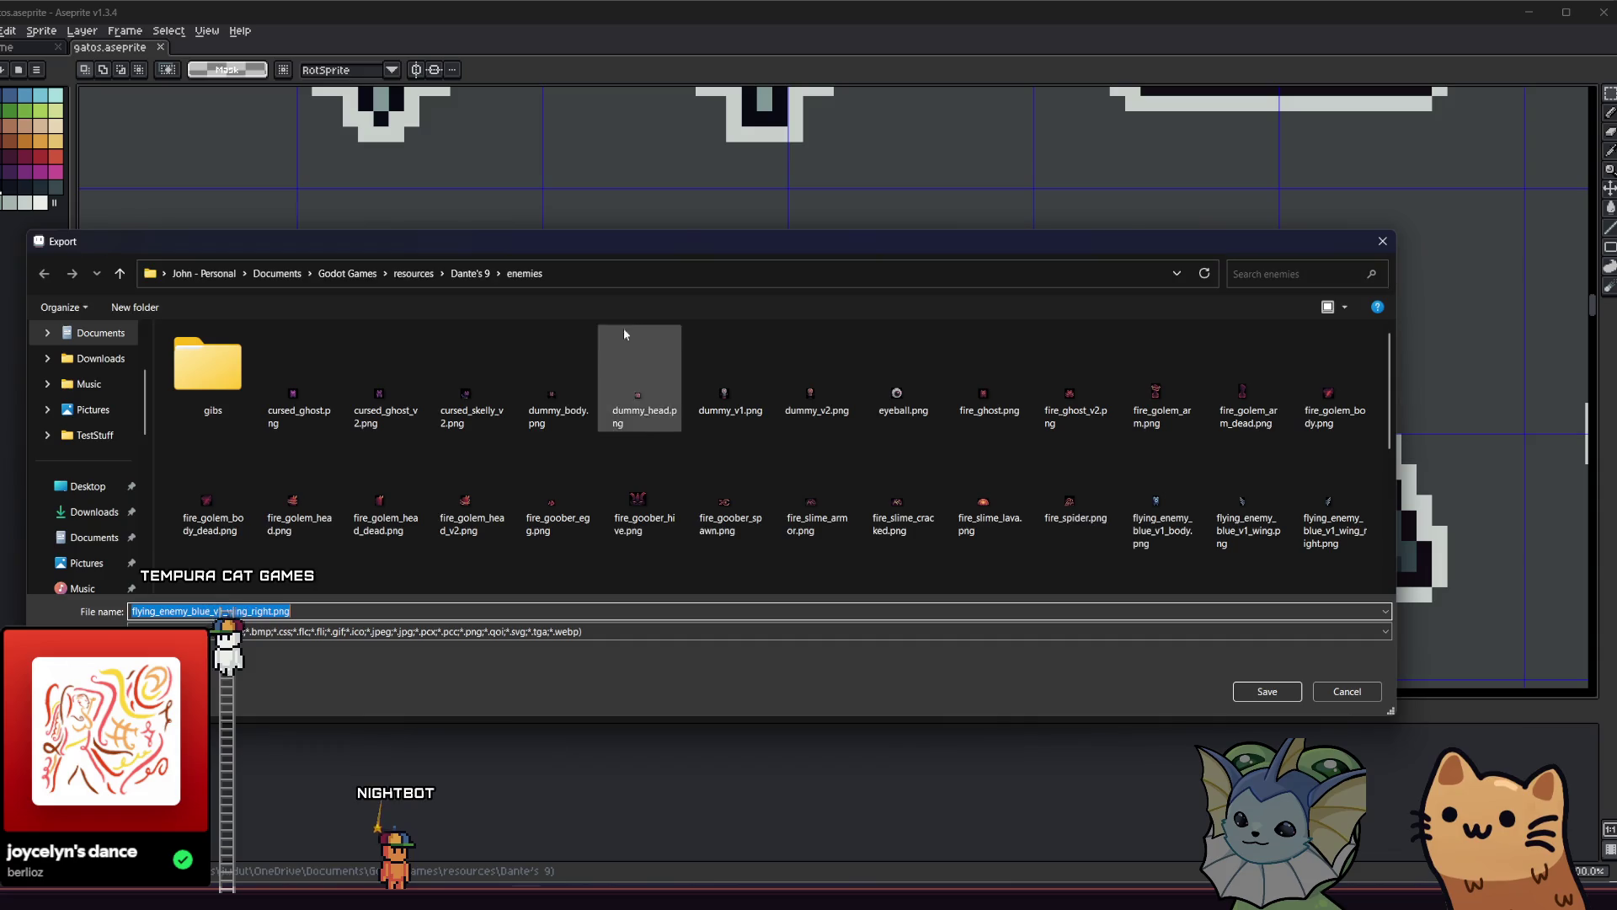
{"action": "double_click", "coordinate": [244, 394]}
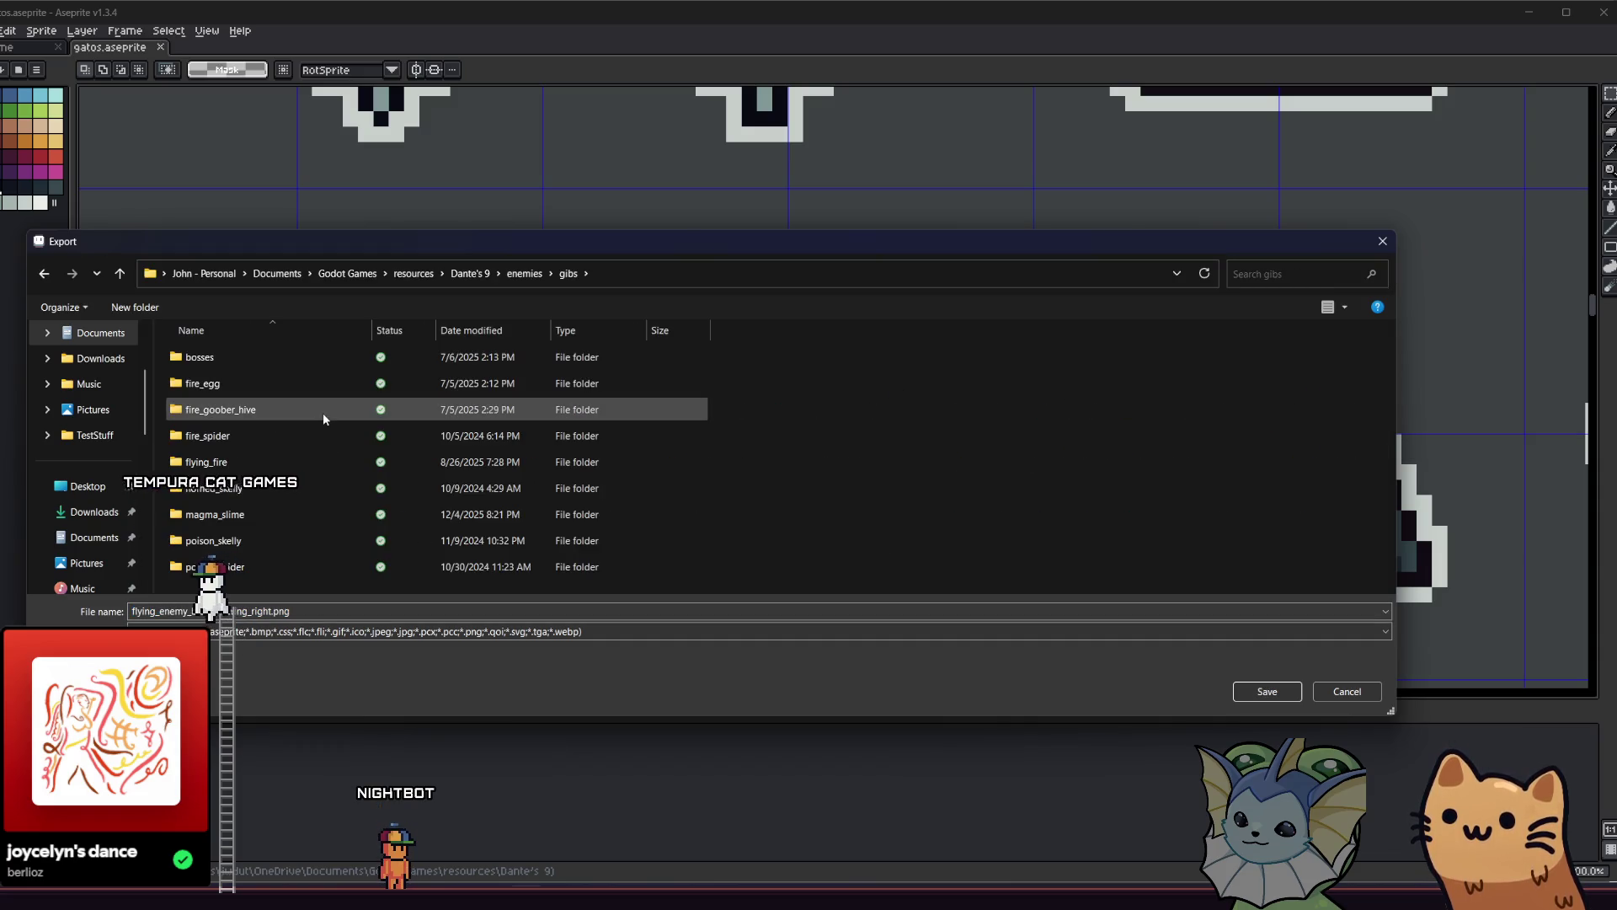
{"action": "left_click", "coordinate": [118, 278]}
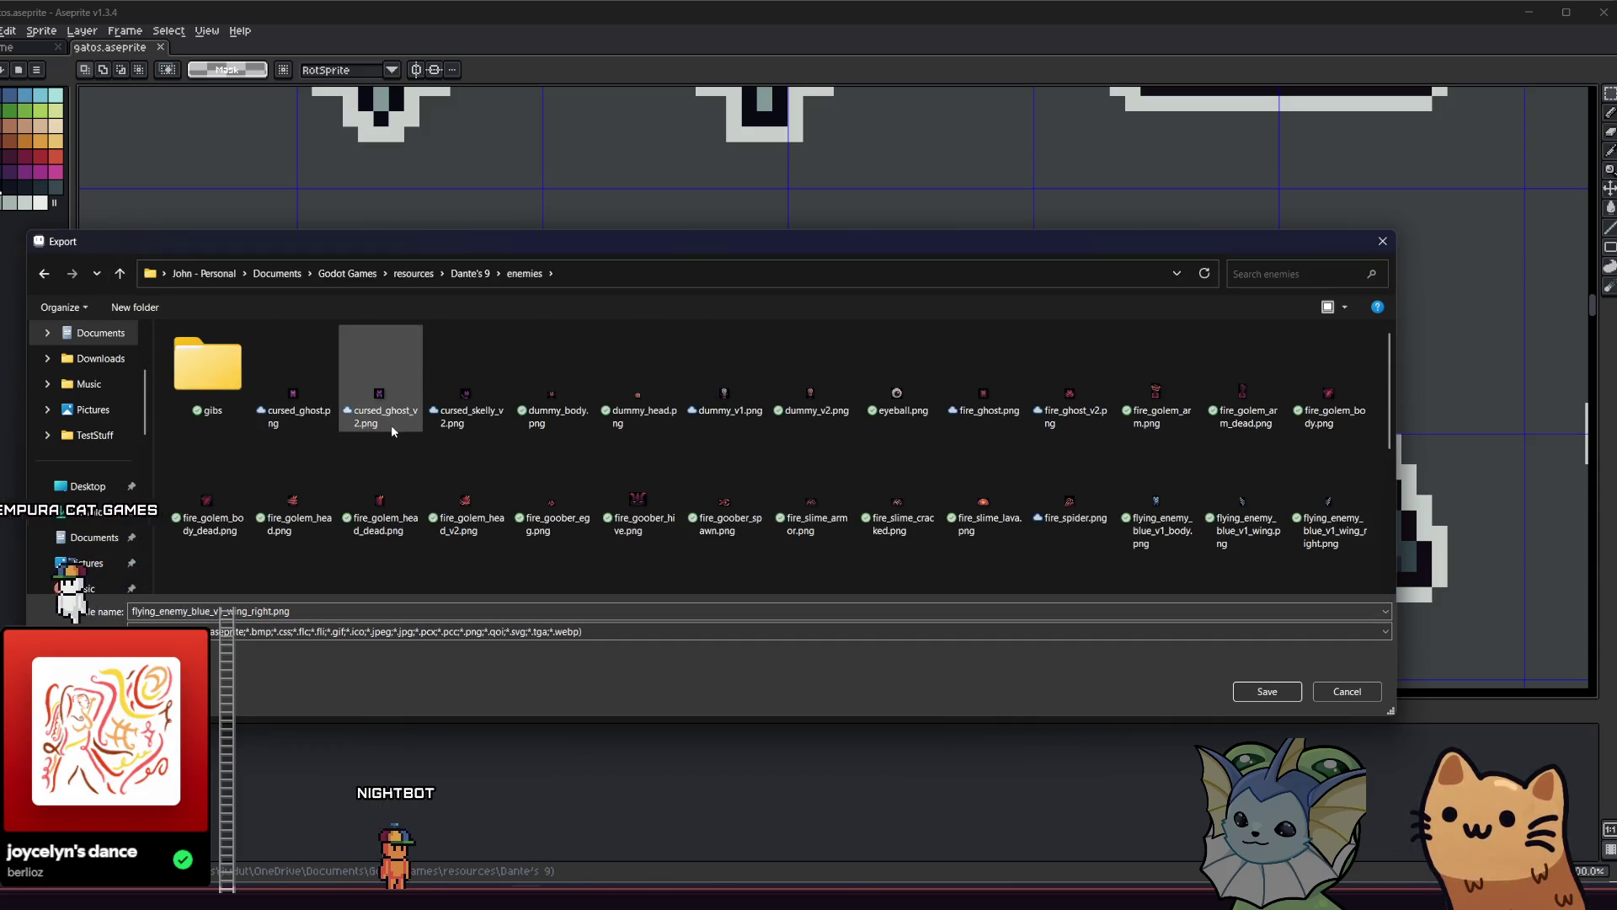
{"action": "double_click", "coordinate": [207, 372]}
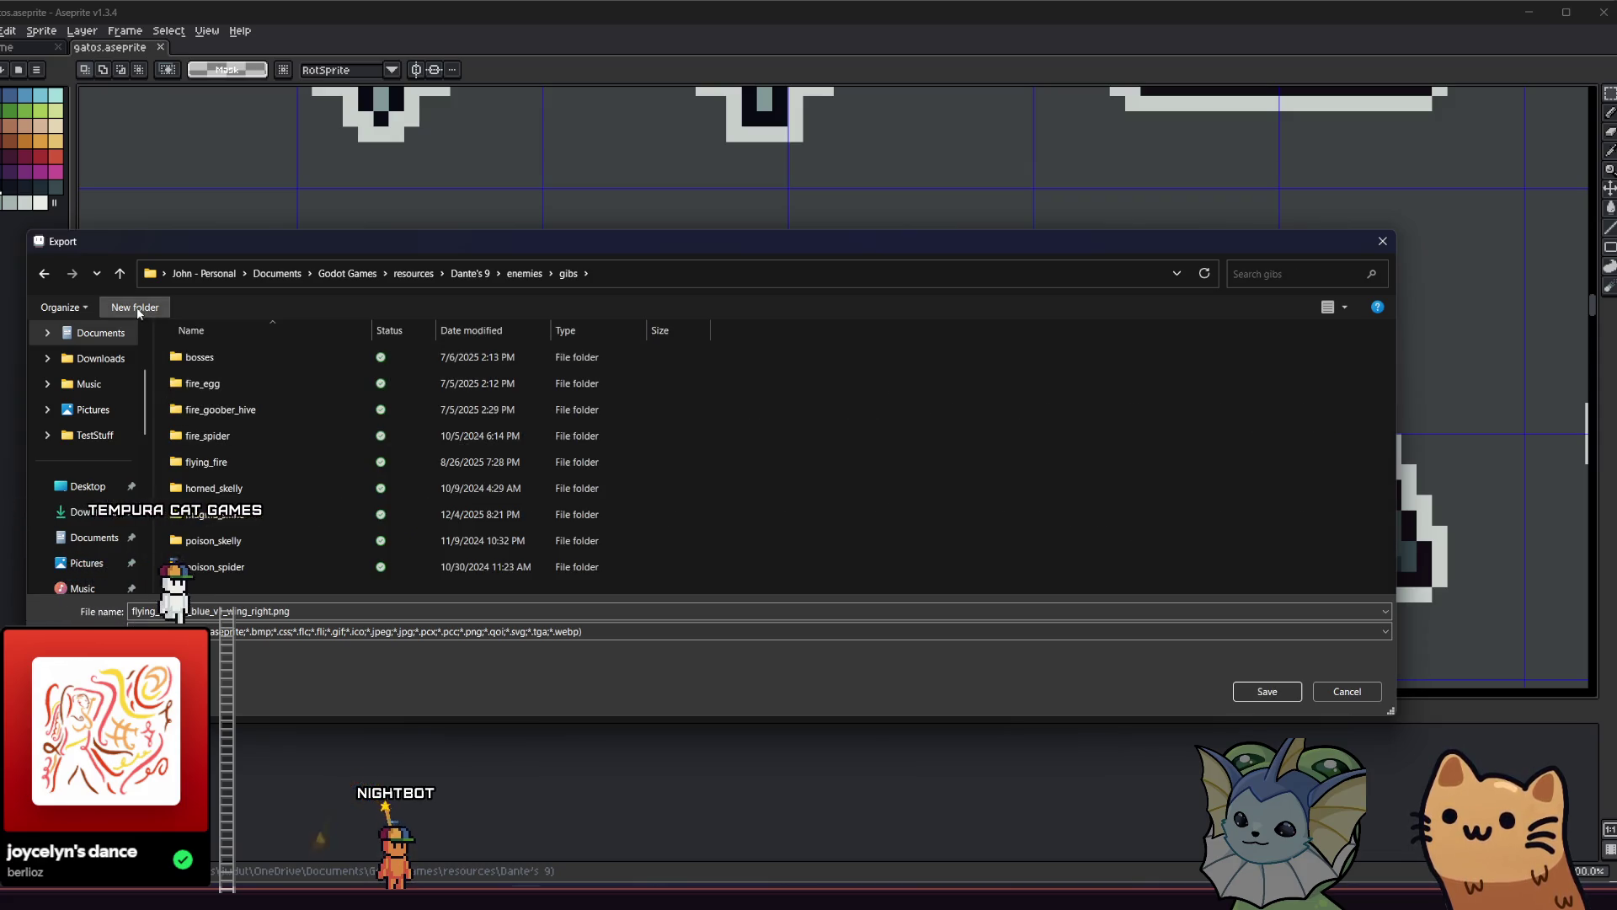
{"action": "type", "text": "blue_flying_e"}
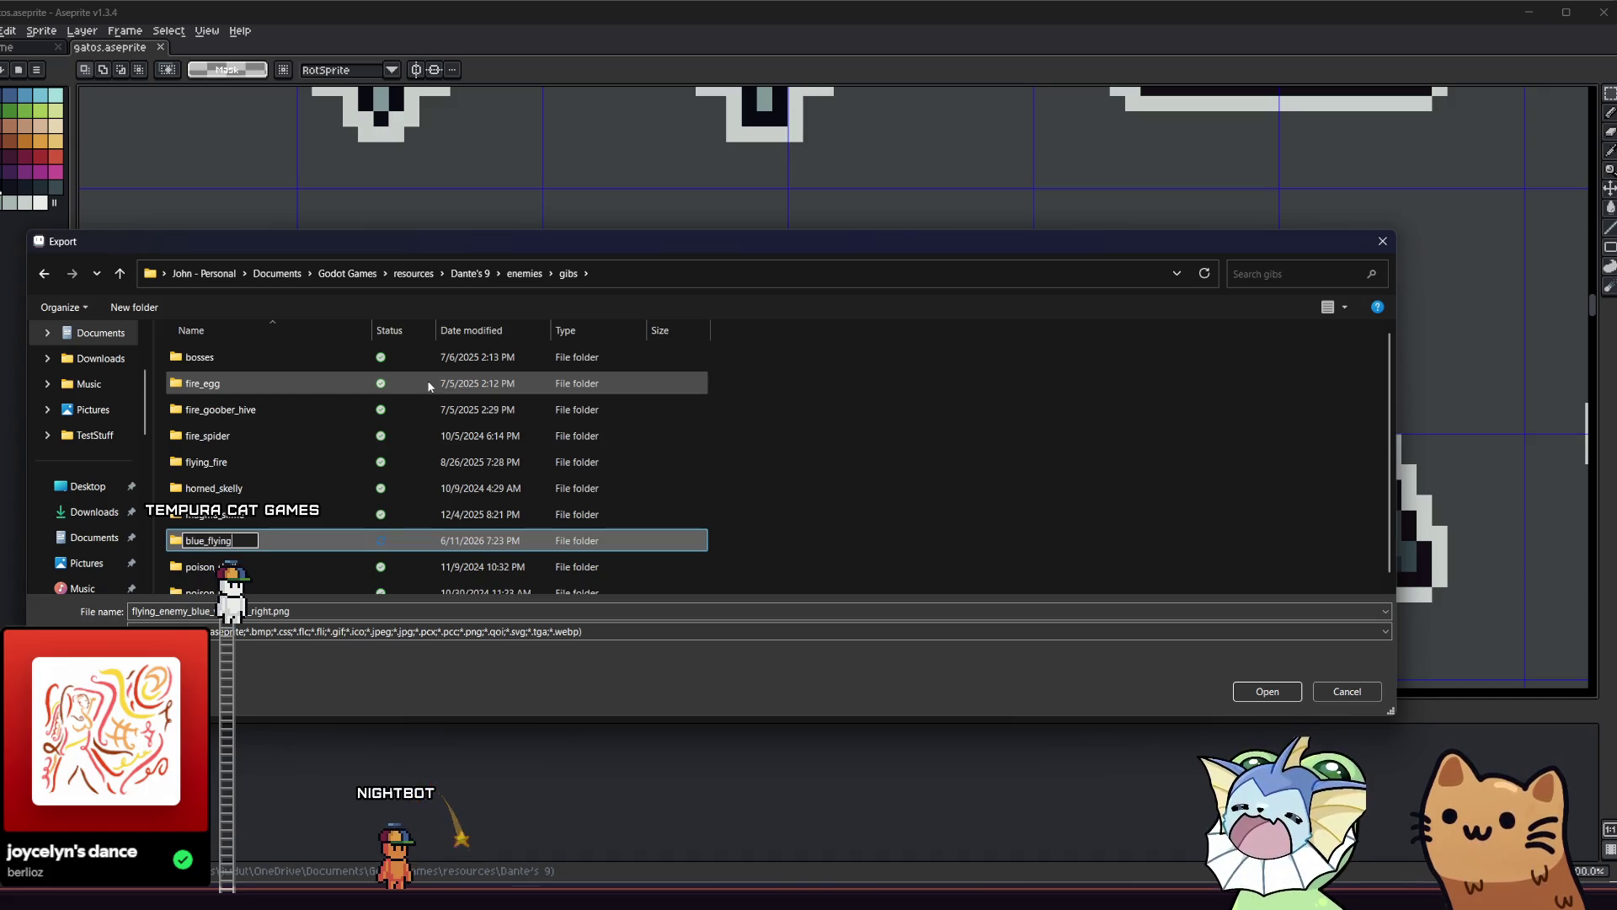
{"action": "type", "text": "nemy"}
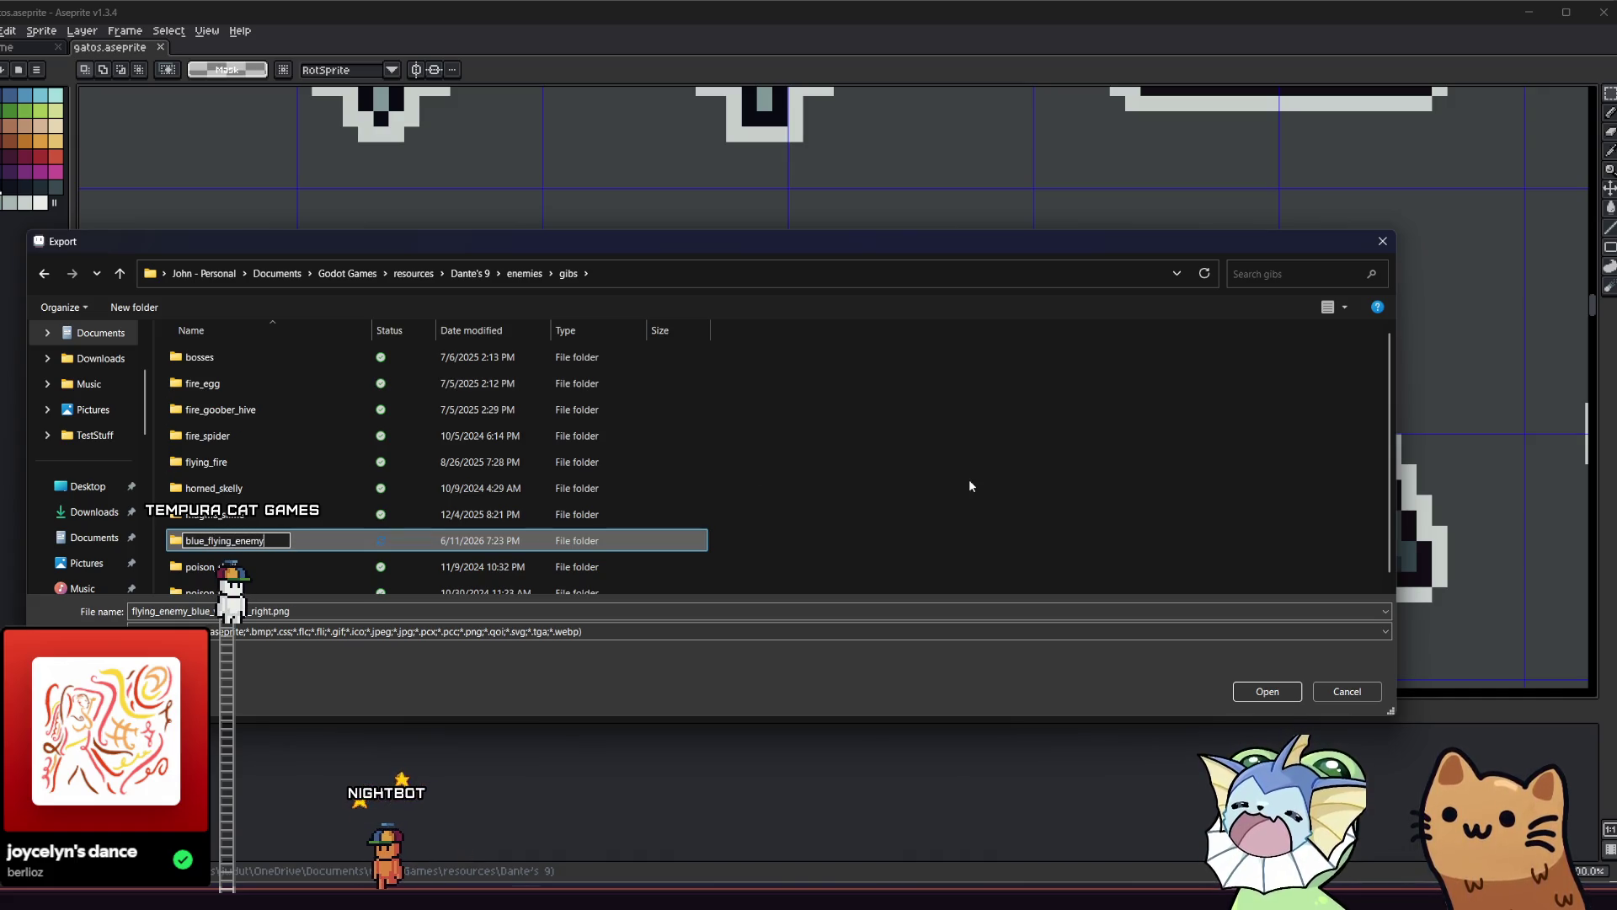
{"action": "scroll", "coordinate": [708, 476], "scroll_direction": "down", "scroll_amount": 1}
{"action": "key", "text": "Return"}
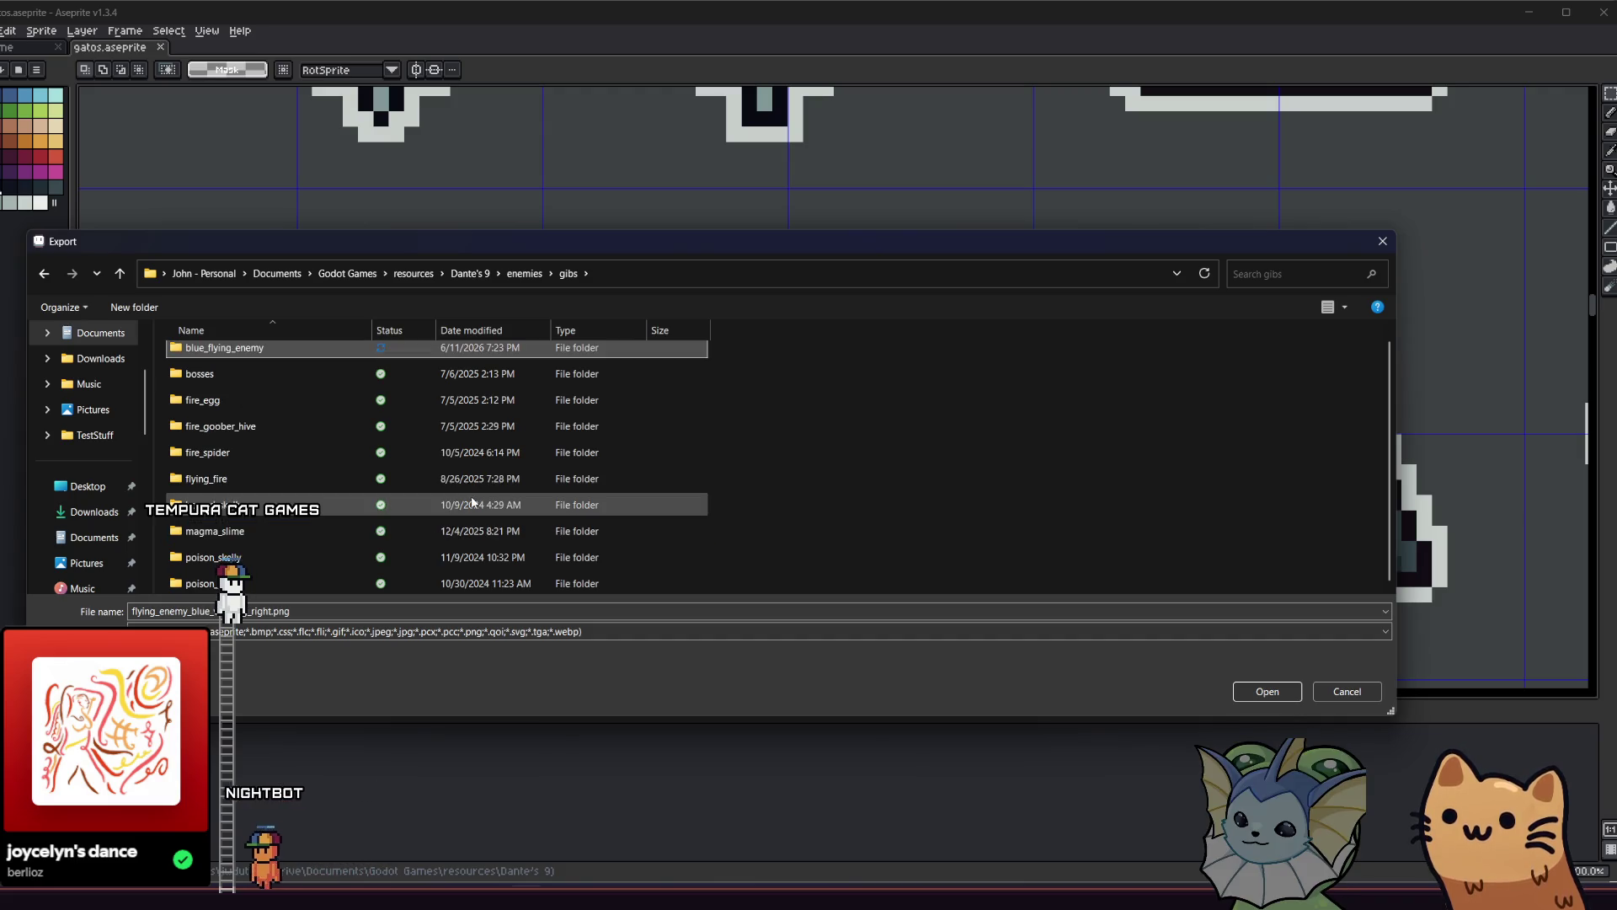
Export the selection into that folder as flying_enemy_blue_v1_gib1.png.
{"action": "double_click", "coordinate": [305, 349]}
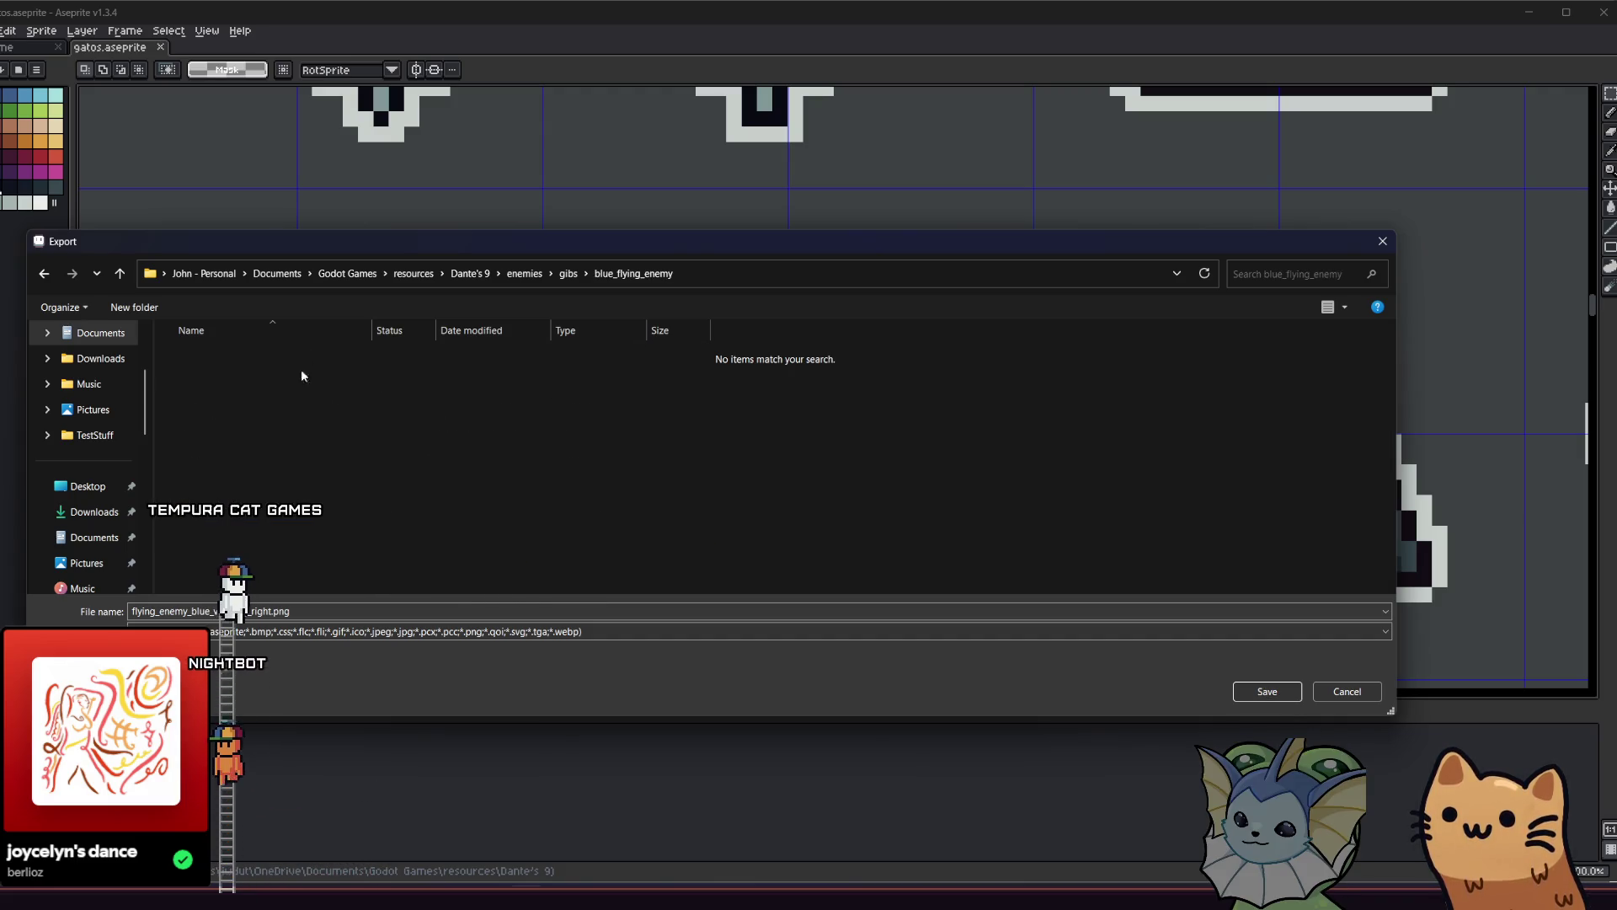
{"action": "double_click", "coordinate": [255, 612]}
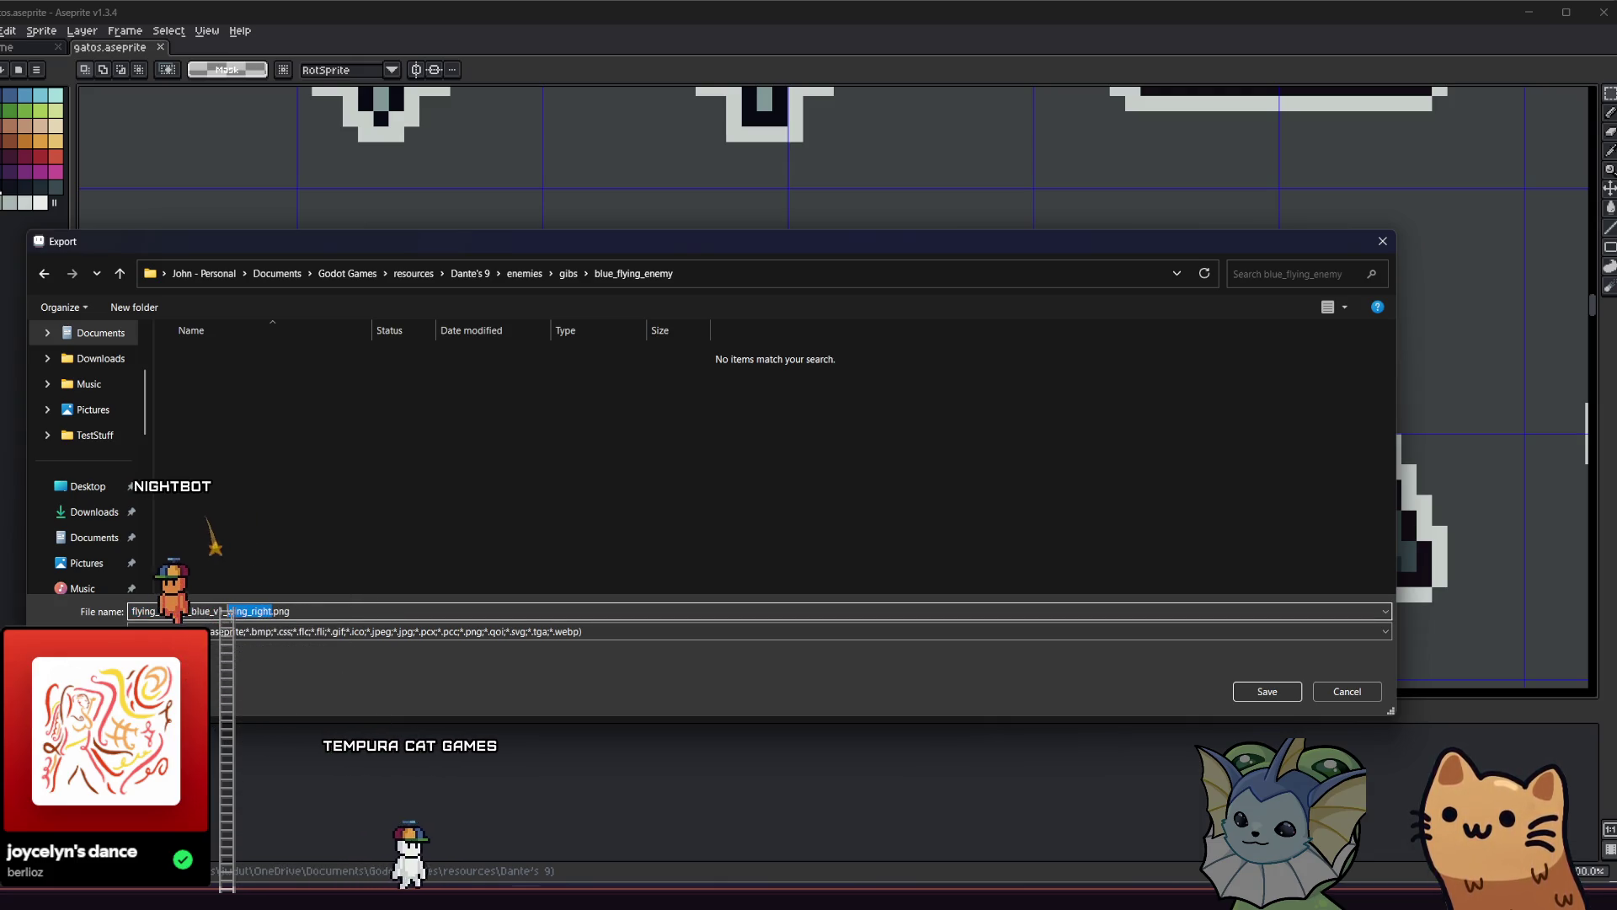
{"action": "type", "text": "gib1"}
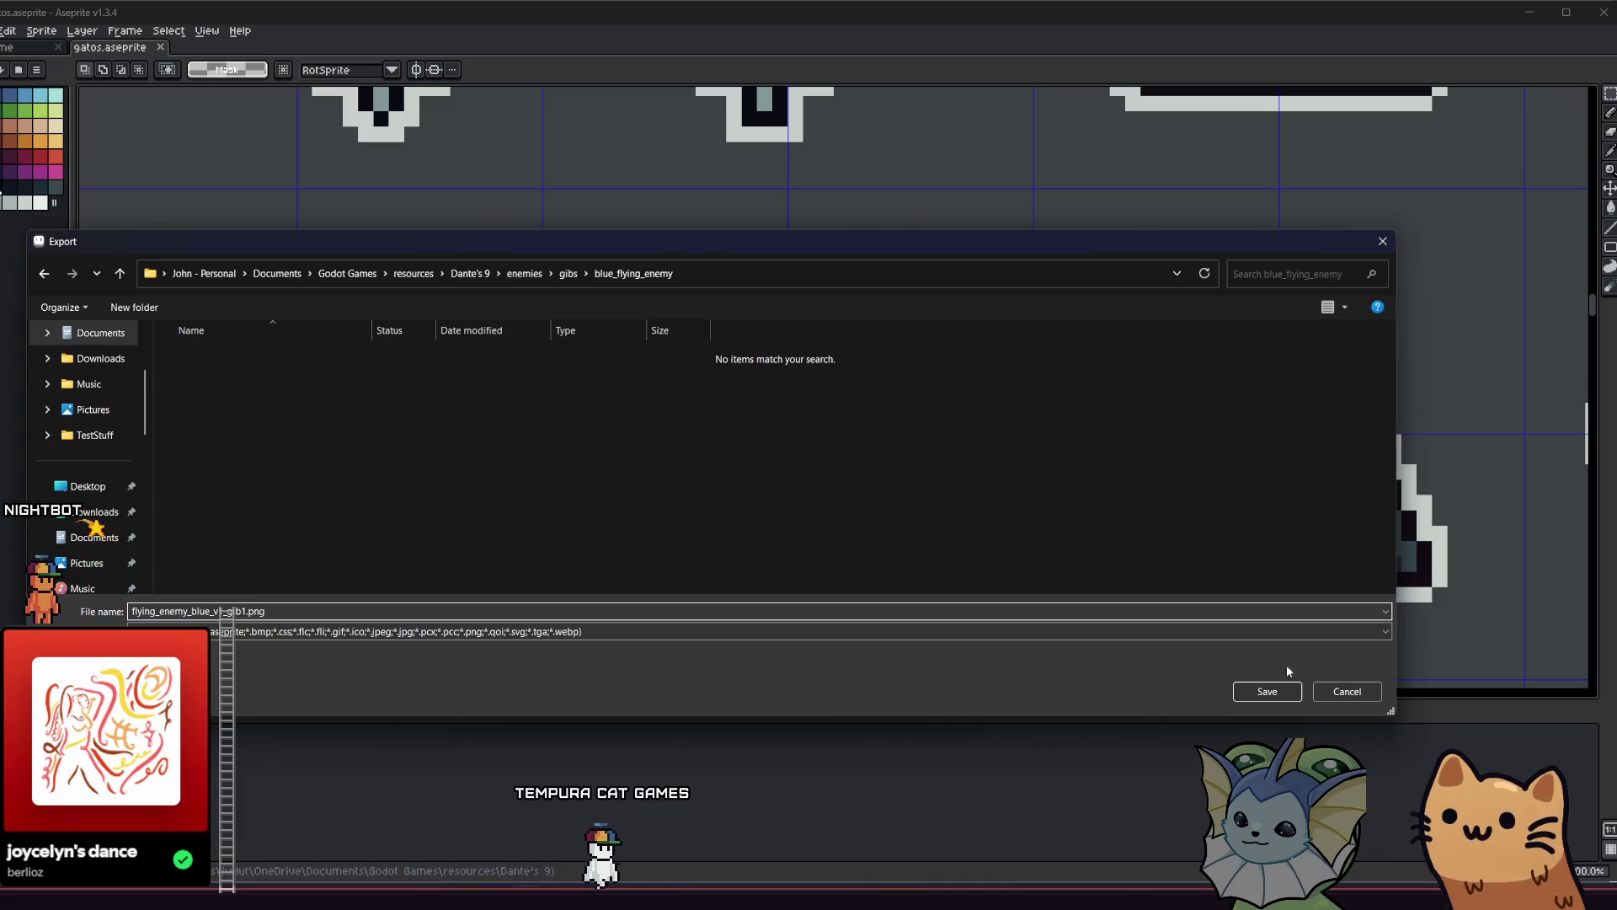
{"action": "left_click", "coordinate": [1289, 696]}
{"action": "left_click", "coordinate": [603, 497]}
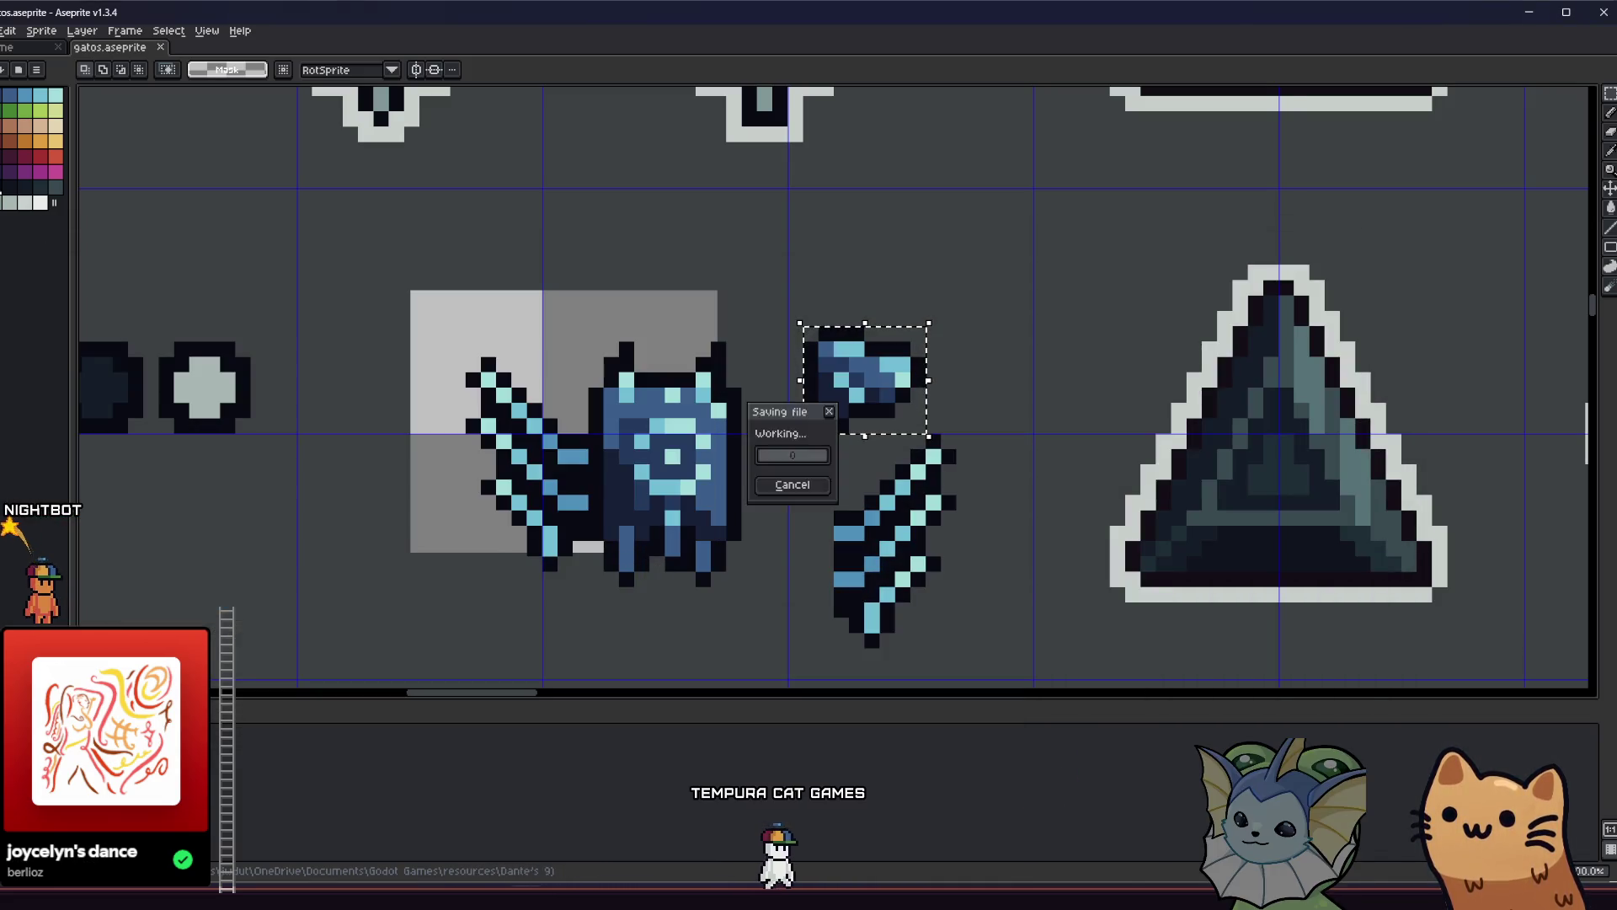
Import the blue gib1 PNG into the project's gibs/blue_flying_enemy folder.
{"action": "key", "text": "alt+Tab"}
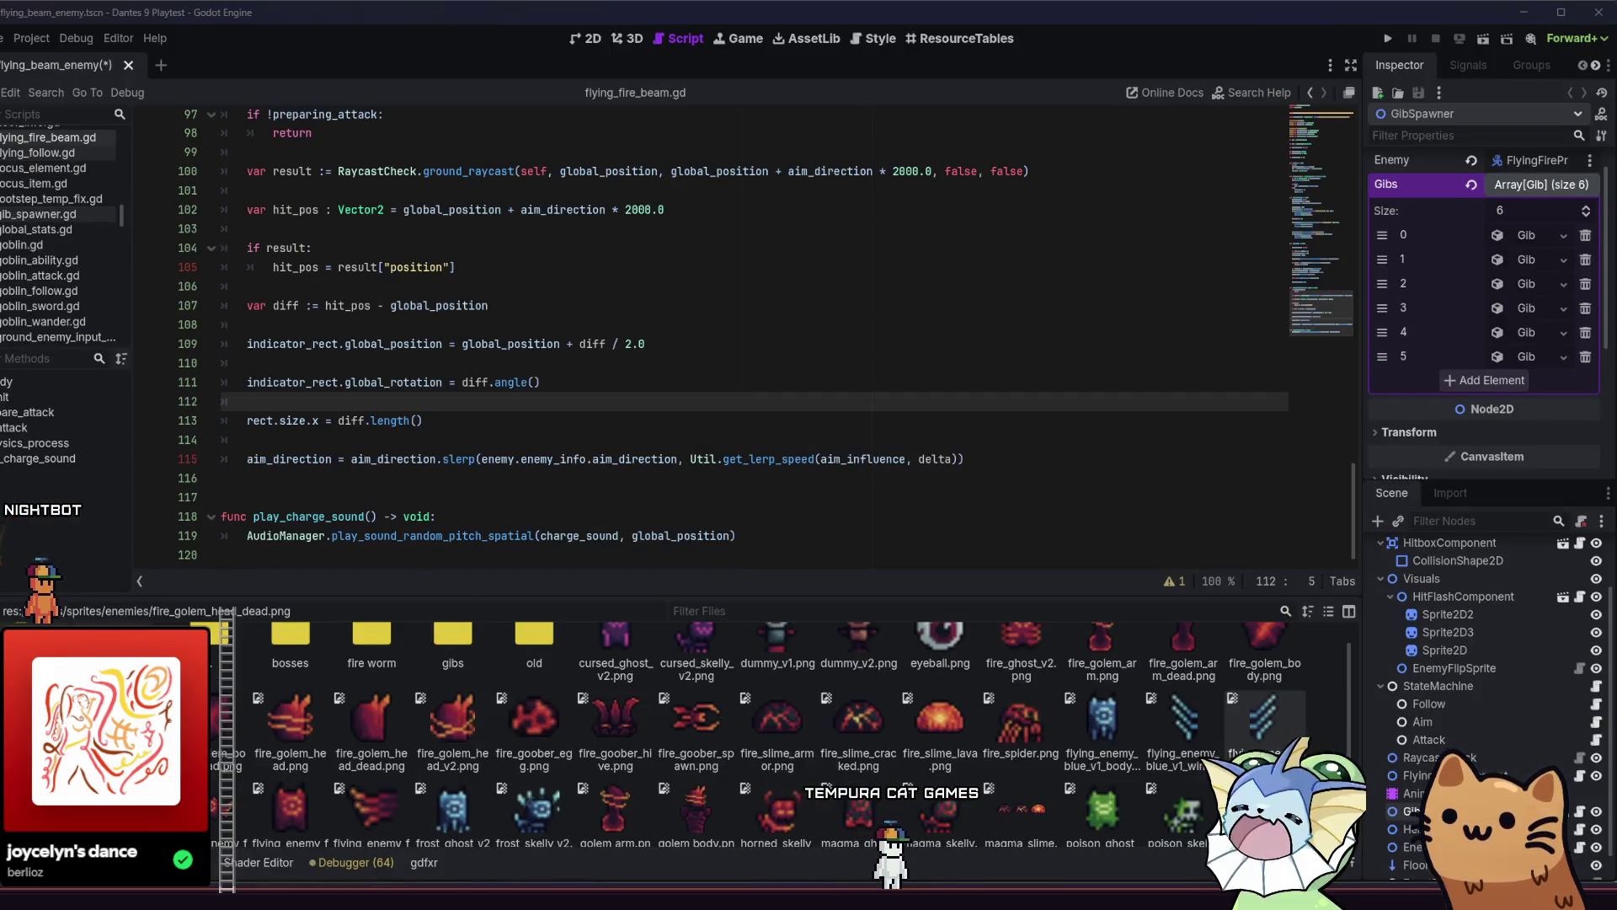
{"action": "double_click", "coordinate": [658, 320]}
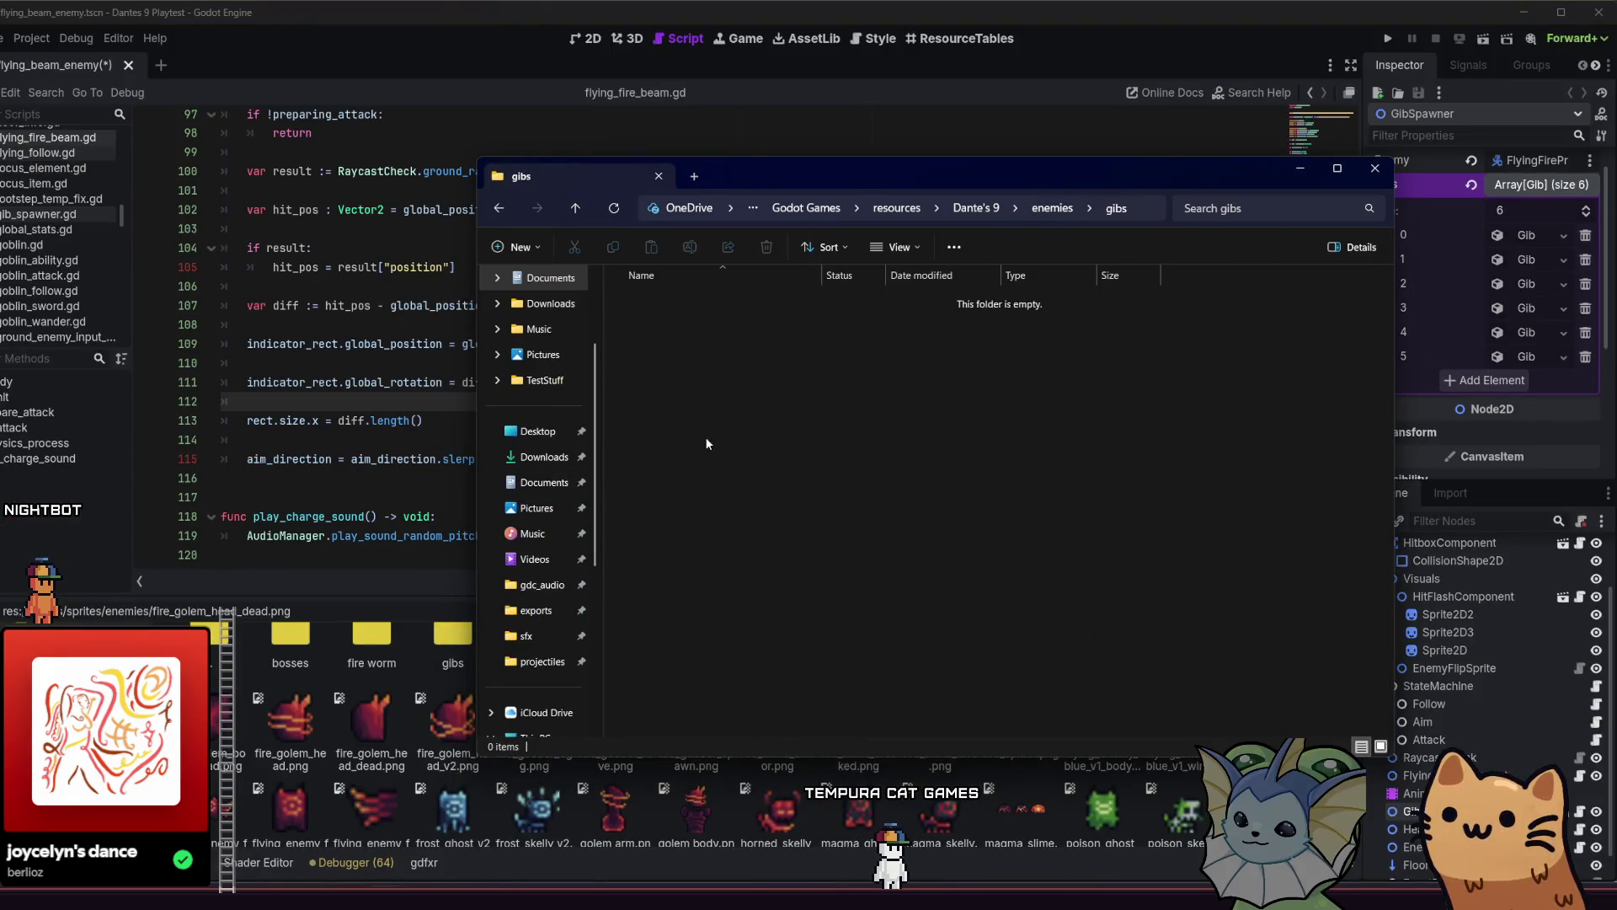
{"action": "left_click", "coordinate": [575, 207]}
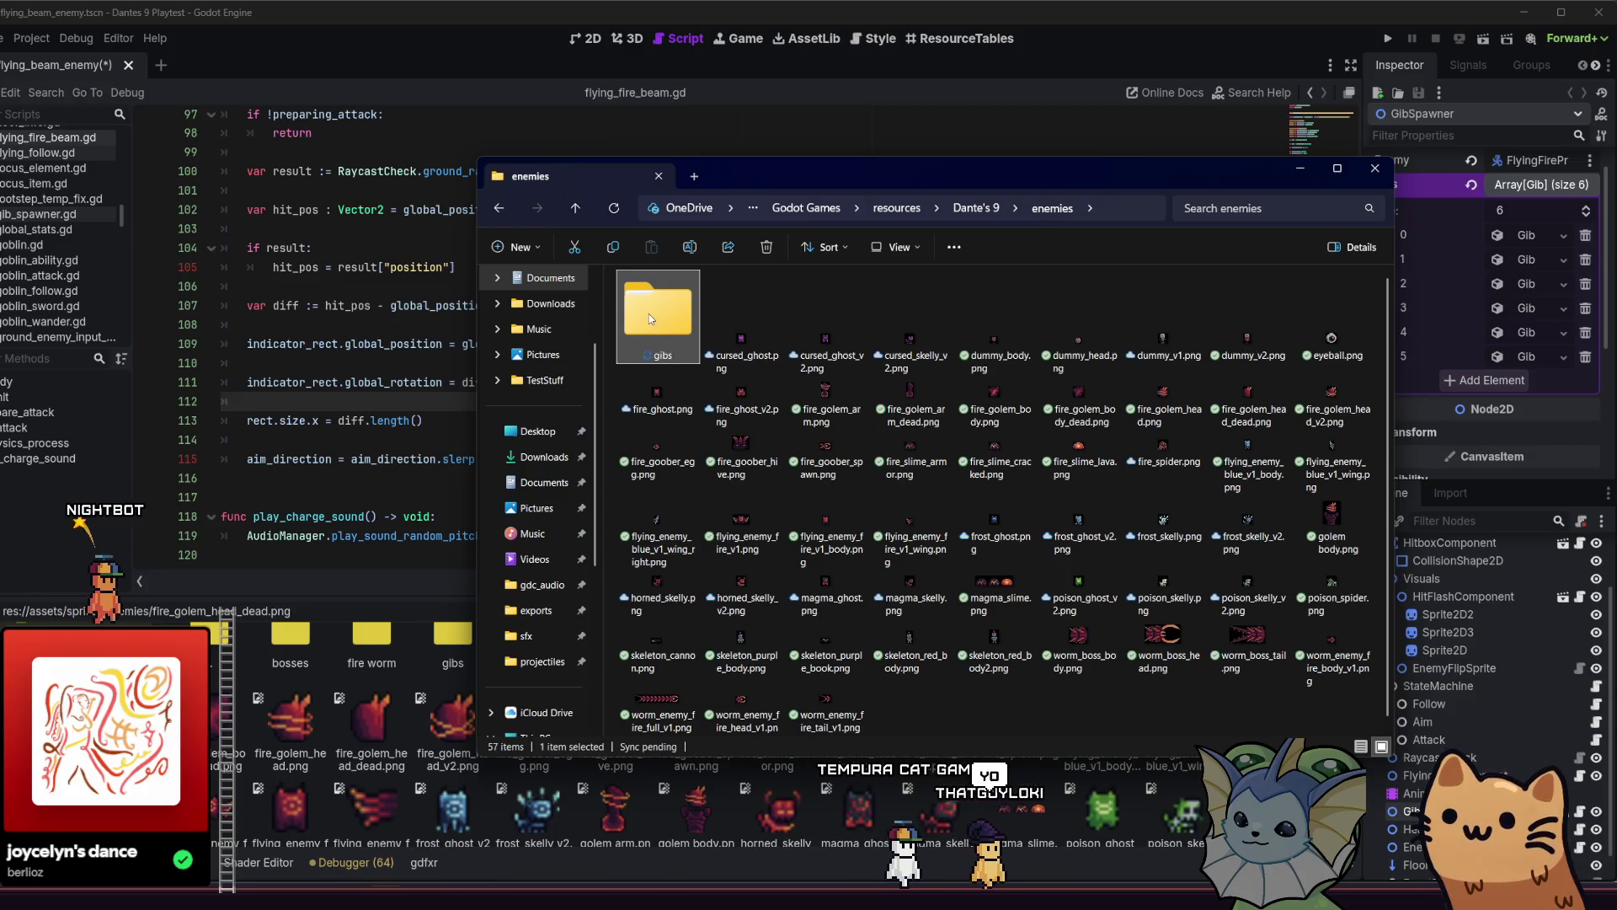
{"action": "double_click", "coordinate": [651, 313]}
{"action": "double_click", "coordinate": [684, 300]}
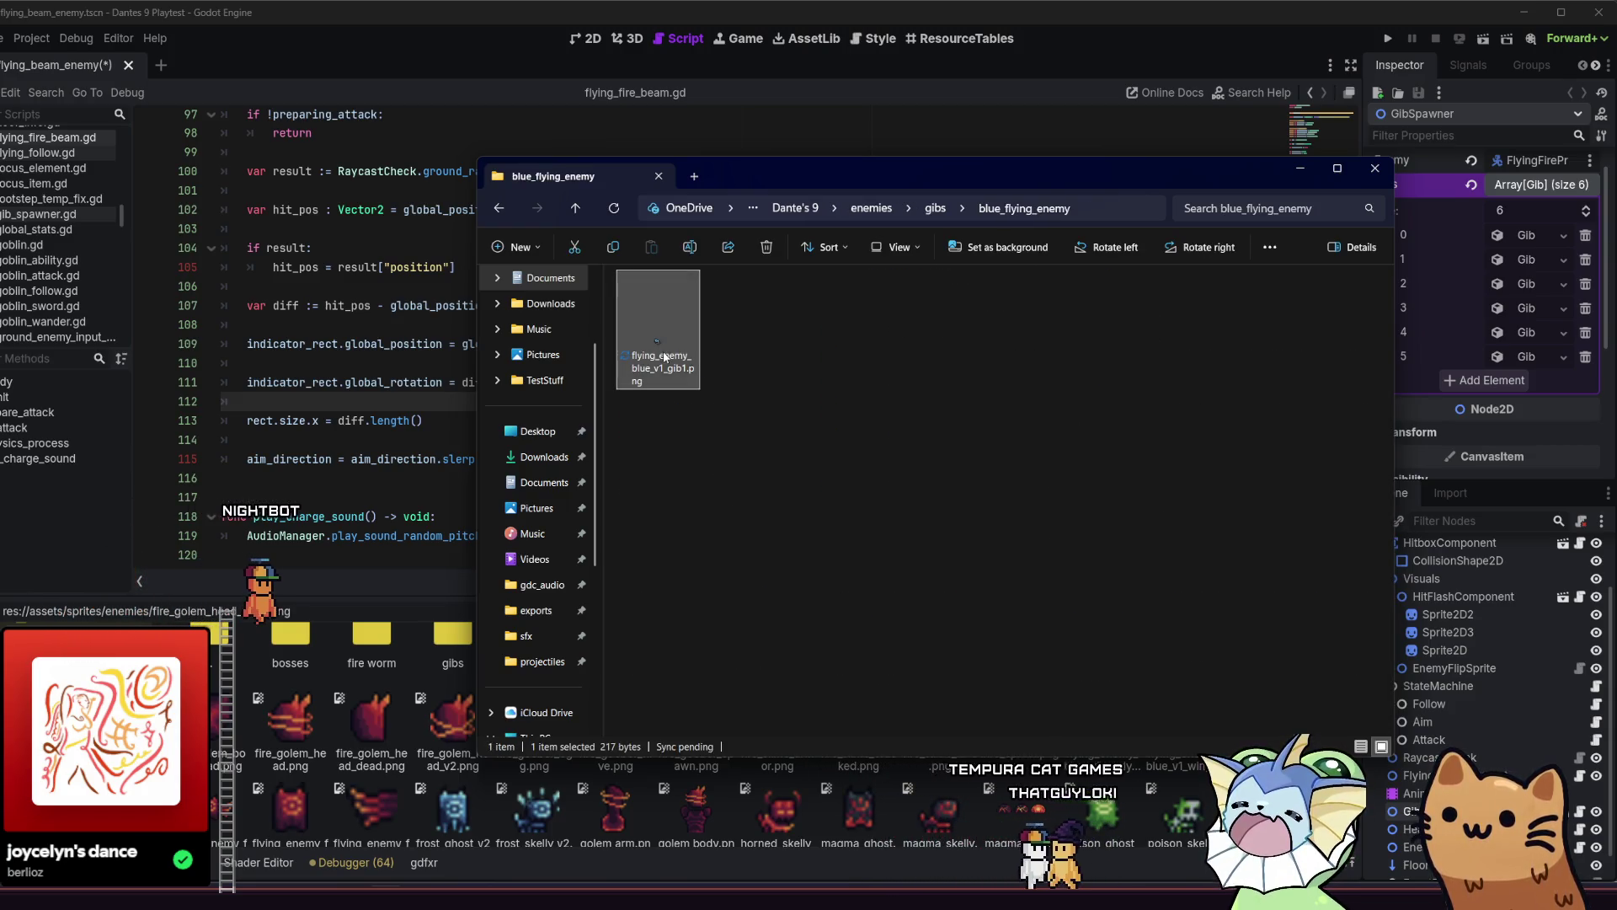
{"action": "left_click_drag", "start_coordinate": [349, 760], "coordinate": [353, 758]}
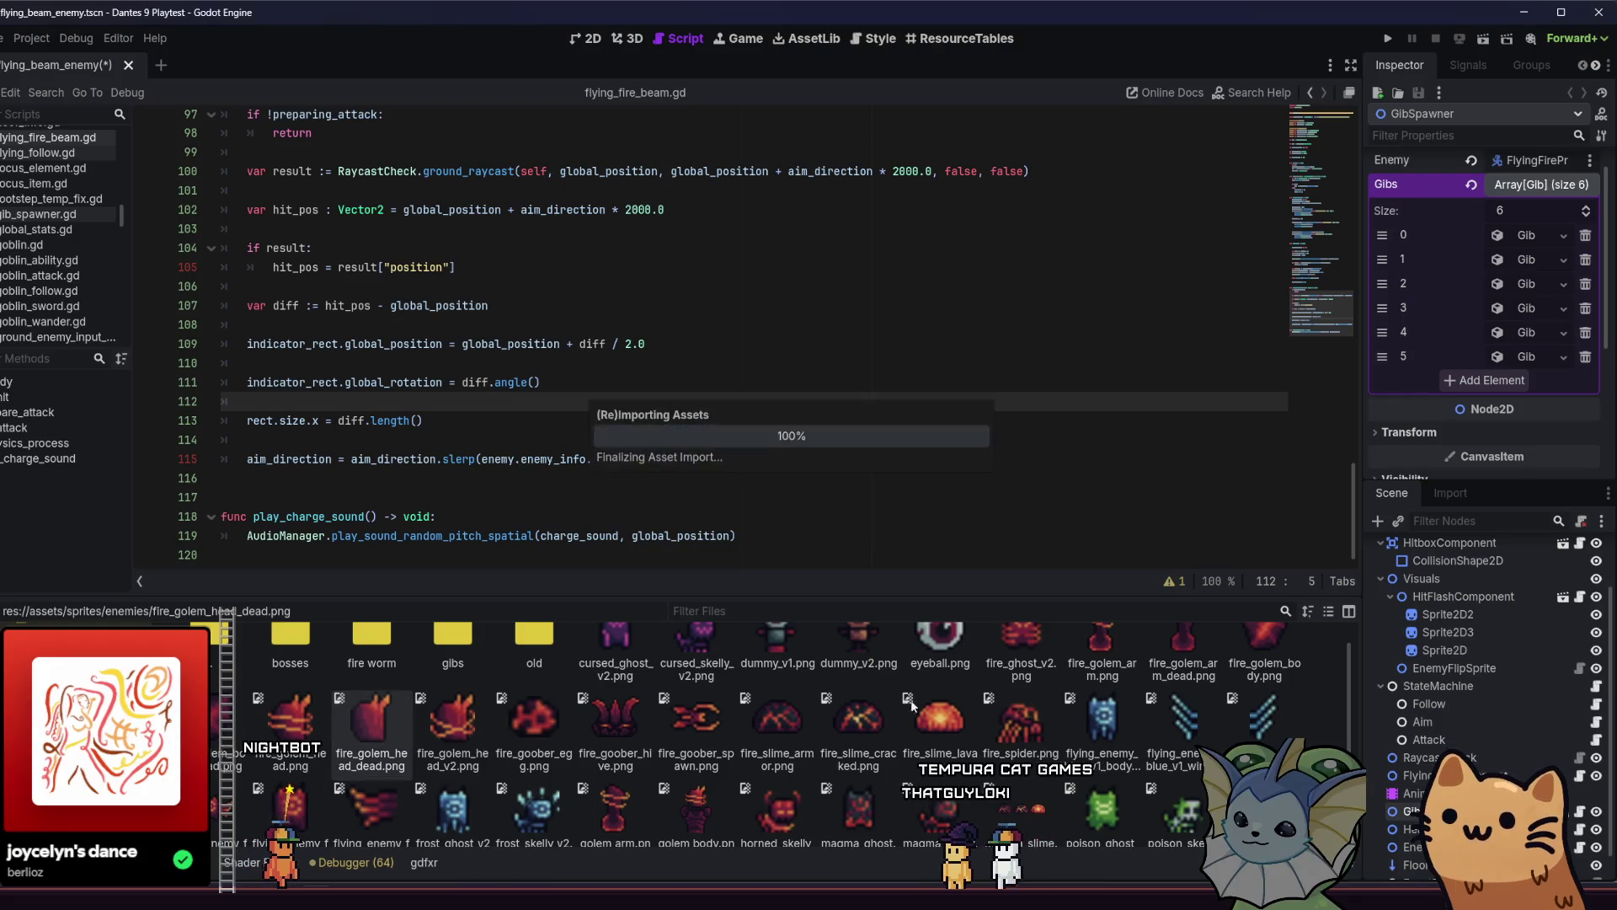
Assign the blue gib image as Gib 5's sprite, matching Gib 4, and run the game.
{"action": "left_click", "coordinate": [1526, 332]}
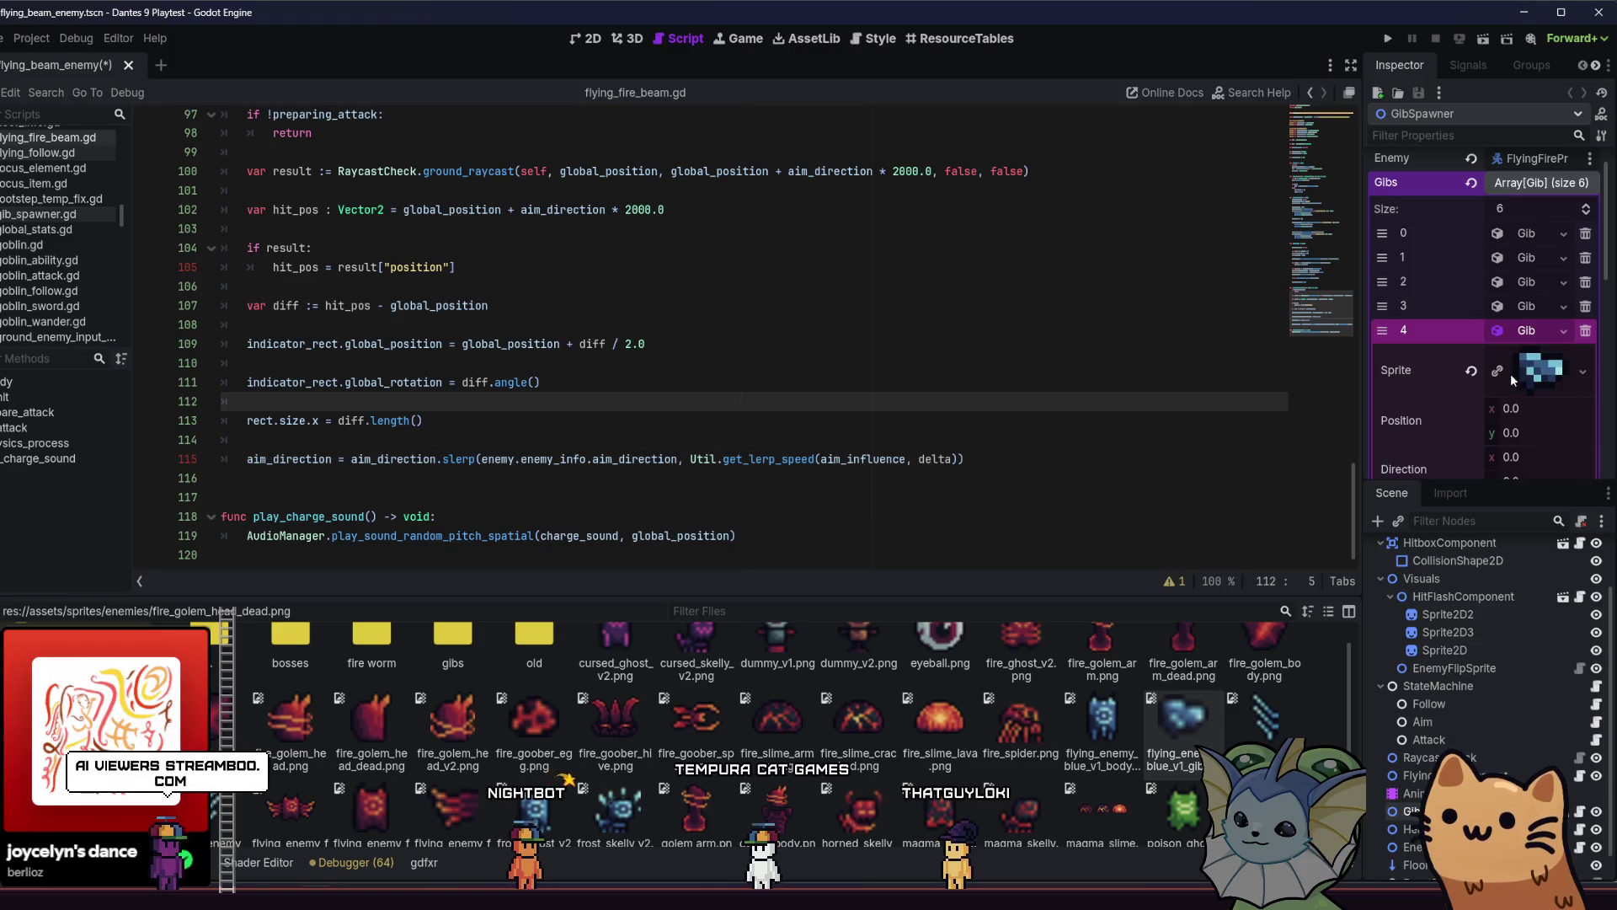
{"action": "scroll", "coordinate": [1509, 372], "scroll_direction": "down", "scroll_amount": 3}
{"action": "left_click", "coordinate": [1497, 417]}
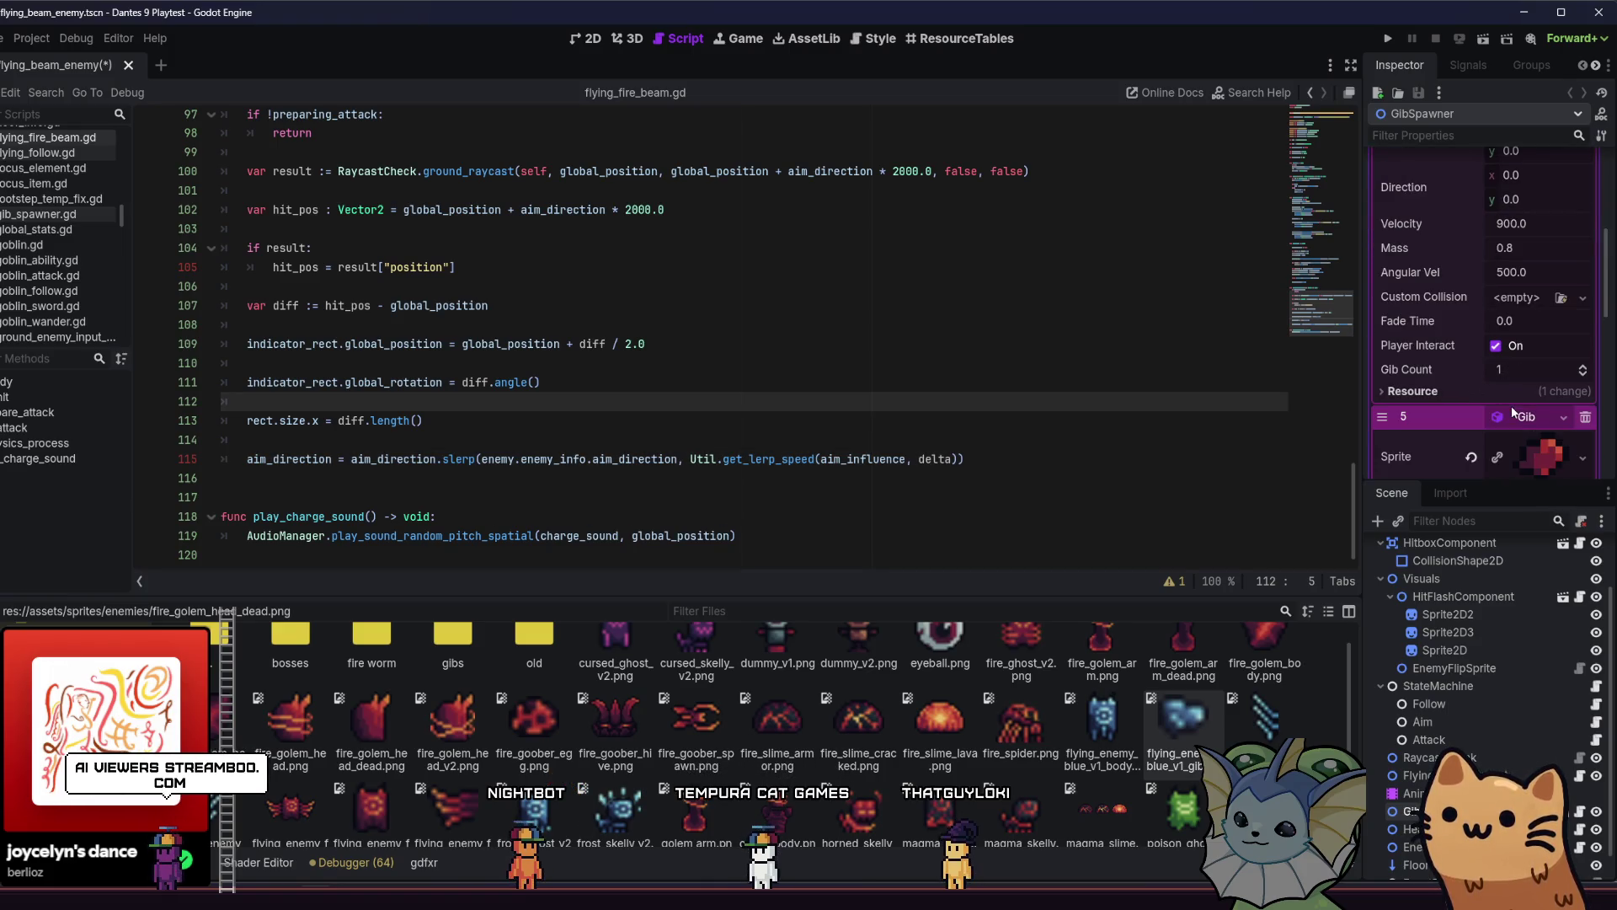
{"action": "left_click_drag", "start_coordinate": [1175, 716], "coordinate": [1541, 319]}
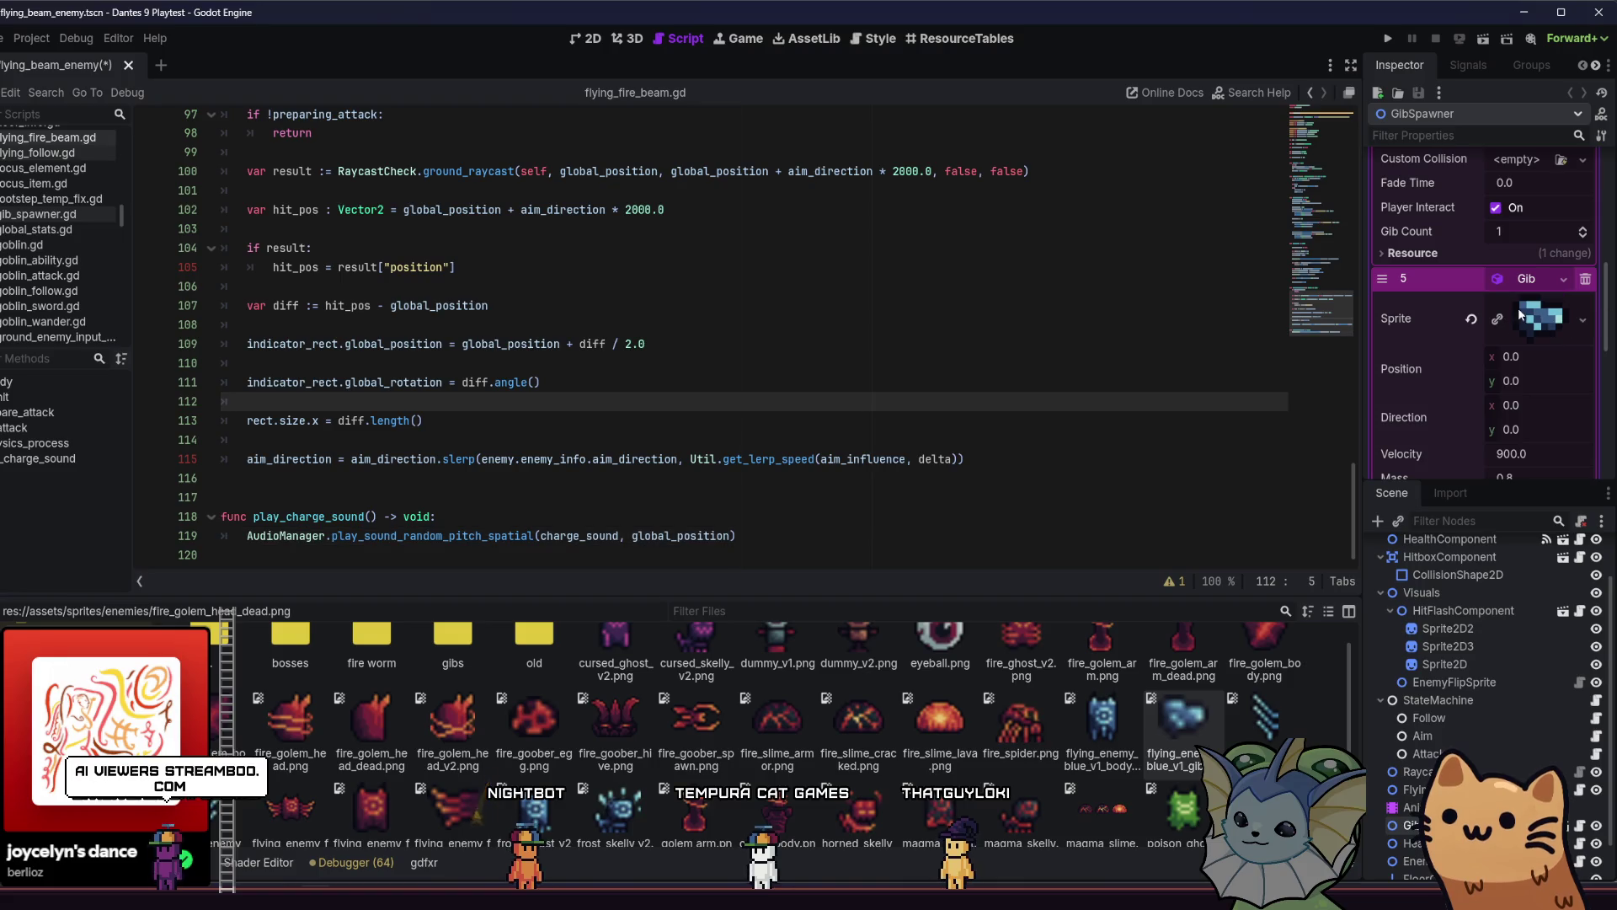
{"action": "left_click", "coordinate": [1388, 39]}
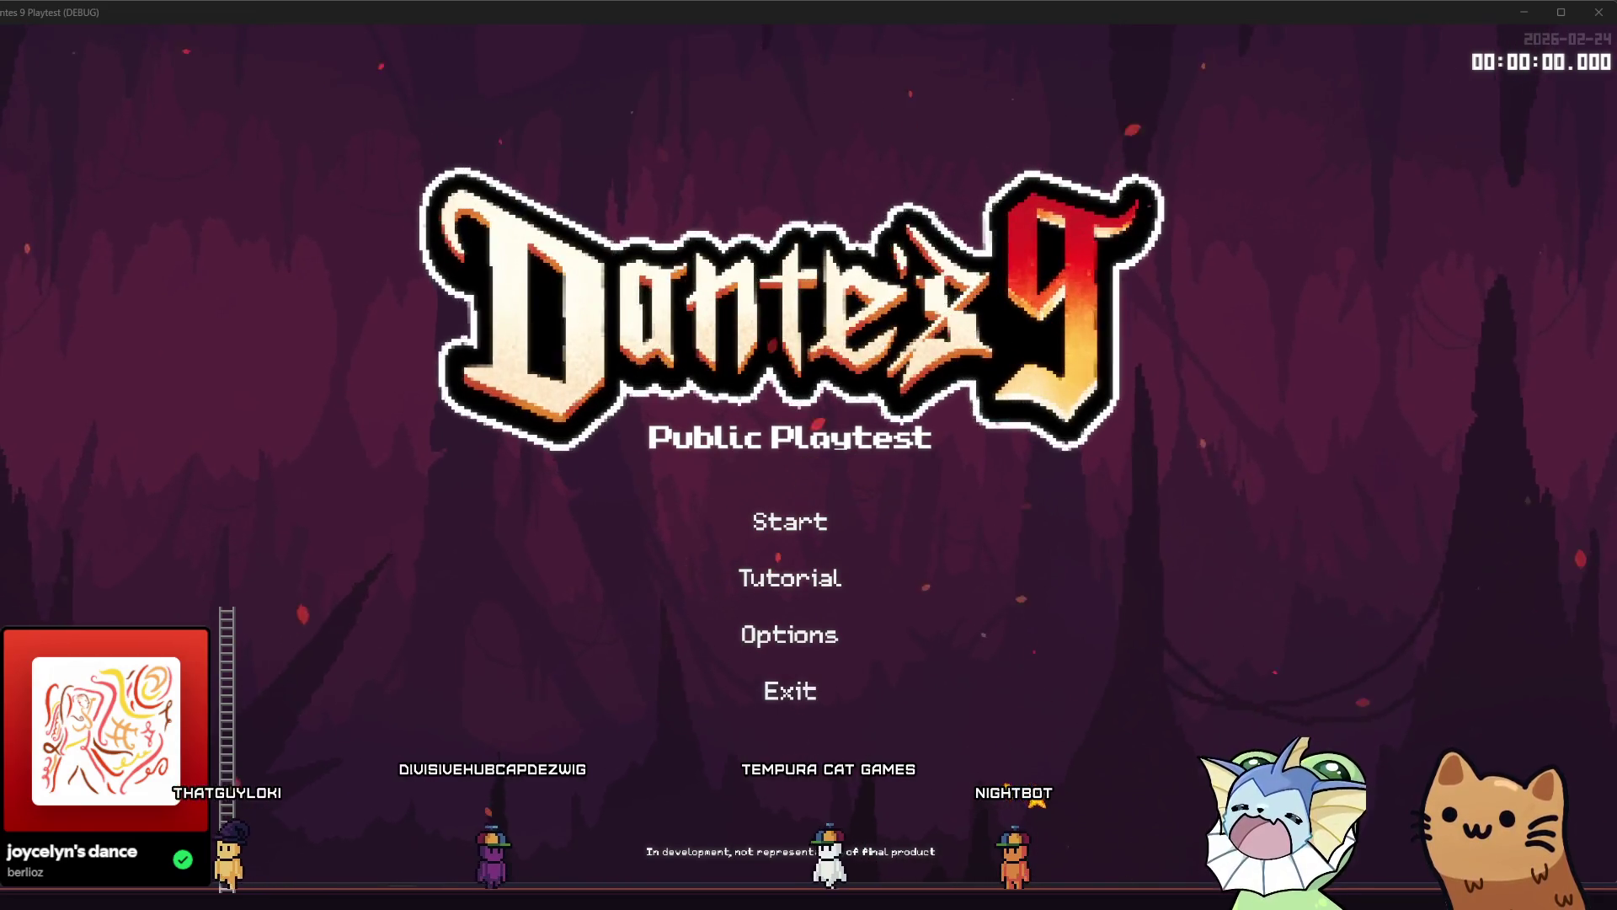
Start the game and add the Needle Gun card to the hand from the debug menu.
{"action": "left_click", "coordinate": [619, 507]}
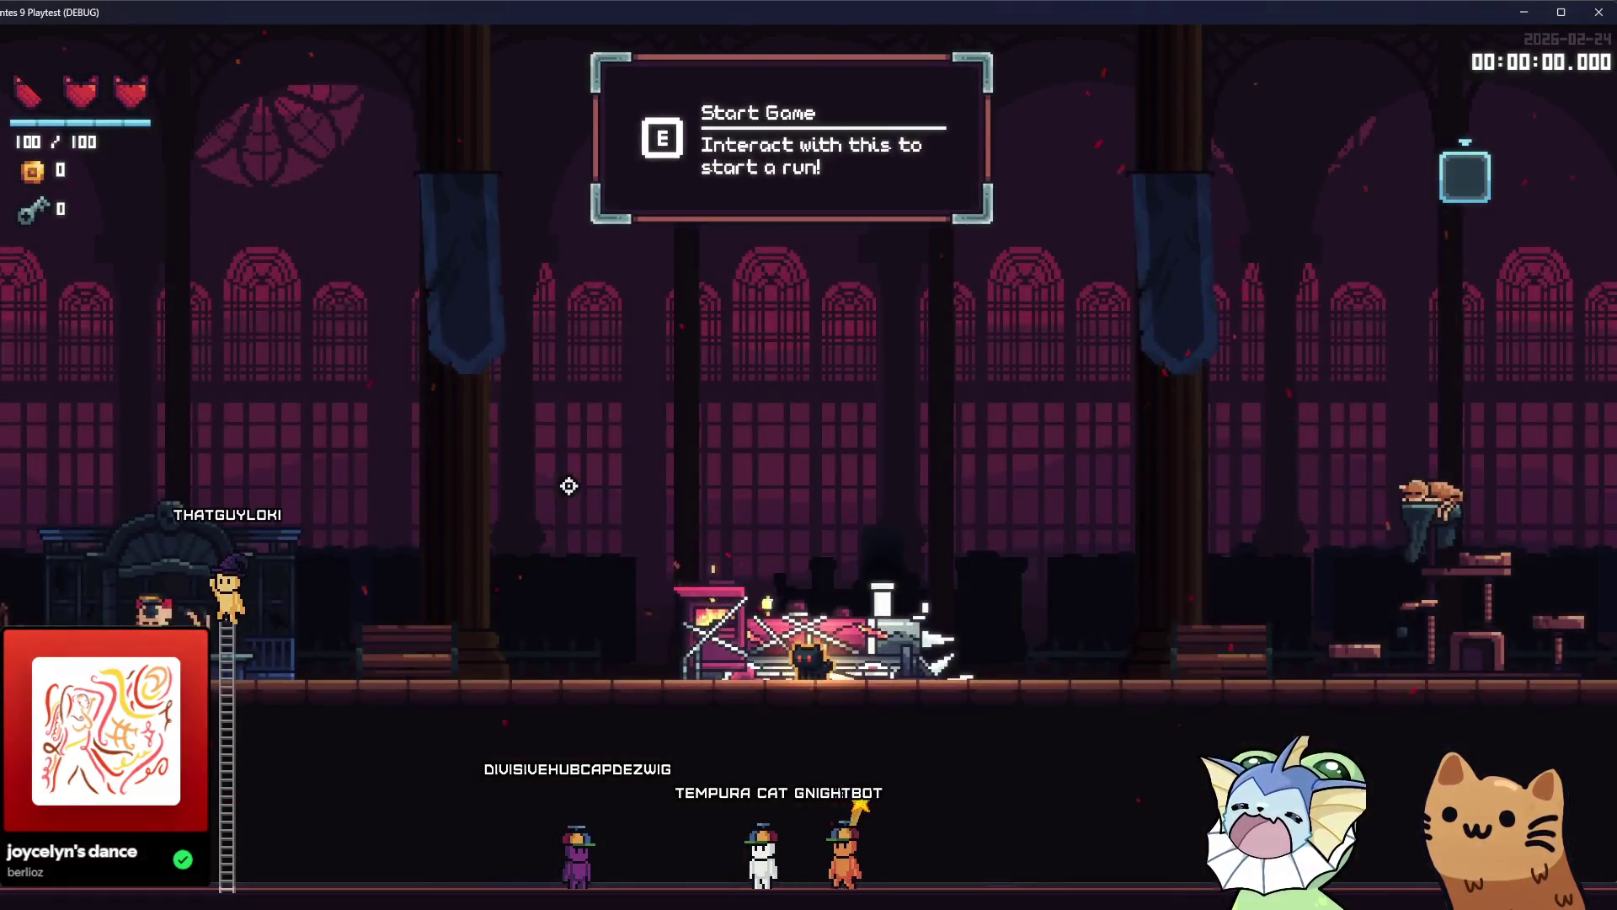
{"action": "key", "text": "F1"}
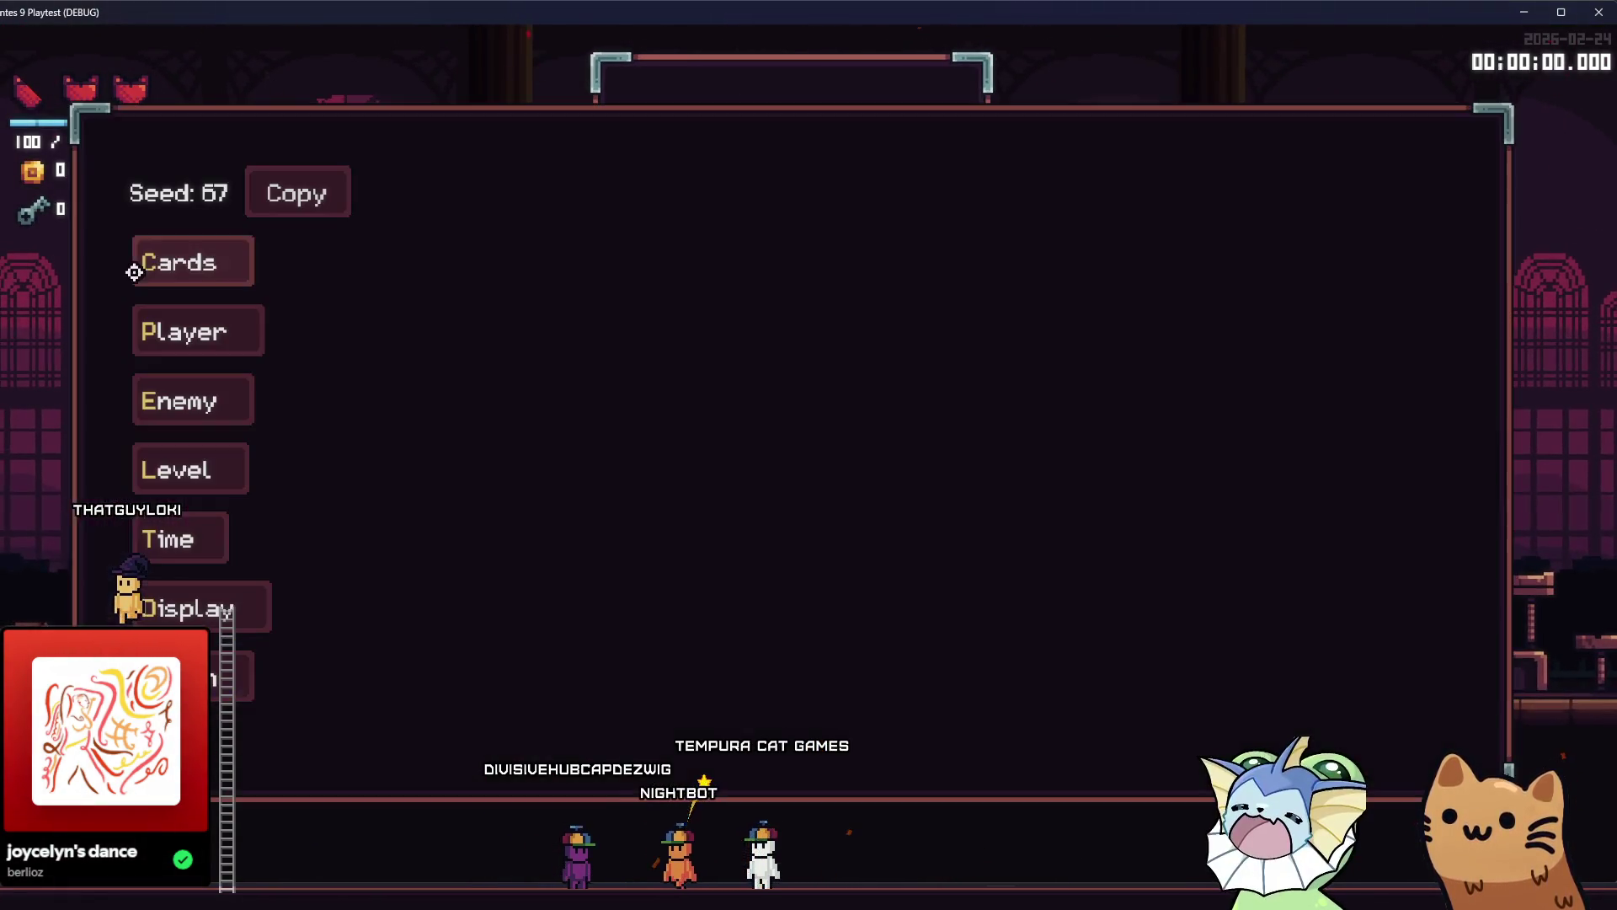
{"action": "left_click", "coordinate": [158, 260]}
{"action": "scroll", "coordinate": [843, 379], "scroll_direction": "down", "scroll_amount": 5}
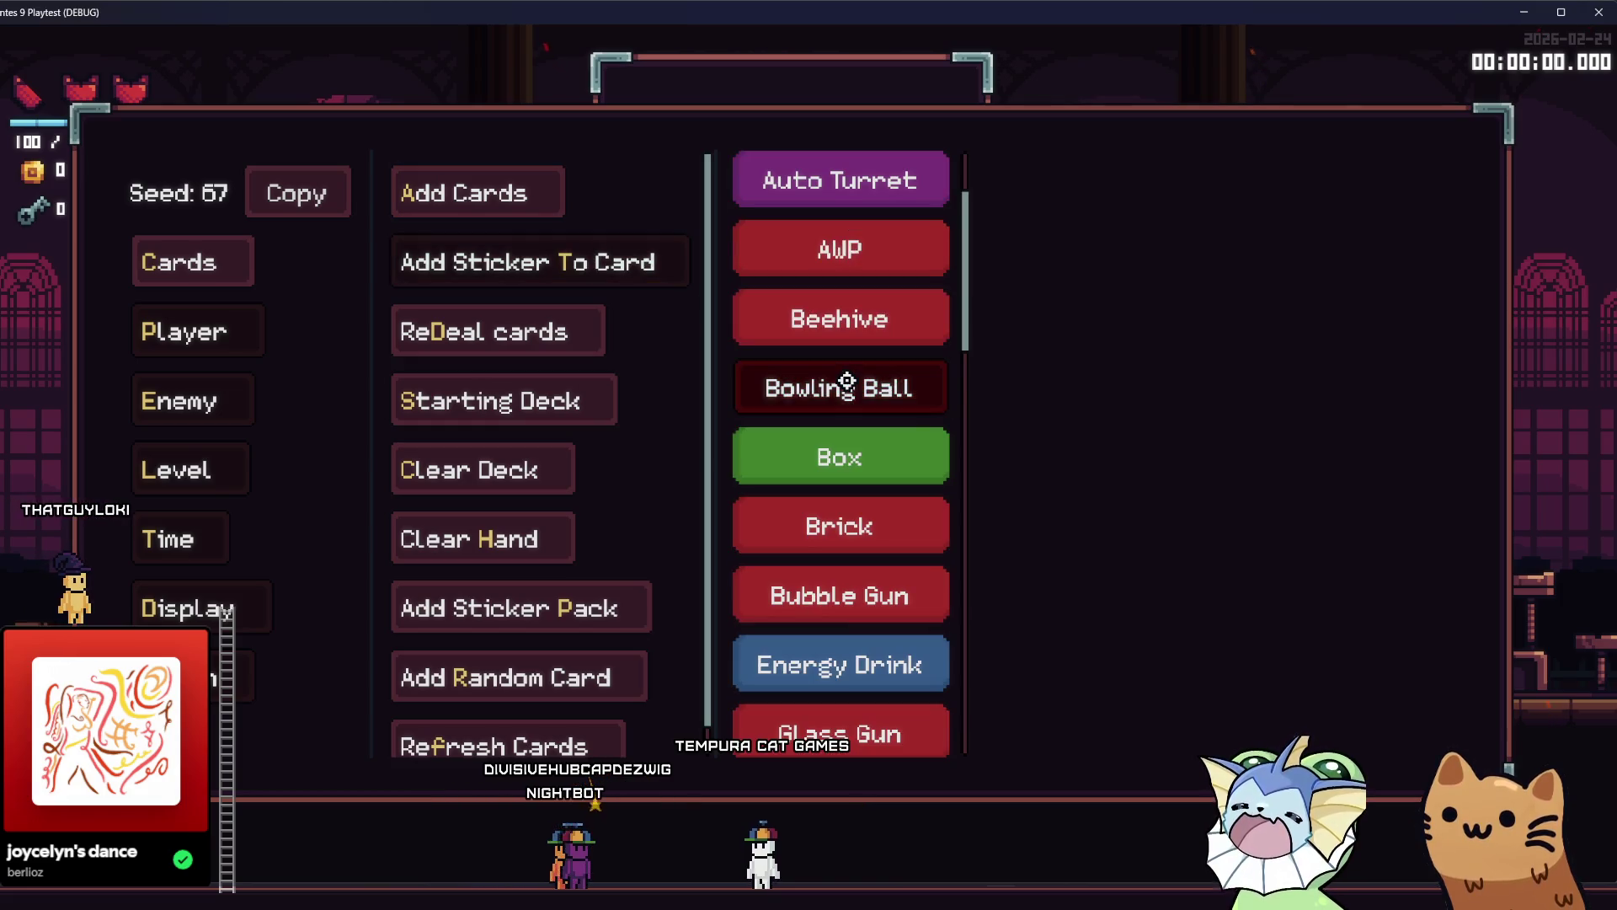
{"action": "scroll", "coordinate": [859, 472], "scroll_direction": "up", "scroll_amount": 3}
{"action": "scroll", "coordinate": [888, 454], "scroll_direction": "down", "scroll_amount": 2}
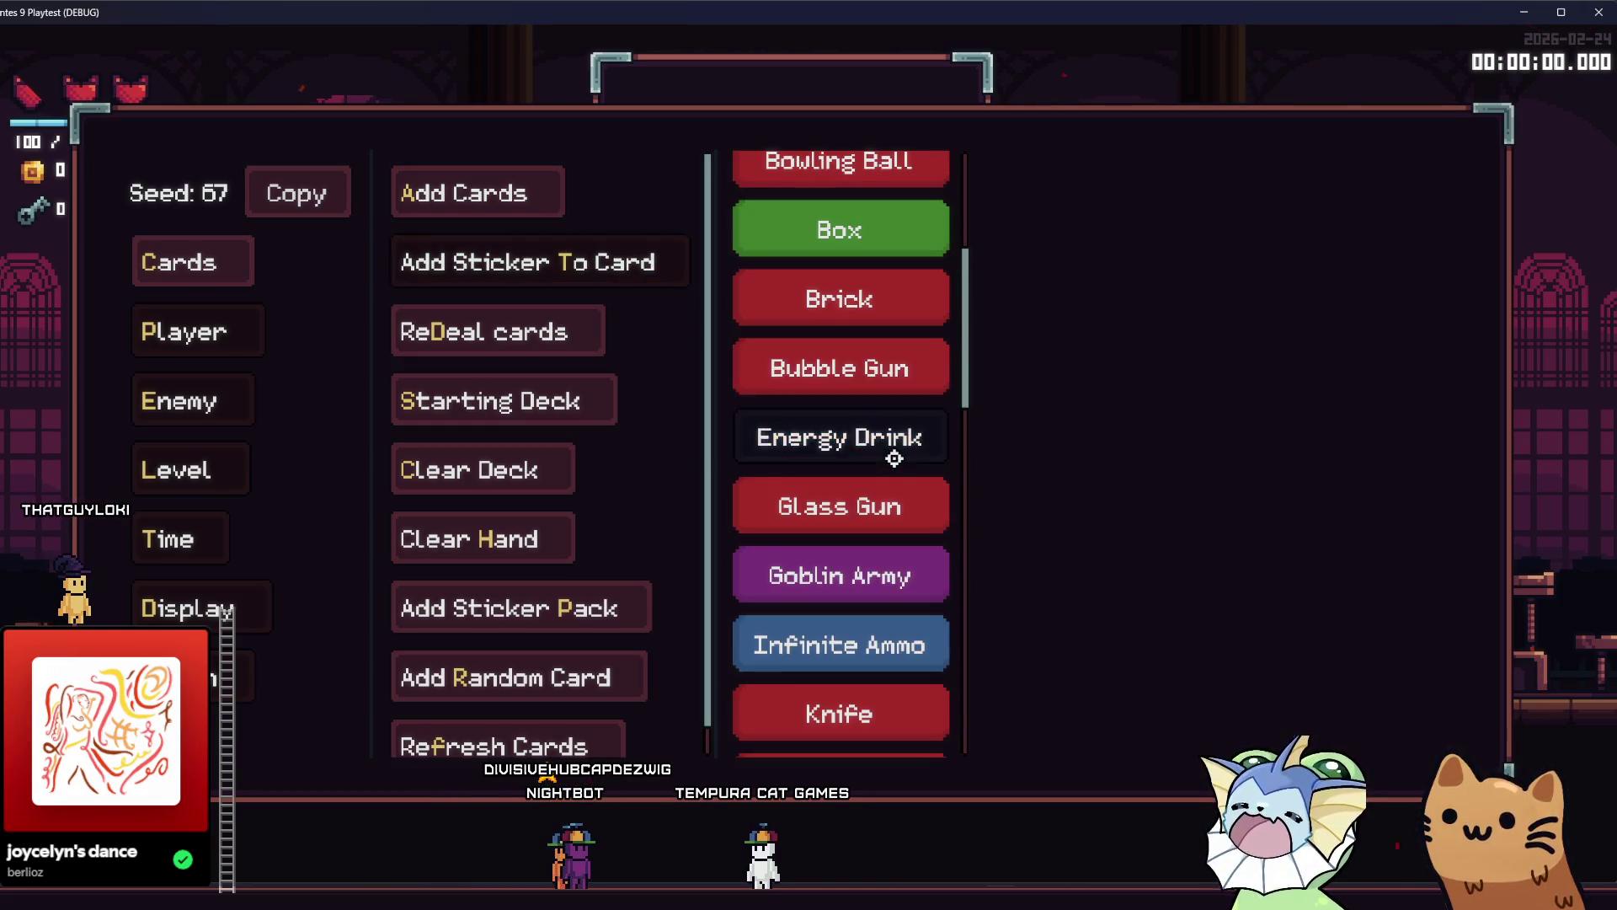
{"action": "mouse_move", "coordinate": [964, 347]}
{"action": "left_mouse_down"}
{"action": "mouse_move", "coordinate": [967, 463]}
{"action": "mouse_move", "coordinate": [947, 490]}
{"action": "left_mouse_up"}
{"action": "left_click", "coordinate": [922, 506]}
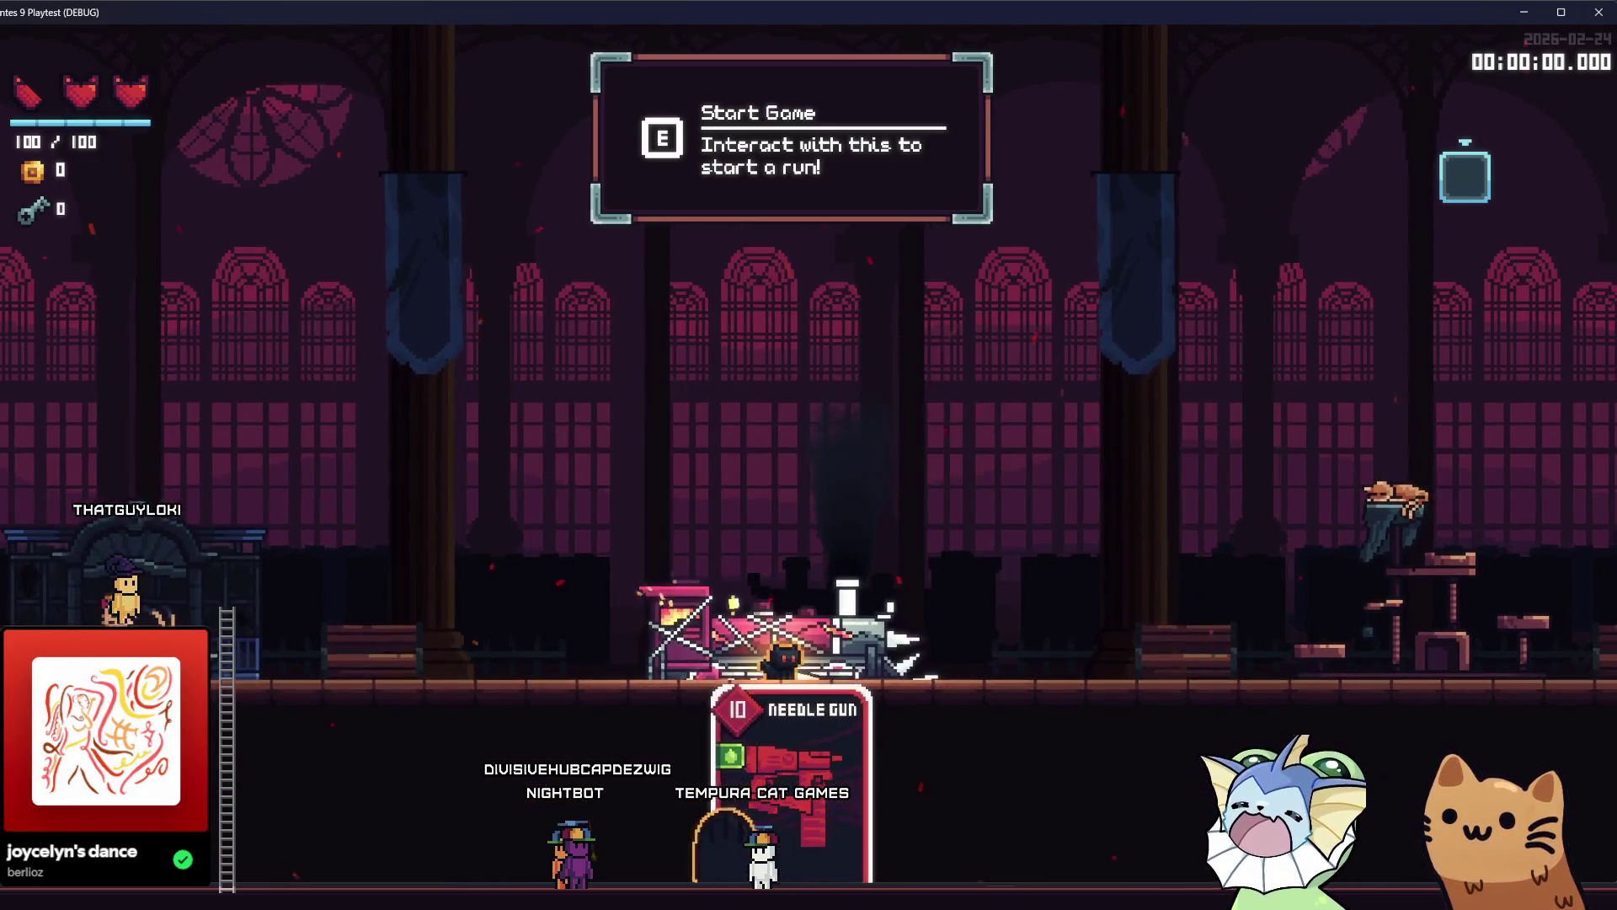
Search the debug menu's Level scene list for 'beam', then return to play.
{"action": "key", "text": "grave"}
{"action": "left_click", "coordinate": [206, 264]}
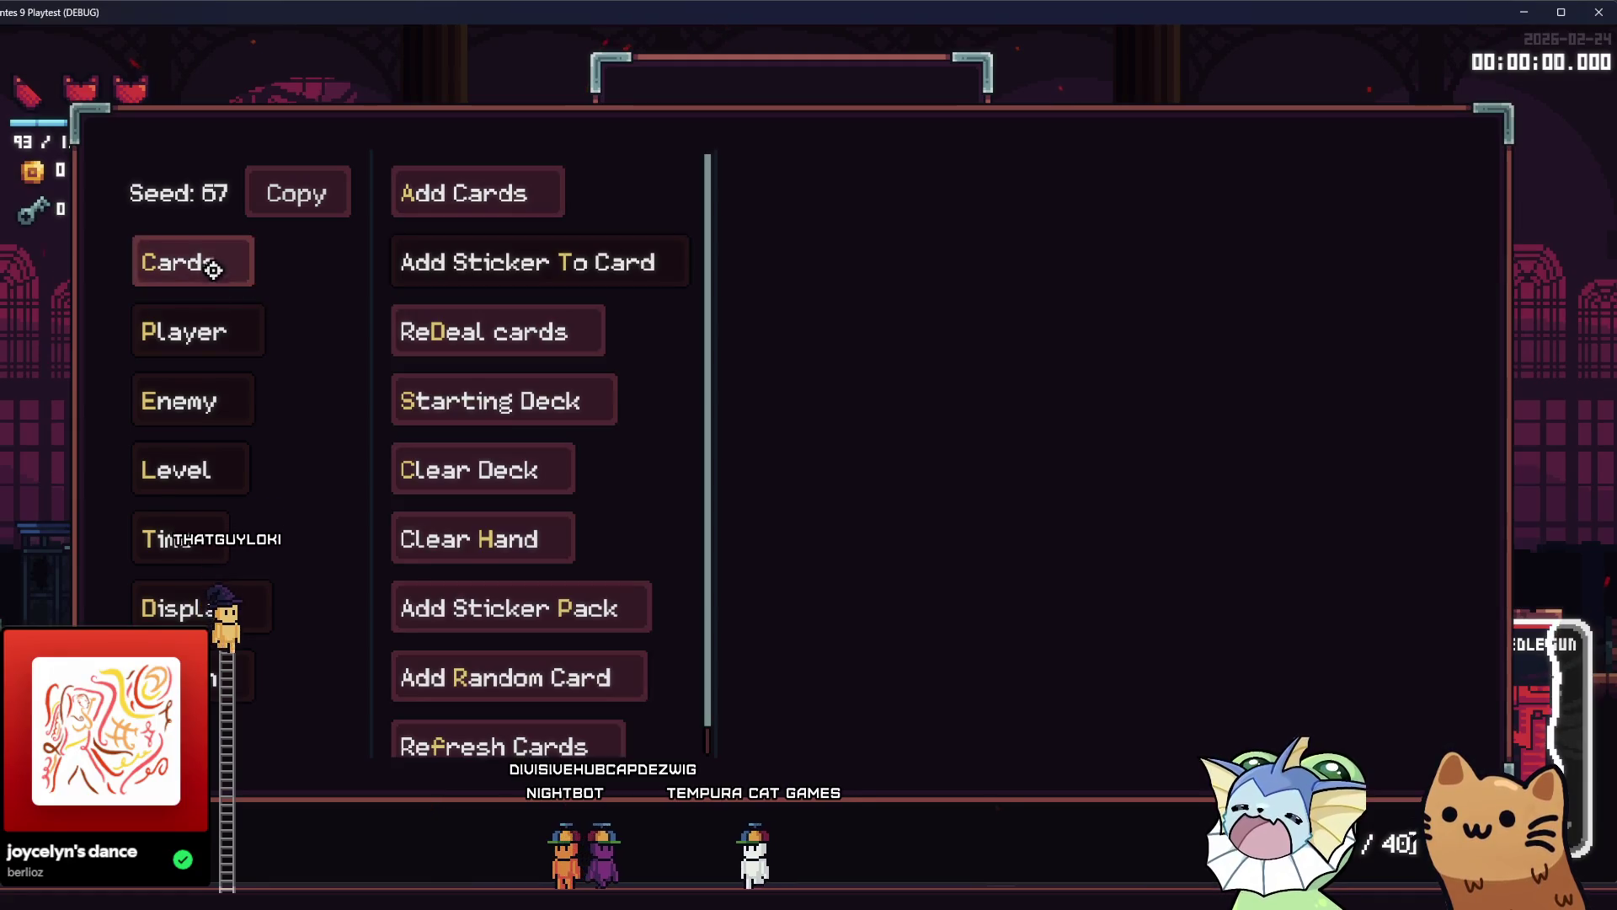
{"action": "left_click", "coordinate": [192, 401]}
{"action": "left_click", "coordinate": [189, 470]}
{"action": "type", "text": "beam"}
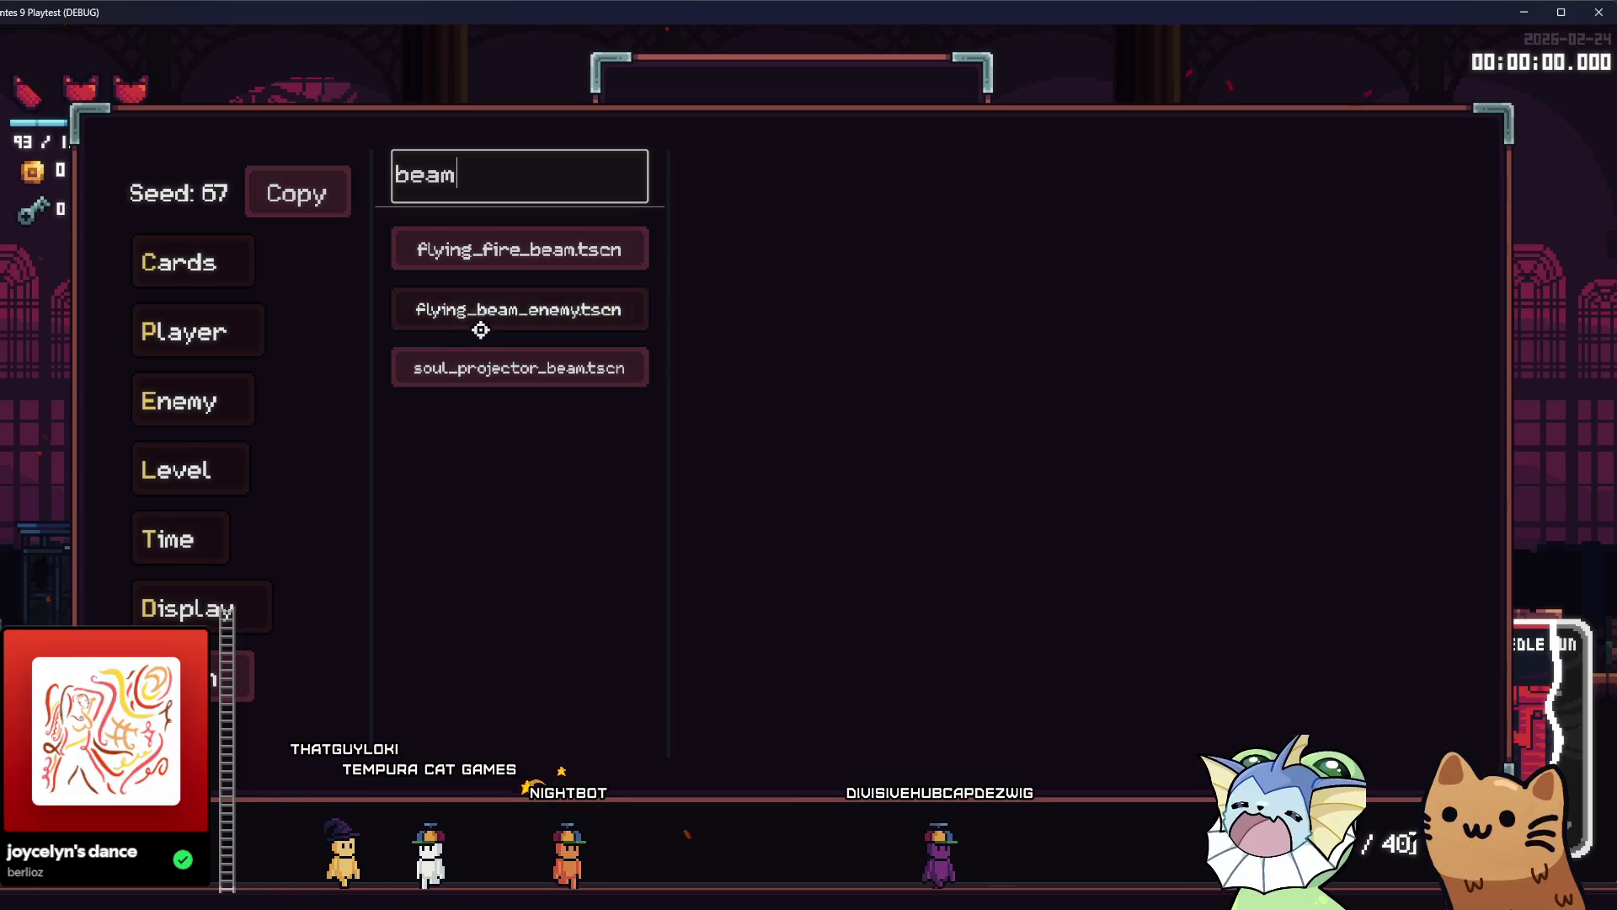
{"action": "key", "text": "grave"}
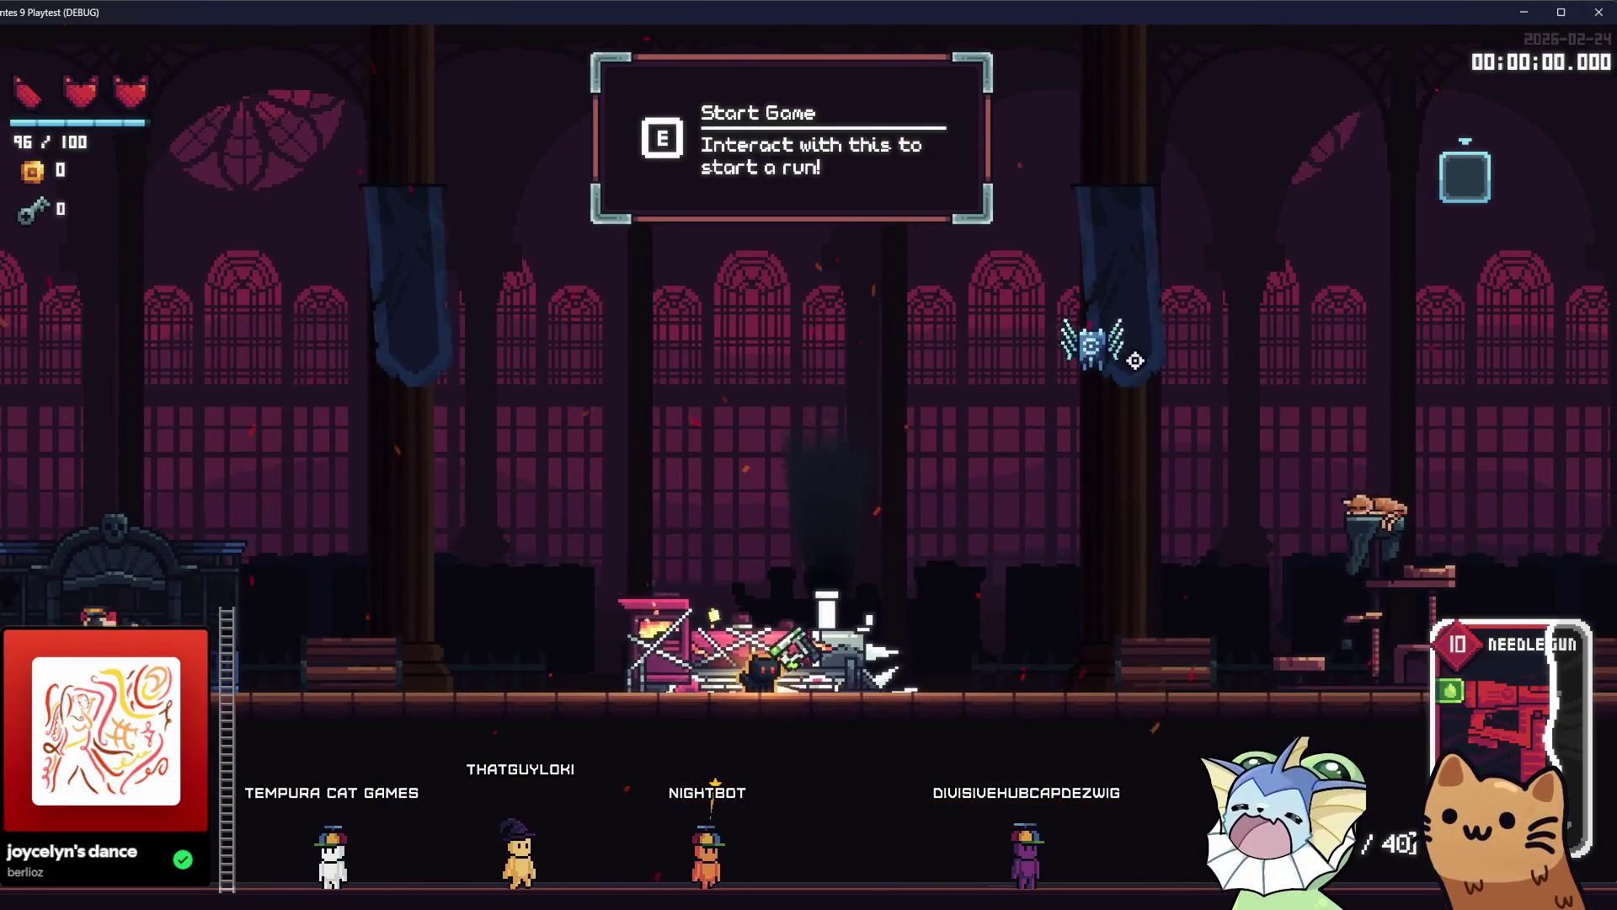
Shoot down the flying spider enemy, then stop the debug run with F8.
{"action": "key", "text": "space"}
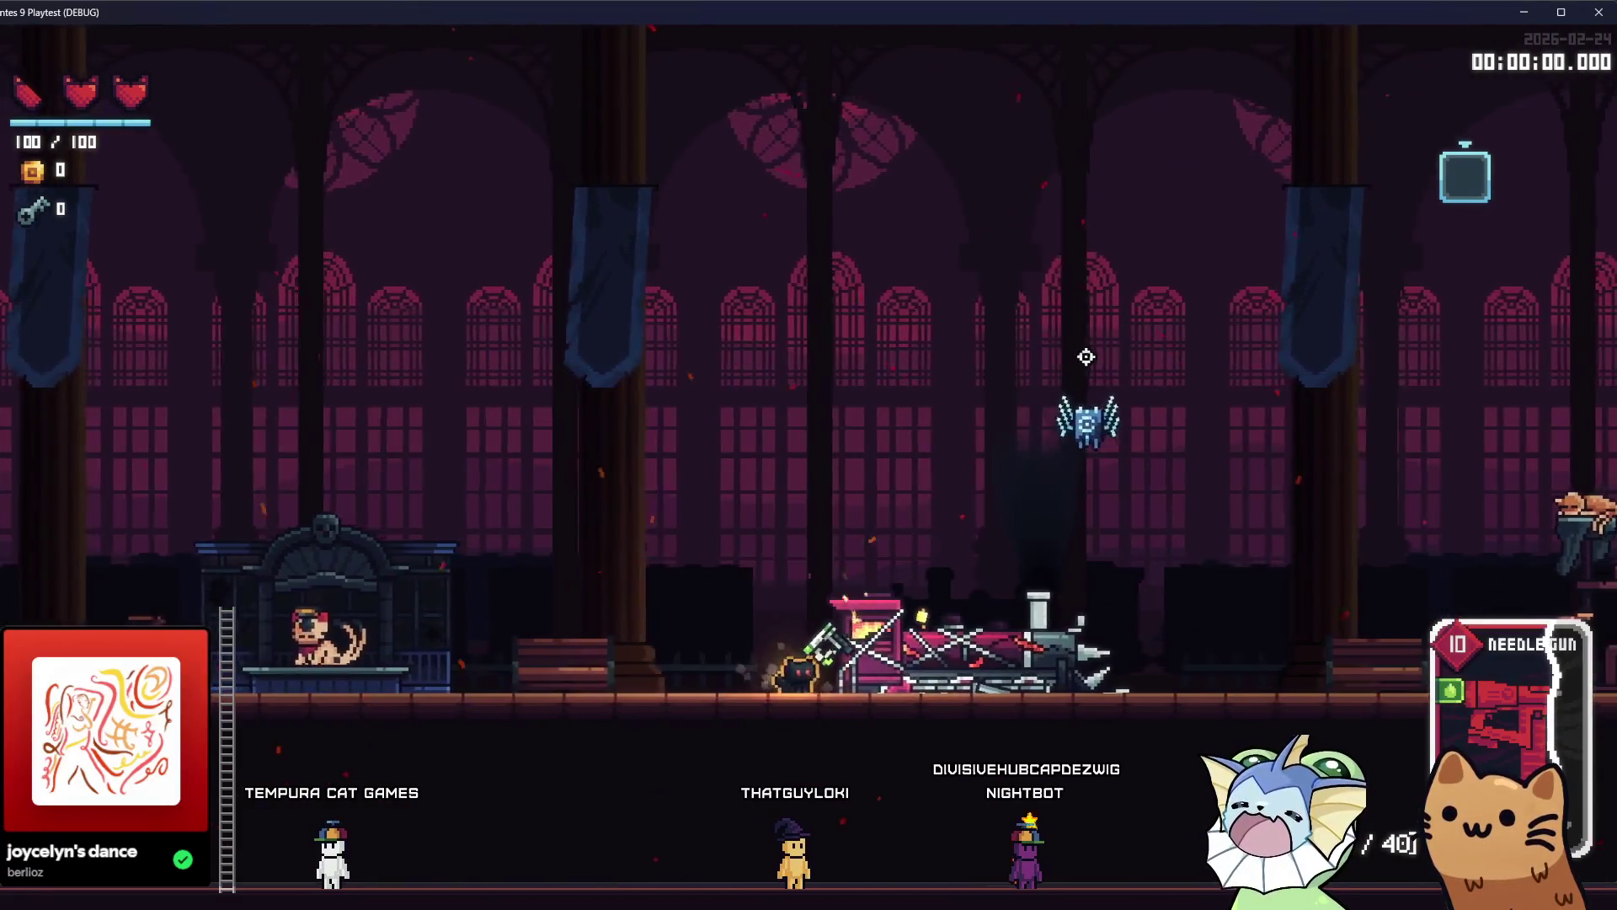
{"action": "left_click", "coordinate": [984, 346]}
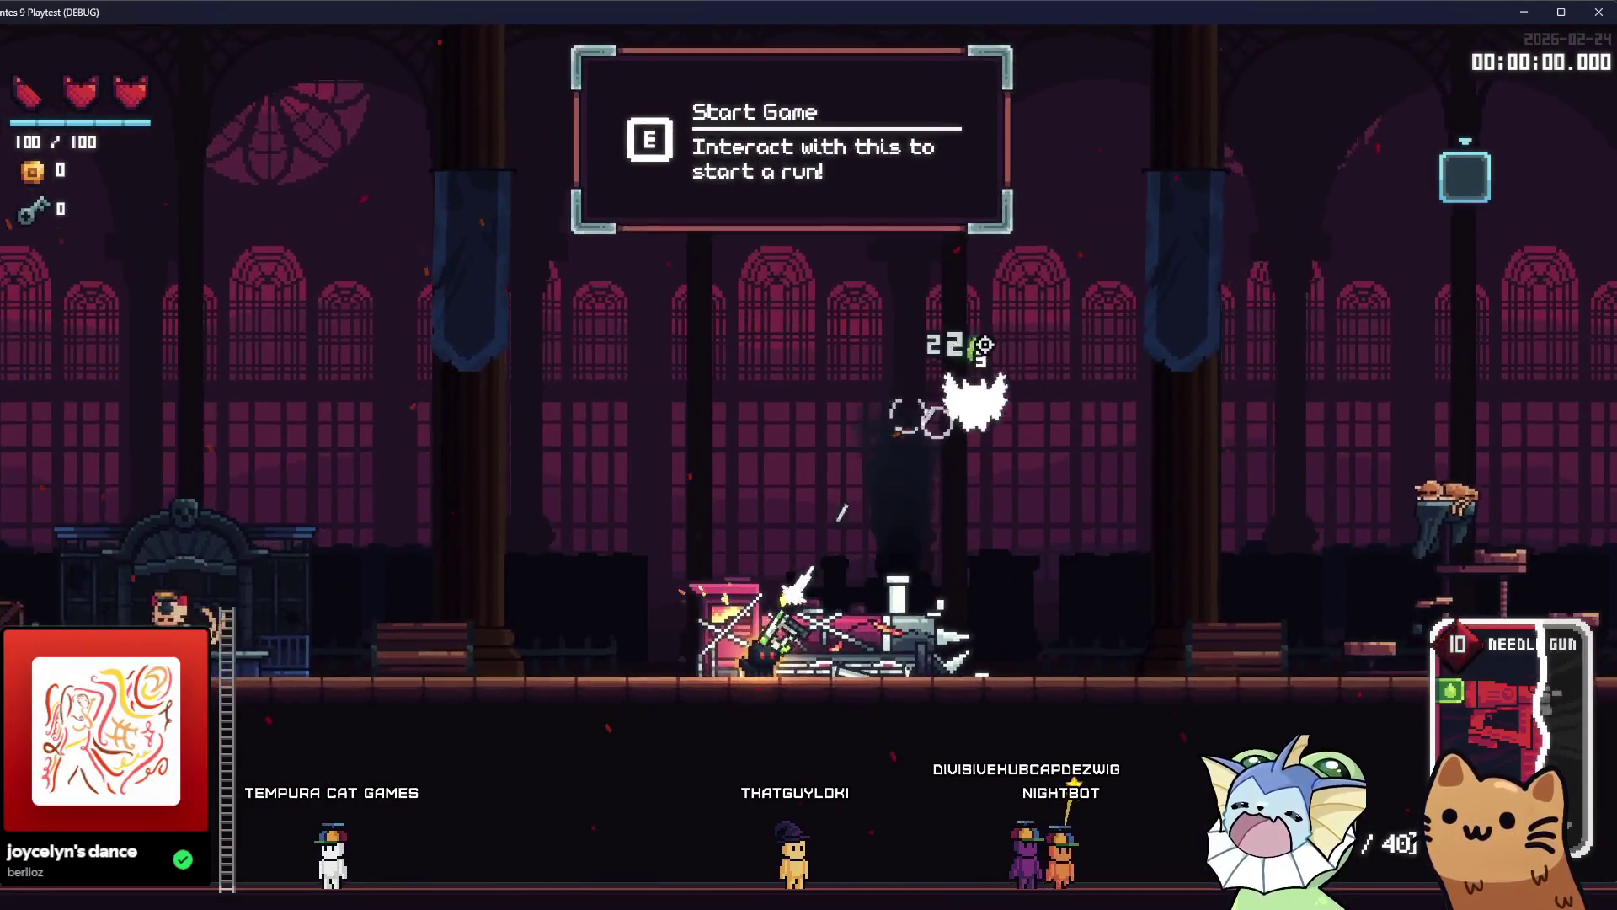
{"action": "left_click", "coordinate": [1029, 333]}
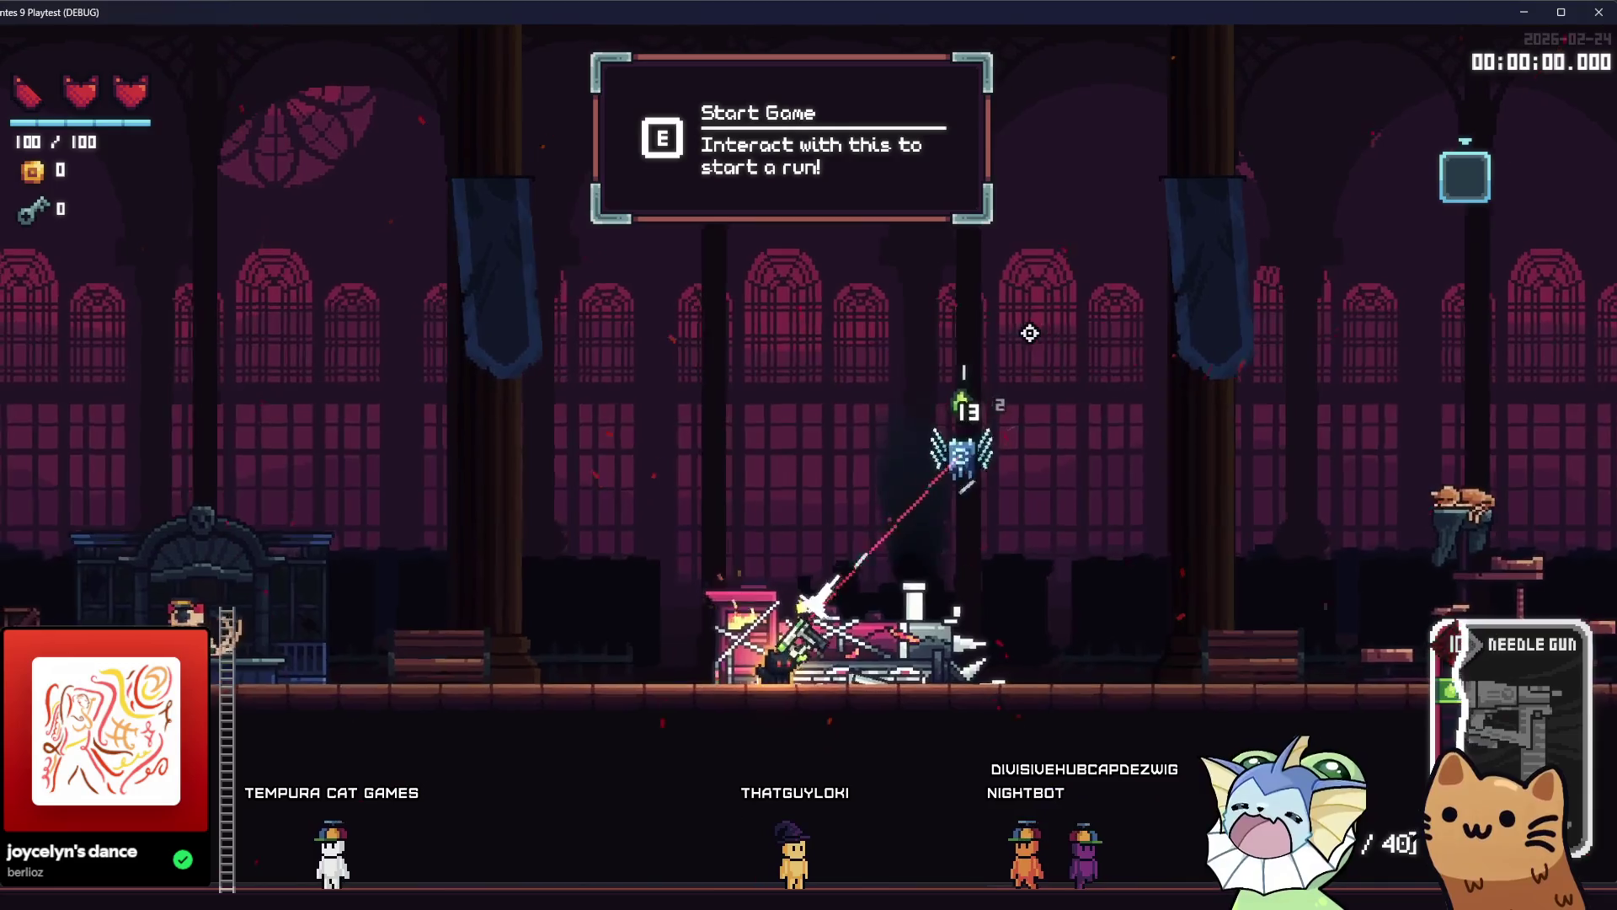
{"action": "left_click", "coordinate": [1029, 332]}
{"action": "key", "text": "d"}
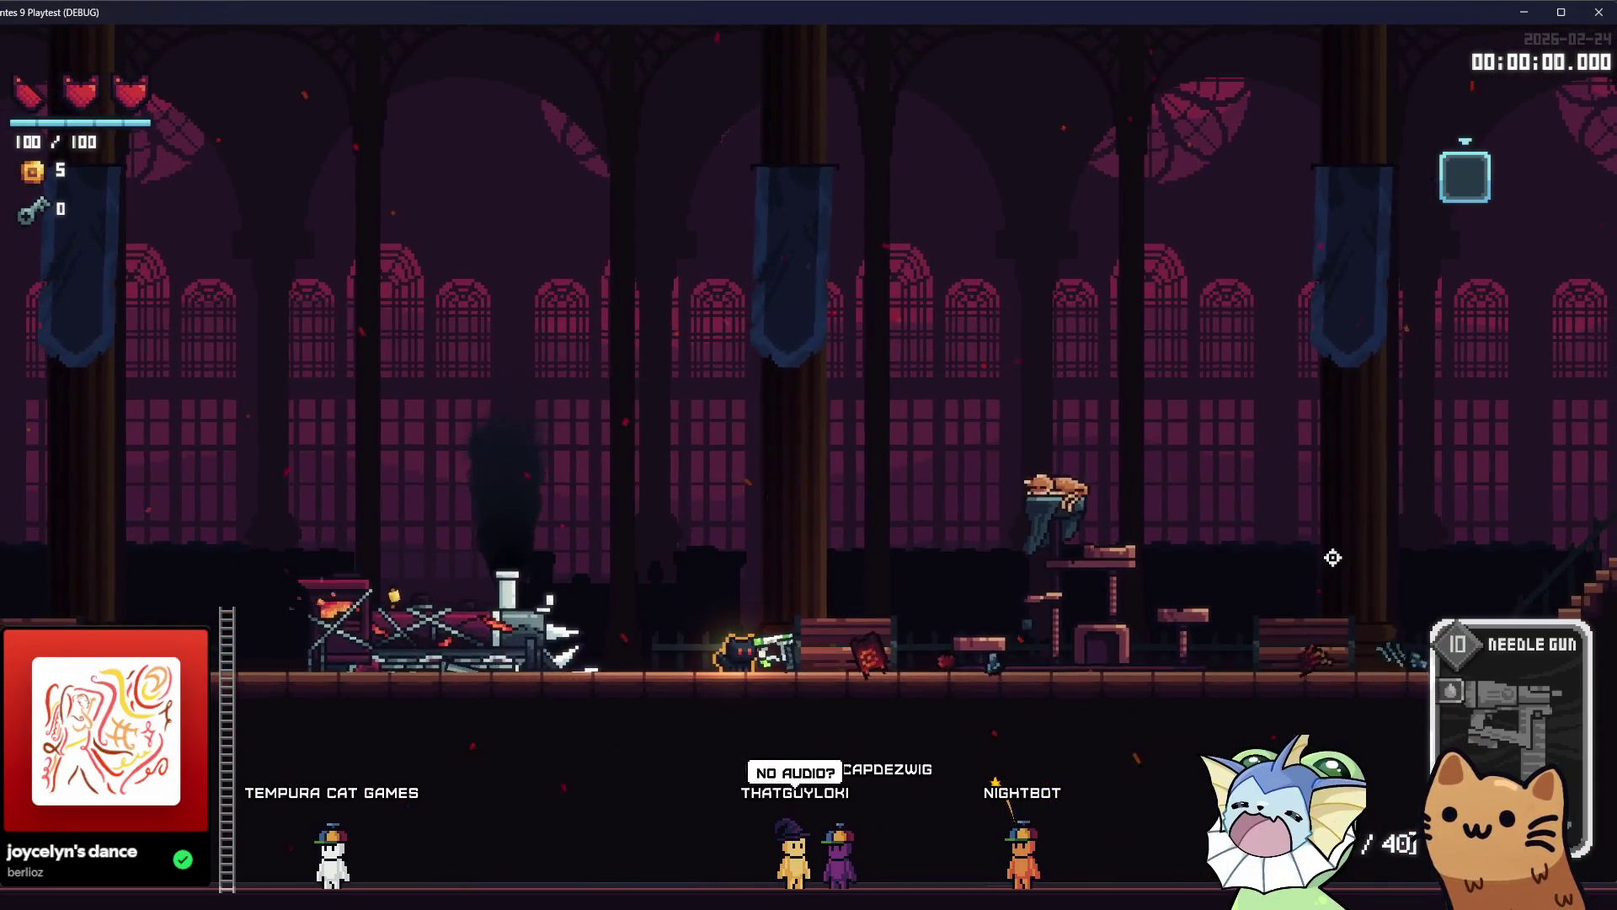
{"action": "key", "text": "d"}
{"action": "key", "text": "a"}
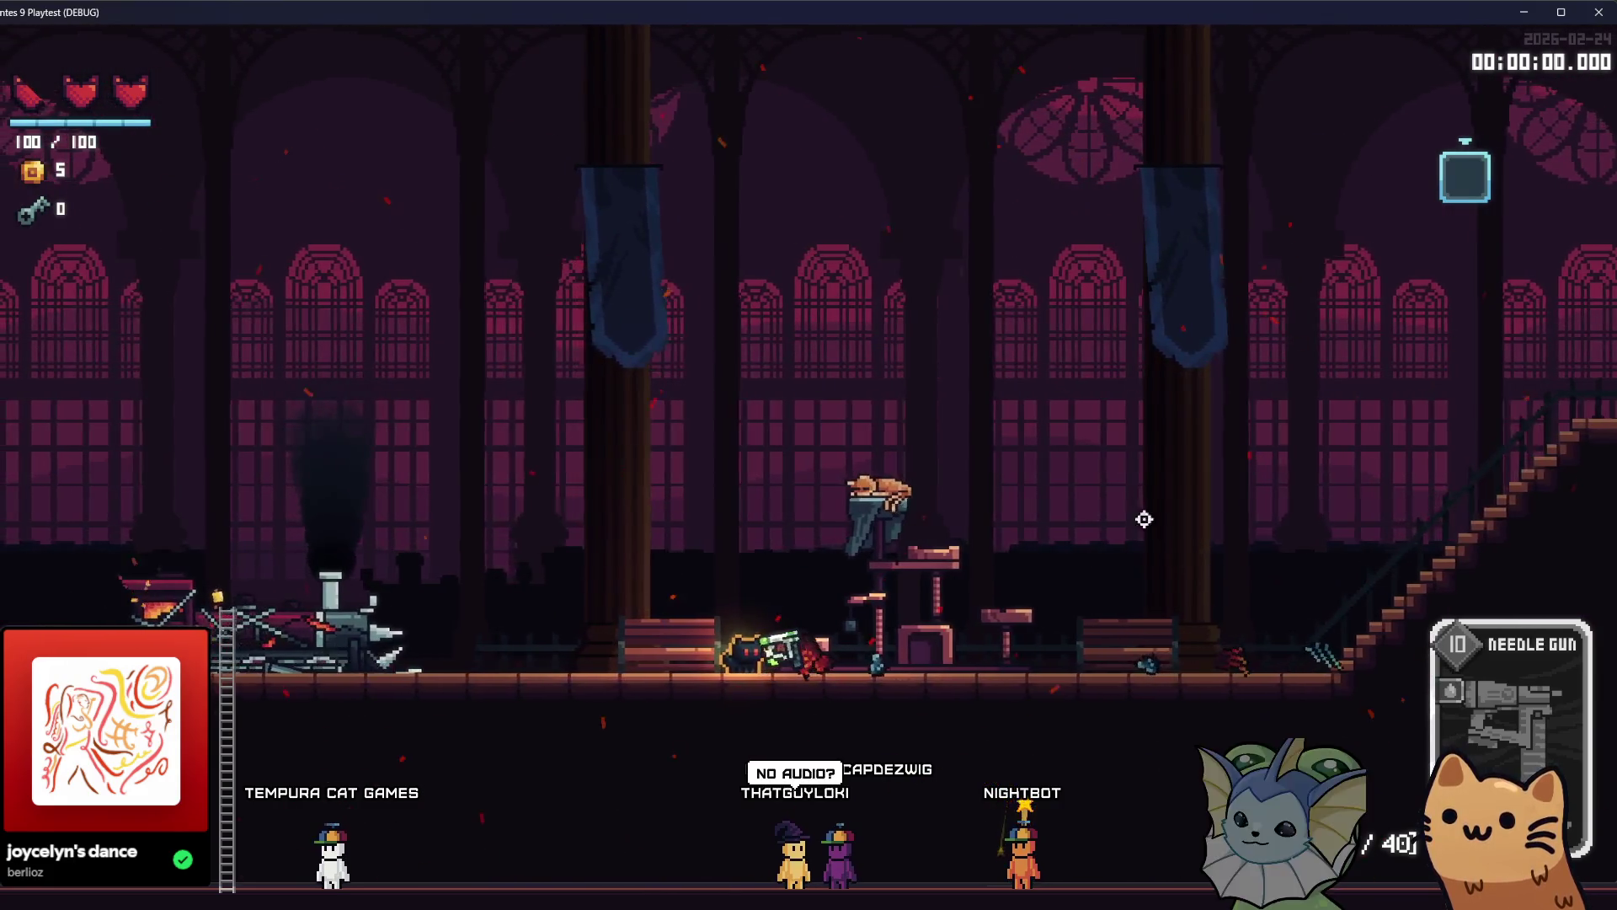
{"action": "key", "text": "space"}
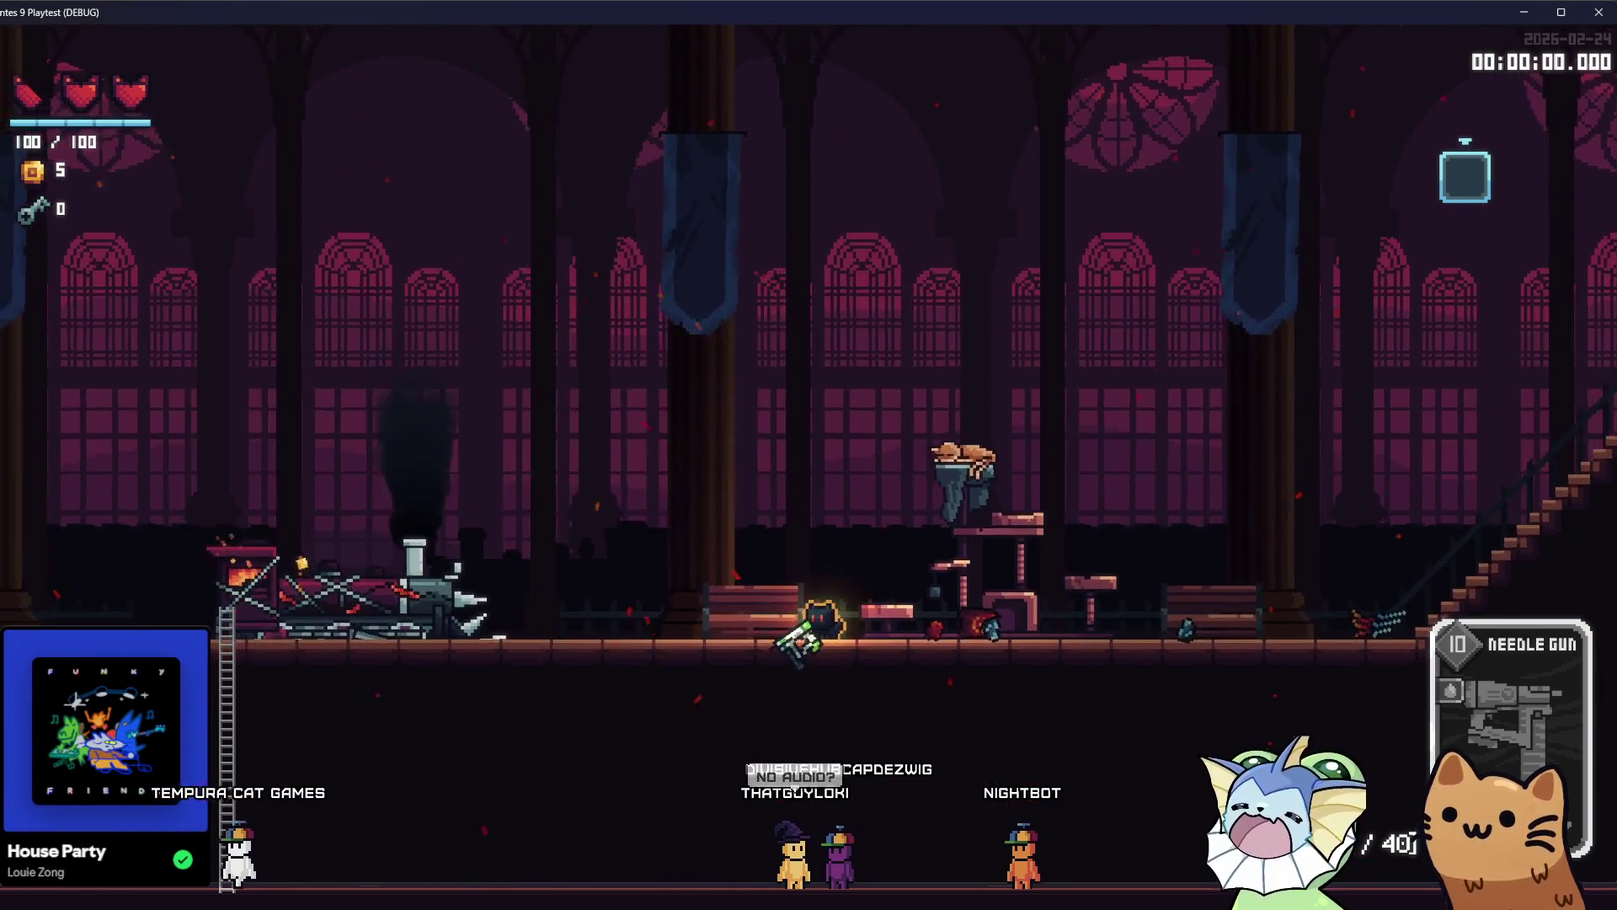
{"action": "key", "text": "F8"}
{"action": "scroll", "coordinate": [1476, 329], "scroll_direction": "up", "scroll_amount": 5}
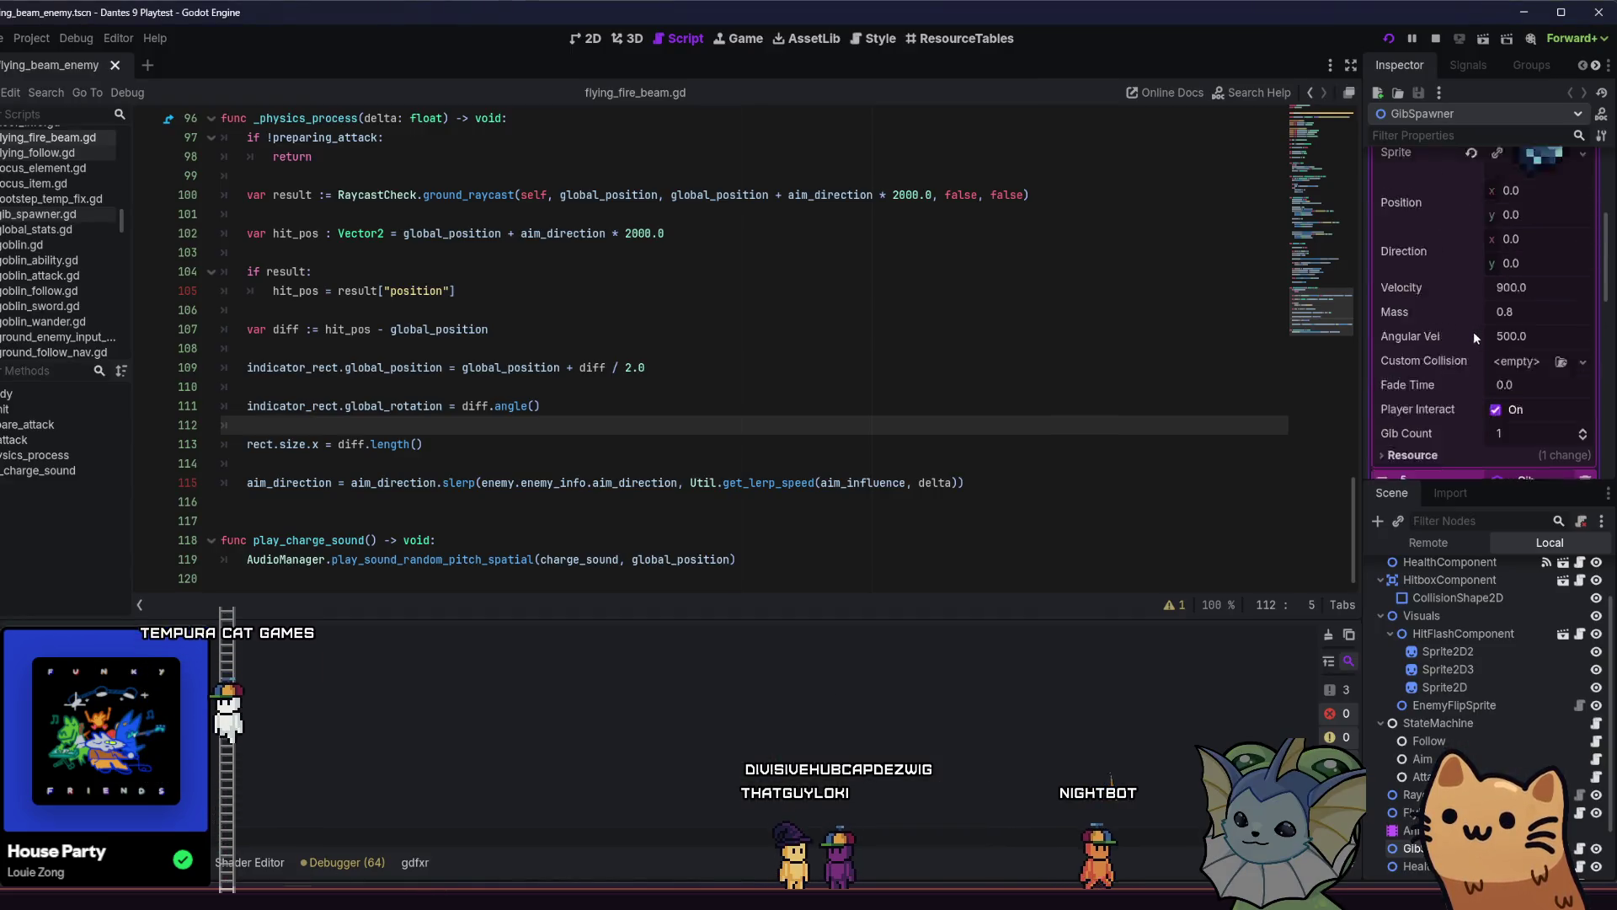
Expand Gib 0 in GibSpawner's Gibs array, showing its red sprite and Velocity 600.
{"action": "scroll", "coordinate": [1489, 315], "scroll_direction": "up", "scroll_amount": 2}
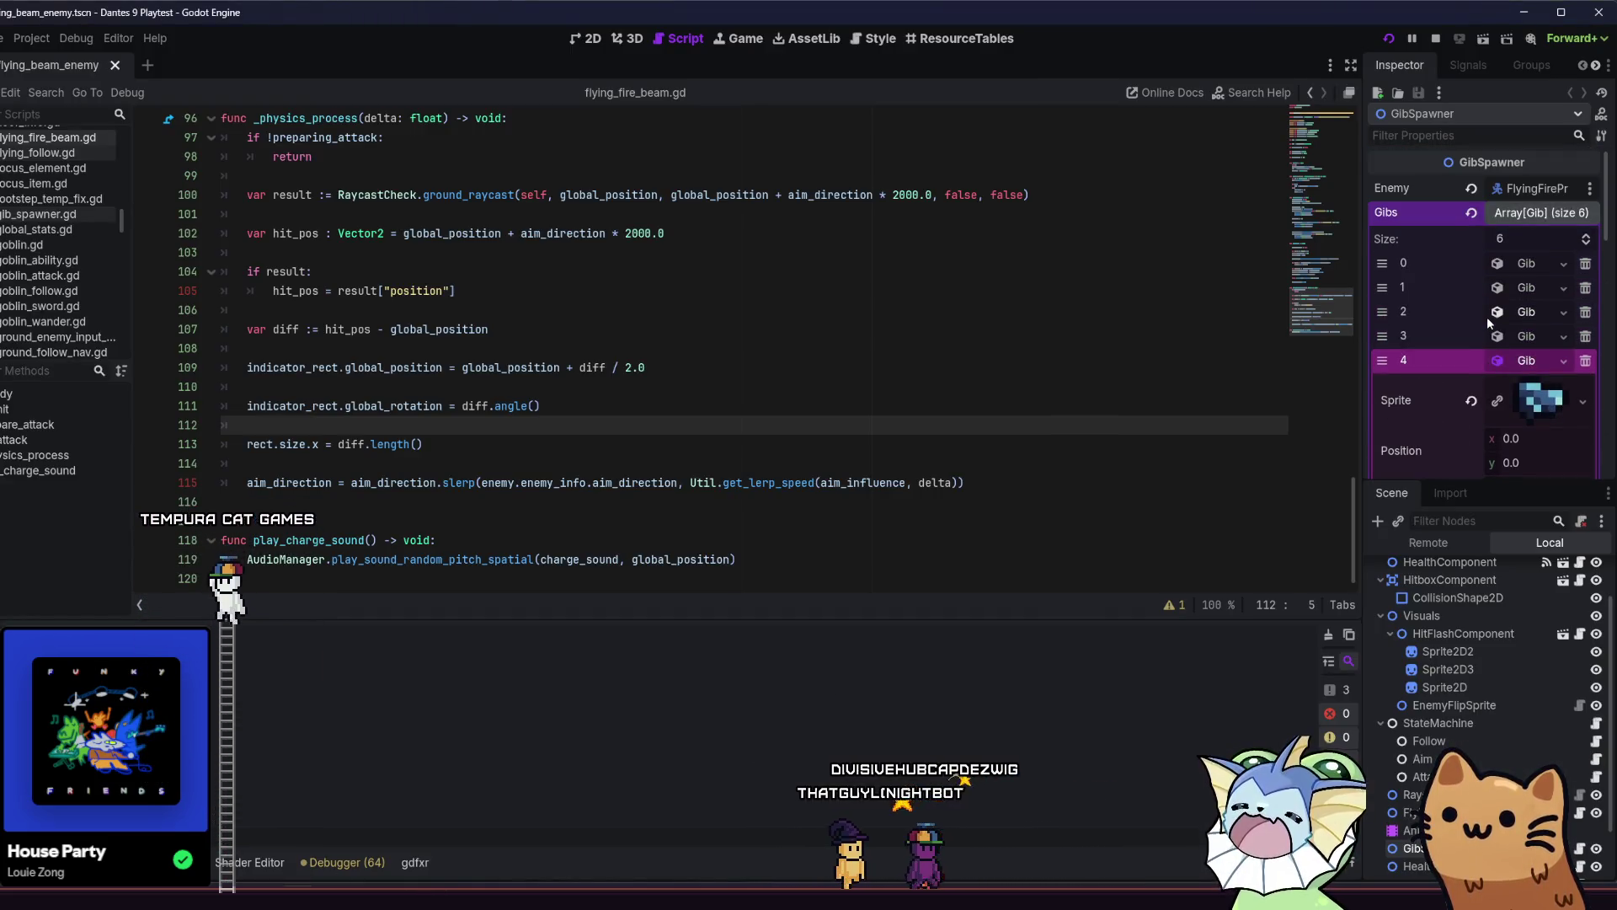
{"action": "left_click", "coordinate": [1516, 270]}
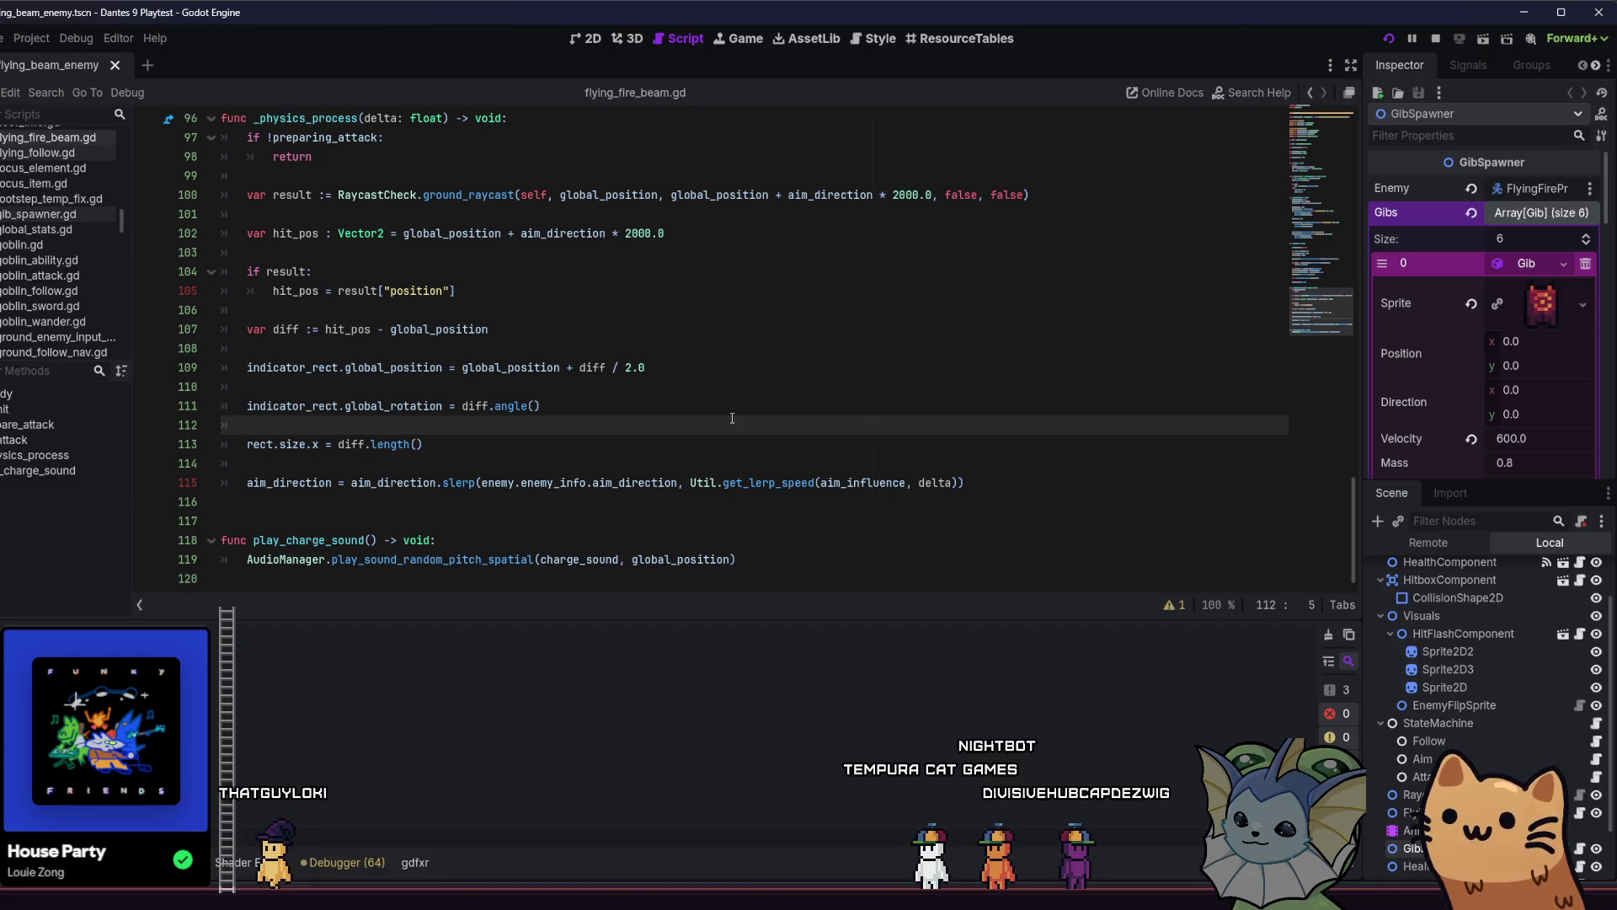
{"action": "left_click", "coordinate": [764, 367]}
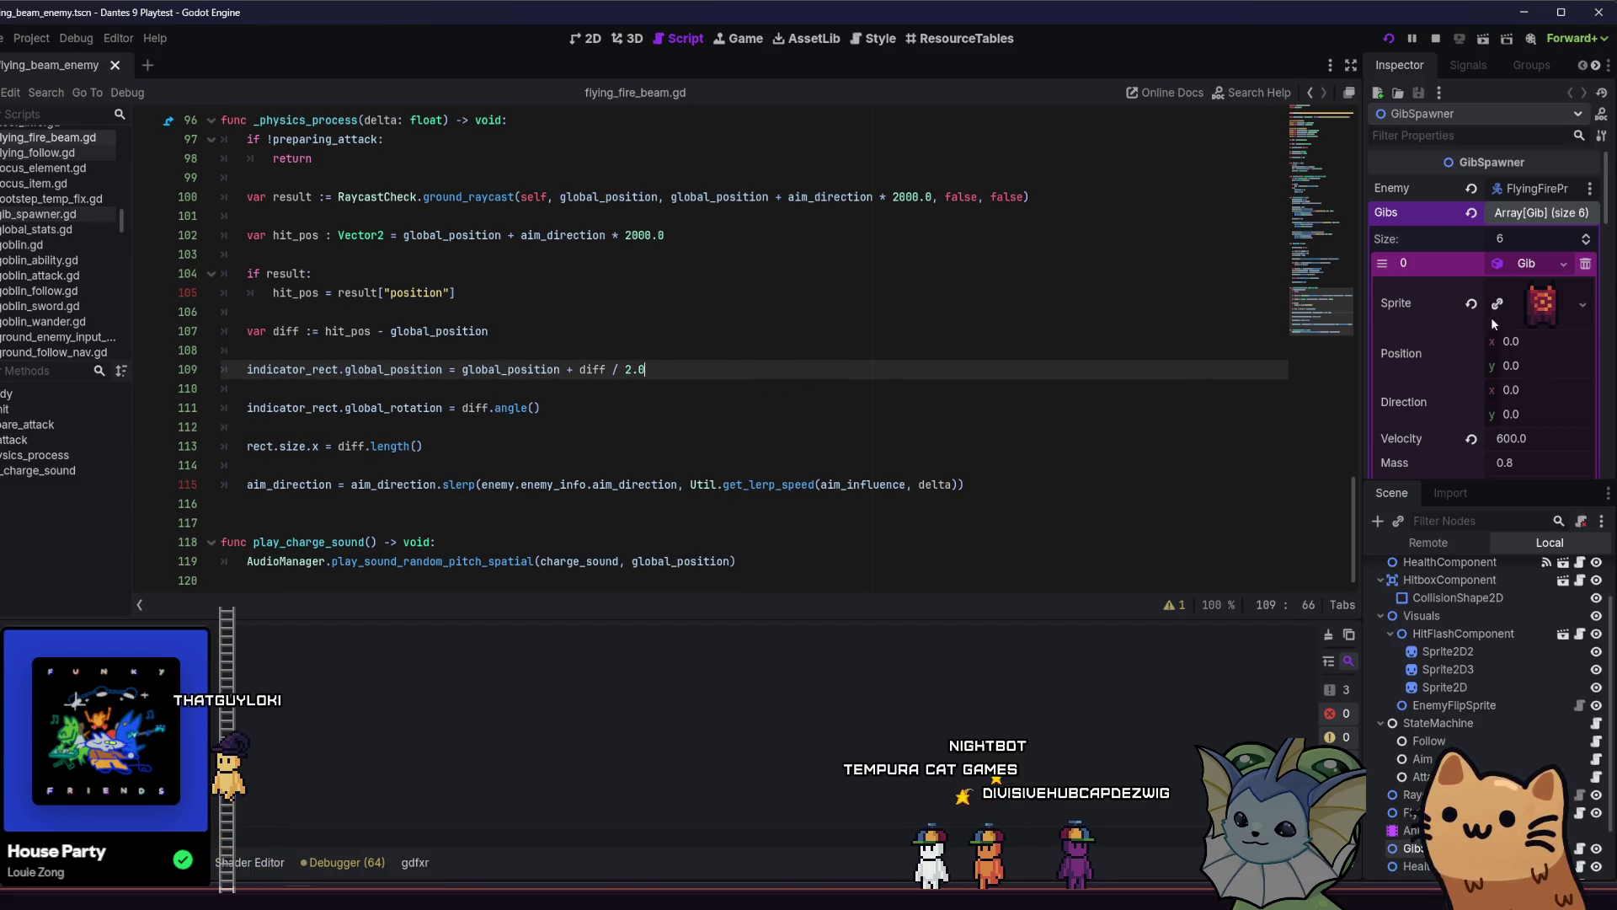
Quick Load the blue flying enemy texture as the first Gib's sprite.
{"action": "scroll", "coordinate": [1492, 322], "scroll_direction": "down", "scroll_amount": 2}
{"action": "right_click", "coordinate": [1531, 233]}
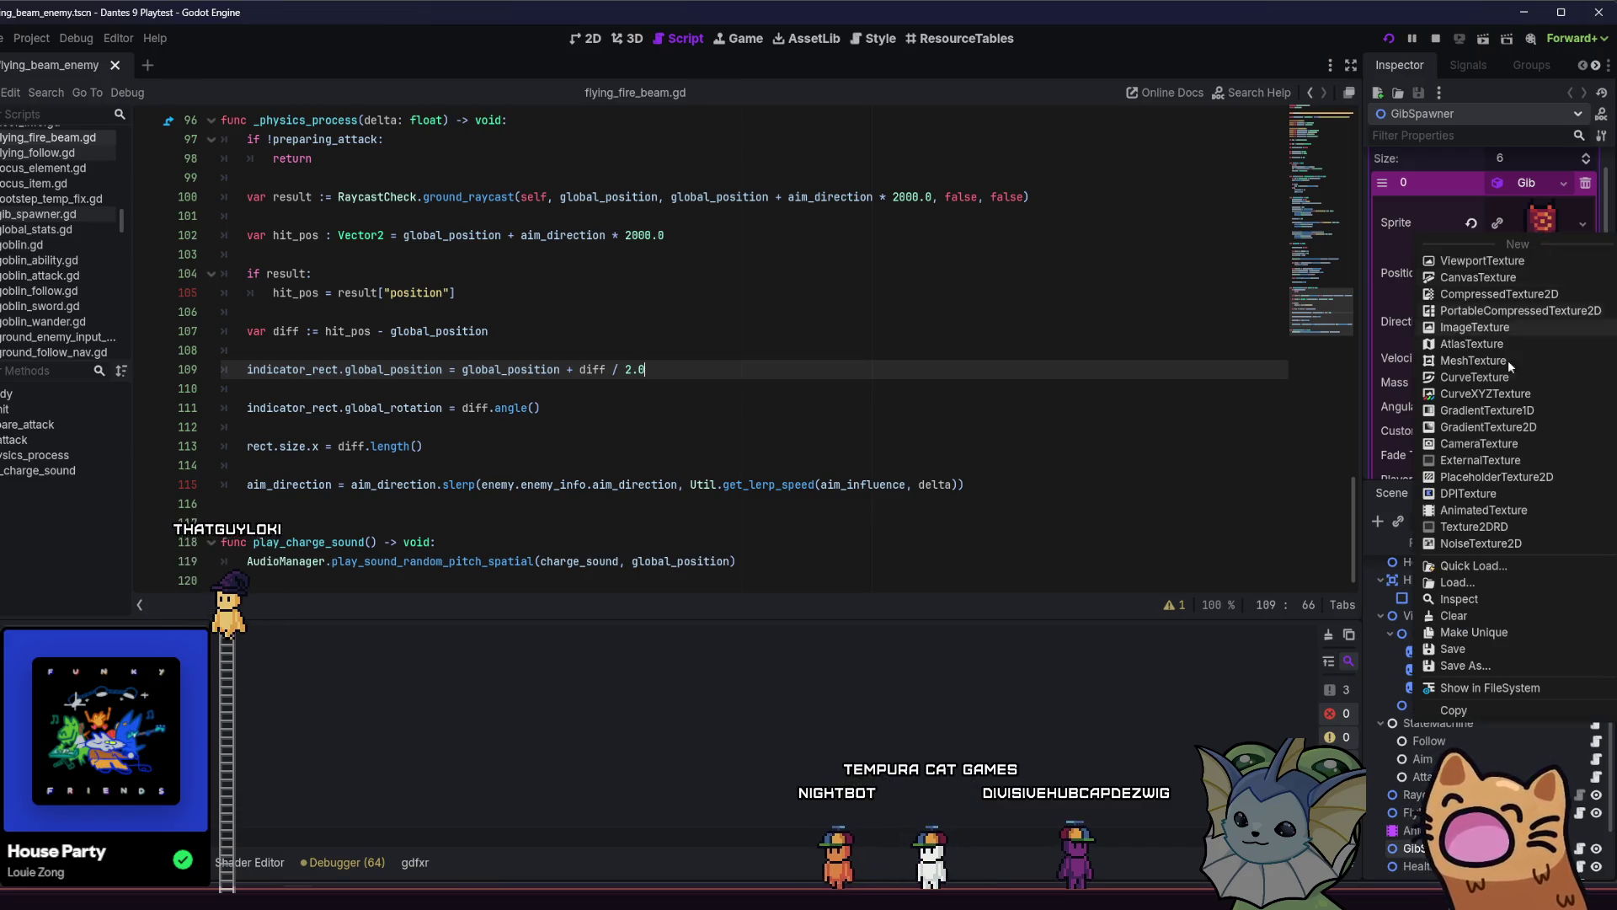
{"action": "left_click", "coordinate": [1482, 590]}
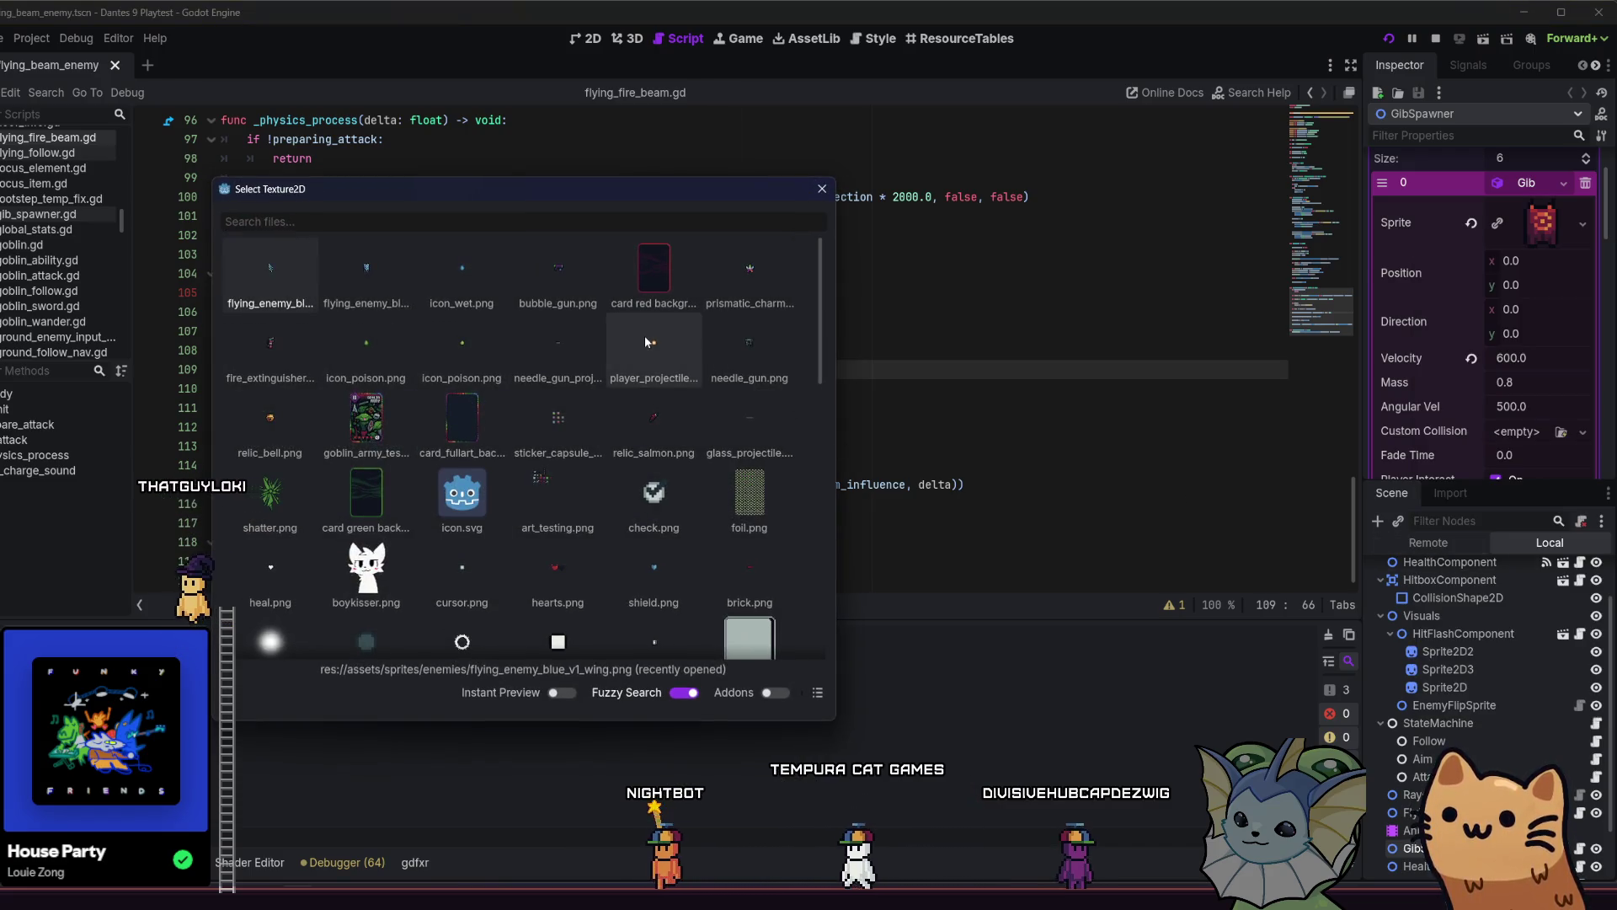
{"action": "double_click", "coordinate": [356, 265]}
Check the second Gib's sprite options without changing anything.
{"action": "scroll", "coordinate": [1482, 337], "scroll_direction": "down", "scroll_amount": 5}
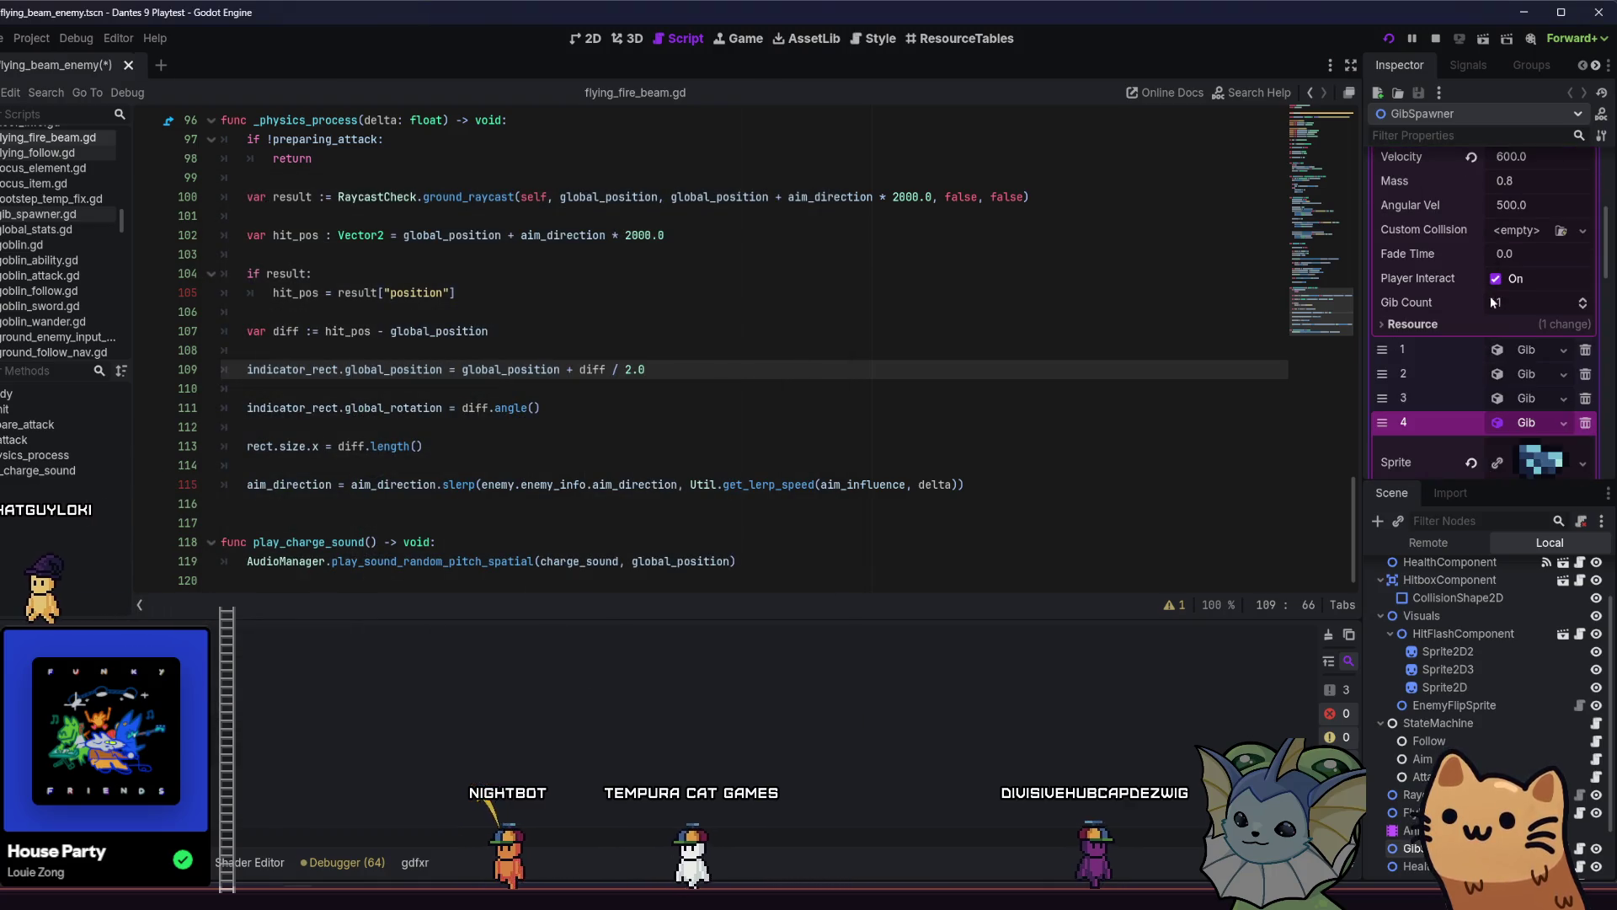
{"action": "left_click", "coordinate": [1526, 348]}
{"action": "right_click", "coordinate": [1535, 379]}
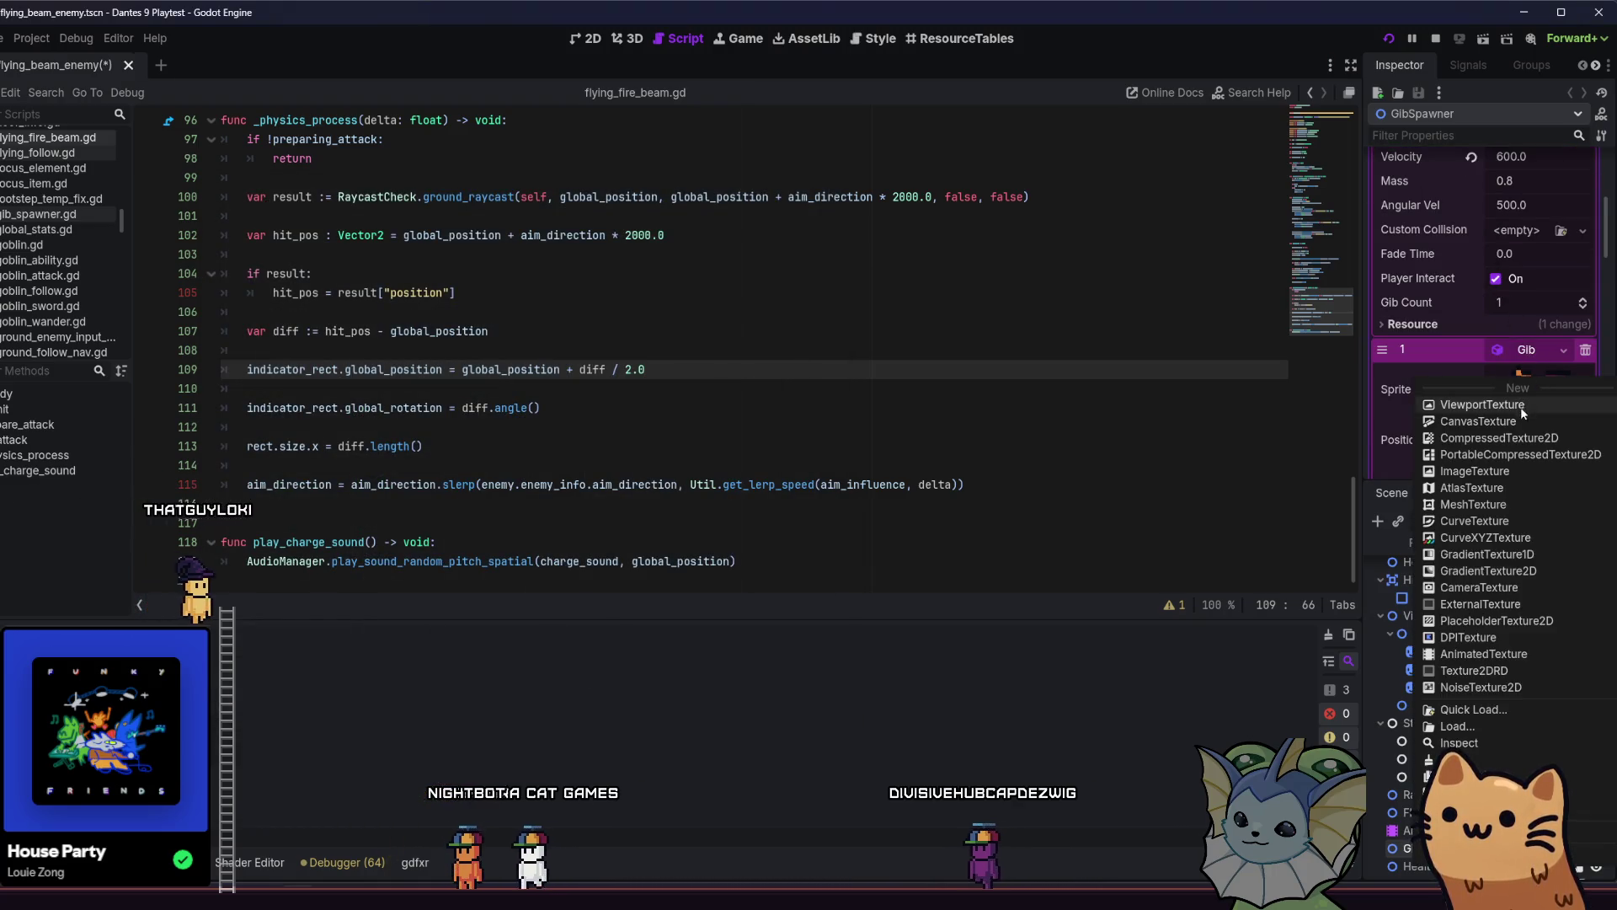
{"action": "left_click", "coordinate": [1422, 356]}
{"action": "scroll", "coordinate": [1440, 367], "scroll_direction": "up", "scroll_amount": 3}
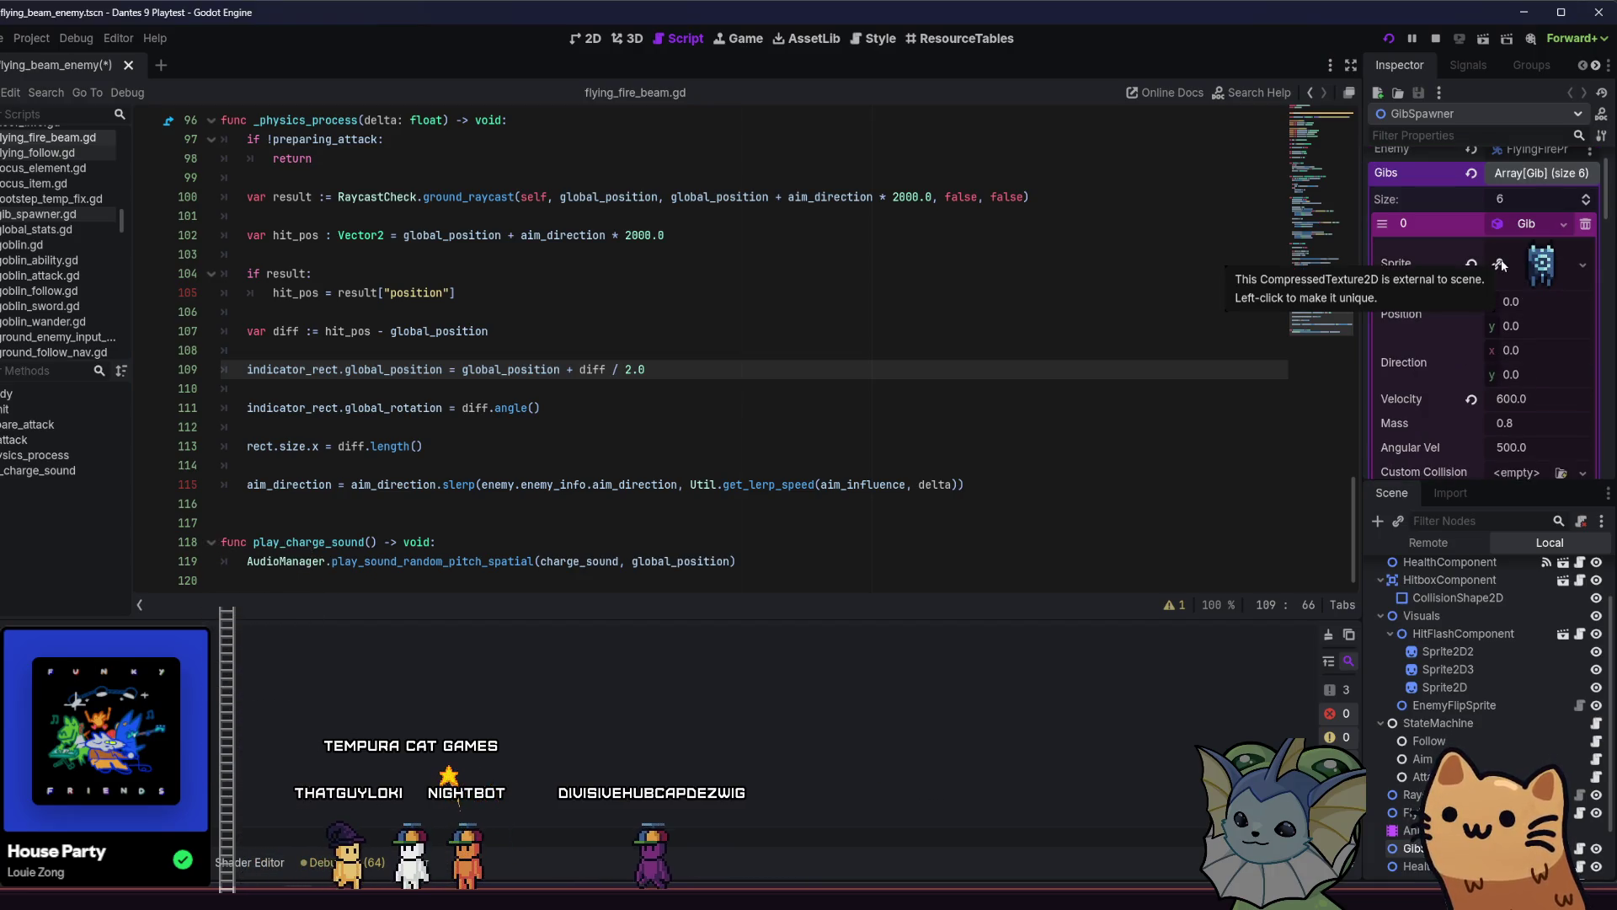
{"action": "scroll", "coordinate": [1502, 265], "scroll_direction": "down", "scroll_amount": 1}
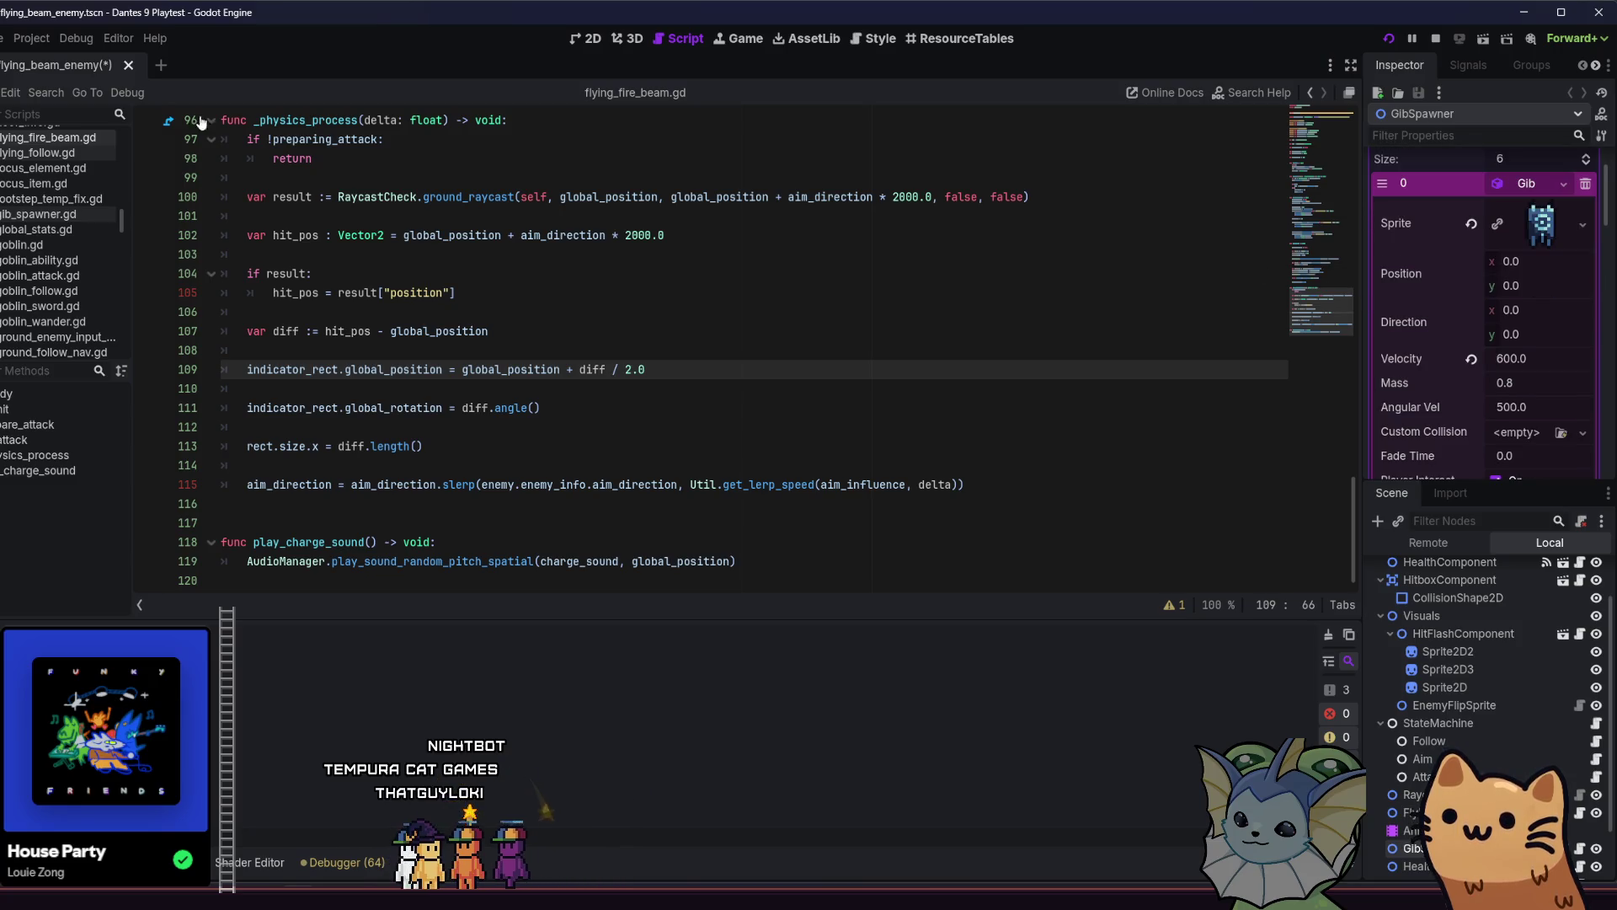
Open flying_fire_projectile_enemy.tscn via Quick Open and select its GibSpawner node.
{"action": "key", "text": "shift+alt+o"}
{"action": "type", "text": "flying_"}
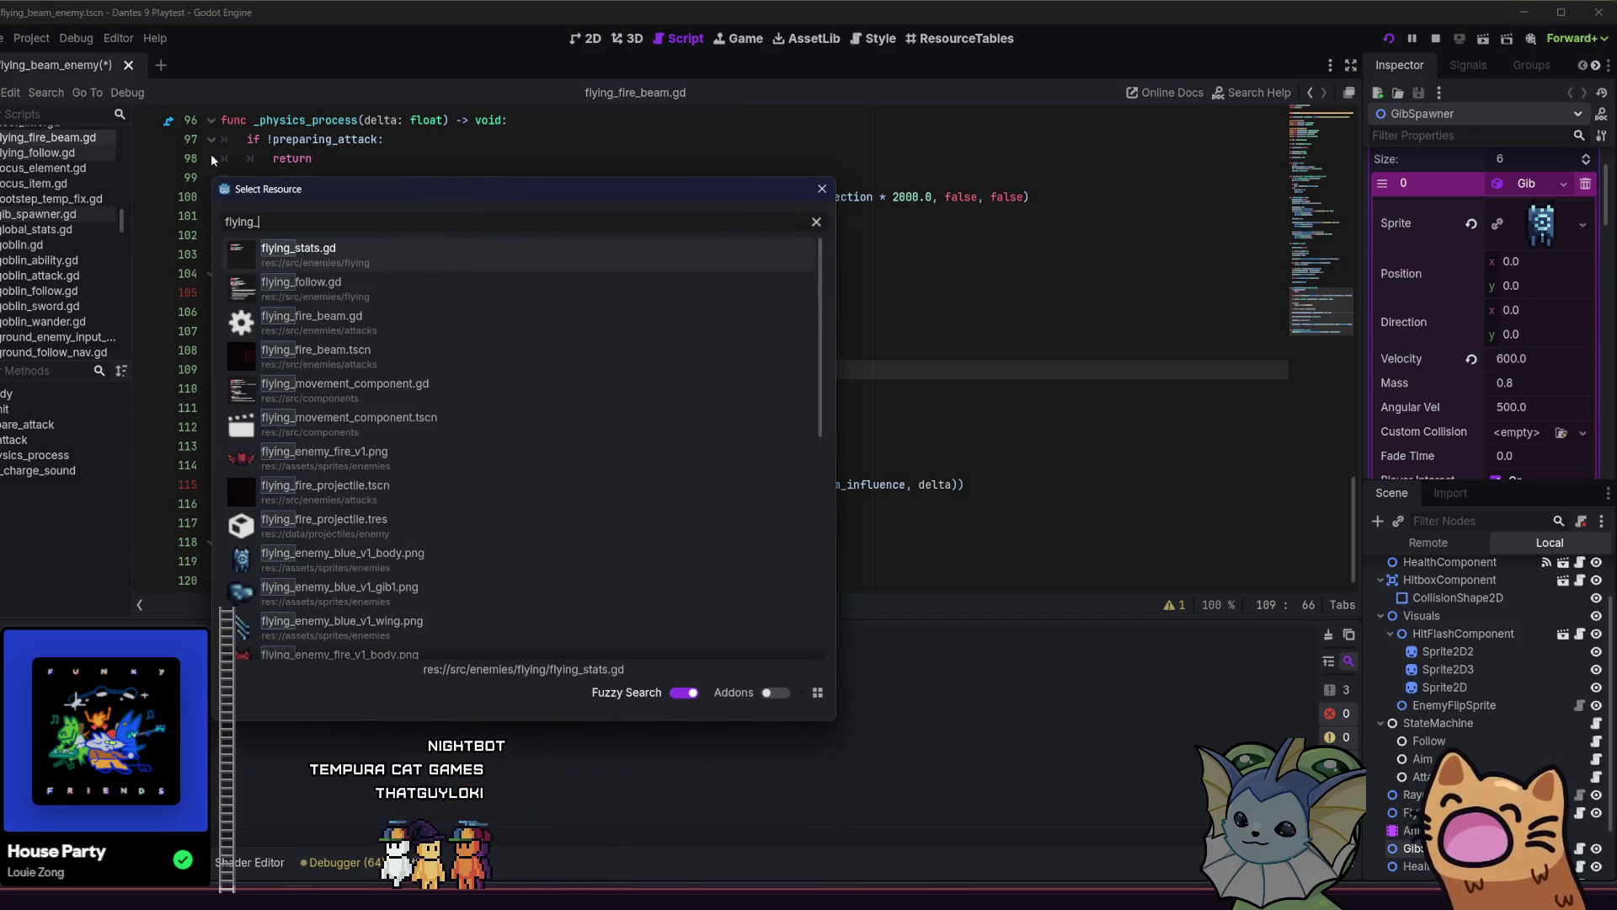
{"action": "type", "text": "fire"}
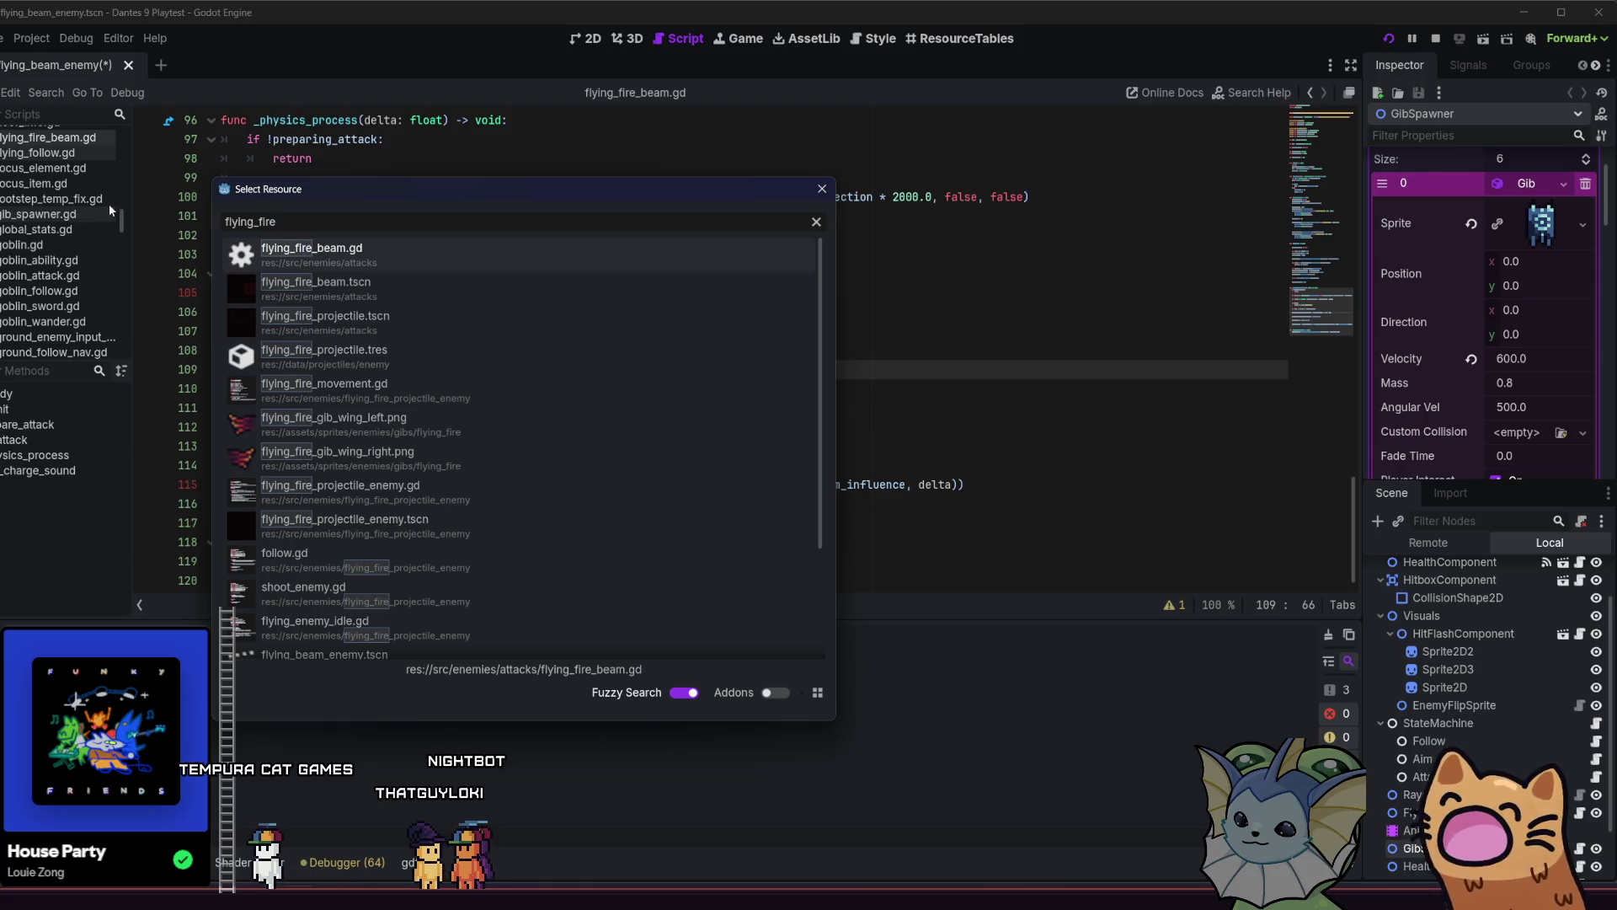
{"action": "left_click", "coordinate": [395, 522]}
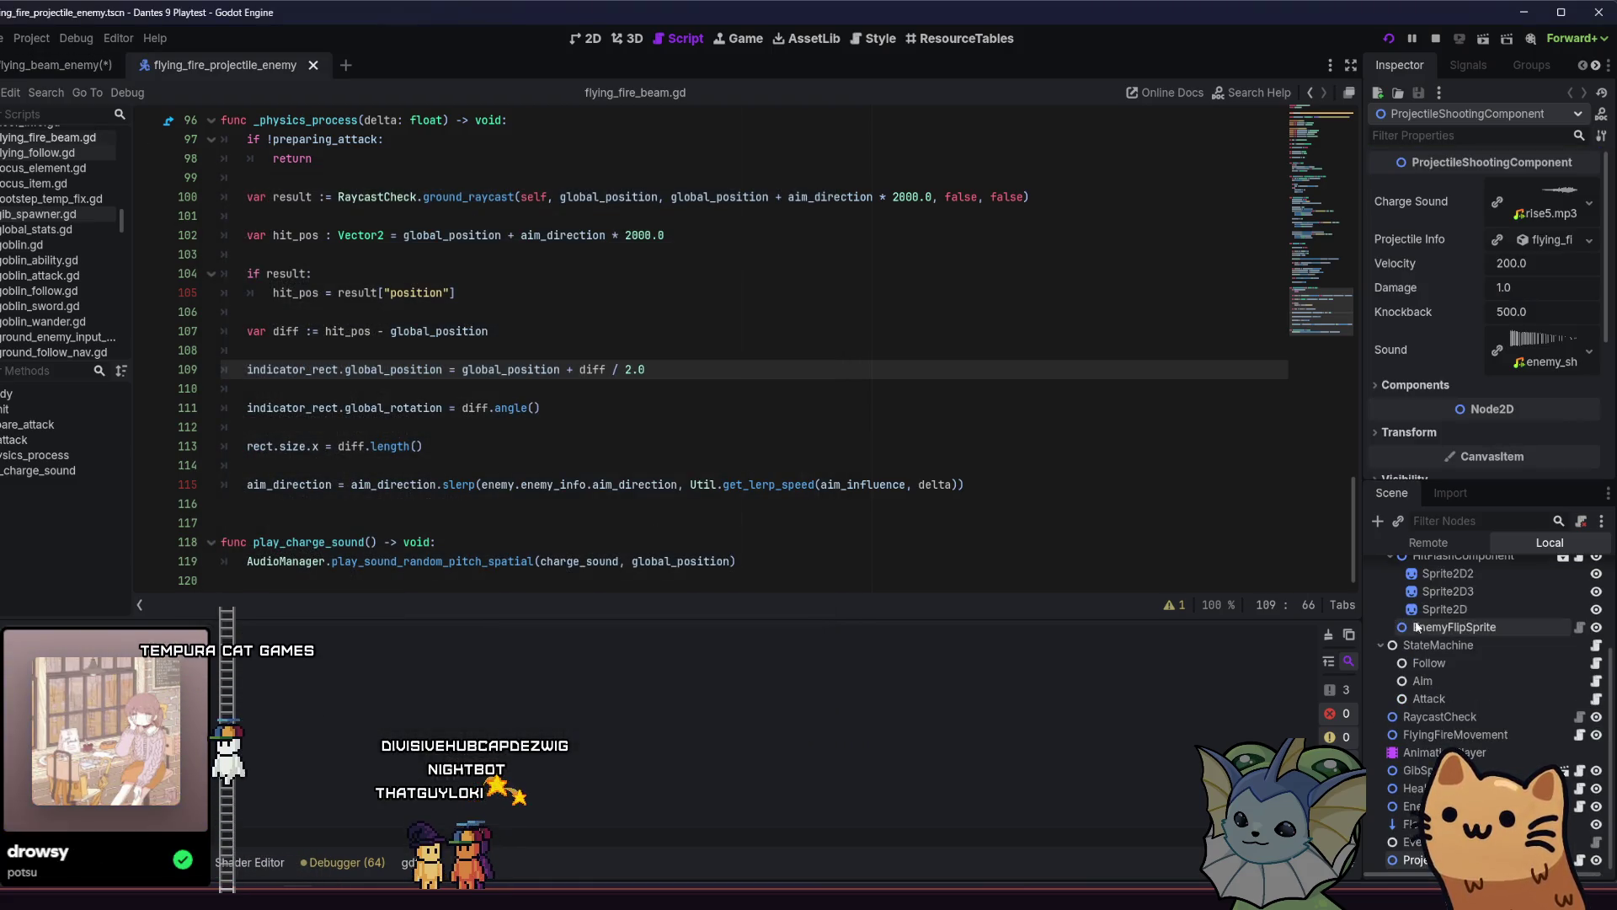
{"action": "left_click", "coordinate": [1470, 769]}
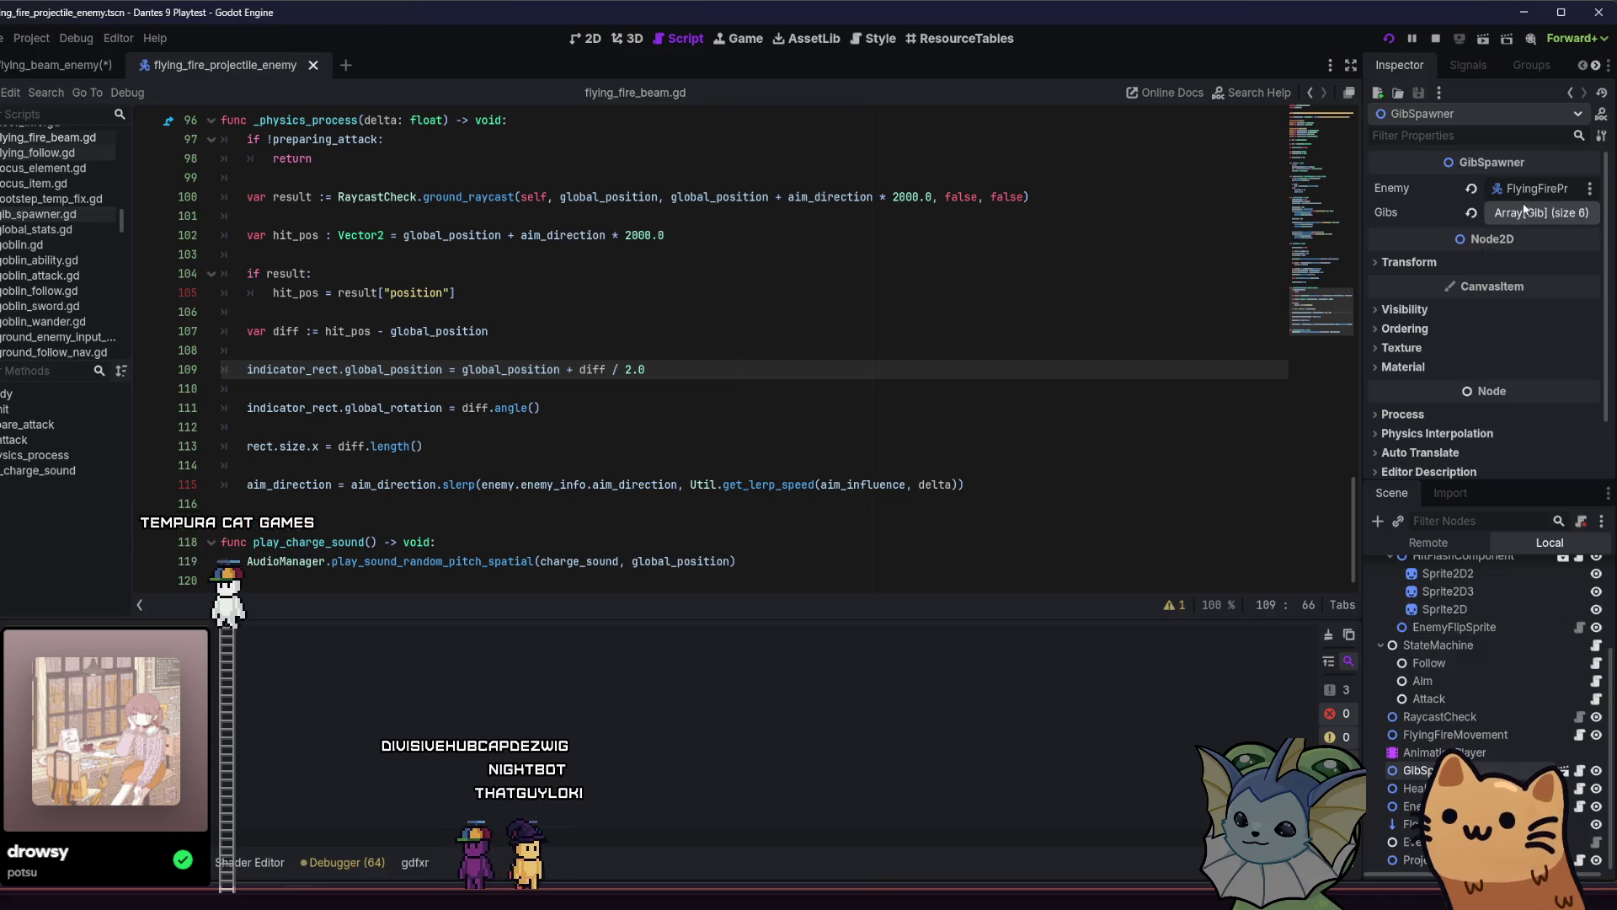
Expand each of its six Gibs in turn to compare their sprites.
{"action": "left_click", "coordinate": [1533, 213]}
{"action": "left_click", "coordinate": [1535, 257]}
{"action": "left_click", "coordinate": [1533, 272]}
{"action": "left_click", "coordinate": [1531, 288]}
{"action": "left_click", "coordinate": [1528, 291]}
{"action": "left_click", "coordinate": [1528, 312]}
{"action": "left_click", "coordinate": [1524, 312]}
{"action": "left_click", "coordinate": [1525, 340]}
{"action": "left_click", "coordinate": [1525, 340]}
{"action": "left_click", "coordinate": [1525, 360]}
{"action": "left_click", "coordinate": [1523, 371]}
{"action": "left_click", "coordinate": [1524, 373]}
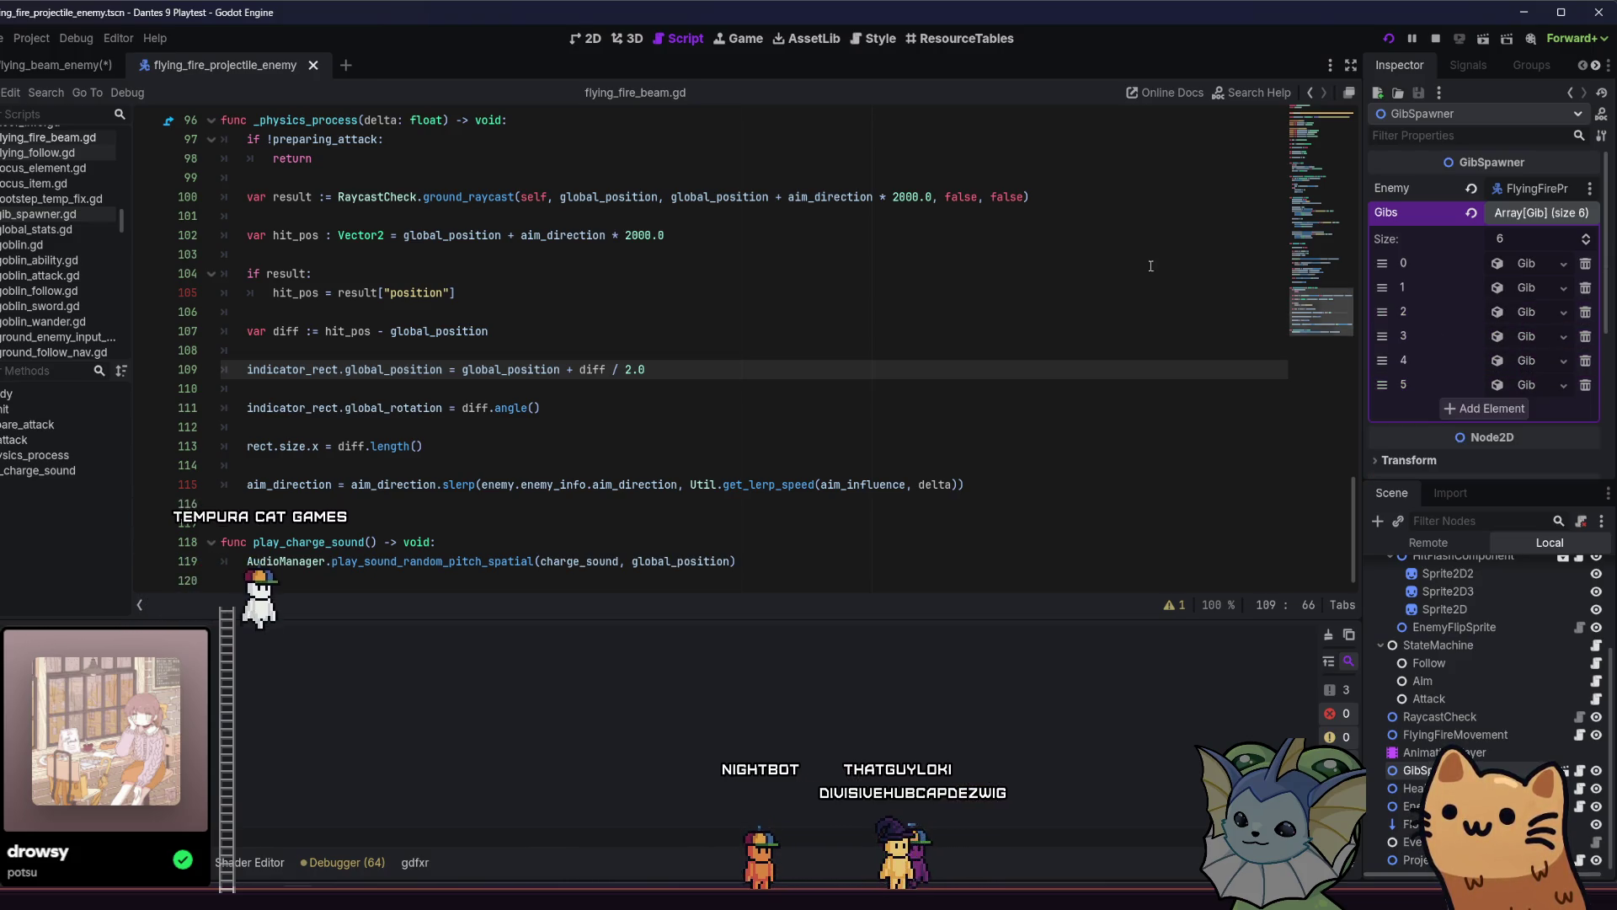
Close the fire projectile enemy scene and re-expand the beam enemy's Gibs array.
{"action": "left_click", "coordinate": [313, 65]}
{"action": "left_click", "coordinate": [1520, 190]}
{"action": "left_click", "coordinate": [1519, 198]}
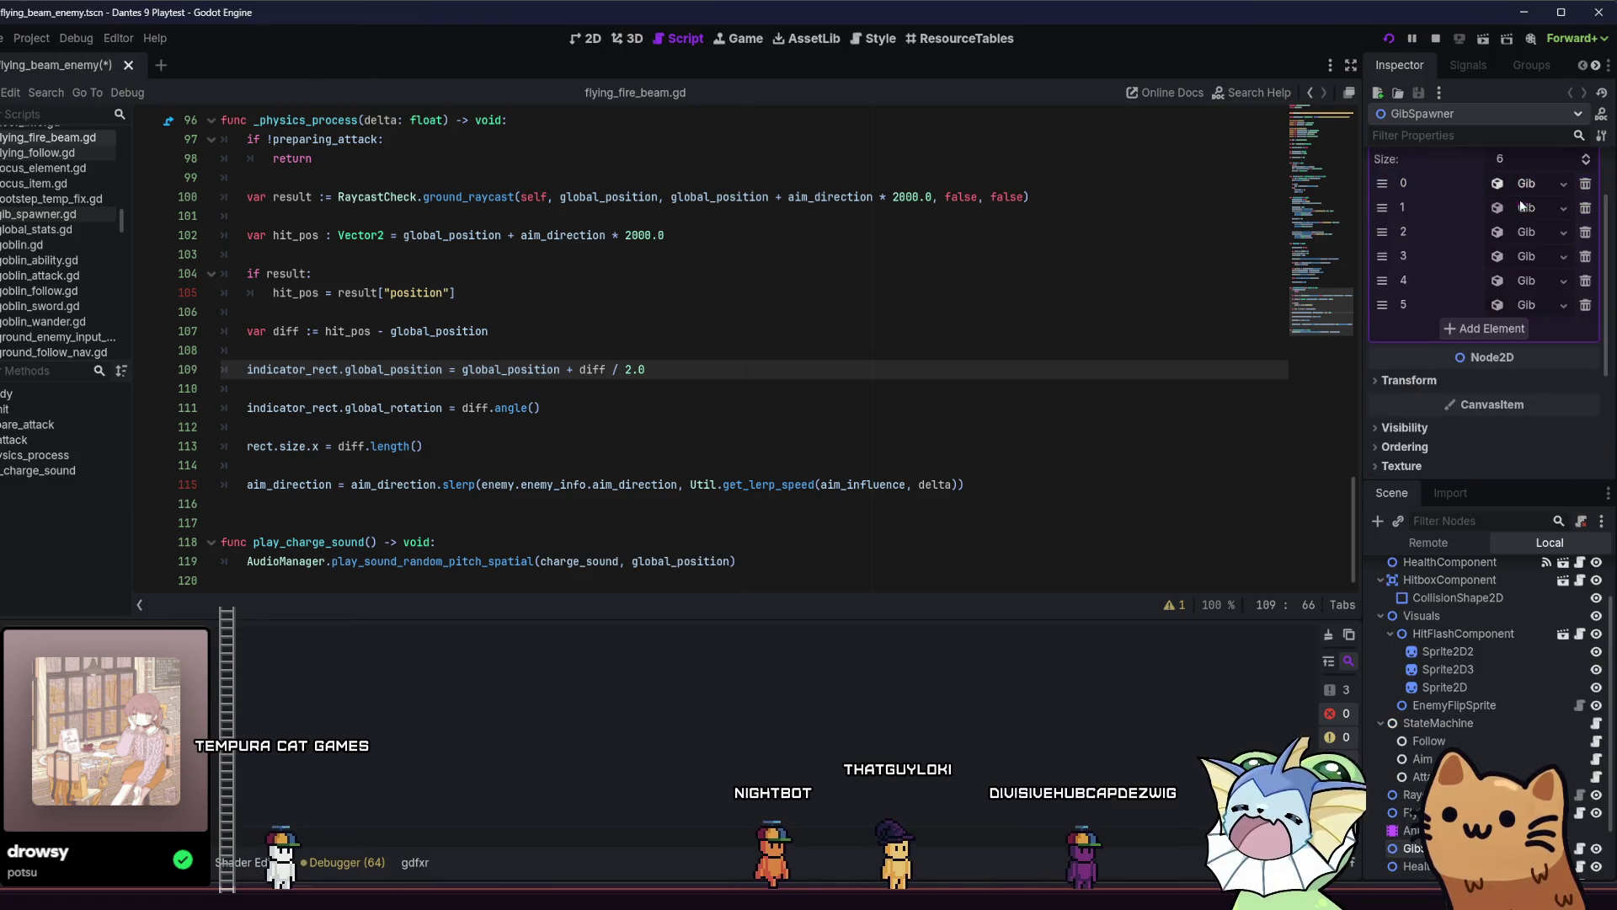
Quick Load a blue texture as Gib 1's sprite.
{"action": "left_click", "coordinate": [1522, 207]}
{"action": "right_click", "coordinate": [1526, 246]}
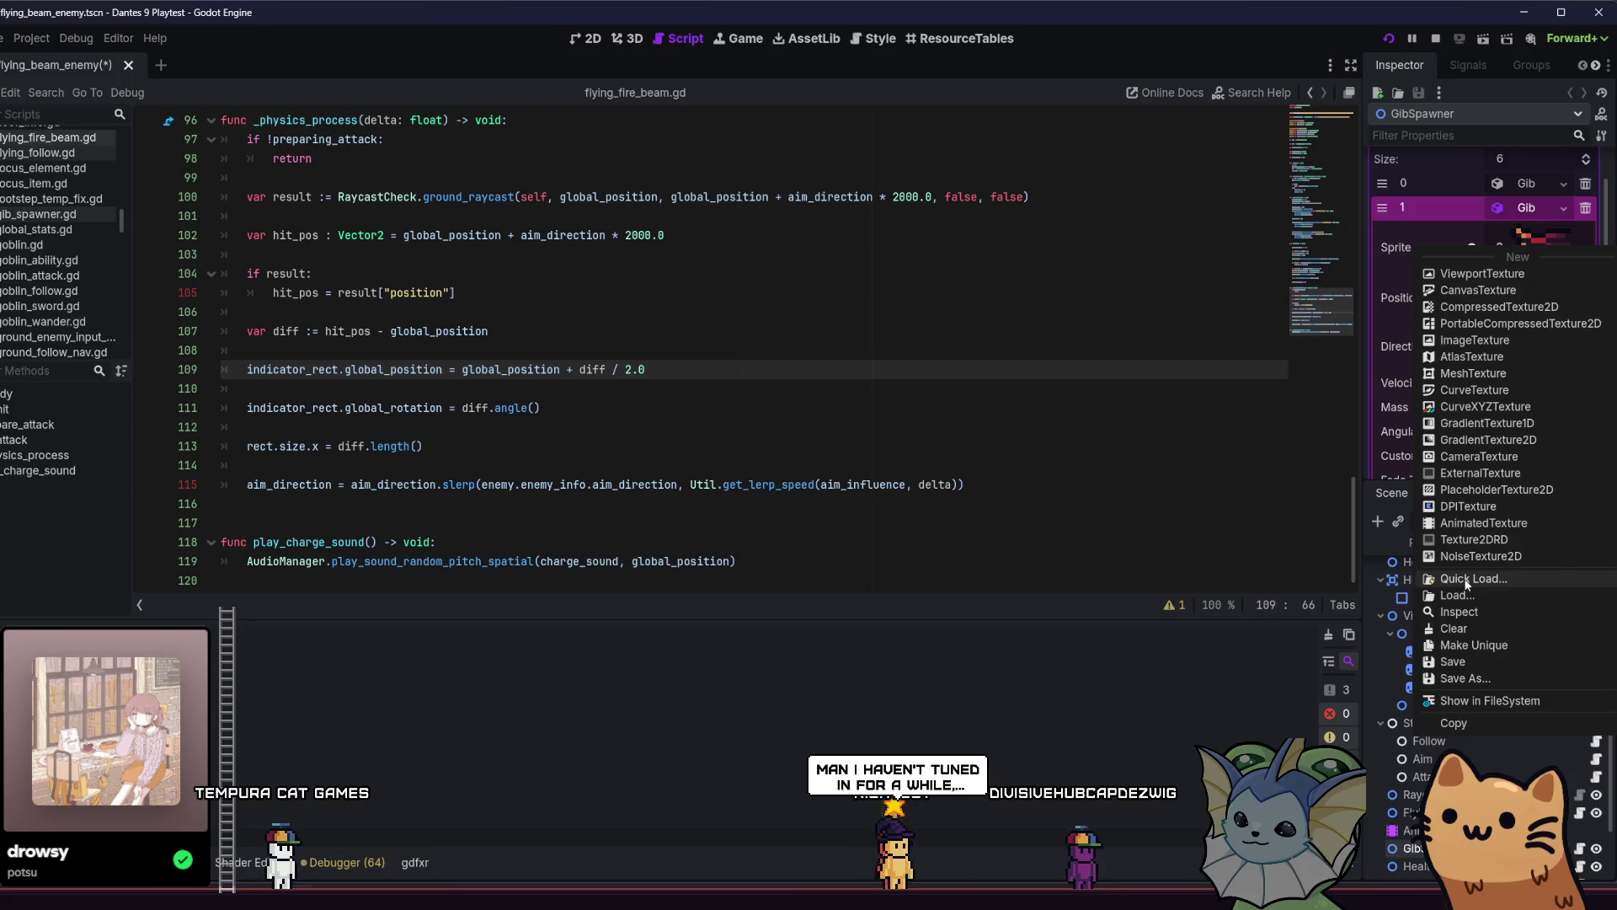
{"action": "left_click", "coordinate": [1466, 579]}
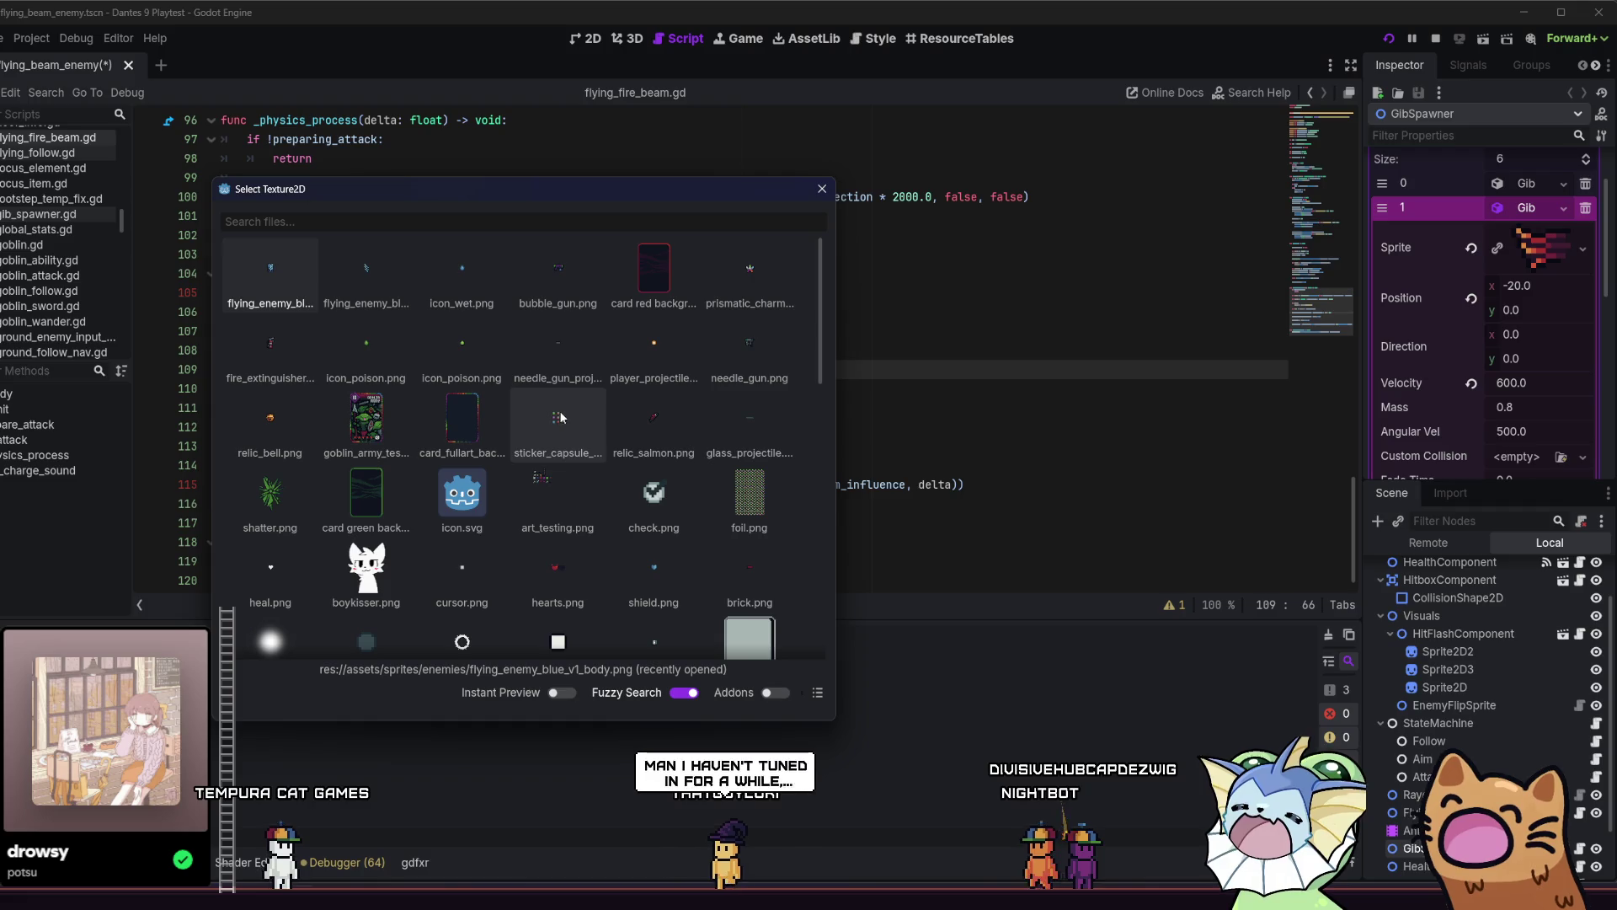
{"action": "double_click", "coordinate": [366, 269]}
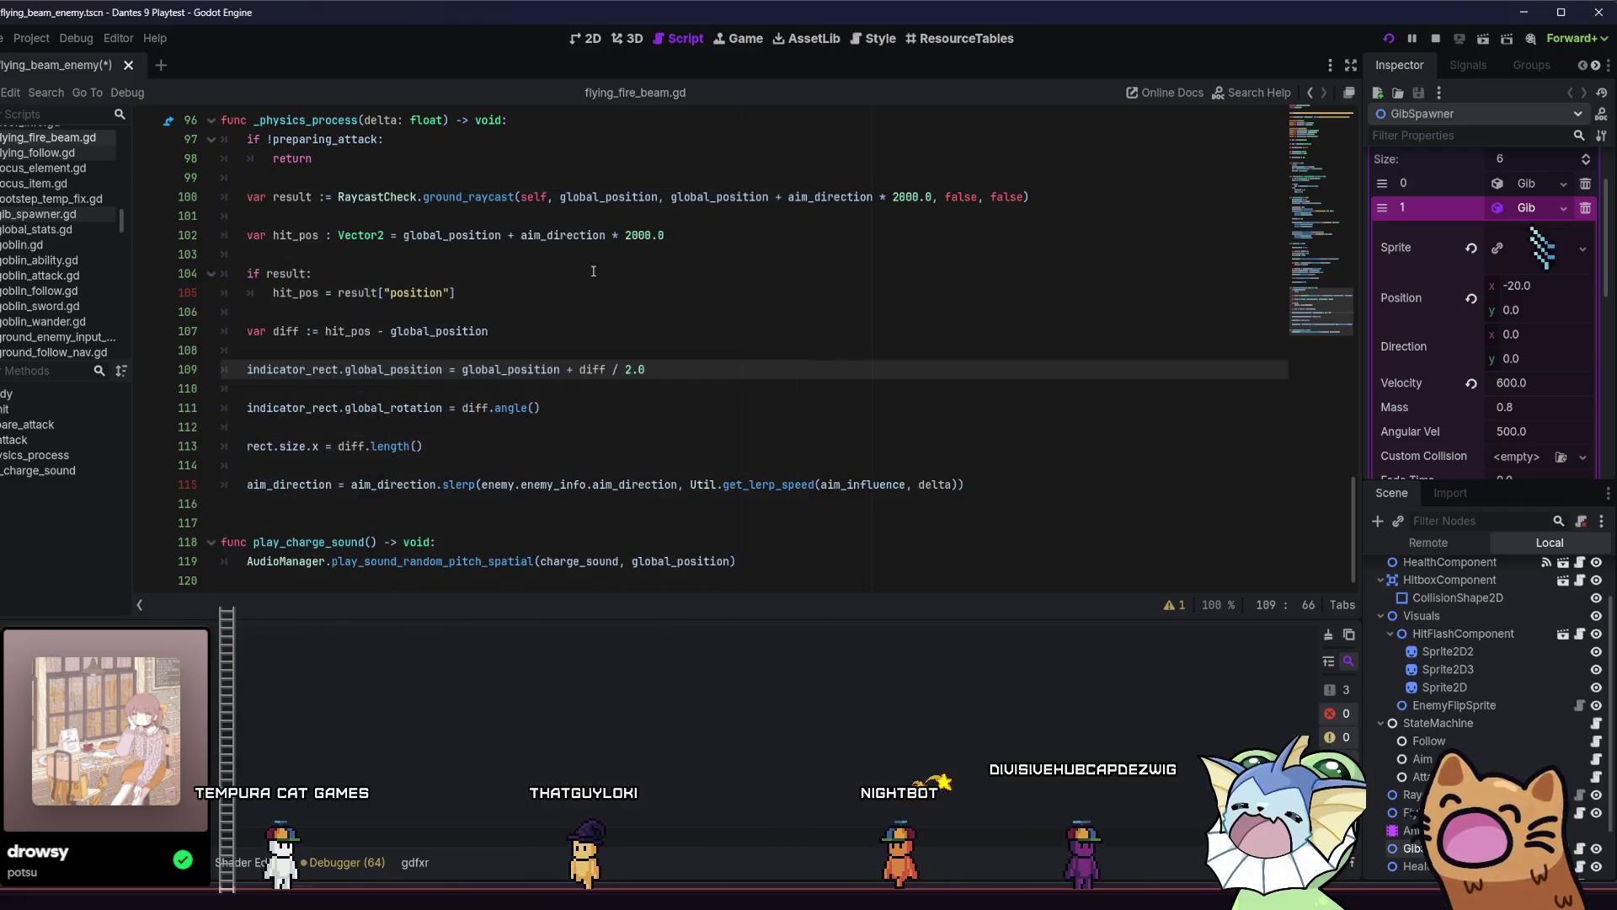
{"action": "left_click", "coordinate": [1516, 210]}
Expand Gib elements 2 and 3 to inspect their properties.
{"action": "left_click", "coordinate": [1533, 231]}
{"action": "left_click", "coordinate": [1533, 231]}
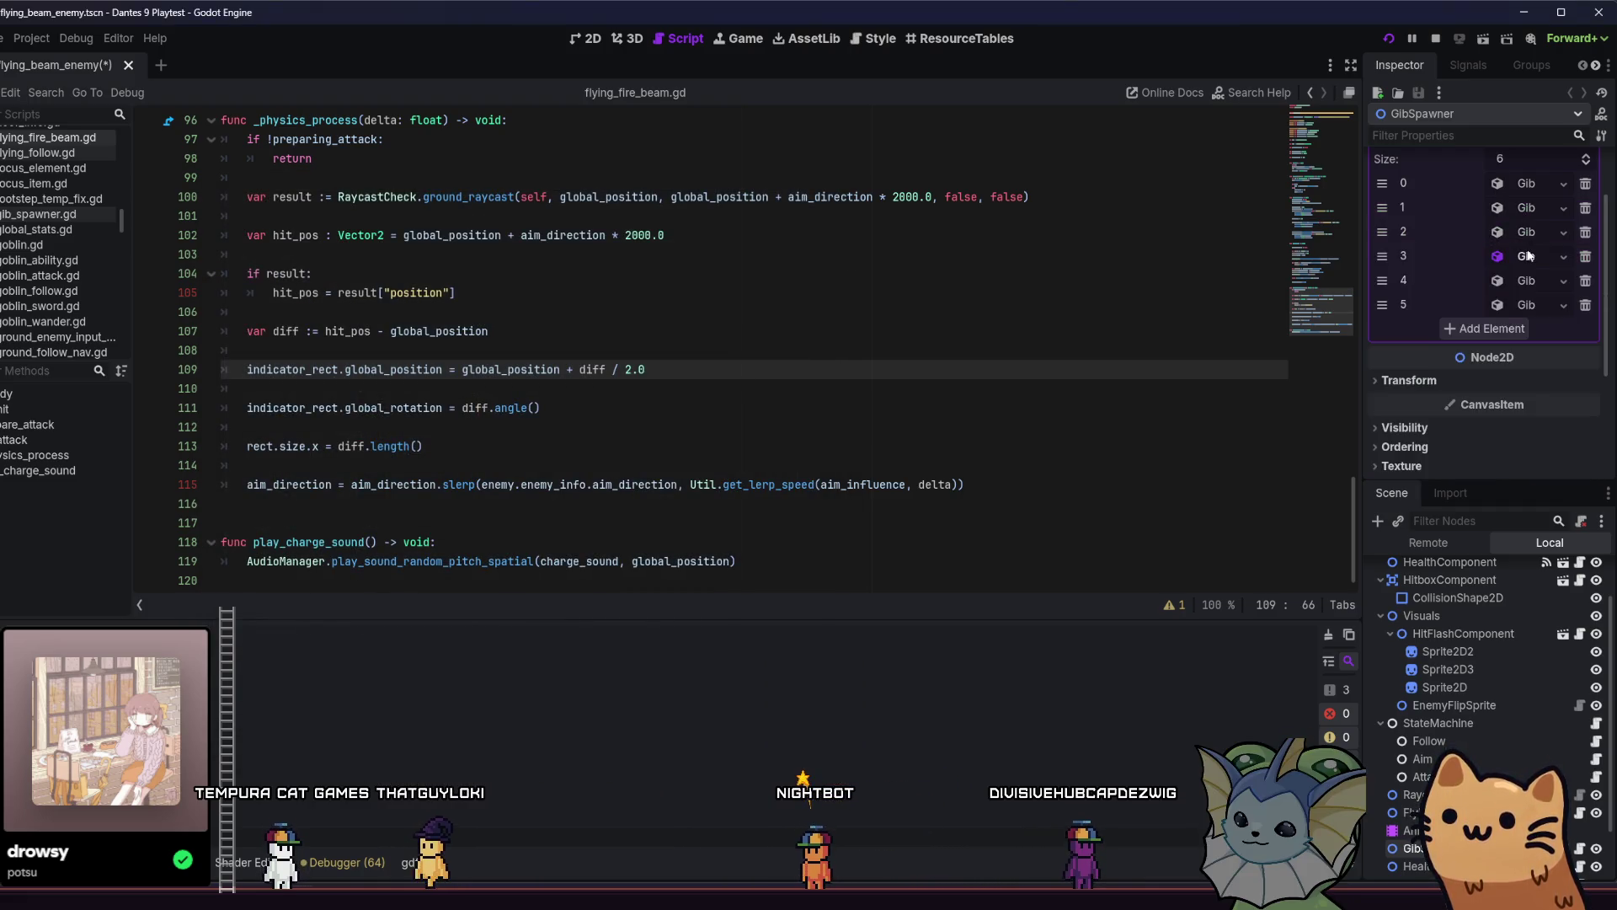
{"action": "left_click", "coordinate": [1533, 257]}
{"action": "double_click", "coordinate": [1531, 258]}
{"action": "left_click", "coordinate": [1529, 259]}
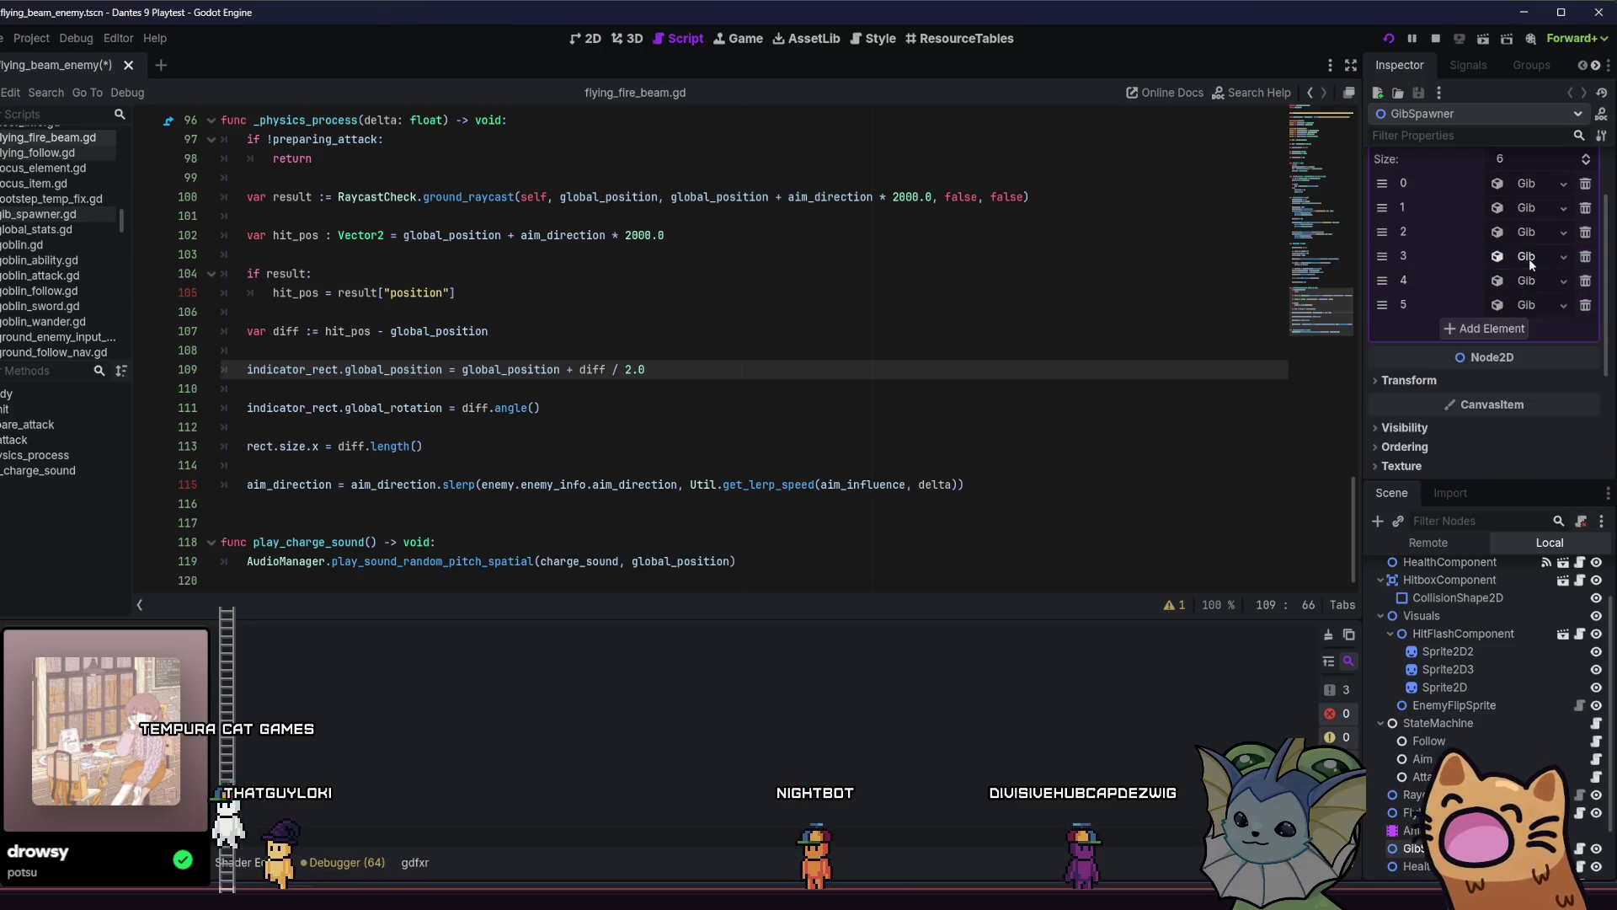
{"action": "left_click", "coordinate": [1529, 260]}
Quick Load the 'blue' texture for Gib 3's sprite, then save and run the game.
{"action": "right_click", "coordinate": [1526, 304]}
{"action": "left_click", "coordinate": [1449, 633]}
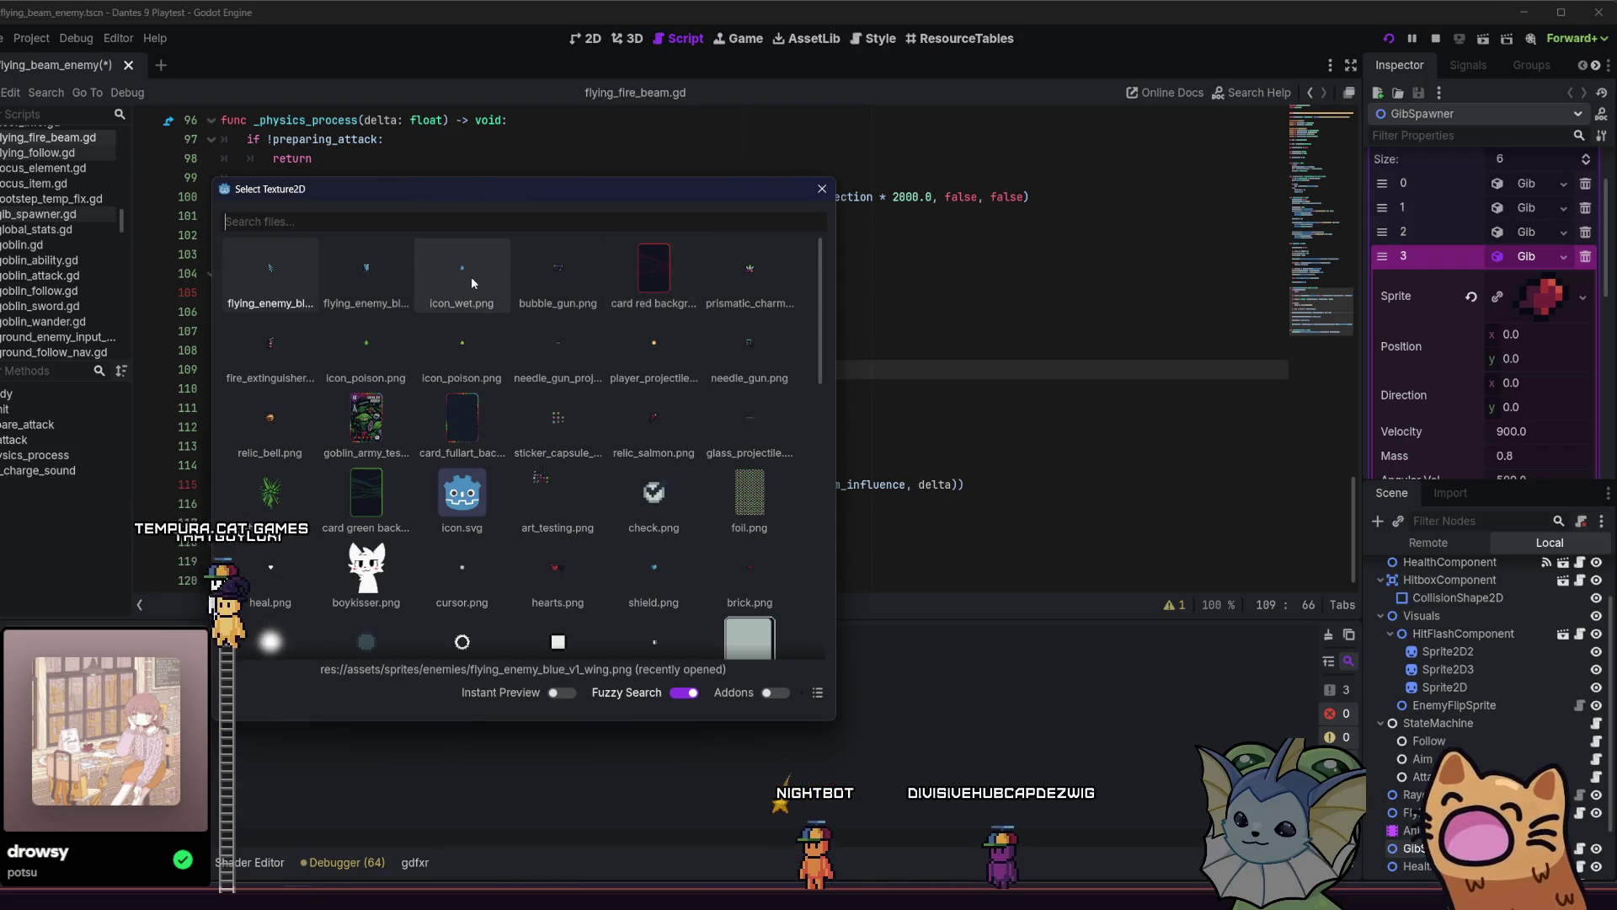
{"action": "type", "text": "blue"}
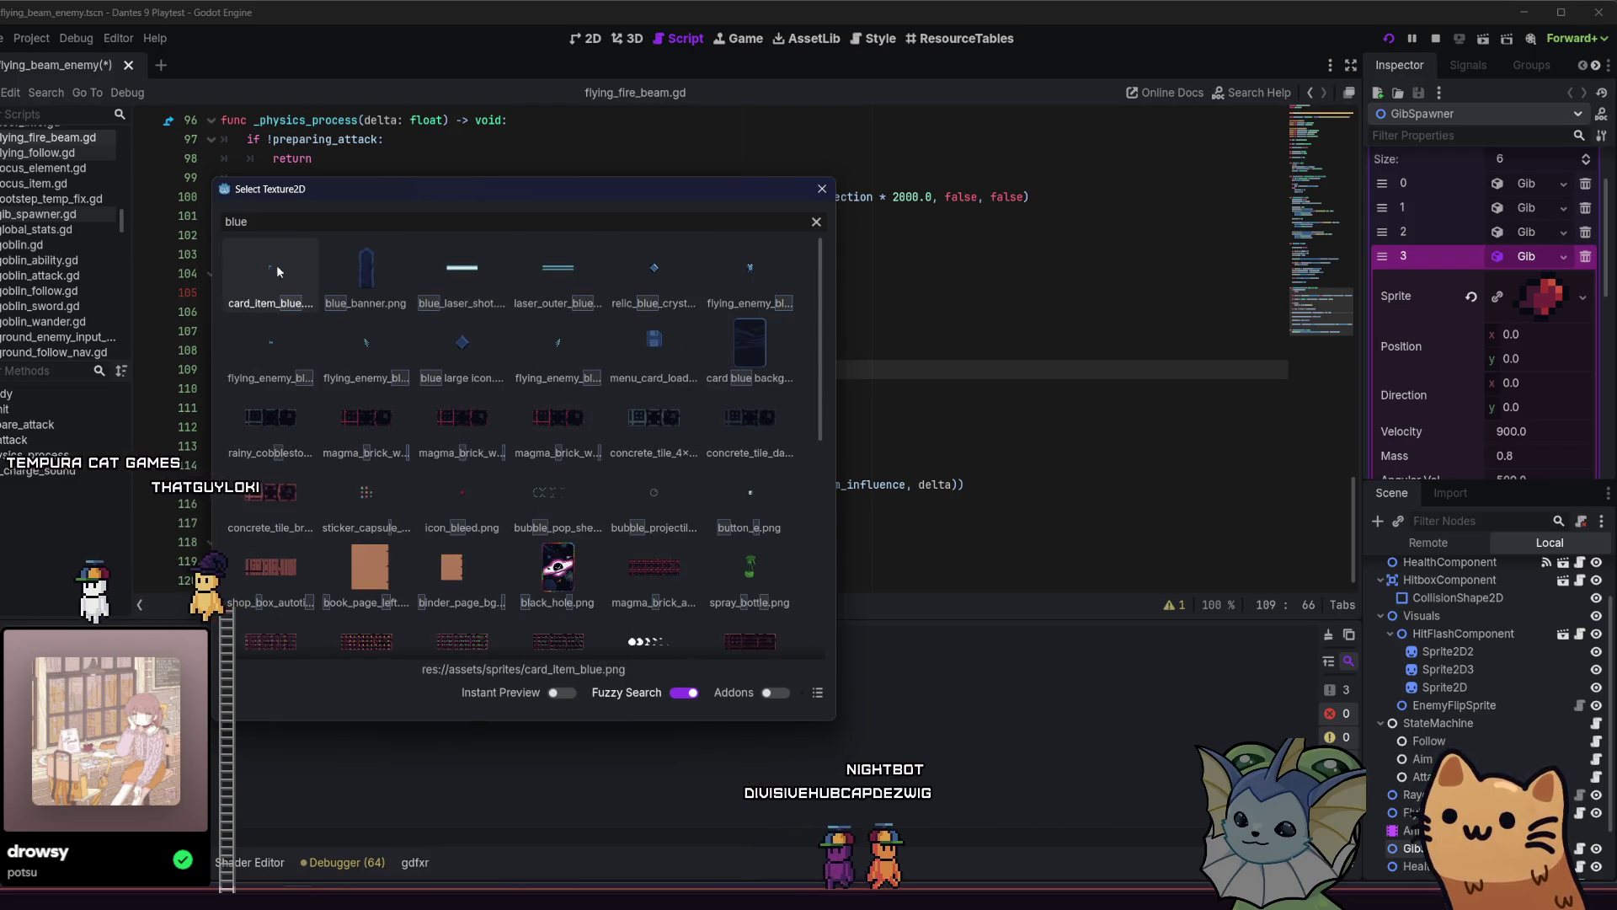
{"action": "double_click", "coordinate": [270, 268]}
{"action": "key", "text": "F5"}
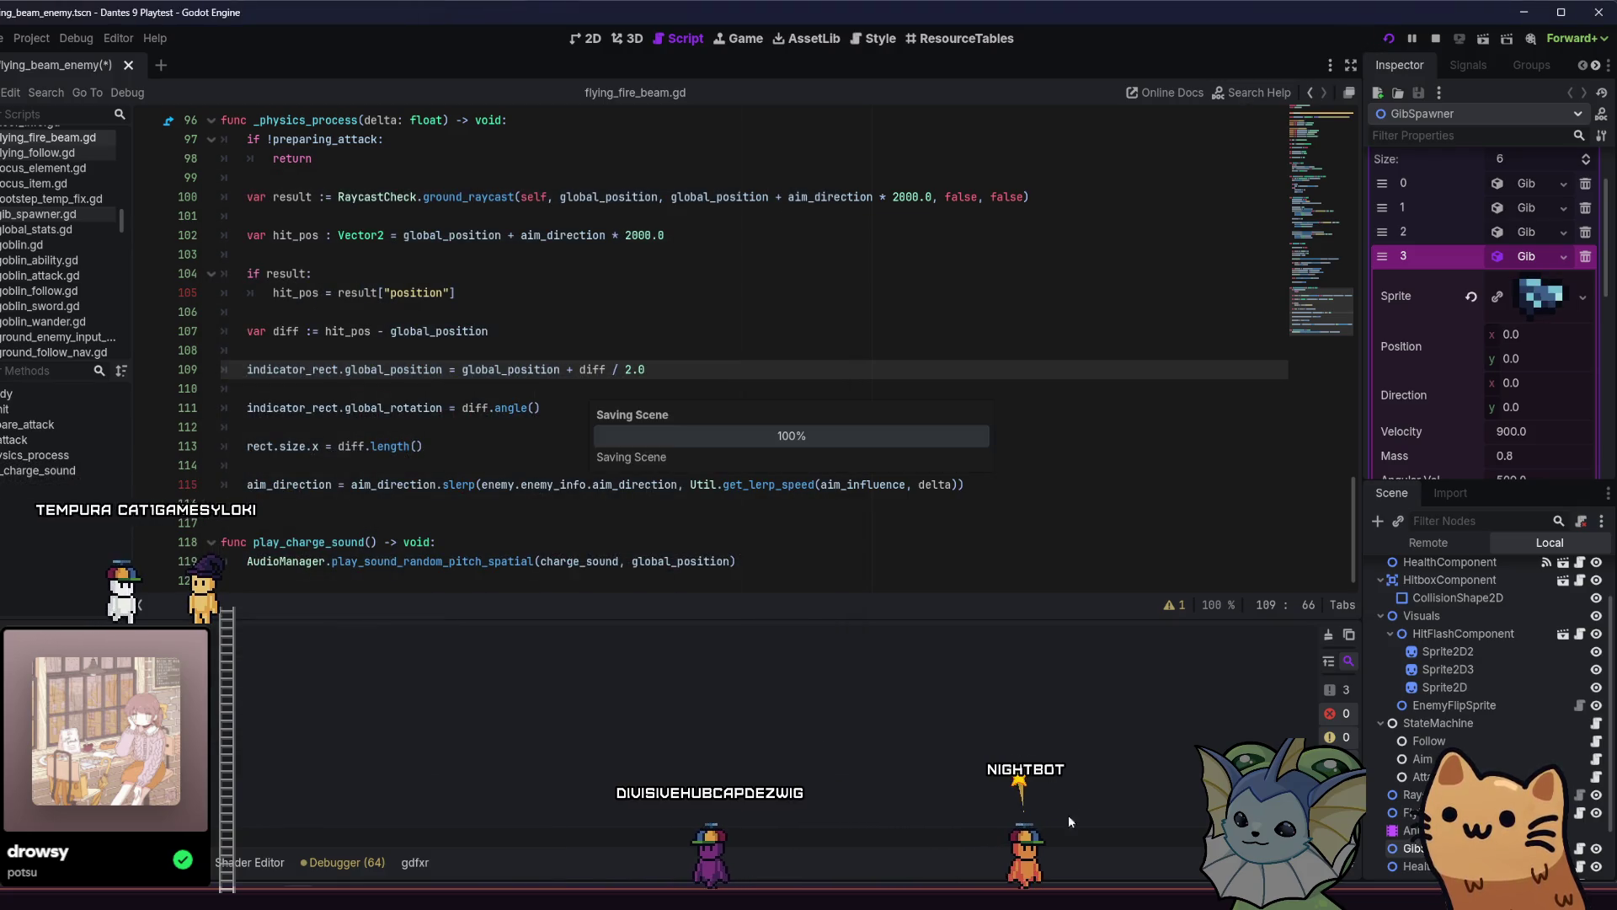
{"action": "key", "text": "F1"}
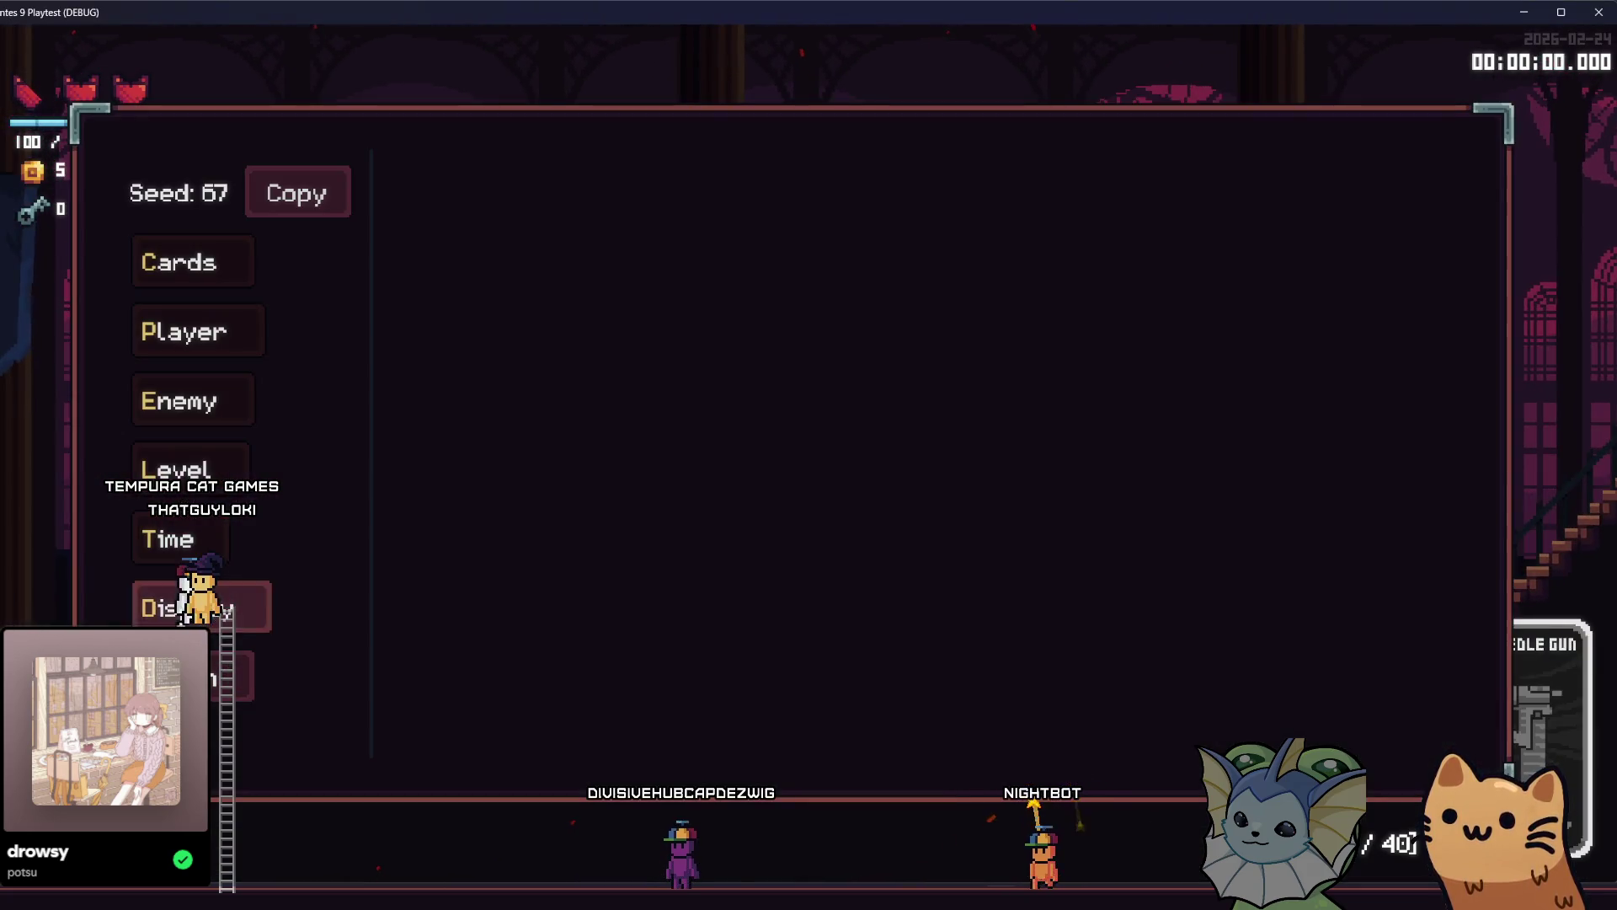
Reload flying_beam_enemy.tscn from the debug menu's 'beam' scene search.
{"action": "left_click", "coordinate": [194, 678]}
{"action": "type", "text": "beam"}
{"action": "left_click", "coordinate": [523, 312]}
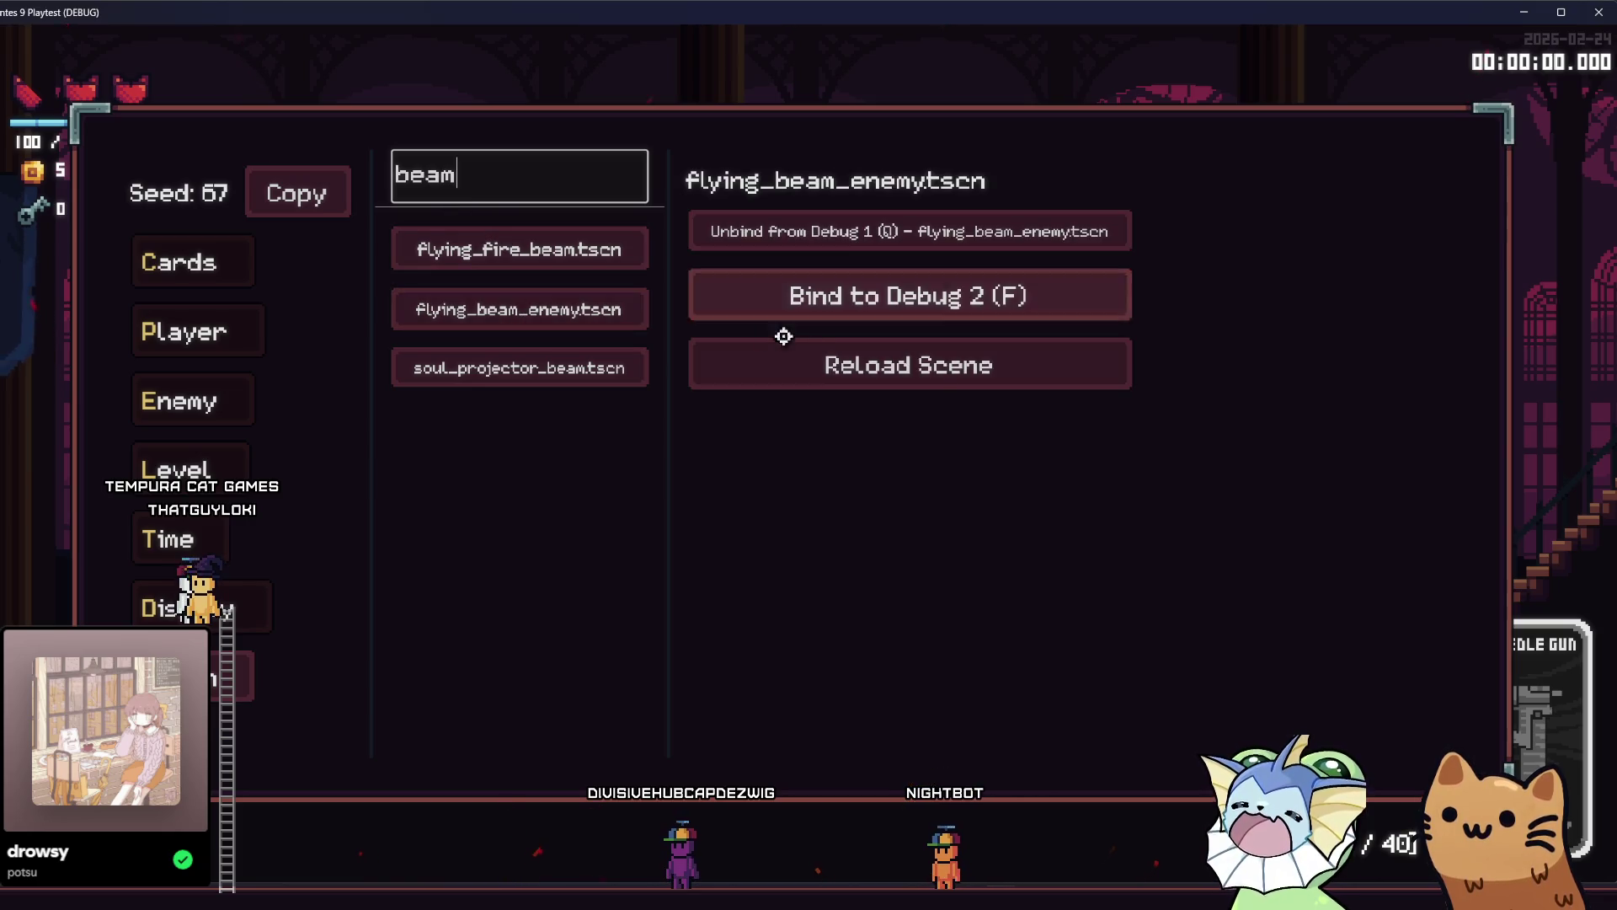
{"action": "left_click", "coordinate": [722, 361]}
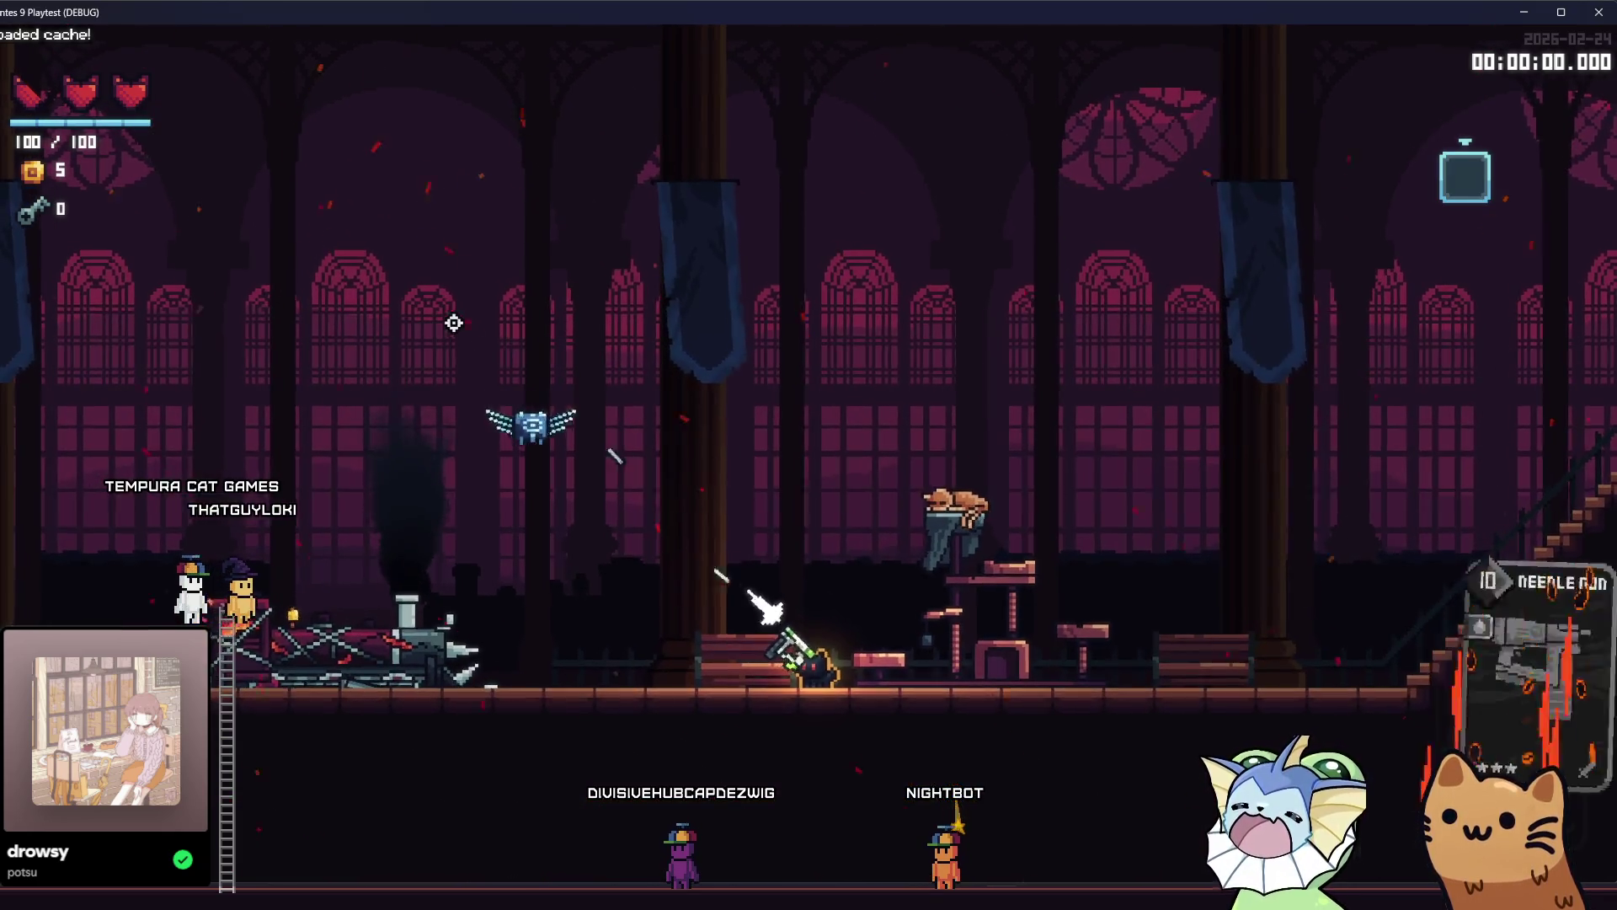
Add the AK47 card to the hand from the debug Cards options.
{"action": "key", "text": "F1"}
{"action": "left_click", "coordinate": [124, 266]}
{"action": "left_click", "coordinate": [446, 190]}
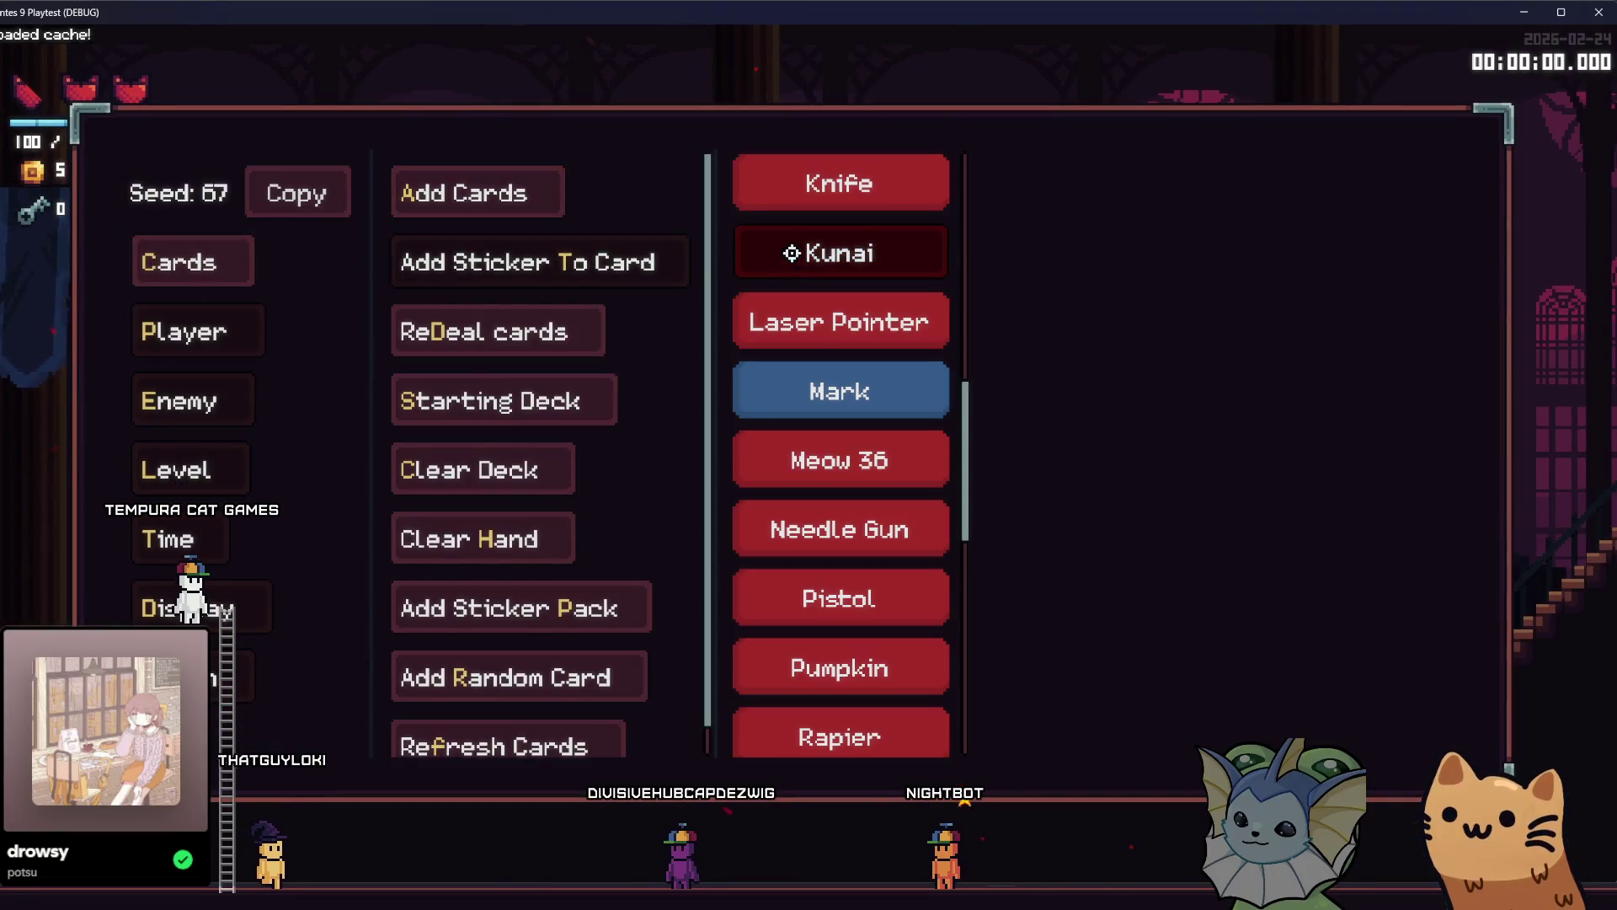
{"action": "scroll", "coordinate": [855, 329], "scroll_direction": "up", "scroll_amount": 10}
{"action": "scroll", "coordinate": [857, 358], "scroll_direction": "up", "scroll_amount": 2}
{"action": "left_click", "coordinate": [839, 263]}
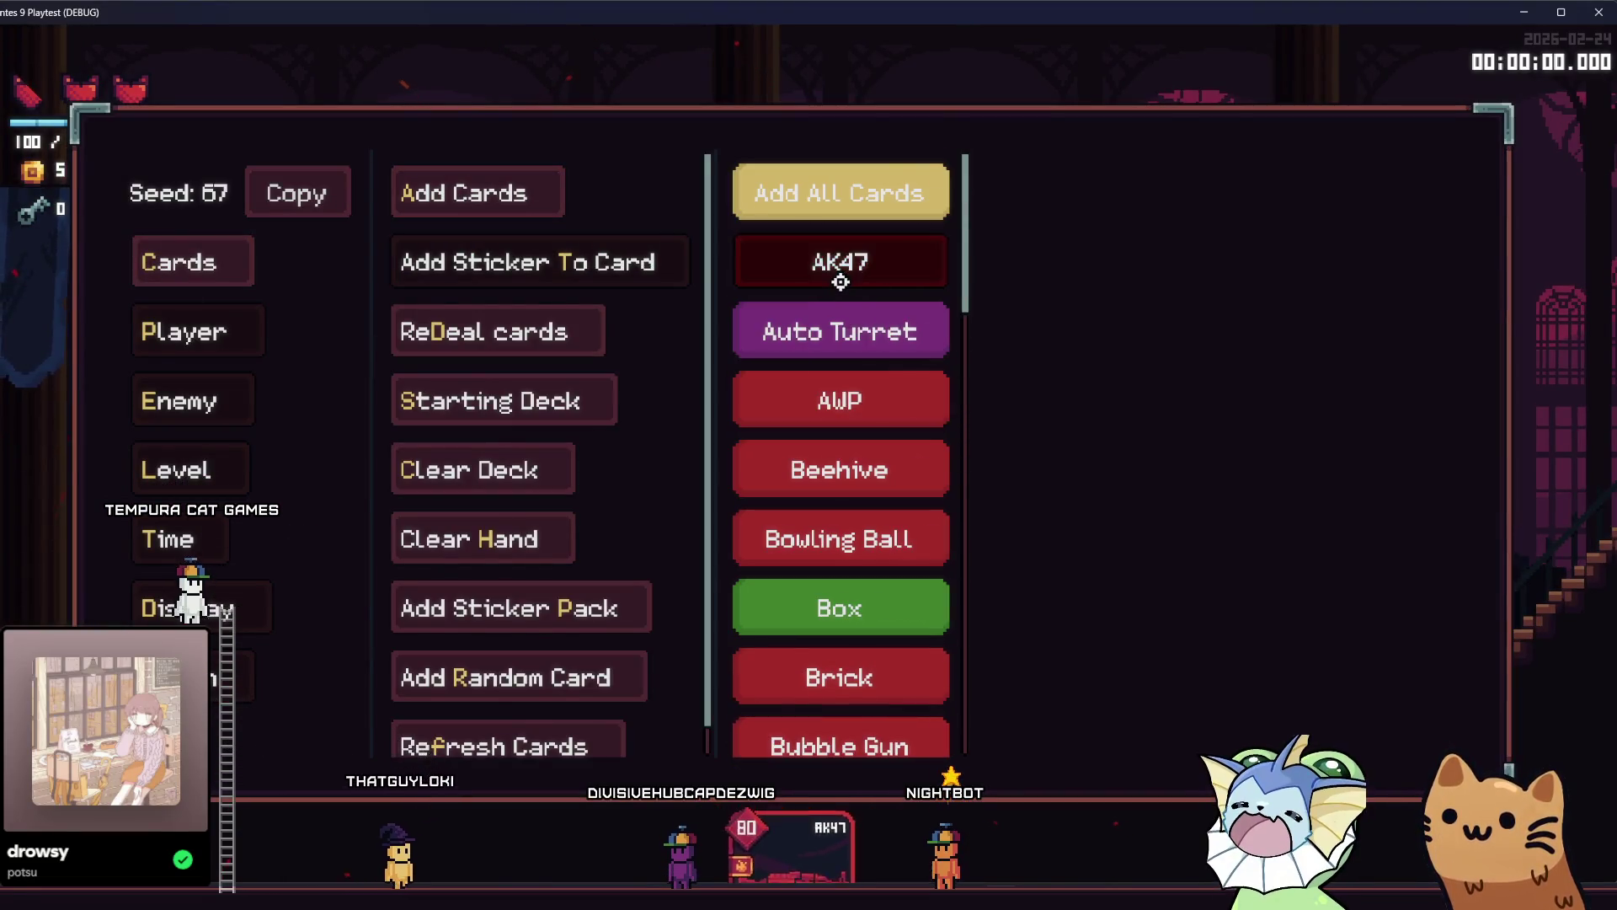
{"action": "key", "text": "F1"}
Shoot down the beam enemy near the train, then review the deck book's Stats page.
{"action": "key", "text": "a"}
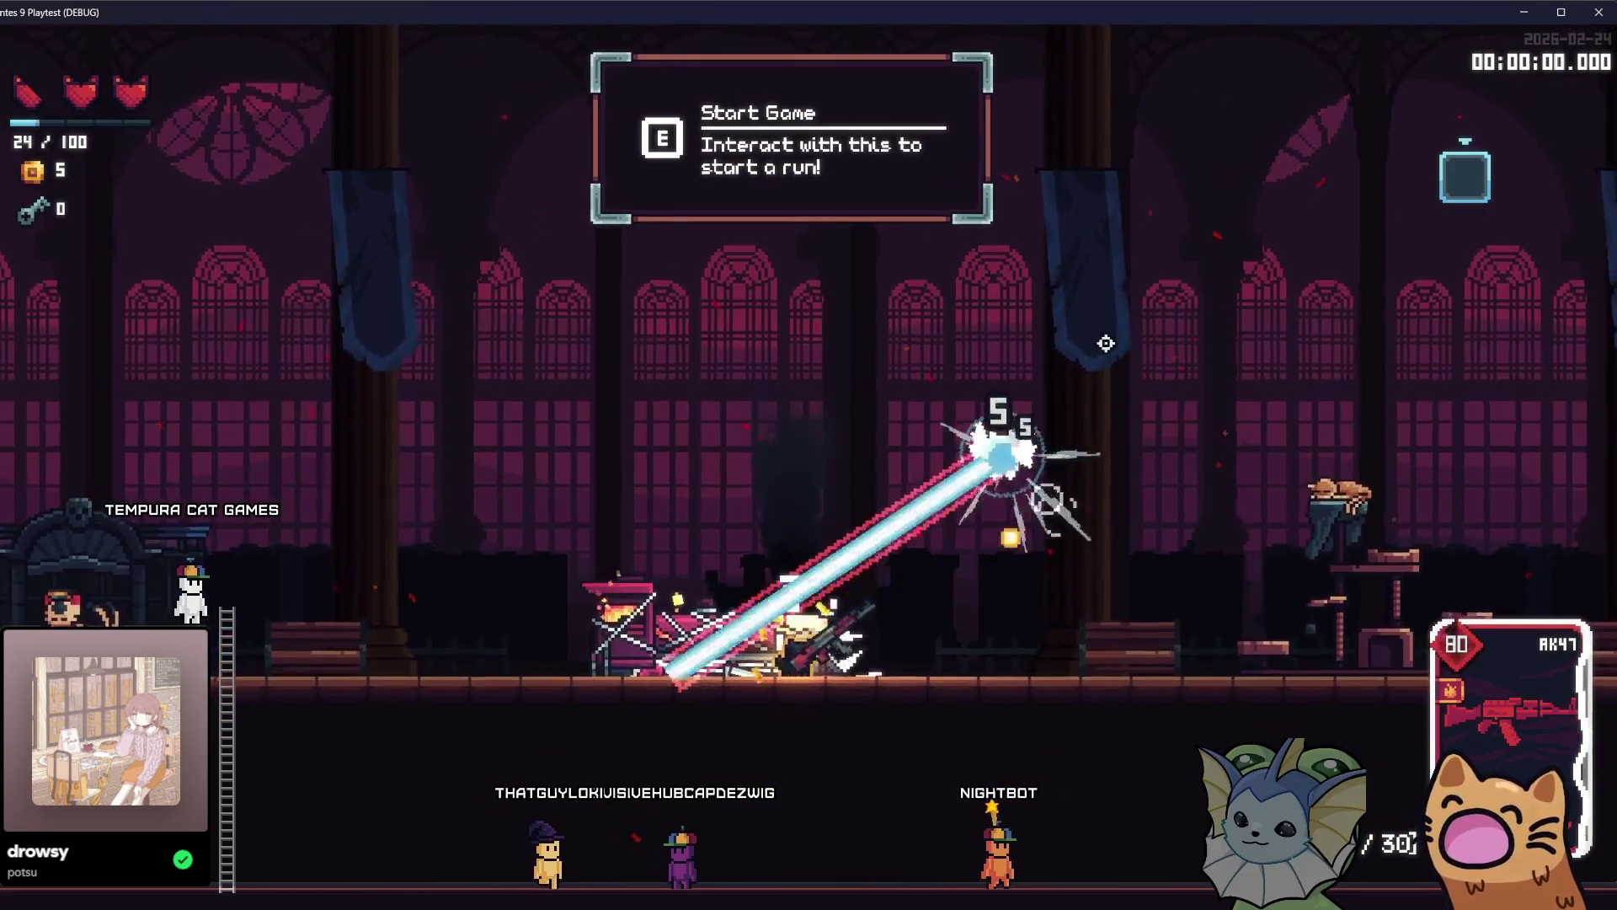
{"action": "key", "text": "d"}
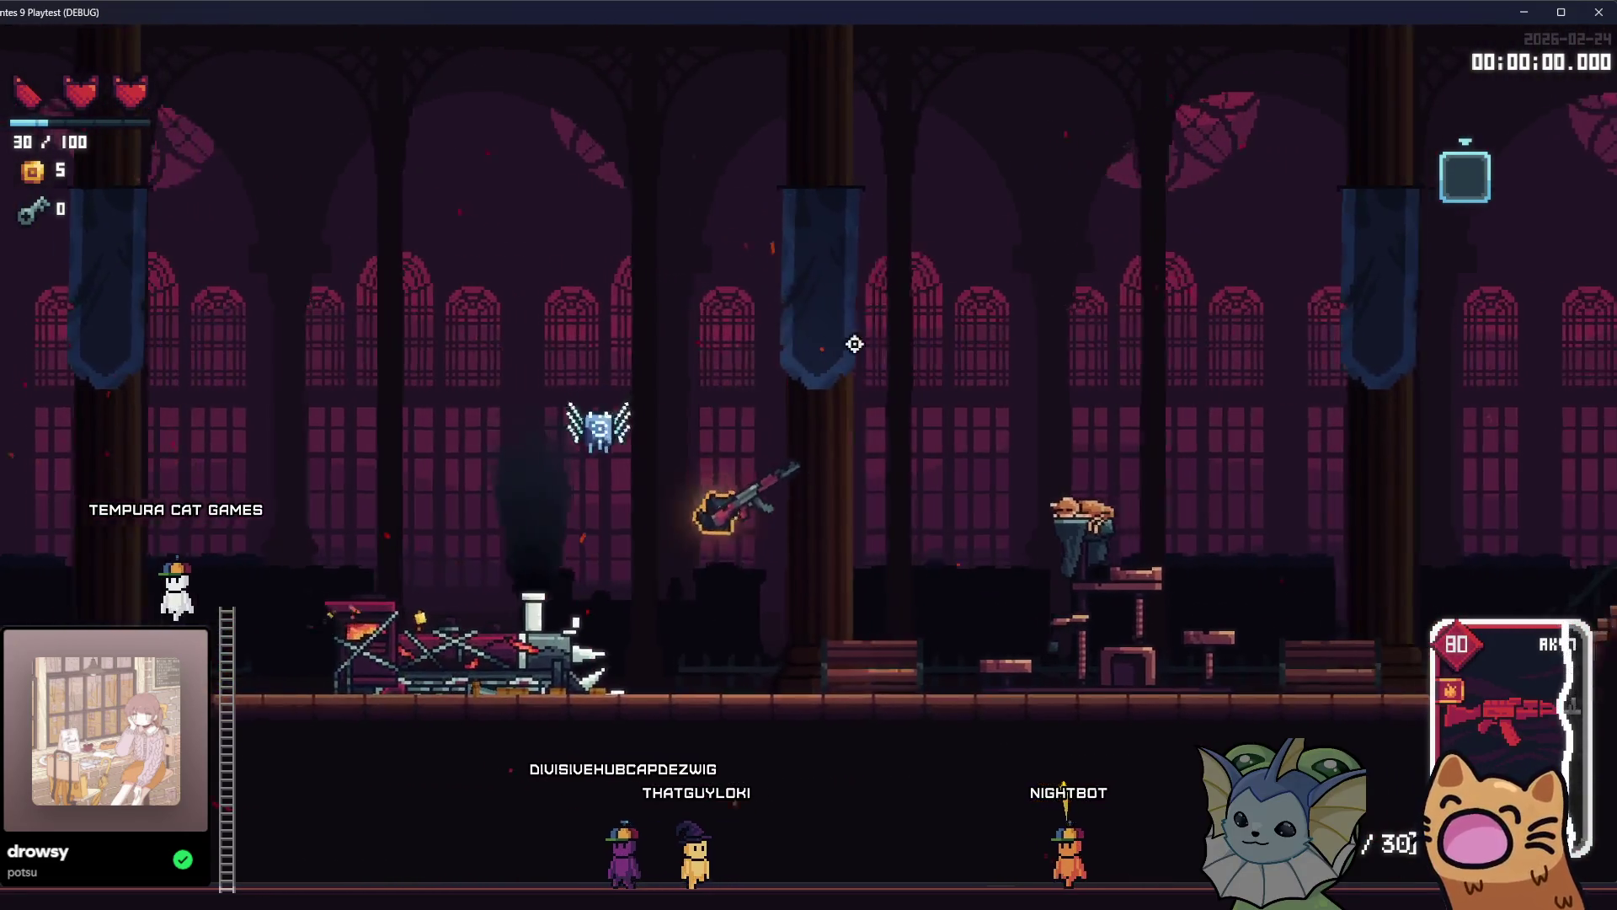
{"action": "key", "text": "a"}
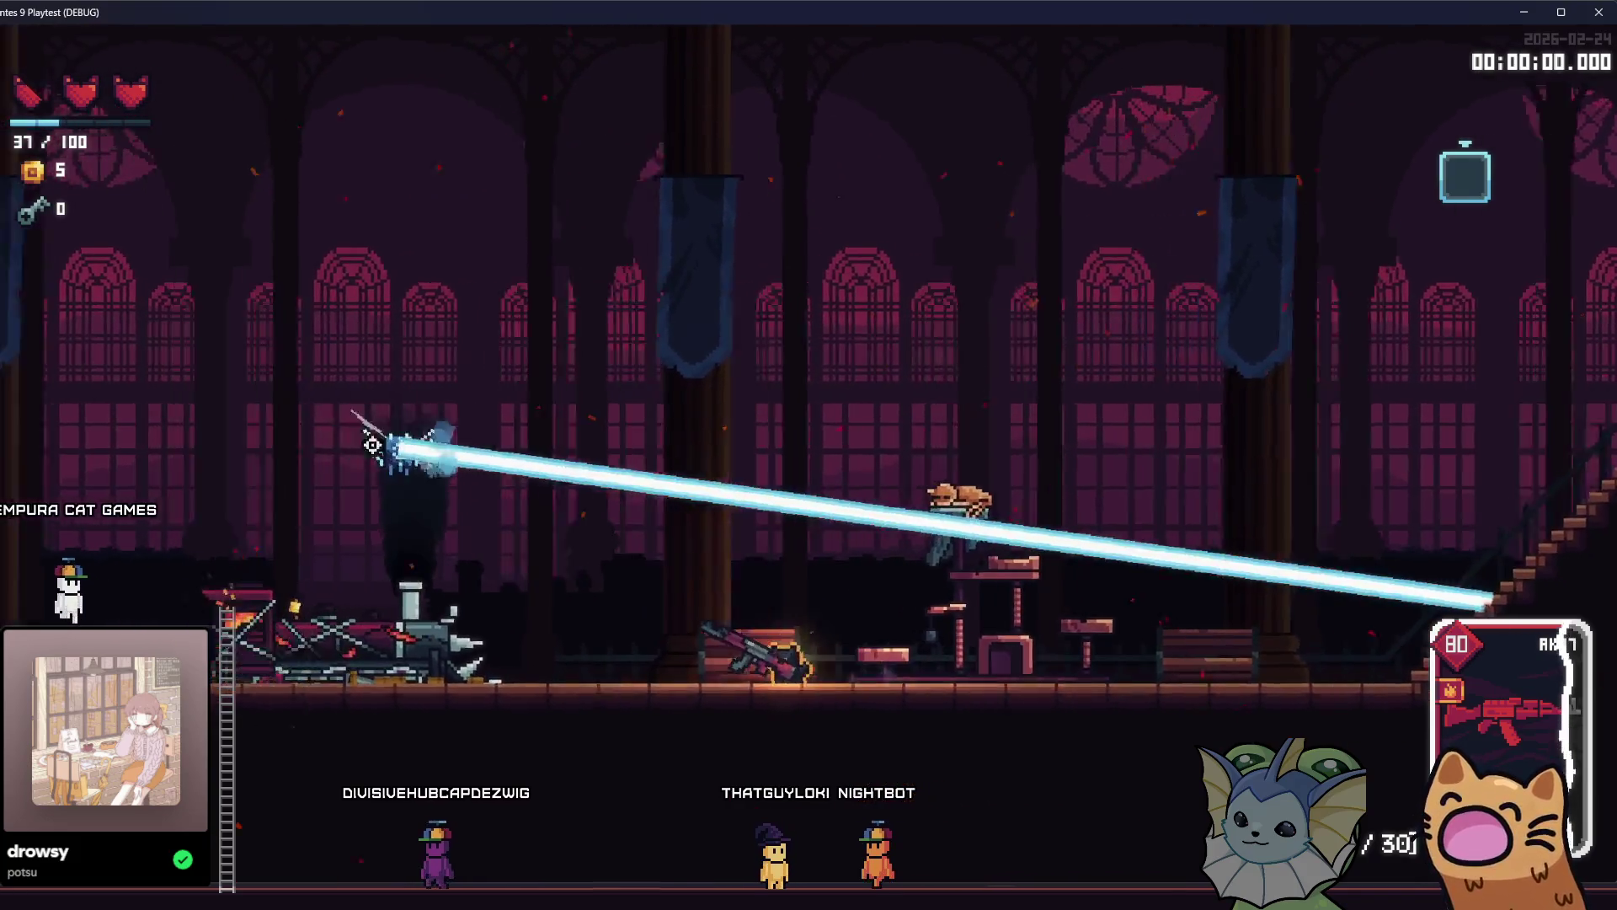
{"action": "left_click", "coordinate": [589, 346]}
{"action": "key", "text": "a"}
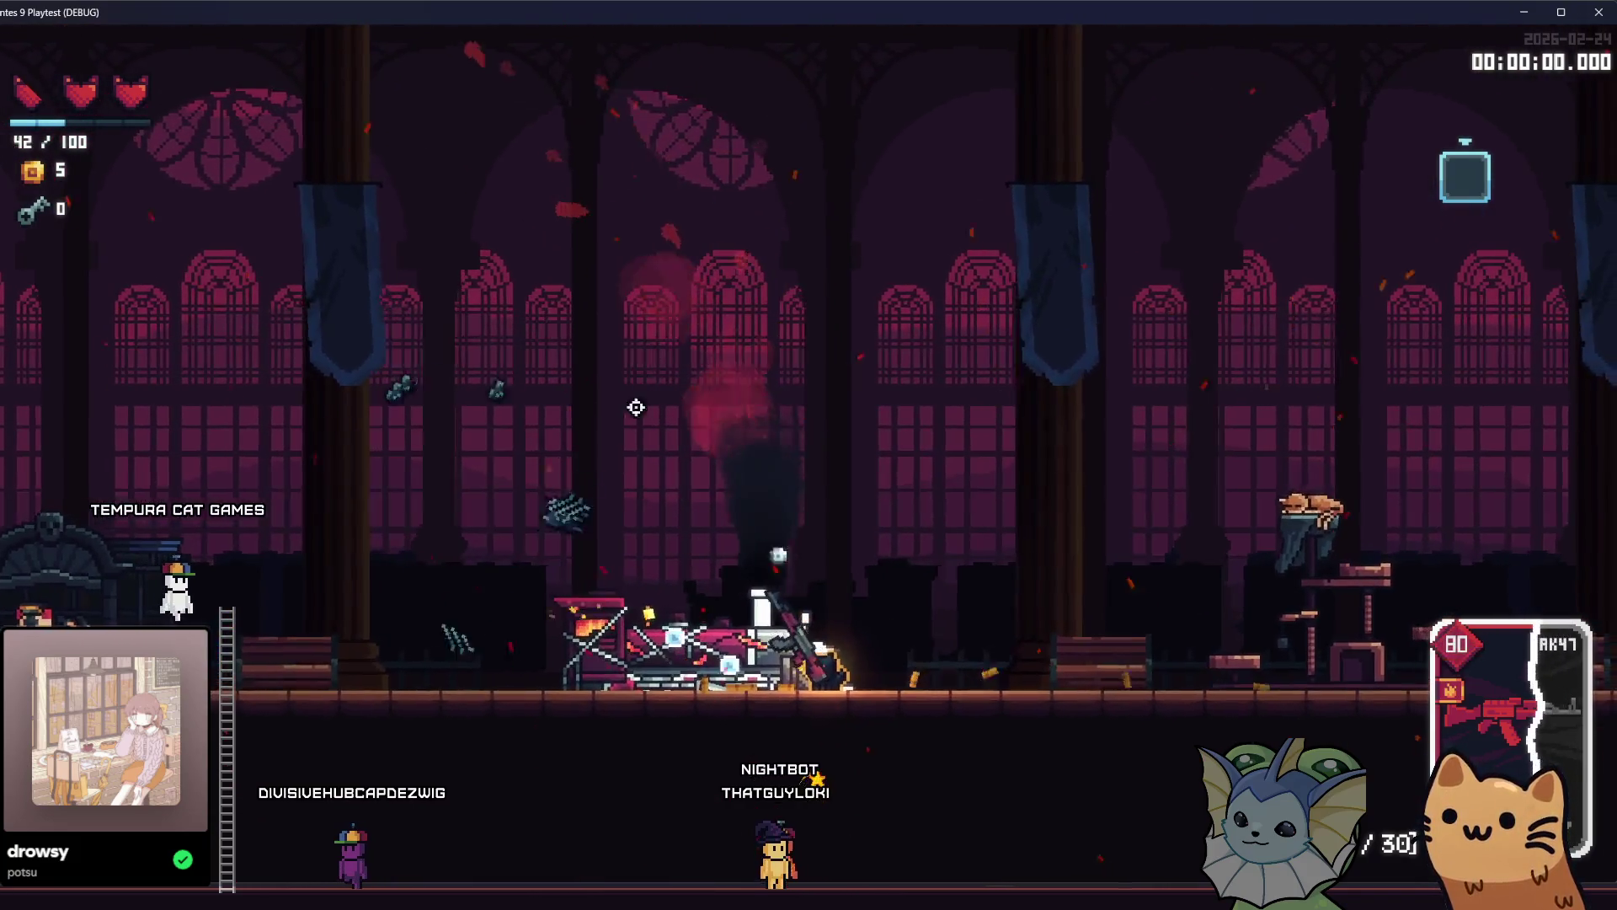
{"action": "key", "text": "a"}
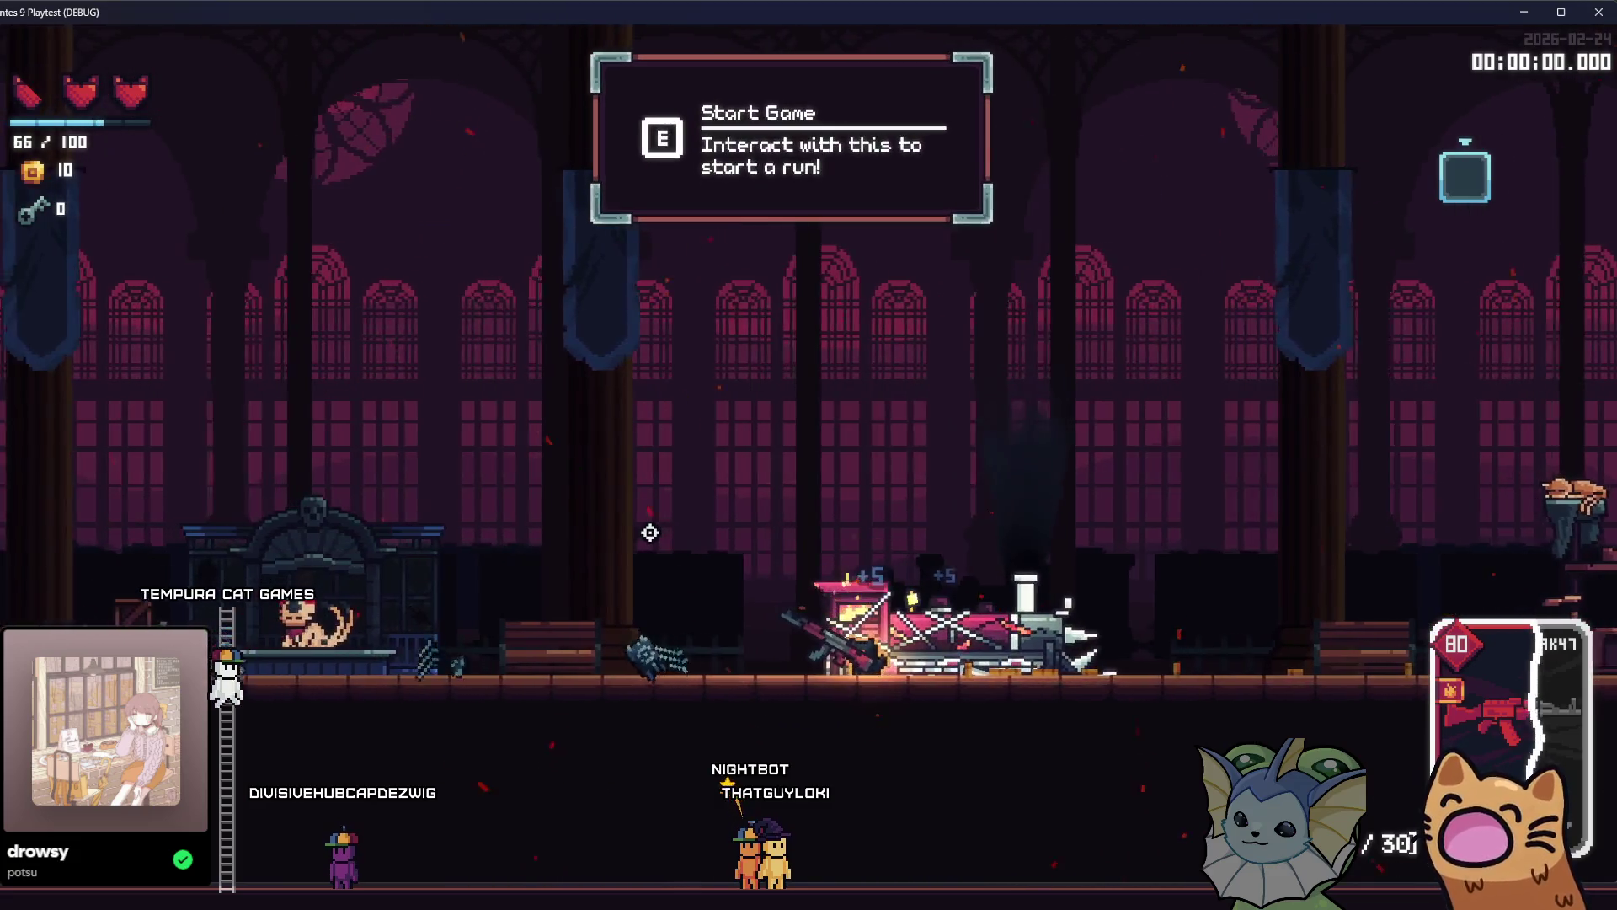
{"action": "key", "text": "Tab"}
{"action": "left_click", "coordinate": [155, 295]}
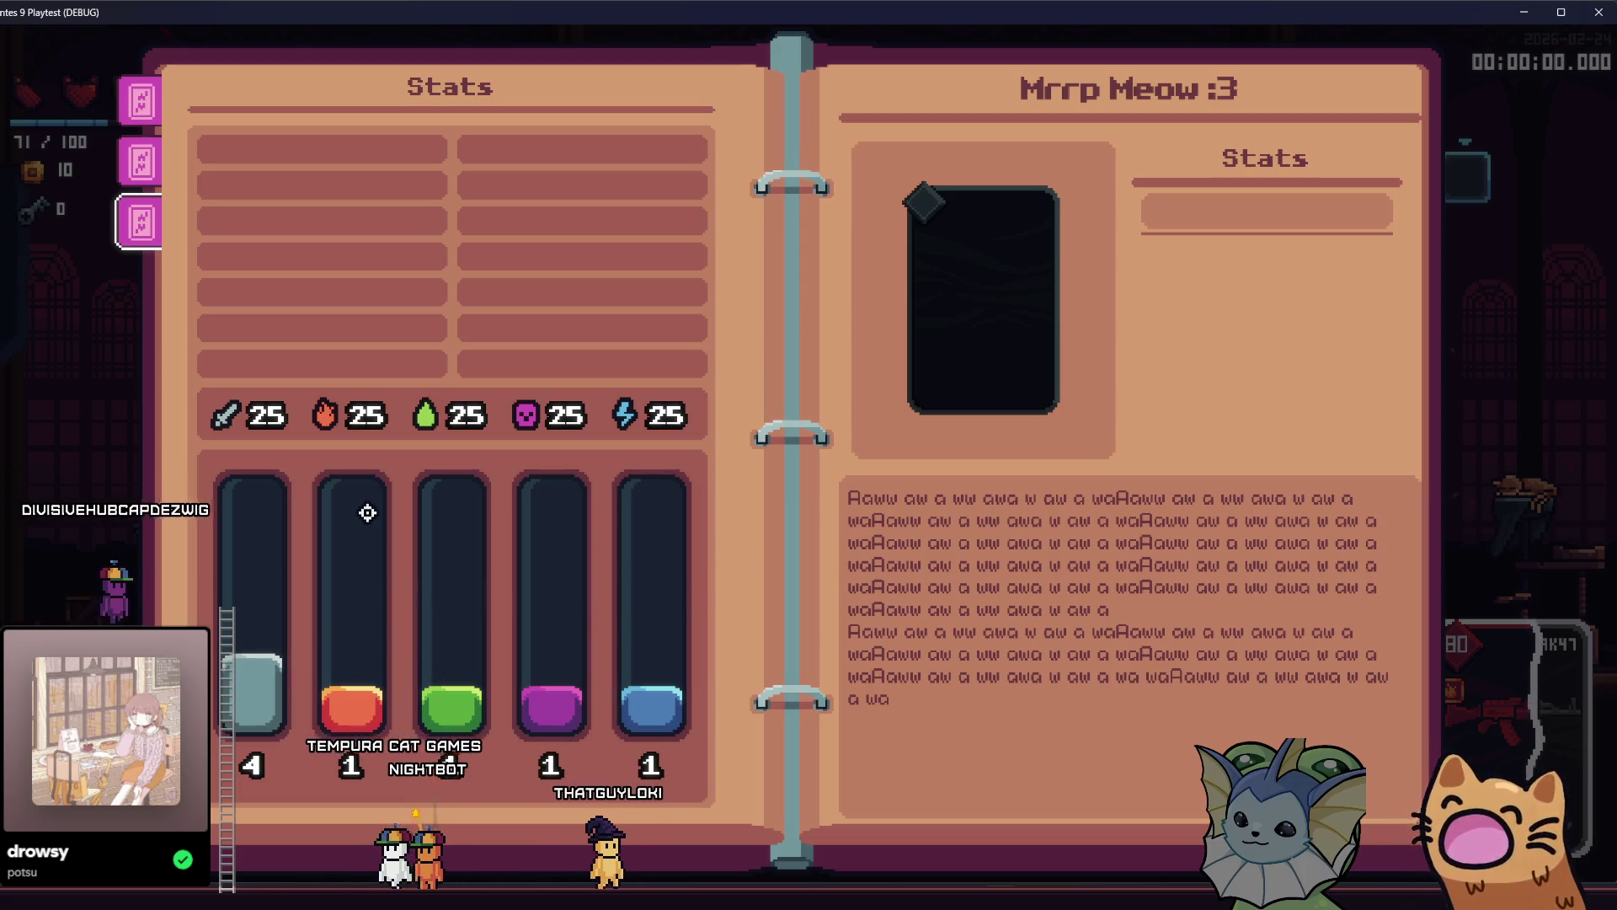
{"action": "key", "text": "Escape"}
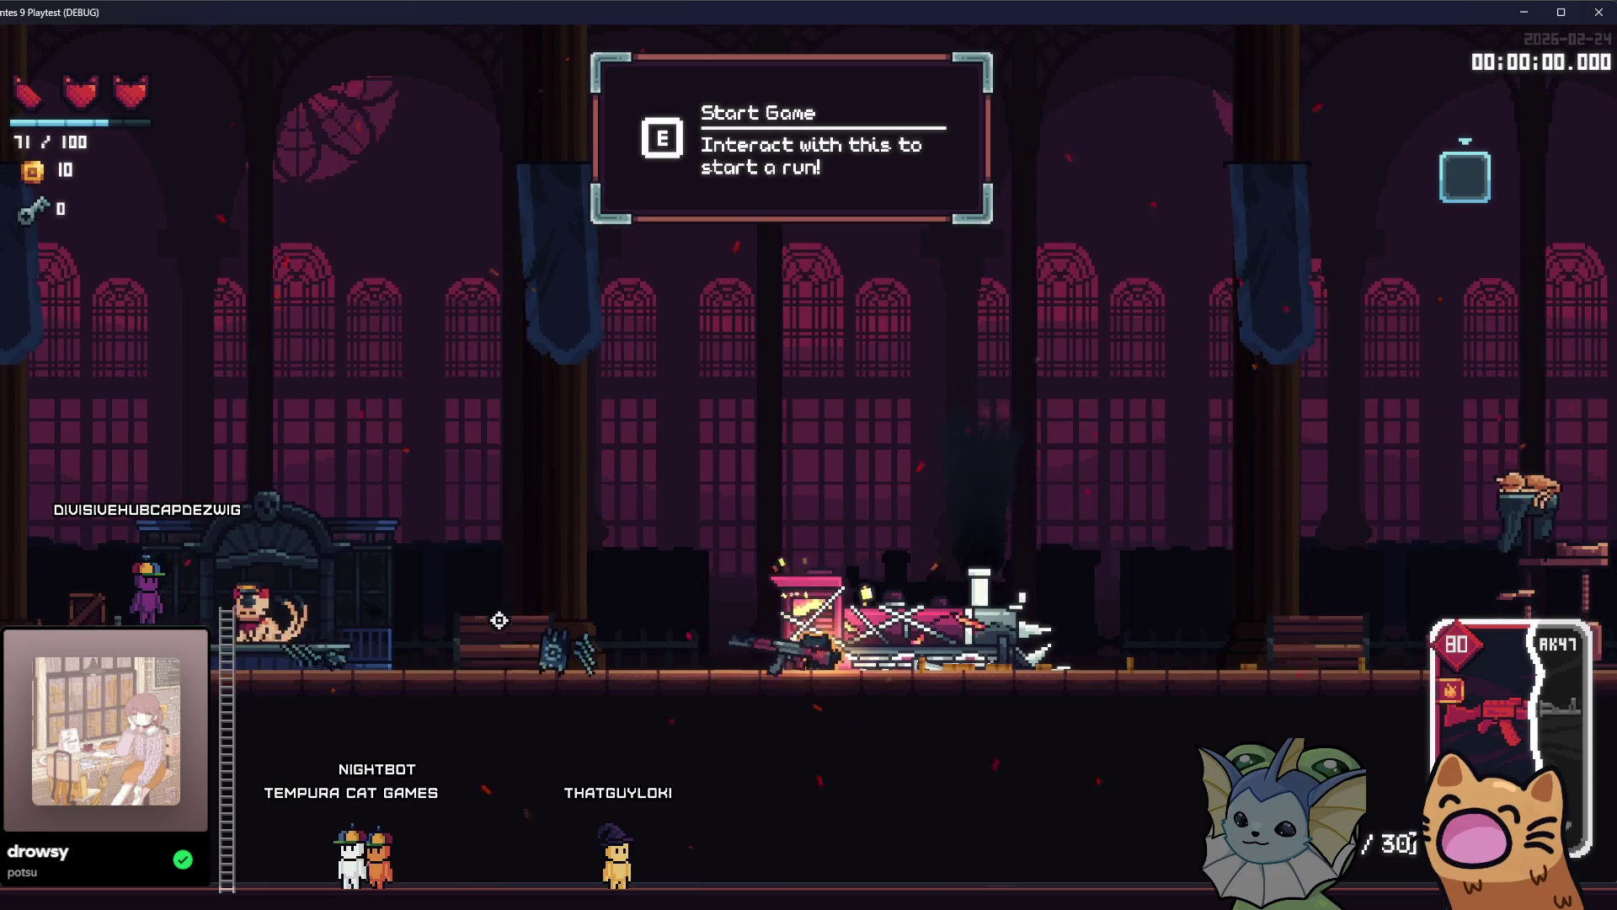
{"action": "key", "text": "F1"}
Add Bubble Gun cards to the hand from the Cards > Add Cards list.
{"action": "left_click", "coordinate": [153, 247]}
{"action": "left_click", "coordinate": [429, 196]}
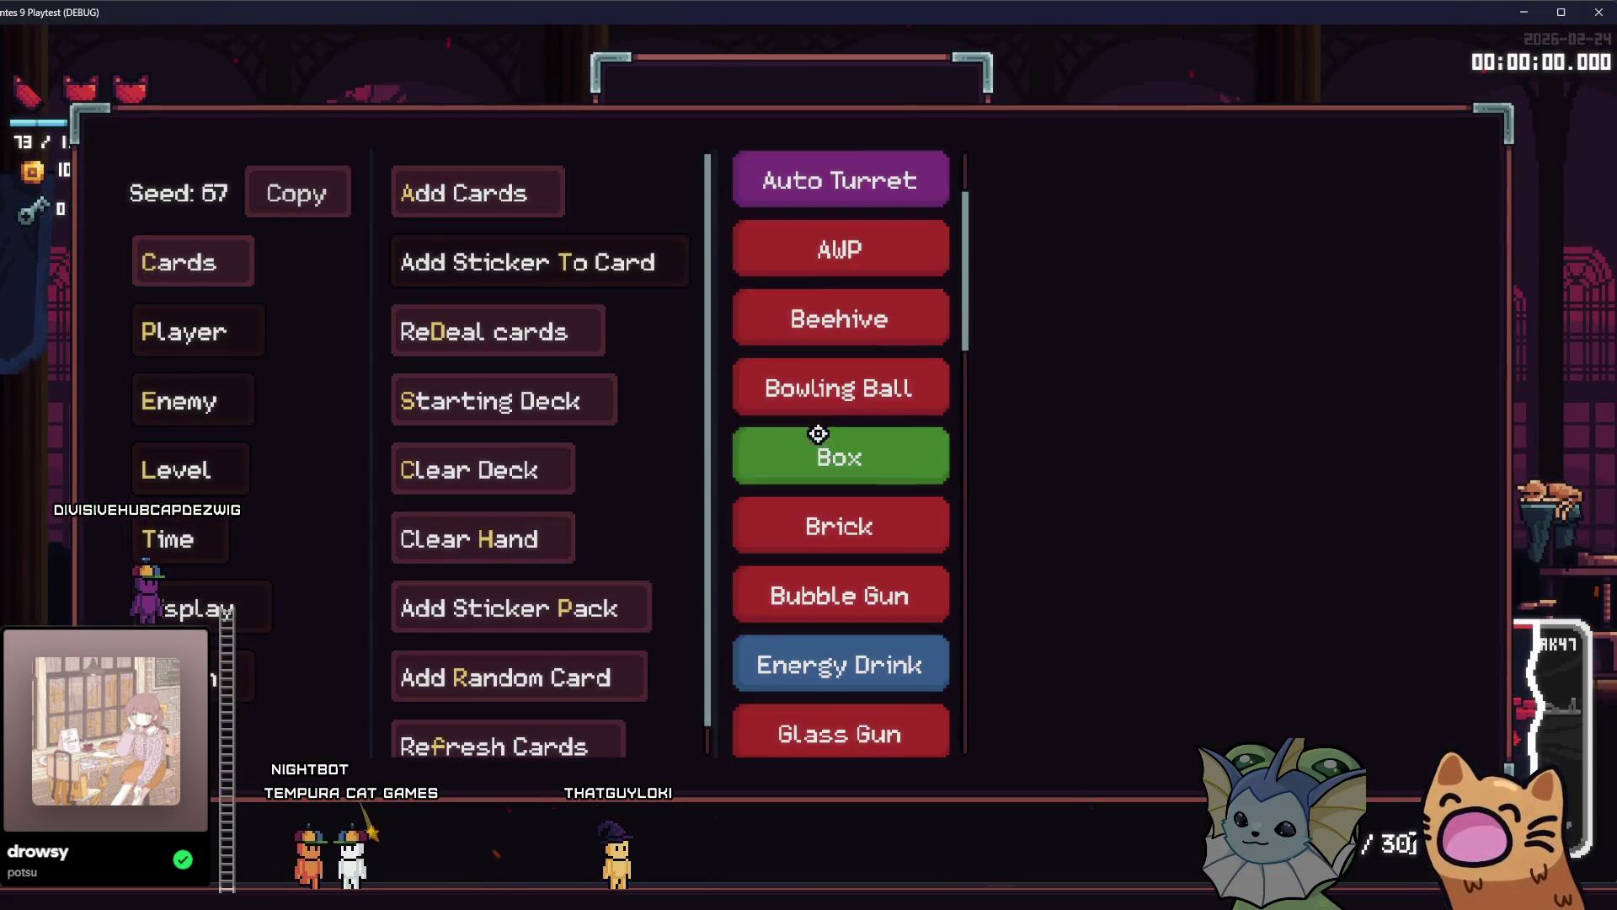
{"action": "scroll", "coordinate": [842, 446], "scroll_direction": "down", "scroll_amount": 8}
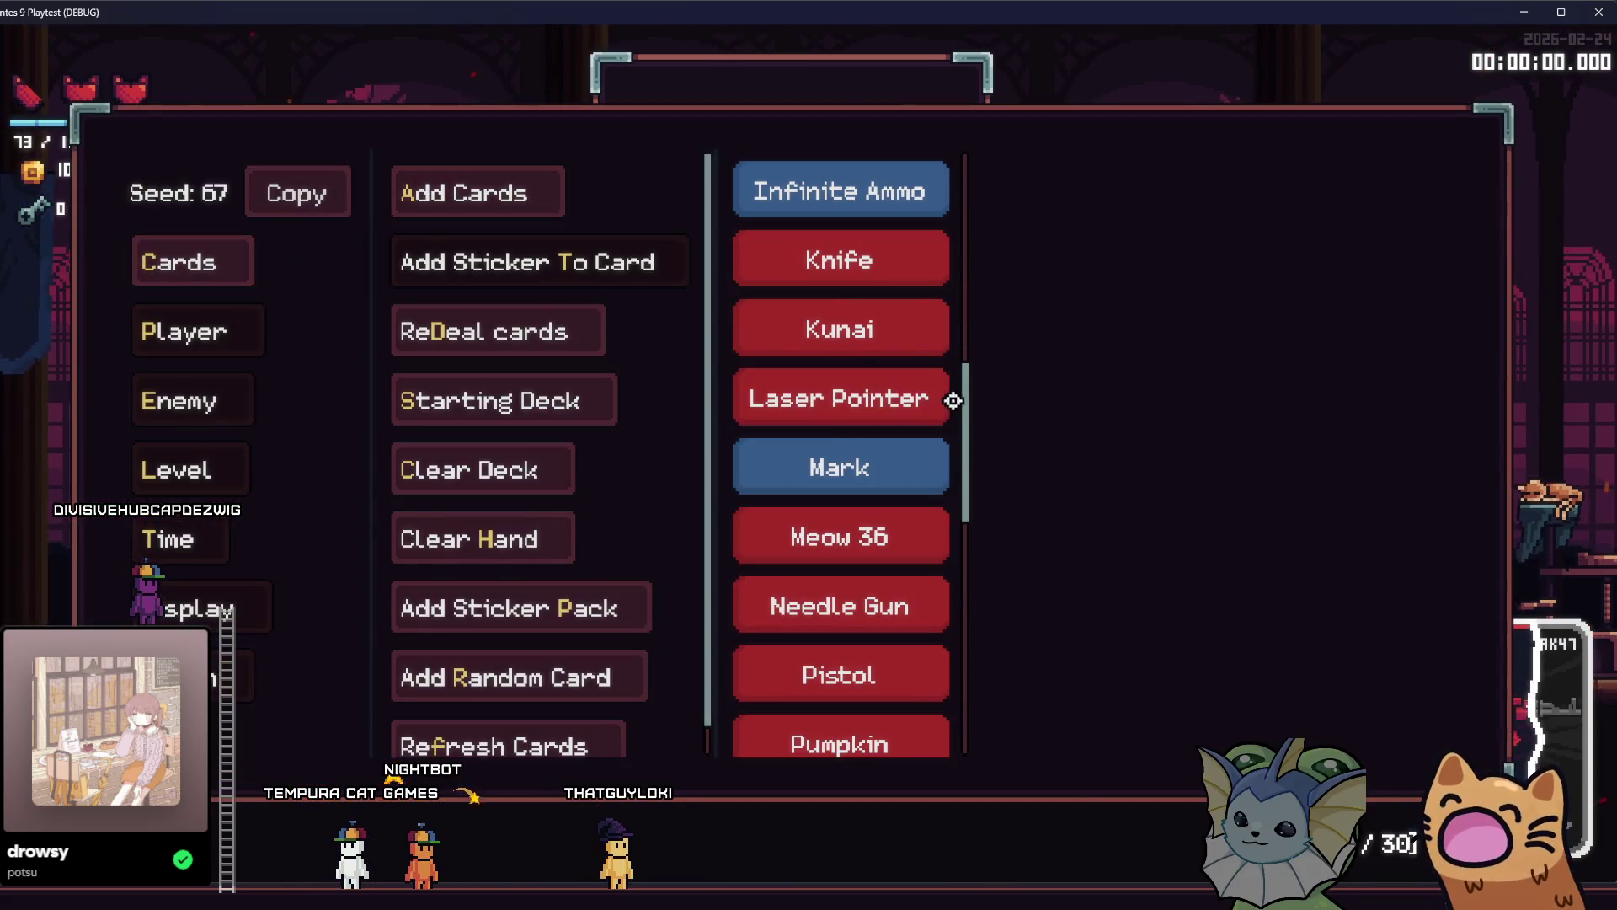
{"action": "scroll", "coordinate": [967, 353], "scroll_direction": "up", "scroll_amount": 5}
{"action": "left_click", "coordinate": [943, 297]}
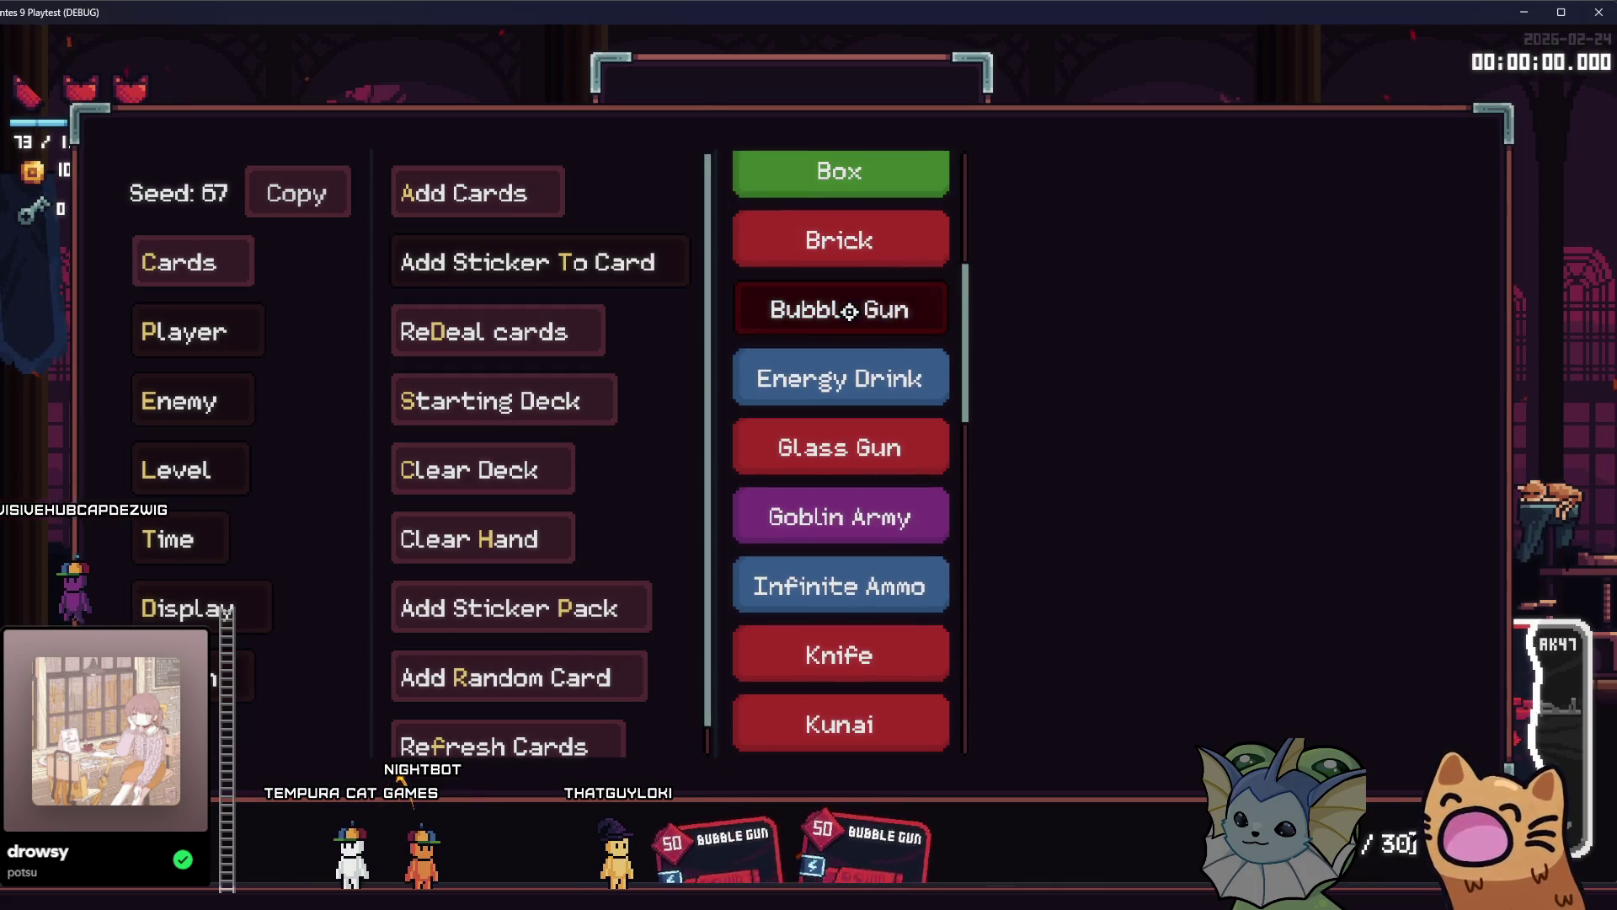
{"action": "key", "text": "F1"}
Turn on infinite mana and charges and test-fire the Bubble Gun.
{"action": "key", "text": "F1"}
{"action": "left_click", "coordinate": [139, 333]}
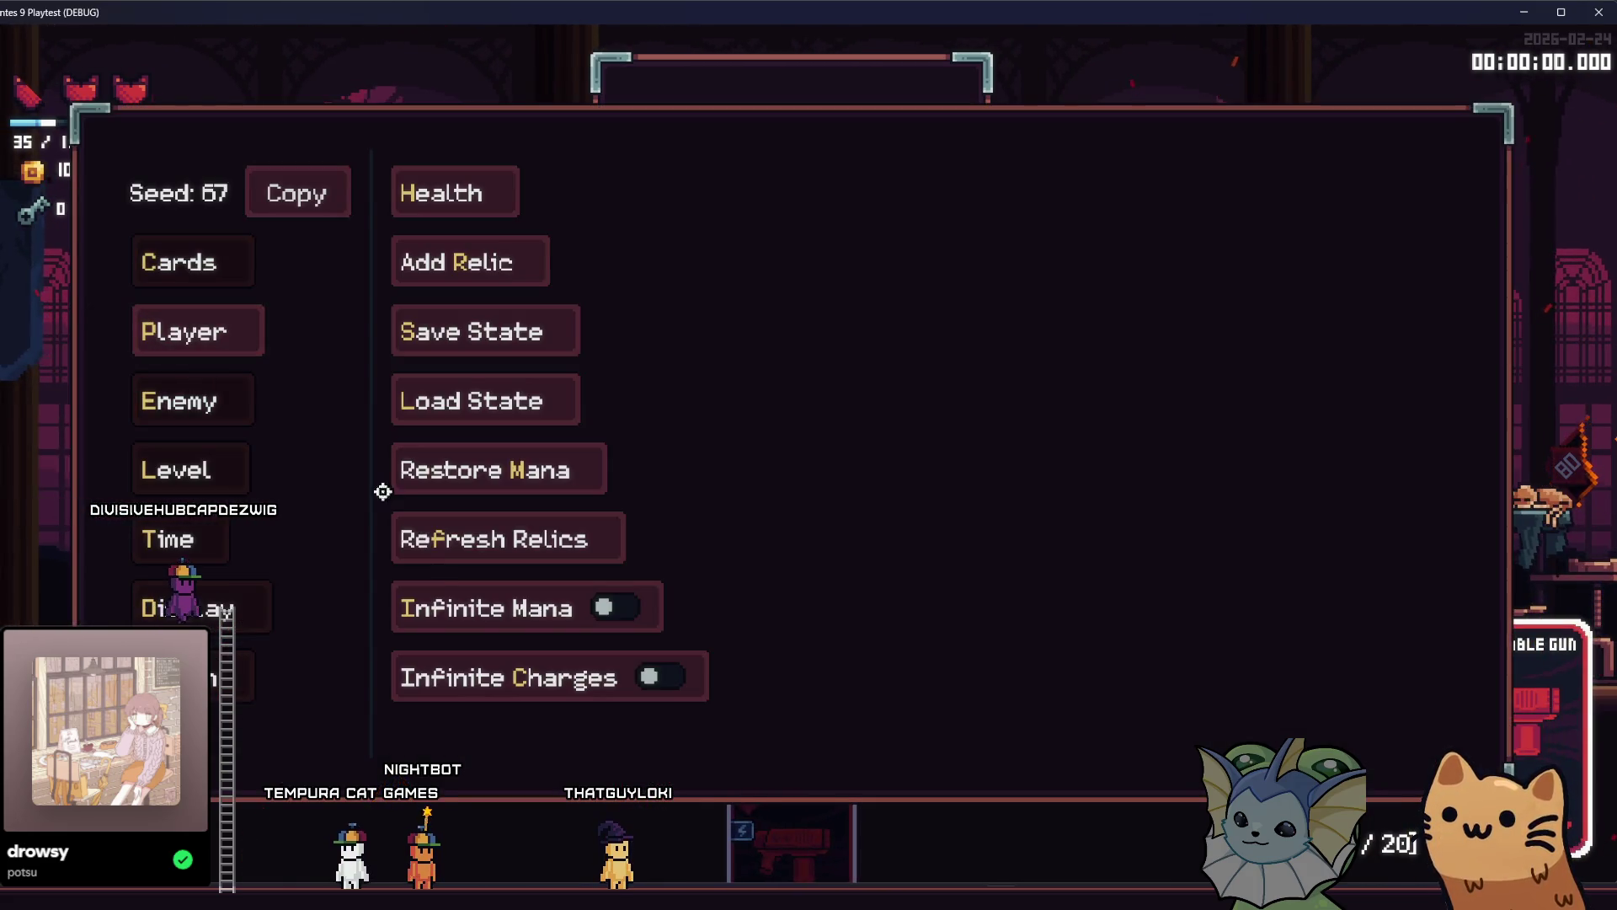
{"action": "key", "text": "F1"}
{"action": "left_click", "coordinate": [549, 487]}
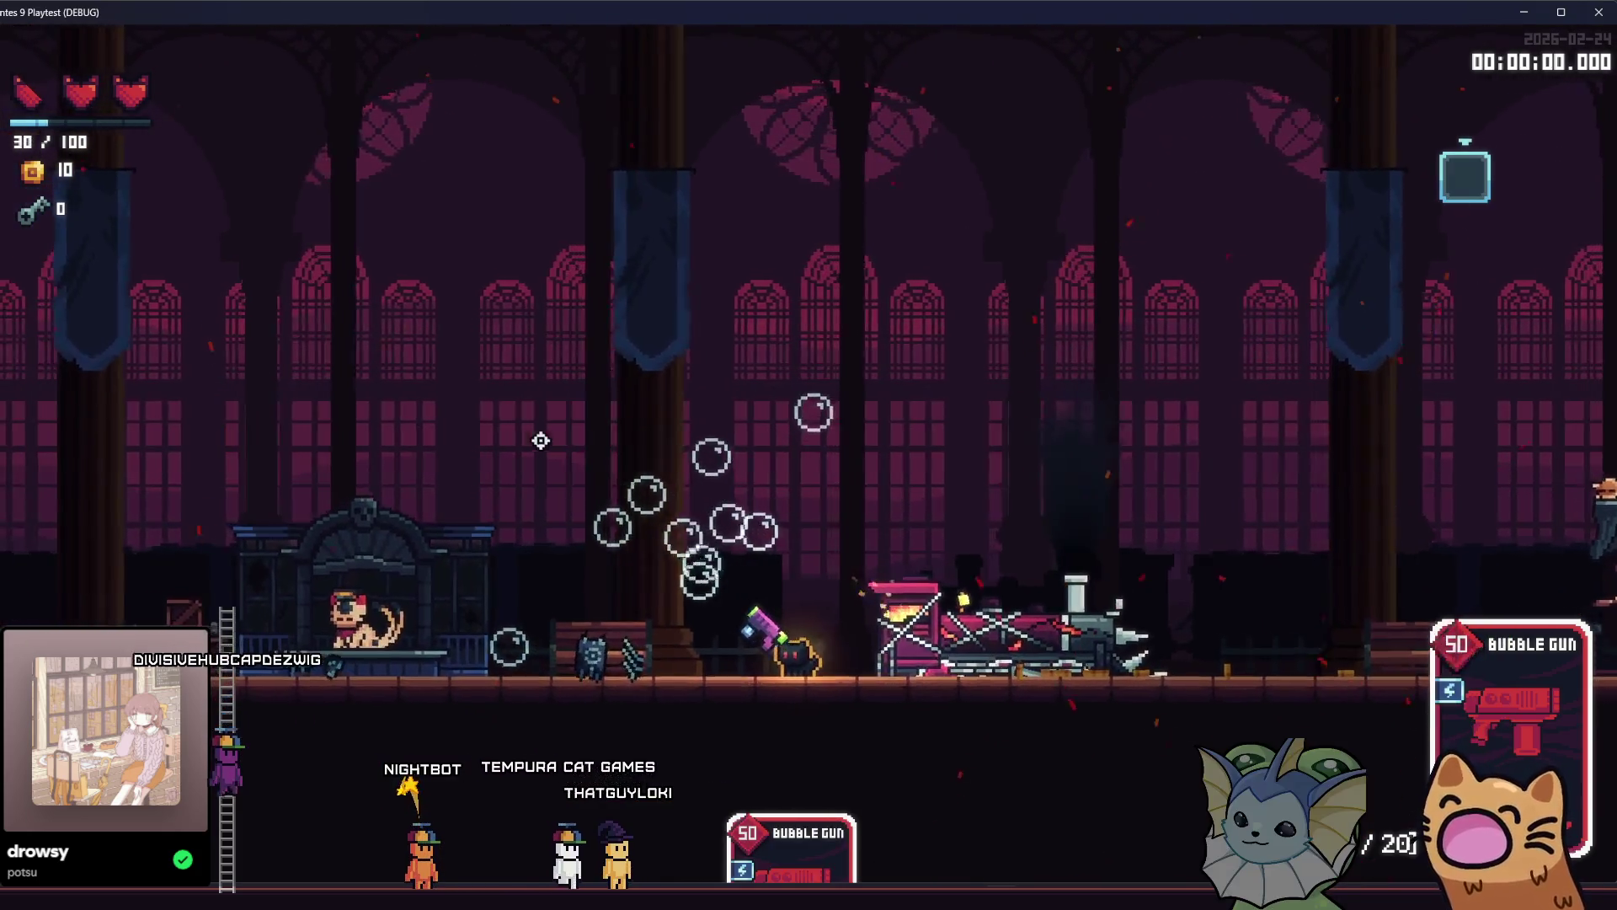
{"action": "key", "text": "F1"}
Spawn a DPS dummy in the room from the Enemy debug options.
{"action": "left_click", "coordinate": [181, 331]}
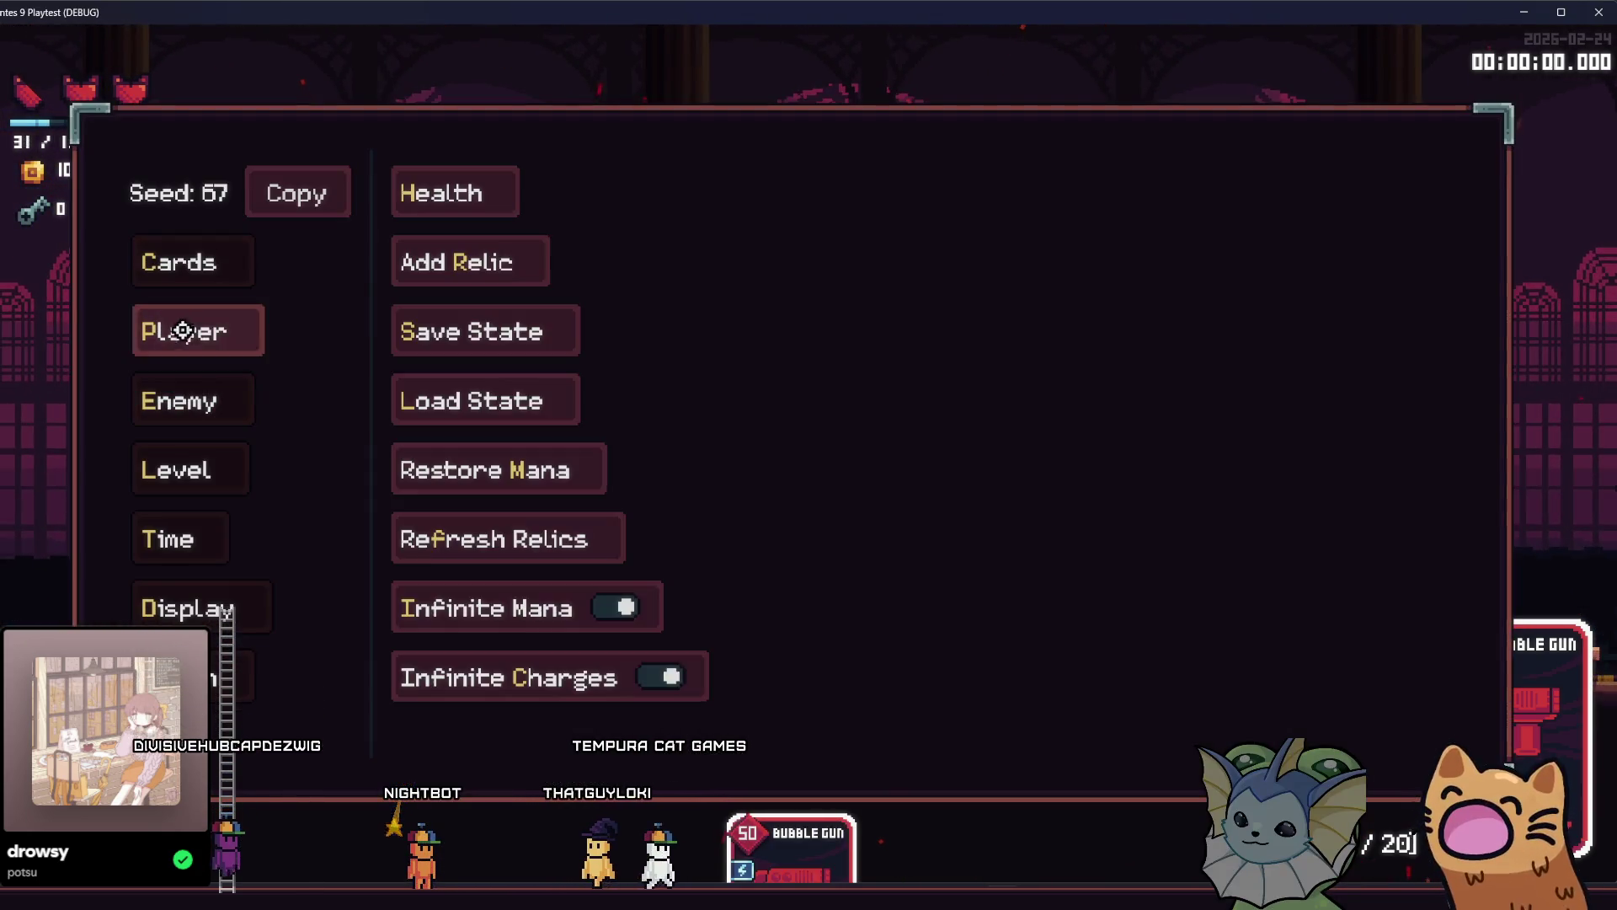
{"action": "left_click", "coordinate": [178, 400]}
{"action": "left_click", "coordinate": [492, 195]}
{"action": "left_click", "coordinate": [769, 213]}
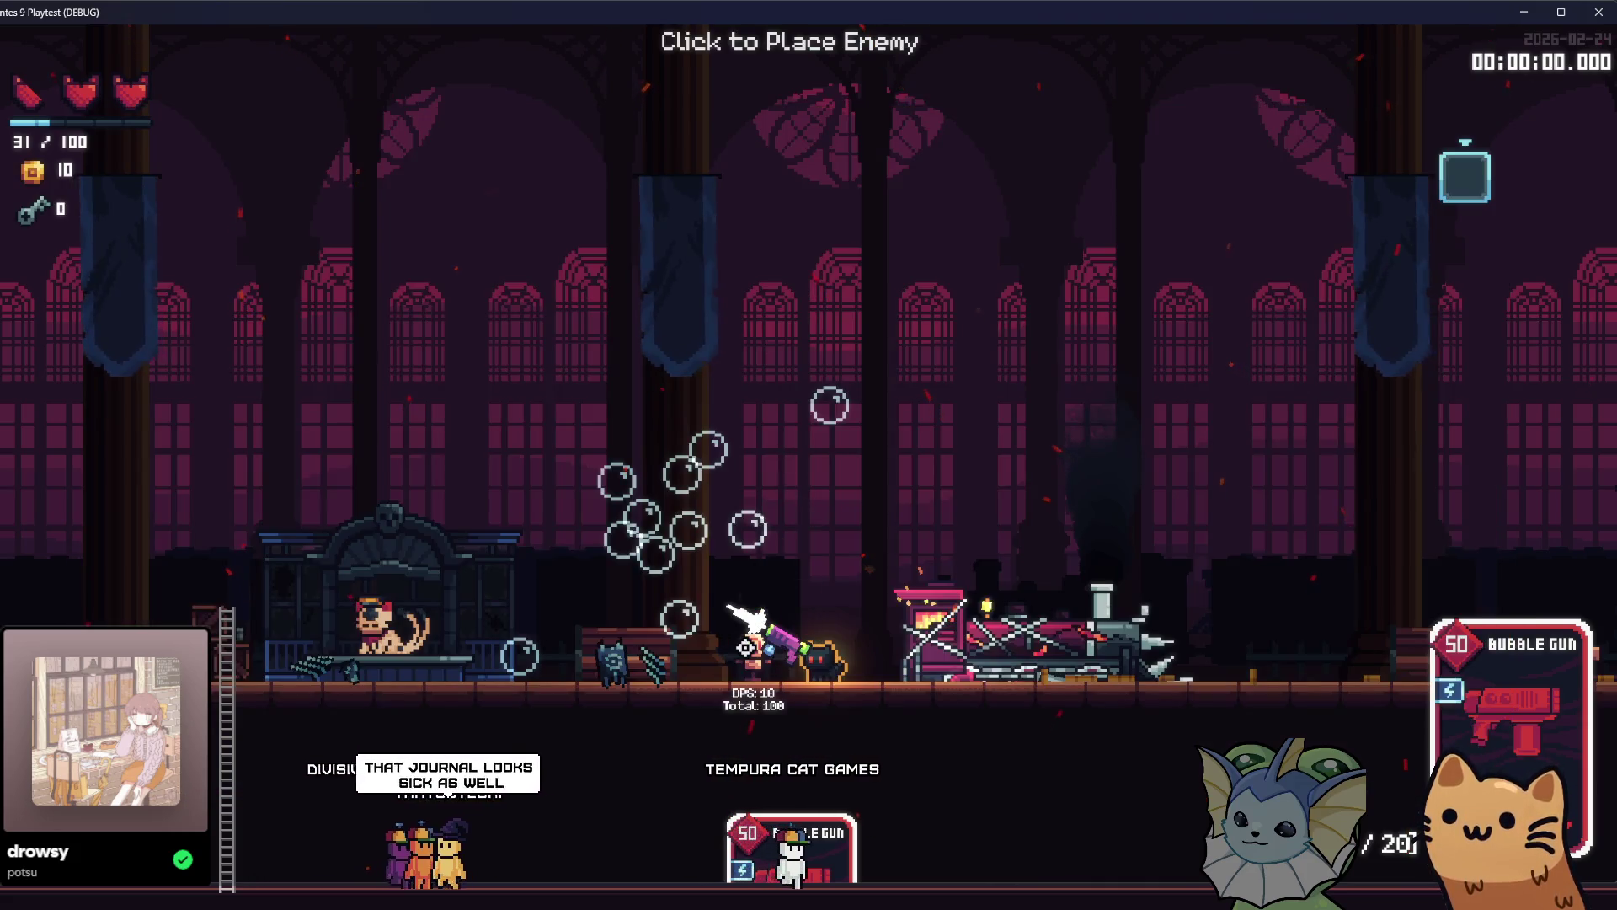
{"action": "key", "text": "F1"}
{"action": "key", "text": "F1"}
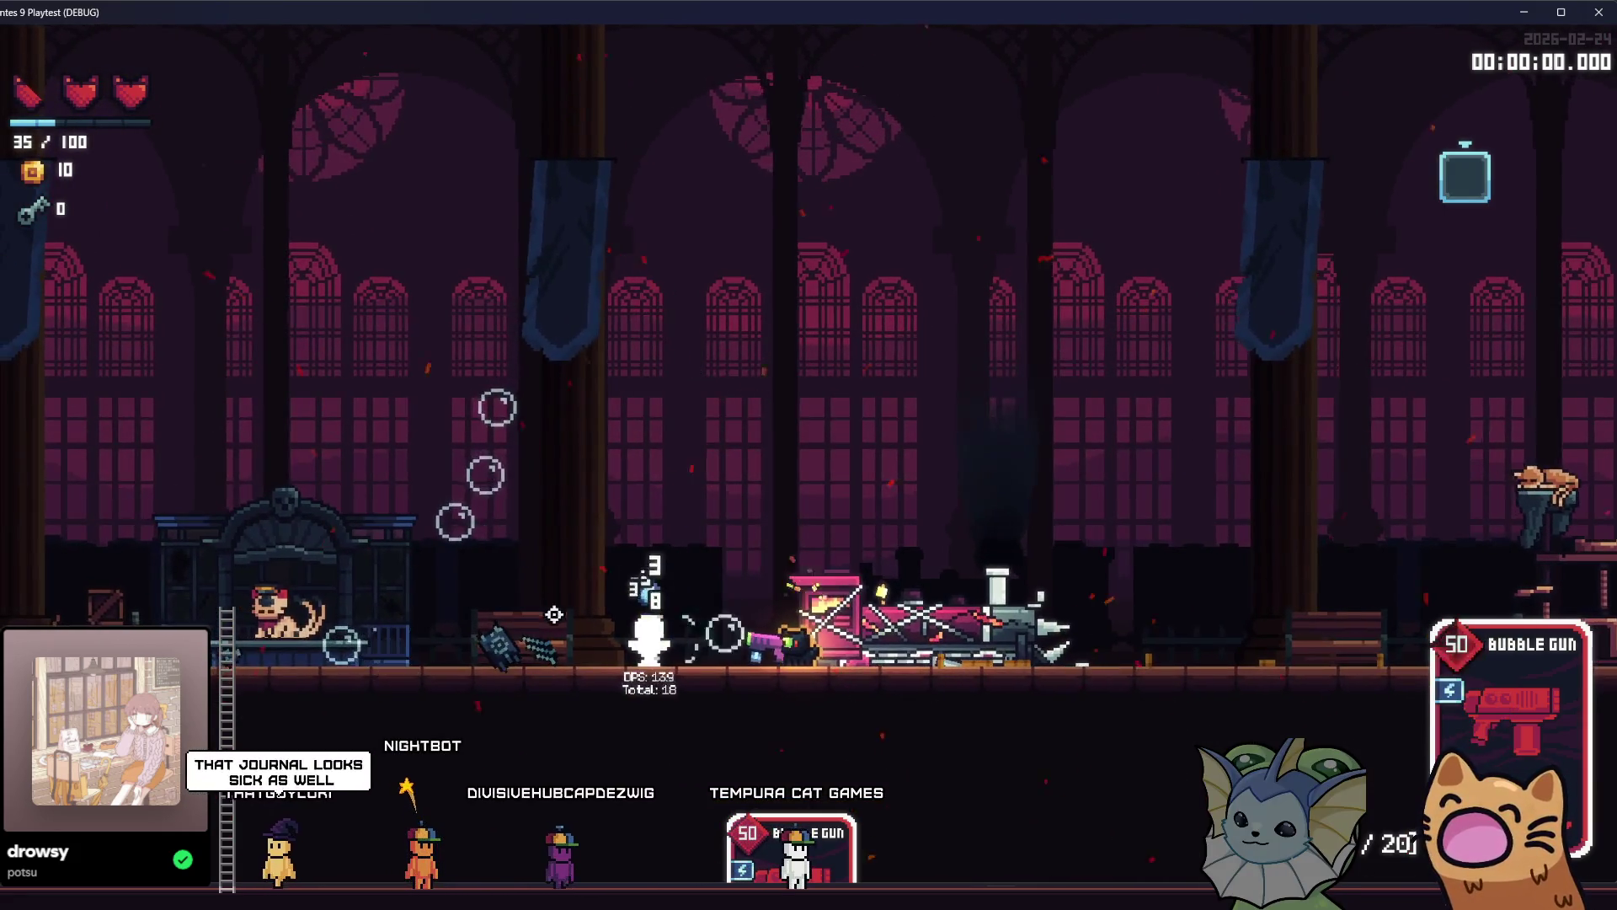
Add an SMG card to the hand from the card list.
{"action": "key", "text": "F1"}
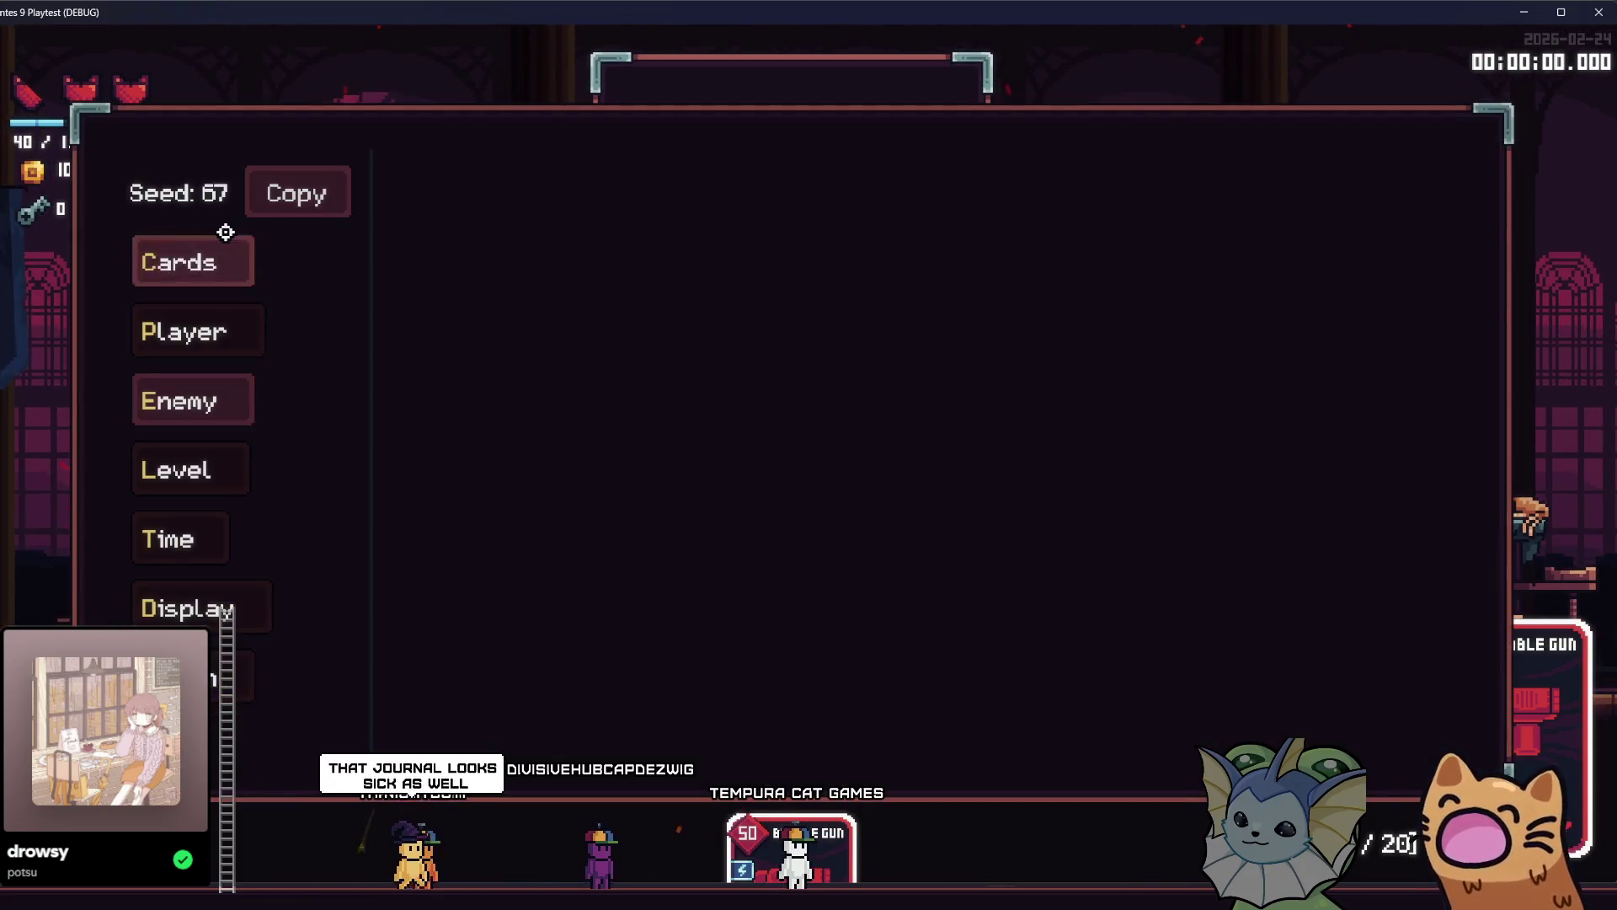
{"action": "left_click", "coordinate": [225, 237]}
{"action": "left_click", "coordinate": [463, 193]}
{"action": "scroll", "coordinate": [935, 421], "scroll_direction": "down", "scroll_amount": 2}
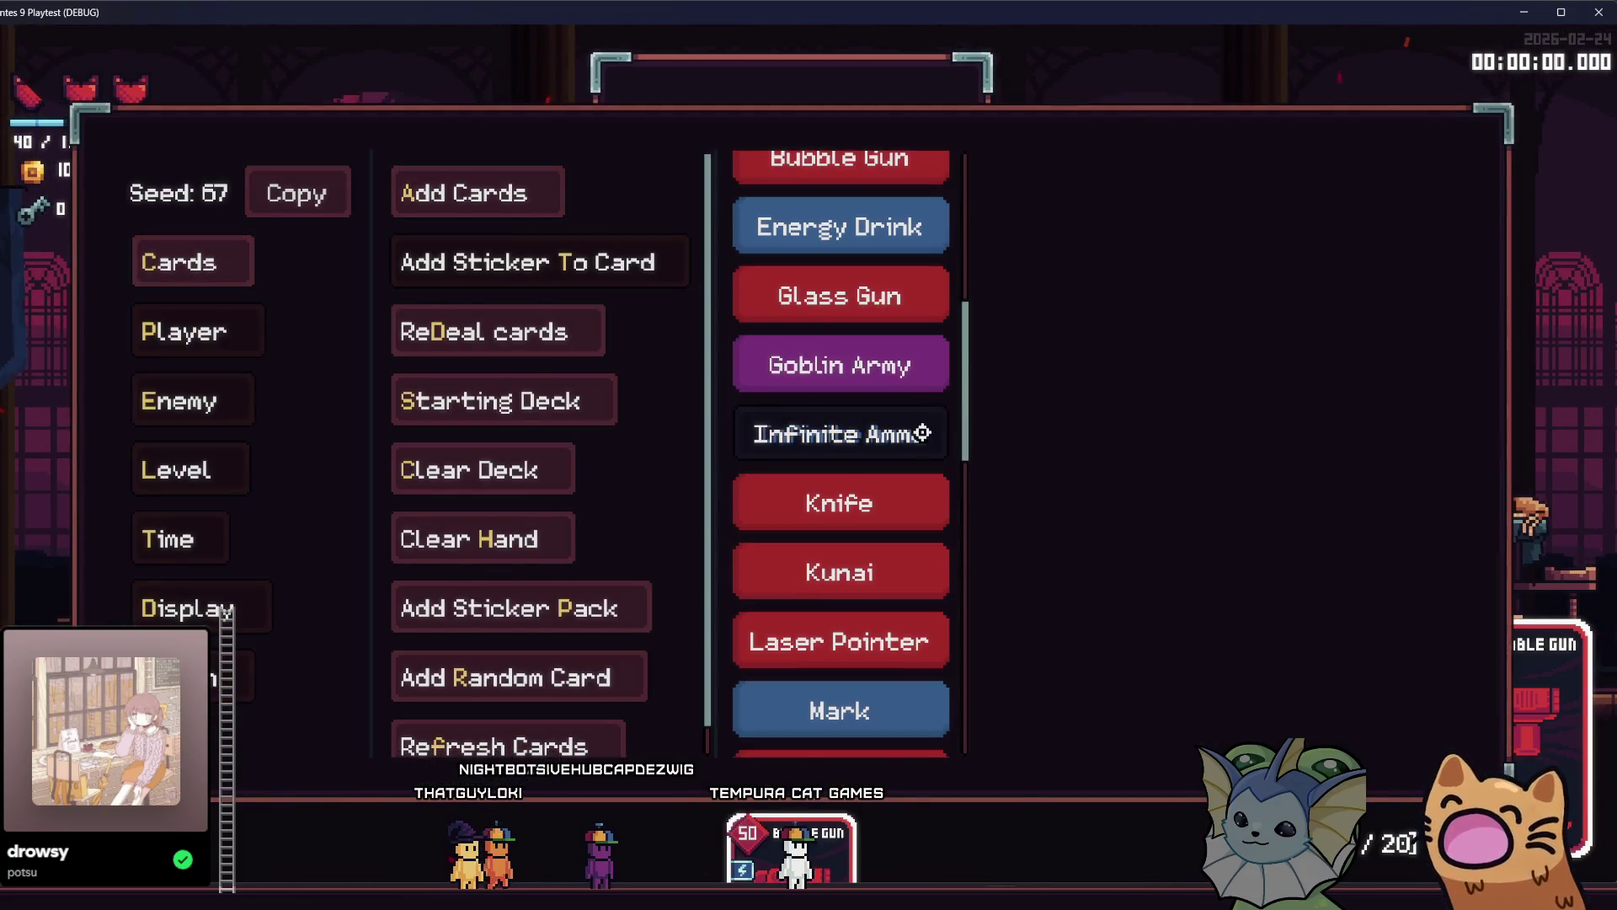
{"action": "scroll", "coordinate": [924, 433], "scroll_direction": "down", "scroll_amount": 3}
{"action": "scroll", "coordinate": [868, 505], "scroll_direction": "down", "scroll_amount": 2}
{"action": "scroll", "coordinate": [860, 513], "scroll_direction": "up", "scroll_amount": 2}
{"action": "scroll", "coordinate": [855, 497], "scroll_direction": "down", "scroll_amount": 8}
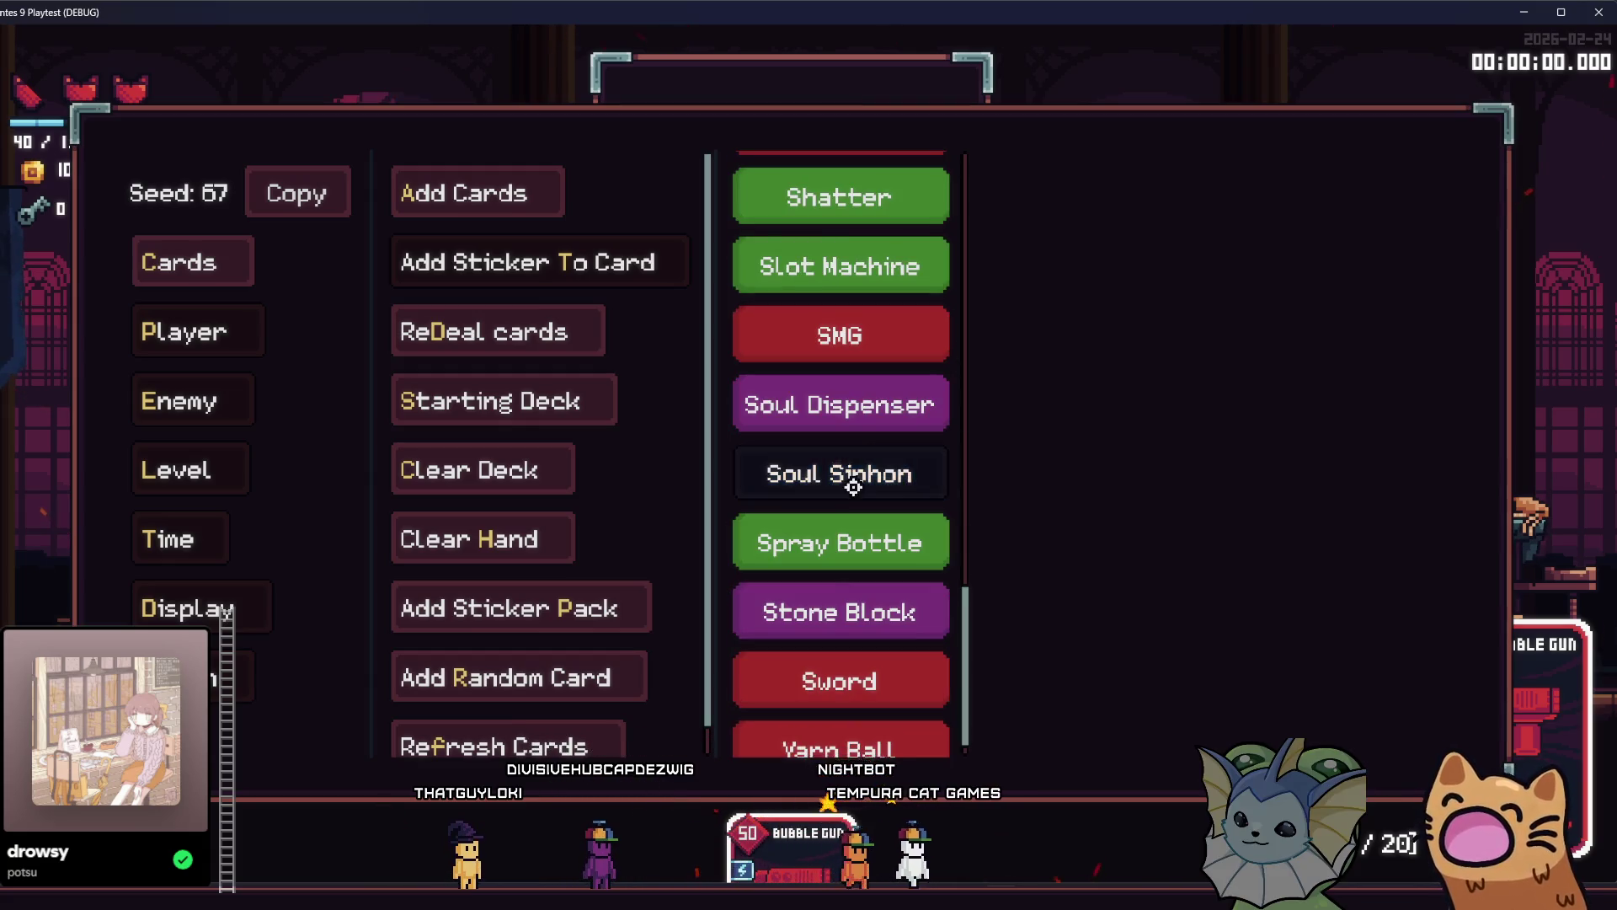
{"action": "left_click", "coordinate": [852, 335]}
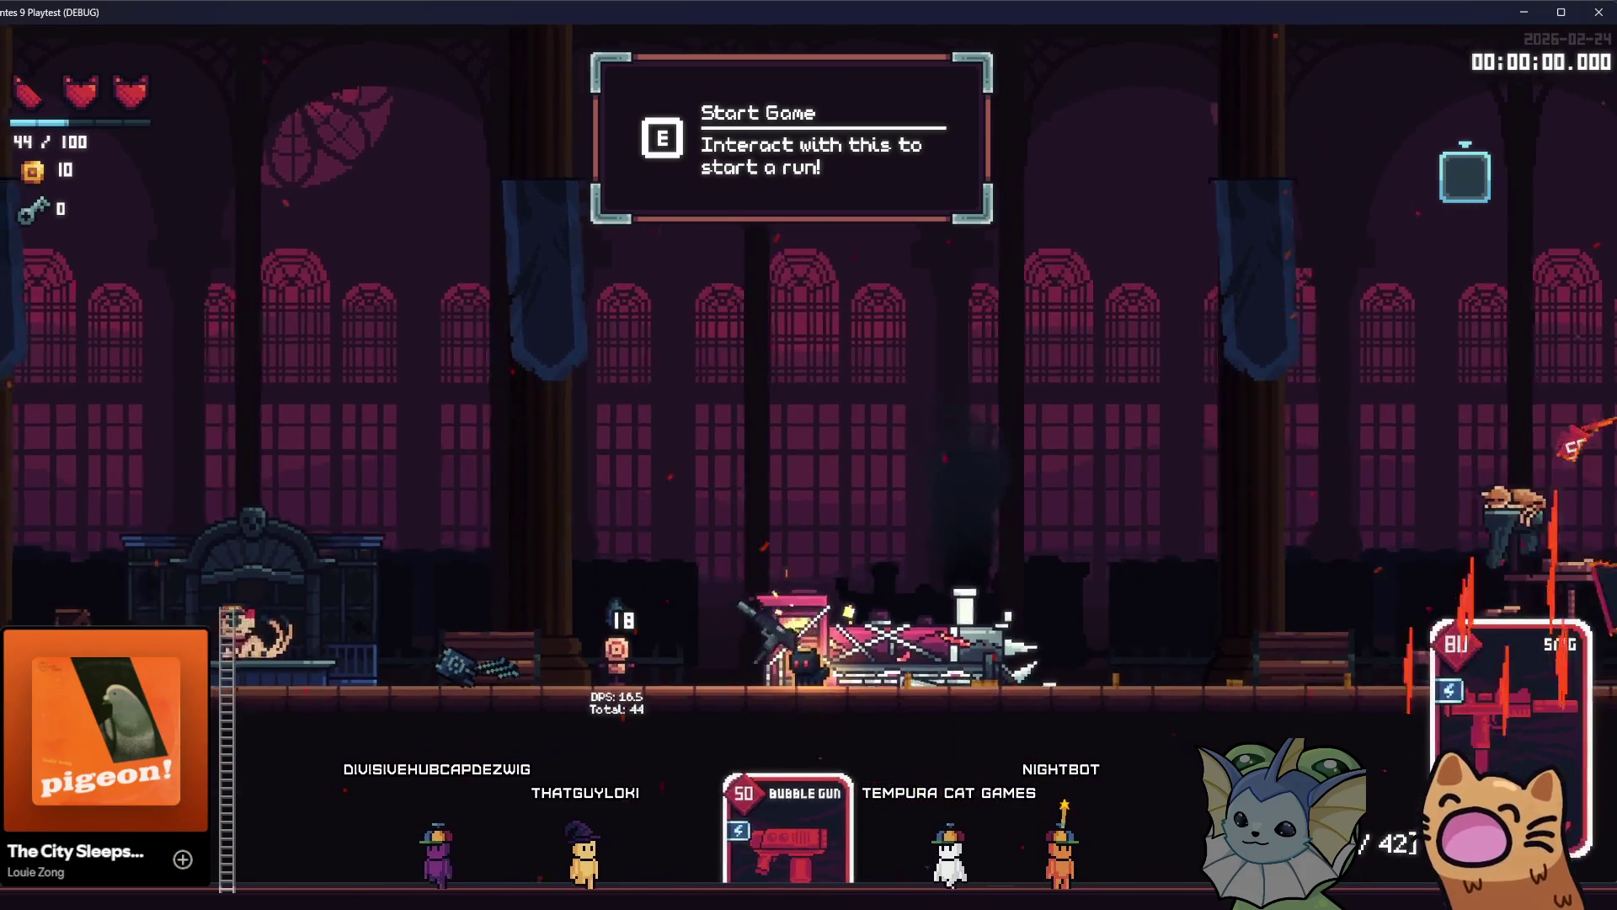
Spawn a white test enemy beside the right target dummy, walk left, and reopen the debug panel.
{"action": "key", "text": "grave"}
{"action": "left_click", "coordinate": [492, 216]}
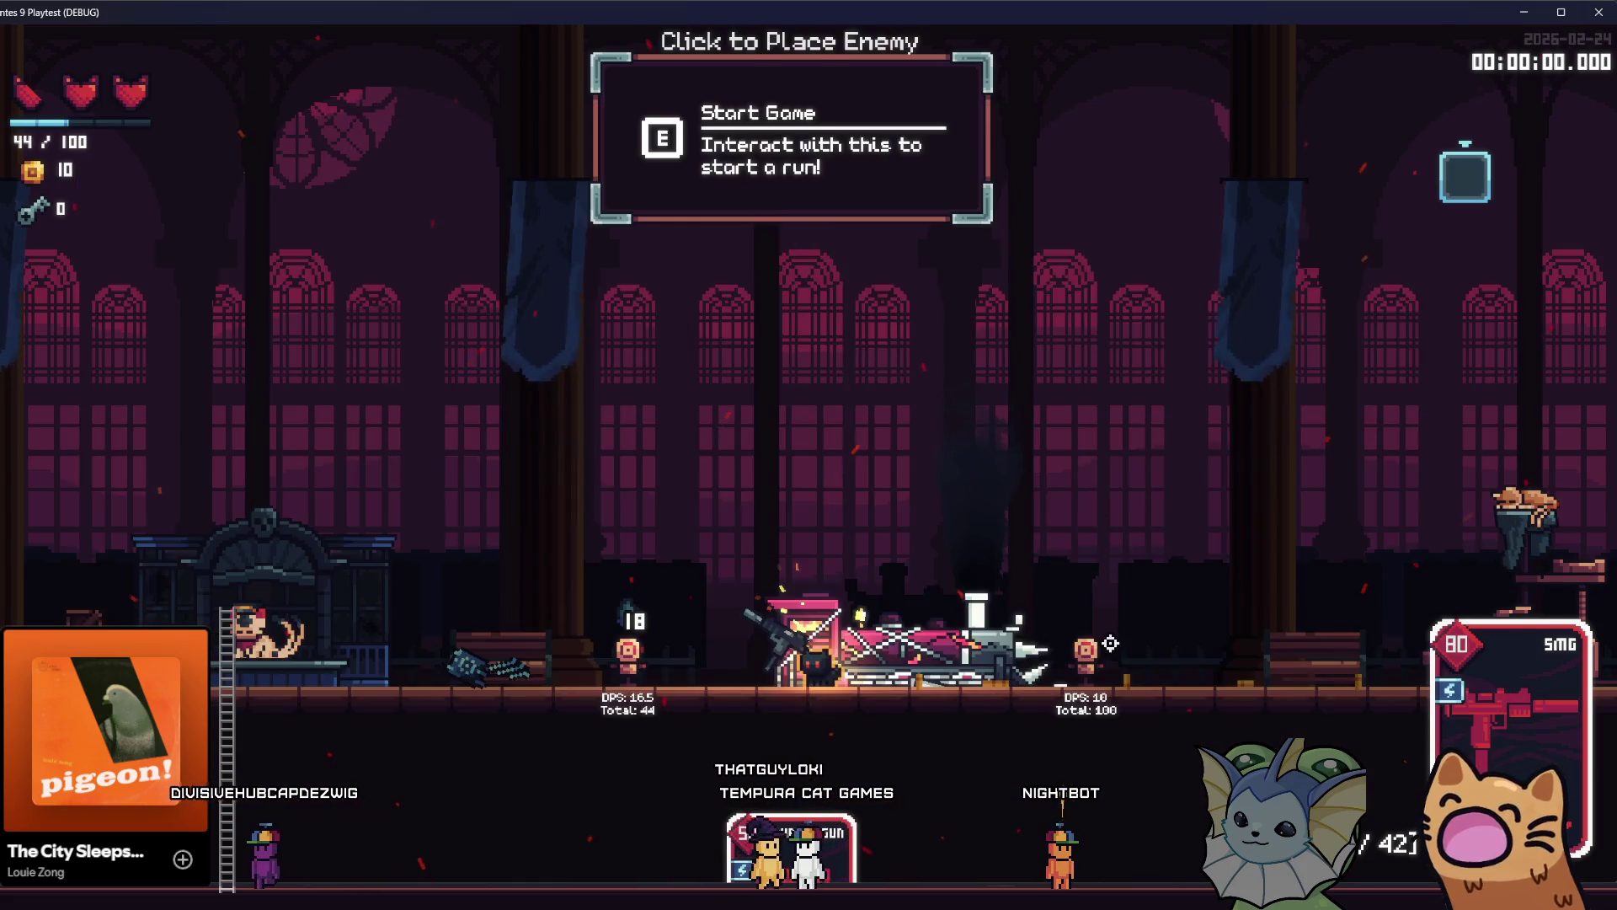
{"action": "left_click", "coordinate": [1111, 643]}
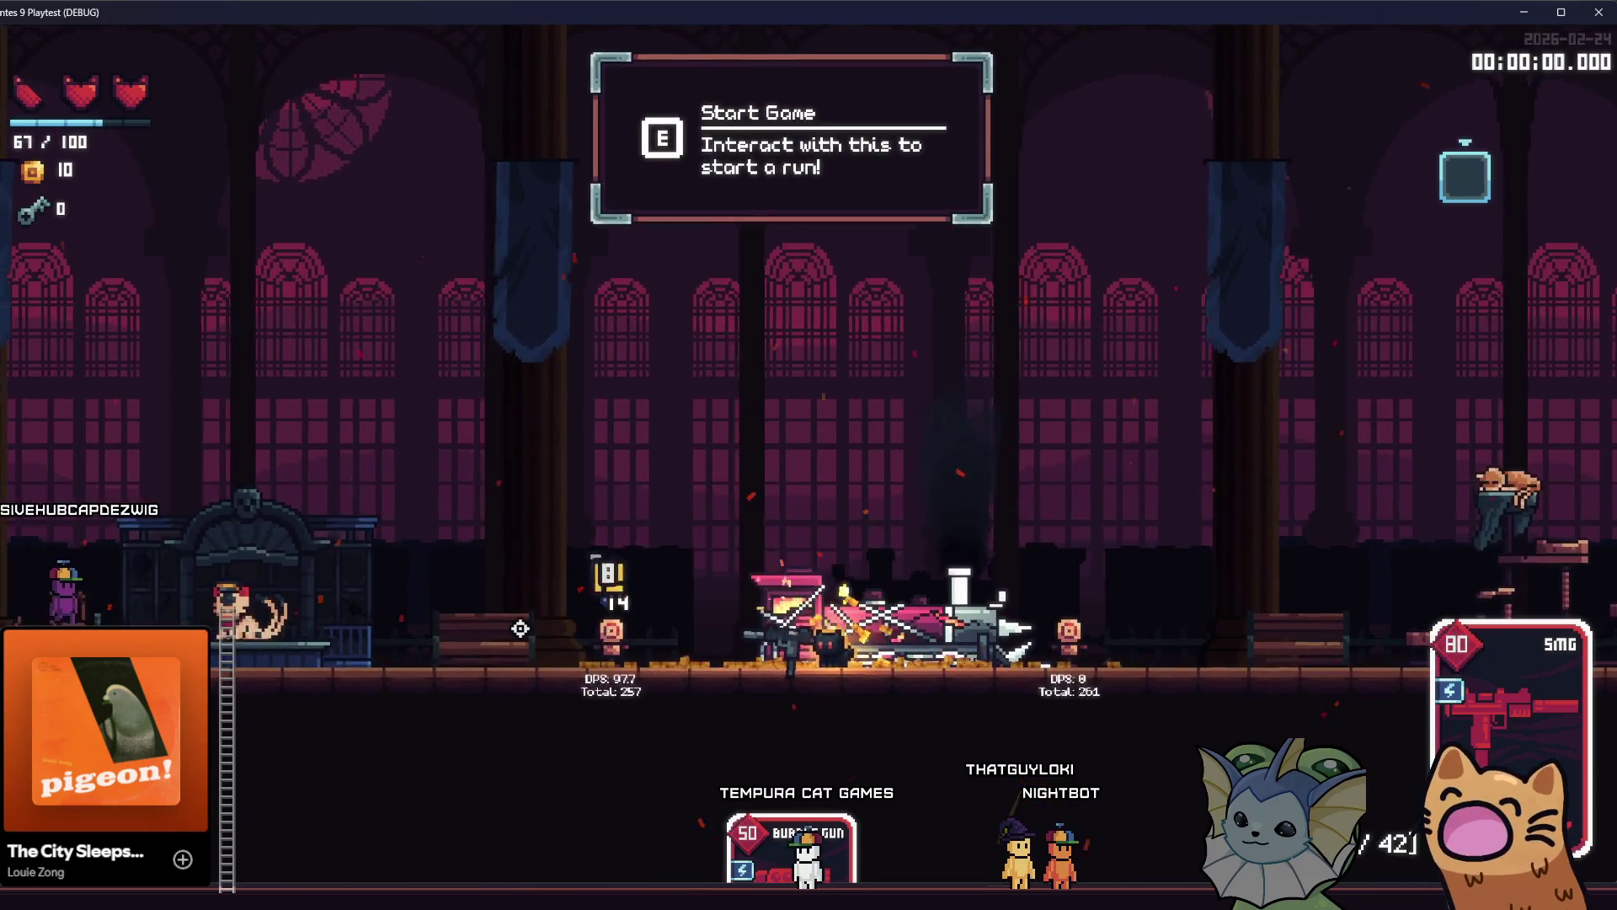
{"action": "key", "text": "a"}
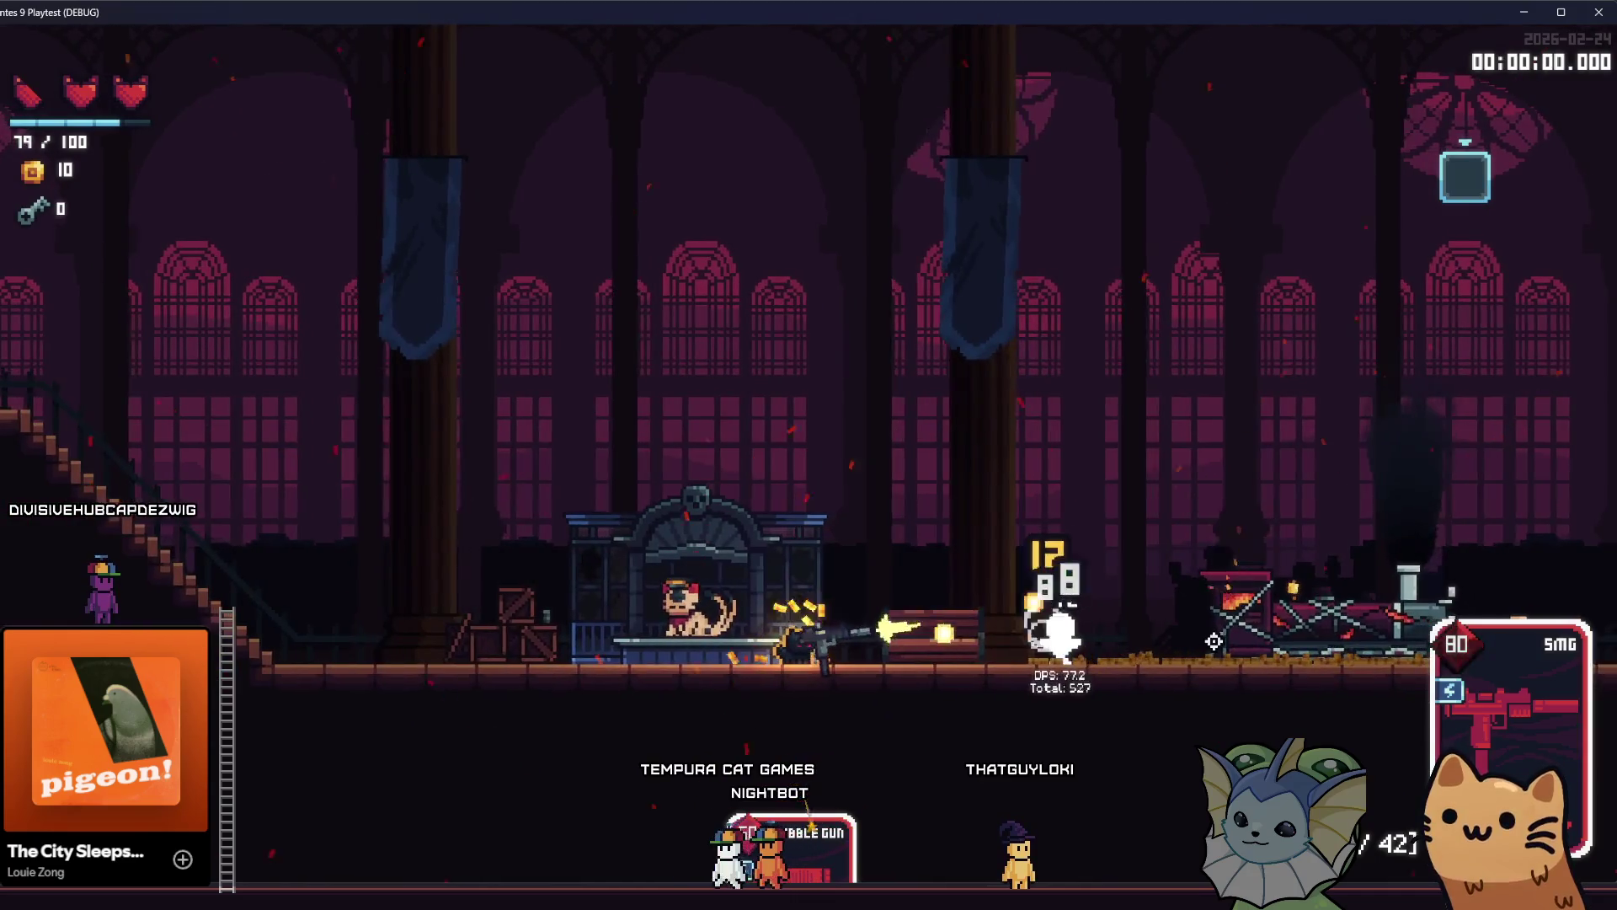
{"action": "key", "text": "F1"}
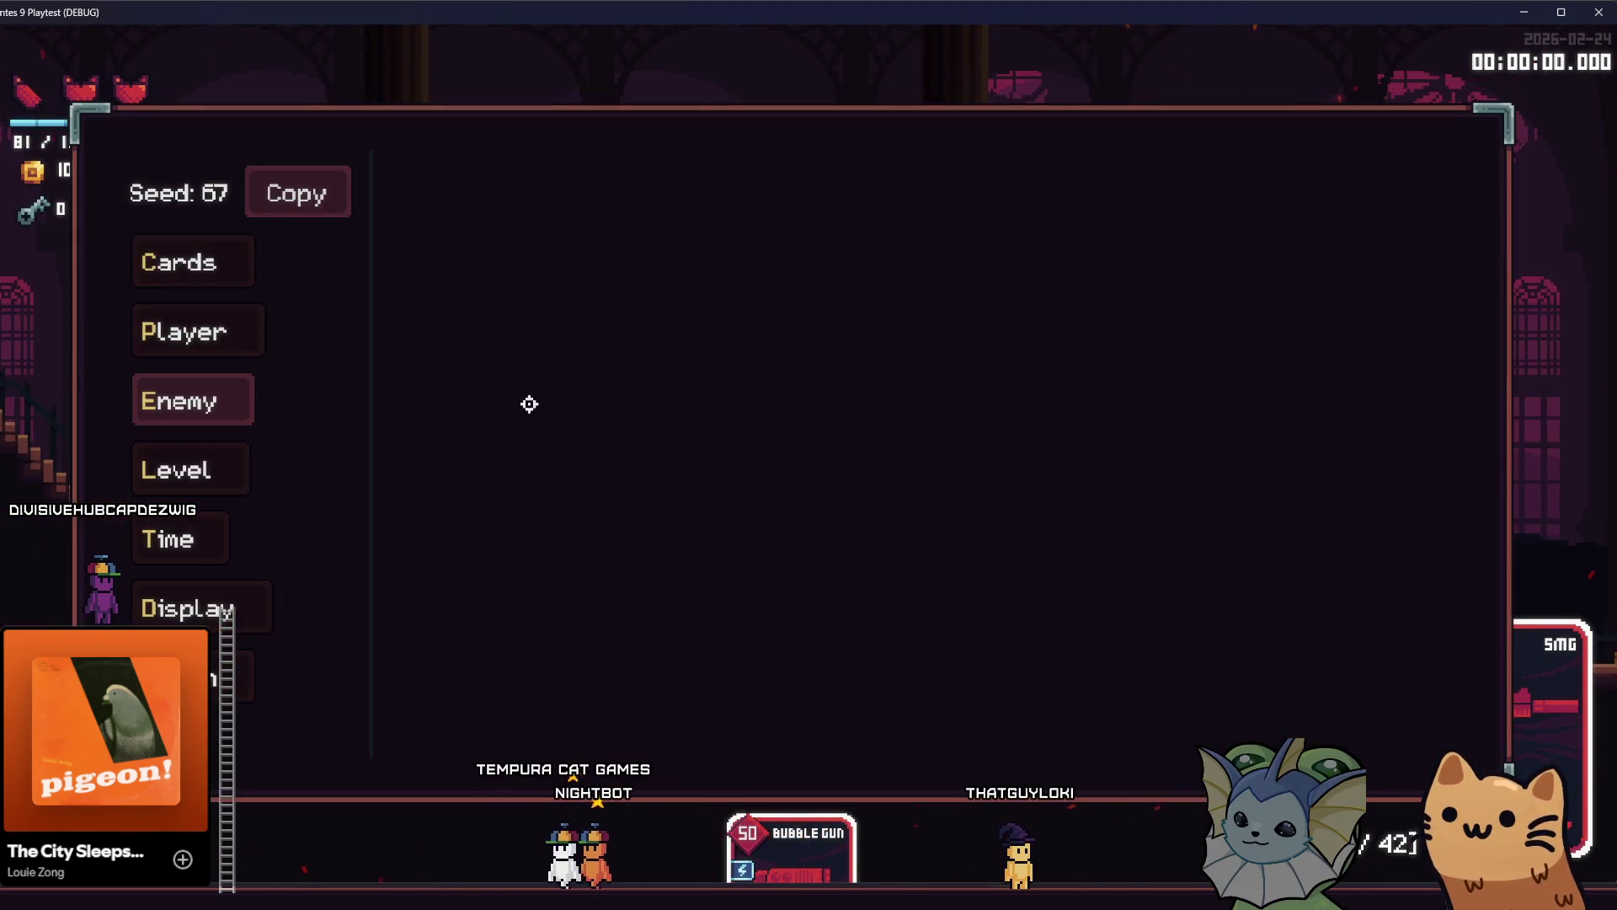
Give the player the Salmon relic from Player > Add Relic.
{"action": "left_click", "coordinate": [238, 261]}
{"action": "left_click", "coordinate": [536, 193]}
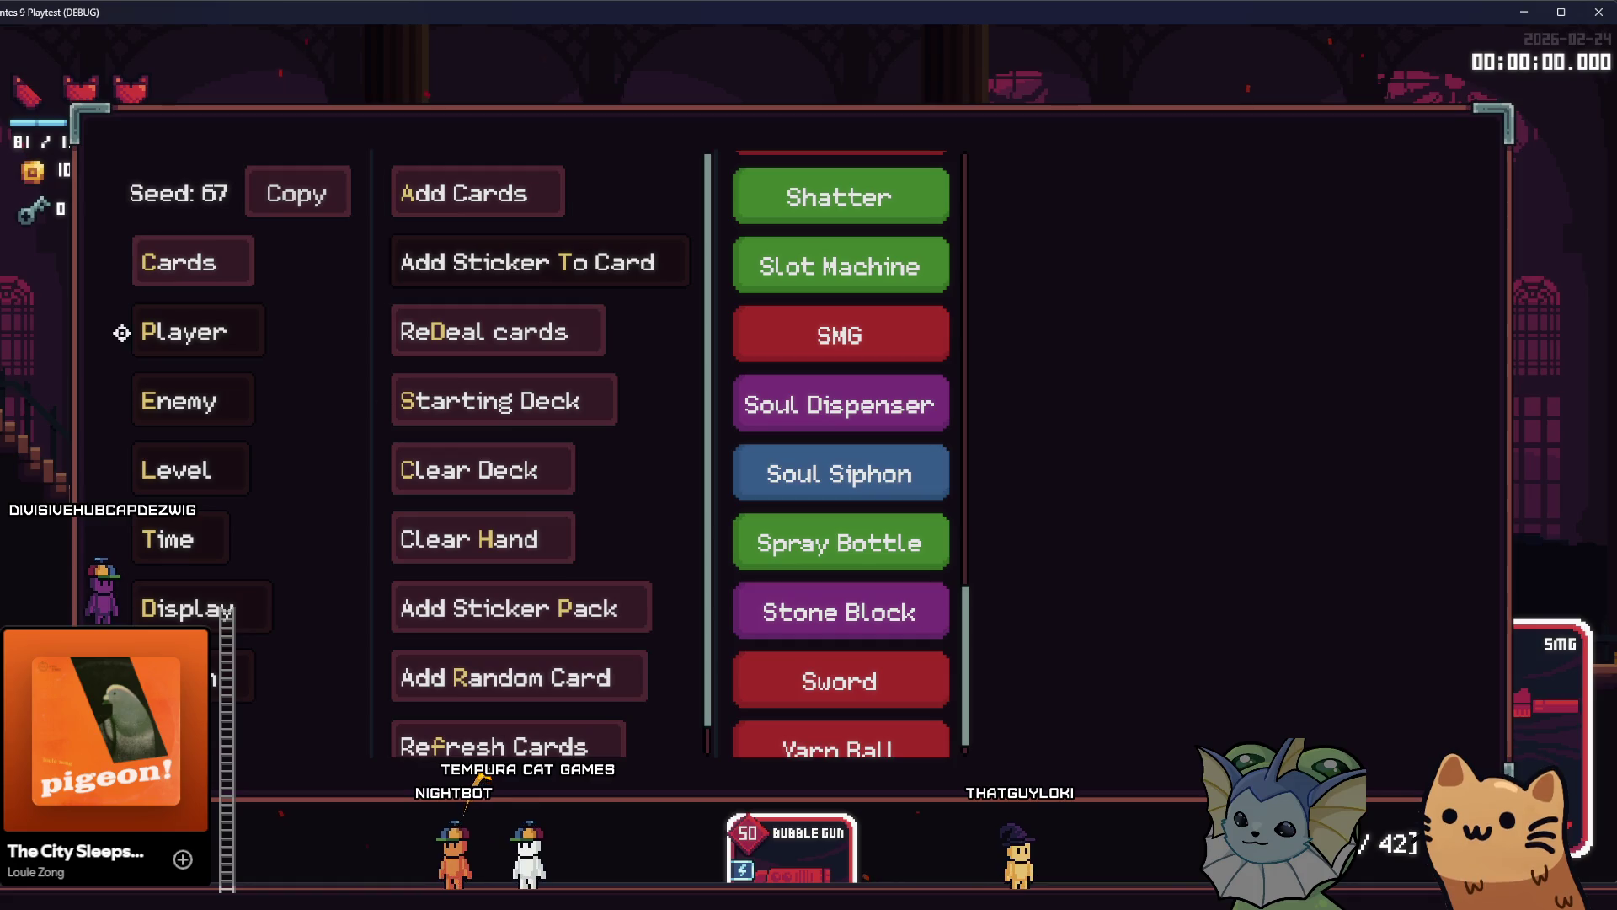
{"action": "left_click", "coordinate": [202, 354]}
{"action": "left_click", "coordinate": [494, 263]}
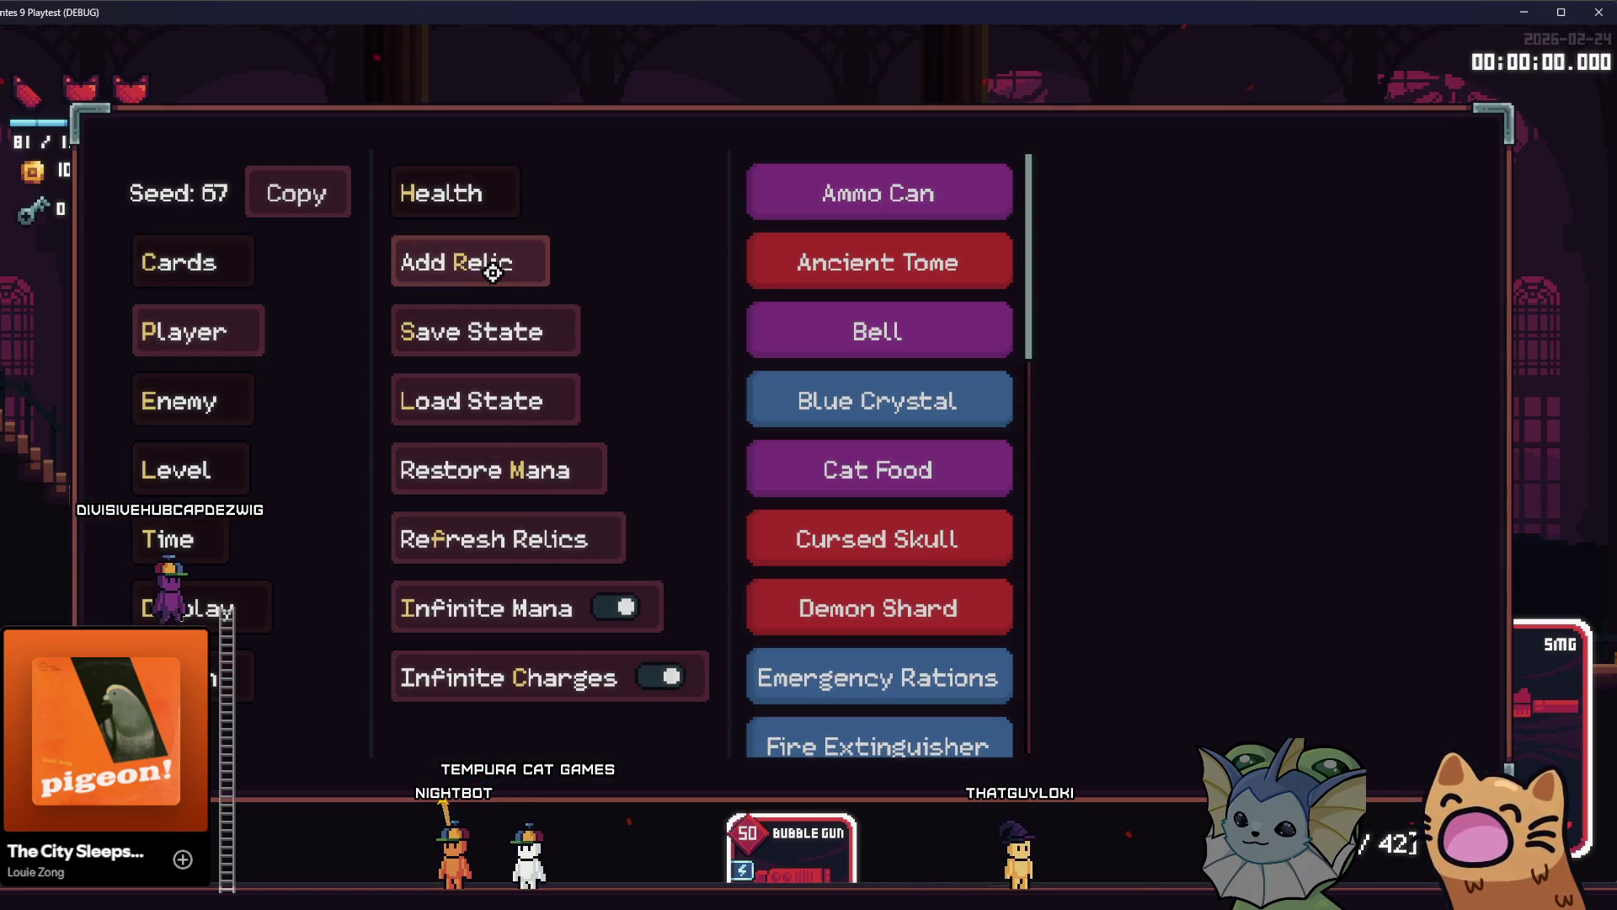
{"action": "scroll", "coordinate": [919, 364], "scroll_direction": "down", "scroll_amount": 1}
{"action": "scroll", "coordinate": [1000, 545], "scroll_direction": "down", "scroll_amount": 5}
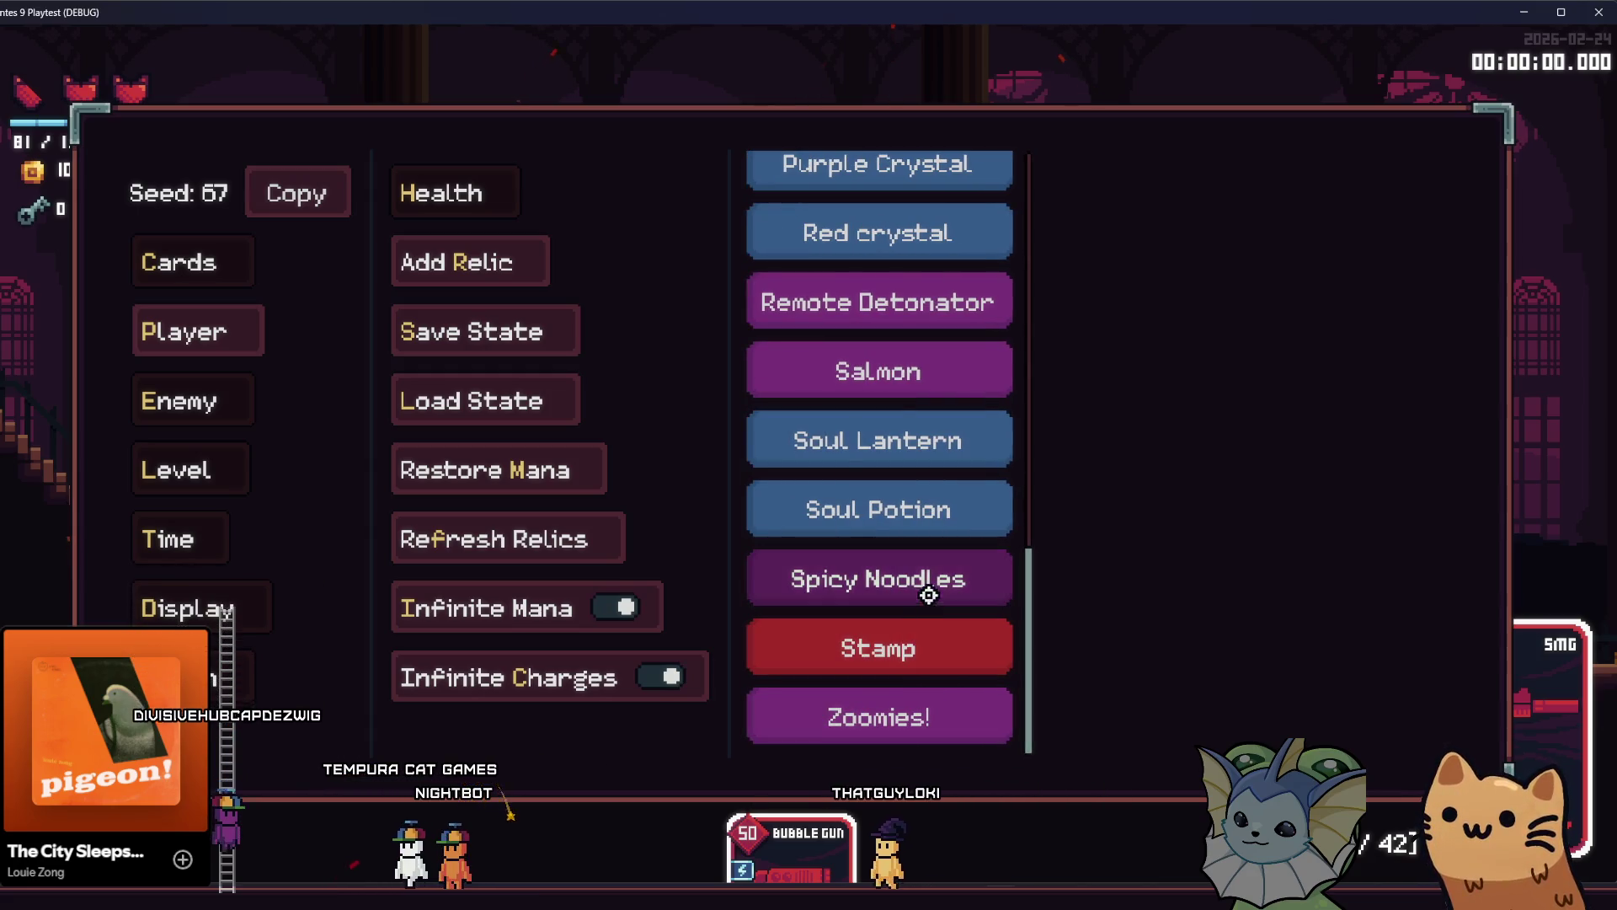
{"action": "left_click", "coordinate": [893, 394]}
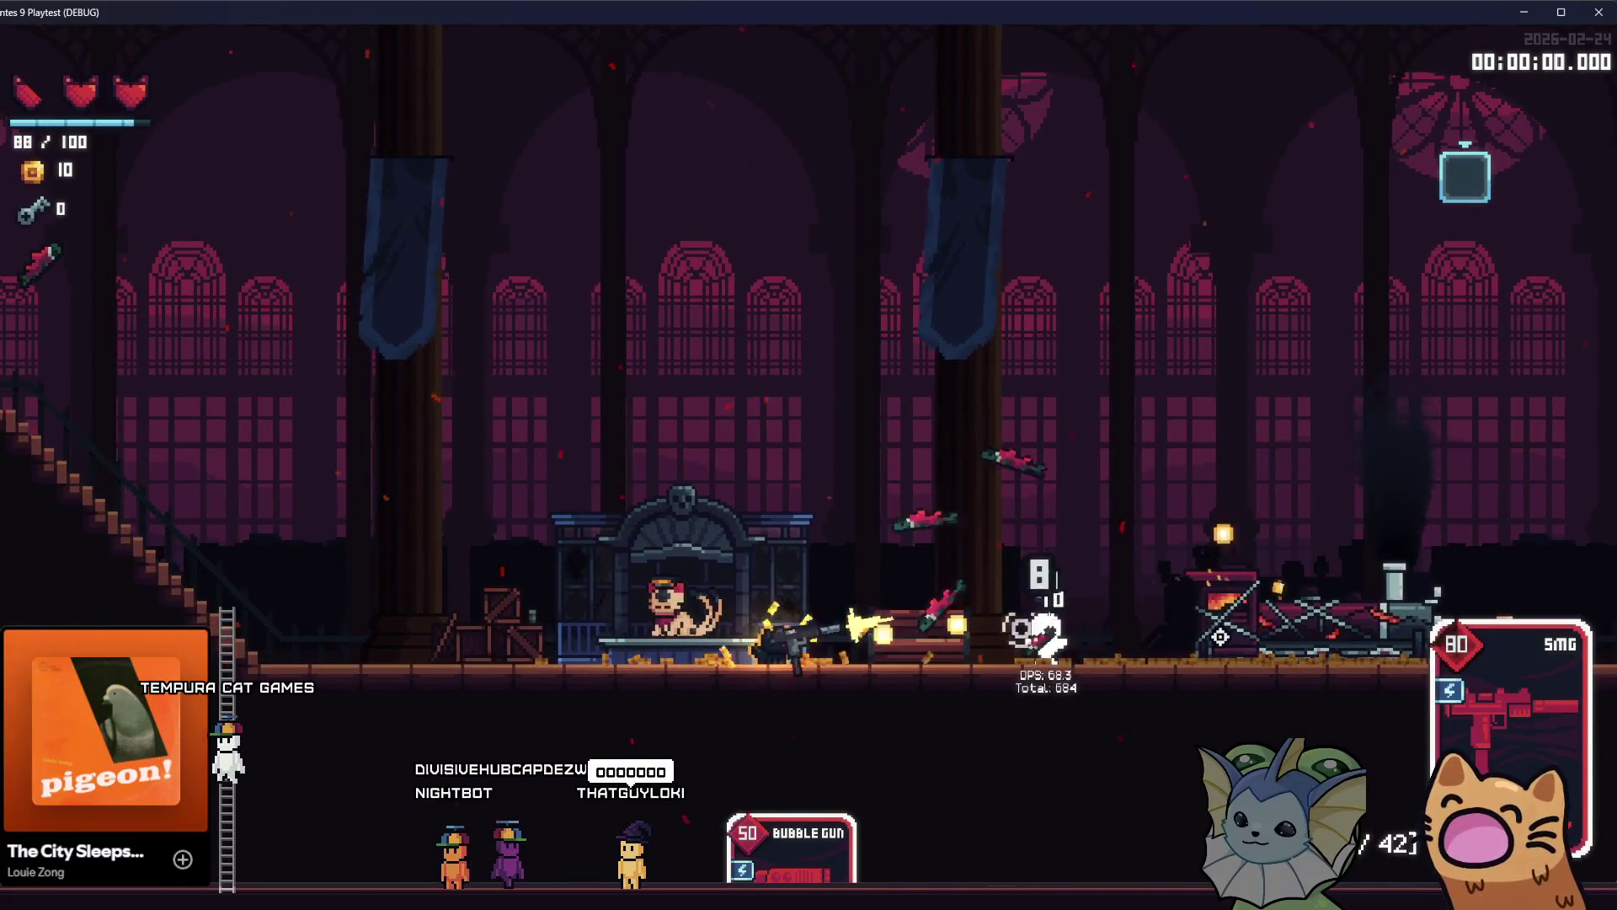
Add a Sword card and a Needle Gun card to the hand, then resume play.
{"action": "key", "text": "grave"}
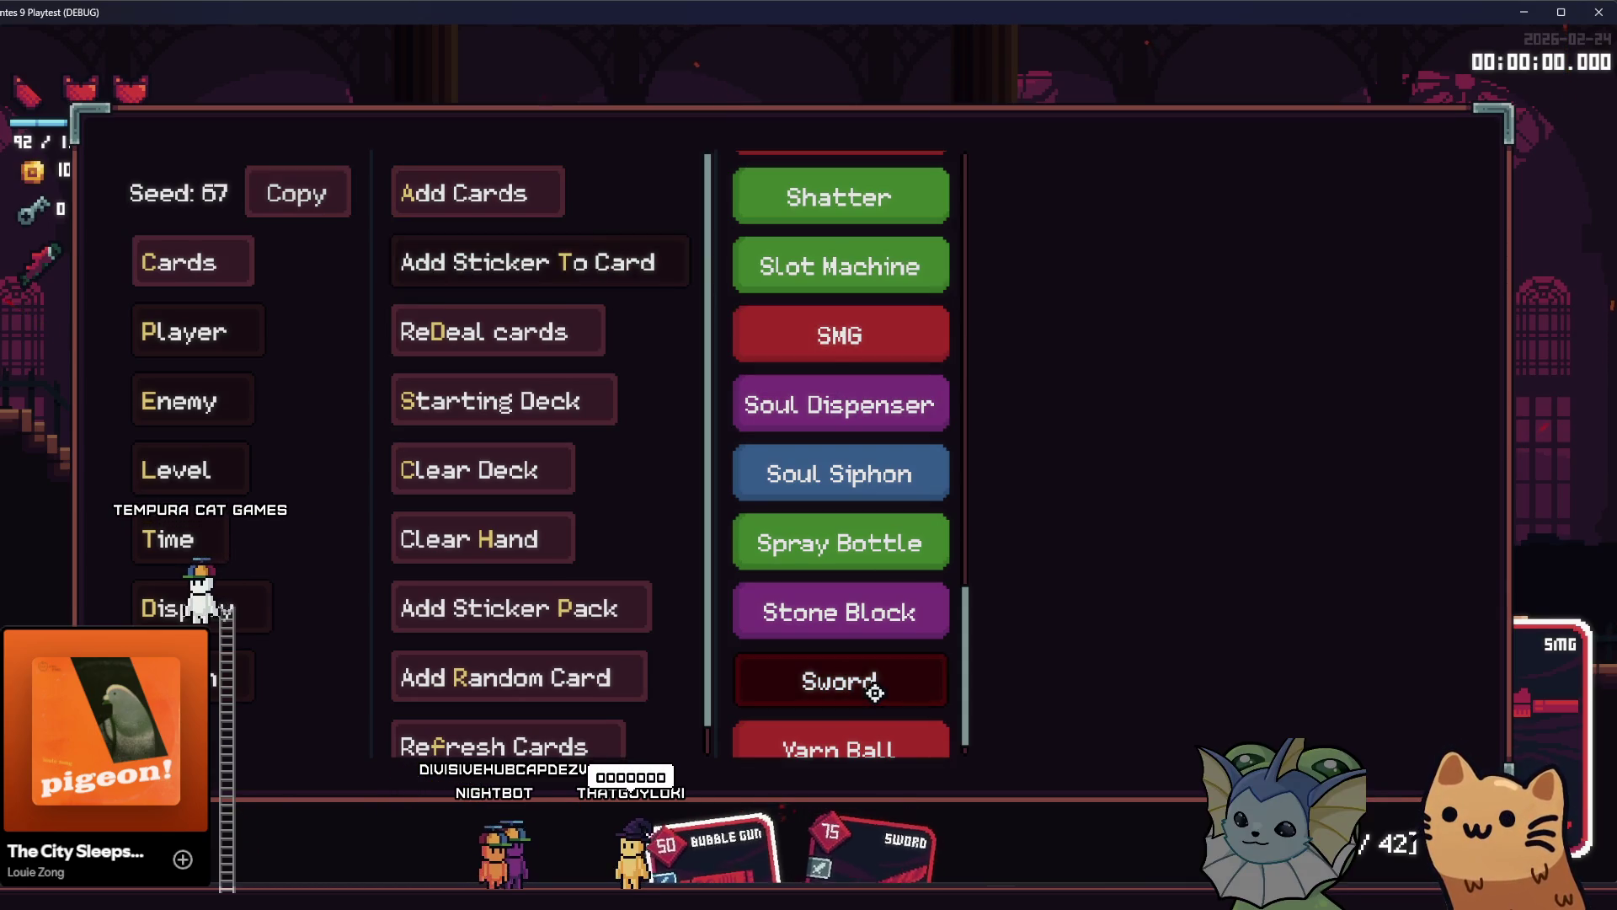
{"action": "left_click", "coordinate": [876, 694]}
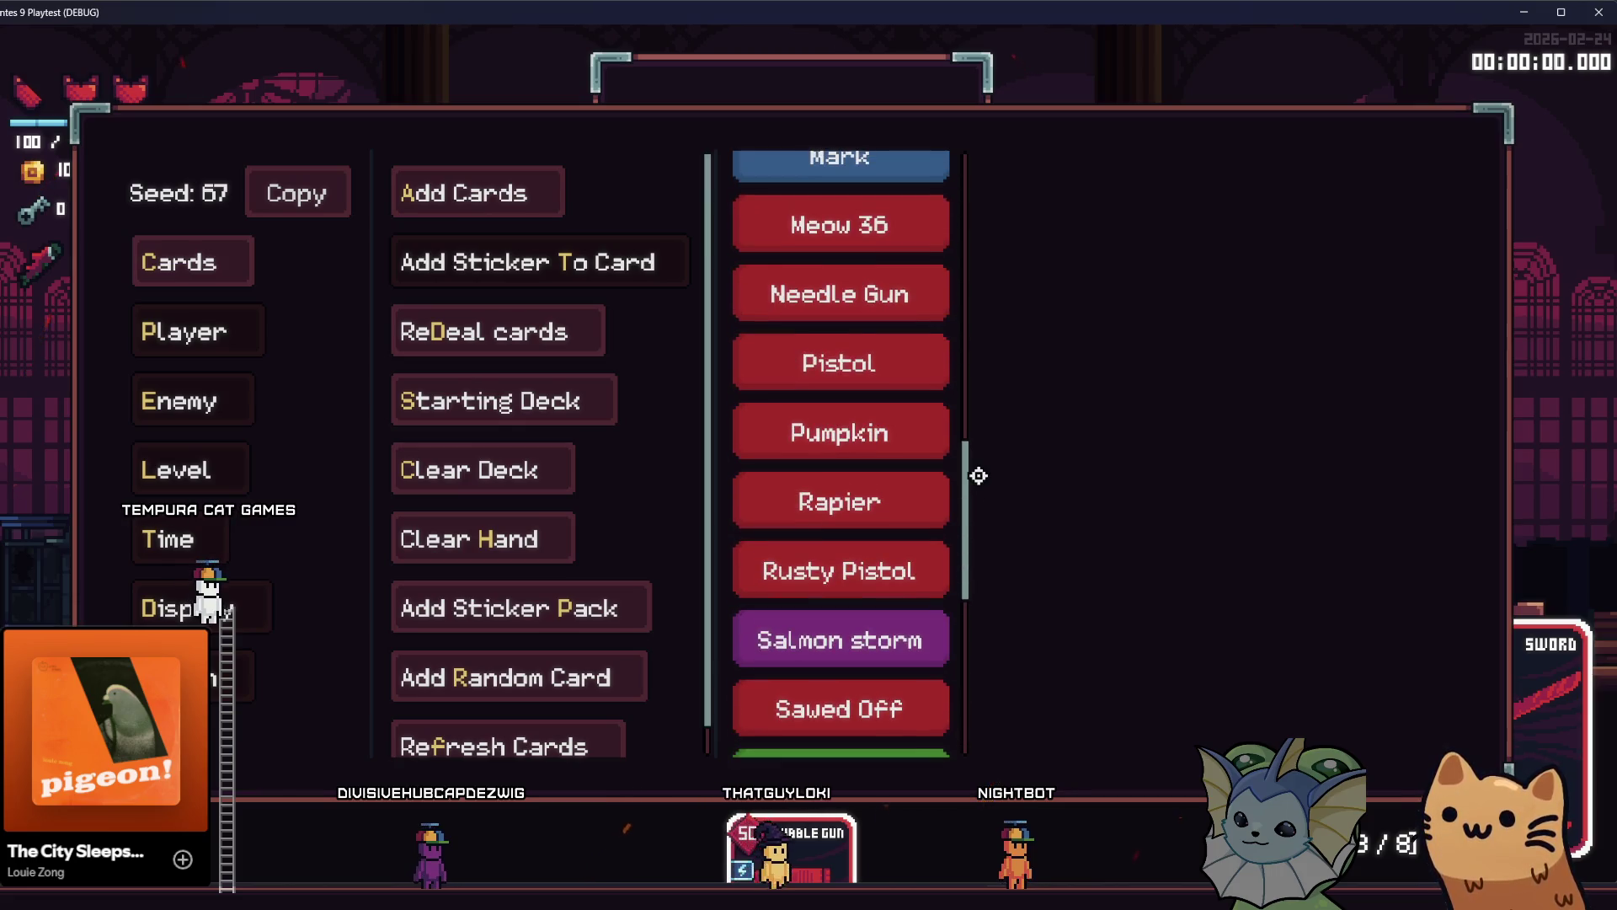
{"action": "scroll", "coordinate": [932, 422], "scroll_direction": "up", "scroll_amount": 1}
{"action": "left_click", "coordinate": [922, 374]}
{"action": "key", "text": "Escape"}
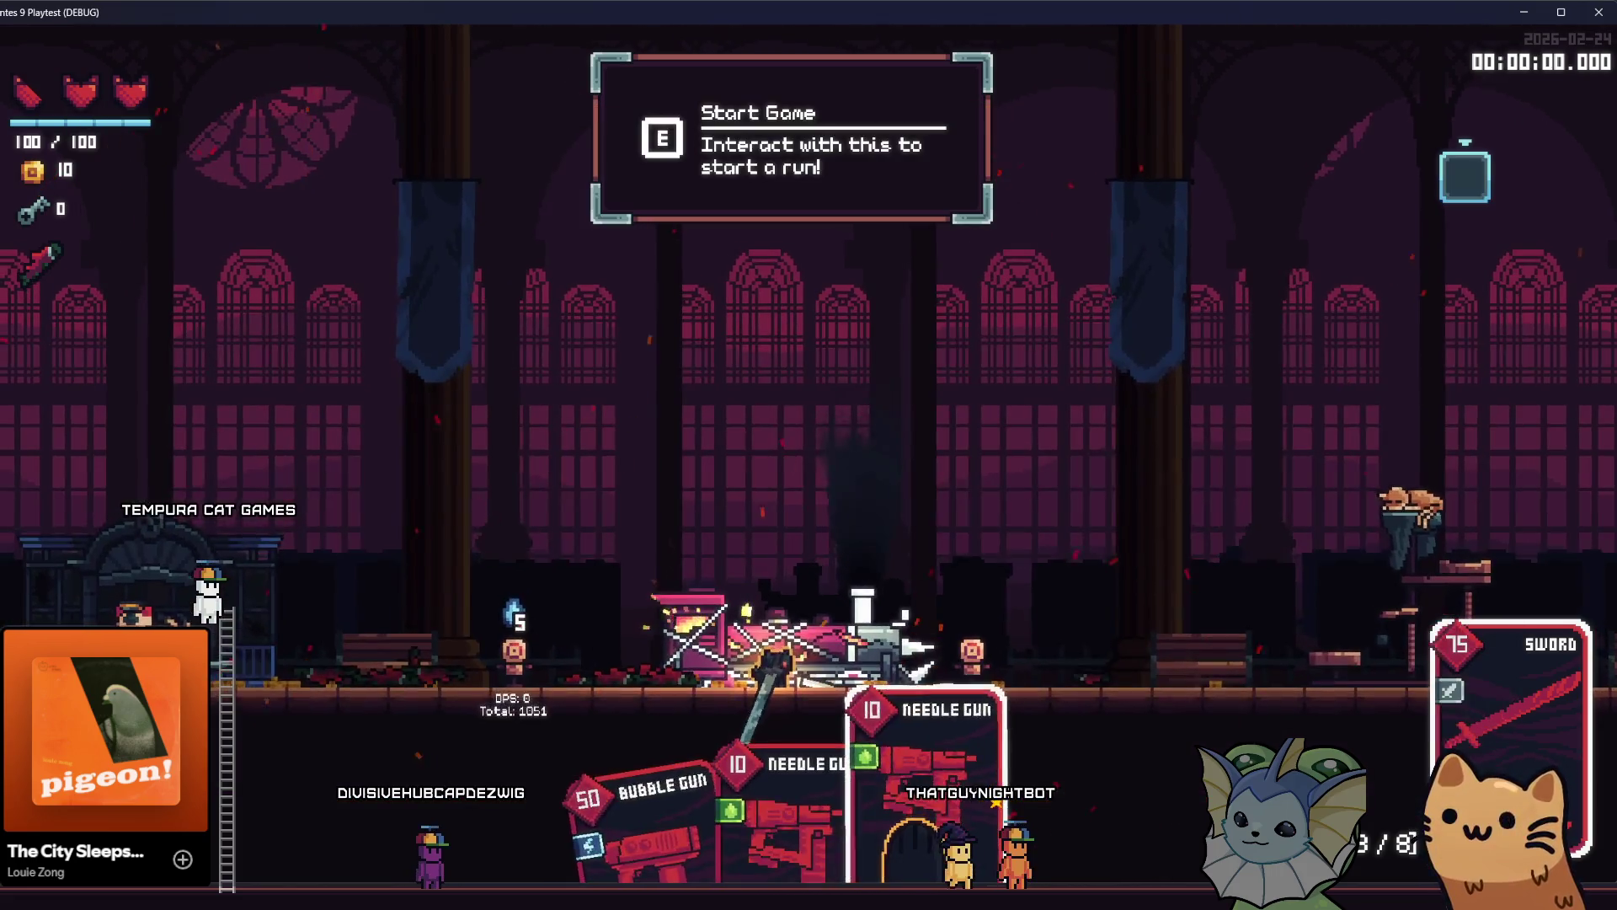
Jump around firing needles at the right dummy, then run left and shoot the left dummy.
{"action": "key", "text": "d"}
{"action": "key", "text": "space"}
{"action": "left_click", "coordinate": [698, 671]}
{"action": "left_click", "coordinate": [293, 662]}
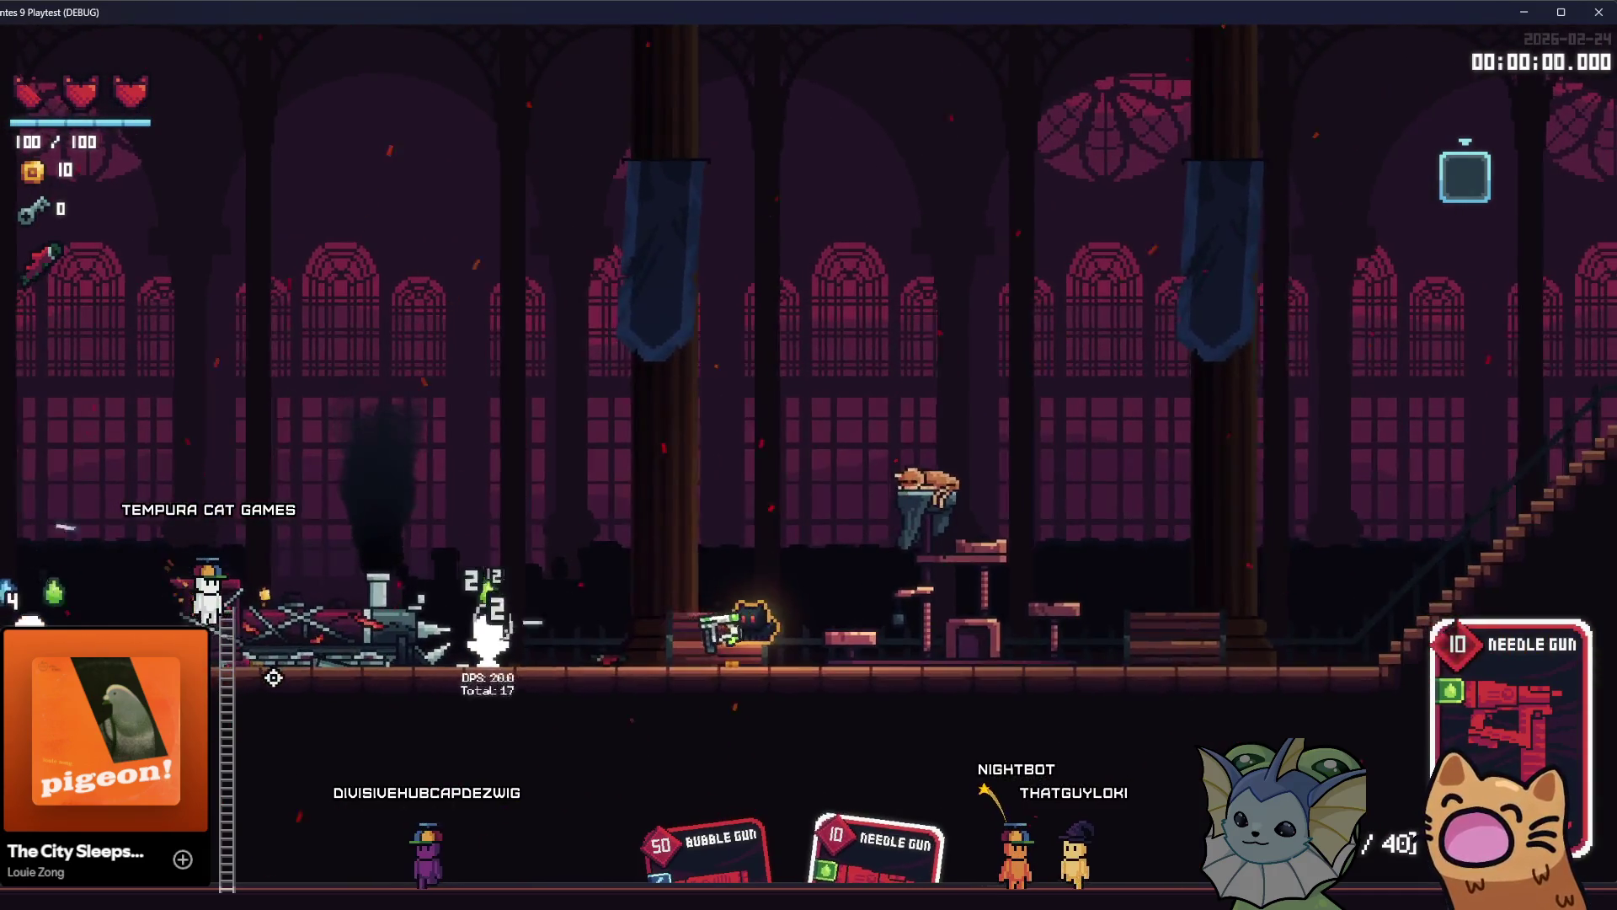
{"action": "key", "text": "space"}
{"action": "left_click", "coordinate": [365, 662]}
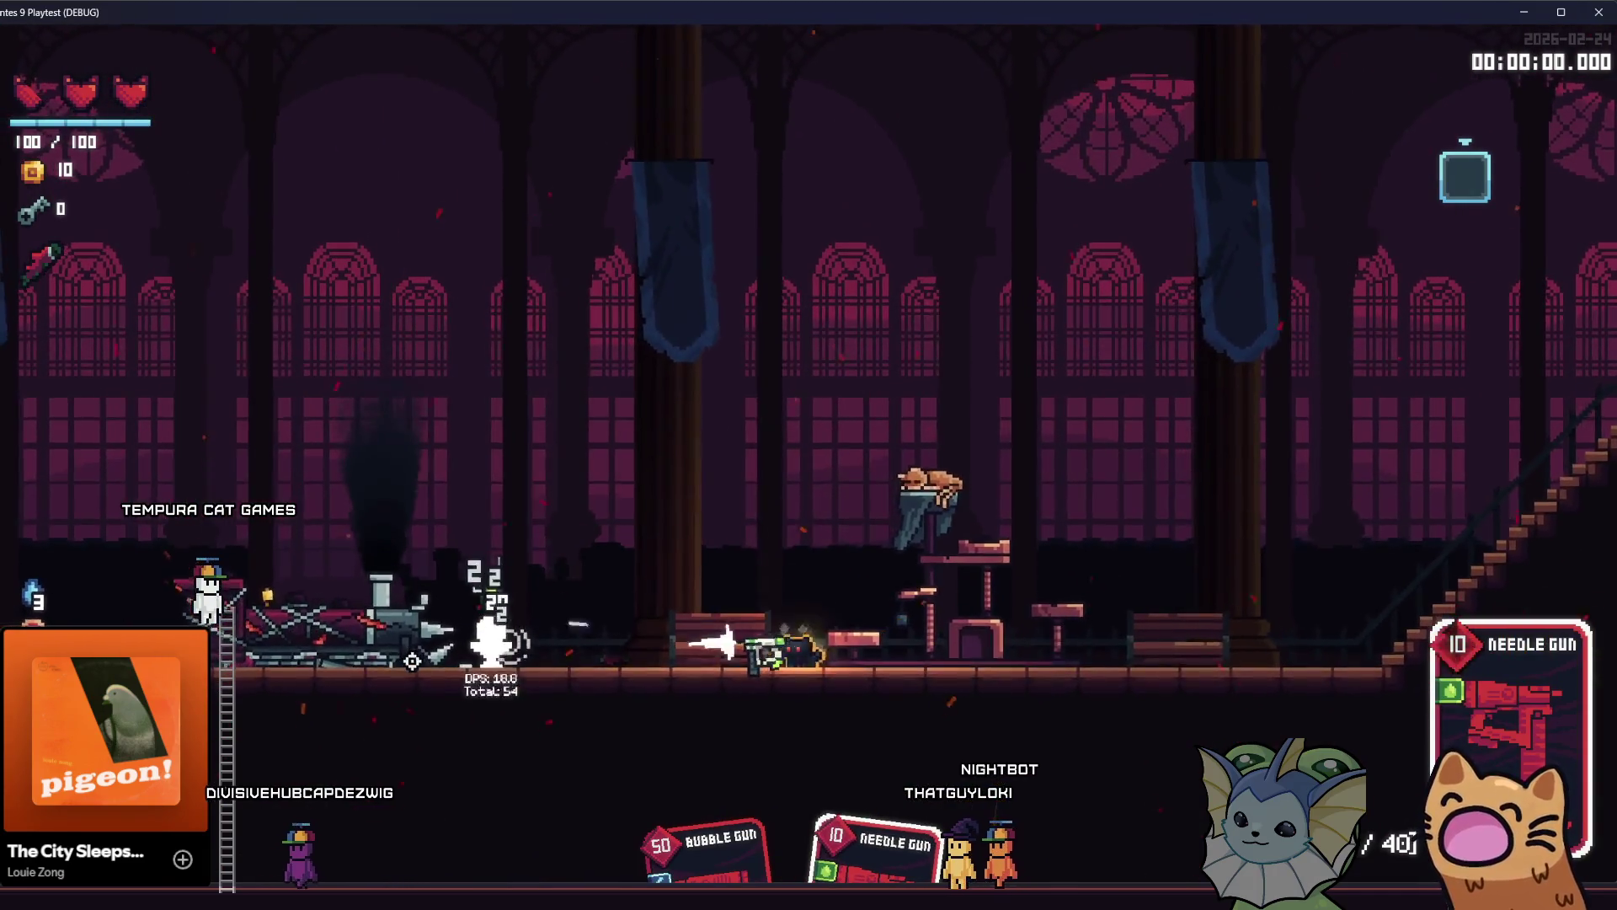
{"action": "key", "text": "space"}
{"action": "left_click", "coordinate": [437, 650]}
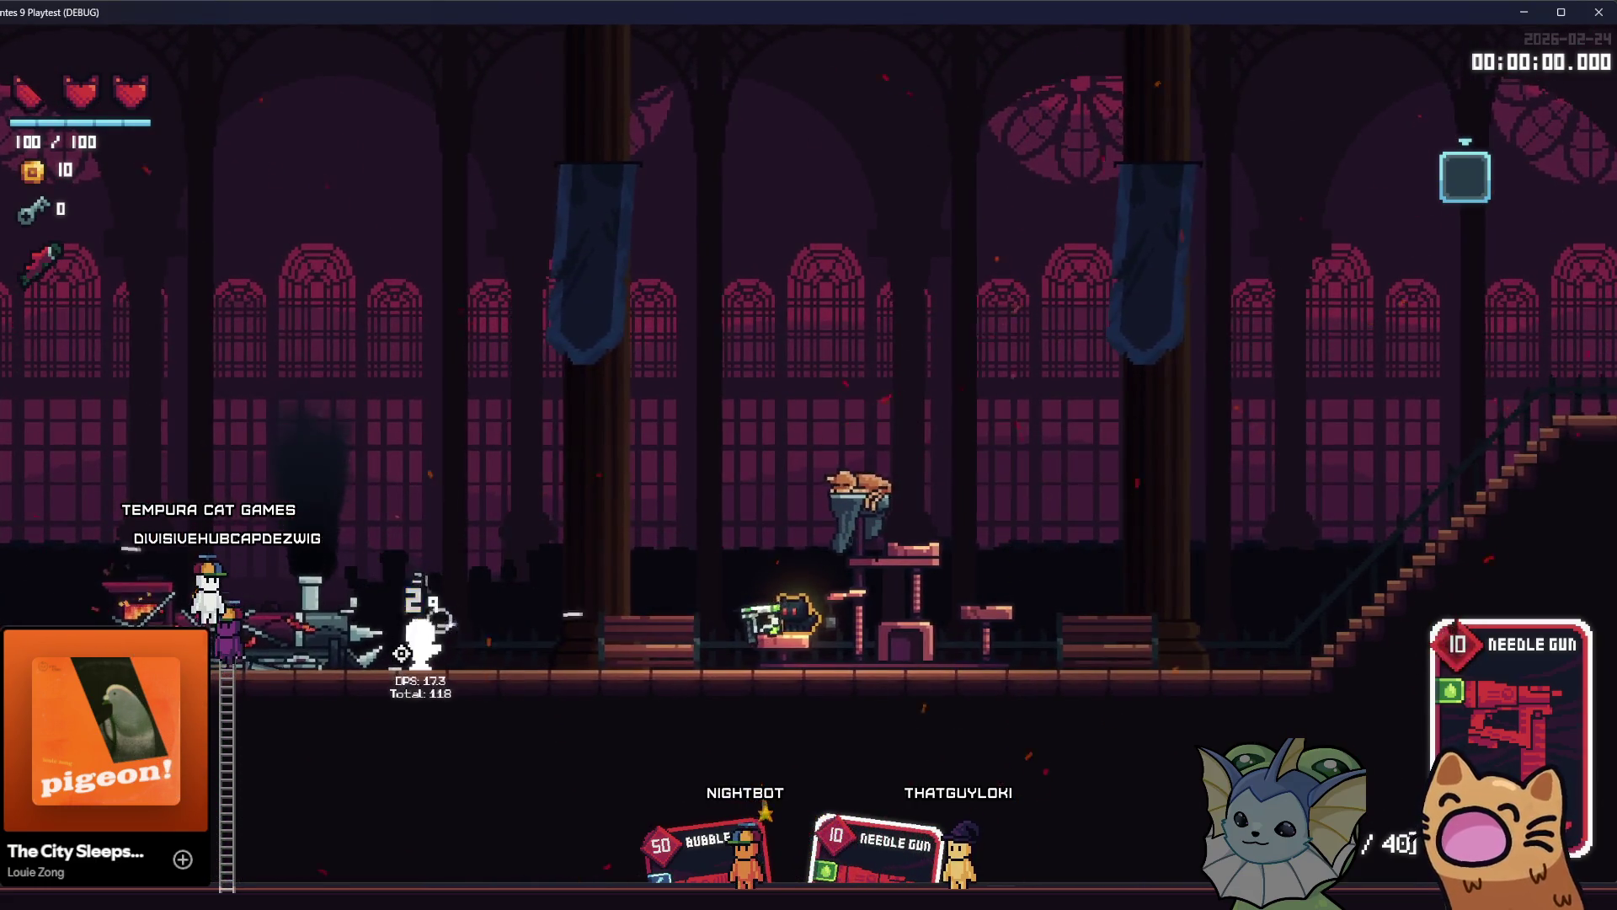
{"action": "left_click", "coordinate": [408, 436]}
{"action": "key", "text": "space"}
{"action": "key", "text": "a"}
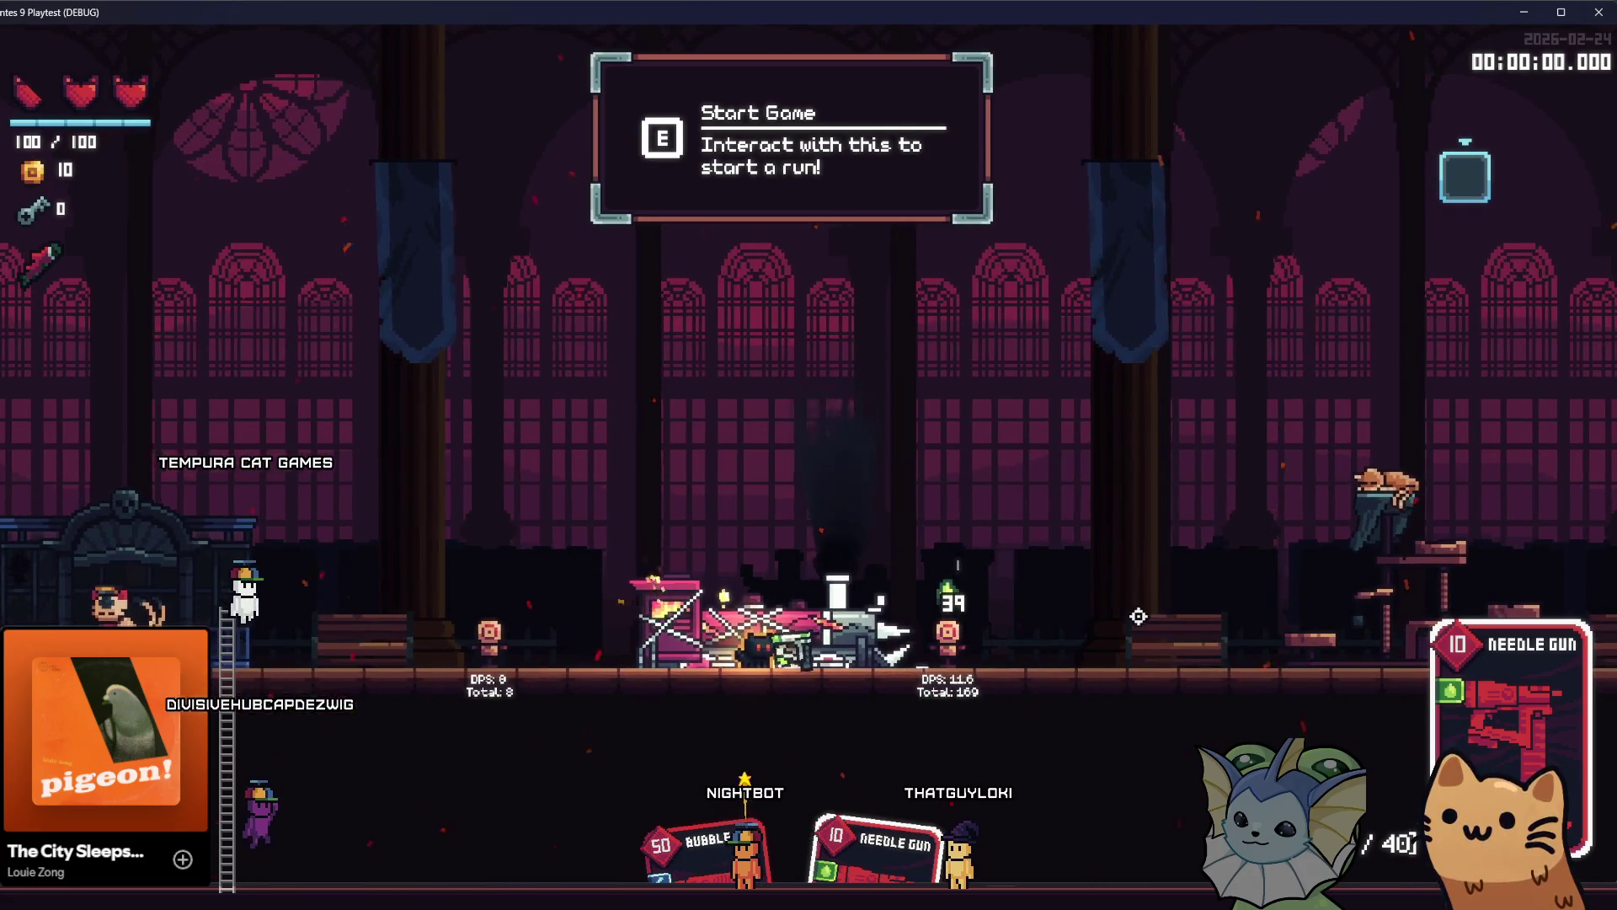
{"action": "left_click", "coordinate": [542, 635]}
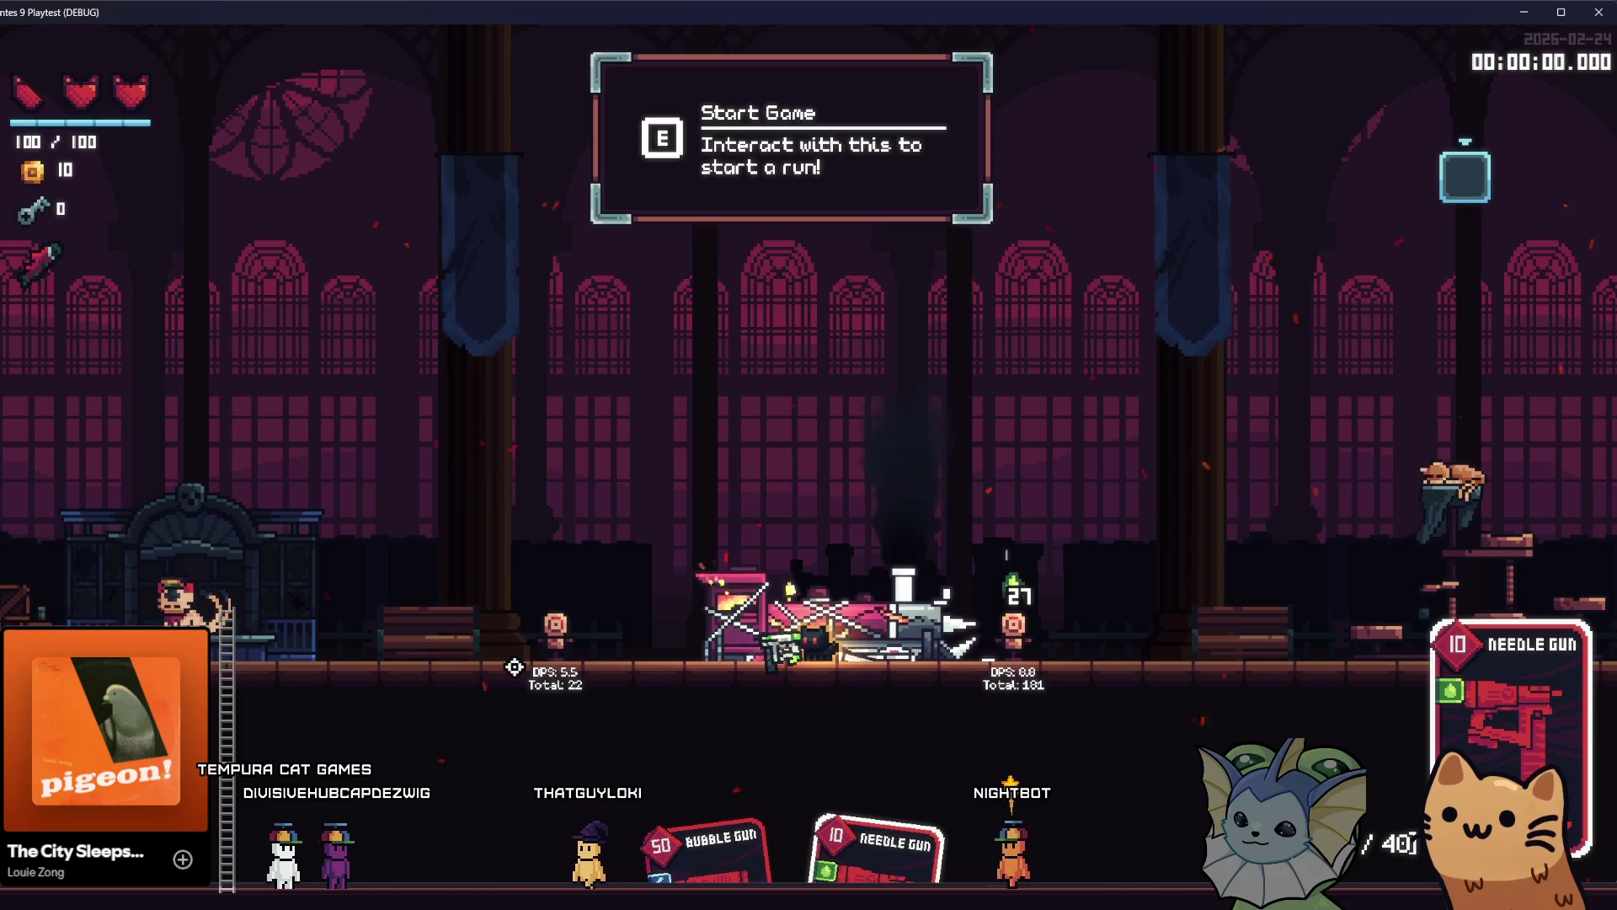
Hop the player across the bench and pedestal near the shop.
{"action": "key", "text": "a"}
{"action": "key", "text": "space"}
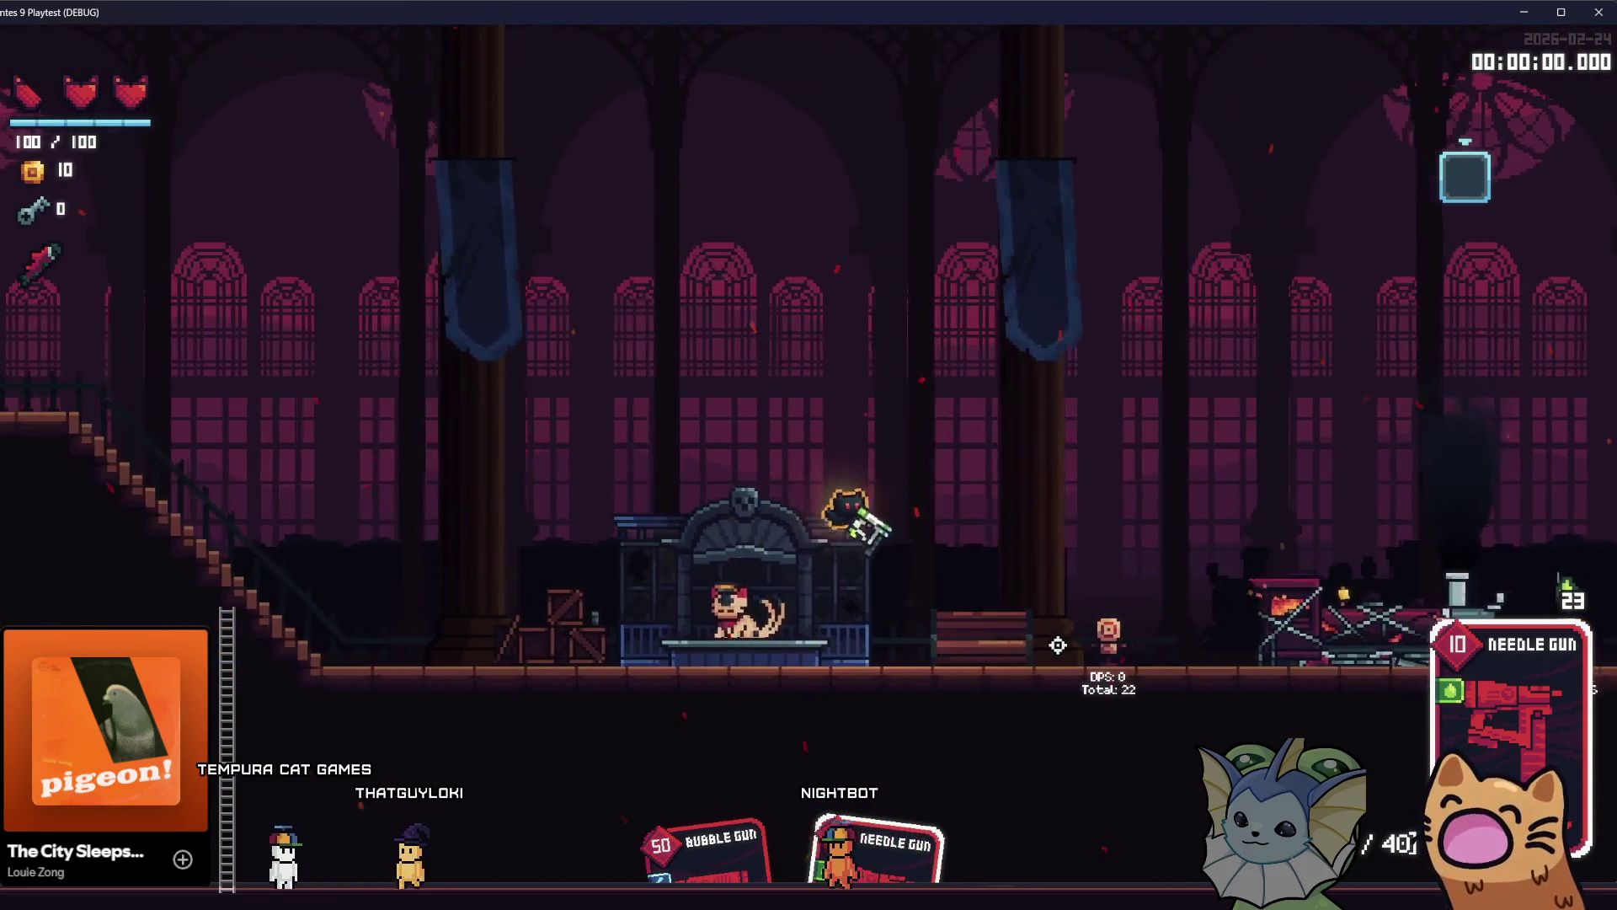
{"action": "key", "text": "d"}
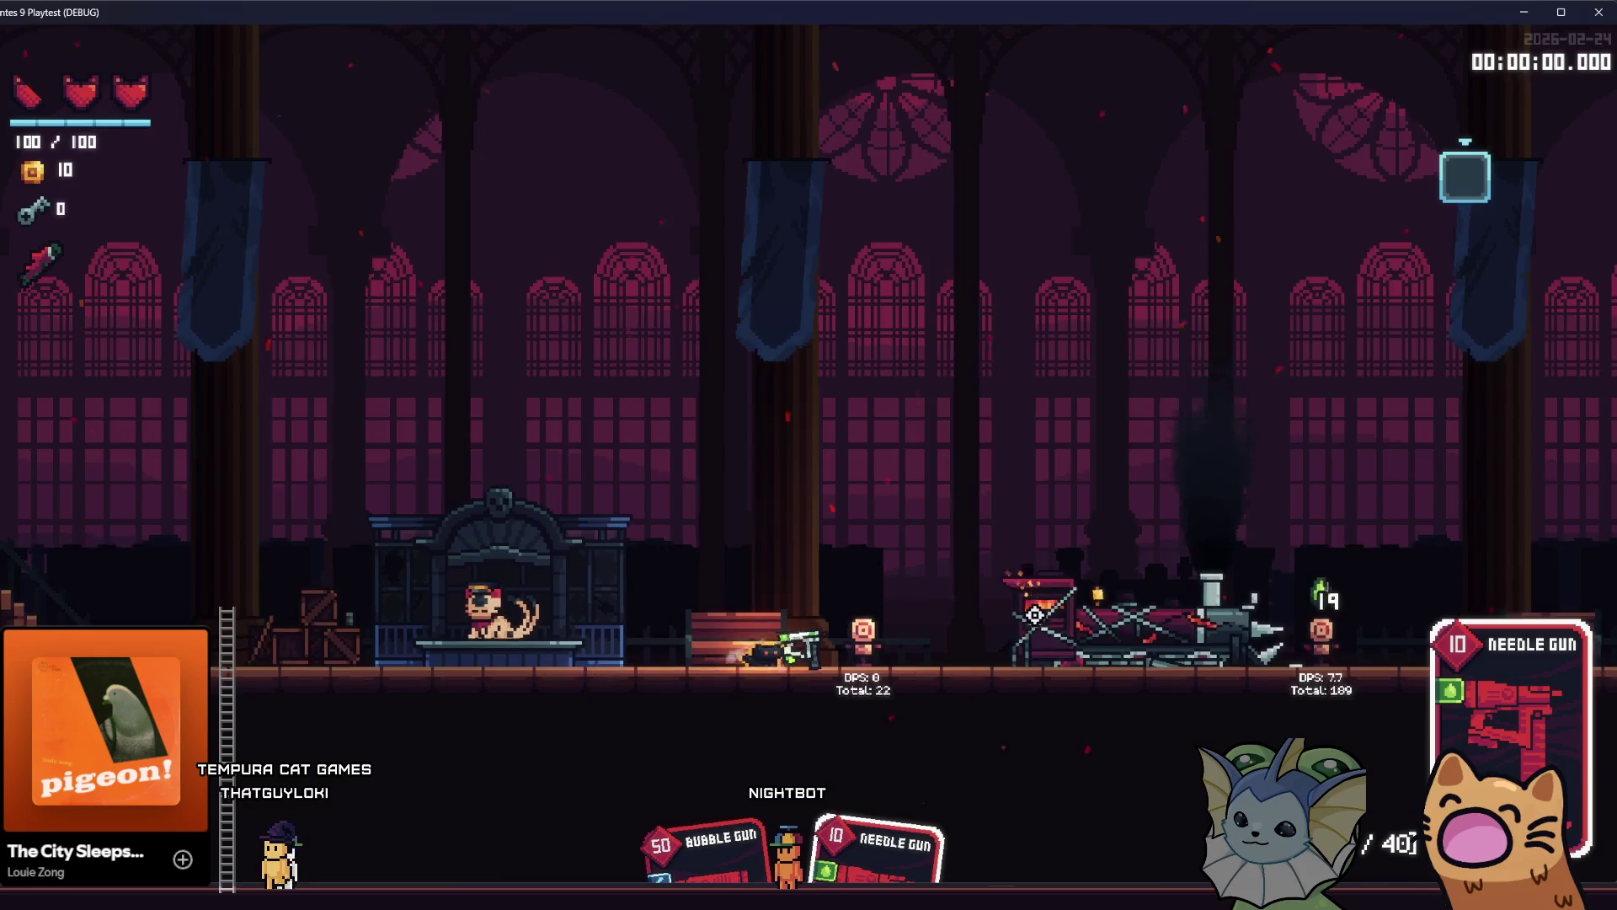
{"action": "key", "text": "space"}
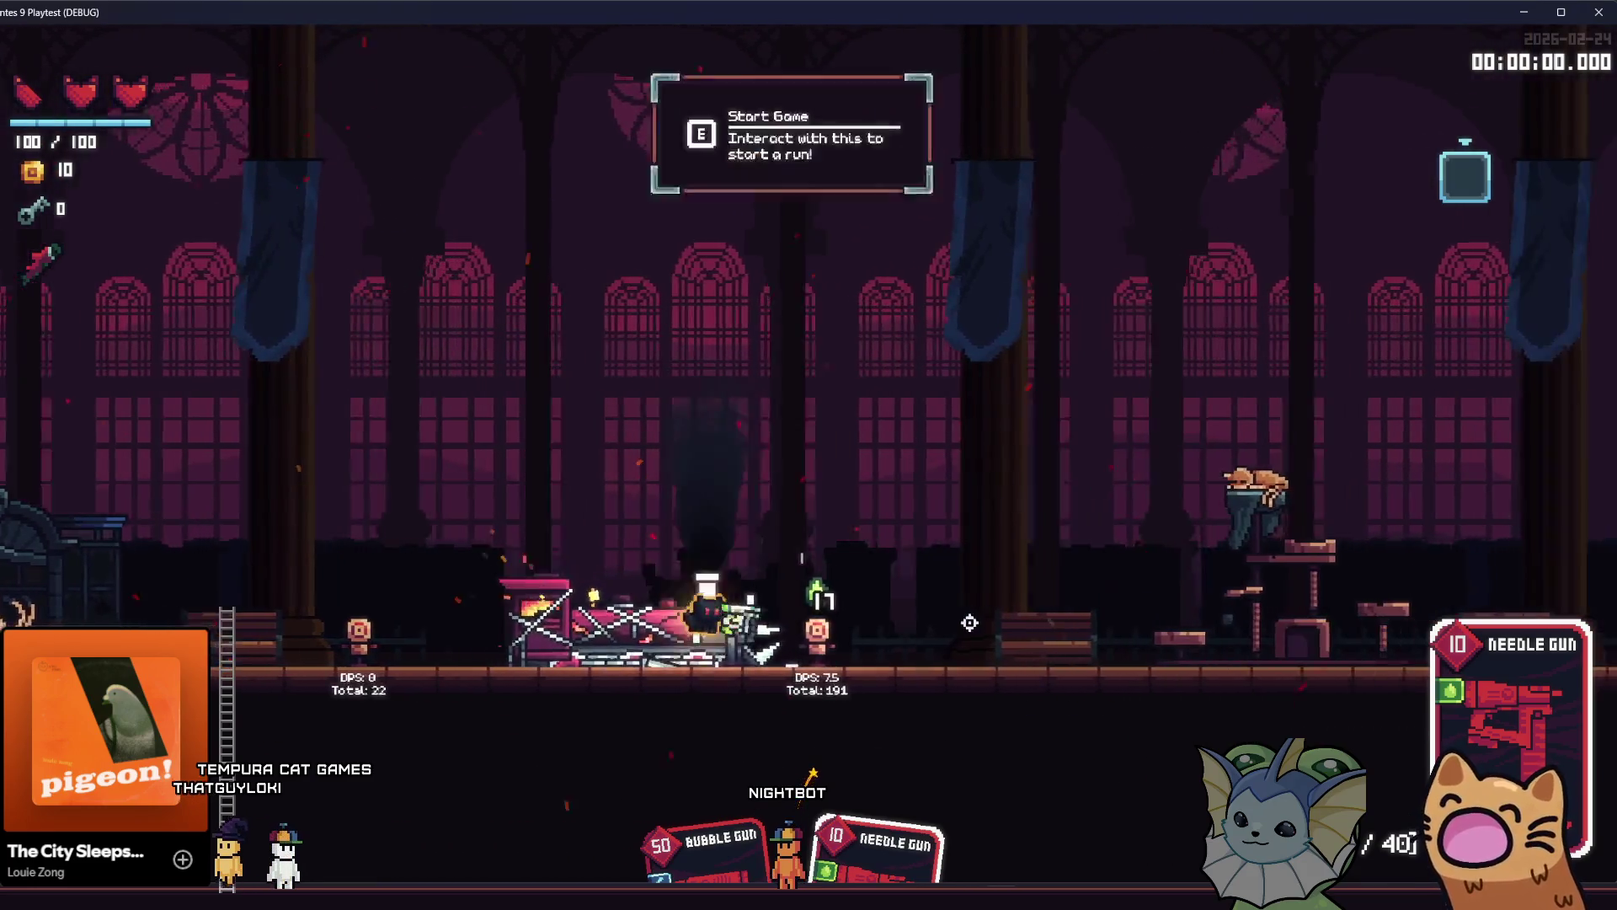
{"action": "key", "text": "space"}
{"action": "key", "text": "d"}
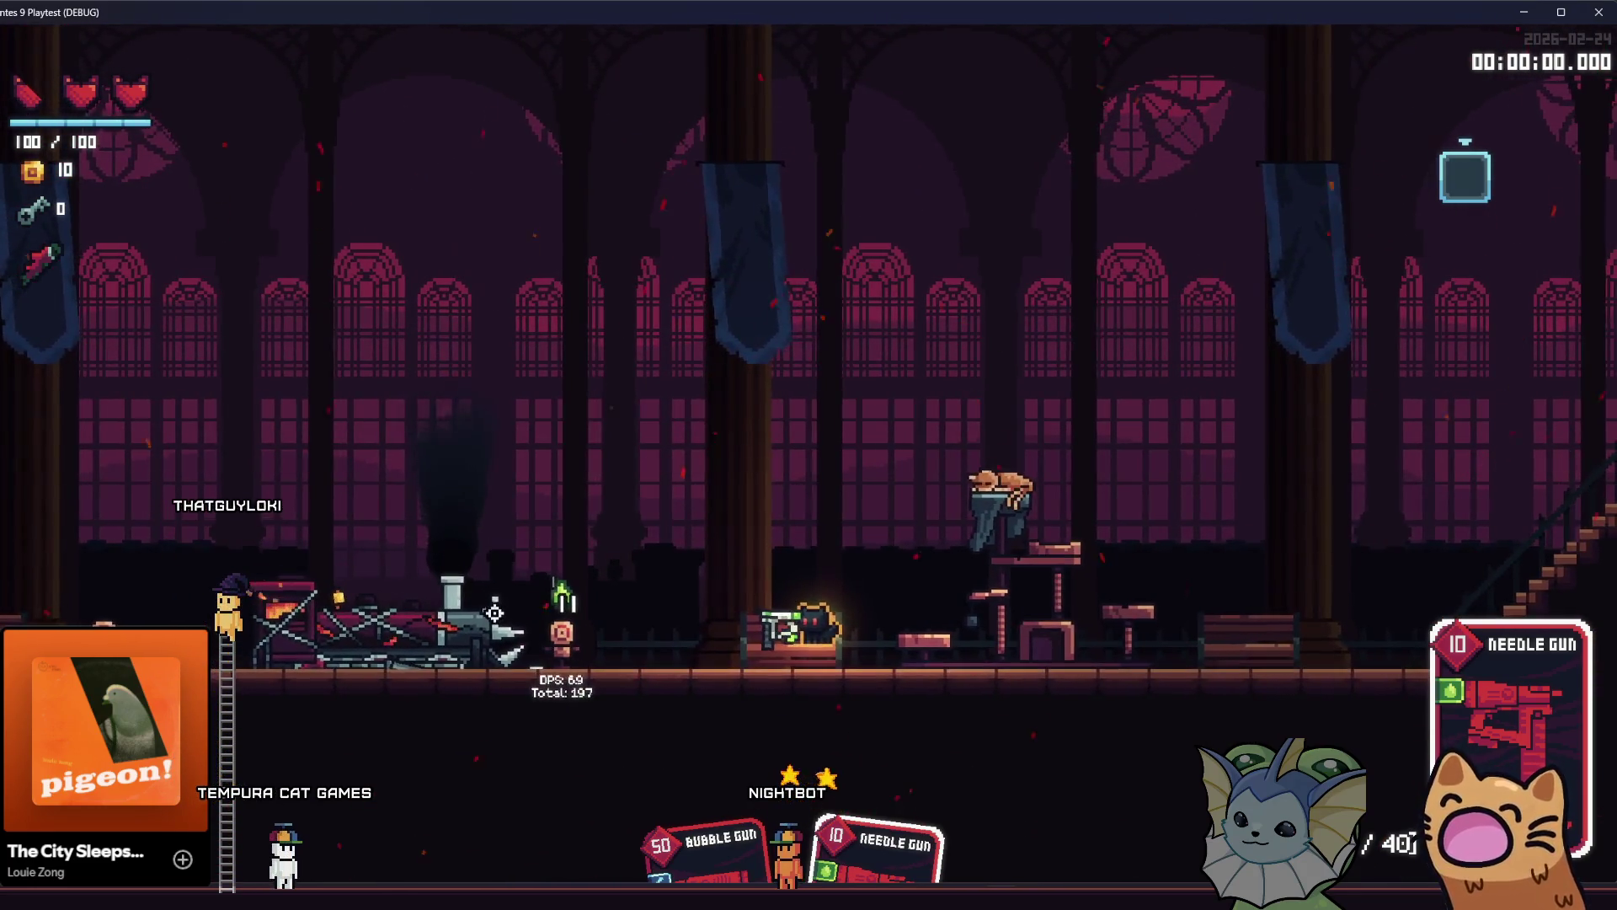
{"action": "key", "text": "a"}
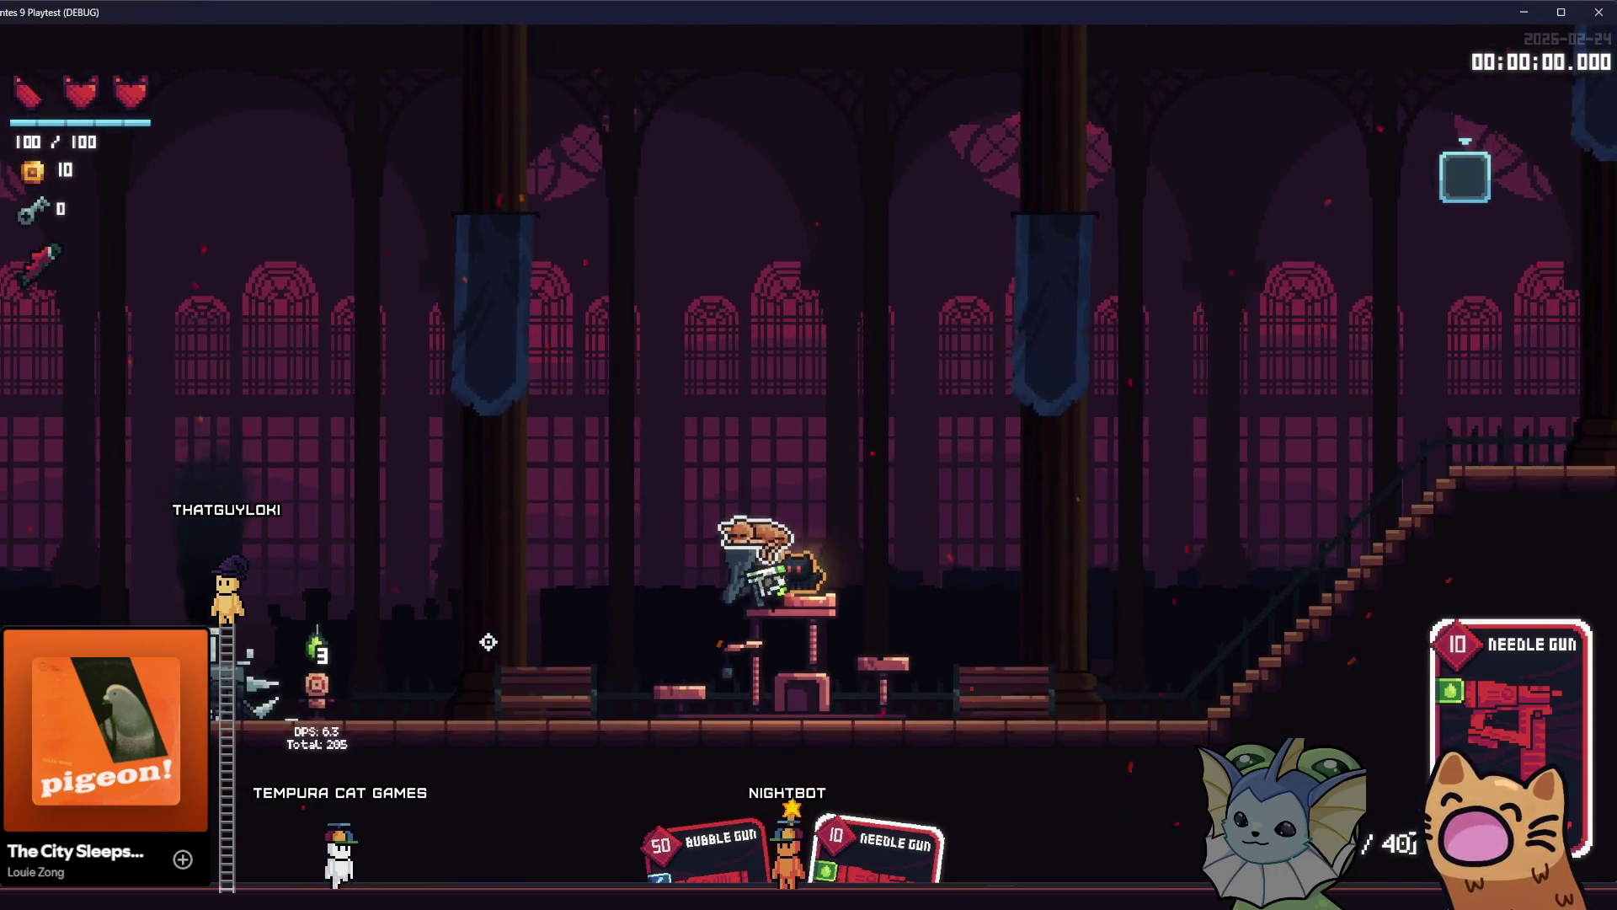
{"action": "key", "text": "d"}
{"action": "key", "text": "a"}
{"action": "key", "text": "space"}
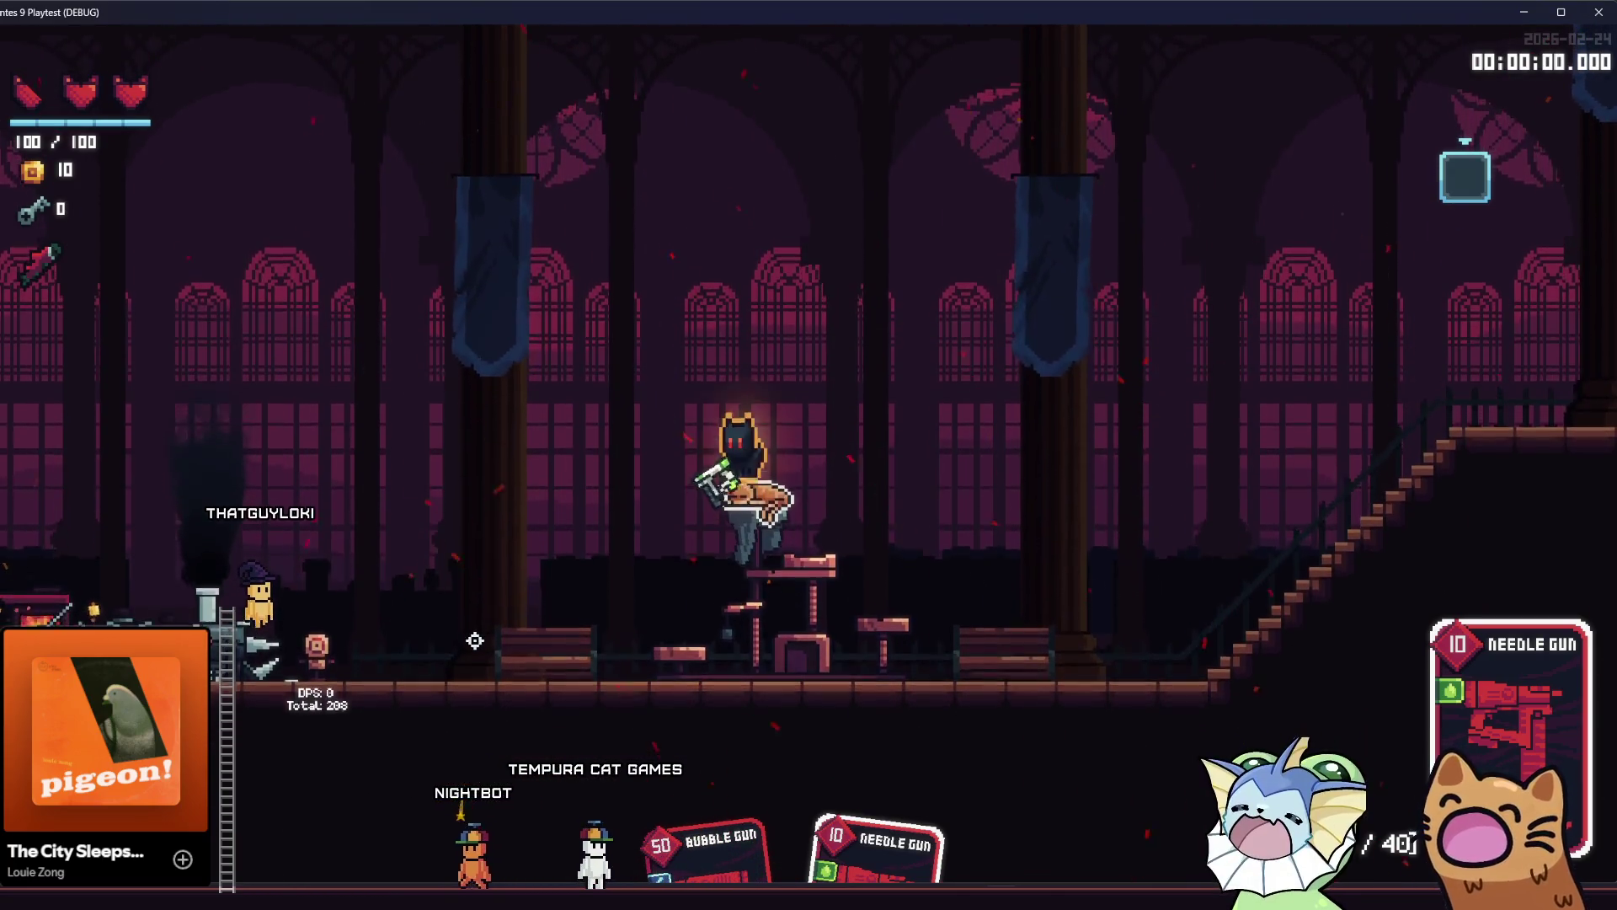
{"action": "key", "text": "d"}
{"action": "key", "text": "space"}
{"action": "key", "text": "space"}
{"action": "key", "text": "a"}
Keep shooting the training dummy with the Bubble Gun until it reaches 324 total damage.
{"action": "left_click", "coordinate": [505, 657]}
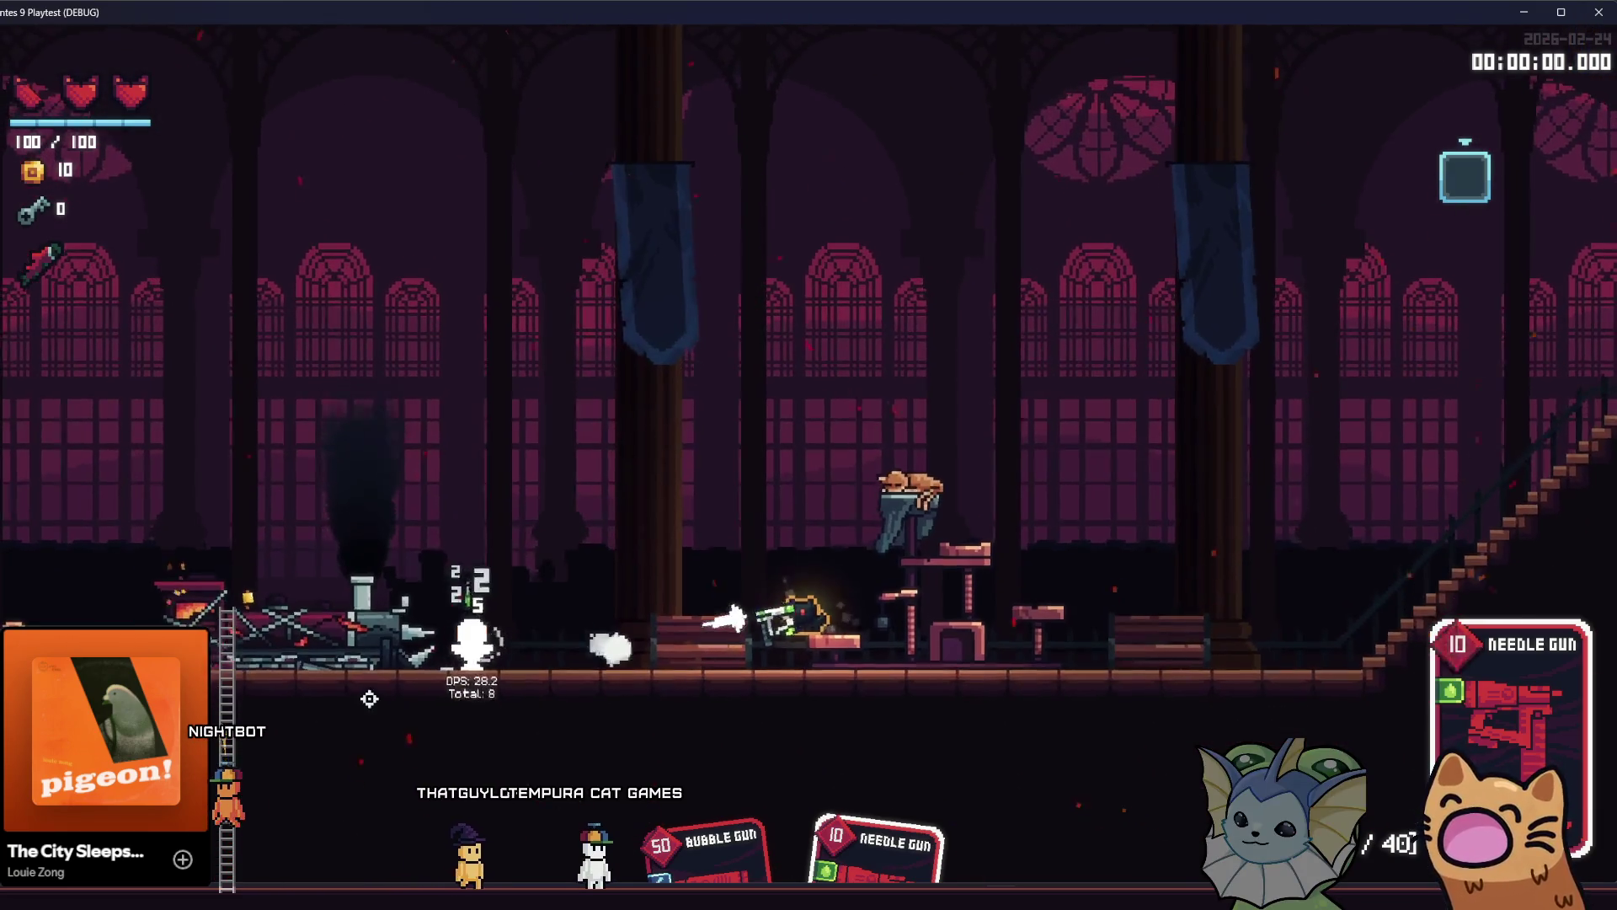
{"action": "key", "text": "space"}
{"action": "key", "text": "a"}
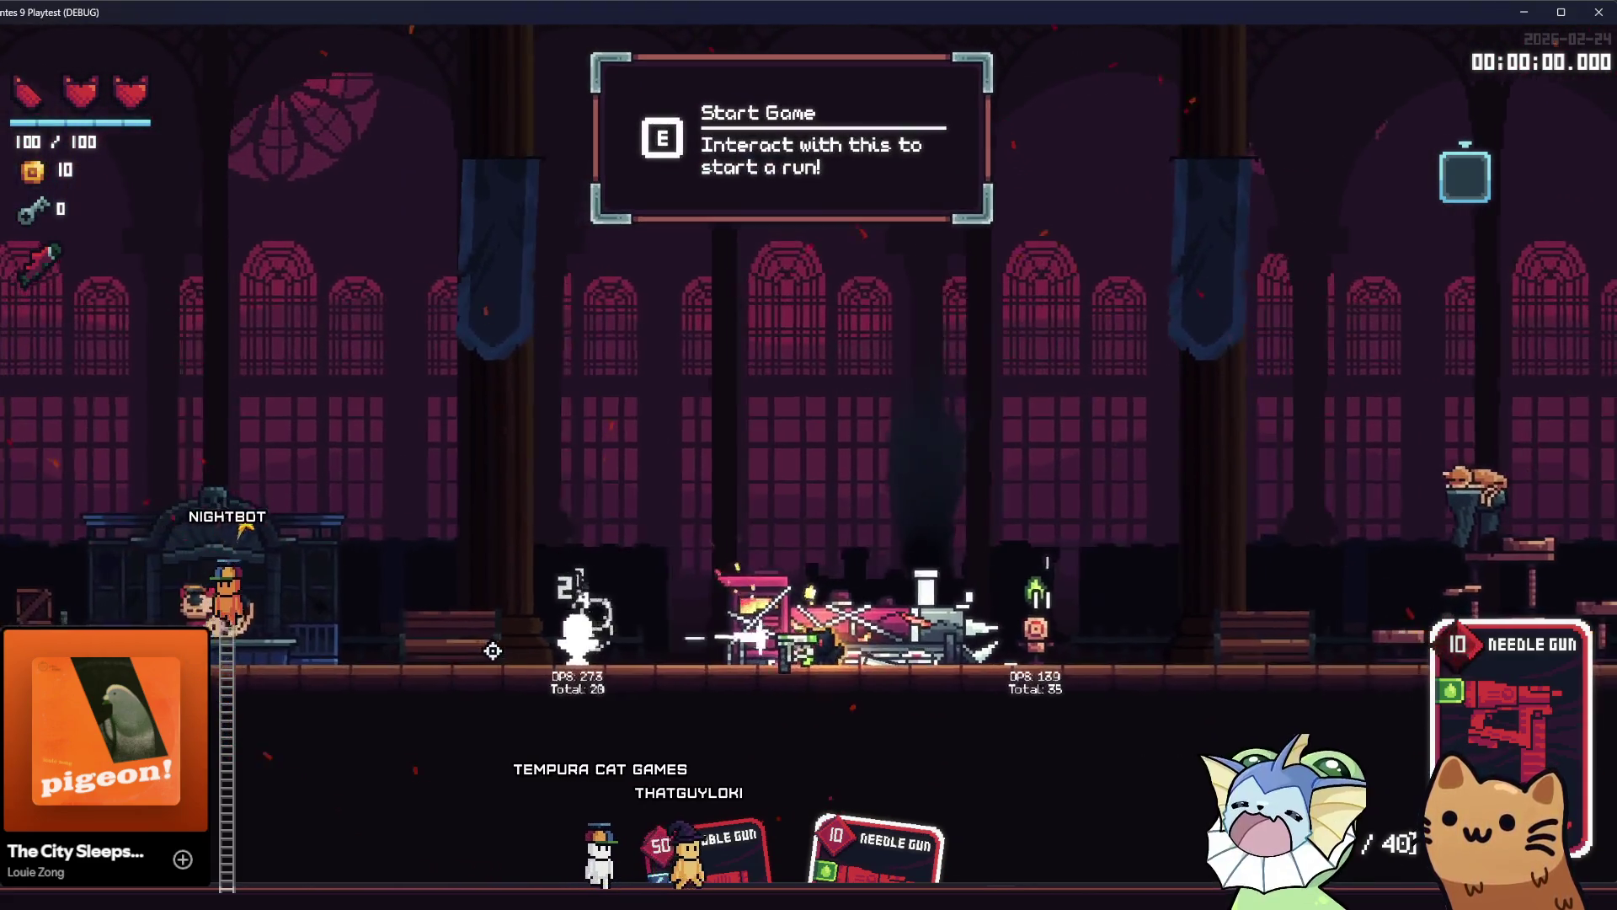
{"action": "left_click", "coordinate": [894, 658]}
{"action": "key", "text": "d"}
{"action": "left_click", "coordinate": [412, 631]}
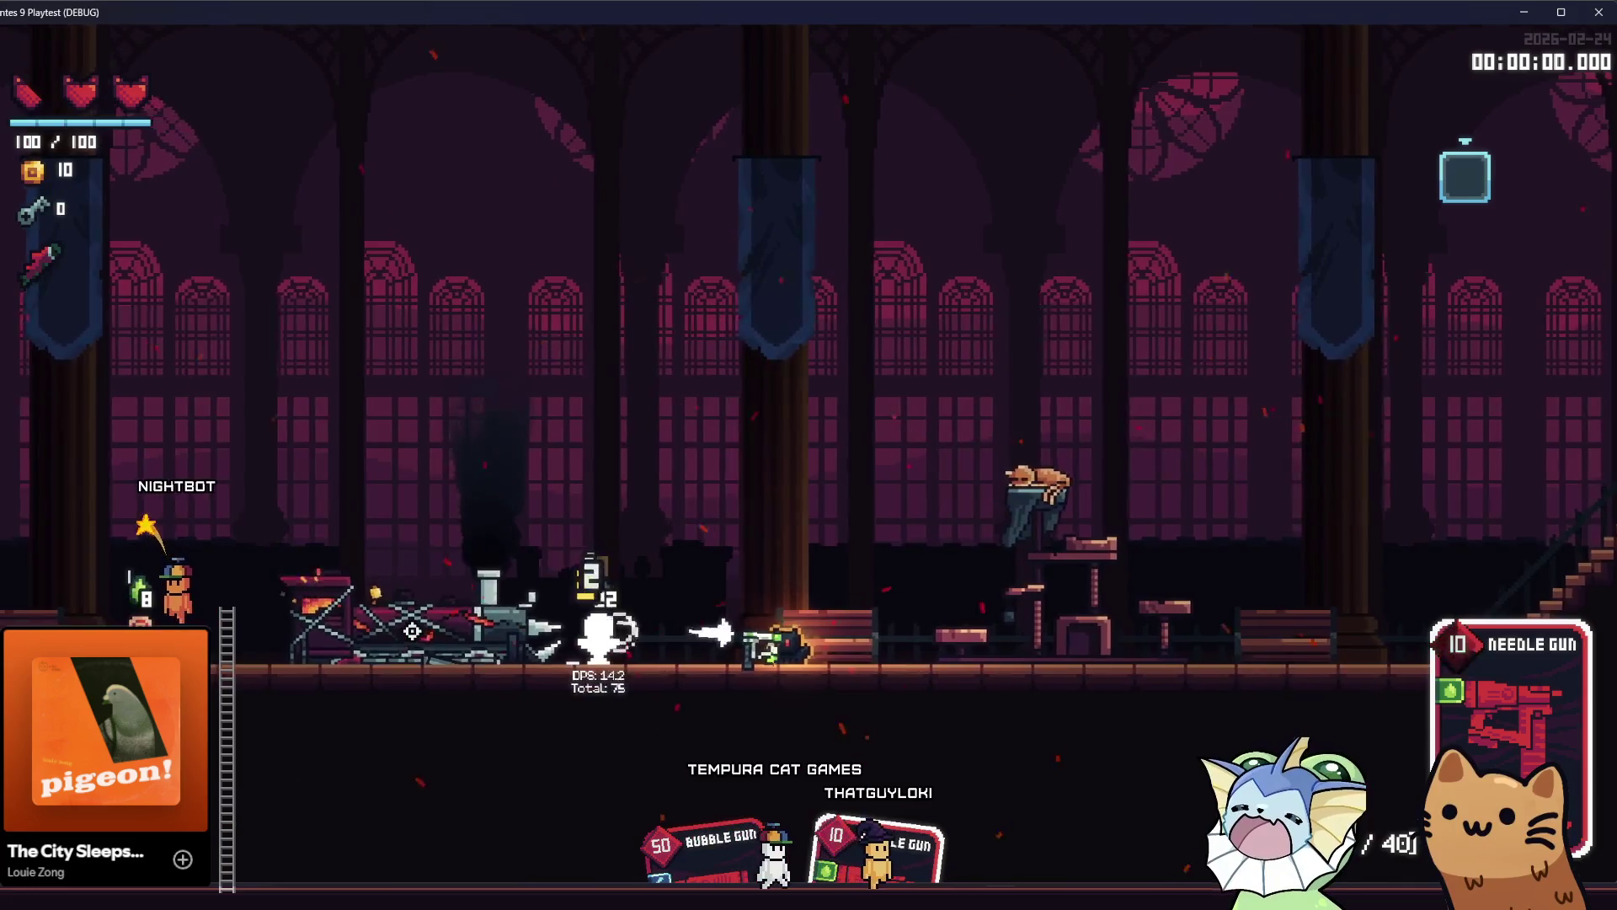
{"action": "key", "text": "d"}
{"action": "left_click", "coordinate": [412, 631]}
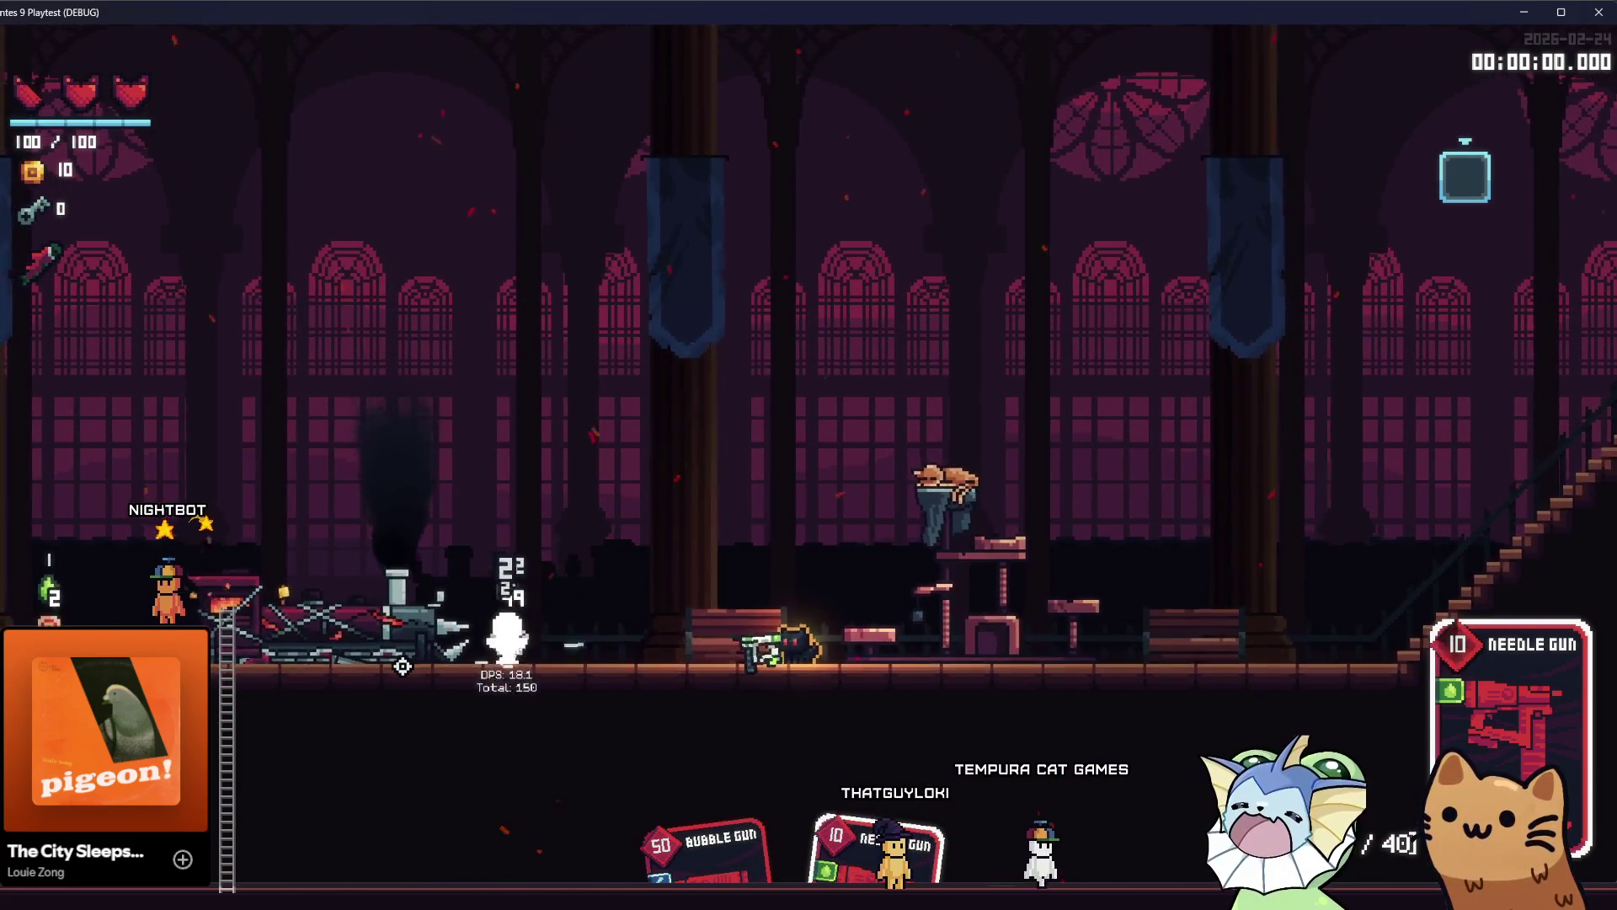
{"action": "left_click", "coordinate": [402, 666]}
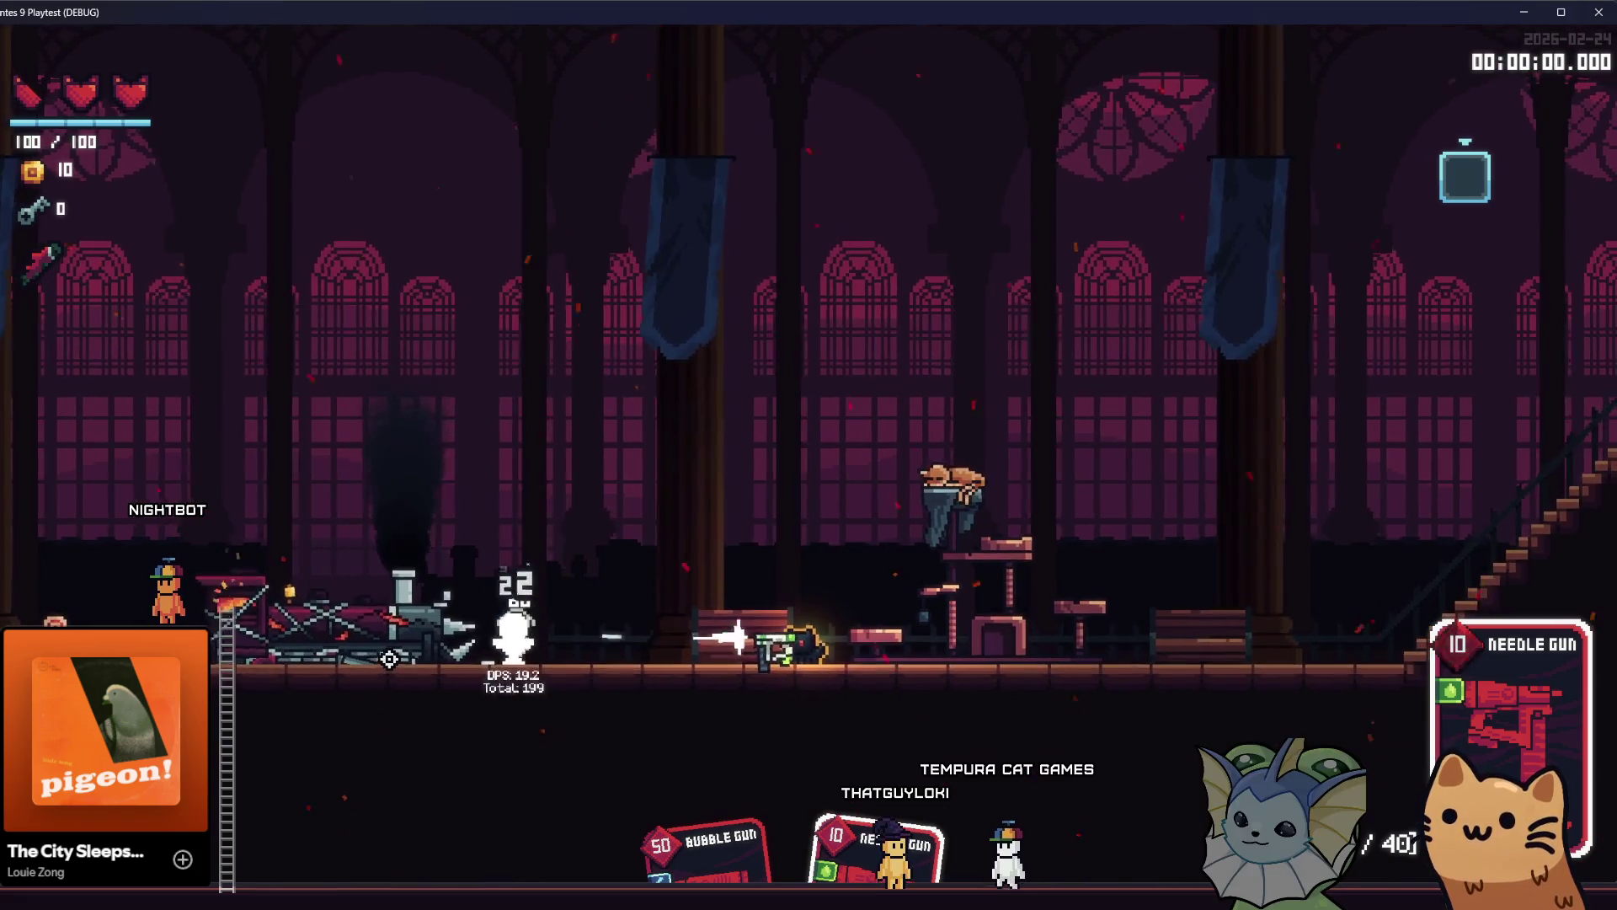
{"action": "left_click", "coordinate": [389, 658]}
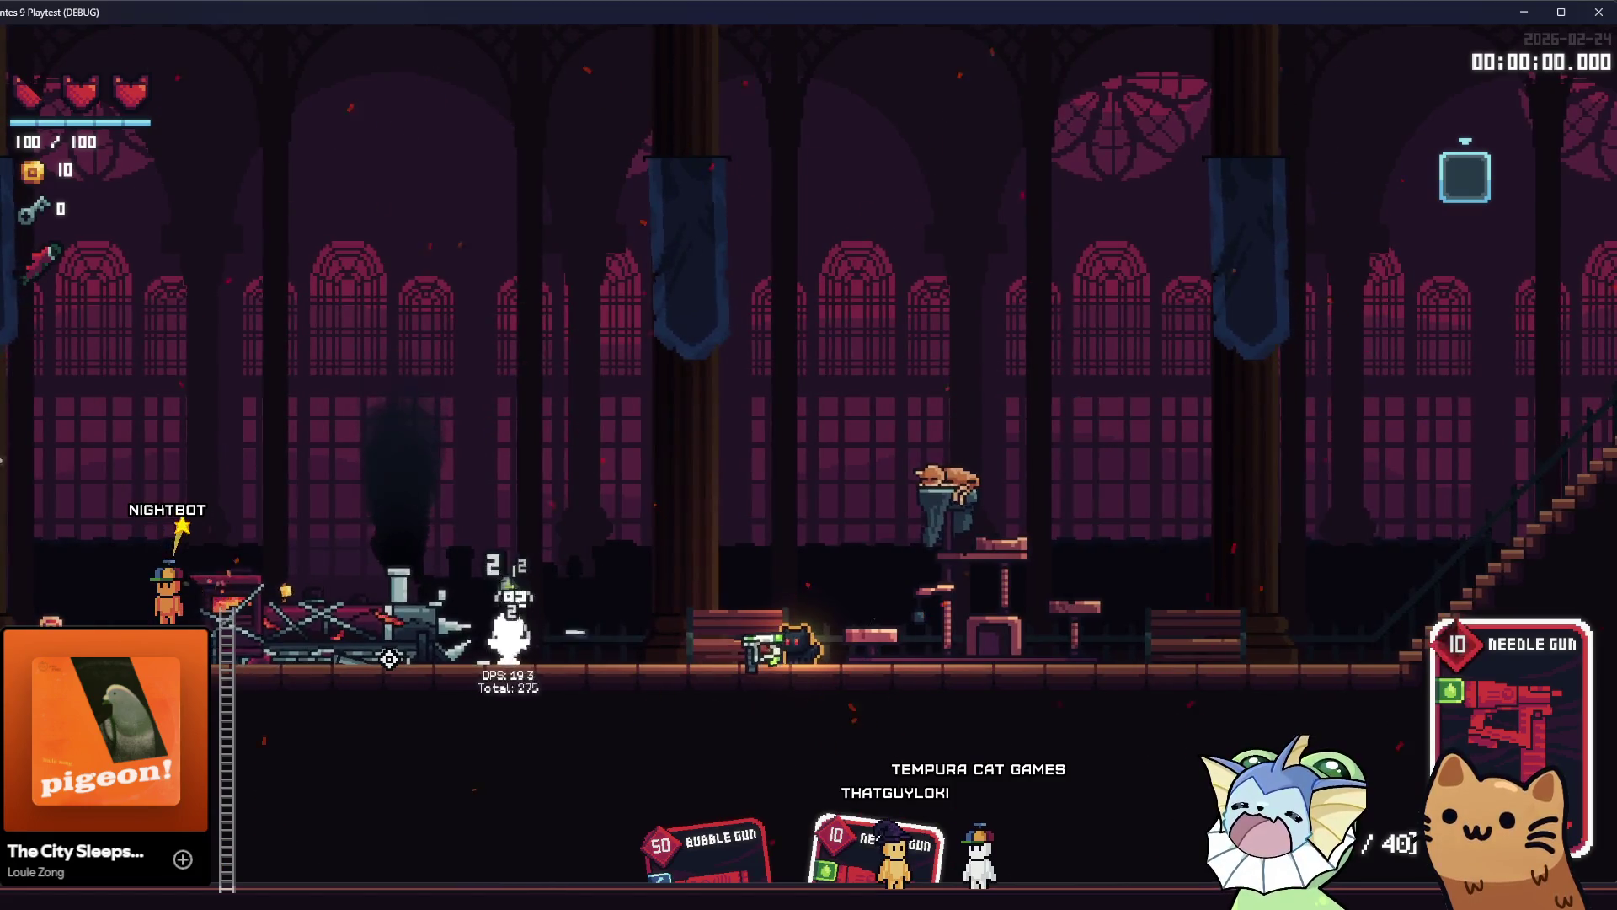
{"action": "key", "text": "a"}
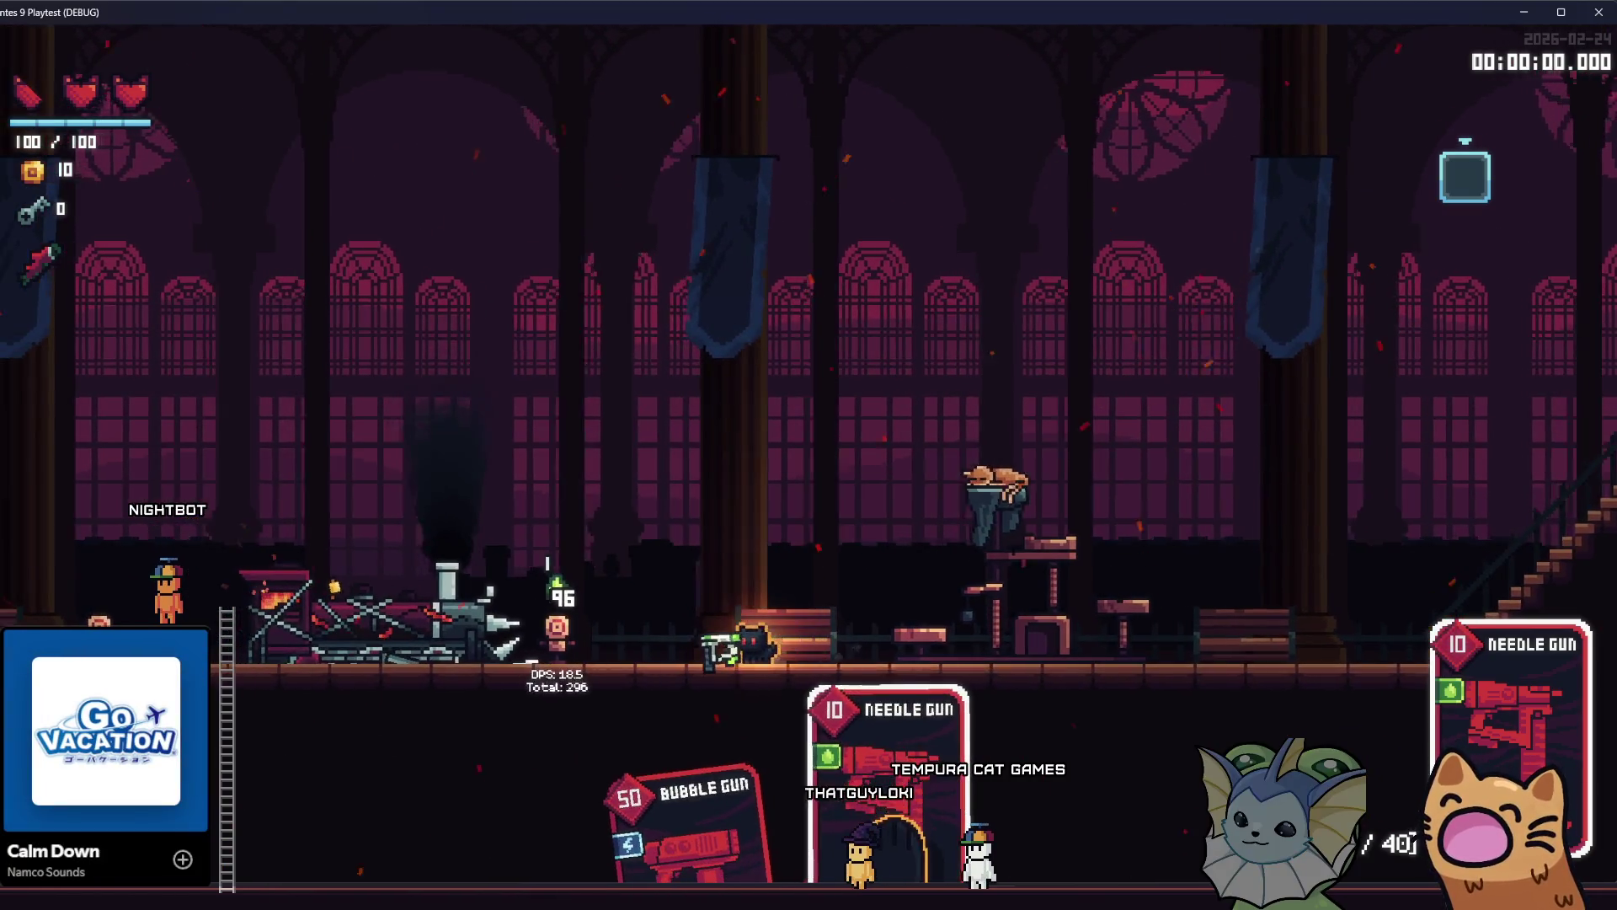
{"action": "left_click", "coordinate": [344, 659]}
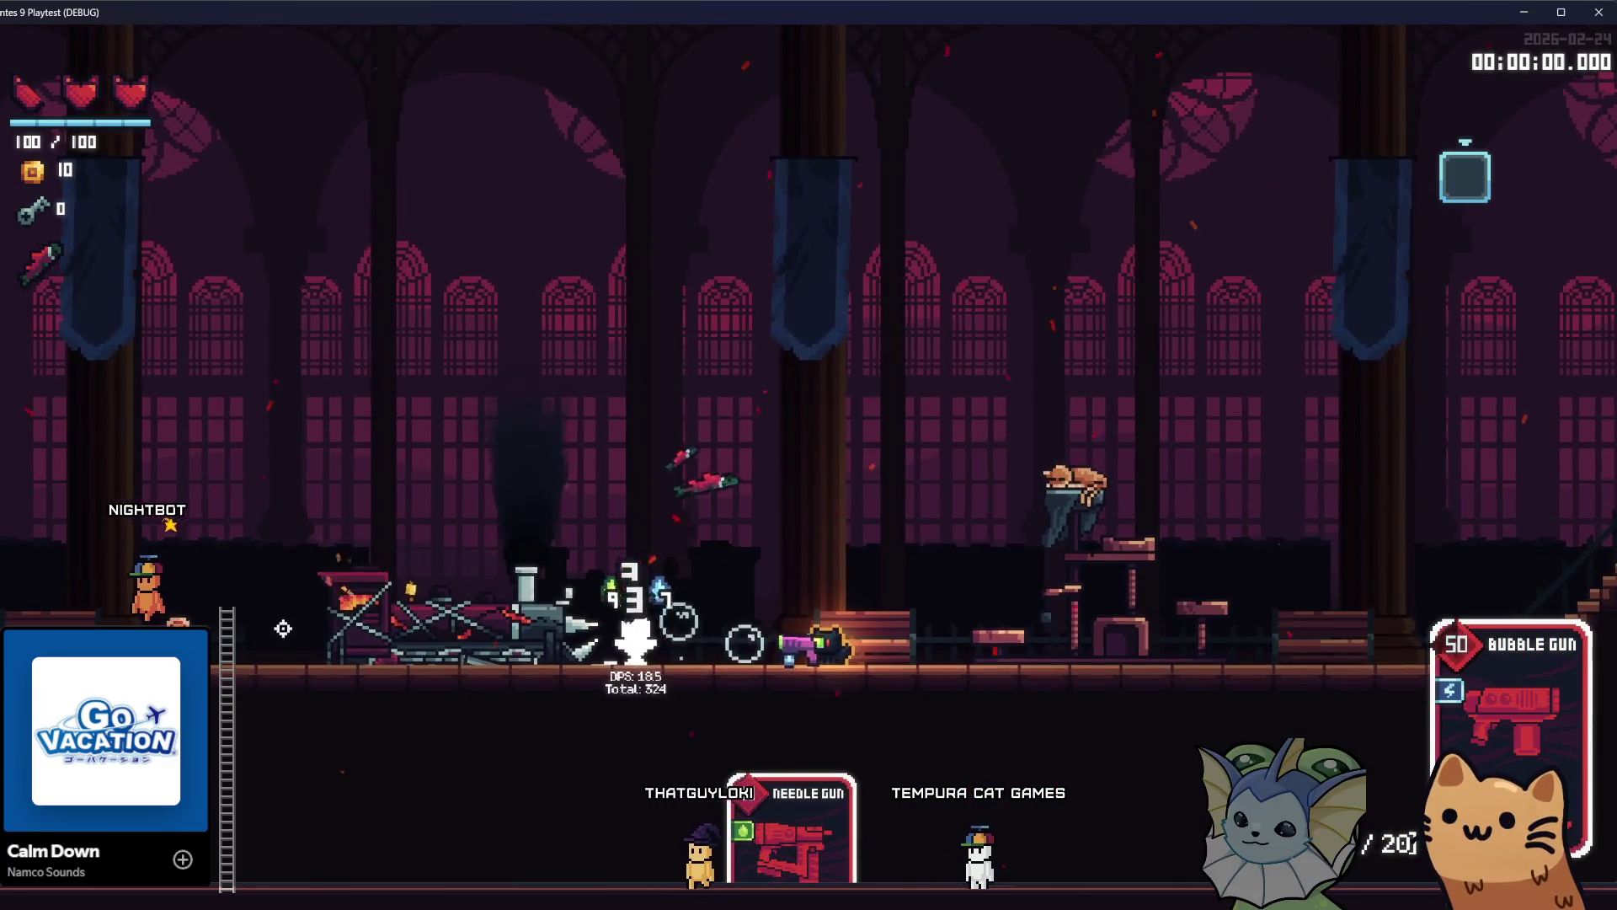
{"action": "key", "text": "F1"}
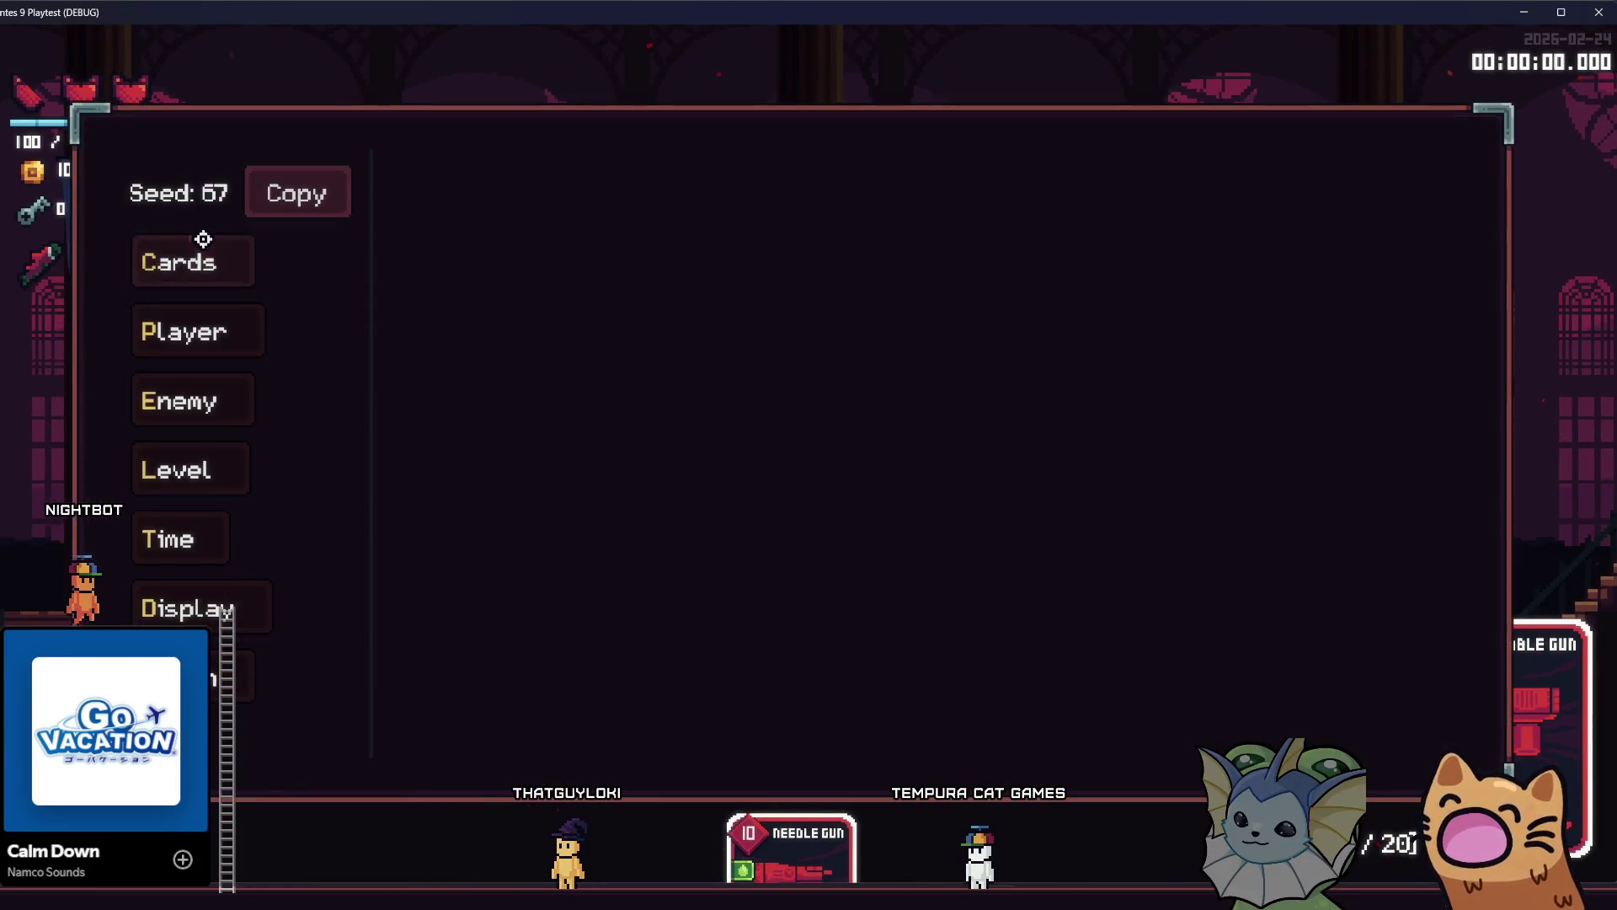
Stack five Spicy Noodles relics on the player from Player > Add Relic.
{"action": "left_click", "coordinate": [203, 241]}
{"action": "left_click", "coordinate": [137, 329]}
{"action": "left_click", "coordinate": [447, 261]}
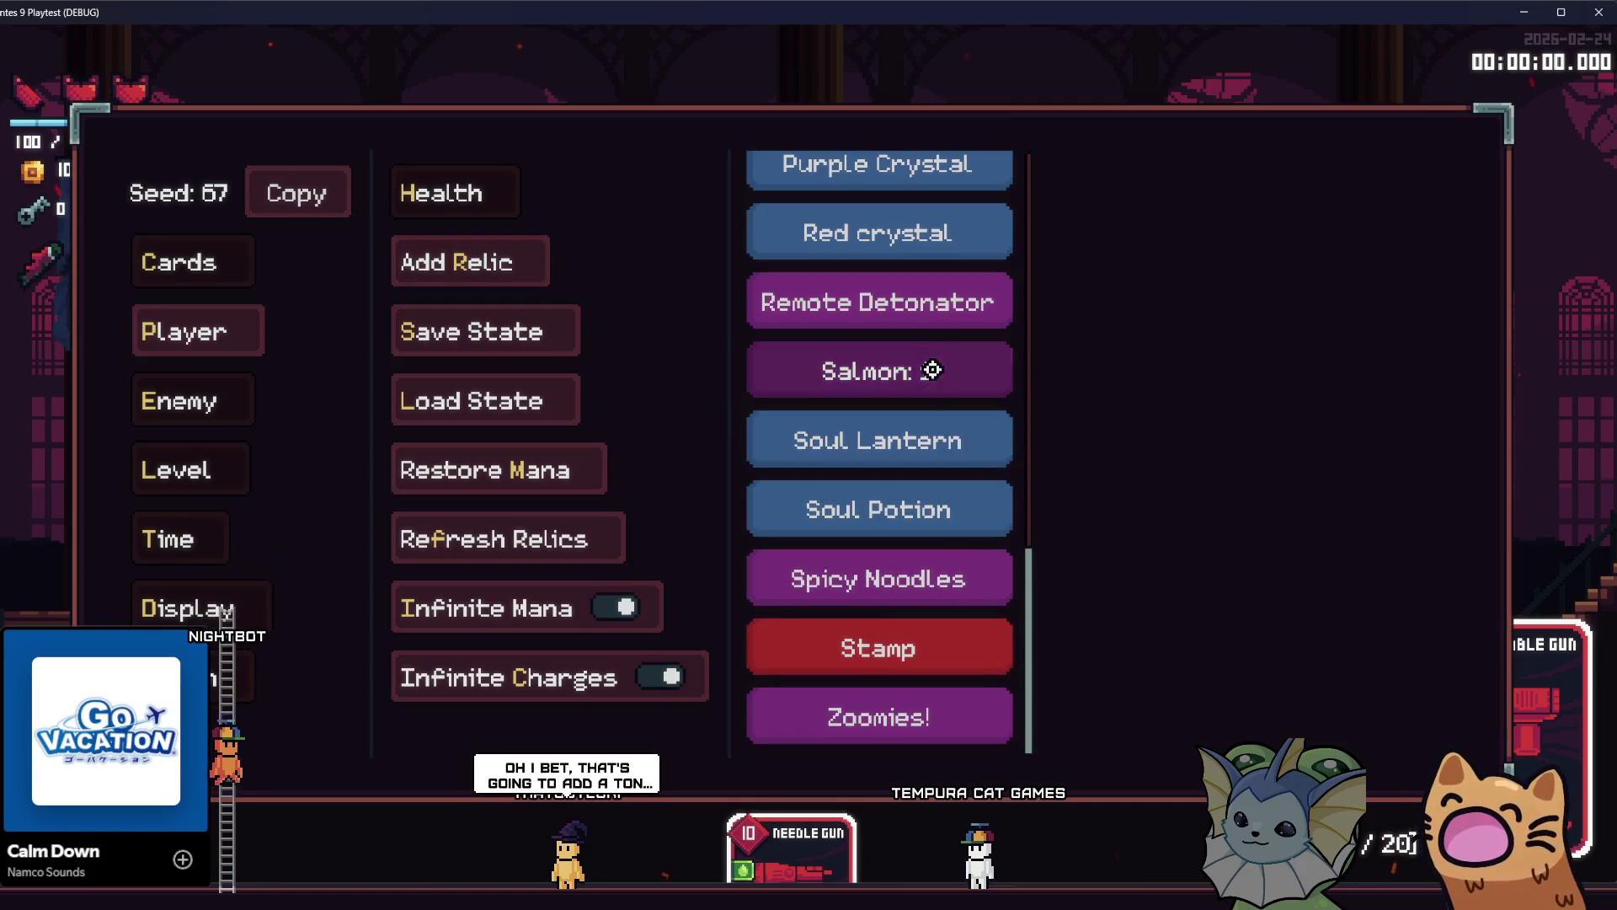
{"action": "left_click", "coordinate": [914, 581]}
{"action": "left_click", "coordinate": [914, 582]}
{"action": "left_click", "coordinate": [914, 582]}
{"action": "left_click", "coordinate": [914, 583]}
{"action": "left_click", "coordinate": [914, 582]}
{"action": "left_click", "coordinate": [914, 582]}
{"action": "left_click", "coordinate": [914, 582]}
{"action": "left_click", "coordinate": [914, 582]}
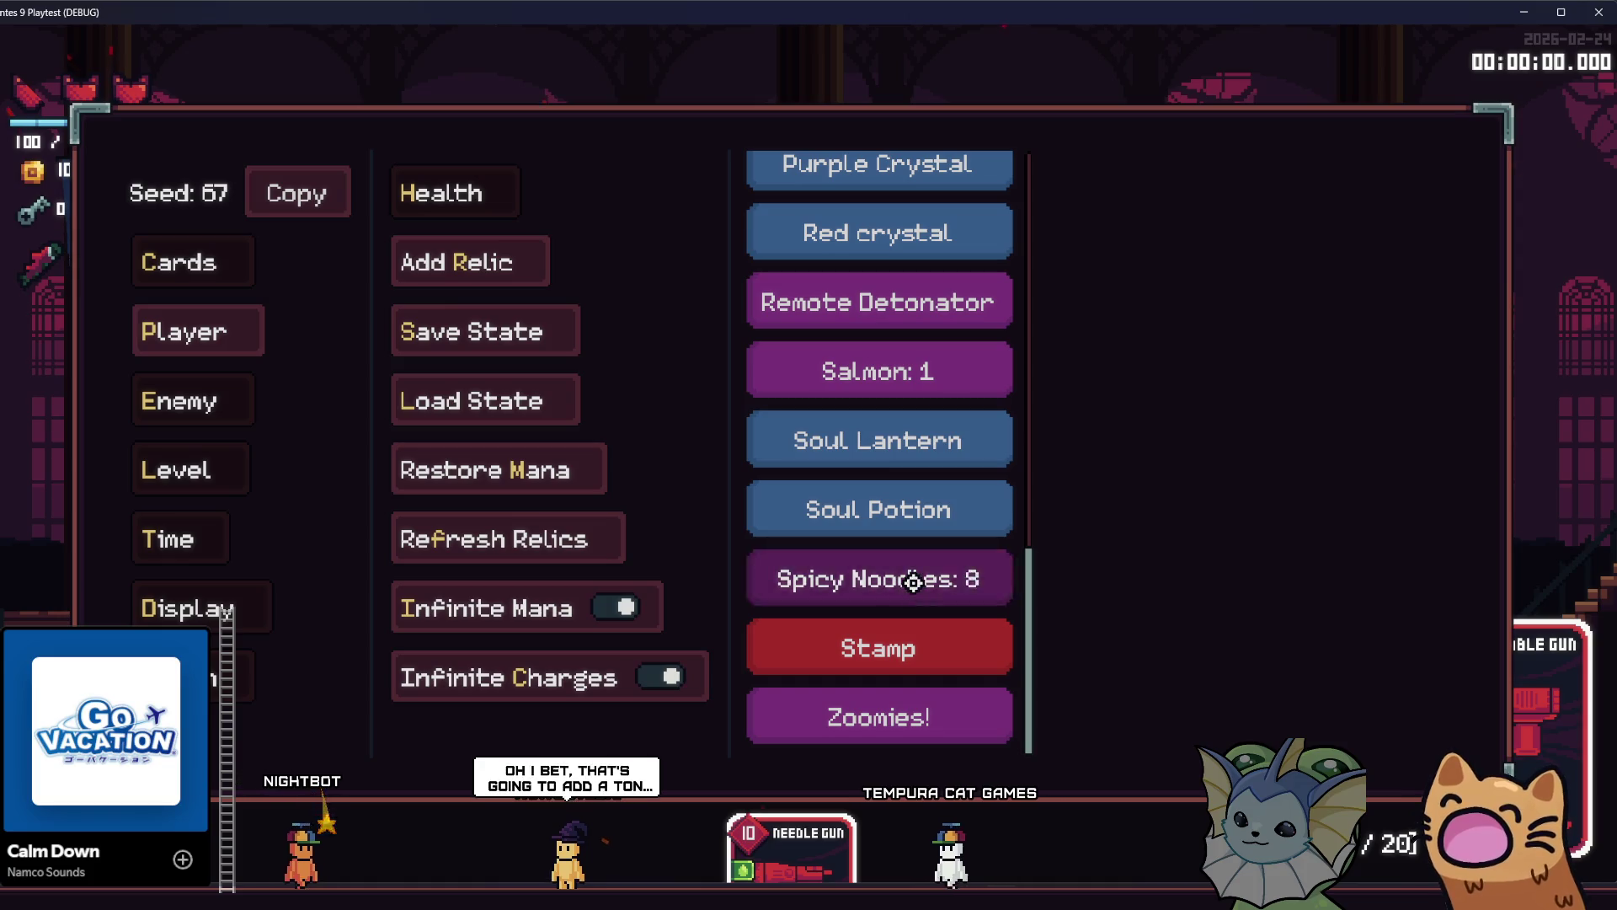
{"action": "key", "text": "Escape"}
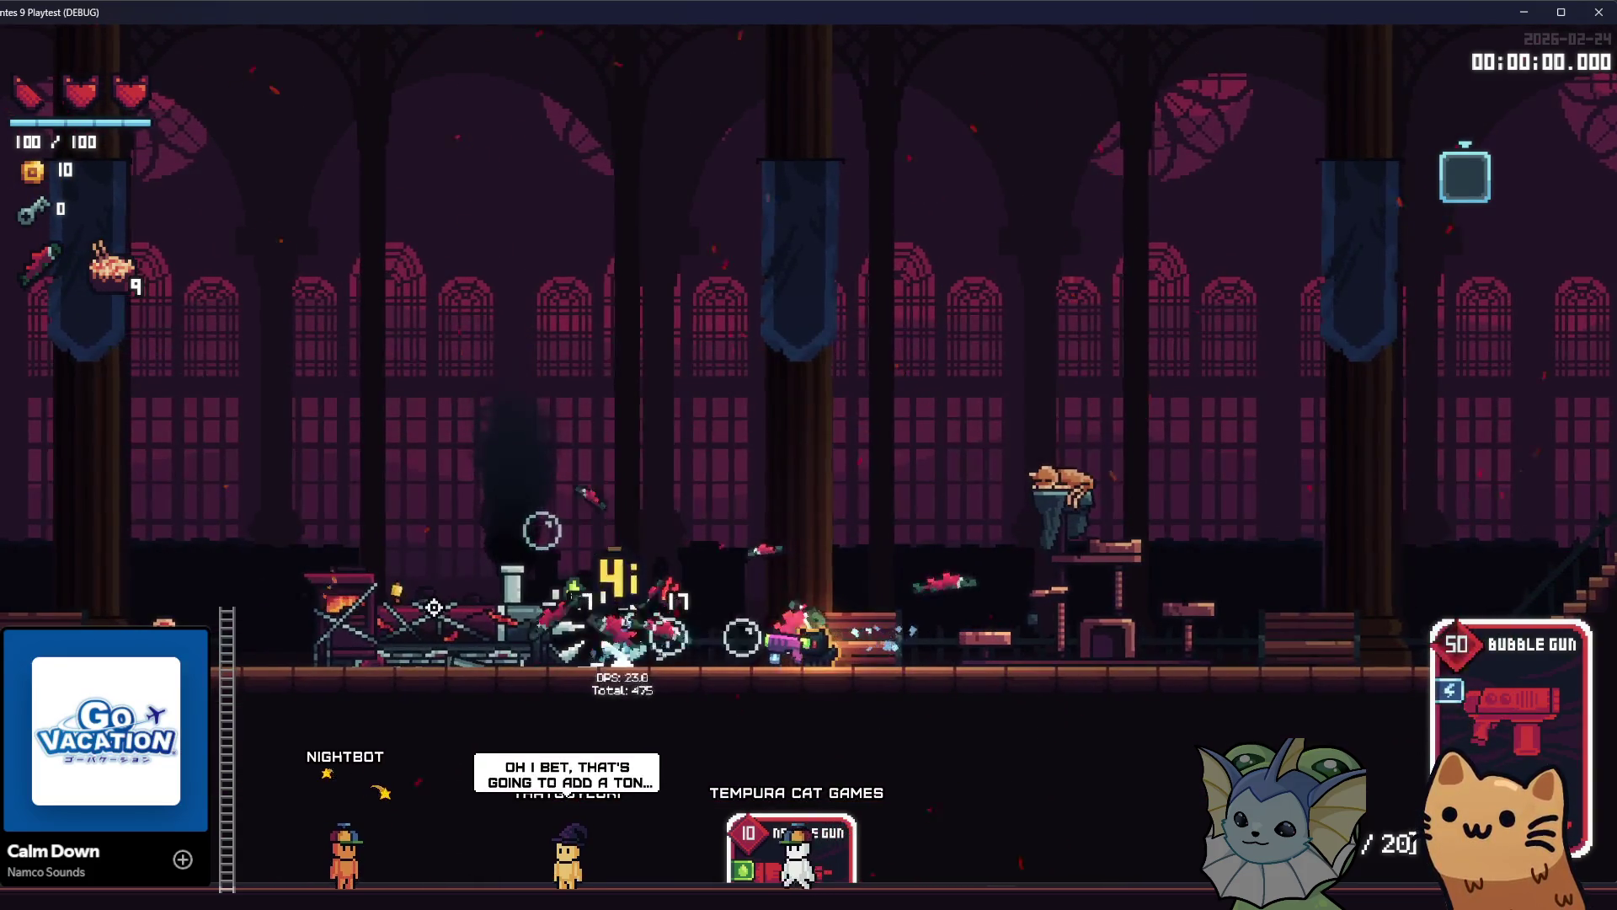
Switch to the Needle Gun and fire at both dummies, reaching 1129 and 6511 damage.
{"action": "key", "text": "q"}
{"action": "mouse_move", "coordinate": [401, 625]}
{"action": "left_mouse_down"}
{"action": "mouse_move", "coordinate": [374, 621]}
{"action": "mouse_move", "coordinate": [401, 668]}
{"action": "mouse_move", "coordinate": [349, 647]}
{"action": "mouse_move", "coordinate": [345, 664]}
{"action": "mouse_move", "coordinate": [486, 644]}
{"action": "left_mouse_up"}
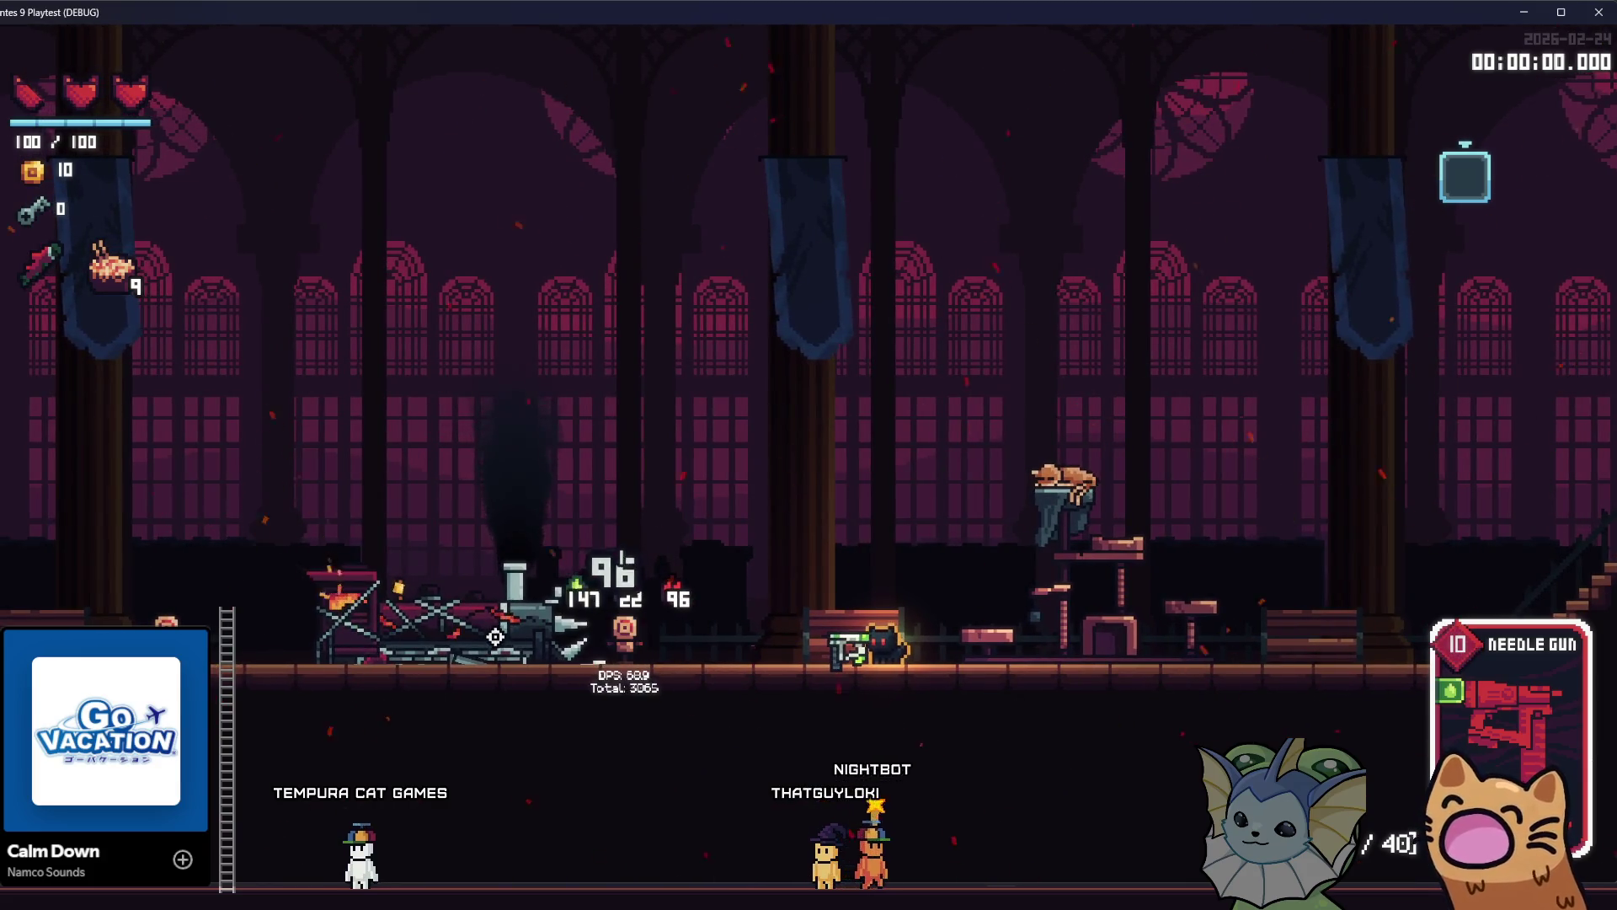
{"action": "left_click_drag", "start_coordinate": [472, 652], "coordinate": [478, 662]}
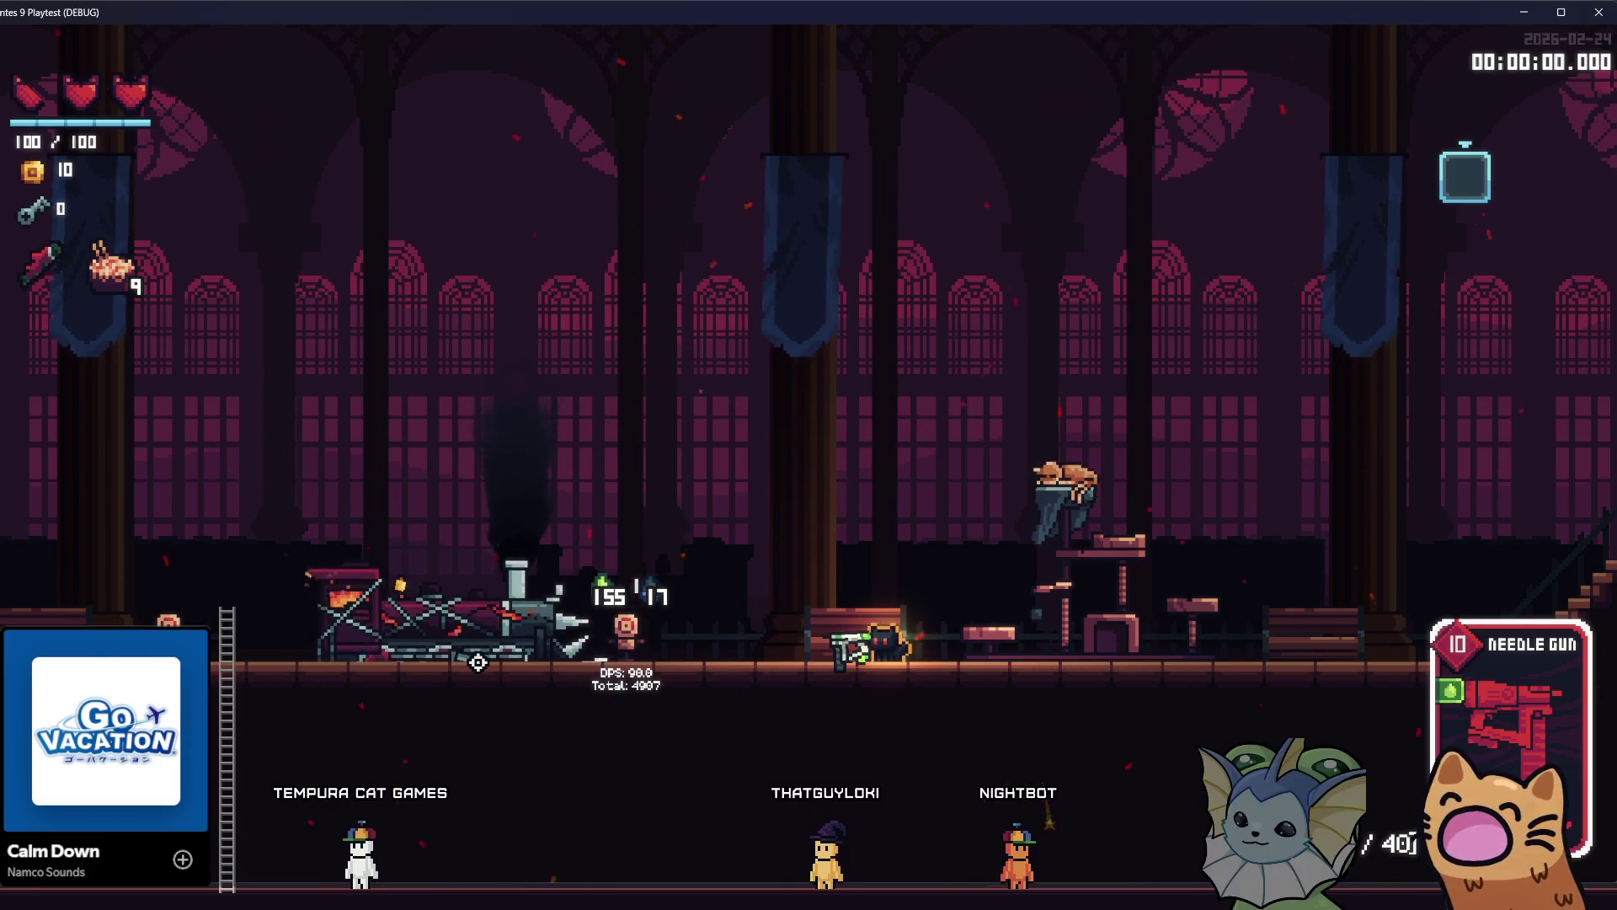
{"action": "mouse_move", "coordinate": [478, 663]}
{"action": "left_mouse_down"}
{"action": "mouse_move", "coordinate": [460, 662]}
{"action": "mouse_move", "coordinate": [589, 657]}
{"action": "left_mouse_up"}
{"action": "key", "text": "a"}
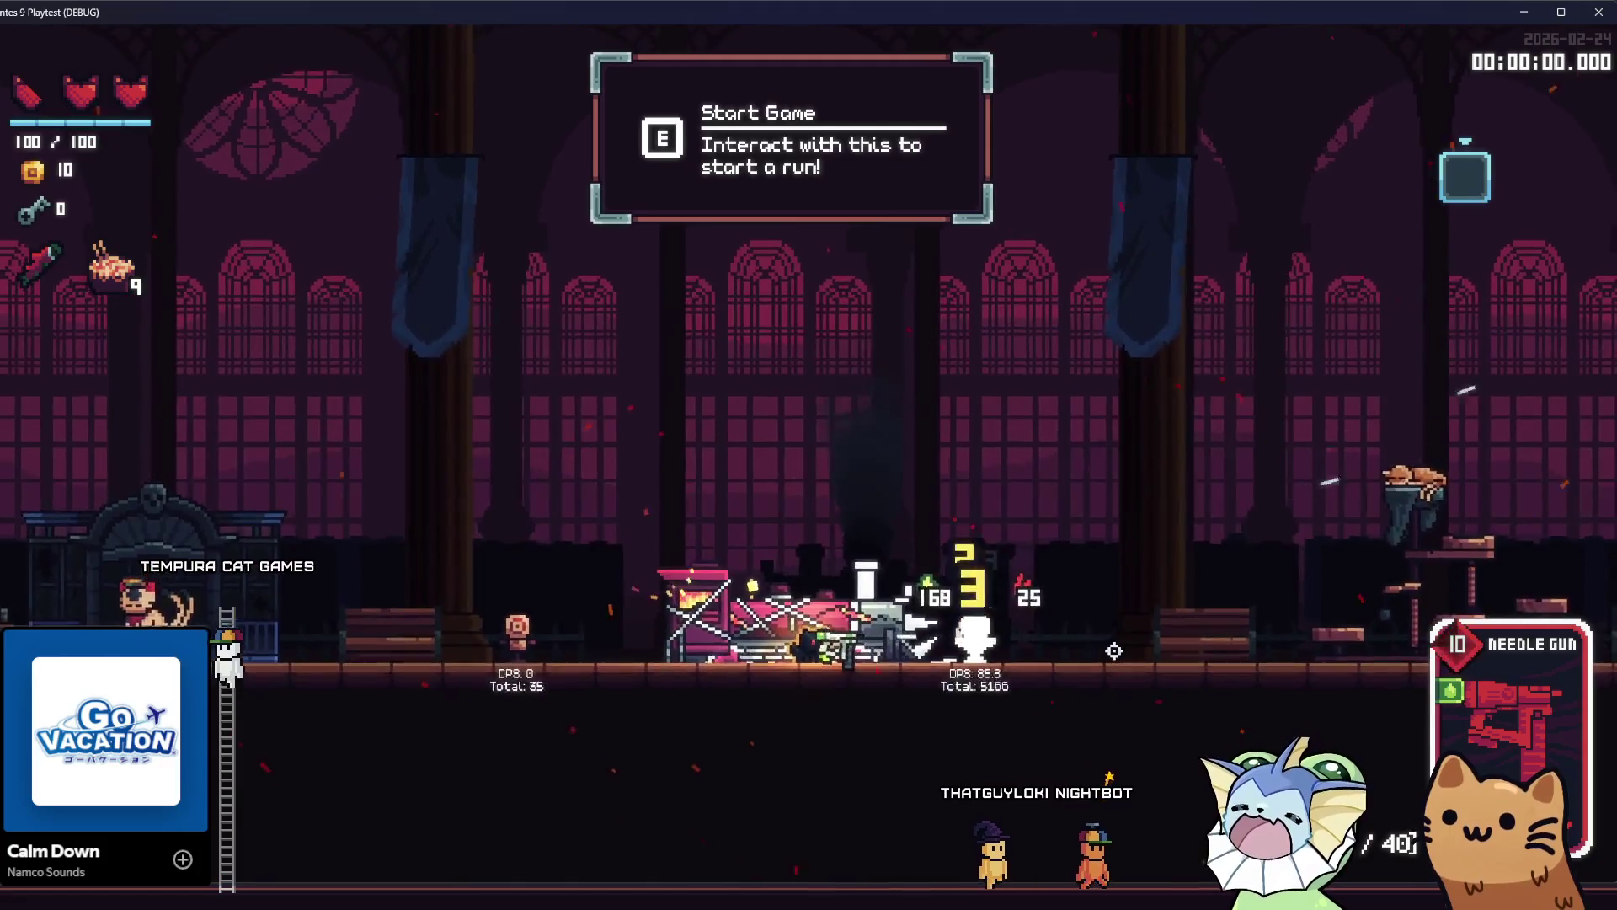
{"action": "key", "text": "a"}
{"action": "mouse_move", "coordinate": [1113, 651]}
{"action": "left_mouse_down"}
{"action": "mouse_move", "coordinate": [480, 567]}
{"action": "mouse_move", "coordinate": [497, 634]}
{"action": "mouse_move", "coordinate": [463, 655]}
{"action": "mouse_move", "coordinate": [395, 650]}
{"action": "mouse_move", "coordinate": [1021, 644]}
{"action": "left_mouse_up"}
{"action": "key", "text": "a"}
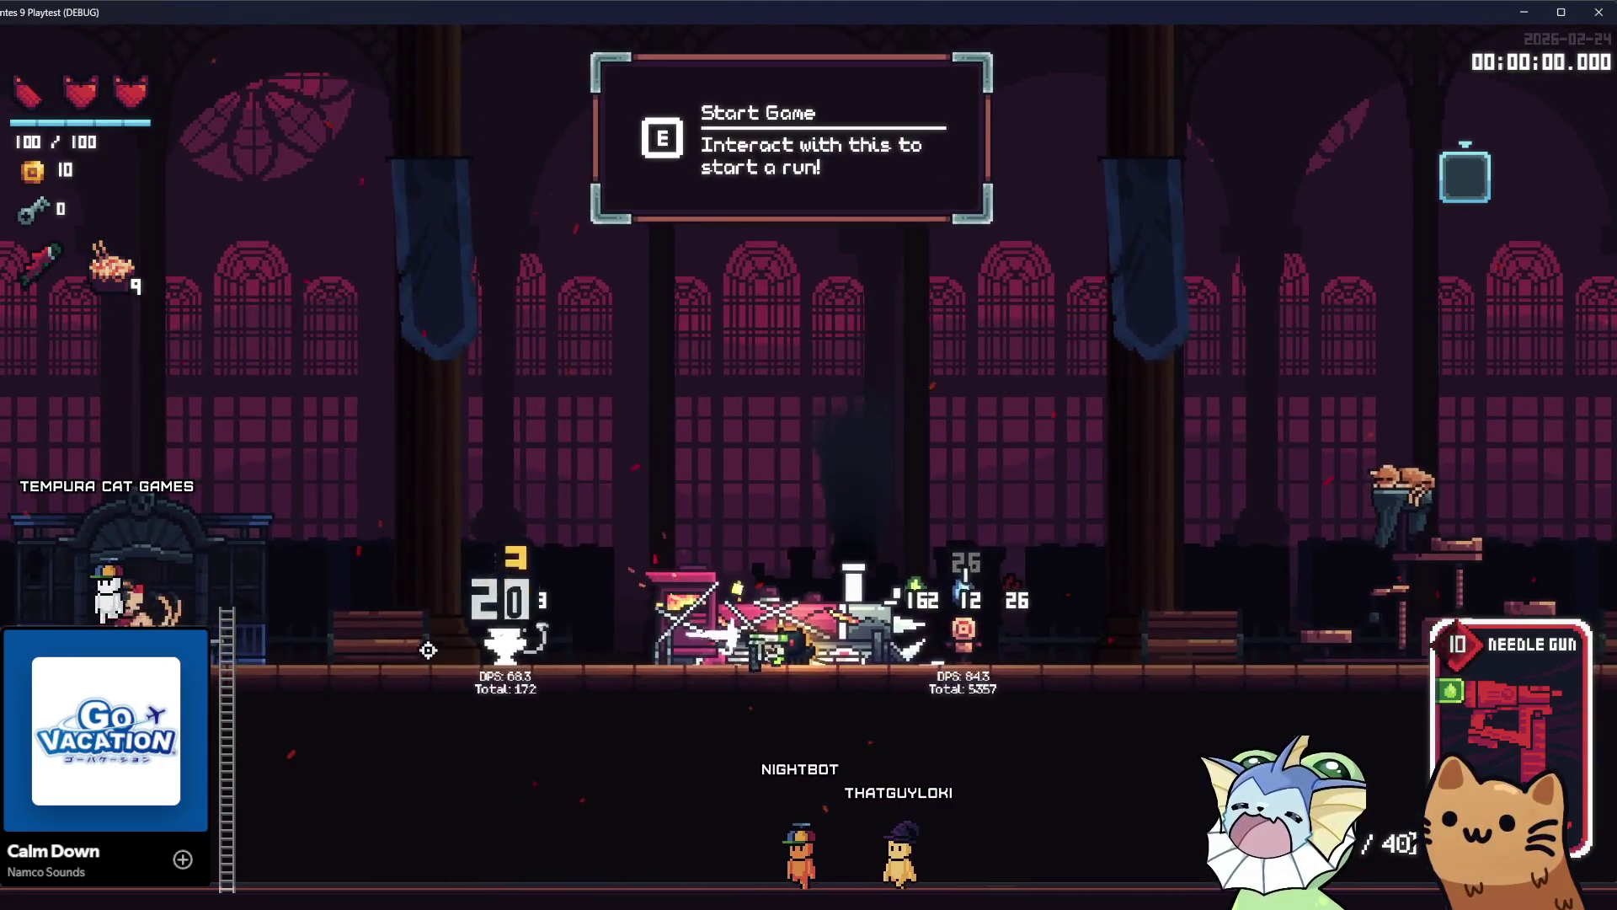
{"action": "key", "text": "a"}
{"action": "key", "text": "space"}
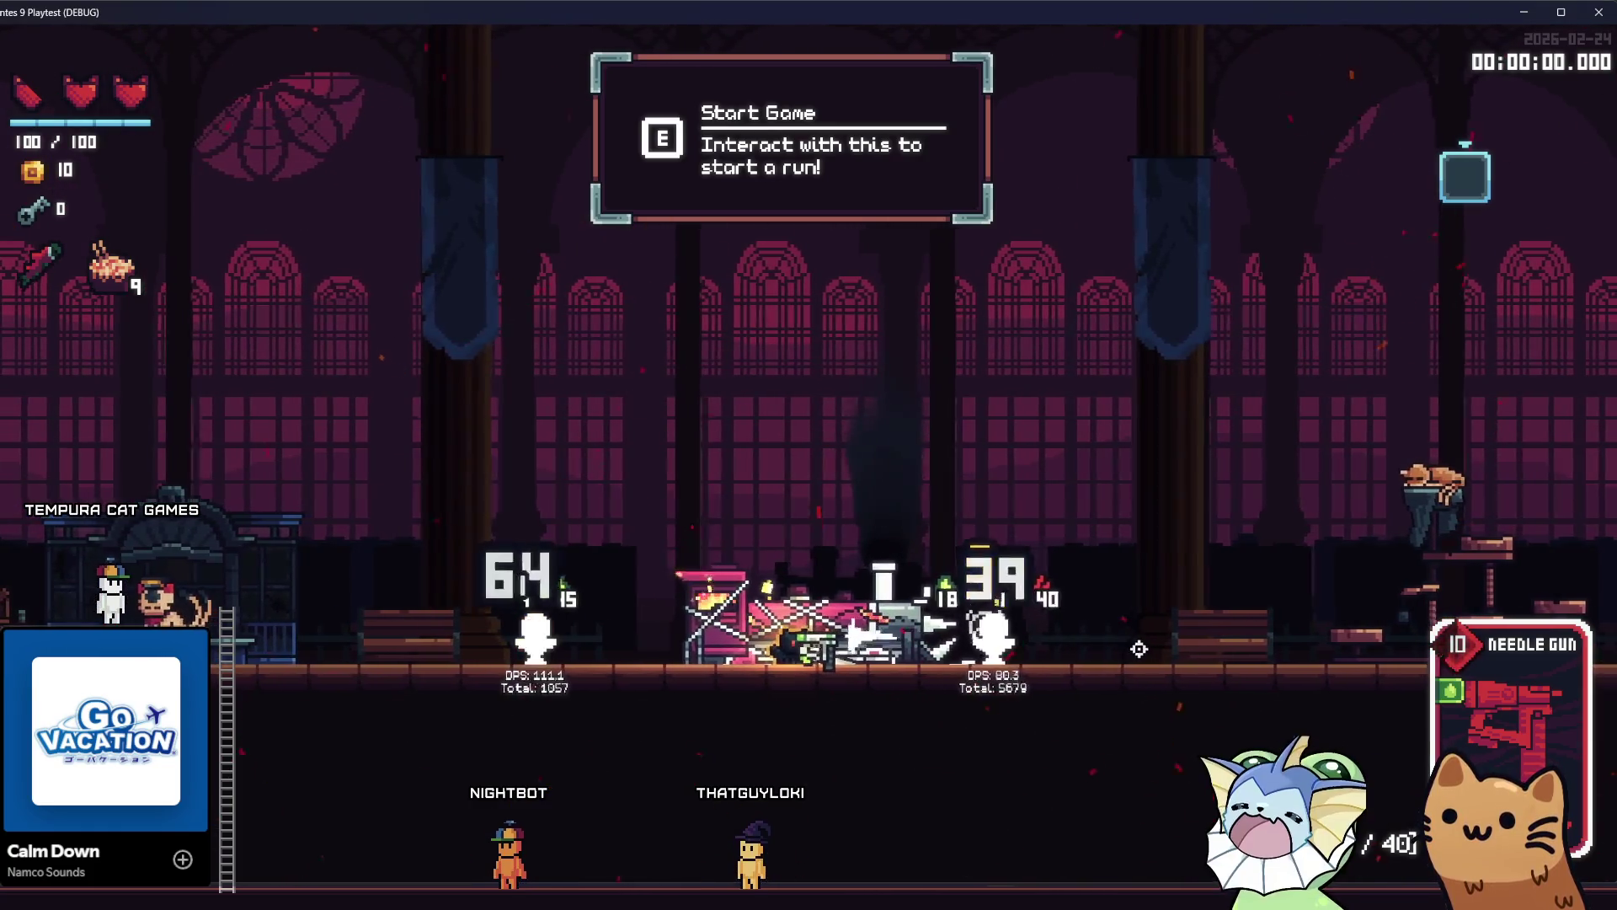
{"action": "mouse_move", "coordinate": [1149, 650]}
{"action": "left_mouse_down"}
{"action": "mouse_move", "coordinate": [1116, 517]}
{"action": "mouse_move", "coordinate": [390, 517]}
{"action": "mouse_move", "coordinate": [358, 493]}
{"action": "left_mouse_up"}
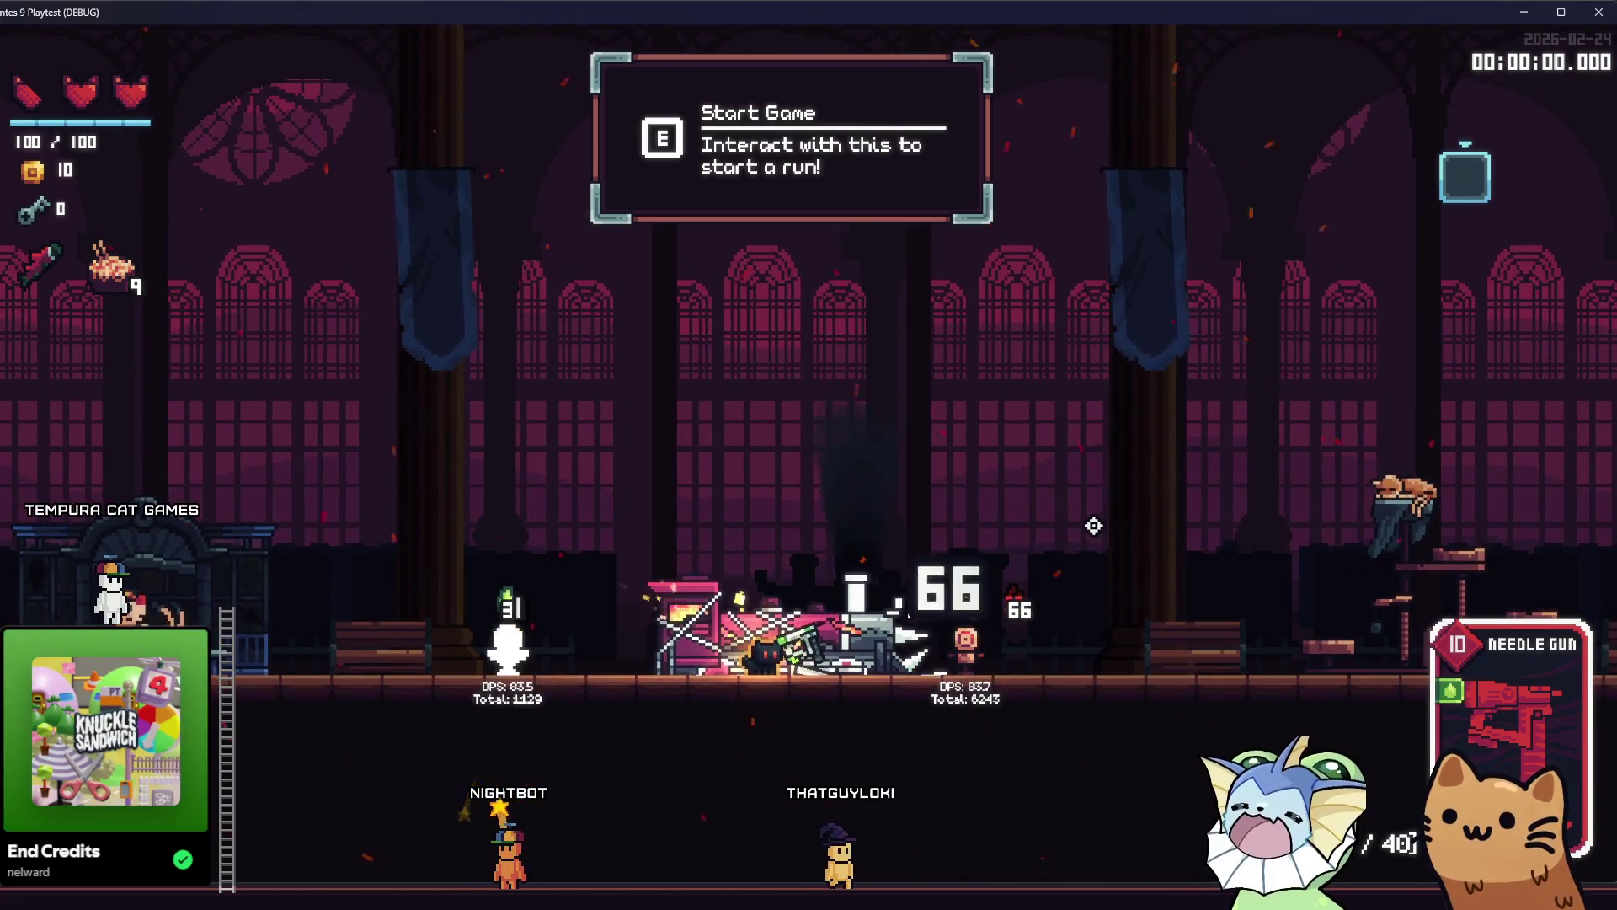
{"action": "key", "text": "d"}
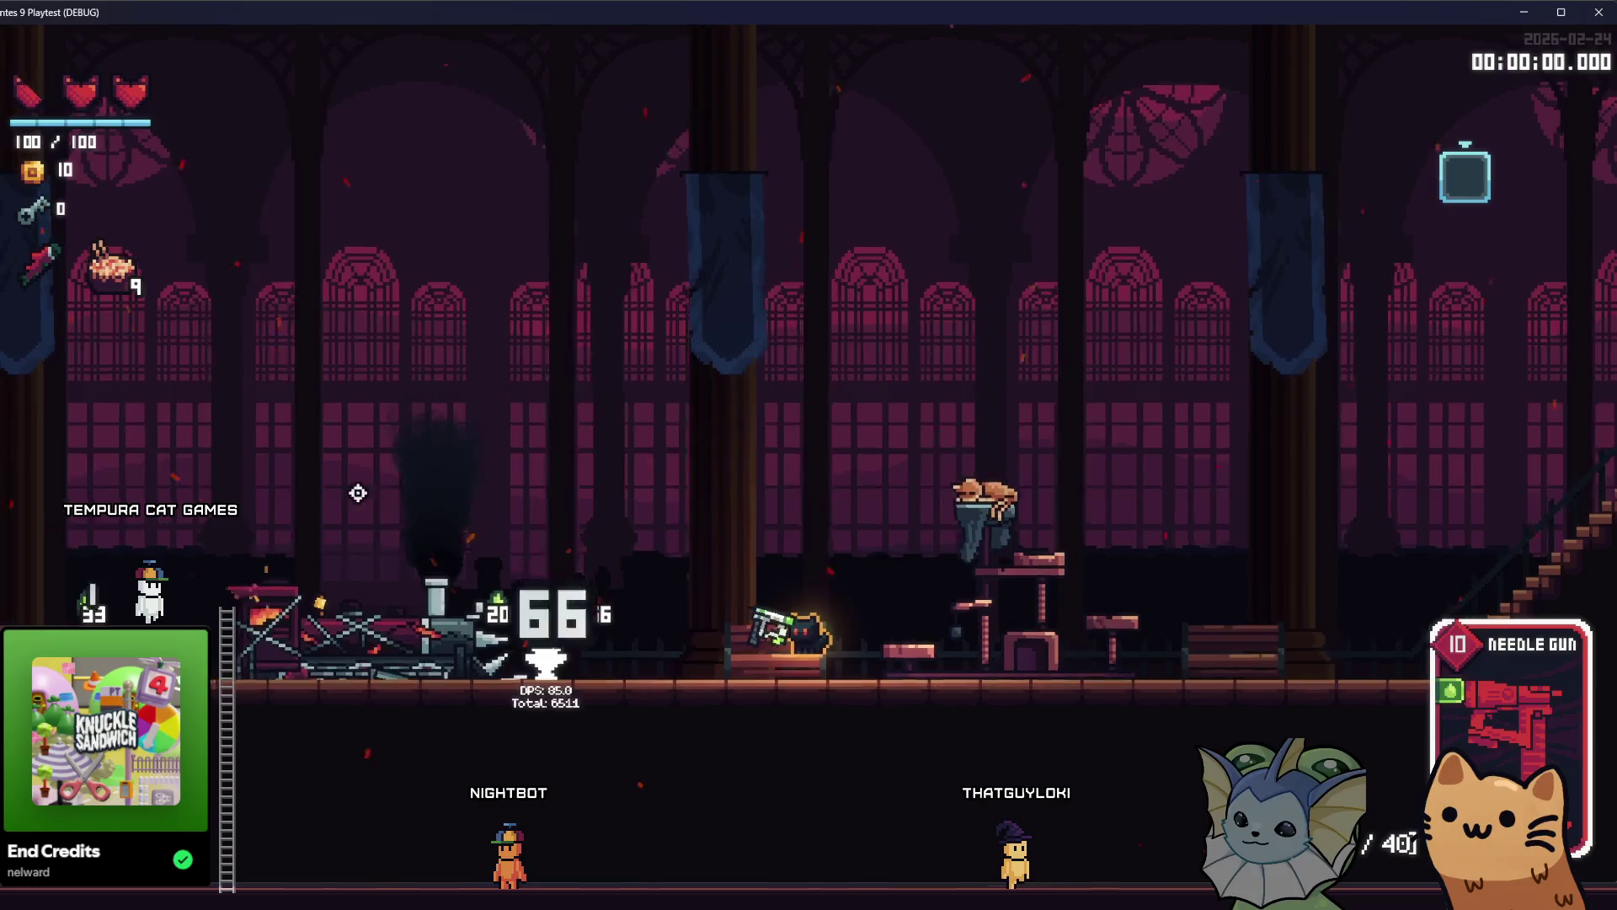
{"action": "key", "text": "F1"}
{"action": "left_click", "coordinate": [202, 329]}
Add a Meow 36 card and fire it at the right training dummy.
{"action": "left_click", "coordinate": [235, 256]}
{"action": "left_click", "coordinate": [480, 193]}
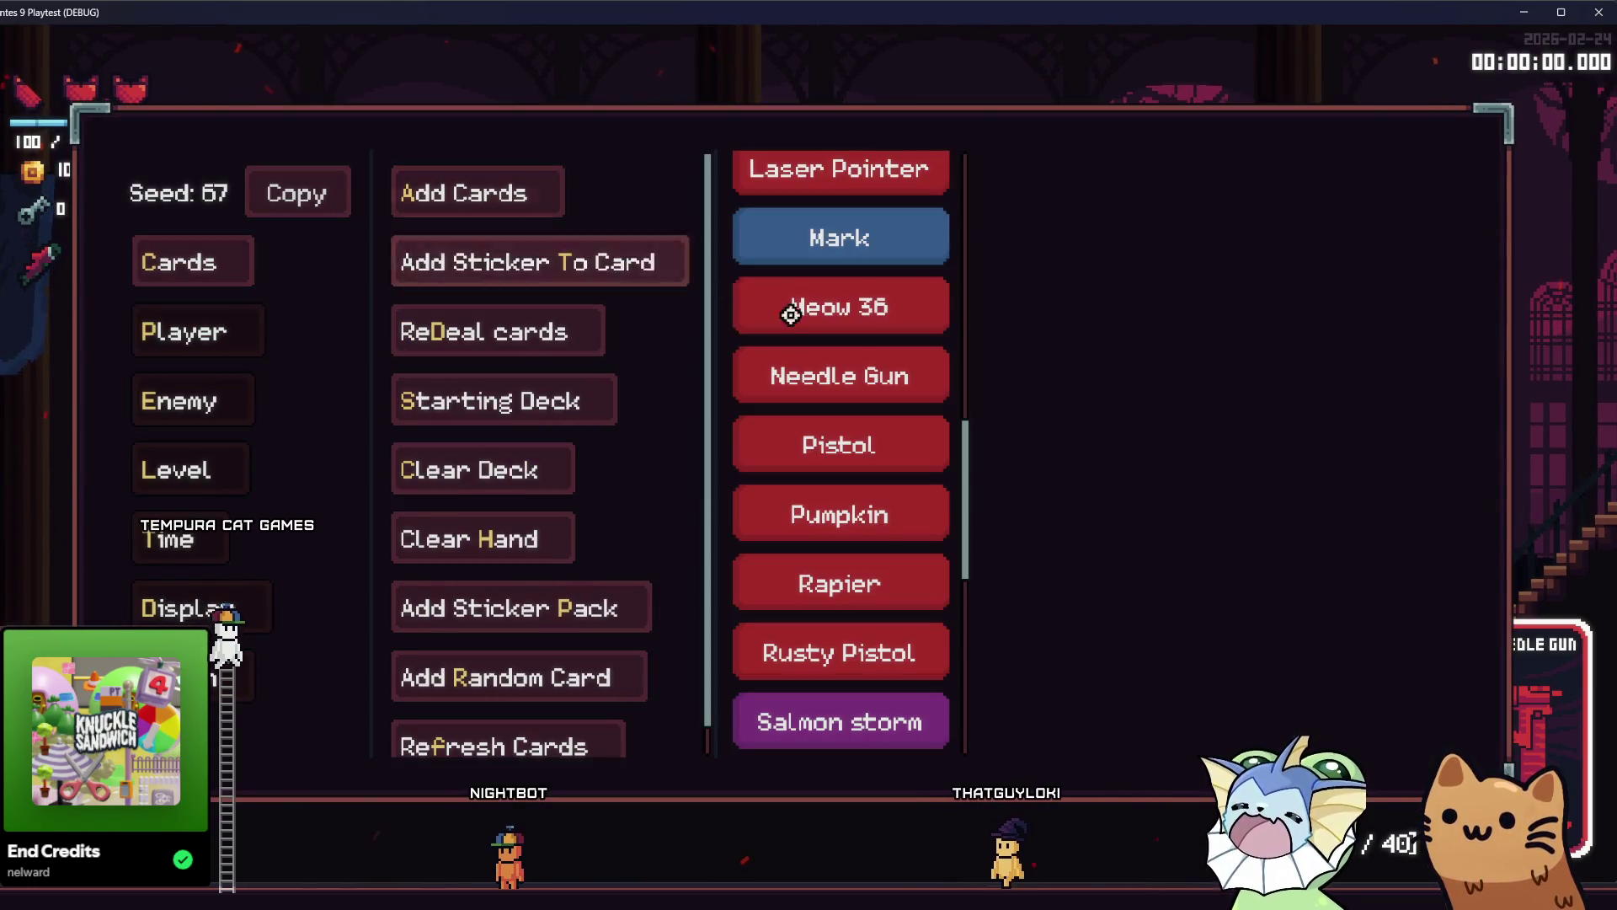
{"action": "left_click", "coordinate": [831, 307]}
{"action": "mouse_move", "coordinate": [375, 610]}
{"action": "left_mouse_down"}
{"action": "mouse_move", "coordinate": [395, 635]}
{"action": "mouse_move", "coordinate": [567, 397]}
{"action": "mouse_move", "coordinate": [560, 515]}
{"action": "left_mouse_up"}
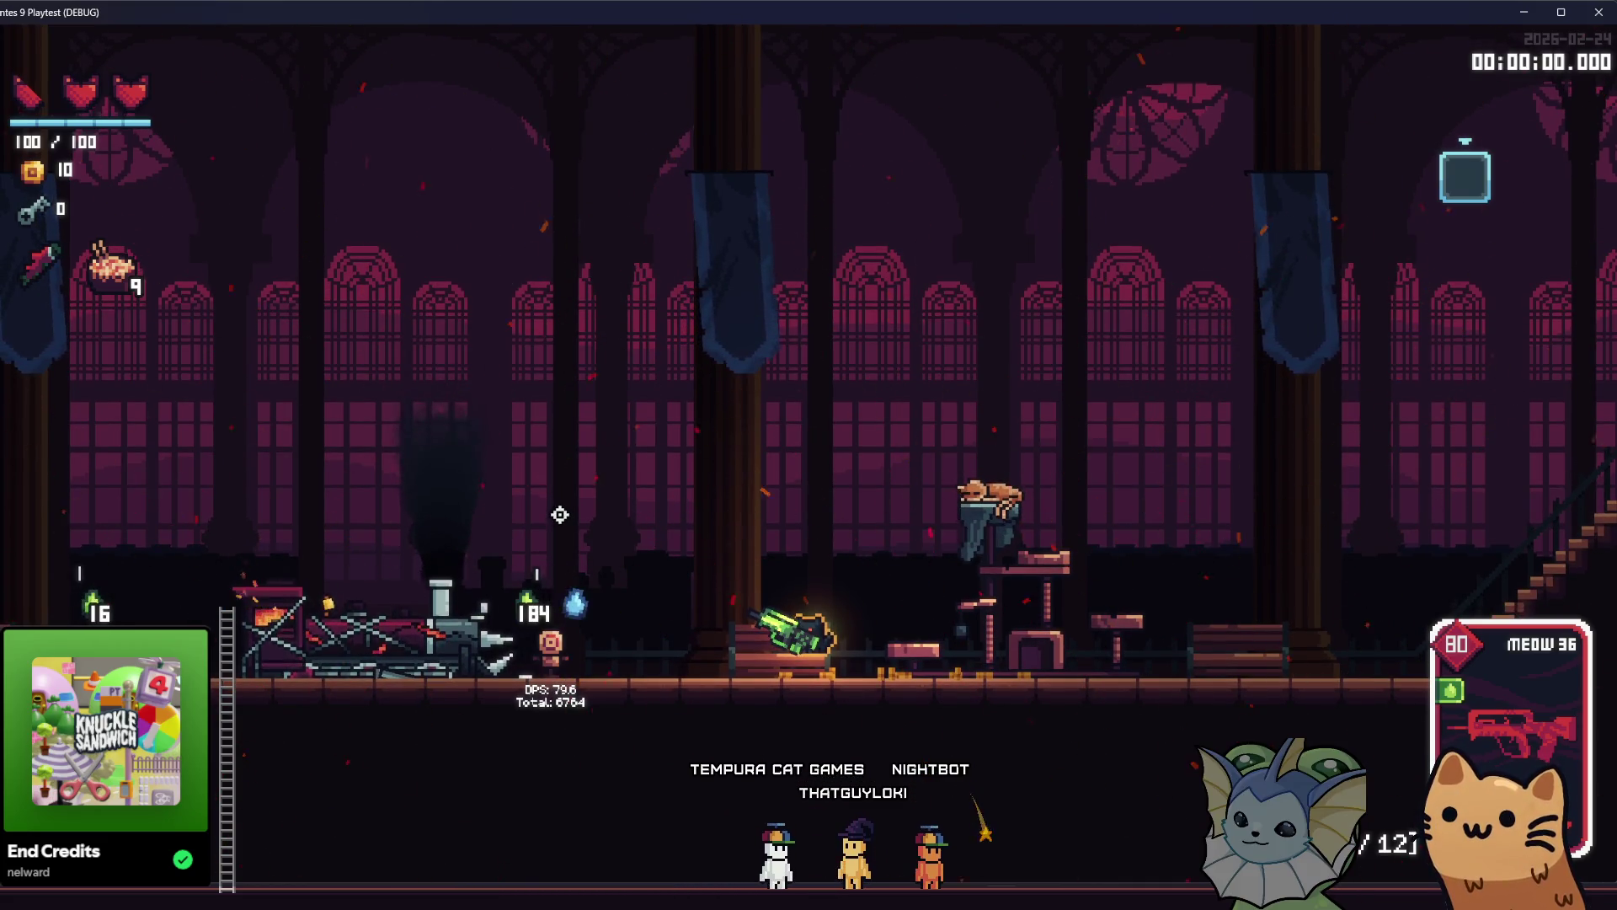
{"action": "left_click_drag", "start_coordinate": [560, 515], "coordinate": [458, 587]}
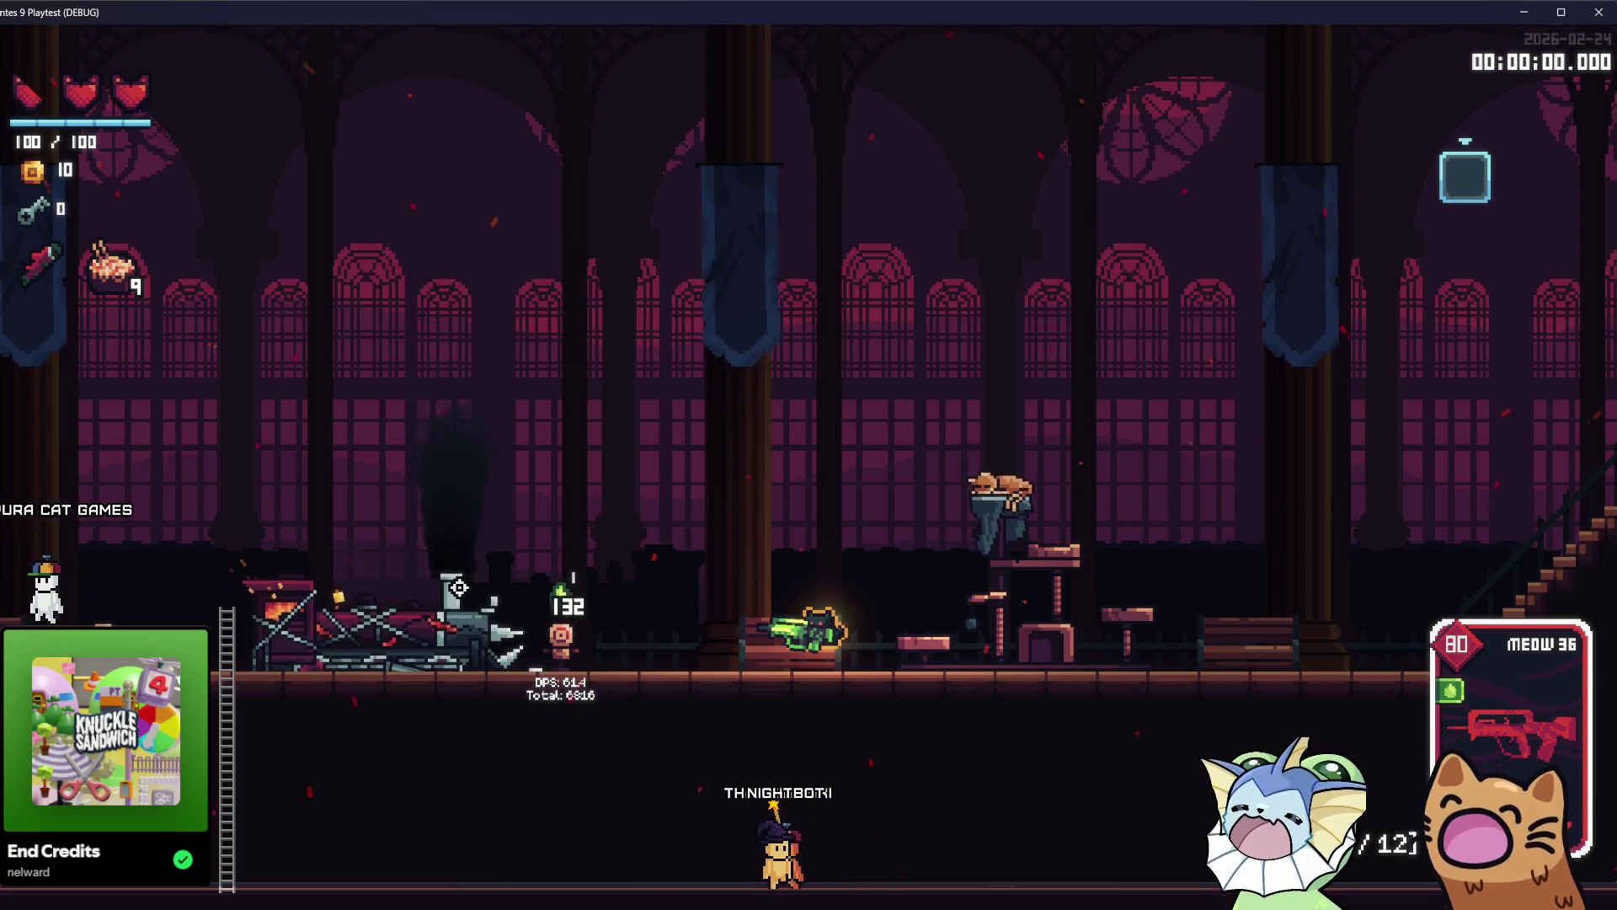
Jump left and shoot the left training dummy with the Meow 36.
{"action": "key", "text": "space"}
{"action": "key", "text": "a"}
{"action": "key", "text": "a"}
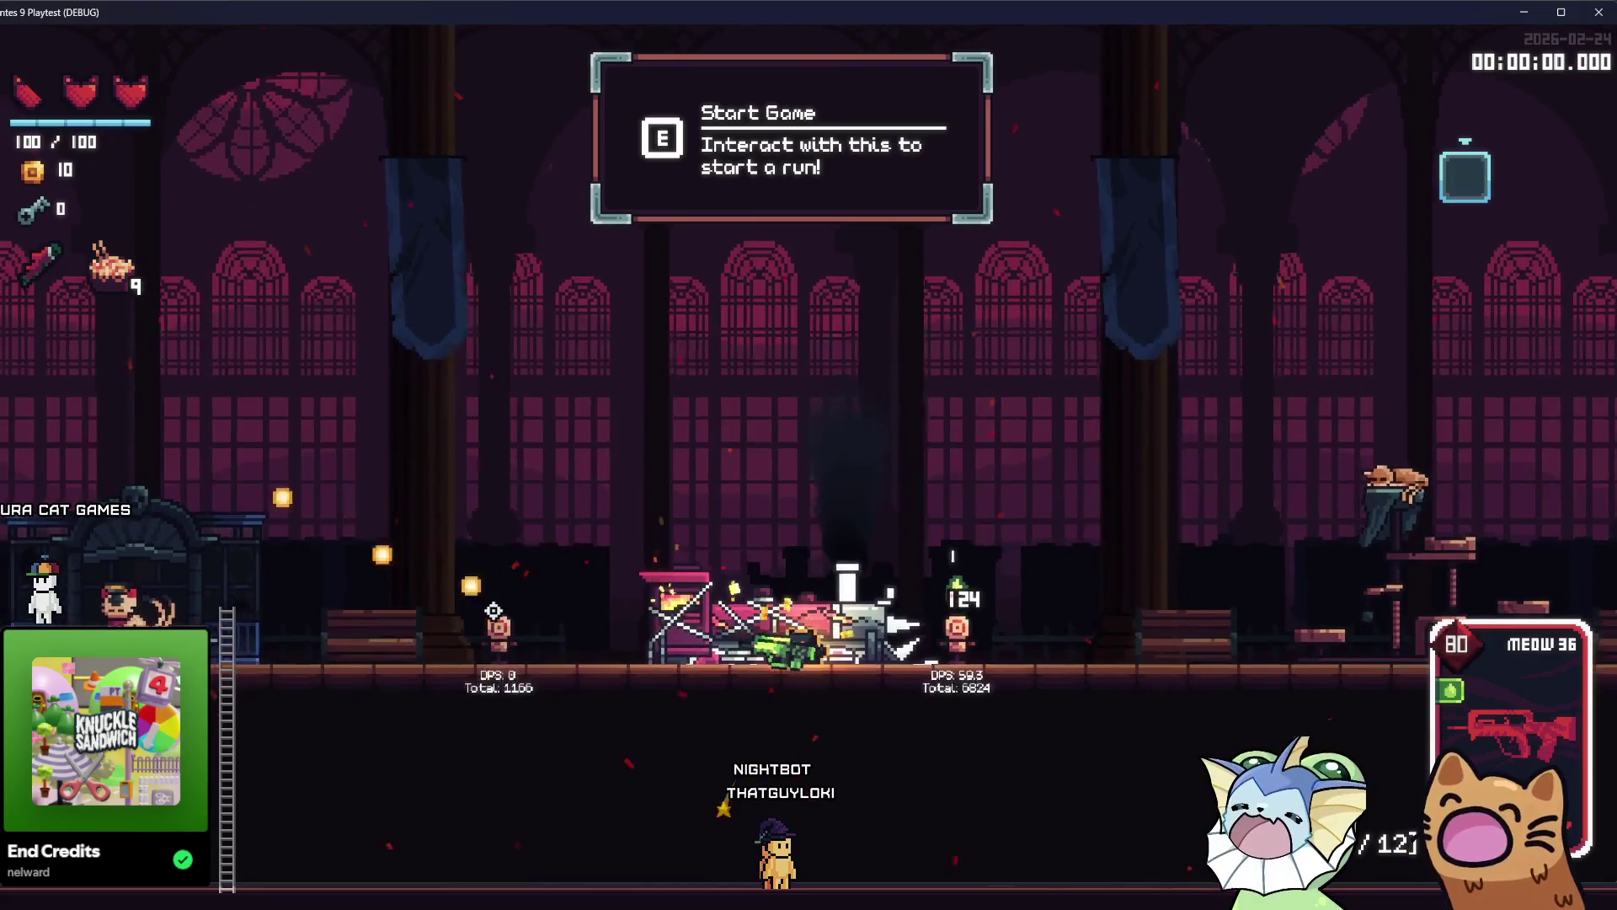
{"action": "left_click", "coordinate": [480, 630]}
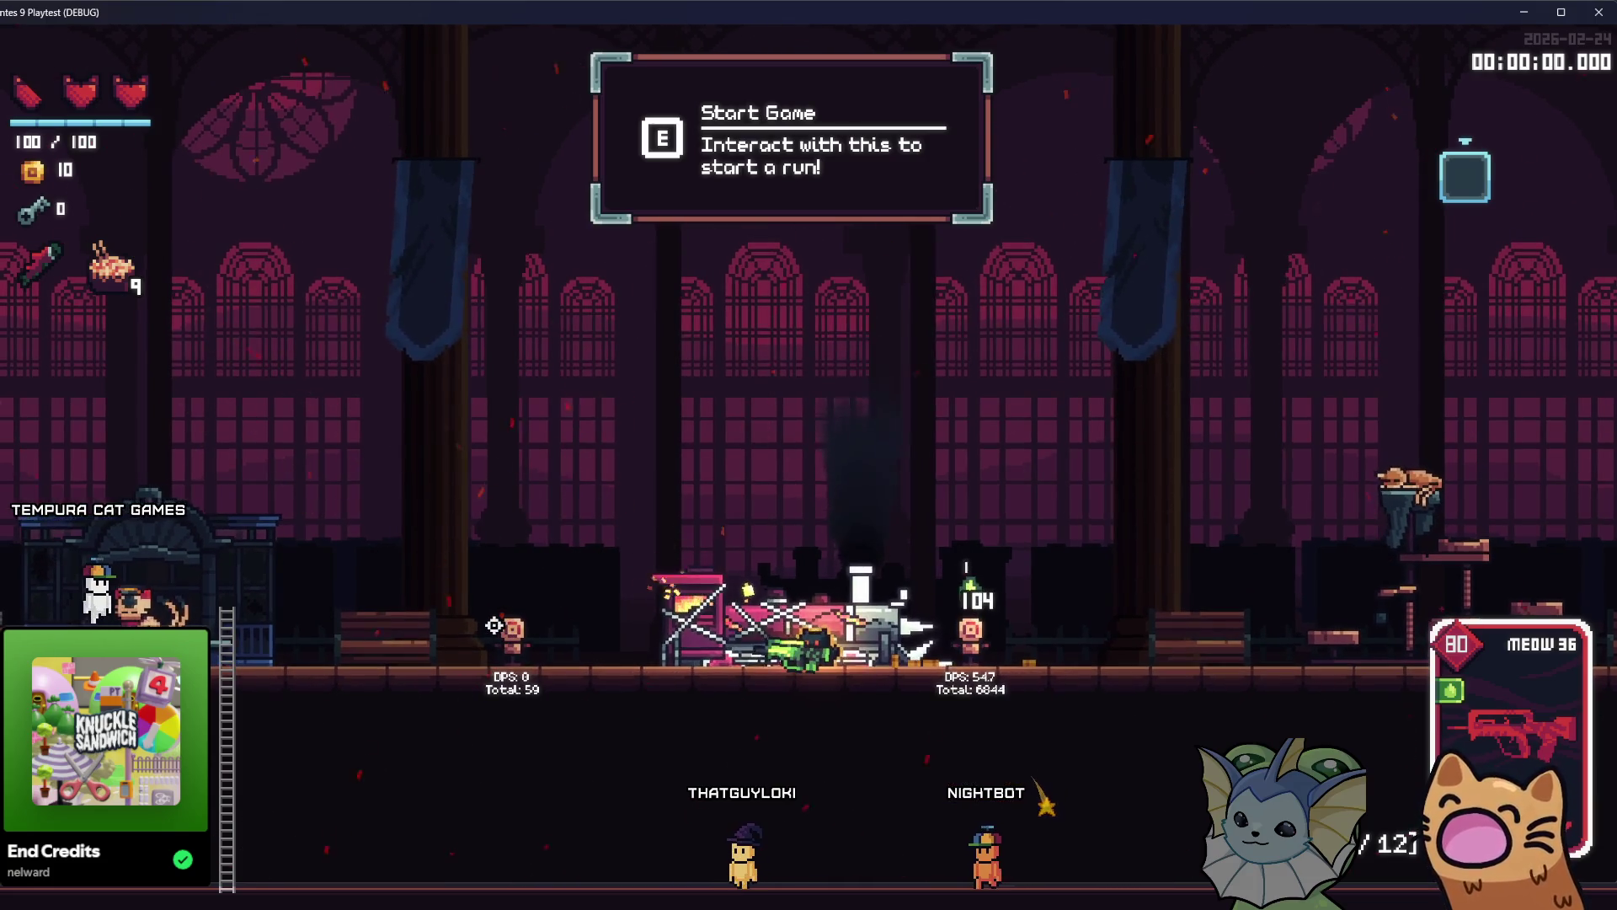
{"action": "key", "text": "F1"}
{"action": "left_click", "coordinate": [177, 262]}
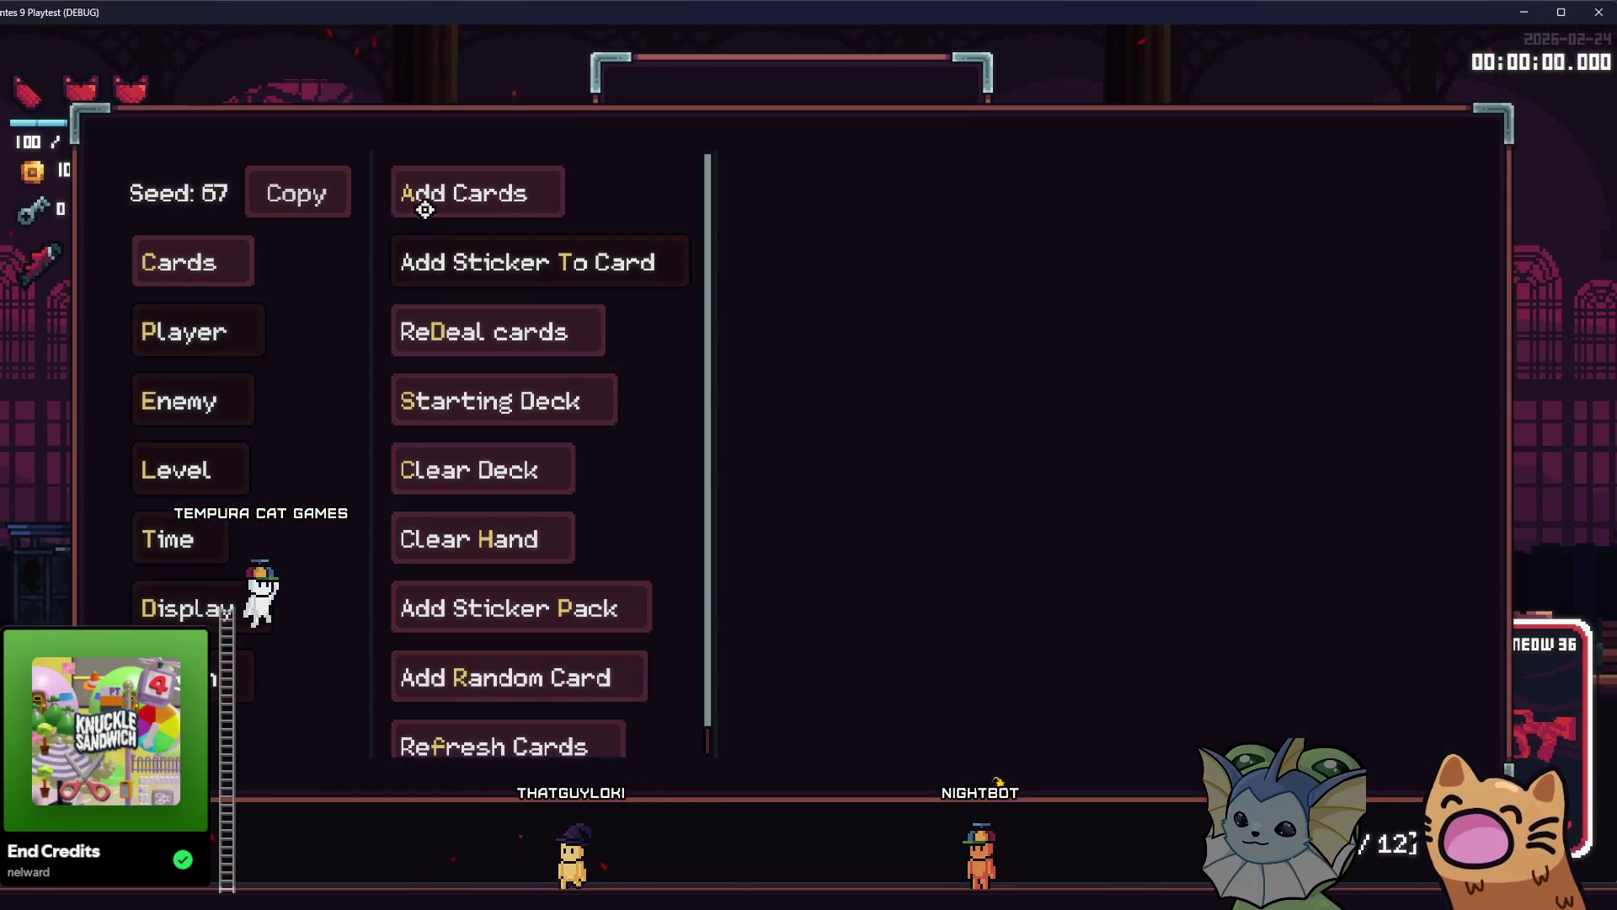
Add two more Bubble Gun cards from the Add Cards list.
{"action": "left_click", "coordinate": [438, 198]}
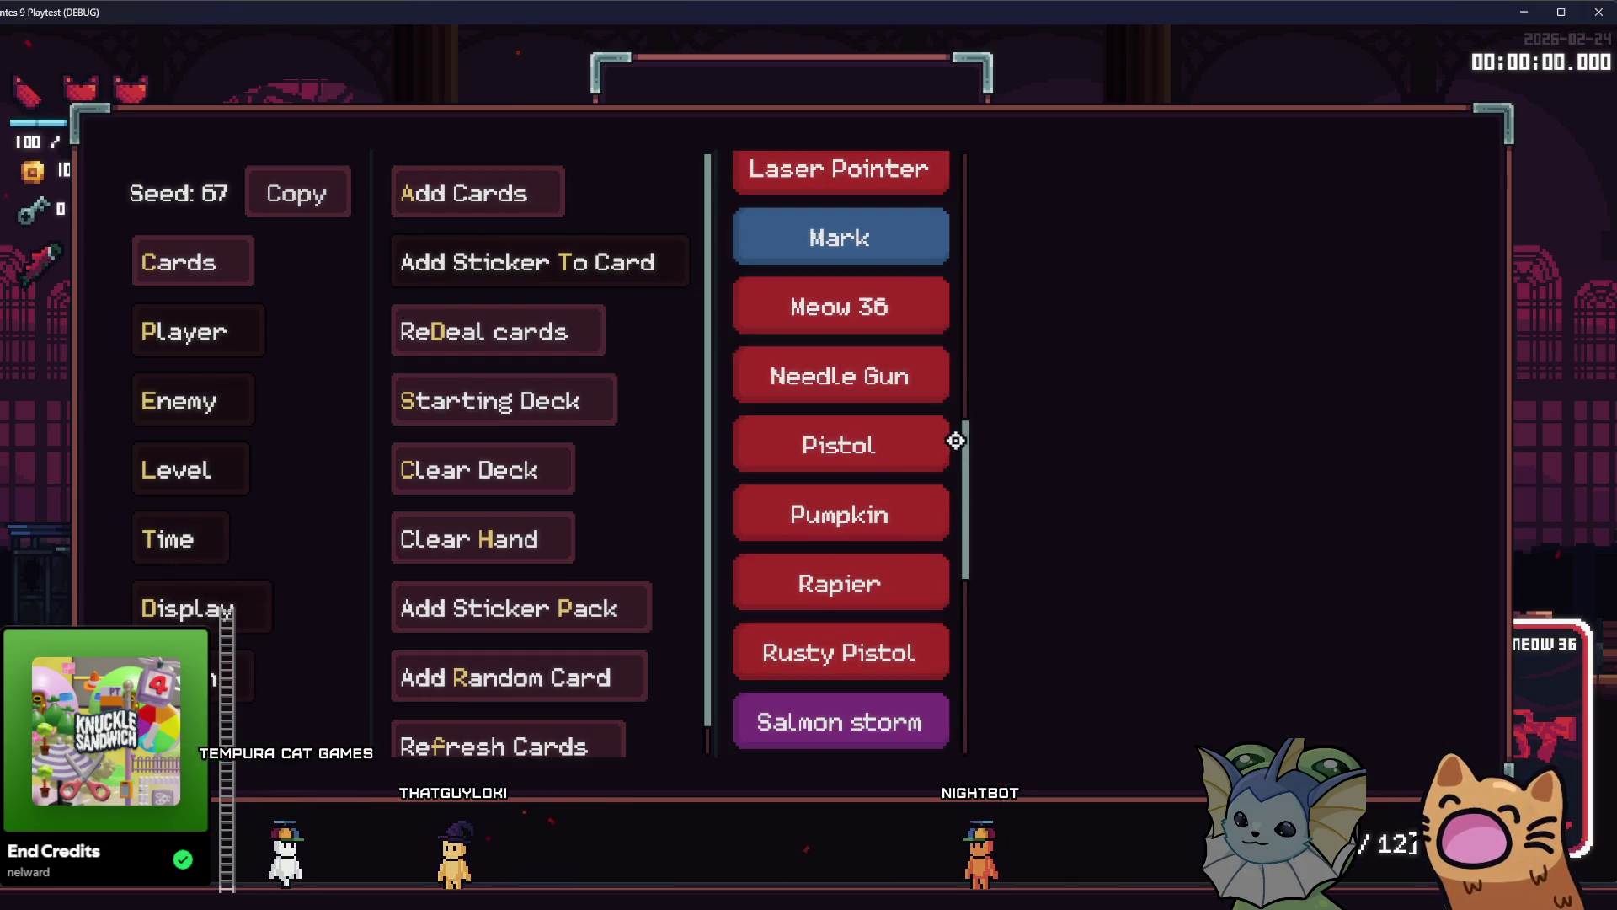
{"action": "mouse_move", "coordinate": [959, 441]}
{"action": "left_mouse_down"}
{"action": "mouse_move", "coordinate": [964, 379]}
{"action": "mouse_move", "coordinate": [935, 282]}
{"action": "left_mouse_up"}
{"action": "left_click", "coordinate": [892, 351]}
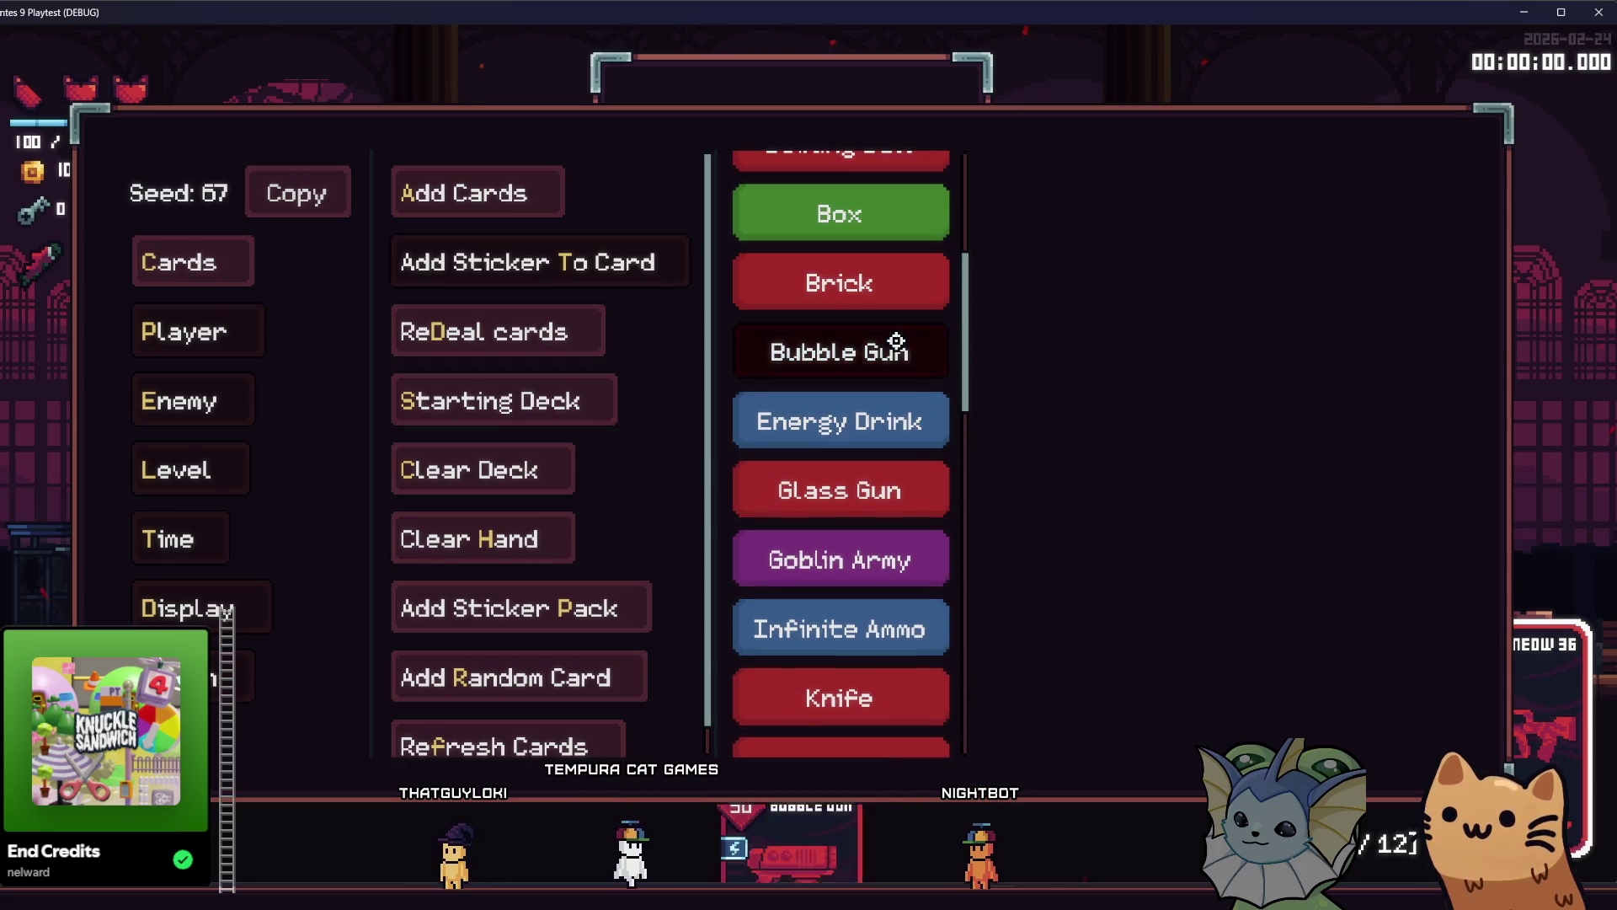
{"action": "left_click", "coordinate": [892, 350]}
{"action": "left_click", "coordinate": [892, 351]}
{"action": "key", "text": "F1"}
Switch to the Bubble Gun and shoot bubbles at the dummies, reaching 342 and 12486 damage.
{"action": "key", "text": "q"}
{"action": "left_click", "coordinate": [397, 621]}
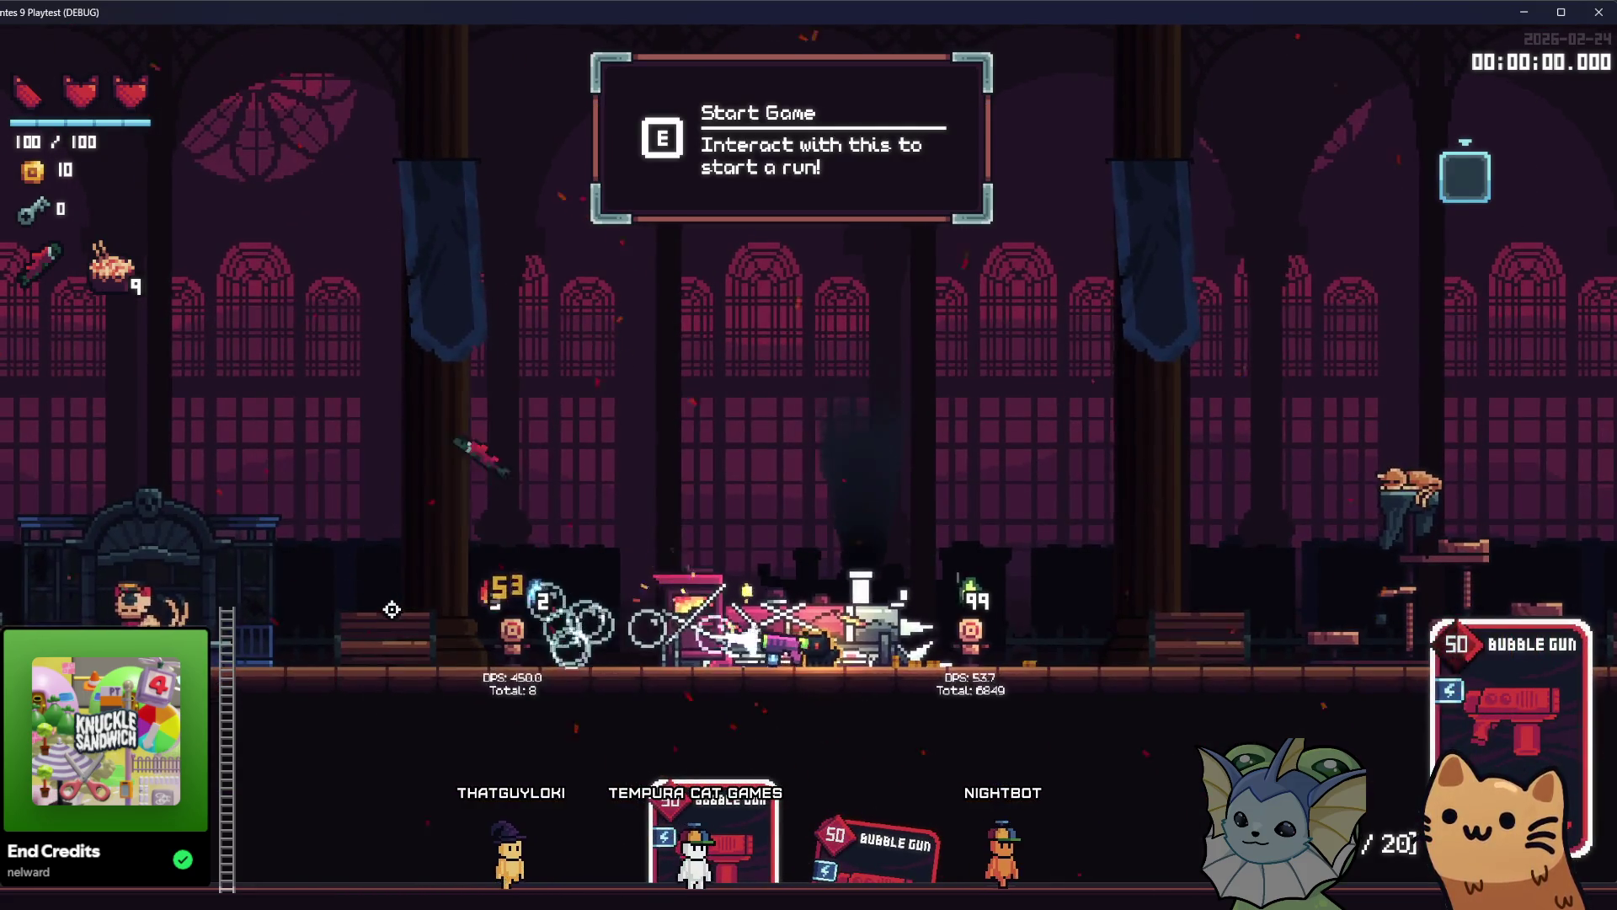
{"action": "left_click_drag", "start_coordinate": [392, 611], "coordinate": [413, 625]}
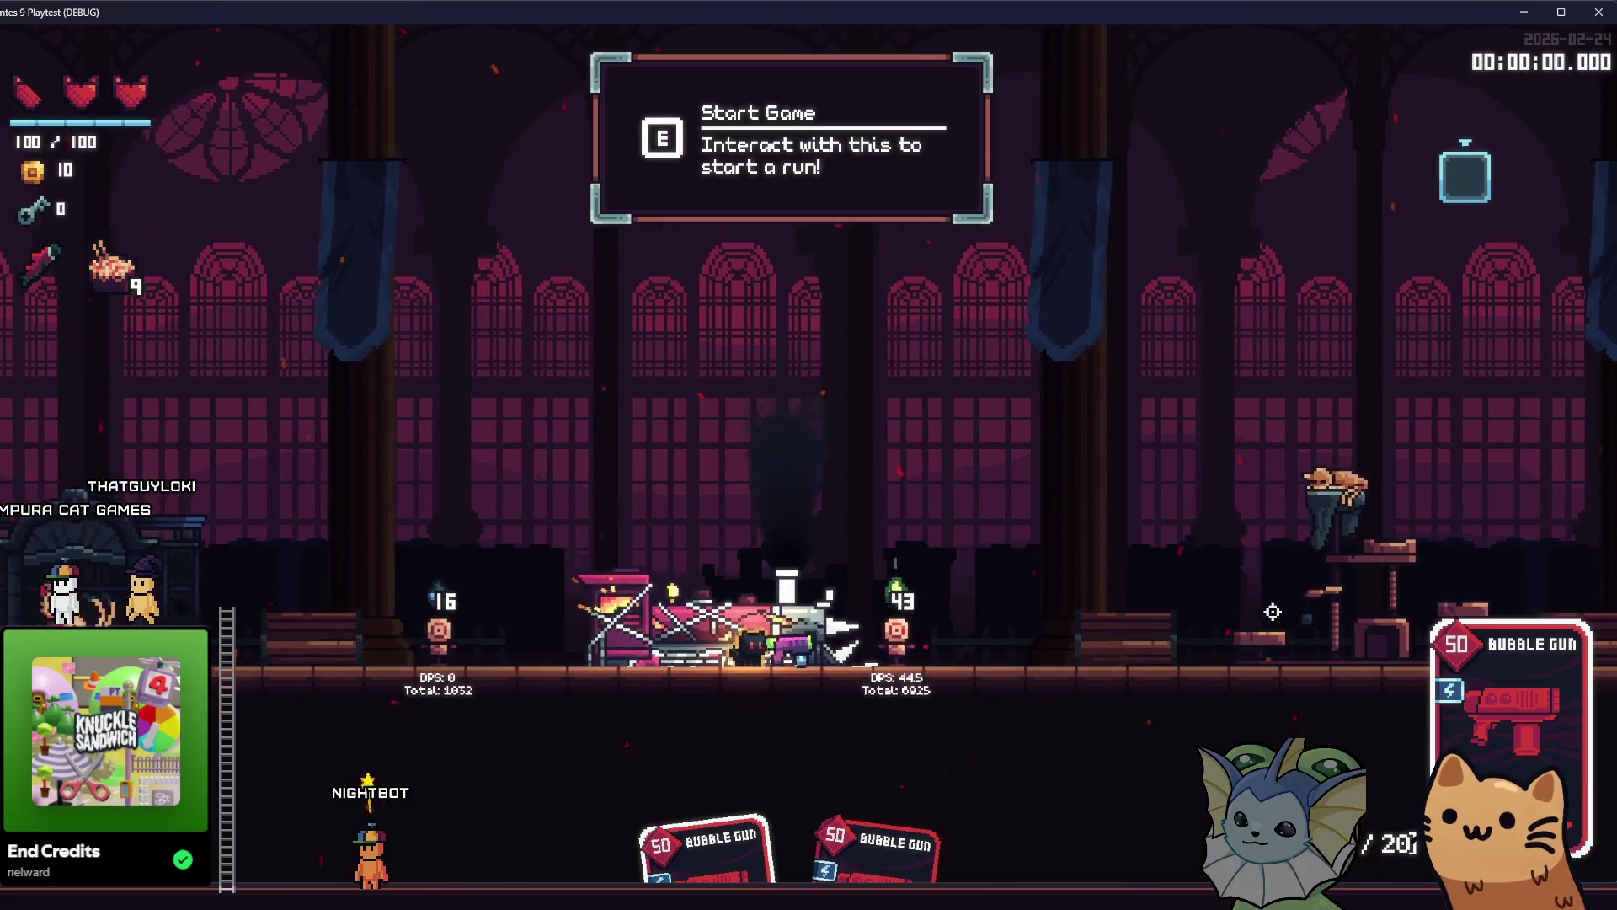
{"action": "left_click", "coordinate": [643, 577]}
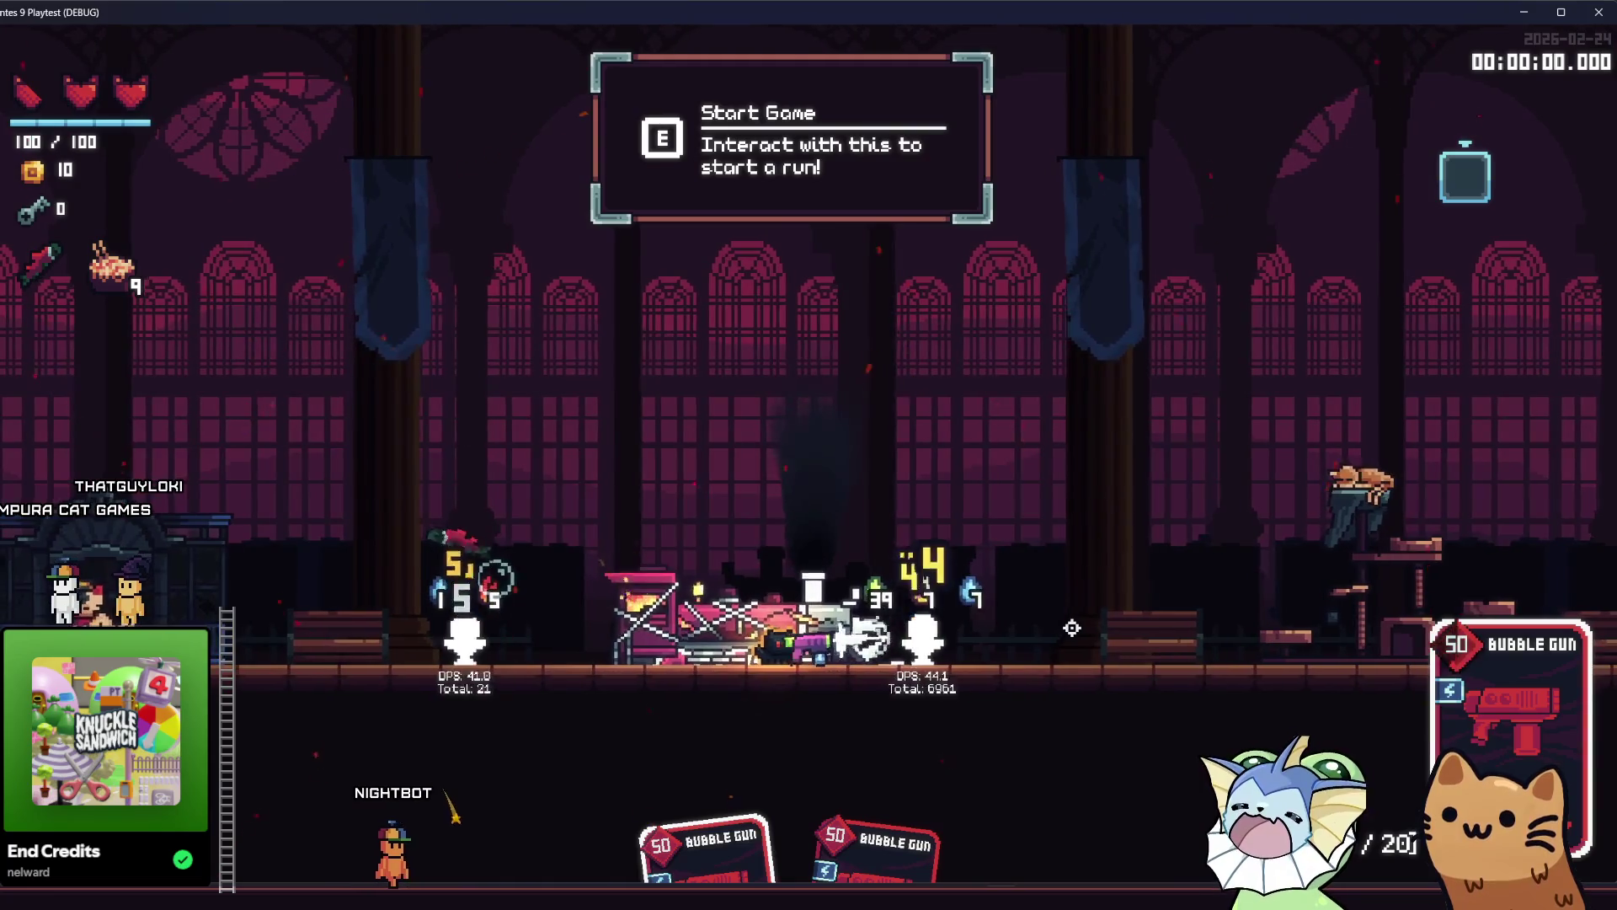
{"action": "key", "text": "space"}
{"action": "left_click", "coordinate": [1079, 640]}
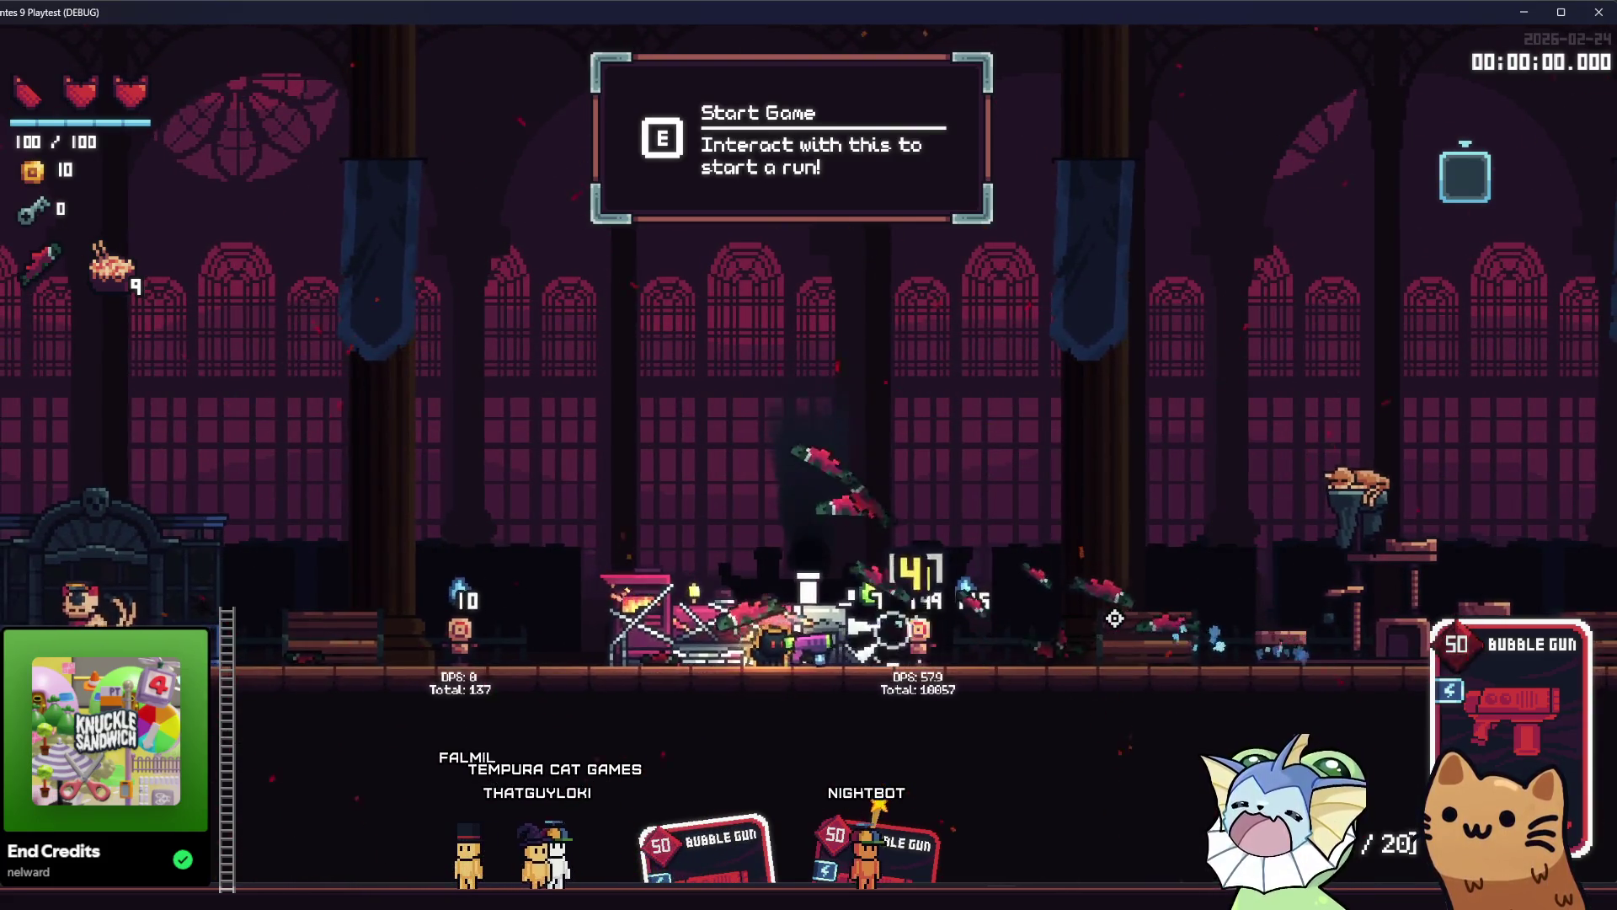
{"action": "key", "text": "a"}
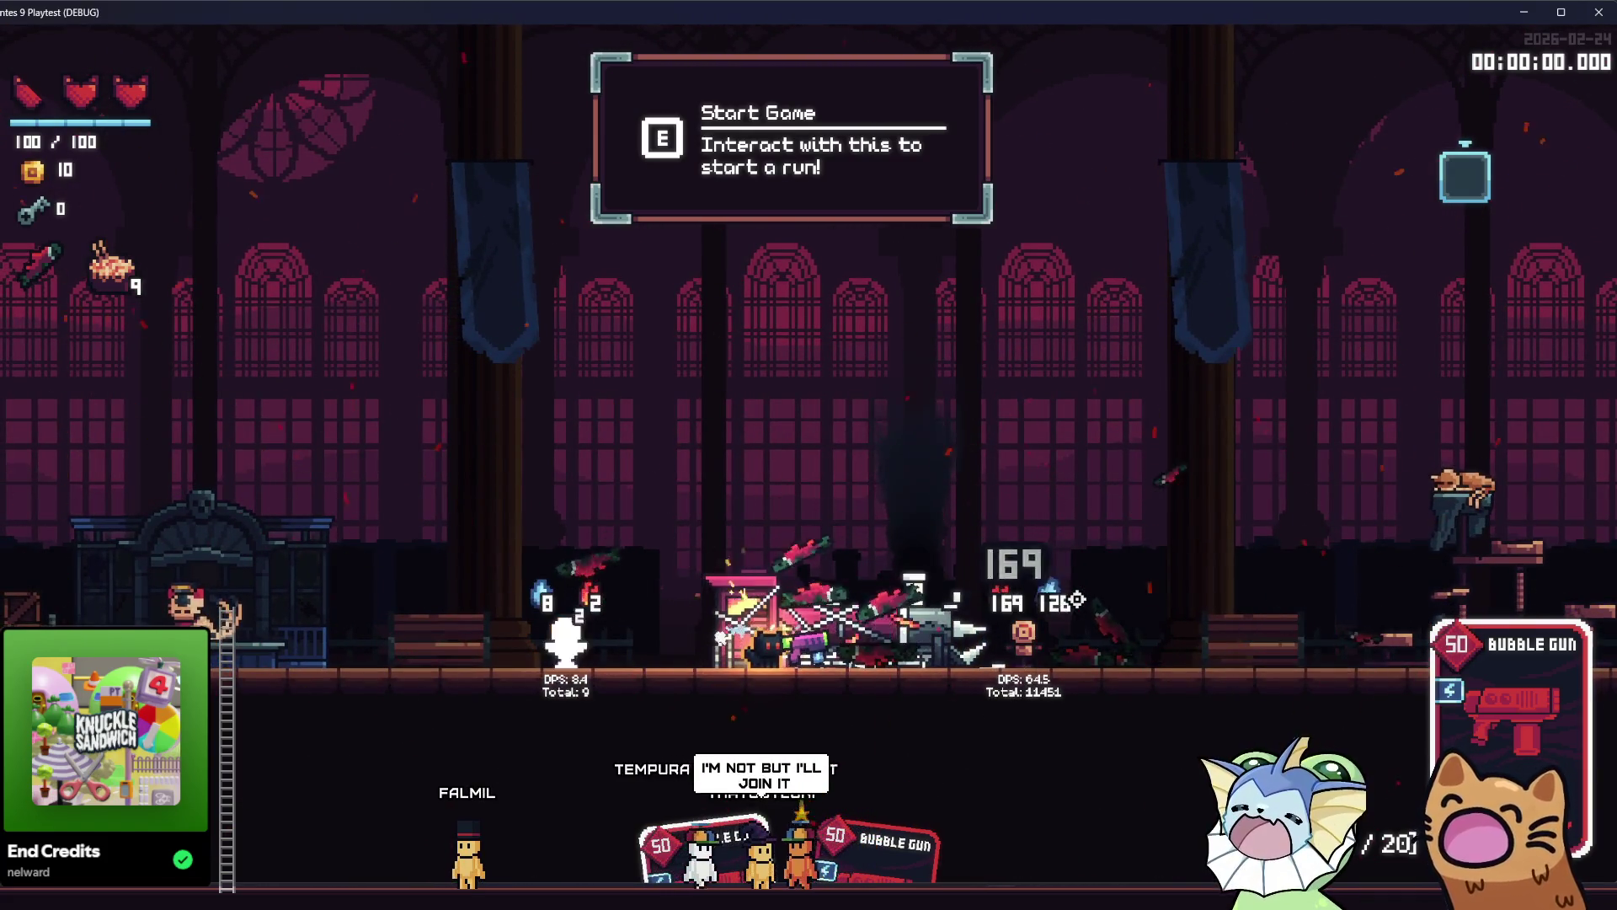
{"action": "key", "text": "a"}
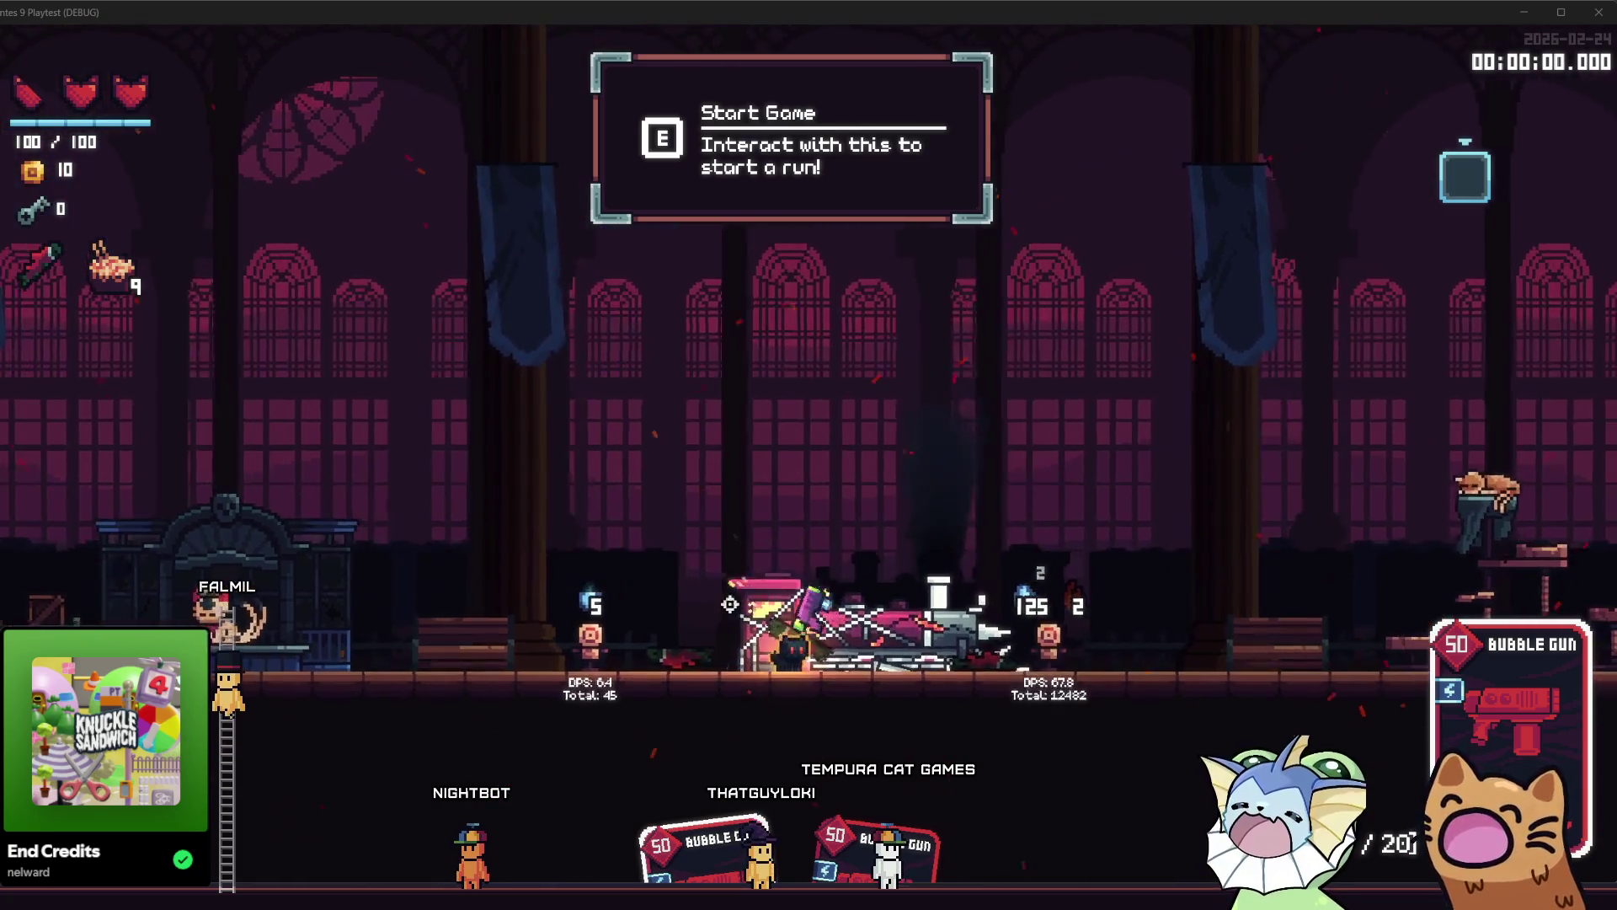
{"action": "left_click", "coordinate": [509, 611]}
{"action": "left_click", "coordinate": [509, 611]}
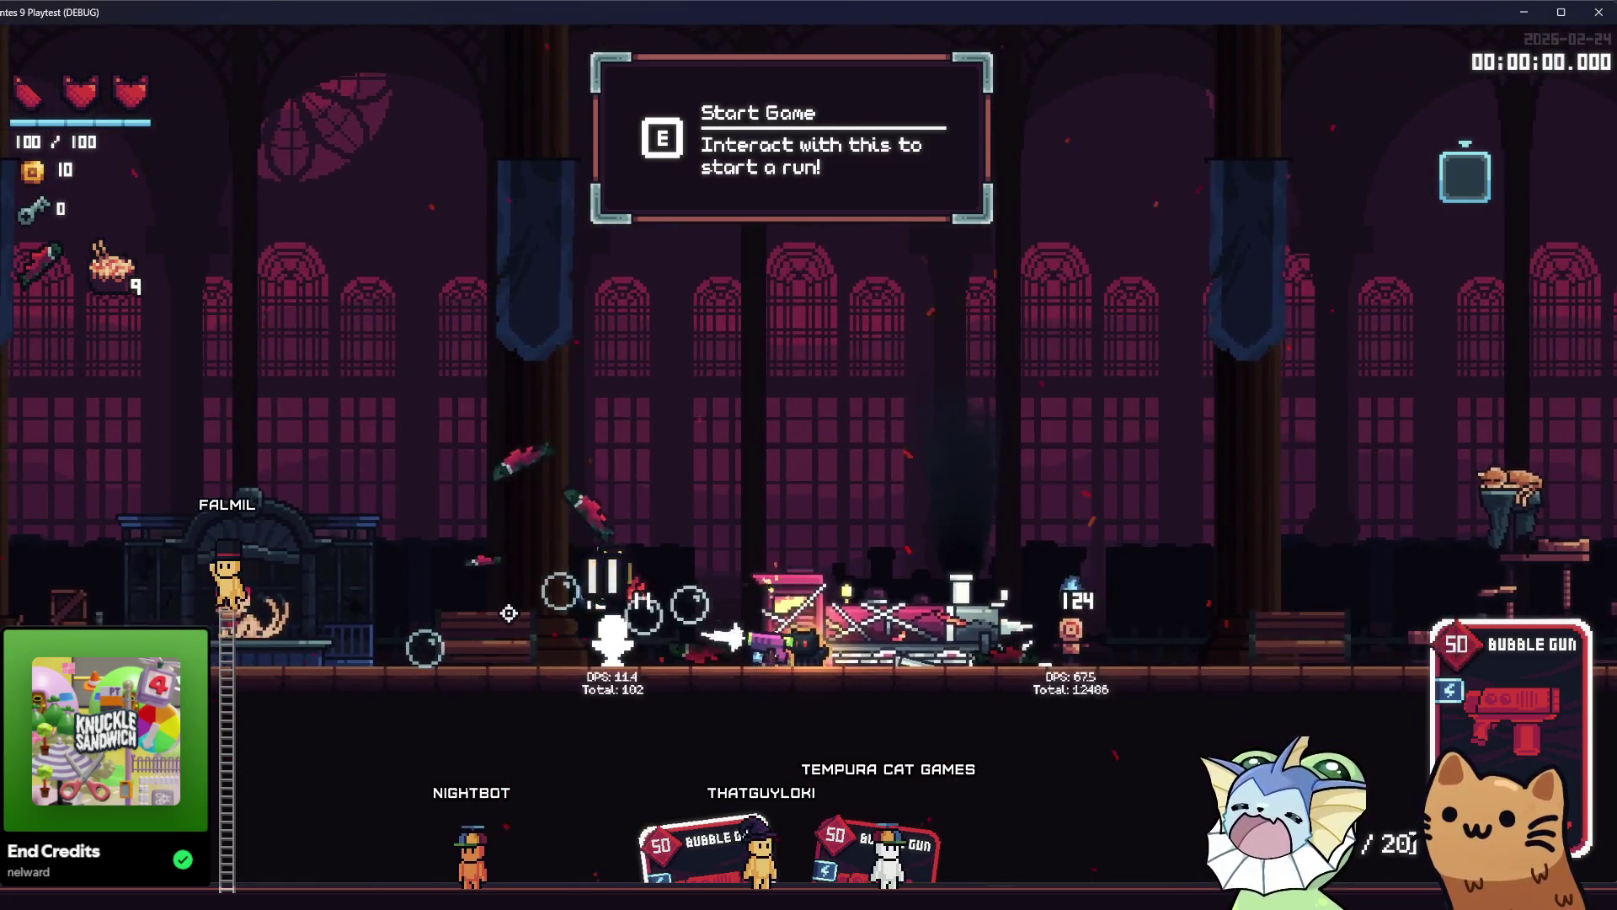
{"action": "left_click", "coordinate": [506, 618]}
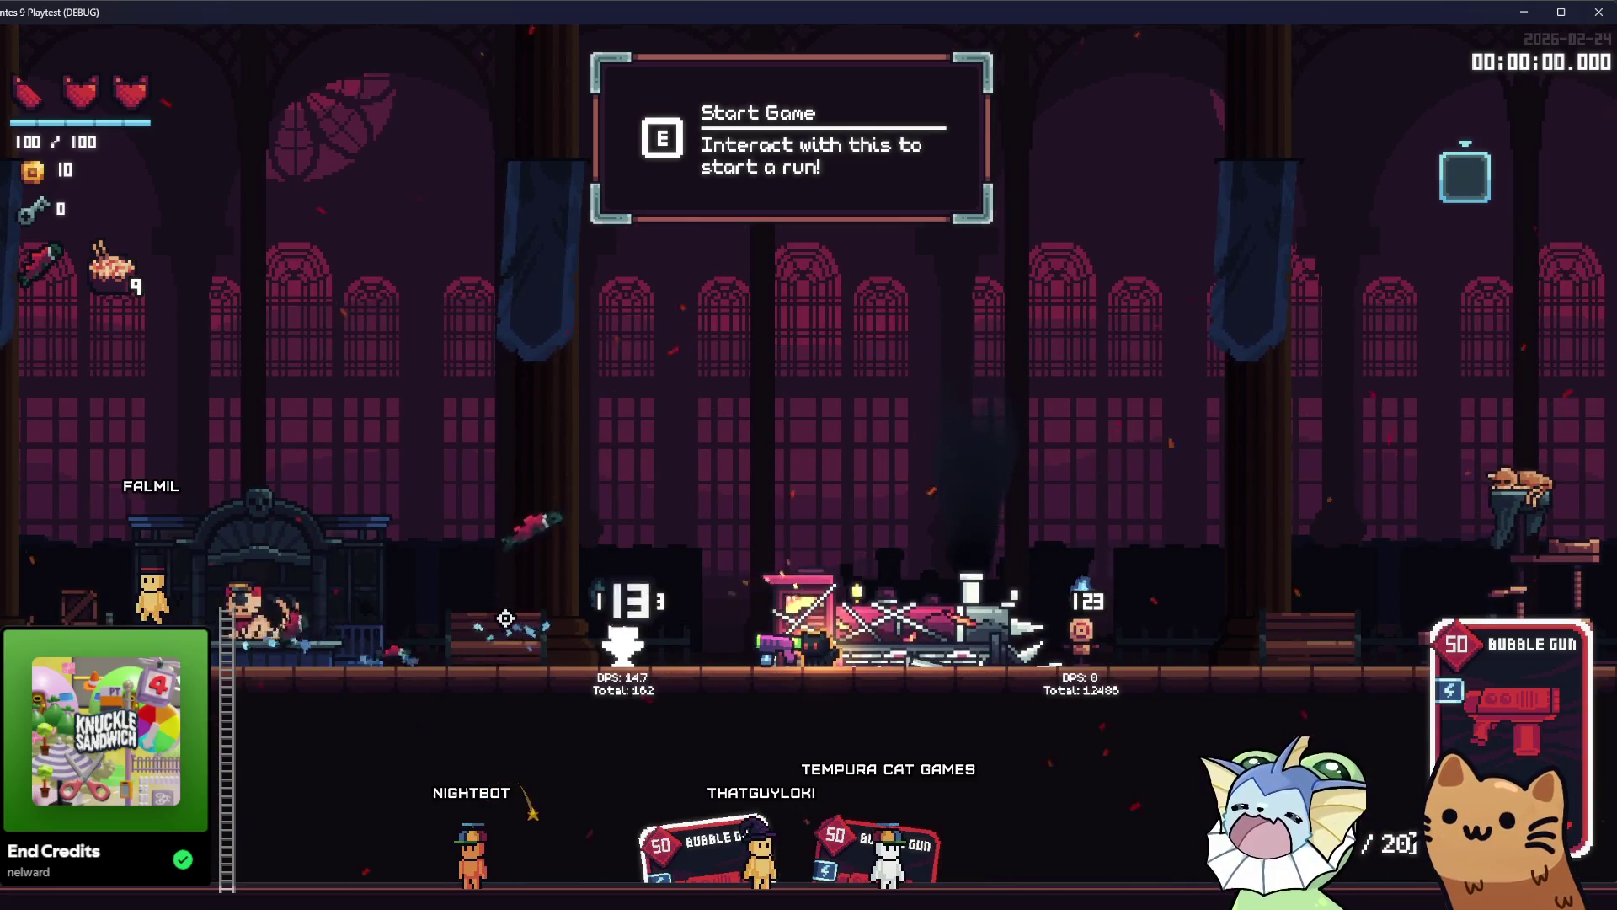
{"action": "left_click", "coordinate": [506, 618]}
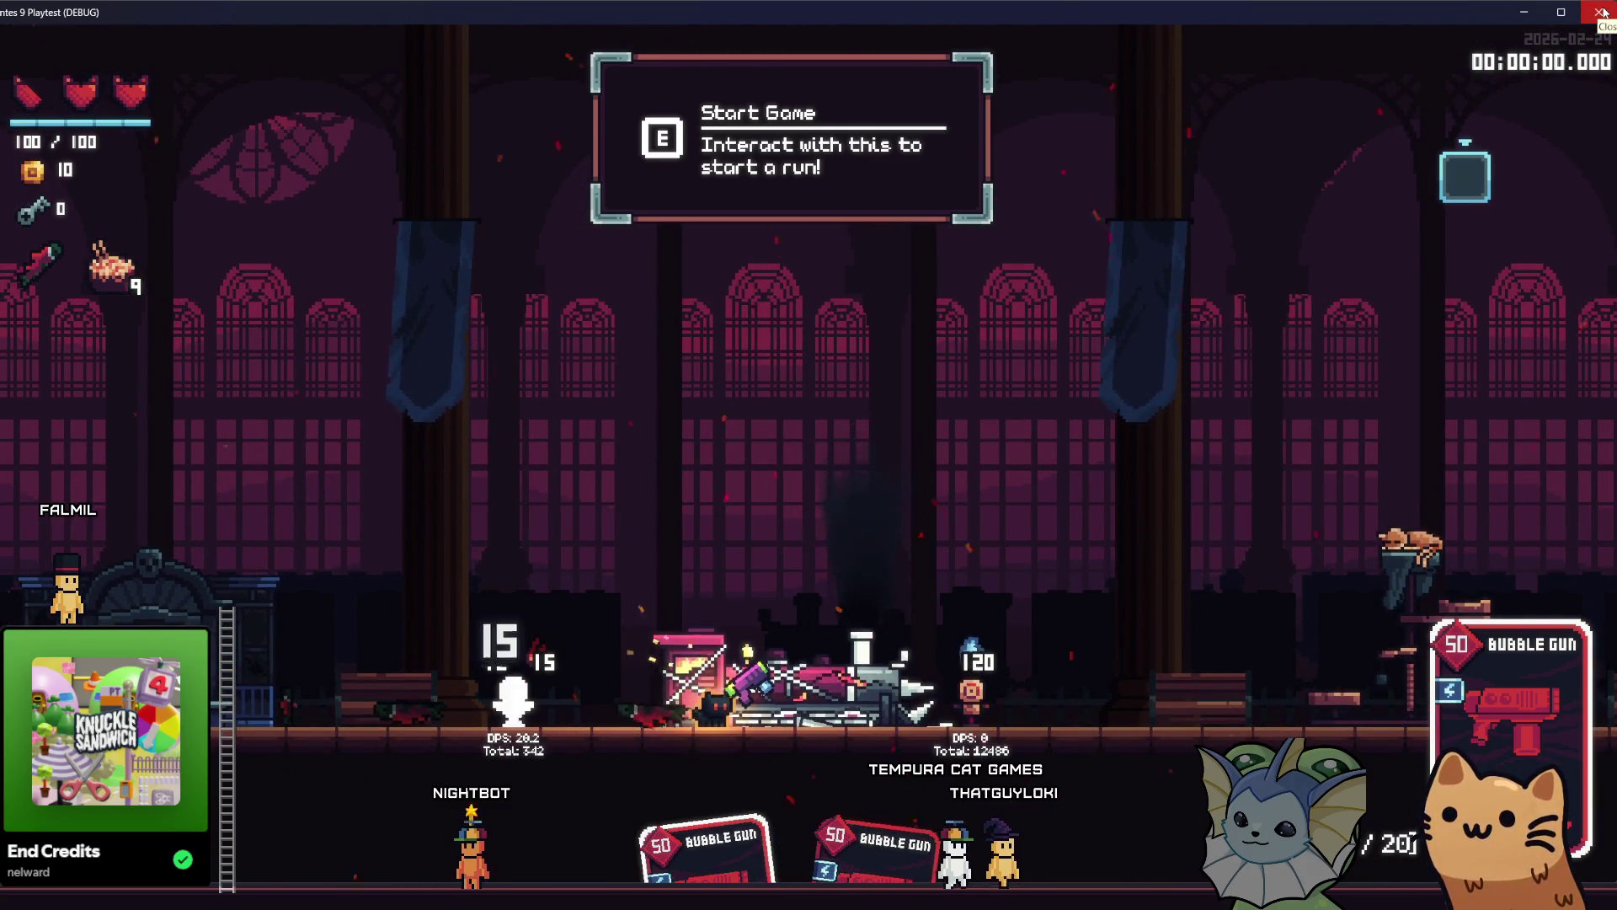
Back in the editor, Quick Open 'laser_pointer' and open laser_pointer_ability.tscn.
{"action": "key", "text": "alt+Tab"}
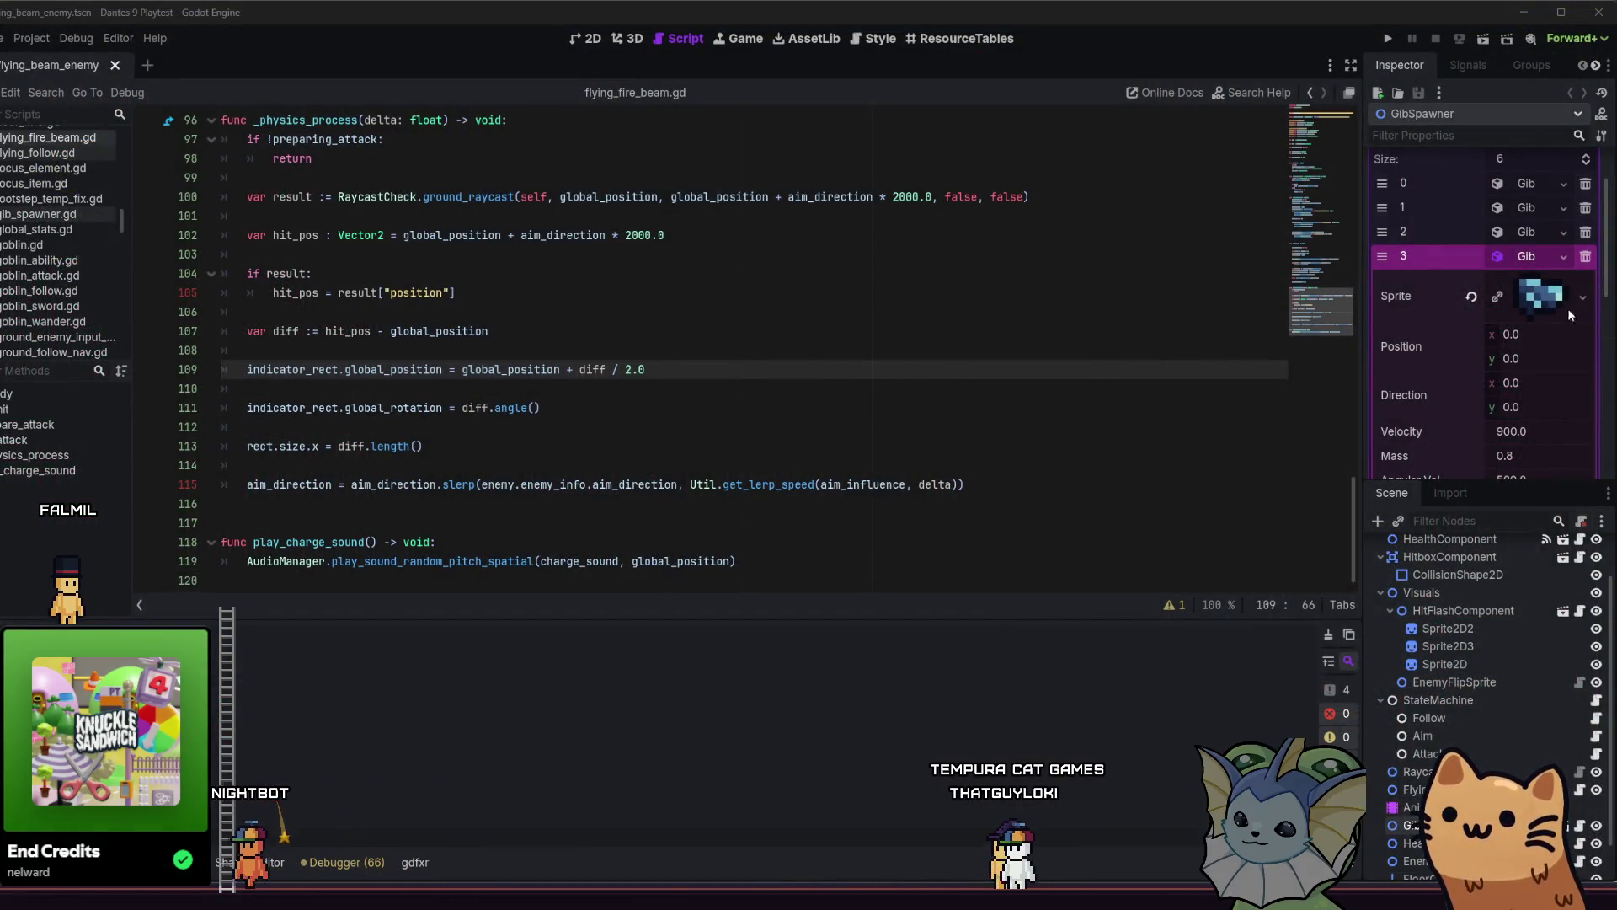
{"action": "left_click", "coordinate": [1034, 308]}
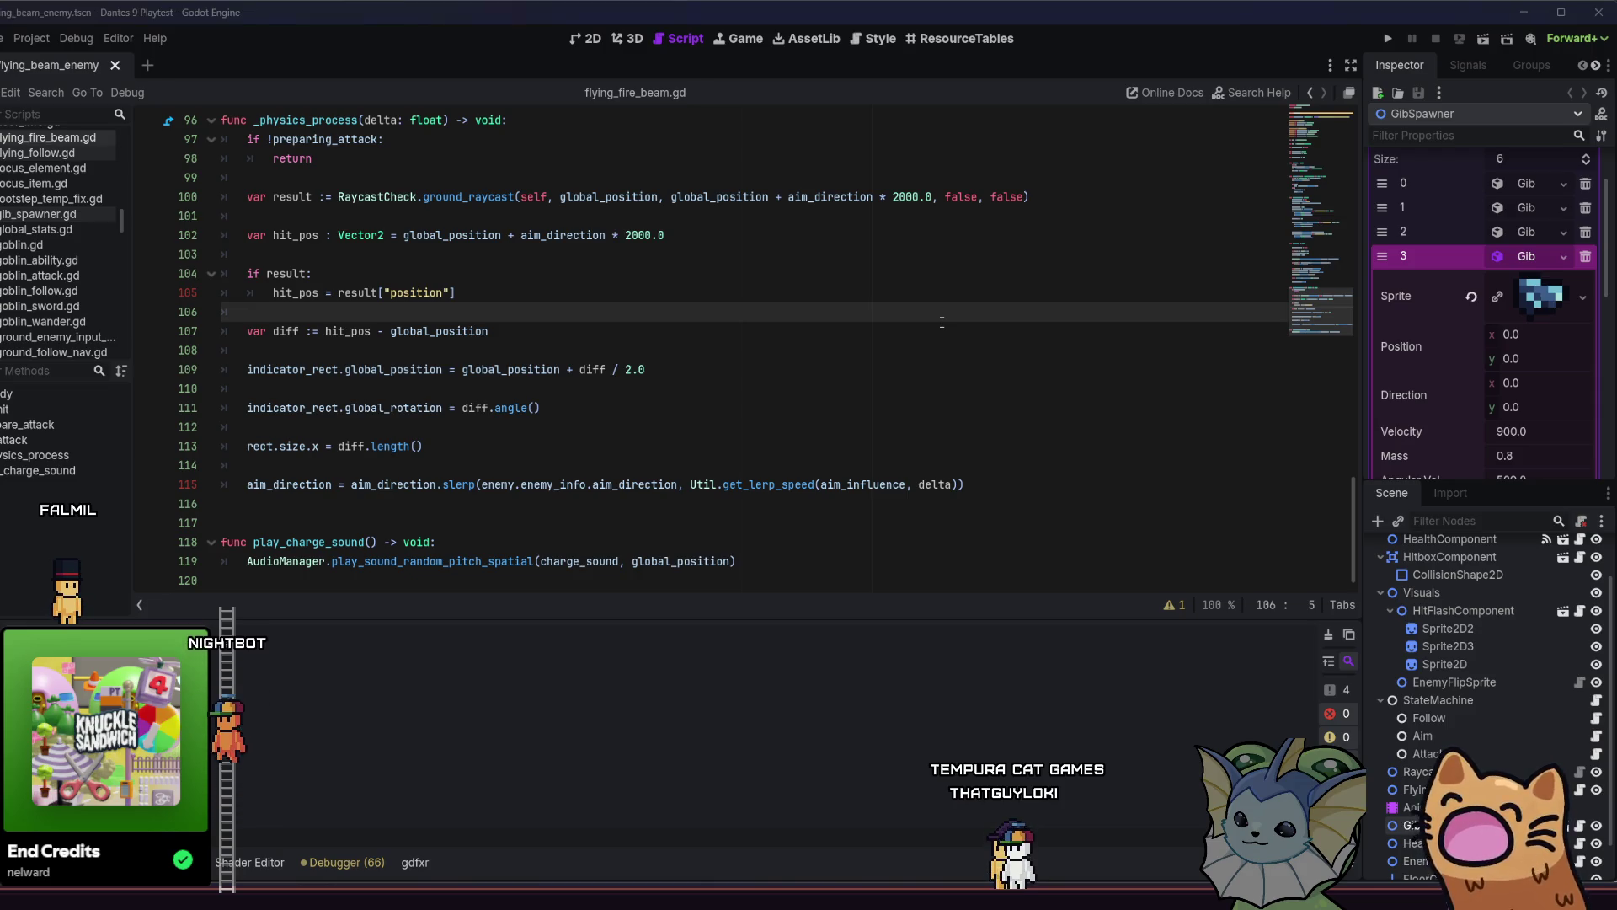
{"action": "key", "text": "alt+shift+o"}
{"action": "type", "text": "laser_"}
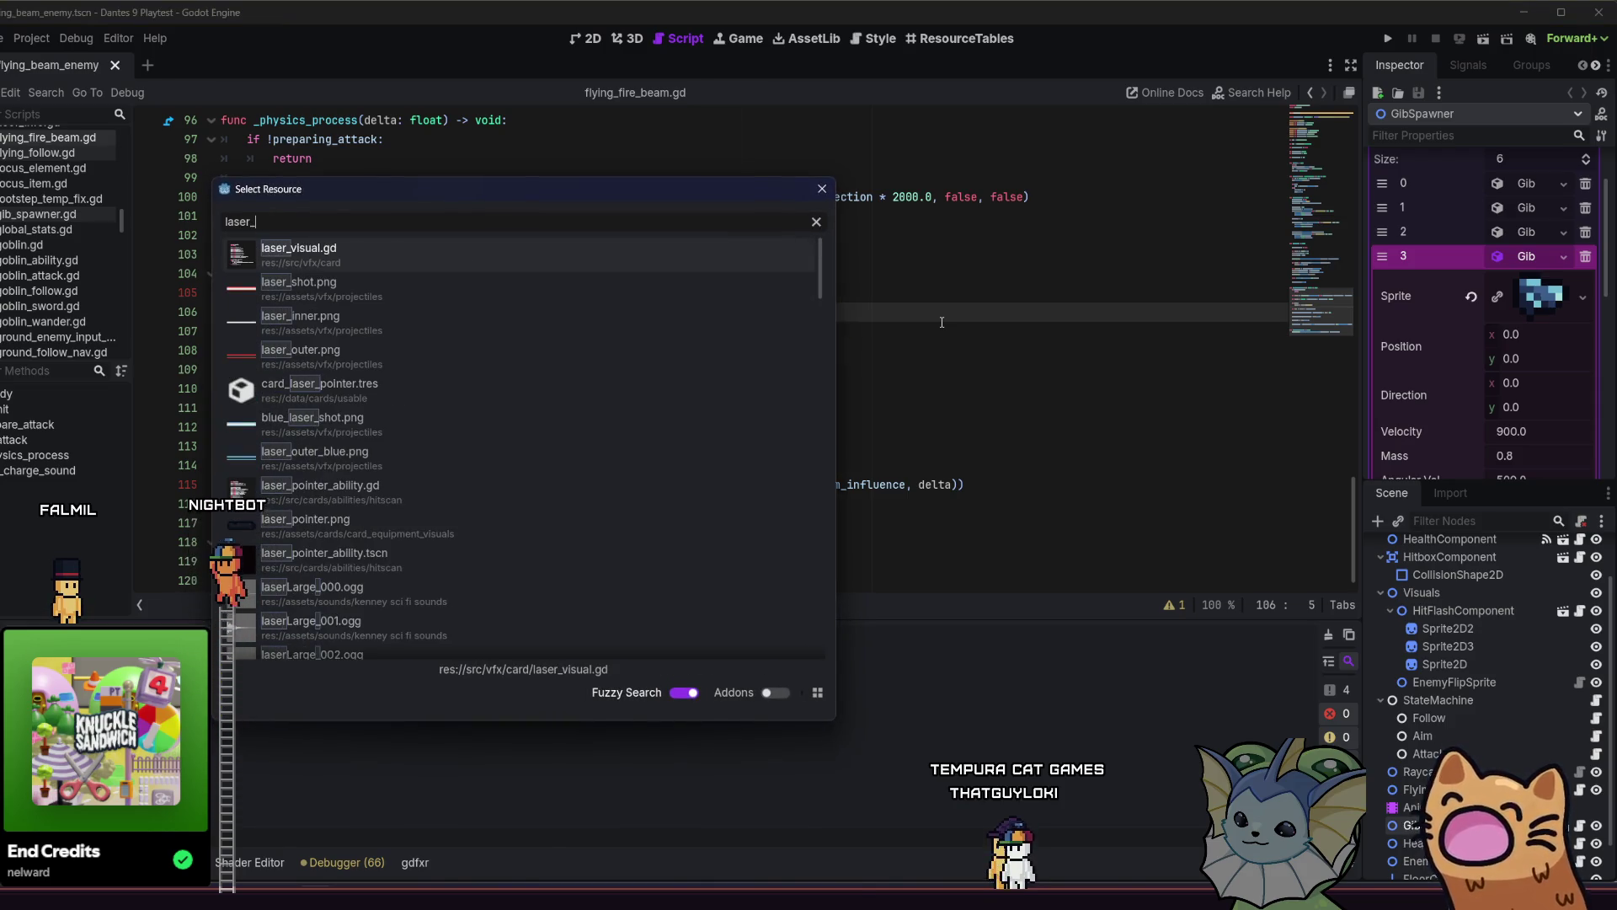
{"action": "type", "text": "pu"}
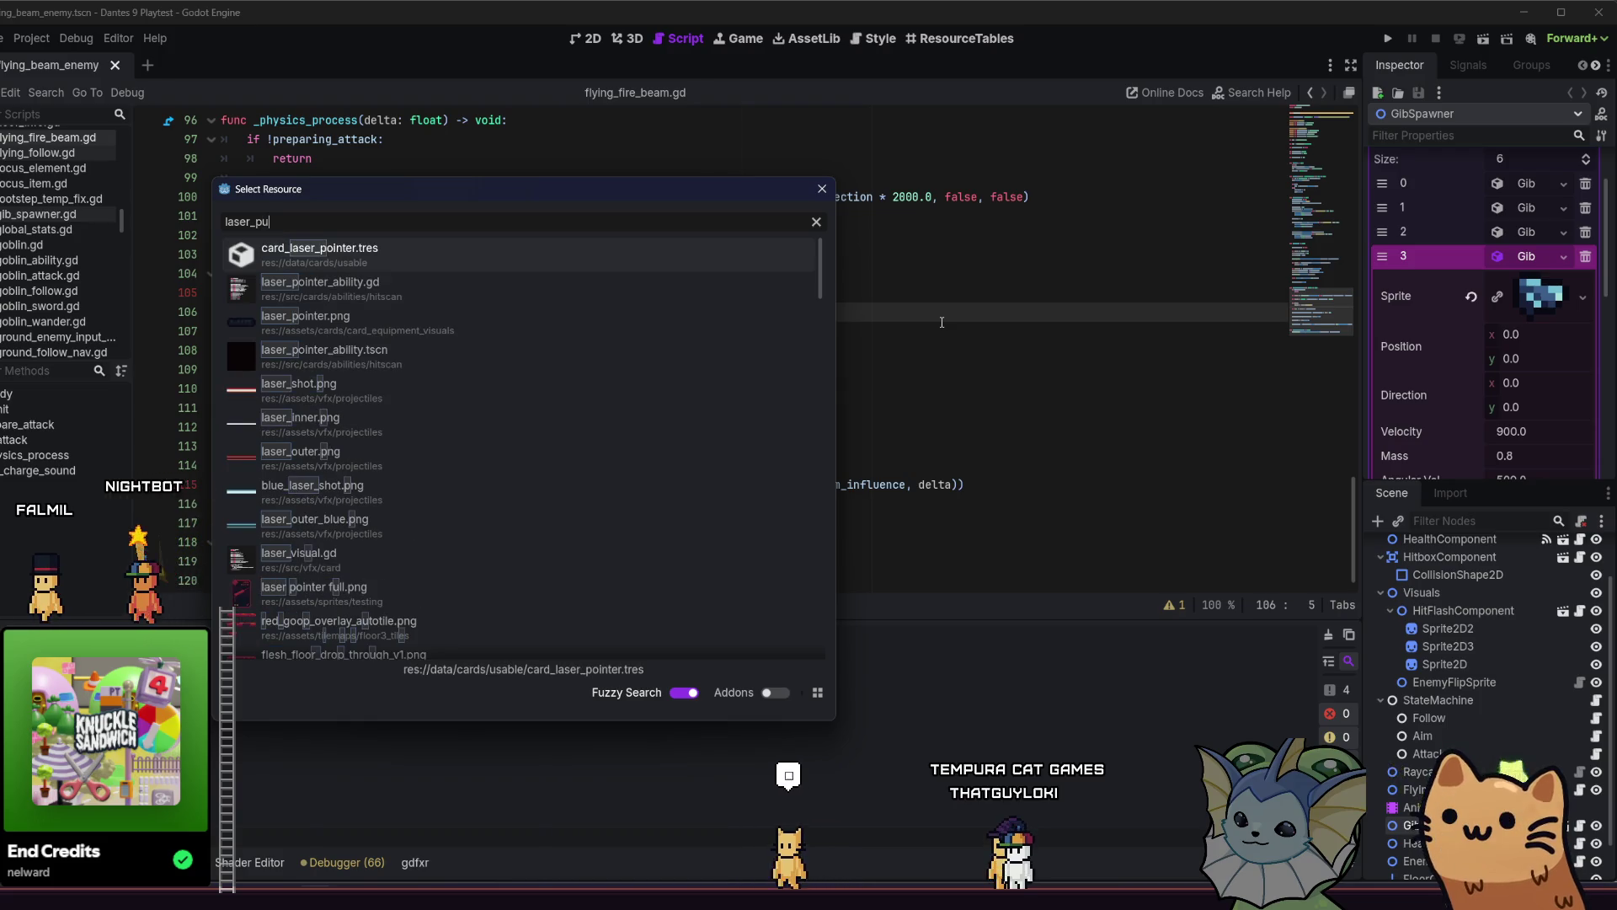
{"action": "key", "text": "BackSpace"}
{"action": "type", "text": "oi"}
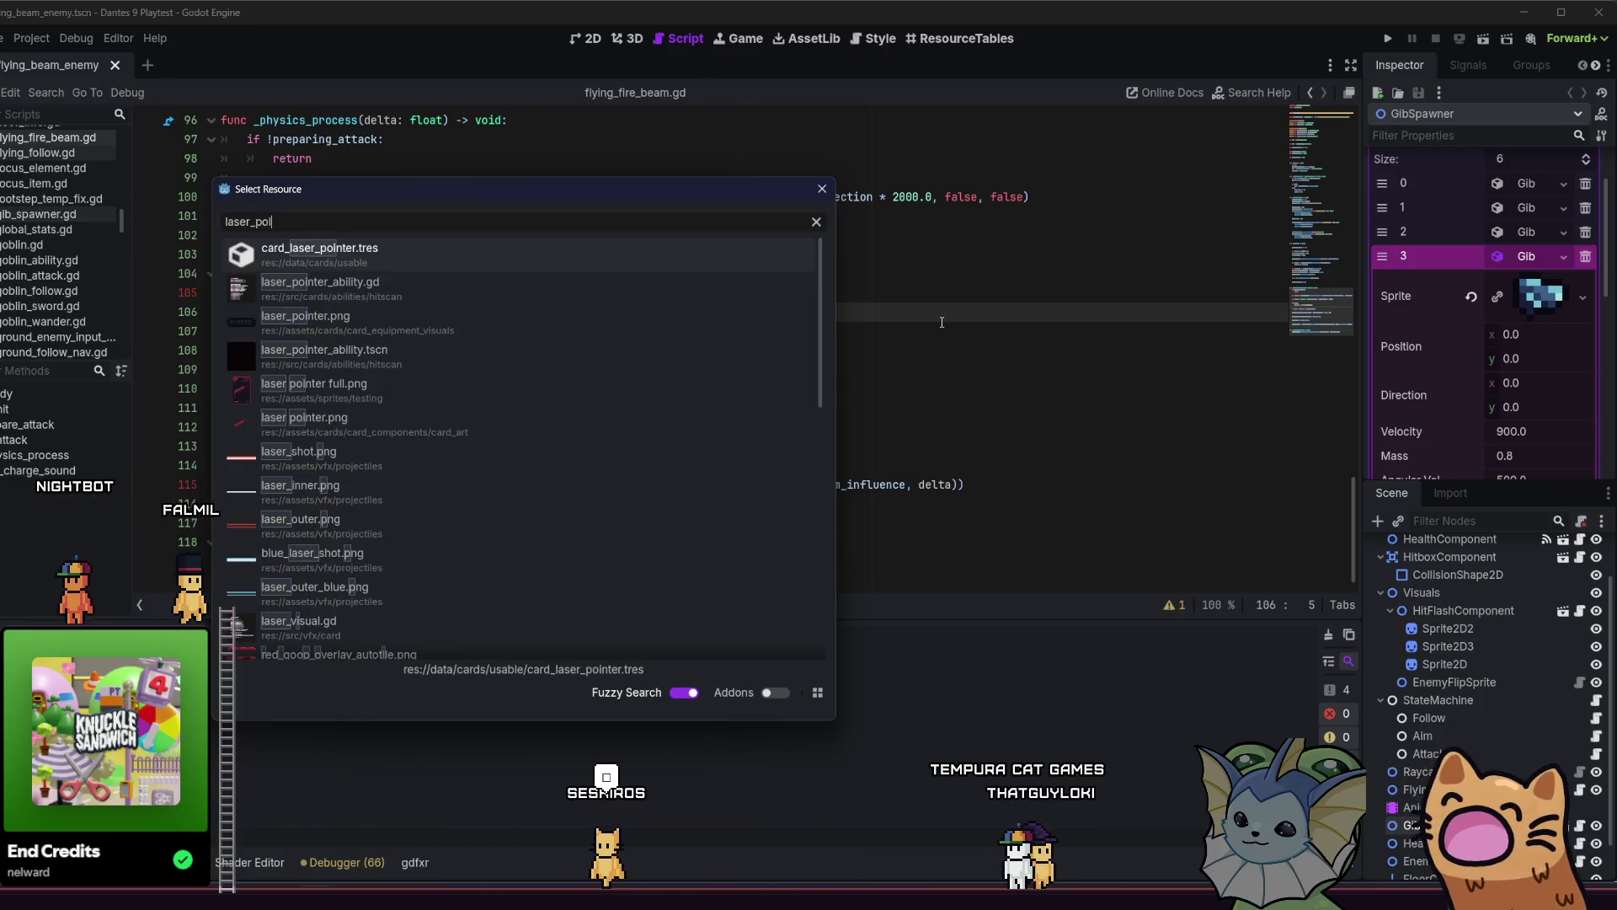
{"action": "type", "text": "nter"}
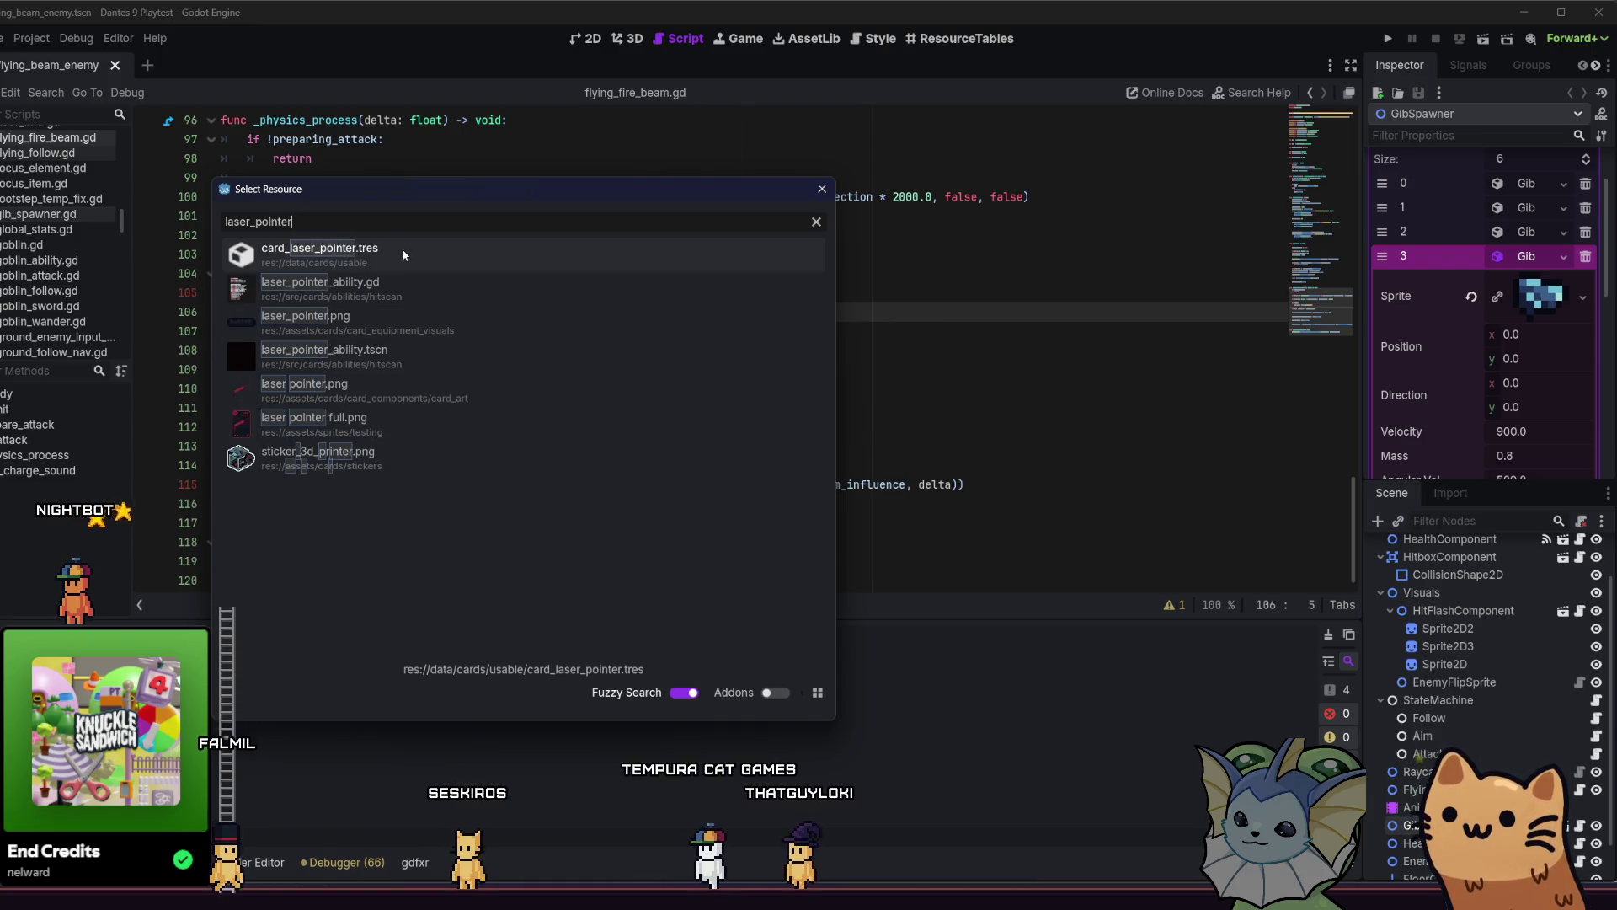
{"action": "double_click", "coordinate": [427, 350]}
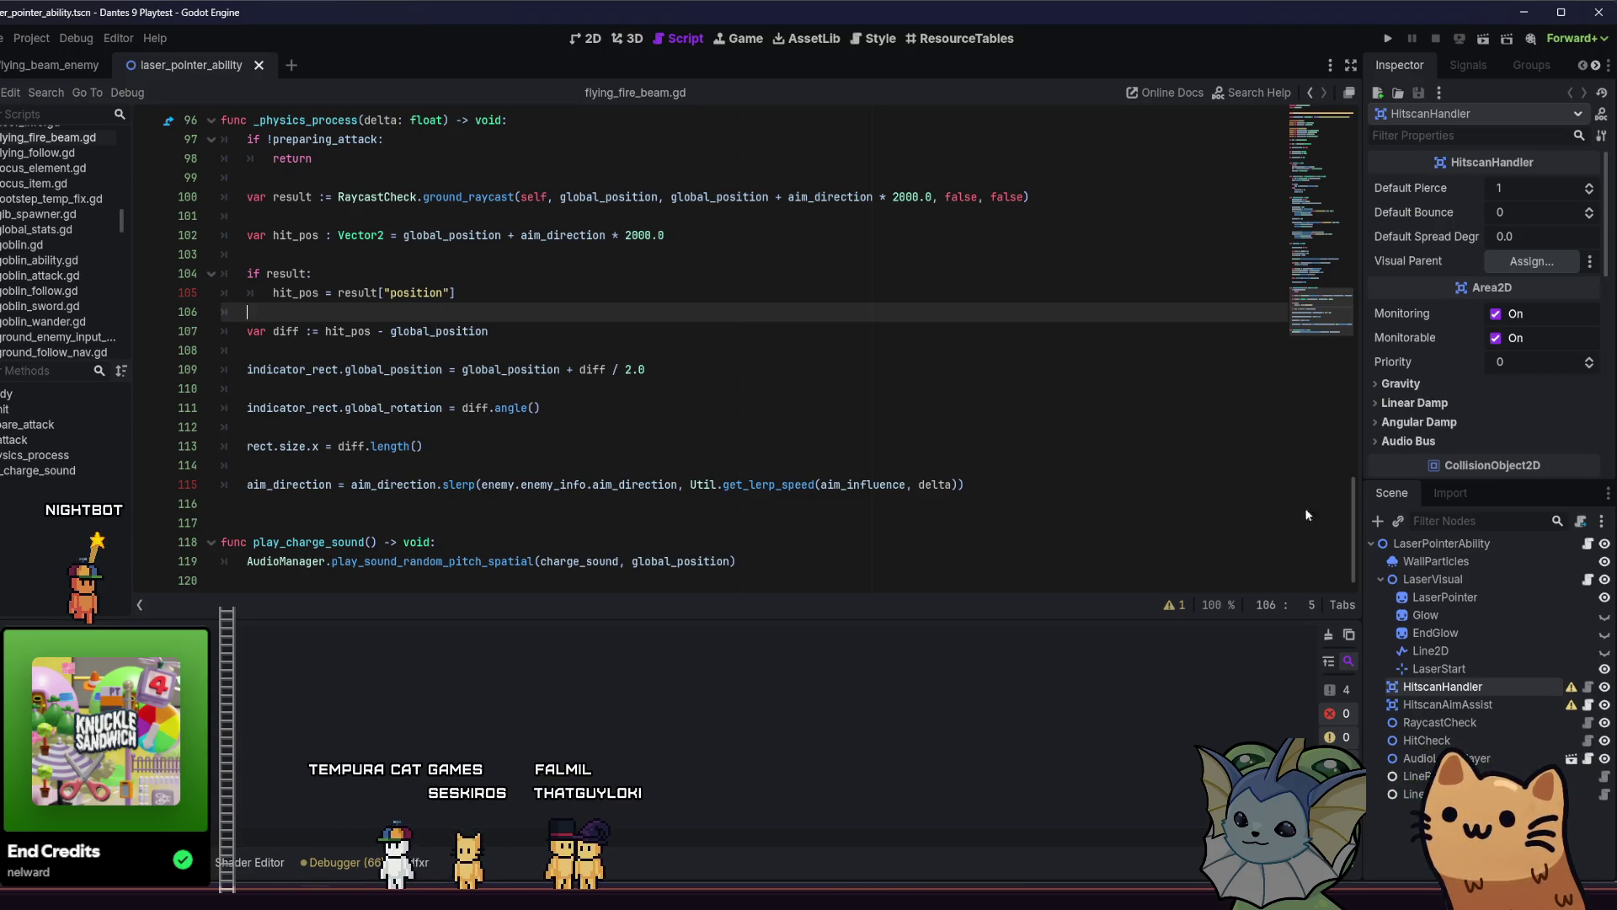
Look through the laser pointer's child nodes, inspecting the Glow and EndGlow sprites.
{"action": "left_click", "coordinate": [1466, 666]}
{"action": "left_click", "coordinate": [1474, 632]}
{"action": "left_click", "coordinate": [1479, 614]}
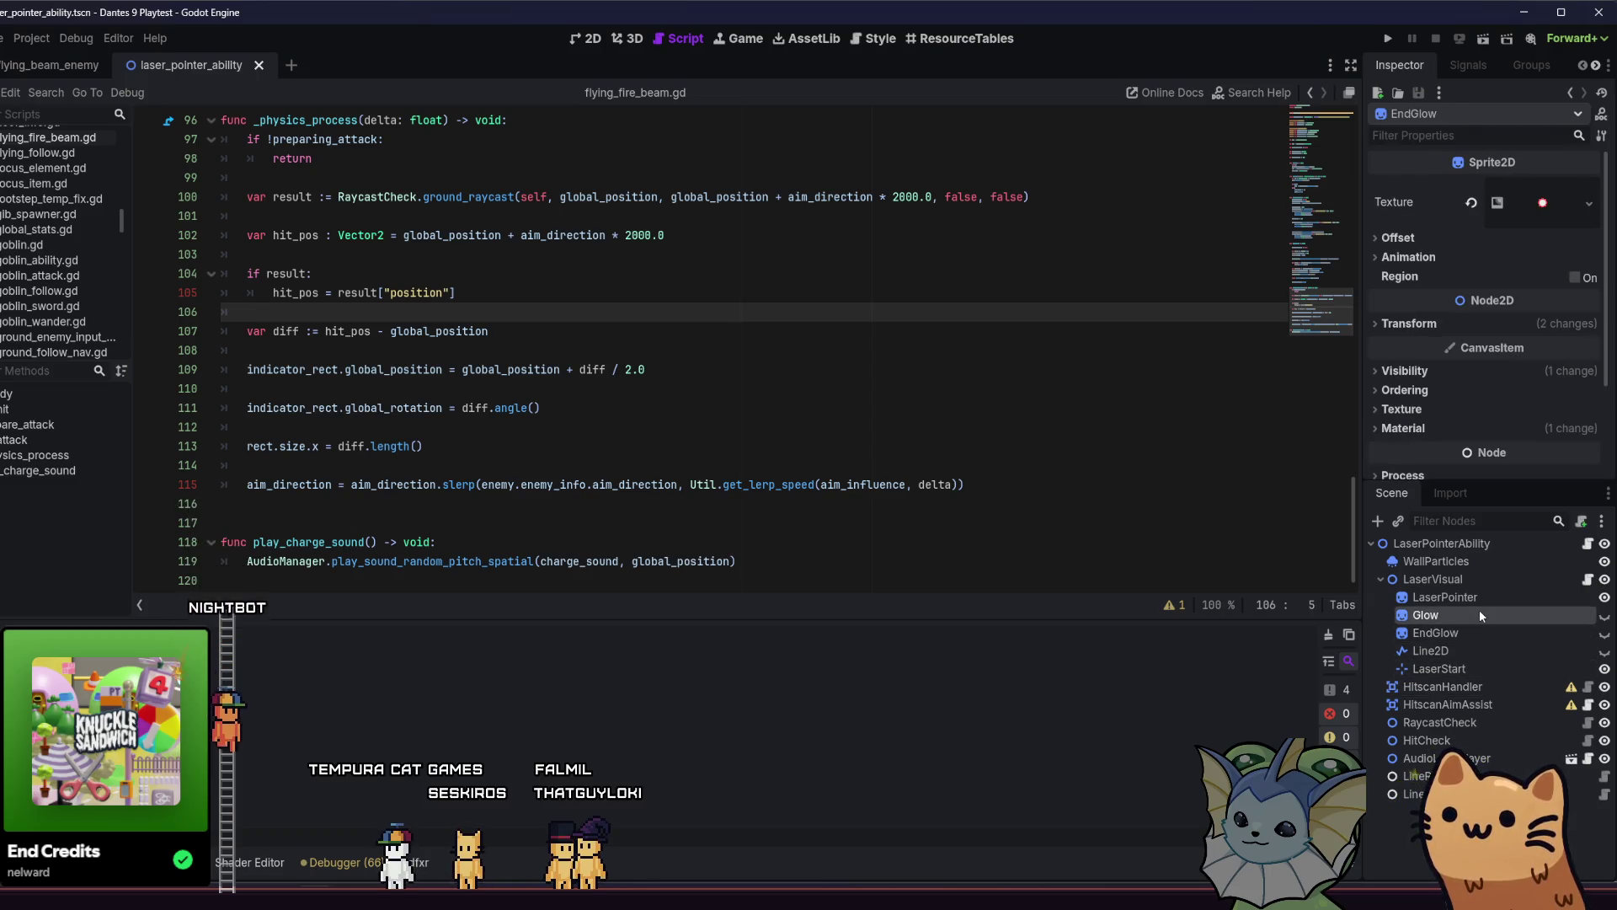
{"action": "left_click", "coordinate": [1476, 631]}
In the 2D view, inspect the Glow sprite's red ring texture alongside Line2D and EndGlow.
{"action": "key", "text": "ctrl+F1"}
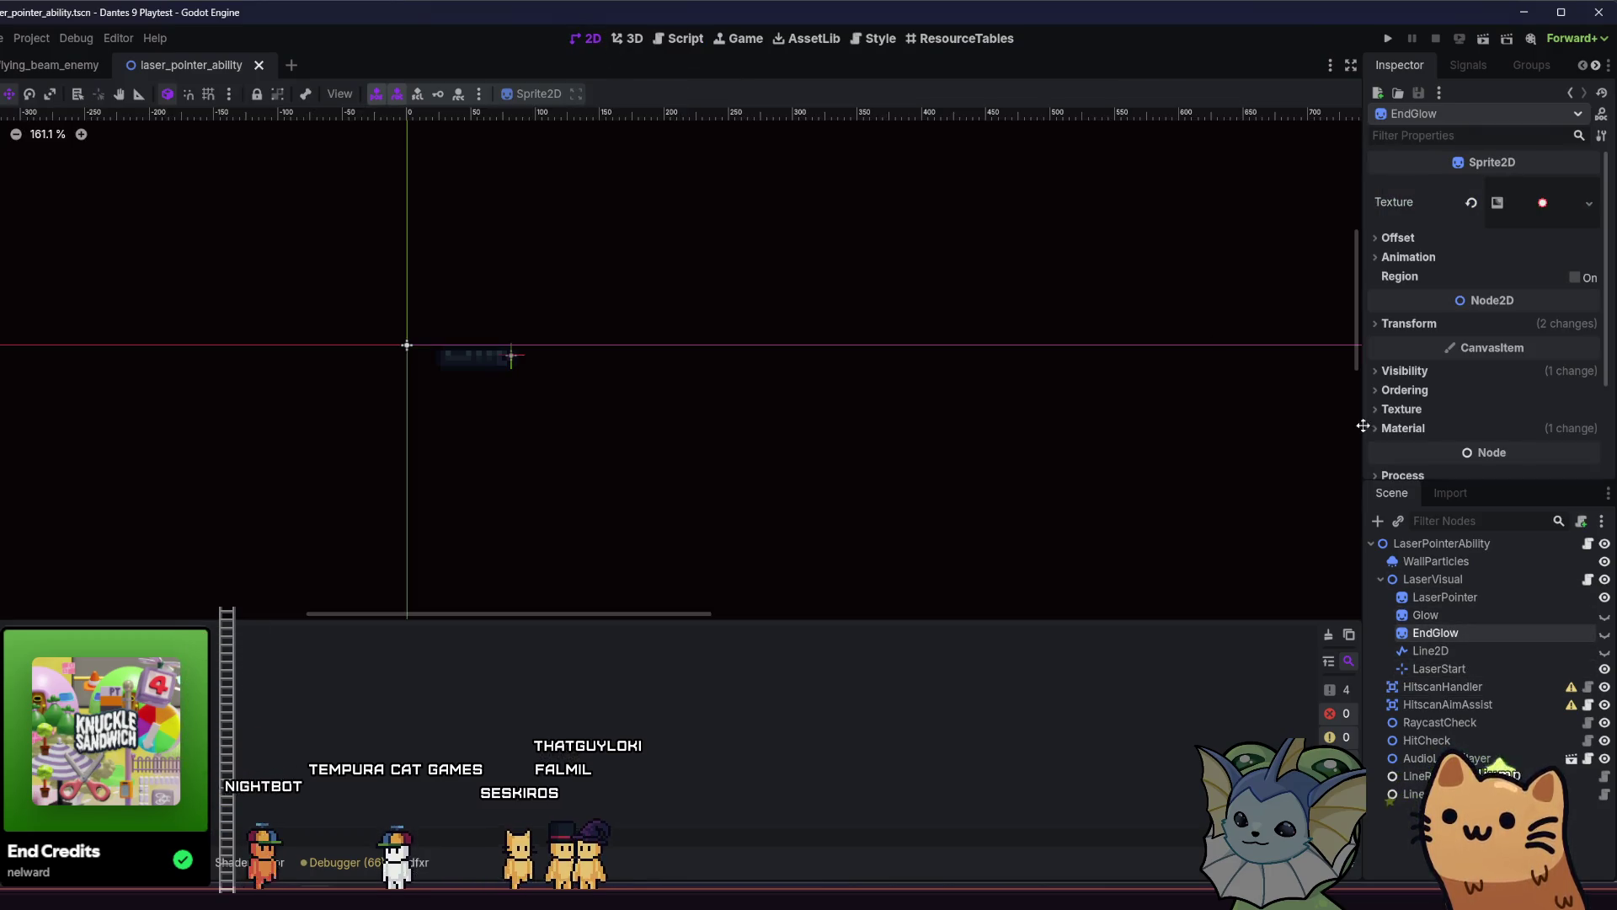
{"action": "left_click", "coordinate": [1442, 615]}
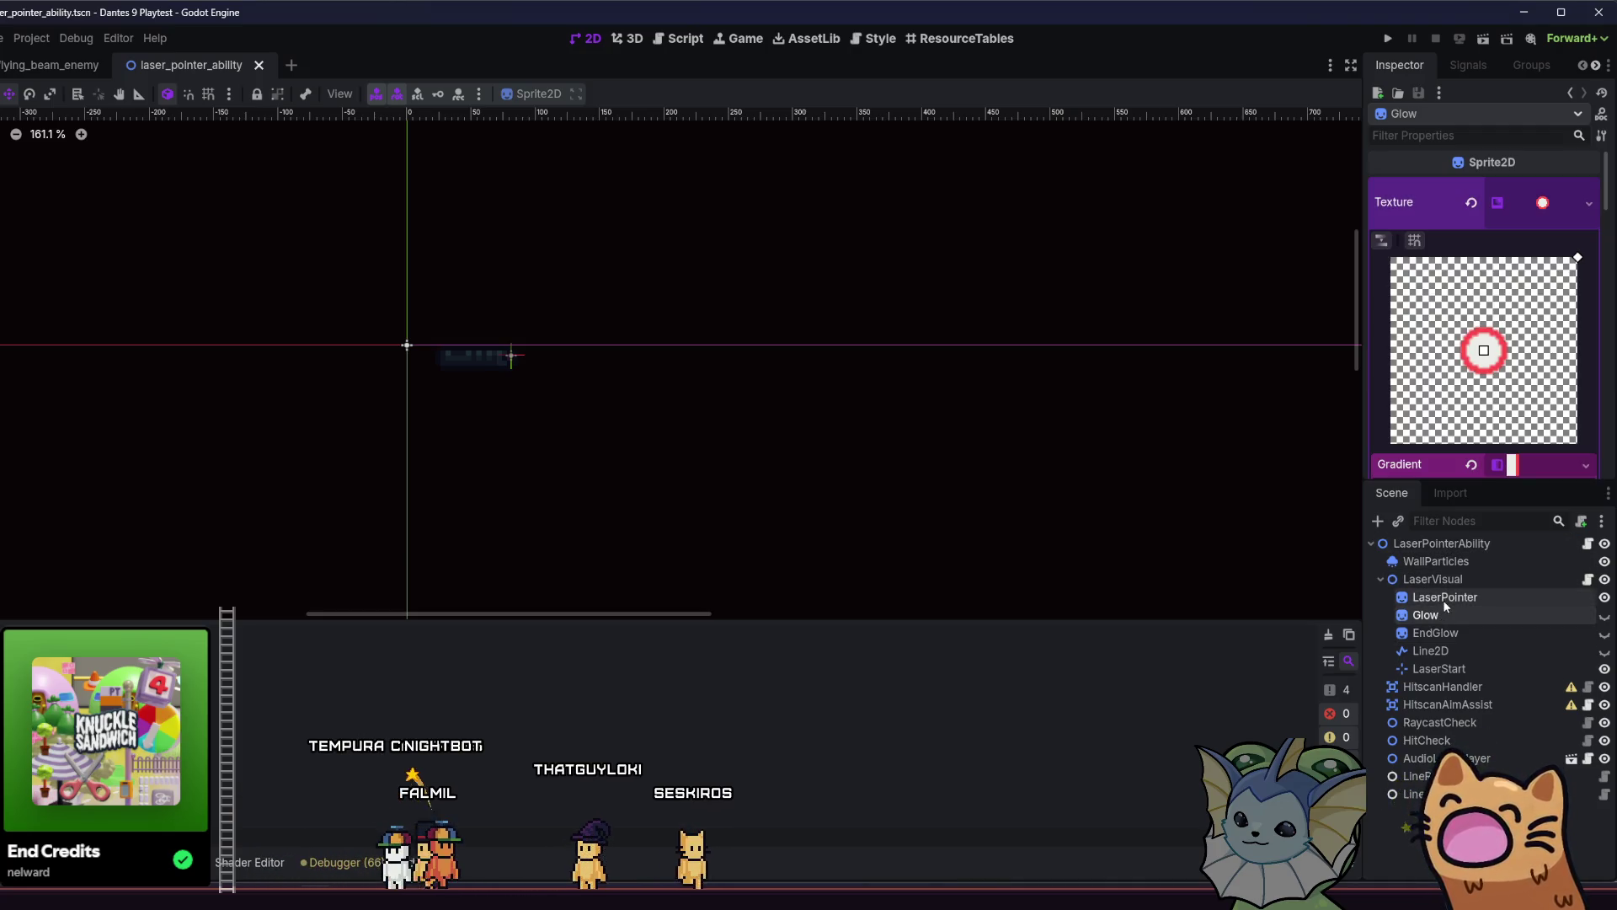
{"action": "left_click", "coordinate": [1437, 651]}
{"action": "left_click", "coordinate": [1442, 633]}
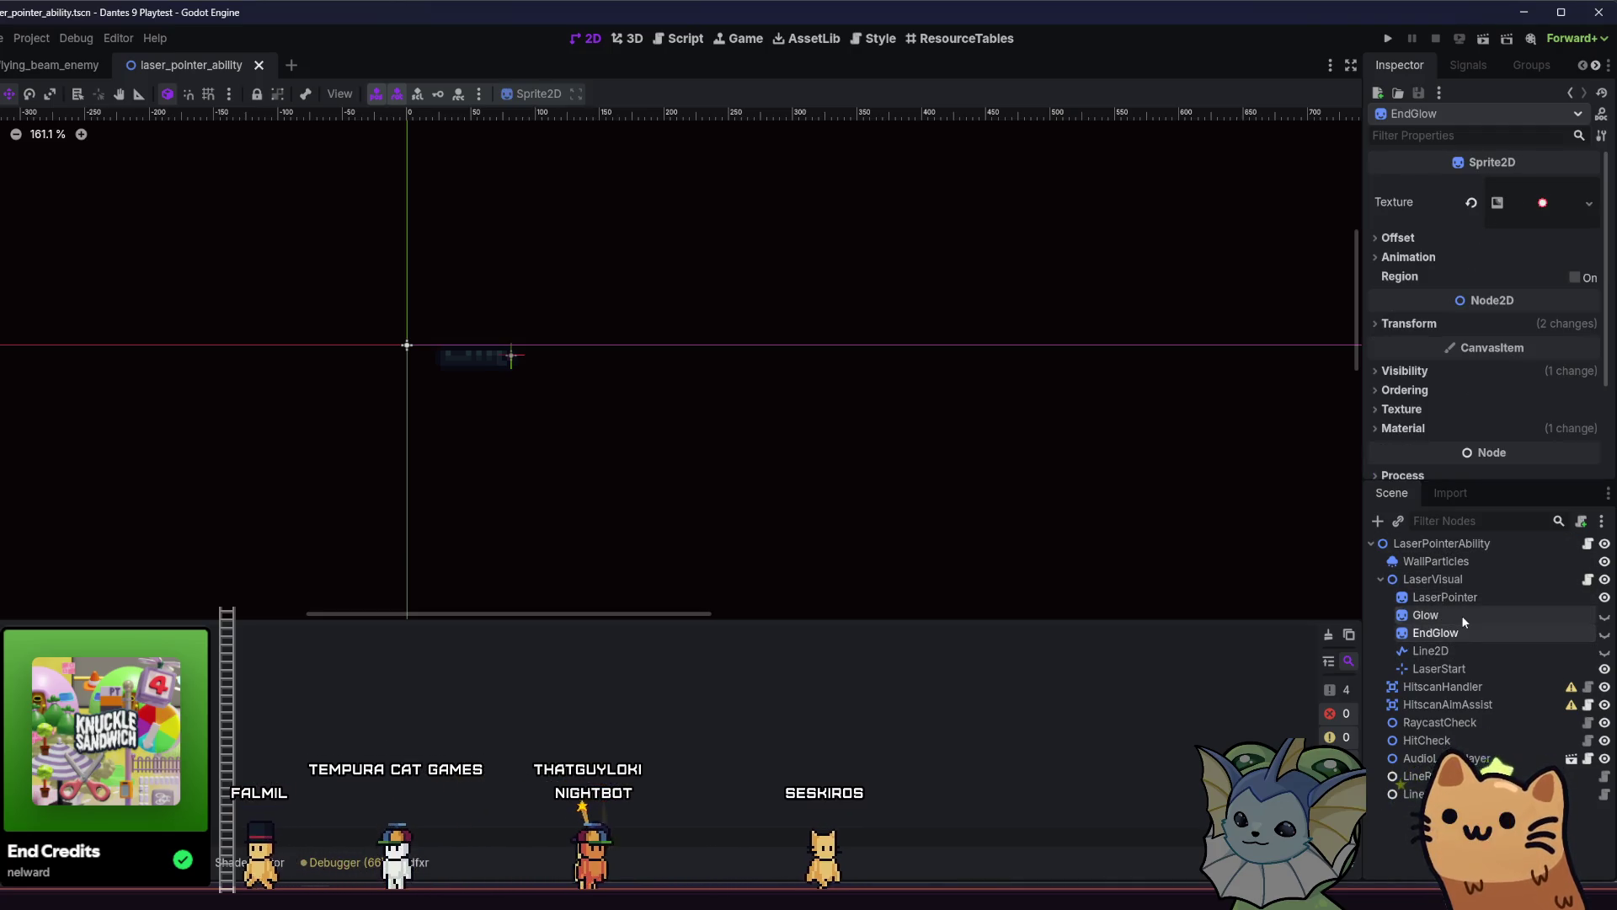
{"action": "left_click", "coordinate": [1462, 615]}
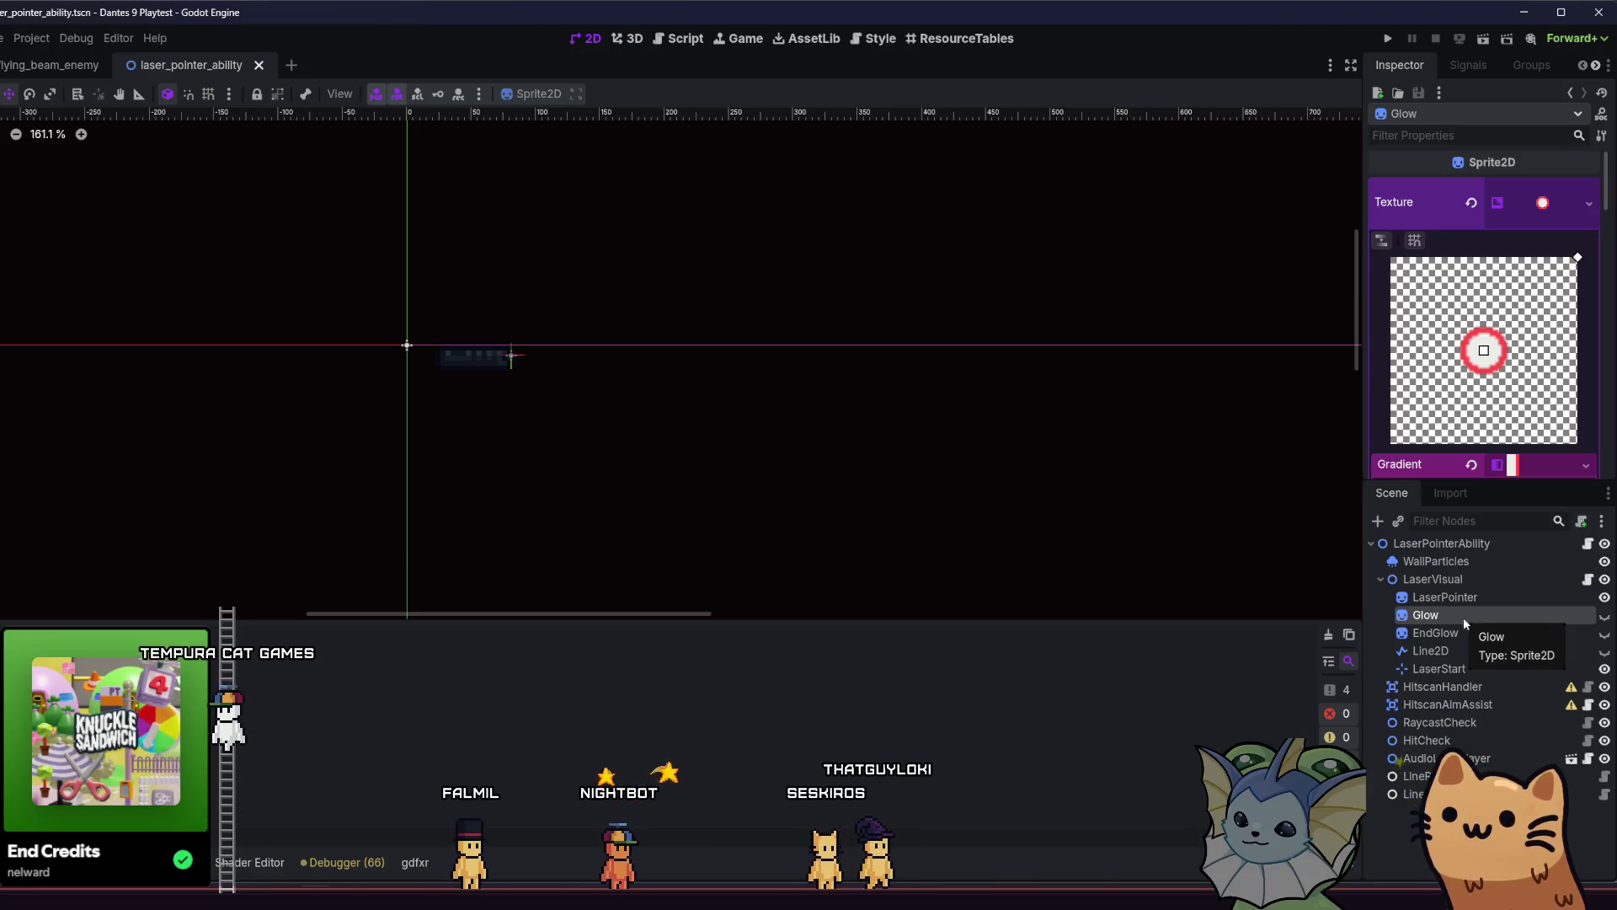
{"action": "left_click", "coordinate": [1447, 630]}
Show Glow's texture again, recentre the laser on the canvas and browse the FileSystem panel.
{"action": "left_click", "coordinate": [1449, 617]}
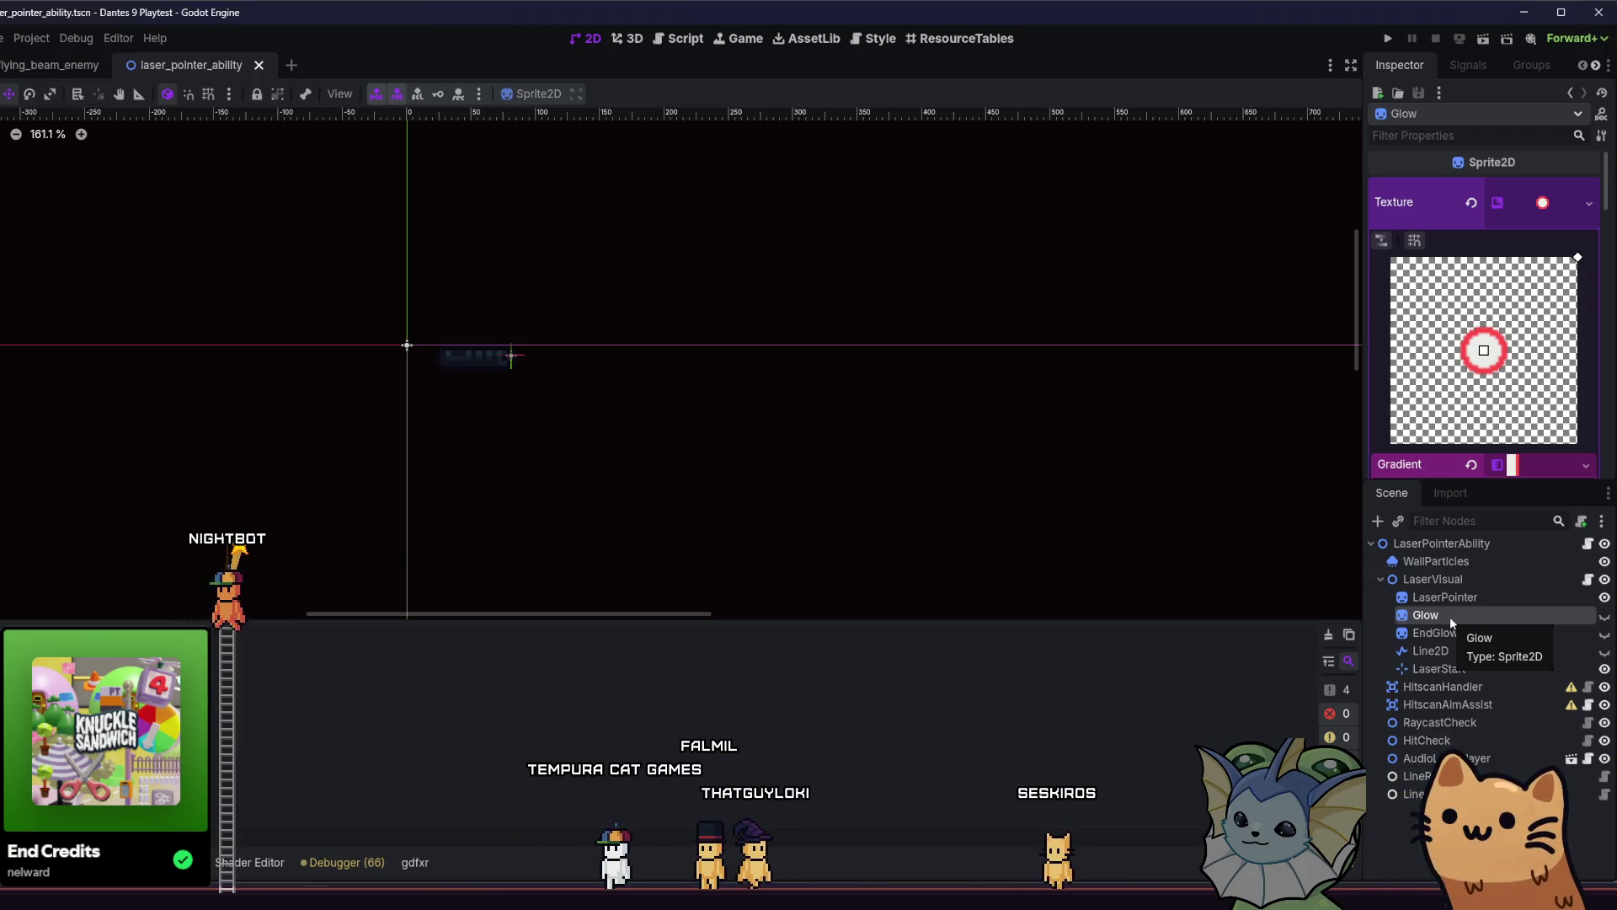
{"action": "left_click_drag", "start_coordinate": [668, 382], "coordinate": [690, 343]}
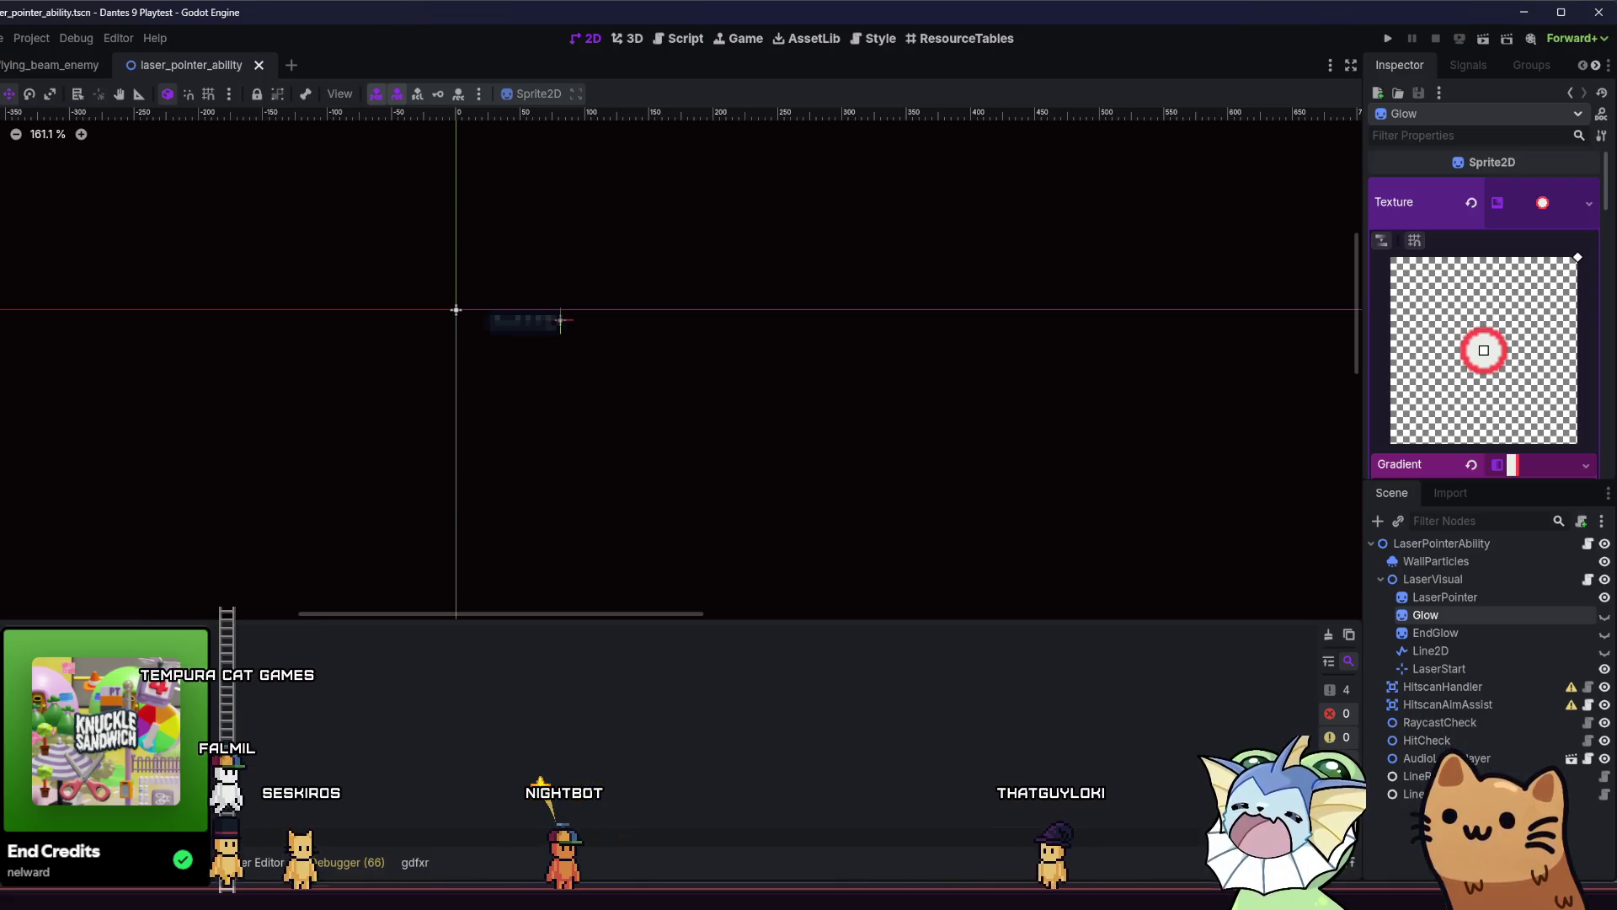
{"action": "key", "text": "alt+f"}
{"action": "scroll", "coordinate": [639, 751], "scroll_direction": "down", "scroll_amount": 3}
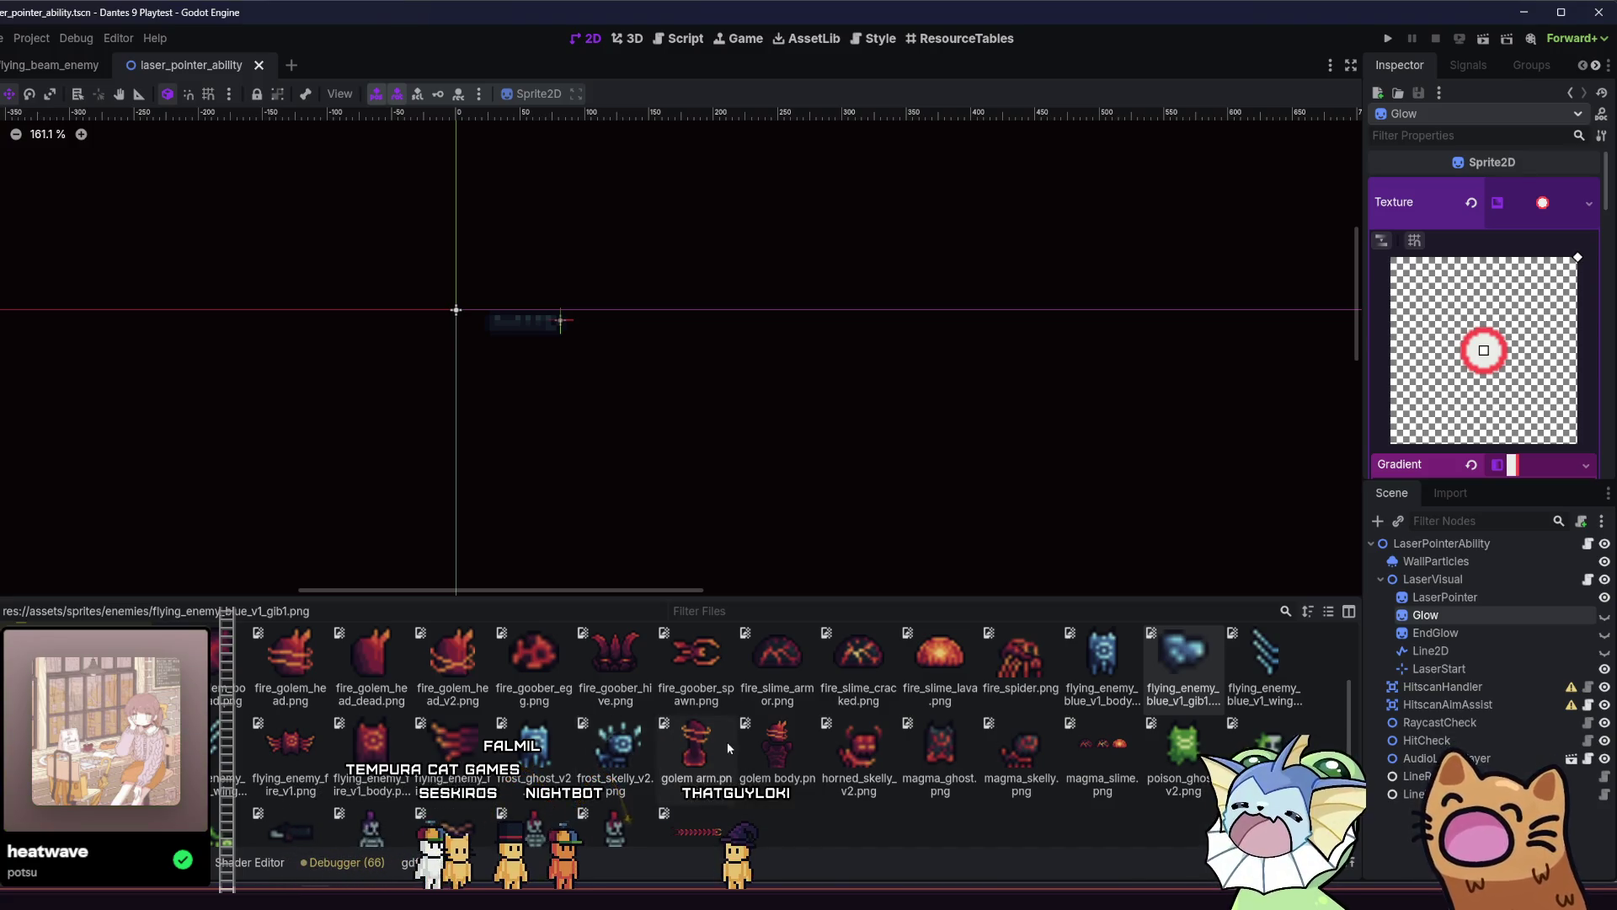
{"action": "scroll", "coordinate": [760, 765], "scroll_direction": "down", "scroll_amount": 2}
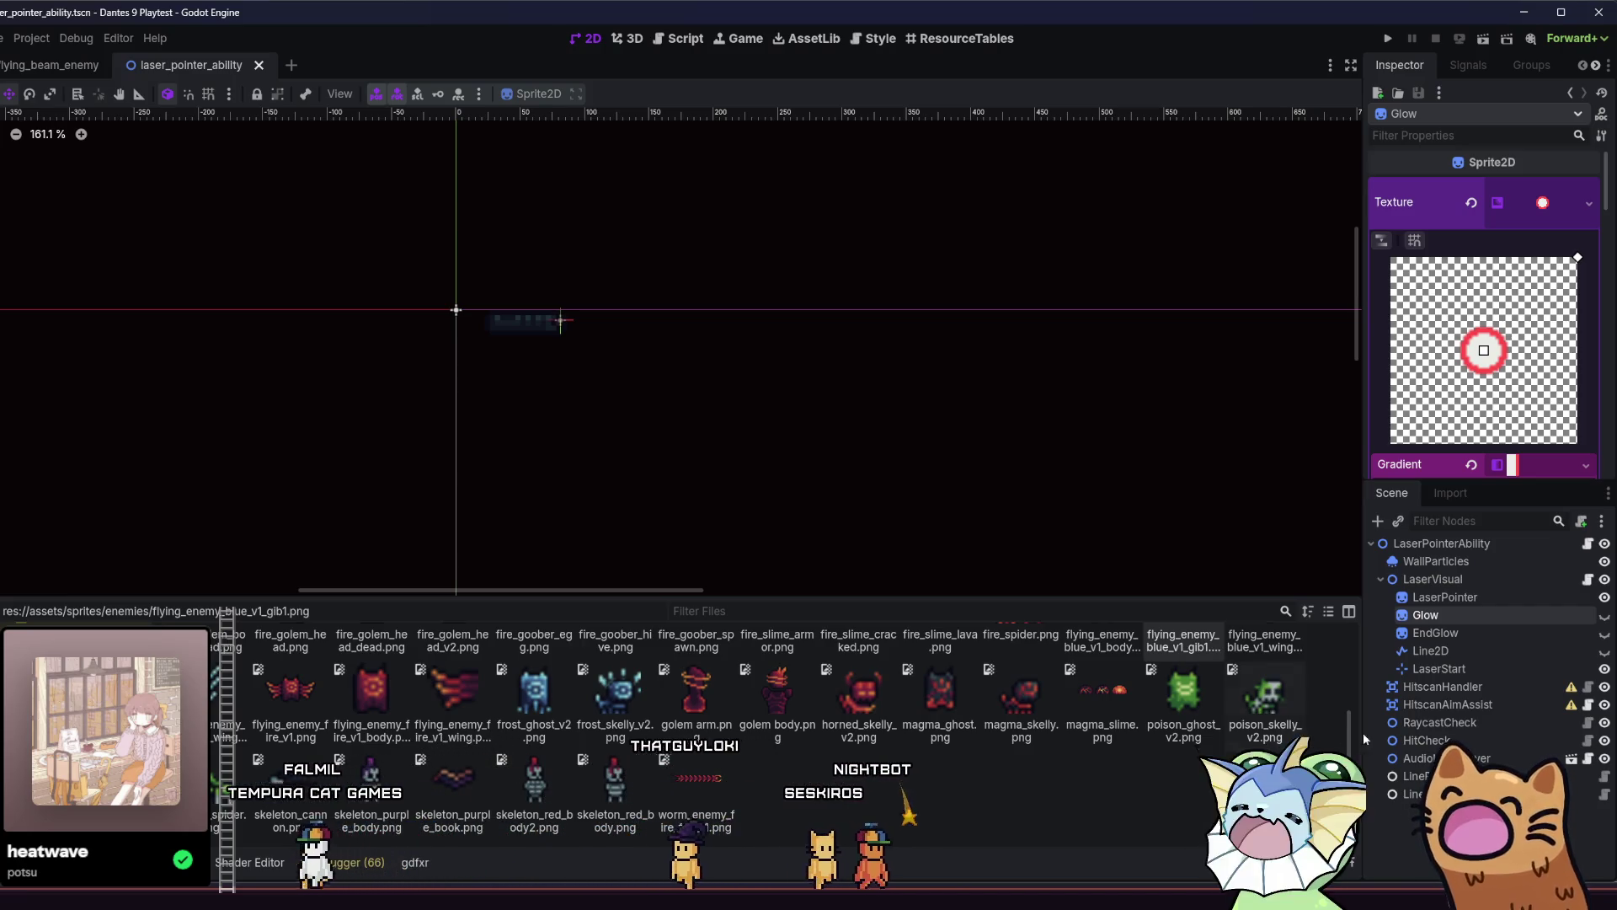
Select the LaserPointer sprite and open the laser_visual.gd script from LaserVisual.
{"action": "left_click", "coordinate": [1528, 598]}
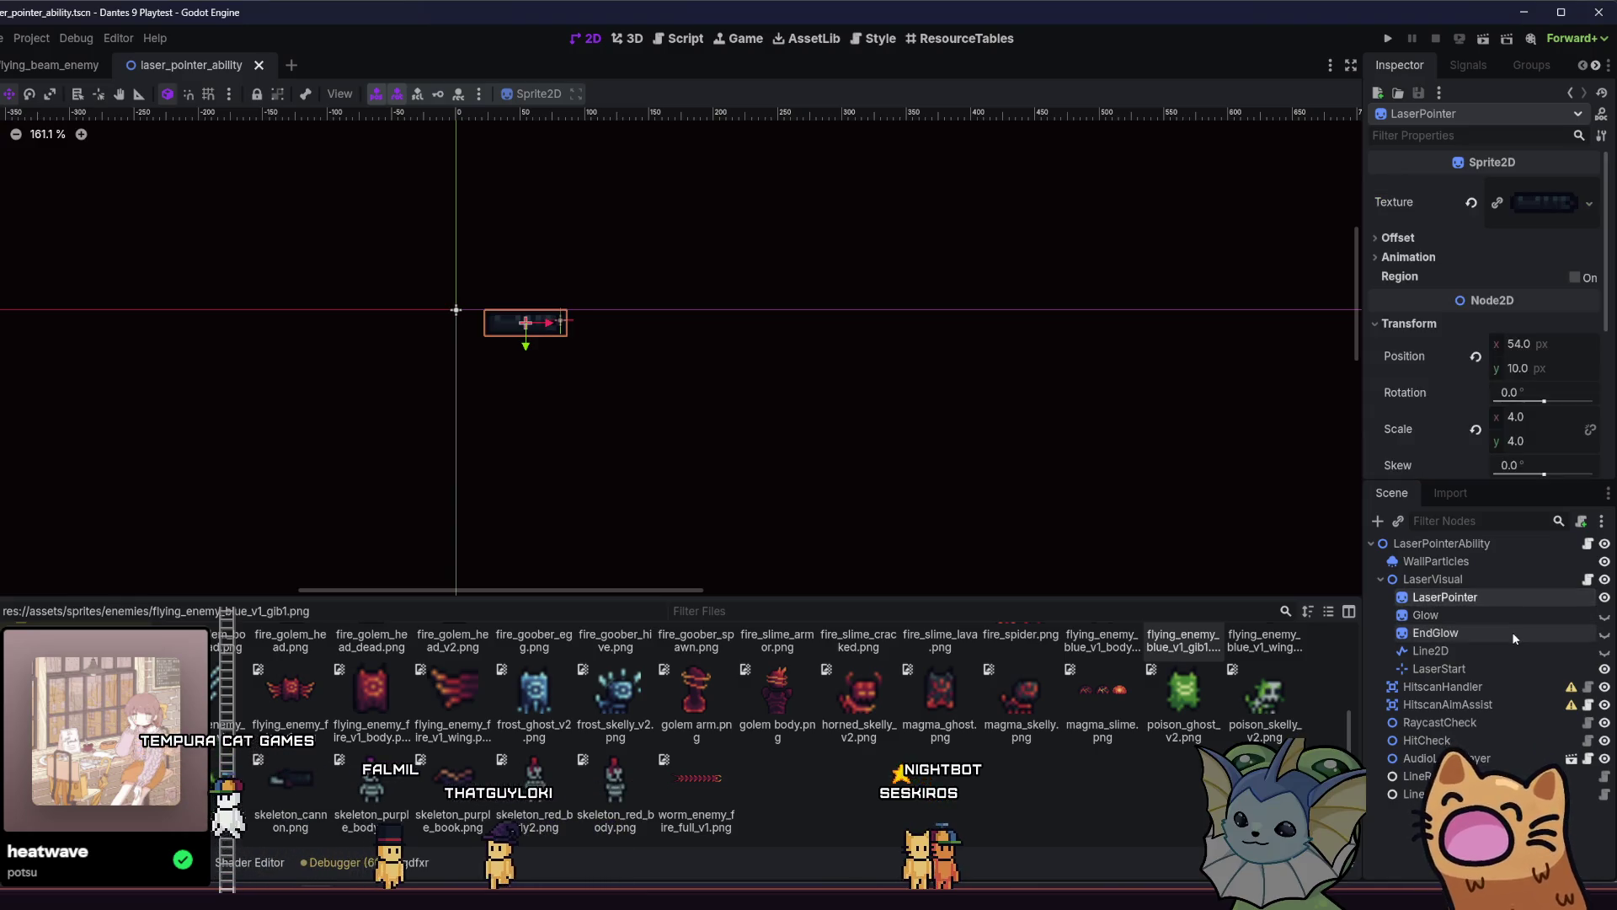
{"action": "left_click", "coordinate": [1516, 615]}
{"action": "left_click", "coordinate": [1550, 598]}
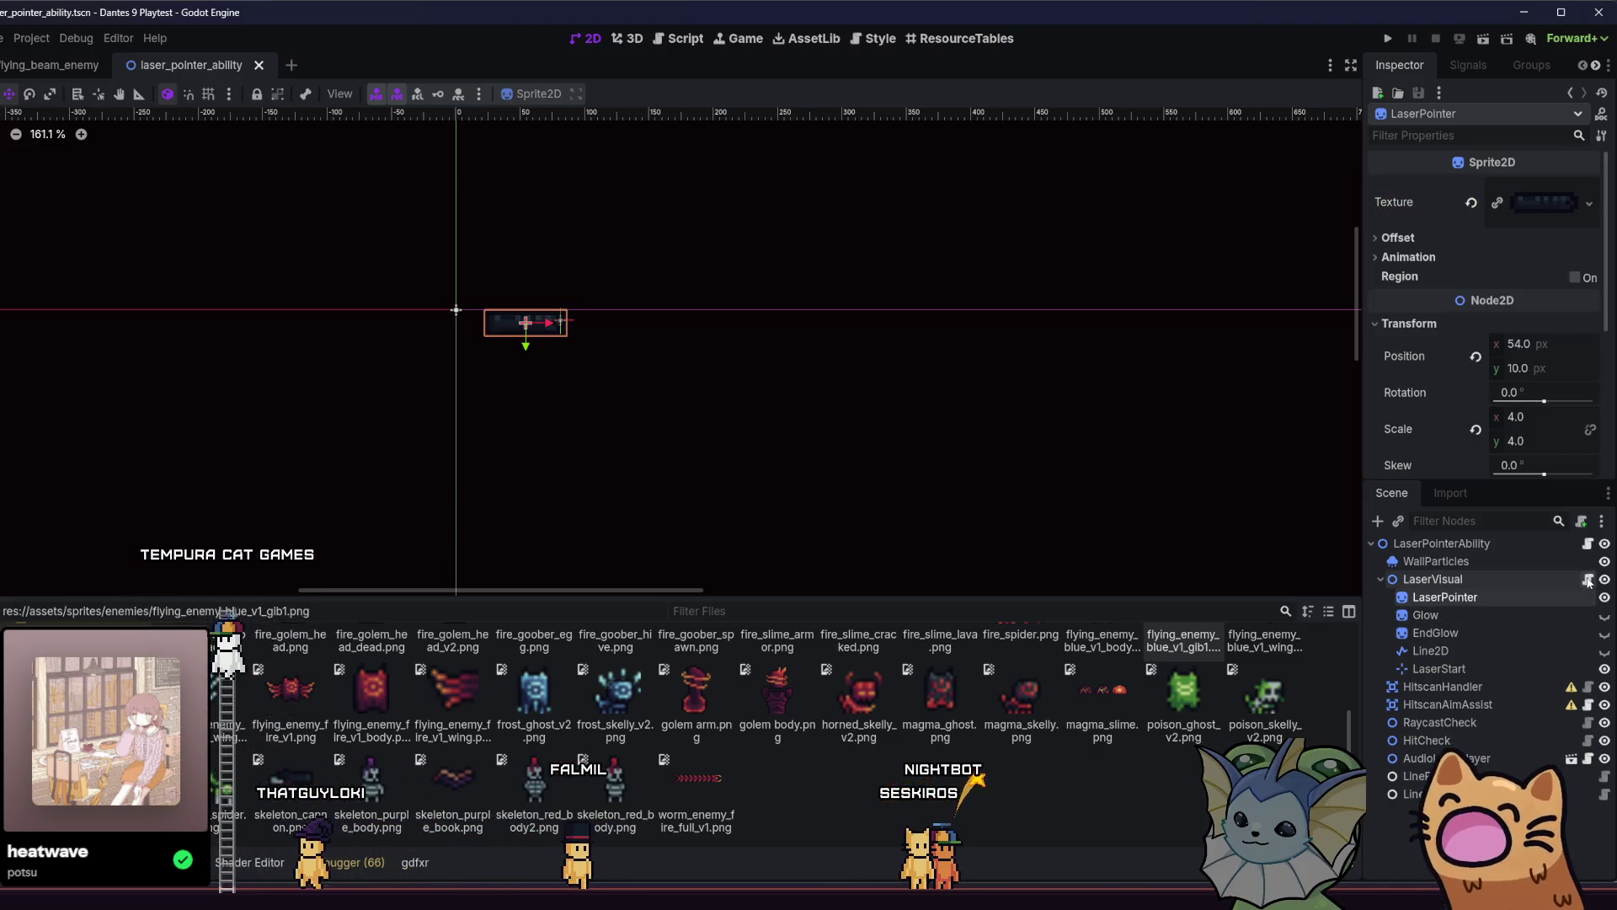
{"action": "left_click", "coordinate": [1587, 580]}
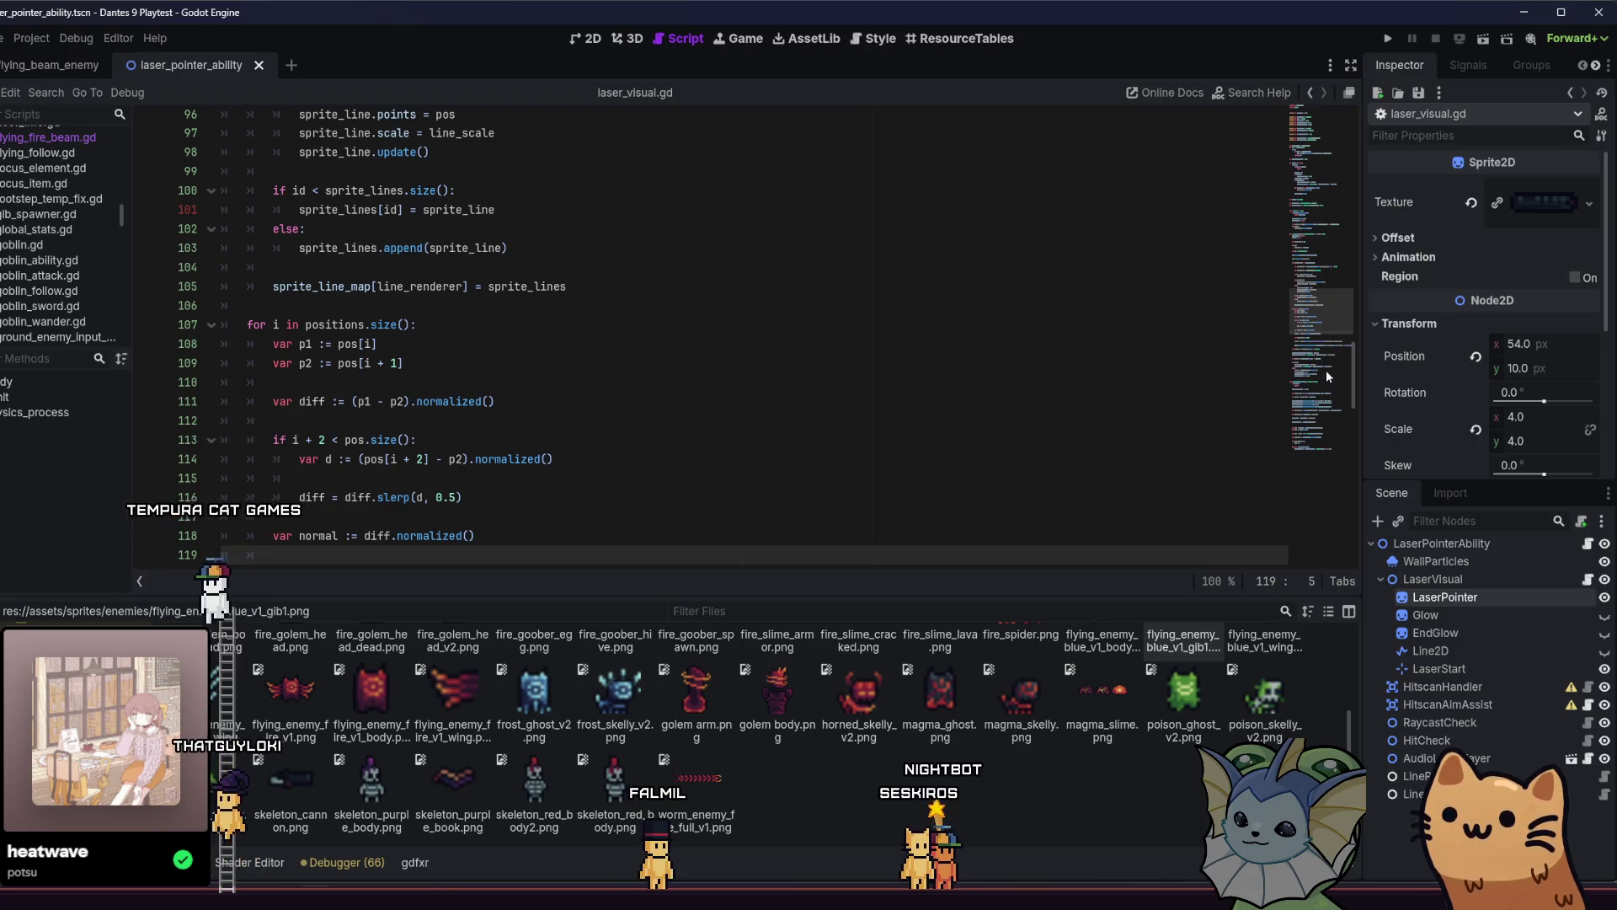
Read through laser_visual.gd's glow_sprite and end_glow_sprite exports, then return to flying_beam_enemy.
{"action": "scroll", "coordinate": [1338, 388], "scroll_direction": "down", "scroll_amount": 7}
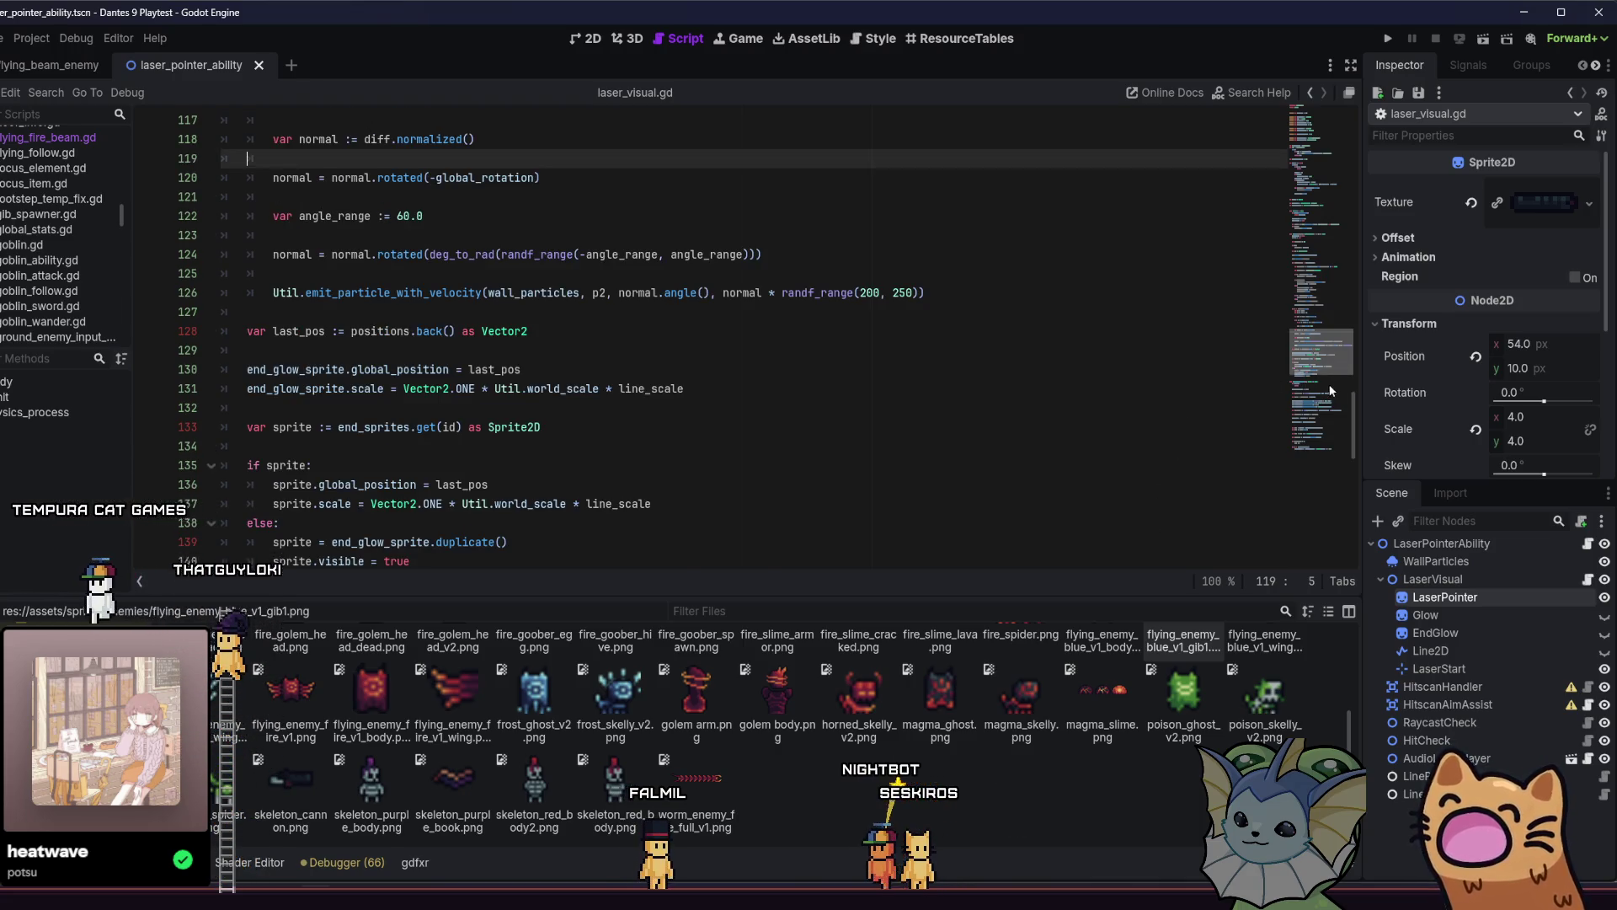
{"action": "scroll", "coordinate": [1335, 396], "scroll_direction": "down", "scroll_amount": 6}
{"action": "scroll", "coordinate": [1322, 427], "scroll_direction": "down", "scroll_amount": 2}
{"action": "mouse_move", "coordinate": [1322, 427]}
{"action": "left_mouse_down"}
{"action": "mouse_move", "coordinate": [1295, 245]}
{"action": "mouse_move", "coordinate": [1294, 279]}
{"action": "left_mouse_up"}
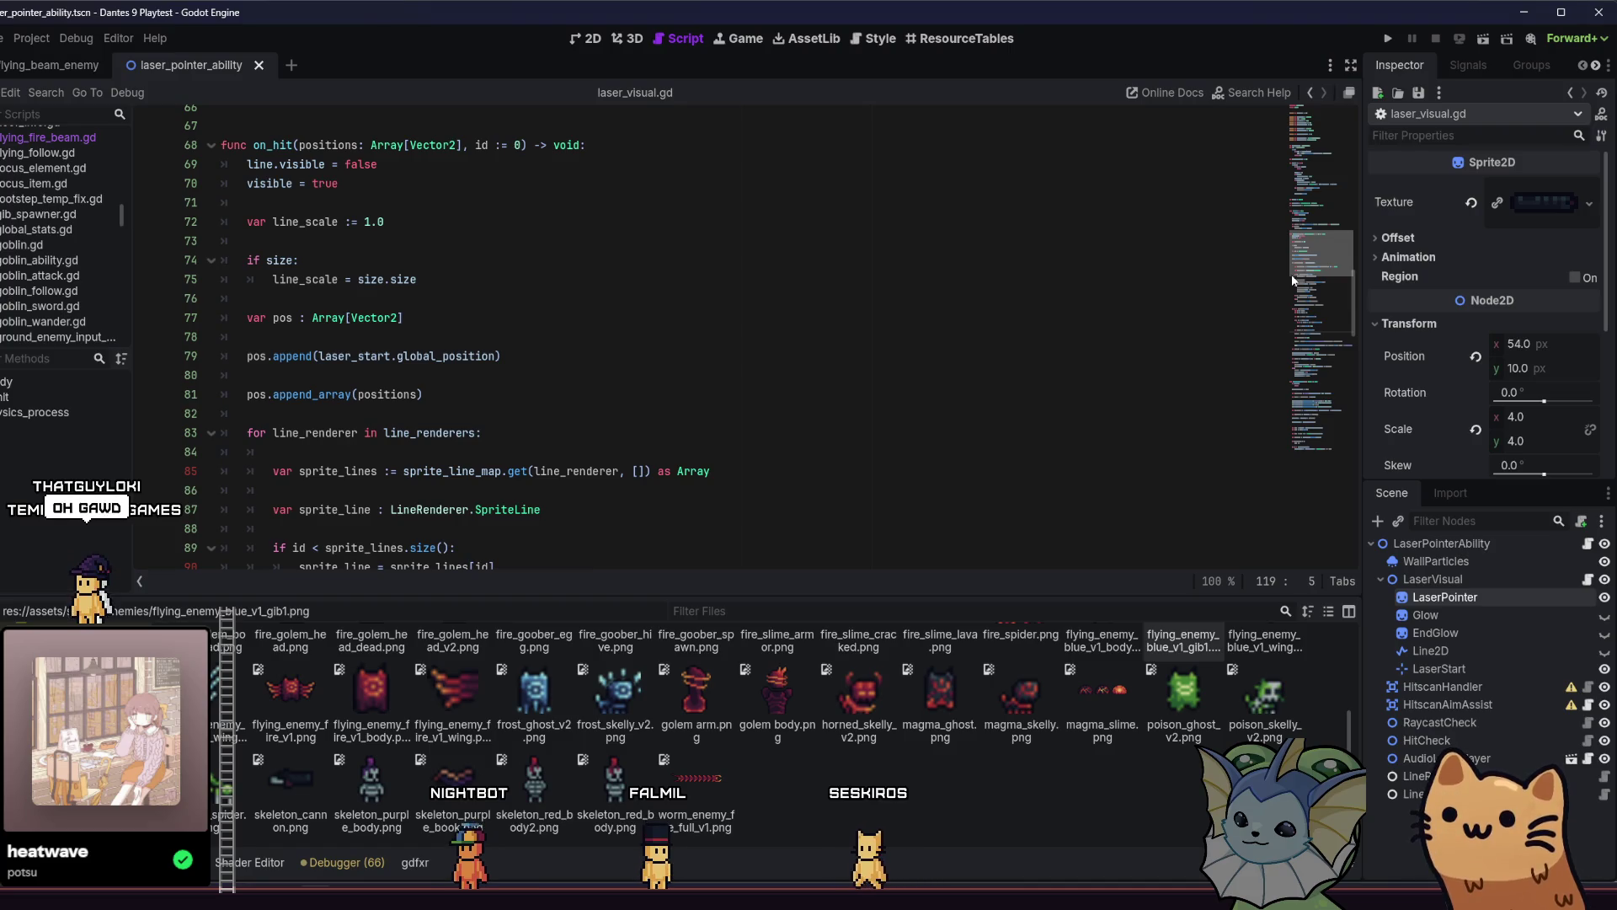
{"action": "left_click_drag", "start_coordinate": [1292, 274], "coordinate": [1293, 386]}
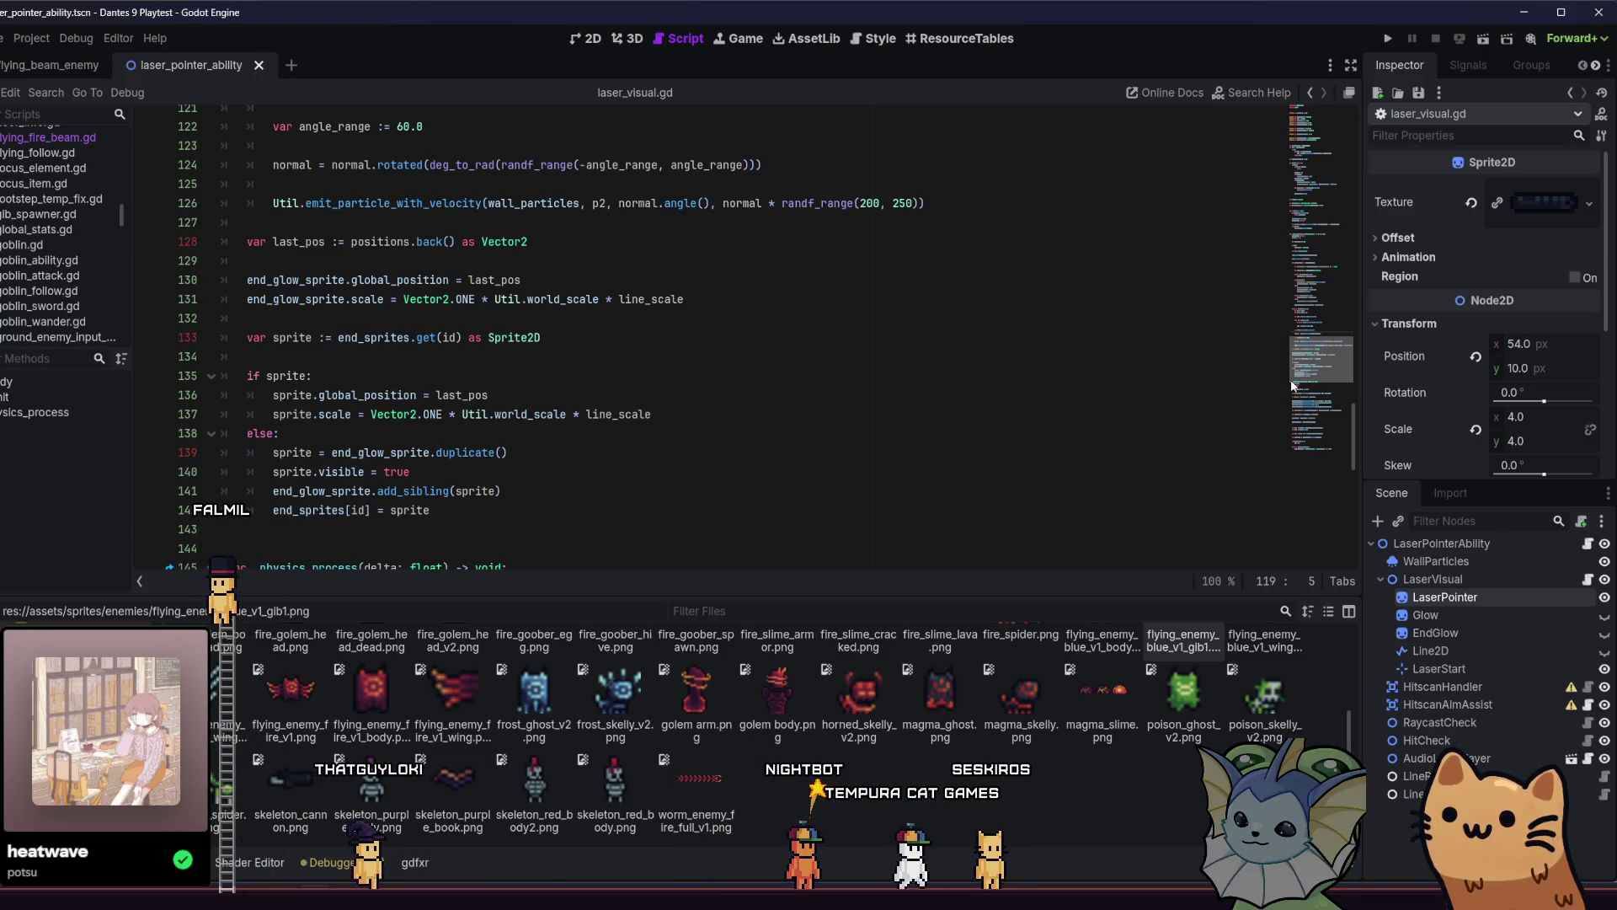
{"action": "left_click_drag", "start_coordinate": [1293, 386], "coordinate": [1293, 383]}
{"action": "scroll", "coordinate": [1293, 383], "scroll_direction": "down", "scroll_amount": 4}
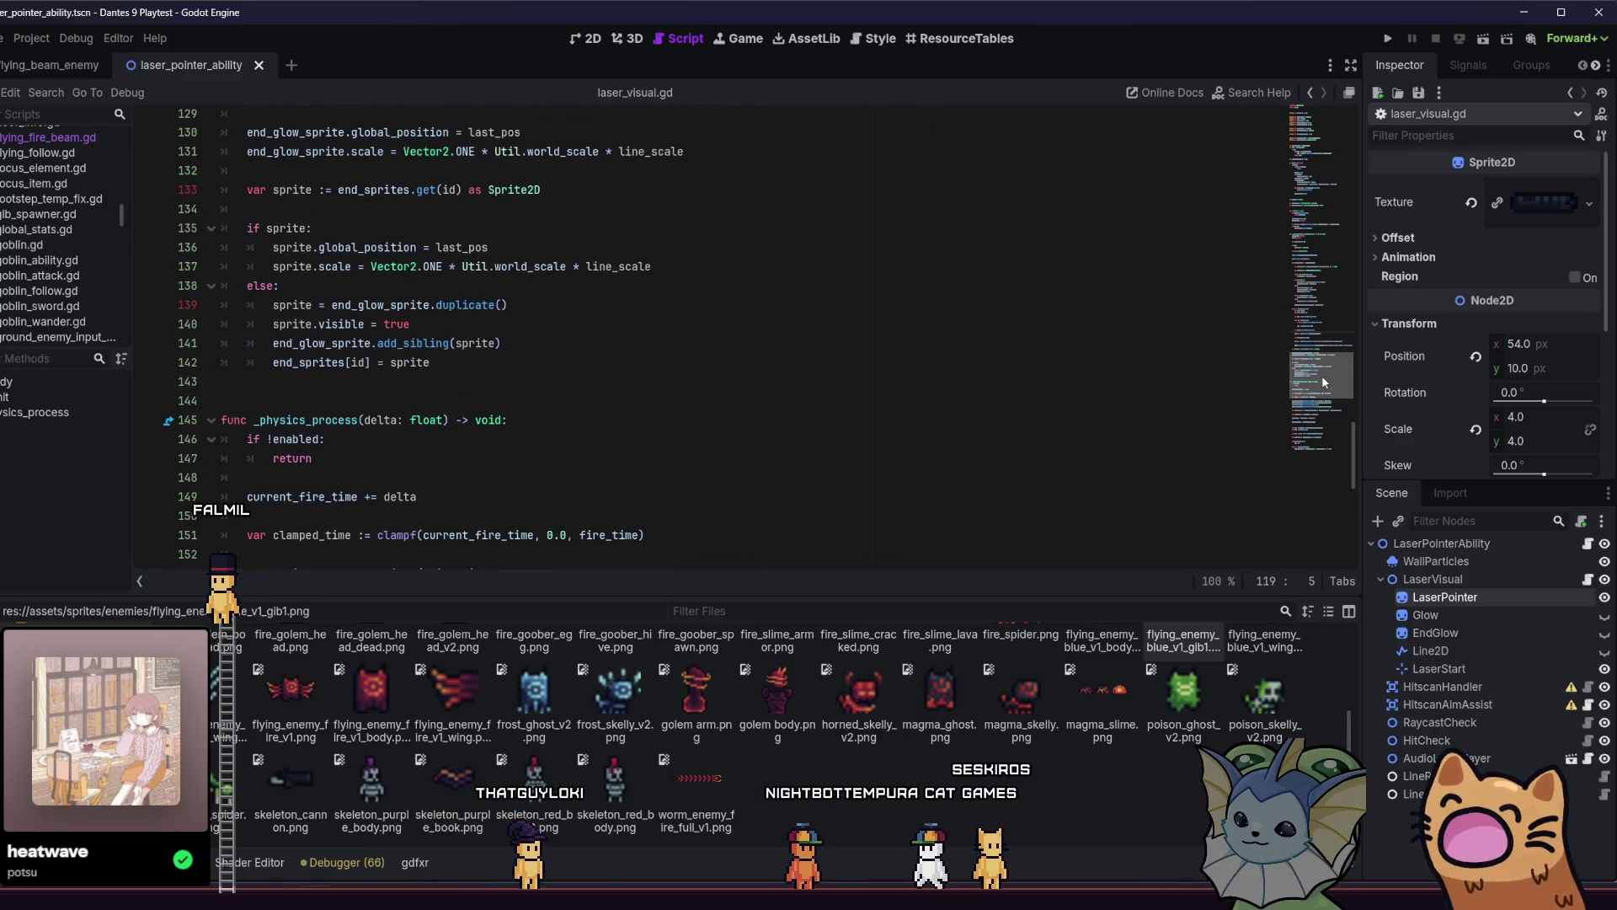
{"action": "mouse_move", "coordinate": [1321, 375]}
{"action": "left_mouse_down"}
{"action": "mouse_move", "coordinate": [1297, 134]}
{"action": "mouse_move", "coordinate": [245, 114]}
{"action": "left_mouse_up"}
{"action": "left_click", "coordinate": [75, 67]}
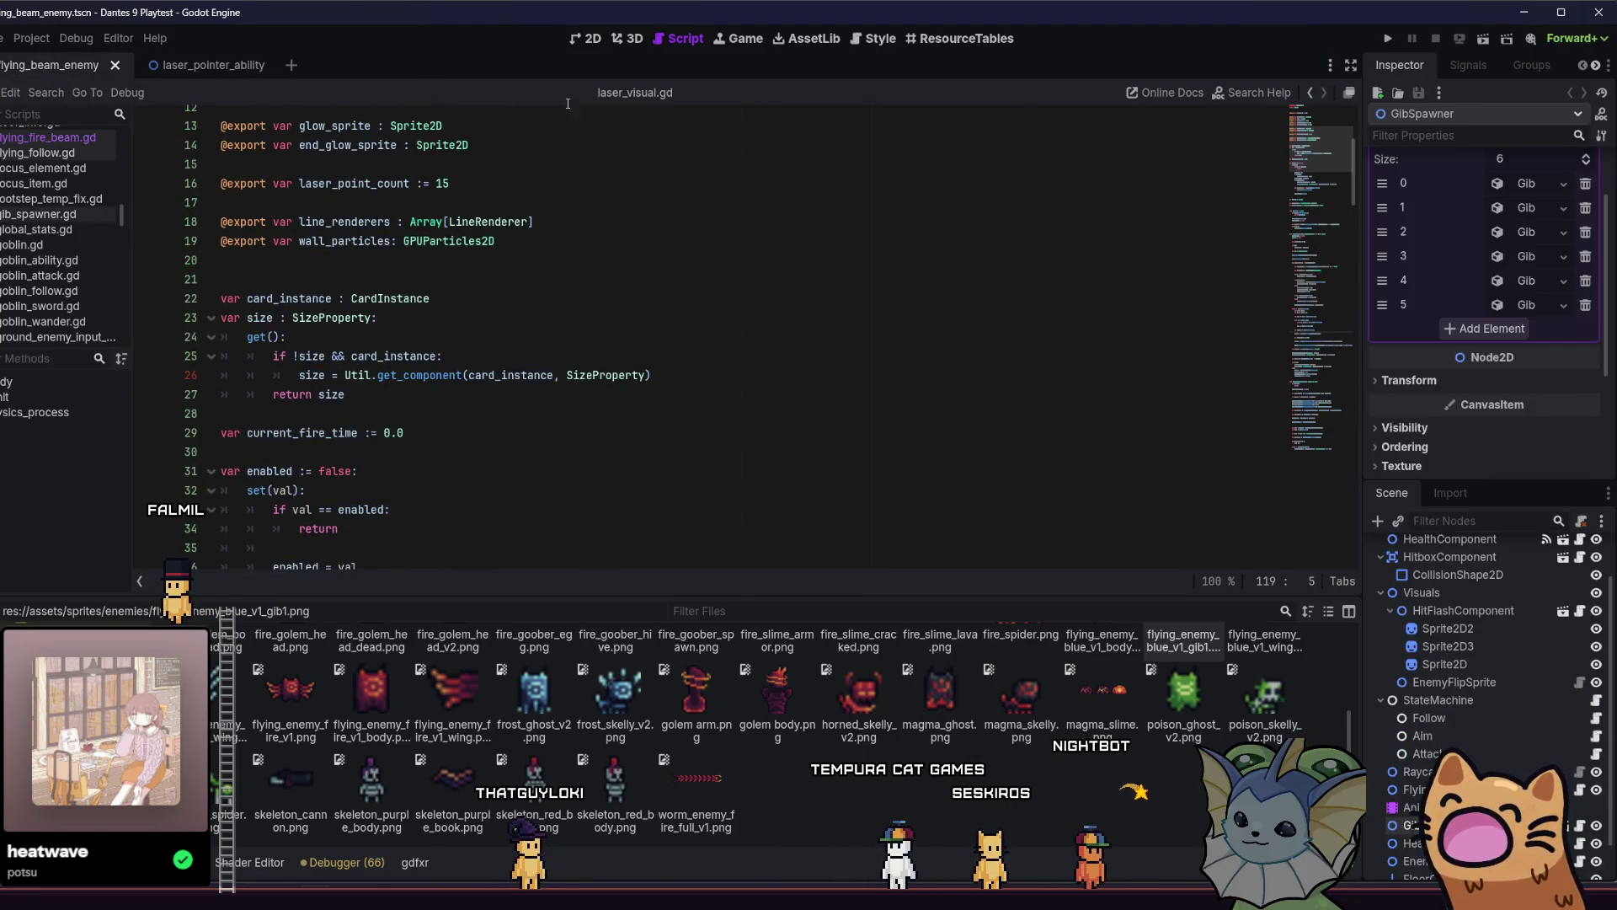
Back in laser_pointer_ability, look over the Glow, EndGlow and LineRenderer nodes.
{"action": "key", "text": "ctrl+Tab"}
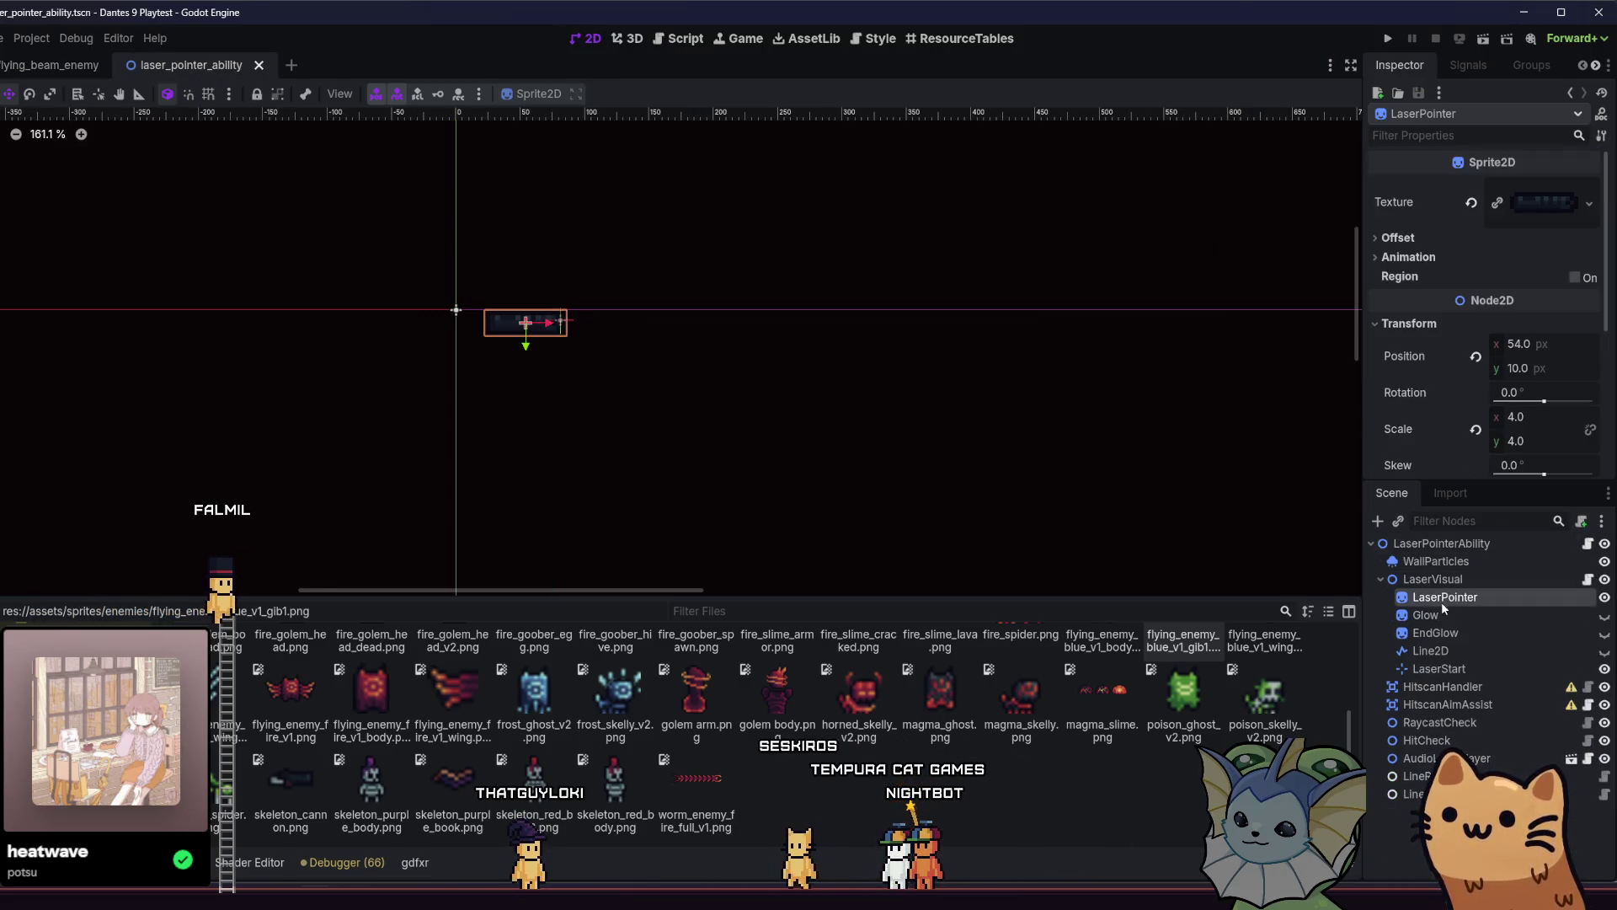
{"action": "left_click", "coordinate": [1423, 615]}
{"action": "left_click", "coordinate": [1432, 632]}
{"action": "left_click", "coordinate": [1533, 202]}
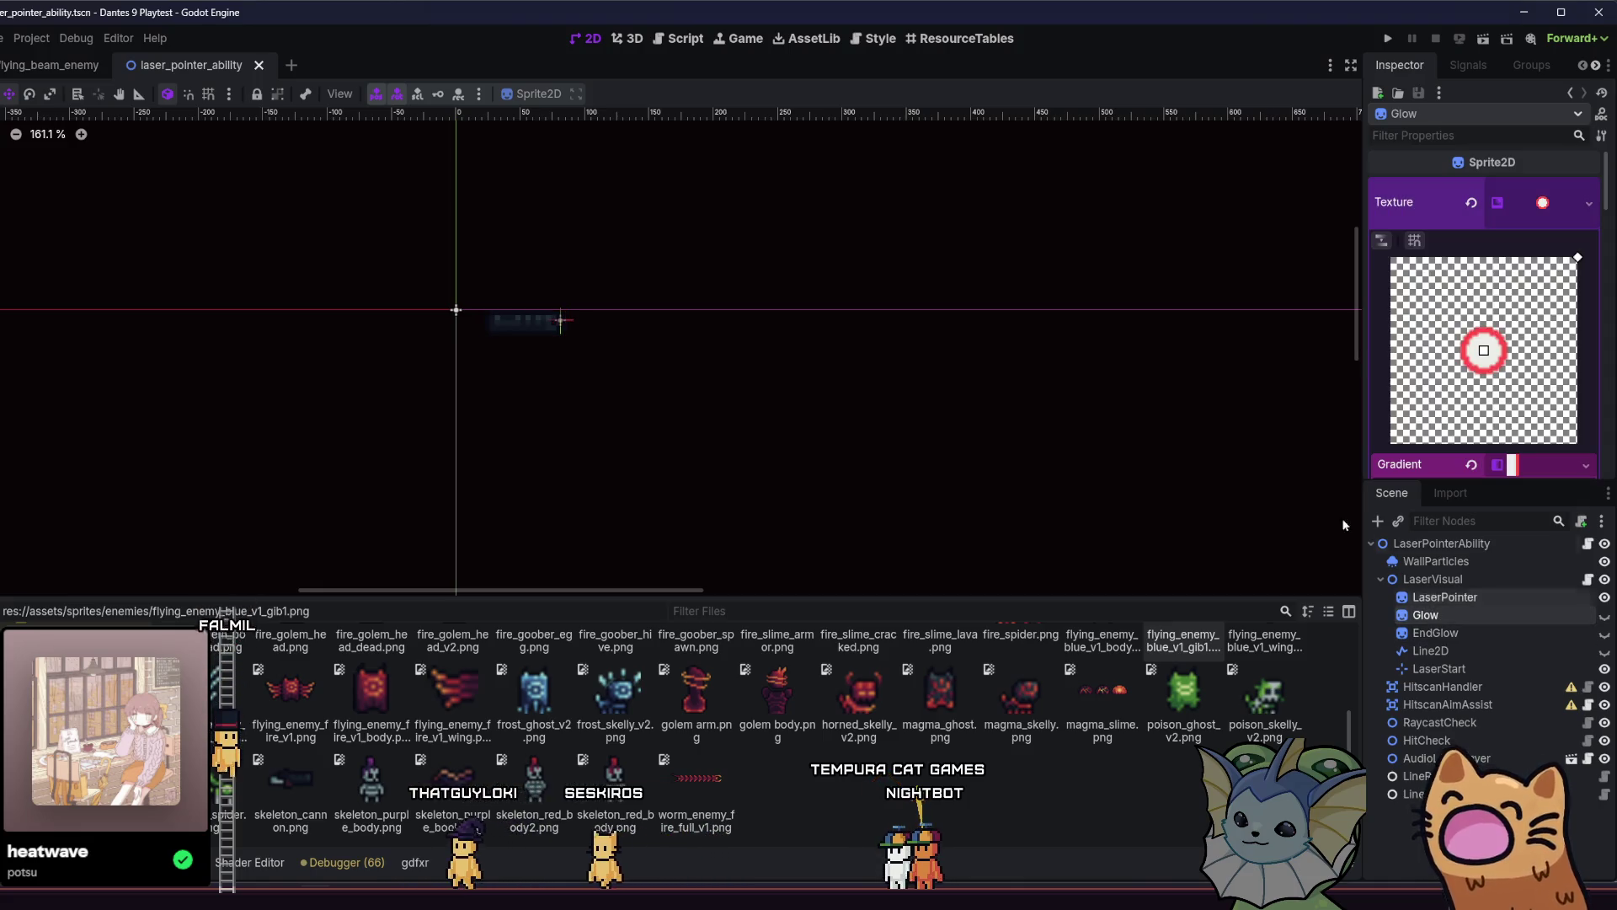
{"action": "key", "text": "ctrl+Tab"}
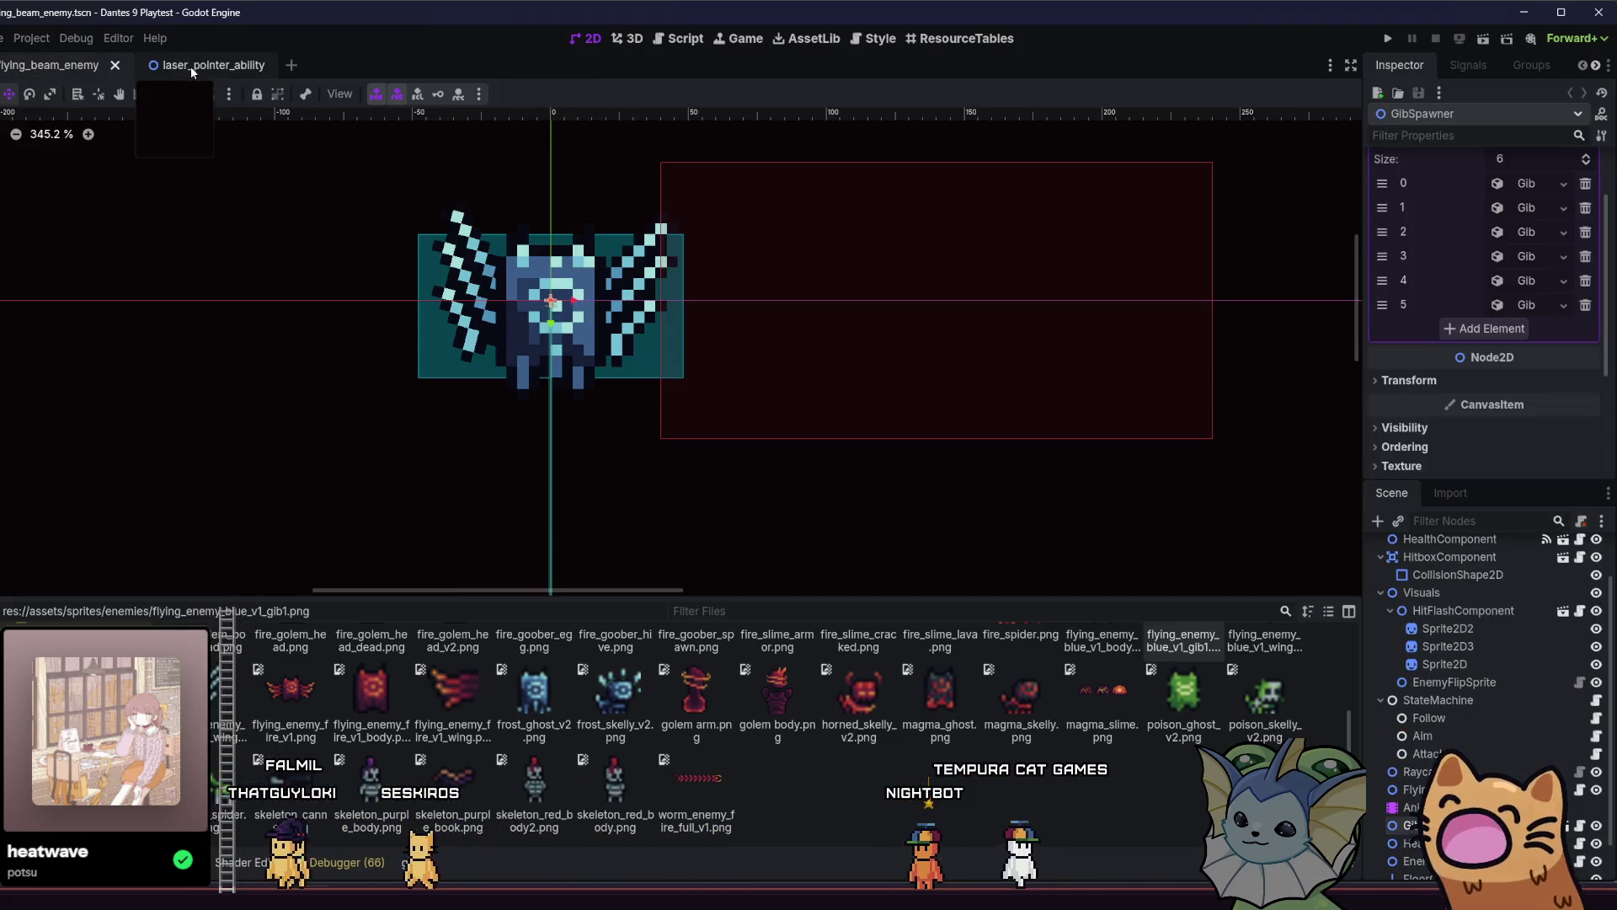
{"action": "key", "text": "ctrl+Tab"}
{"action": "left_click", "coordinate": [1417, 776]}
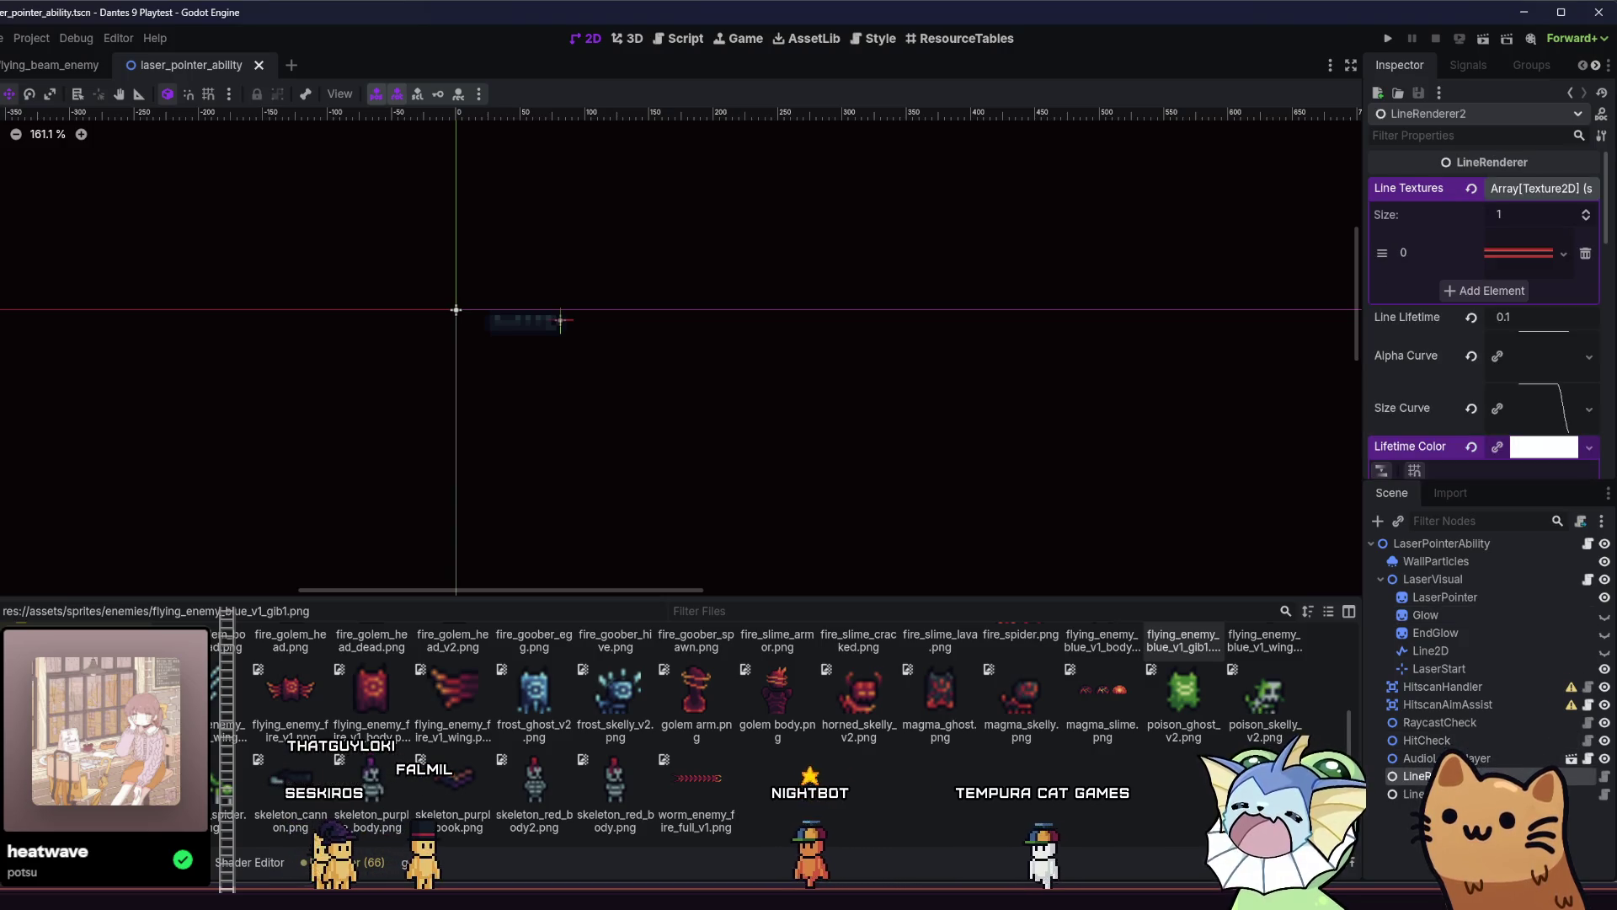
{"action": "left_click", "coordinate": [1458, 617]}
Copy the Glow and EndGlow sprites together and go to the flying_beam_enemy scene.
{"action": "left_click", "coordinate": [1464, 629]}
{"action": "left_click", "coordinate": [1464, 610]}
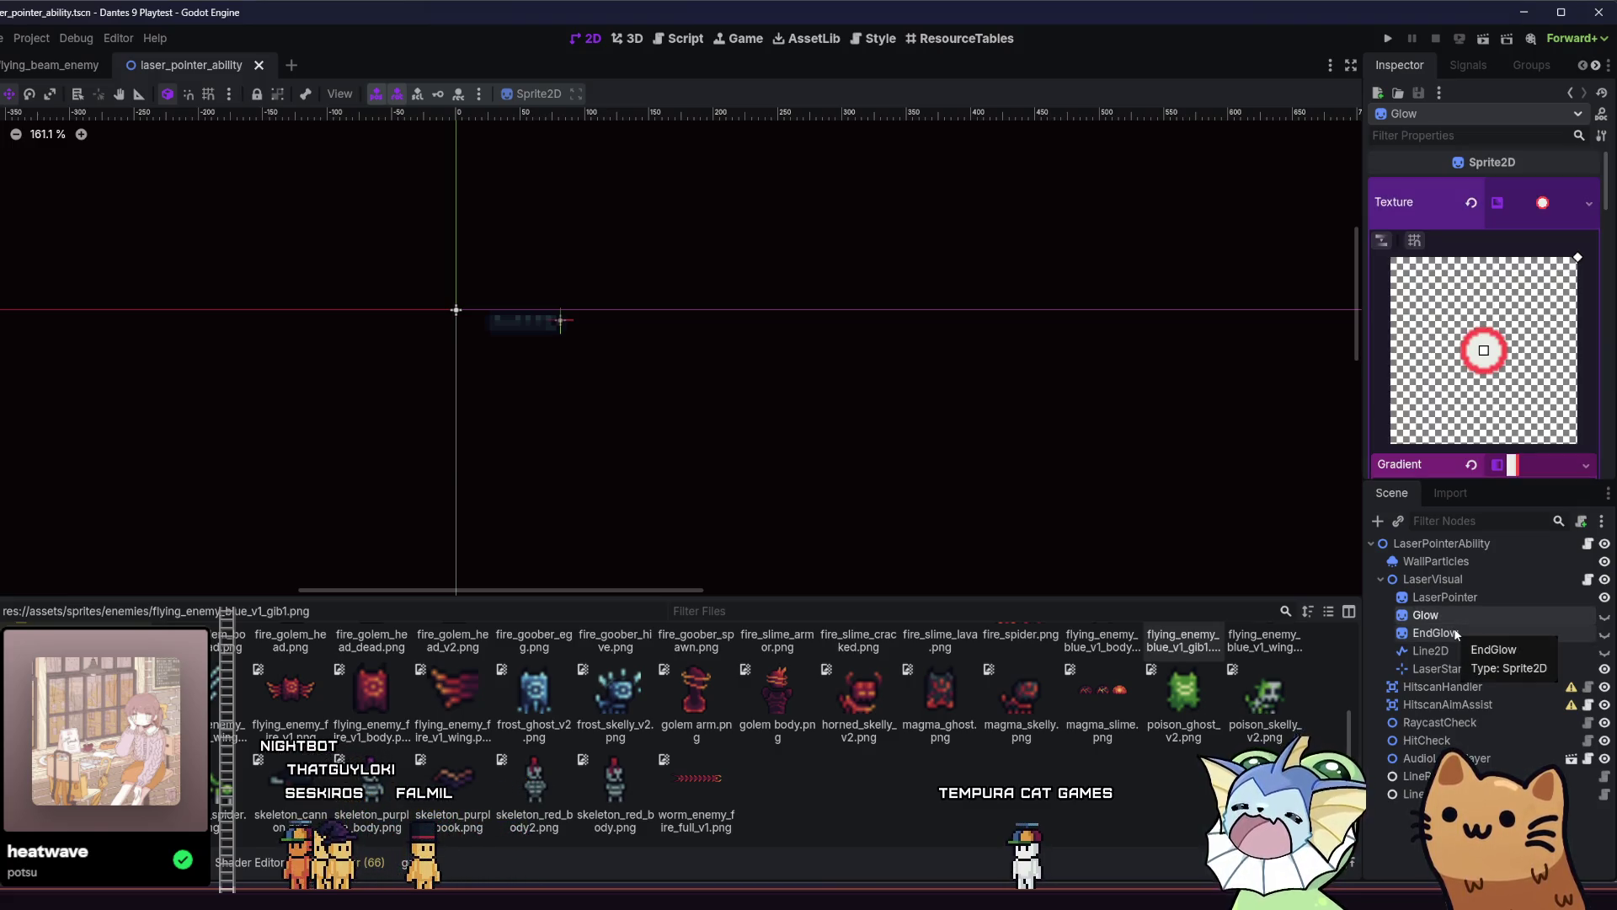
{"action": "left_click", "coordinate": [1457, 634]}
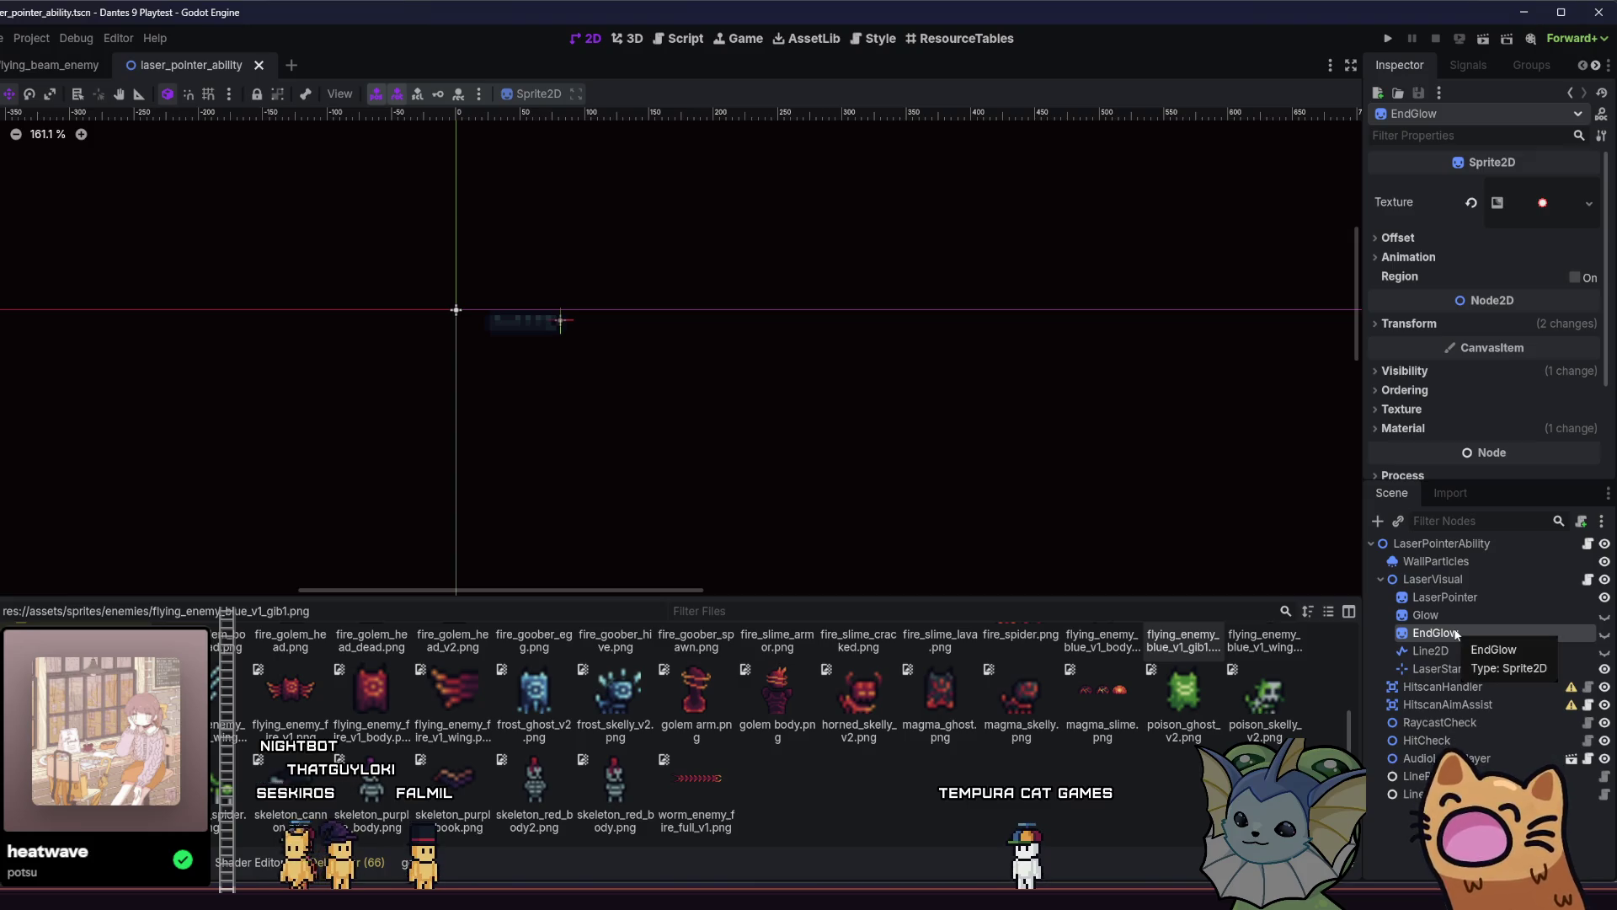
{"action": "left_click", "coordinate": [1454, 616]}
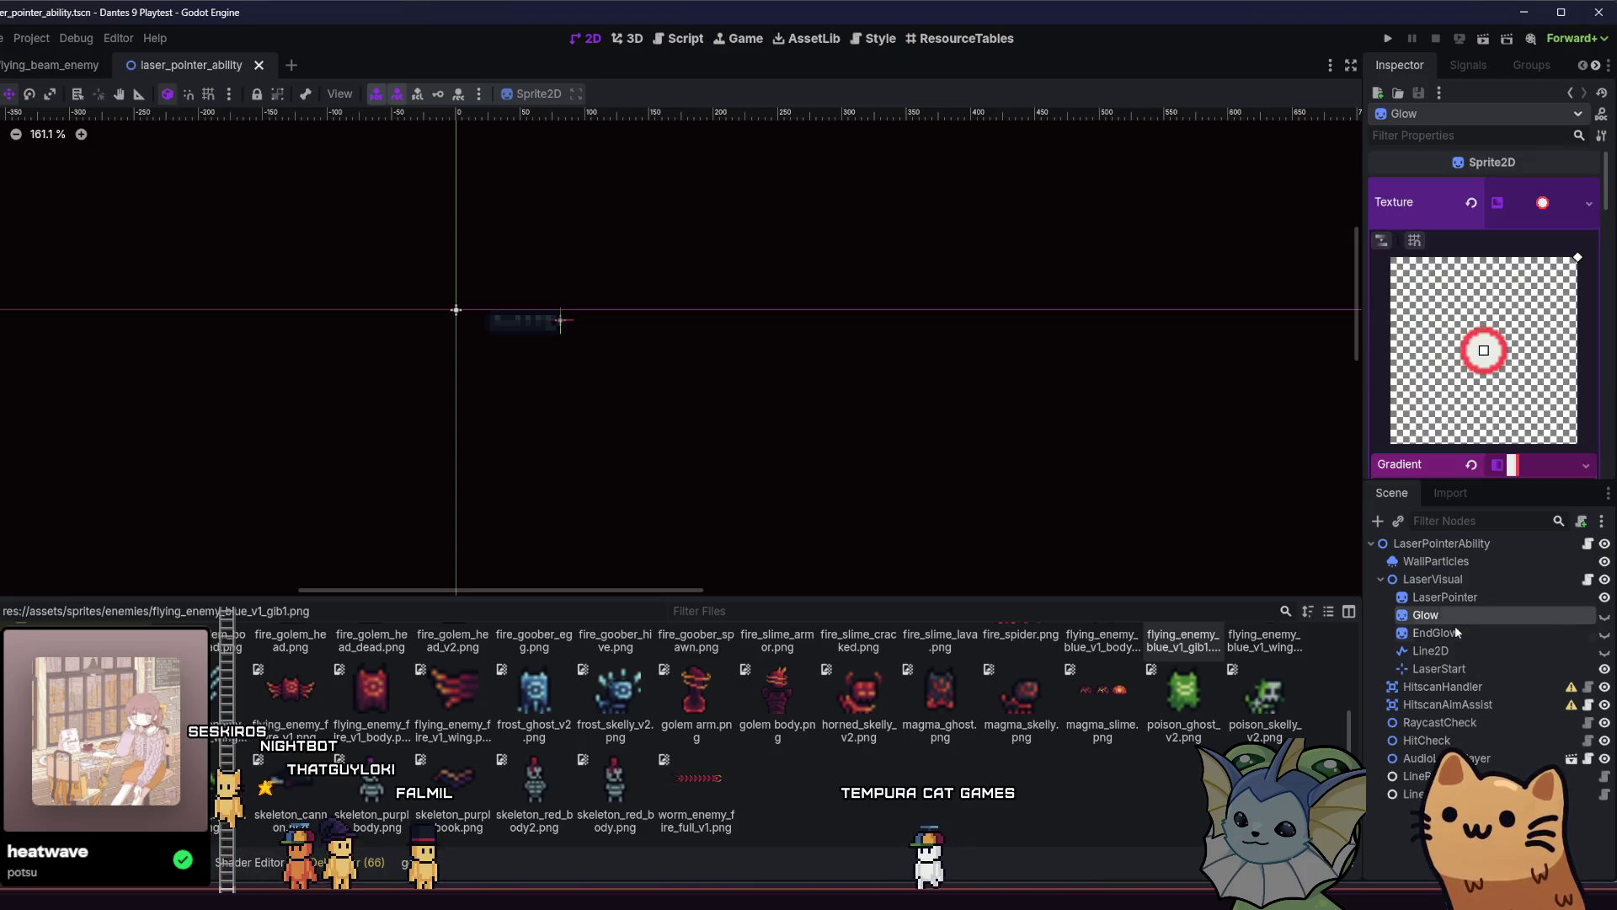
{"action": "left_click", "coordinate": [1455, 632], "text": "ctrl"}
{"action": "right_click", "coordinate": [1457, 618]}
{"action": "left_click", "coordinate": [1373, 655]}
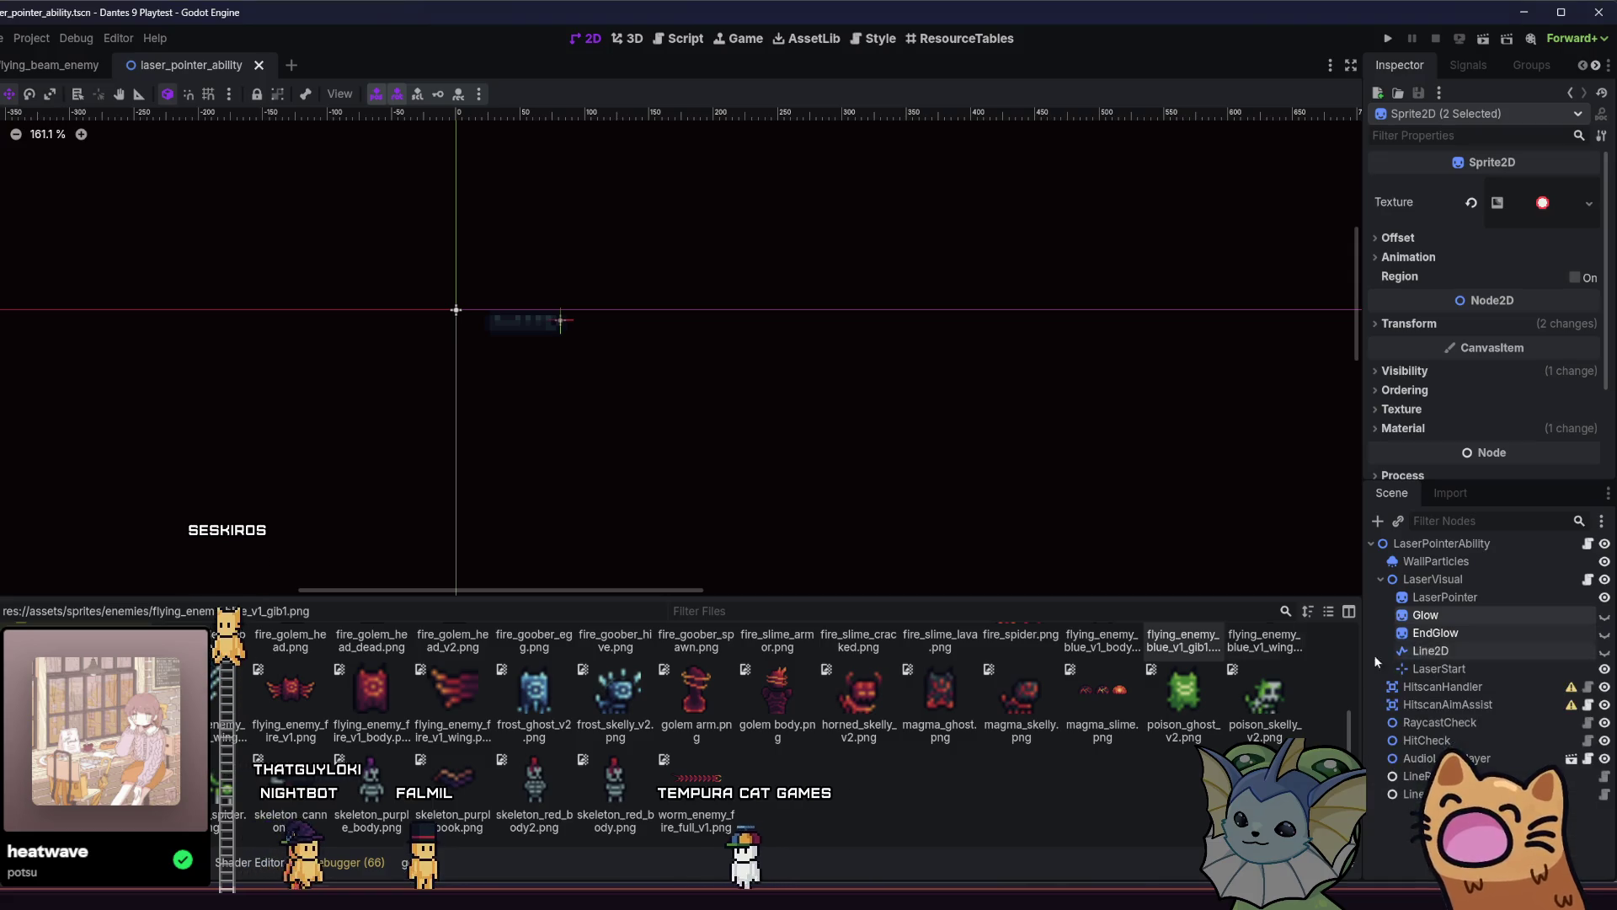
{"action": "left_click", "coordinate": [50, 65]}
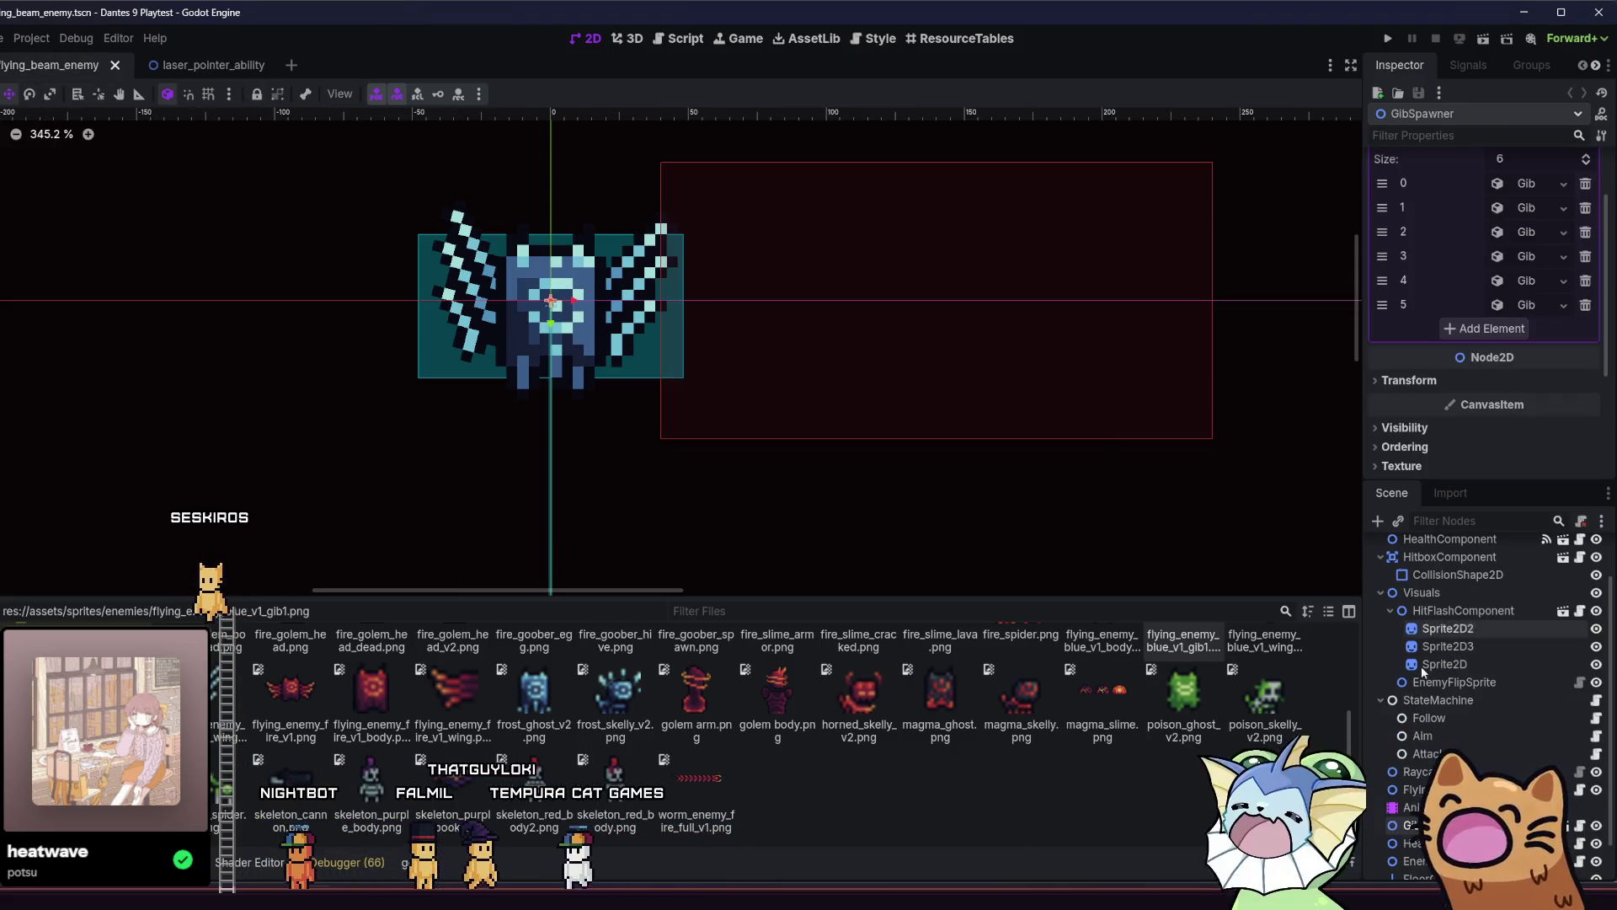
Paste the glow sprites into the GibSpawner scene by mistake, undo it and close GibSpawner.
{"action": "key", "text": "ctrl+F3"}
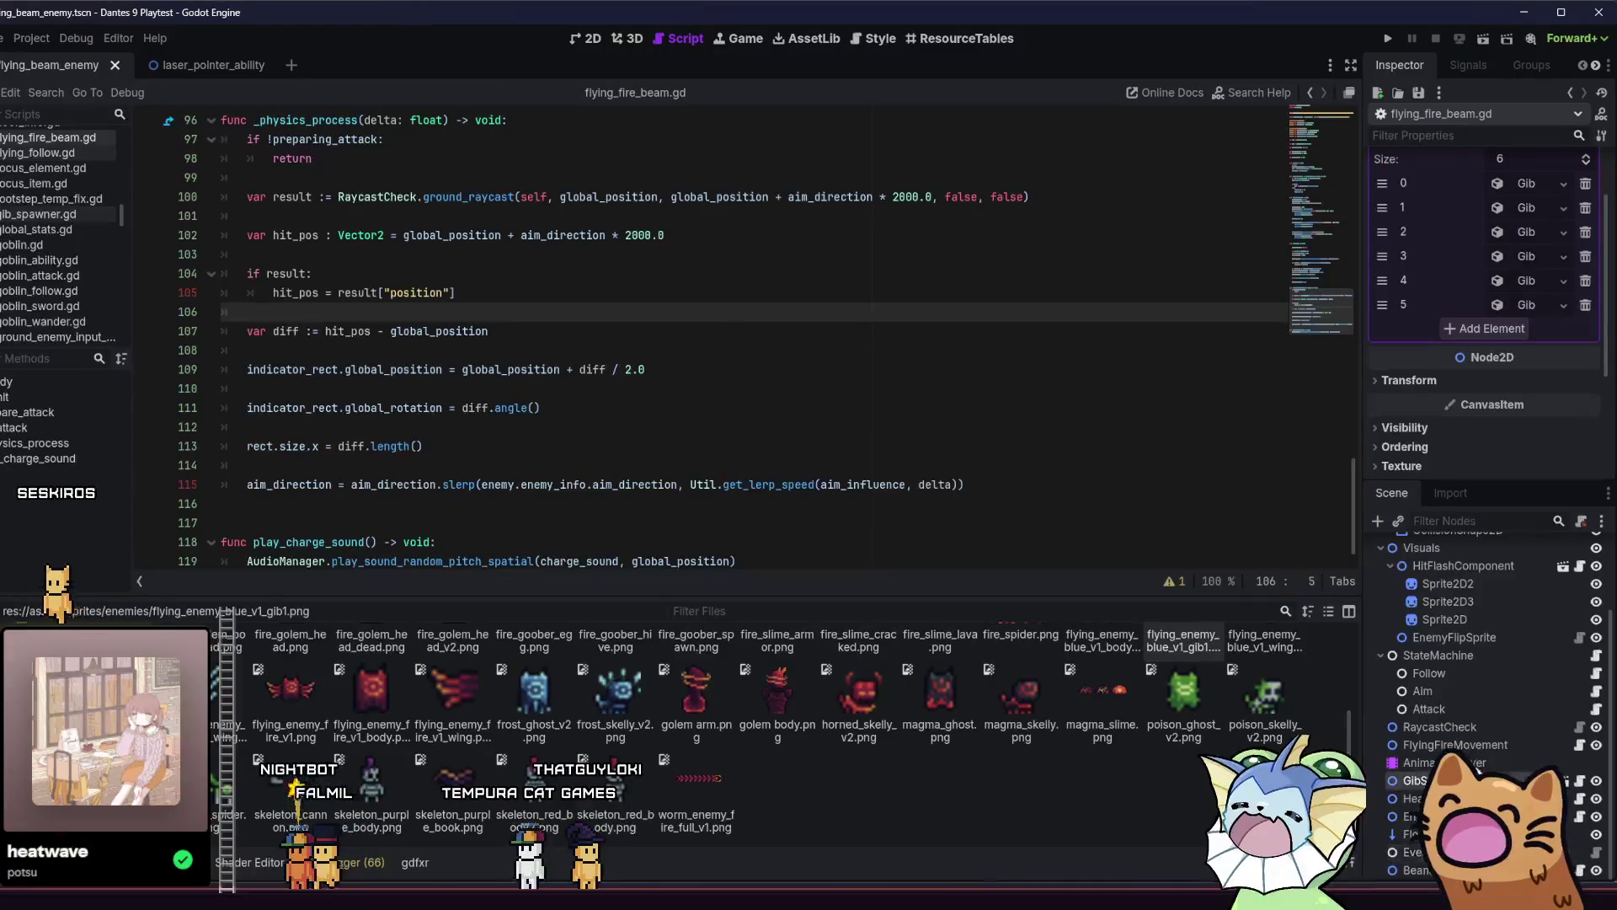
{"action": "scroll", "coordinate": [1453, 673], "scroll_direction": "down", "scroll_amount": 2}
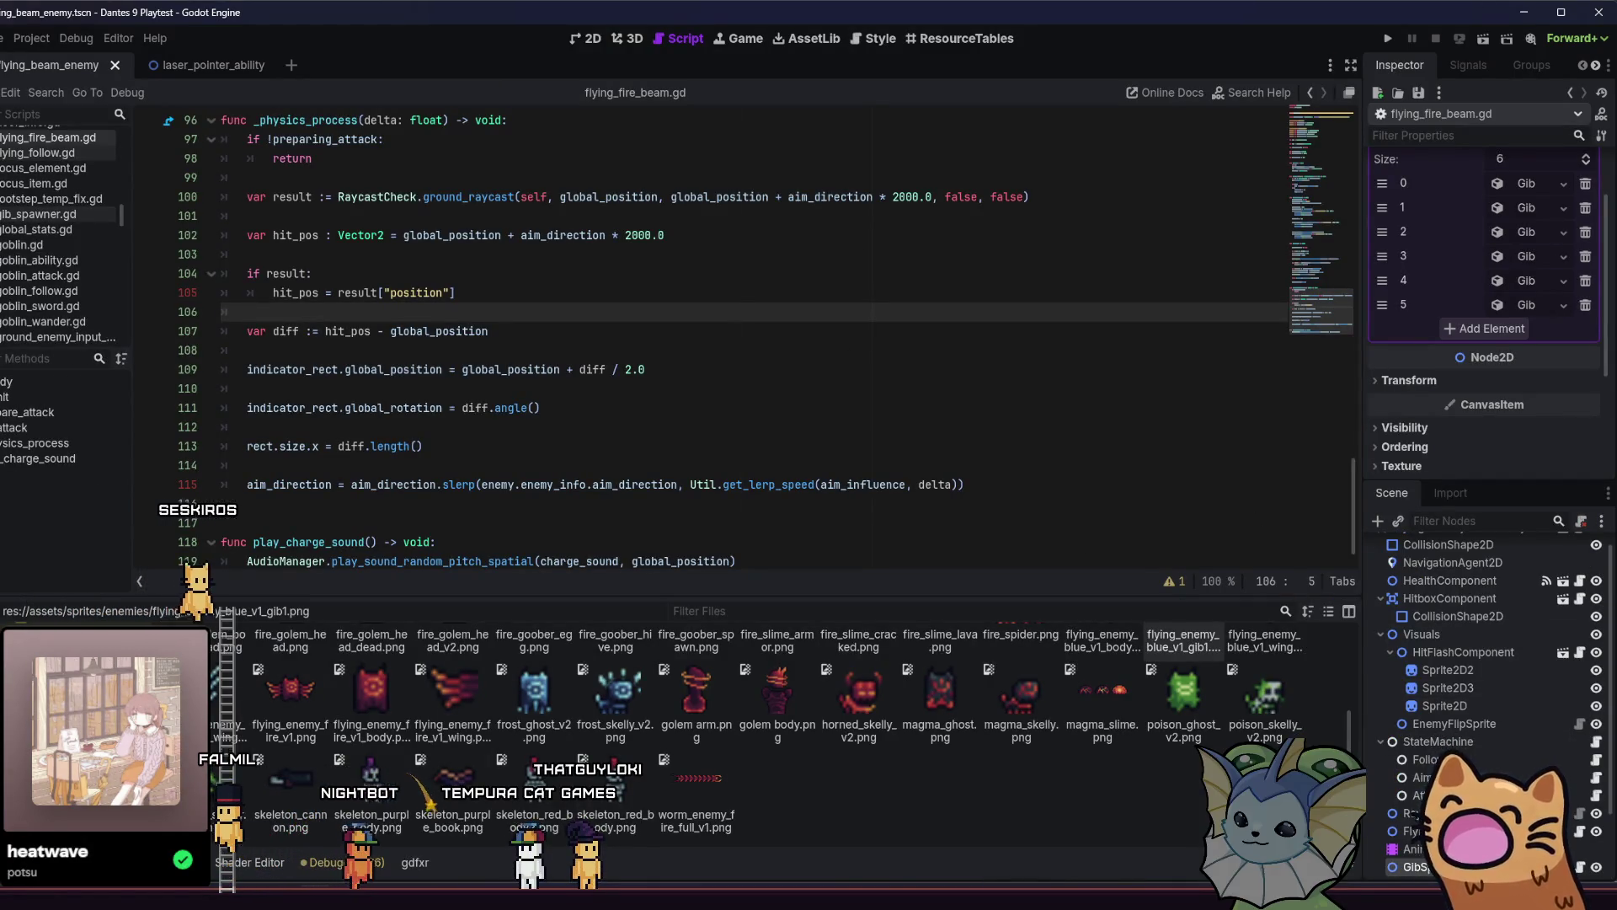
{"action": "left_click", "coordinate": [1579, 623]}
{"action": "key", "text": "ctrl+v"}
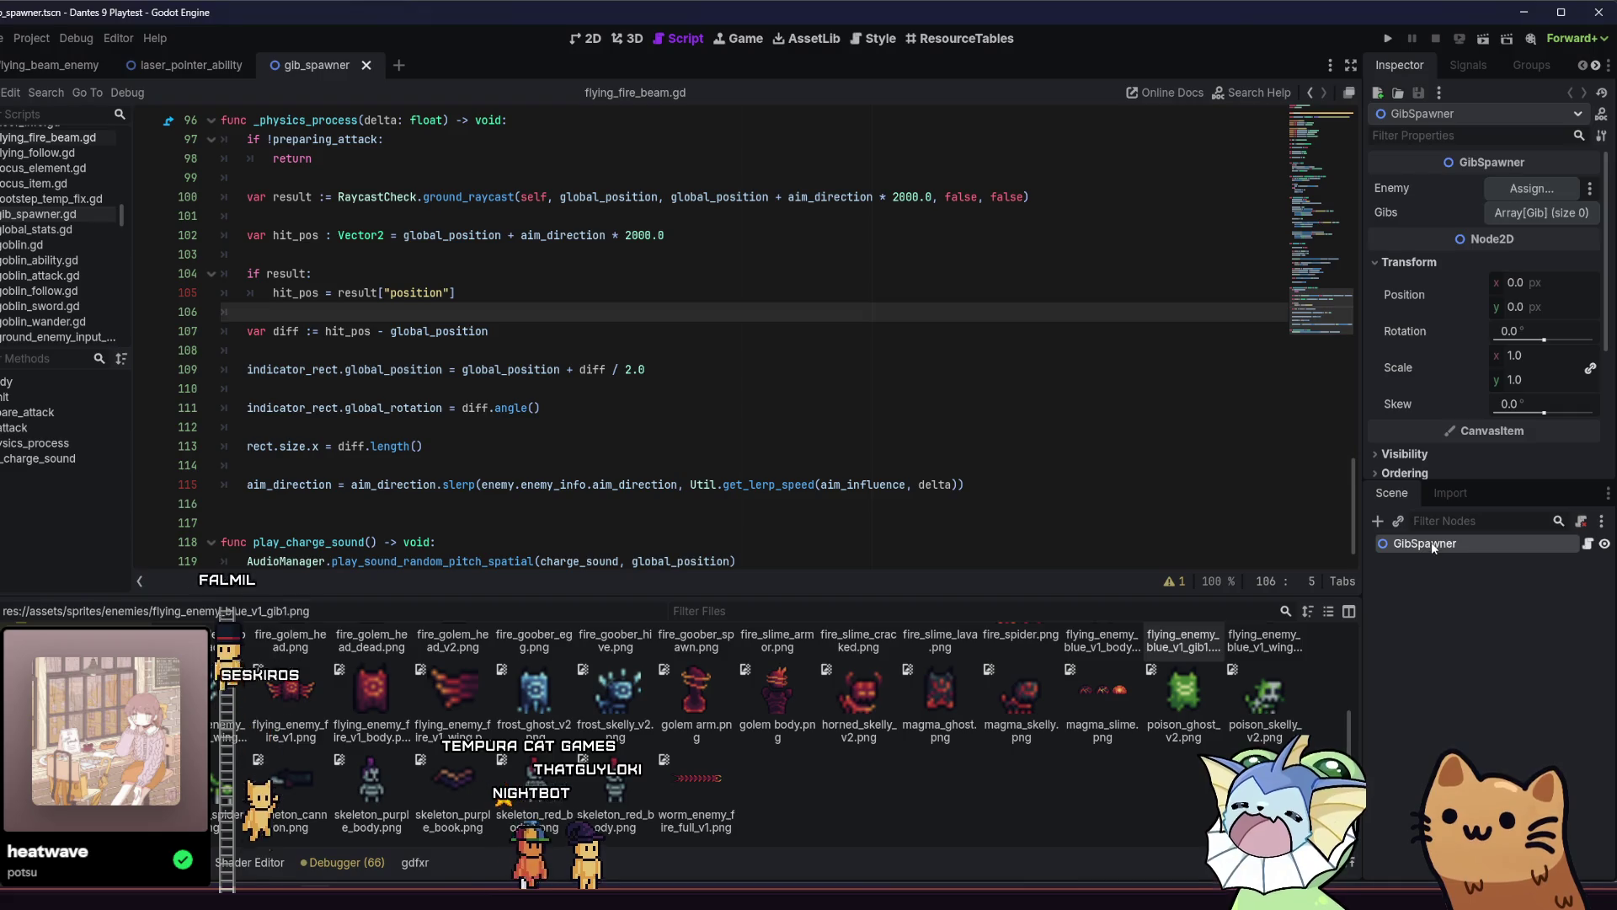
{"action": "key", "text": "ctrl+z"}
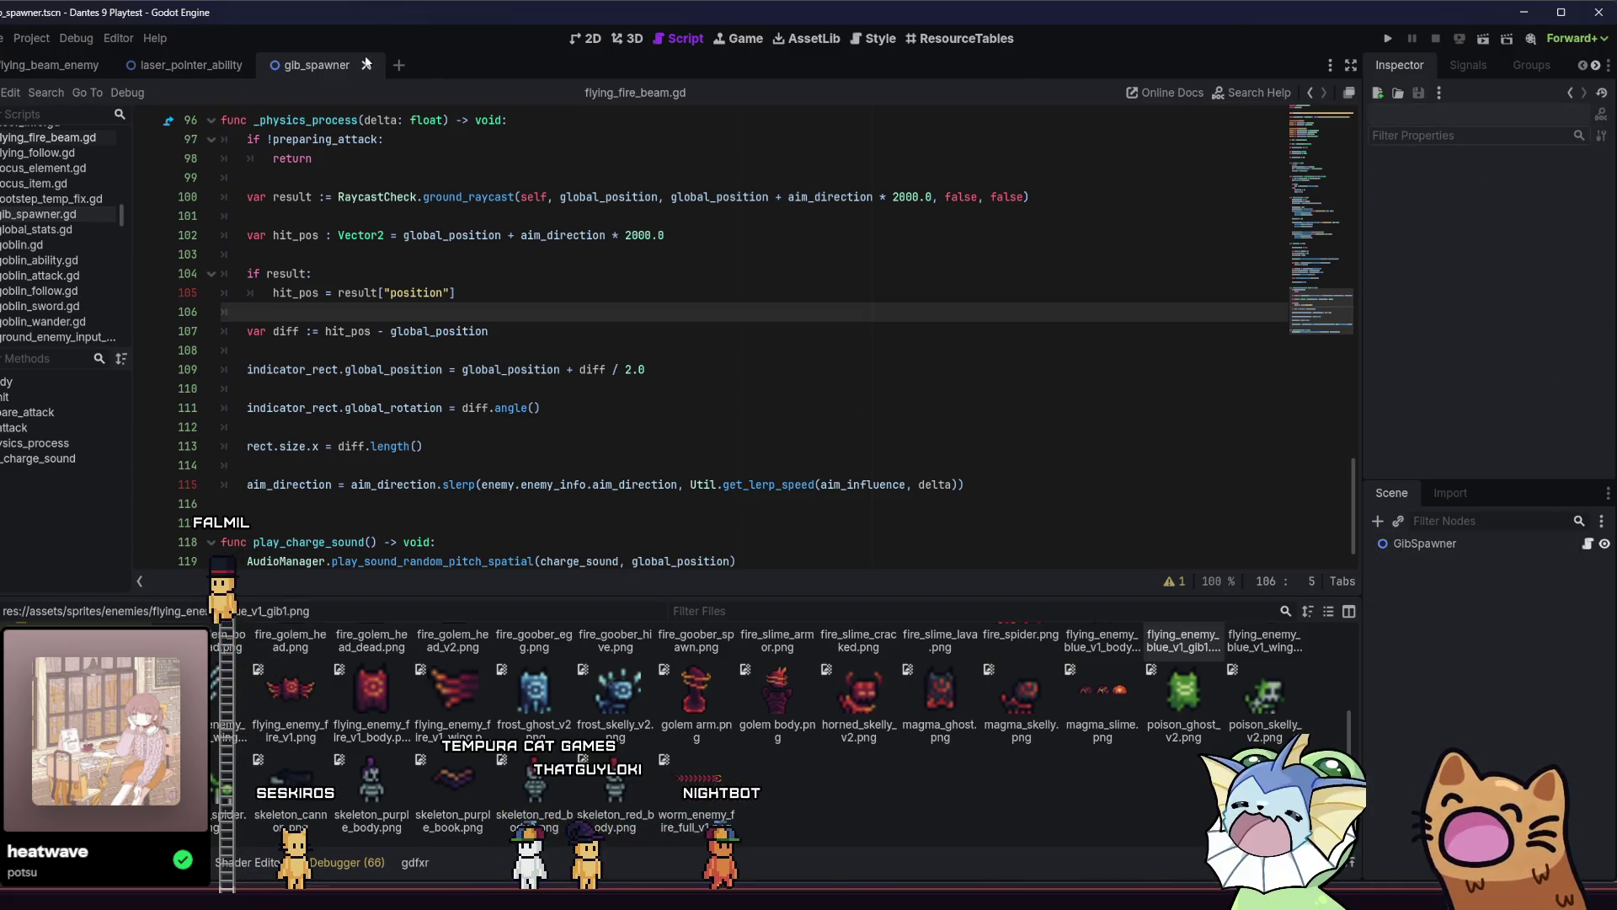
{"action": "left_click", "coordinate": [368, 66]}
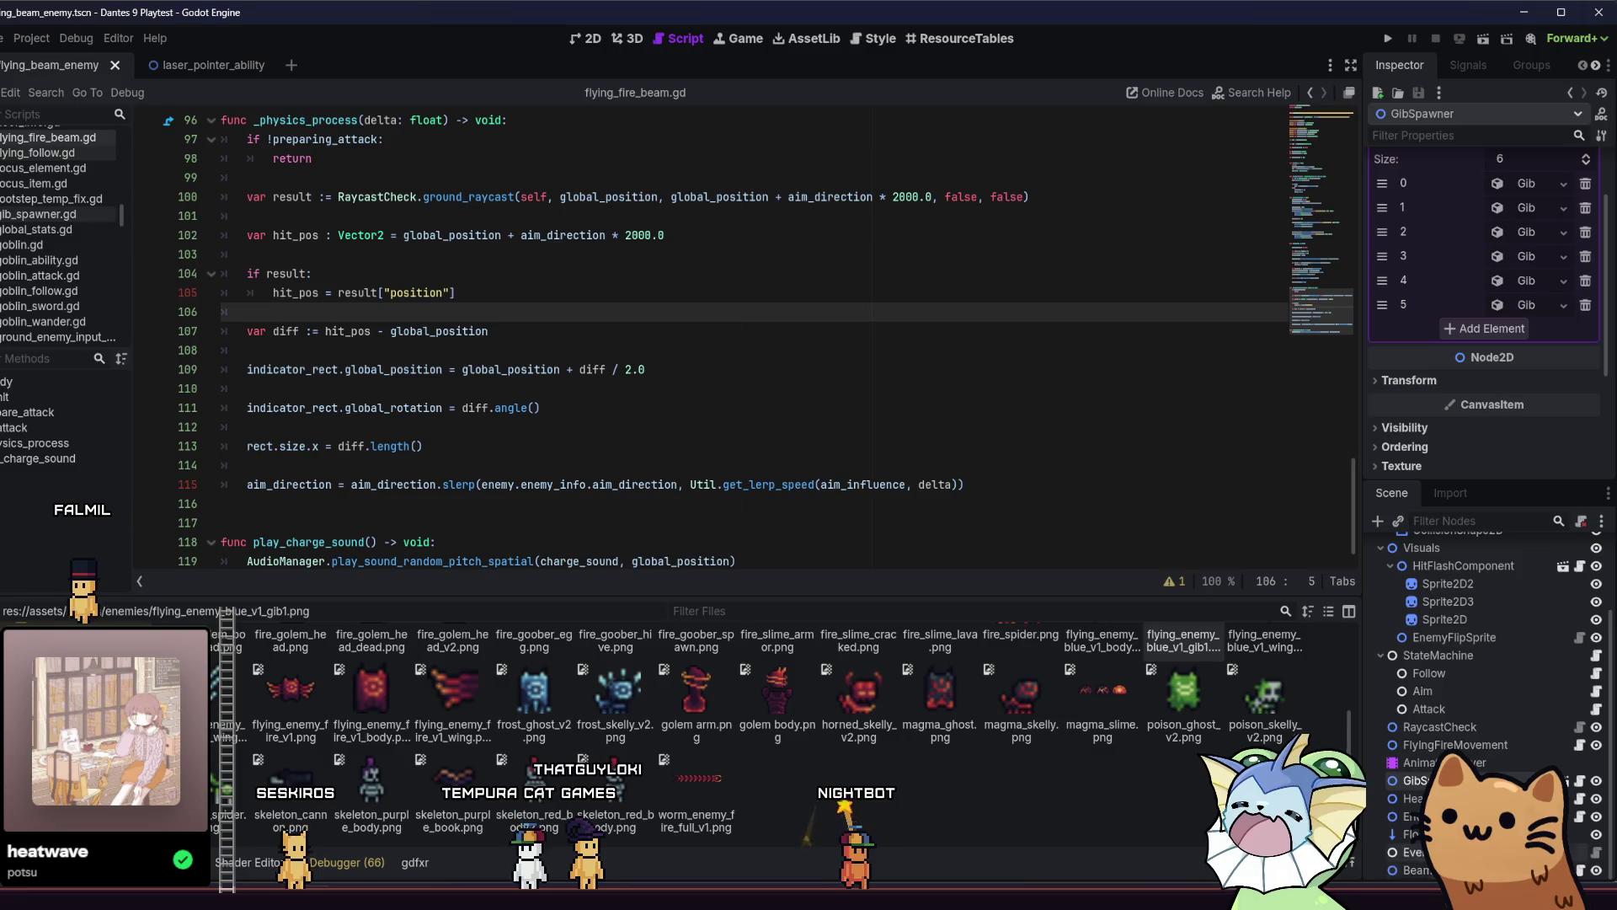
Paste Glow and EndGlow into the BeamShootingComponent scene and make them visible in 2D.
{"action": "left_click", "coordinate": [1415, 869]}
{"action": "left_click", "coordinate": [1579, 869]}
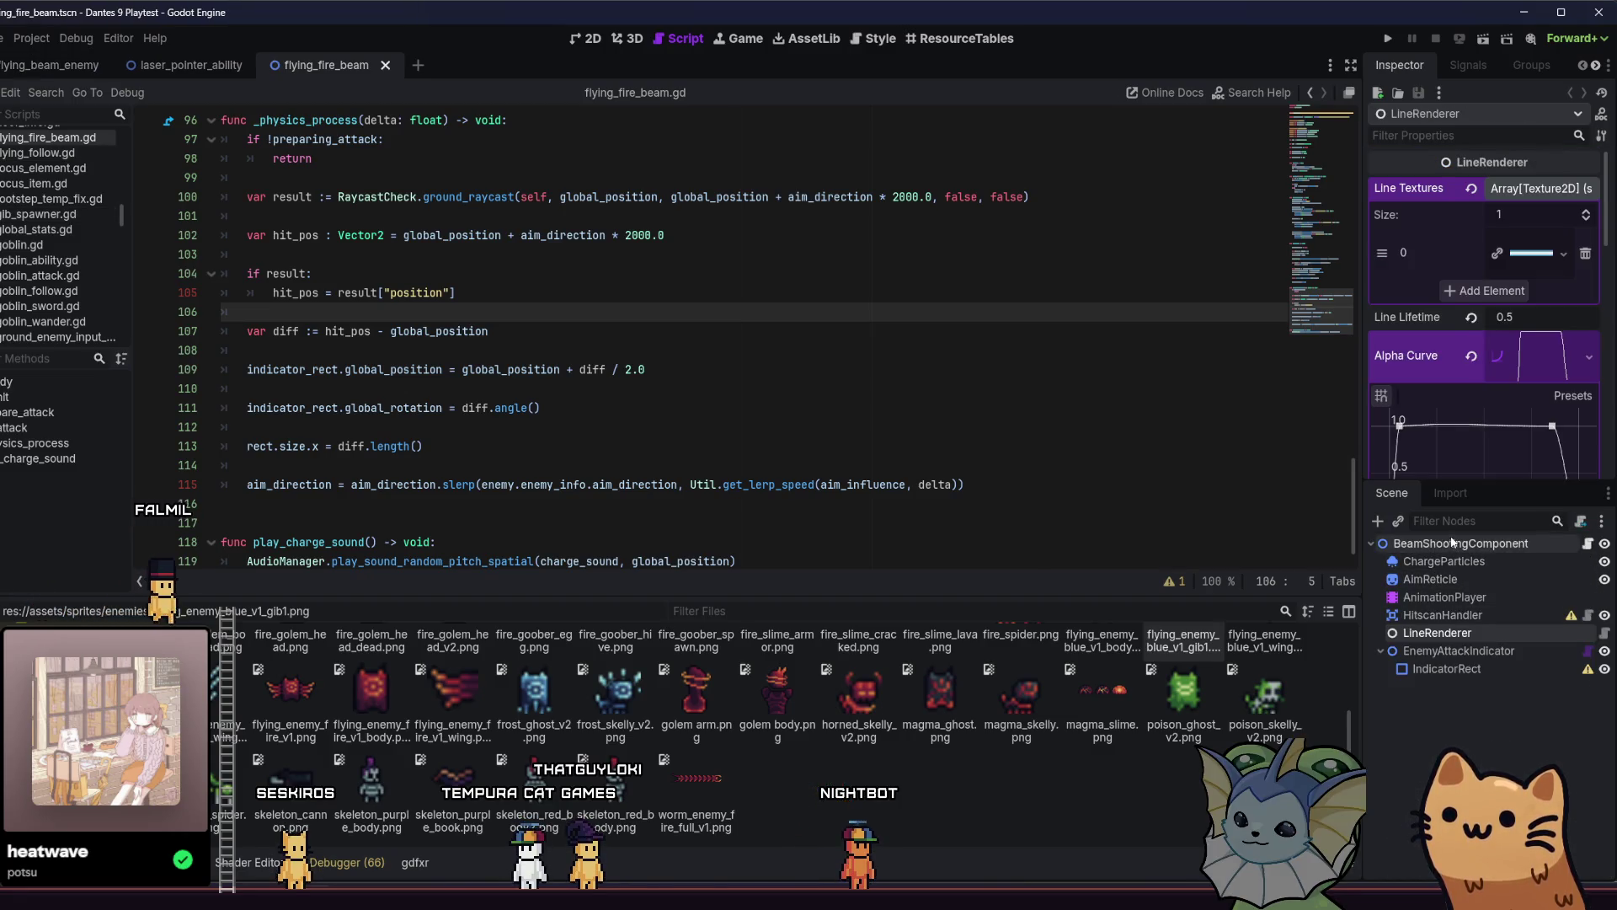
{"action": "key", "text": "ctrl+v"}
{"action": "left_click", "coordinate": [576, 43]}
{"action": "scroll", "coordinate": [837, 386], "scroll_direction": "up", "scroll_amount": 3}
{"action": "left_click", "coordinate": [1603, 687]}
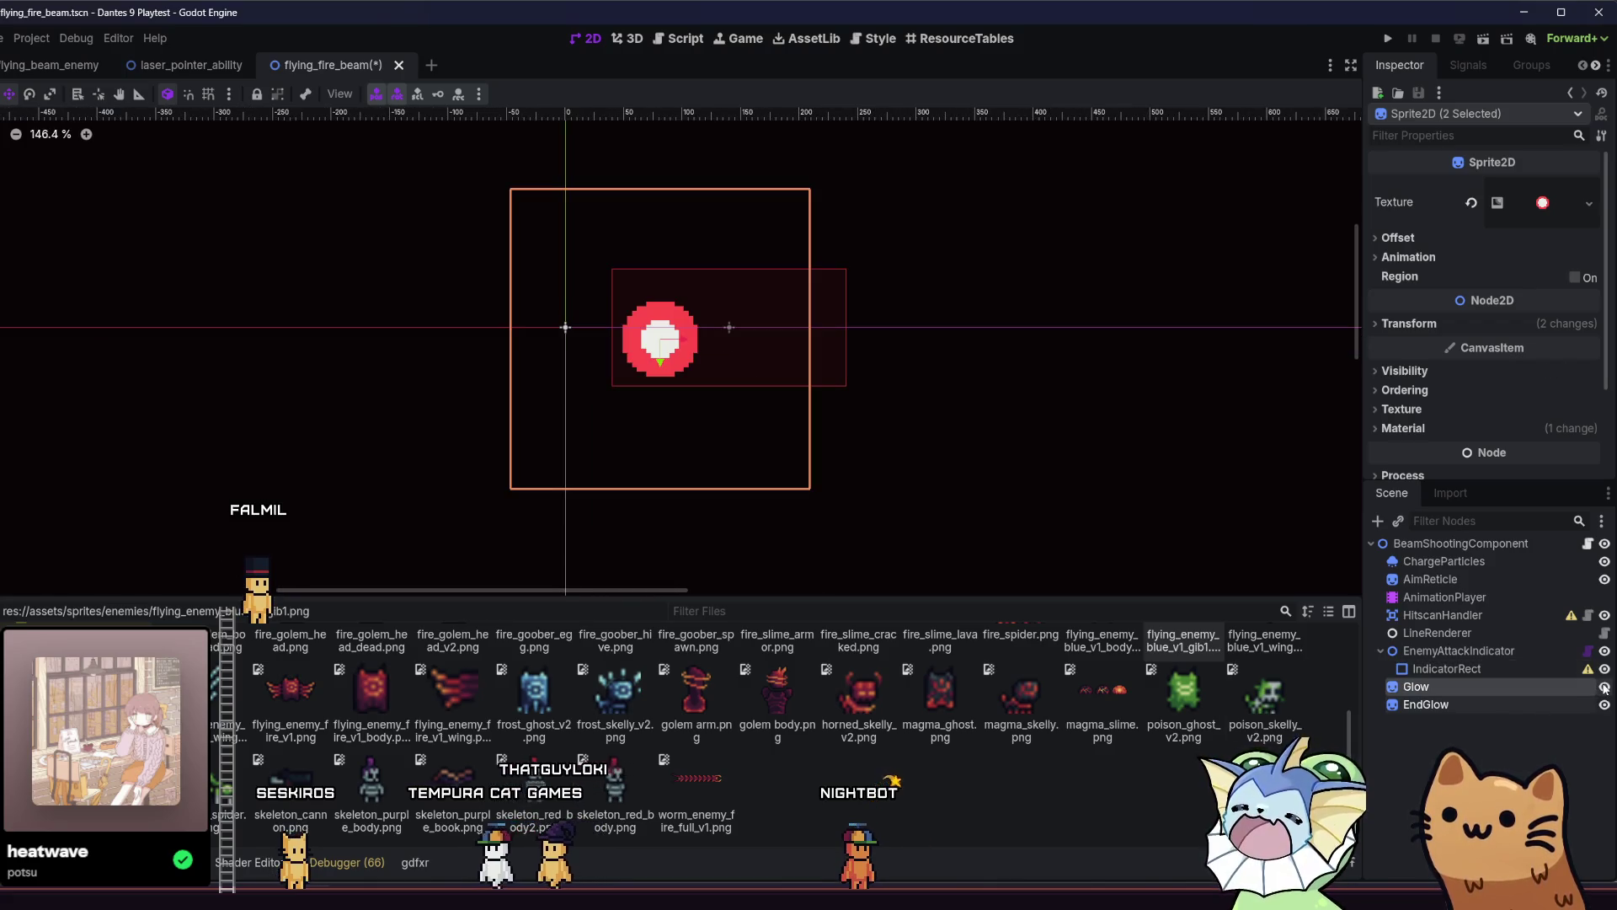
Select only the Glow sprite and expand its gradient texture properties in the Inspector.
{"action": "scroll", "coordinate": [618, 345], "scroll_direction": "up", "scroll_amount": 4}
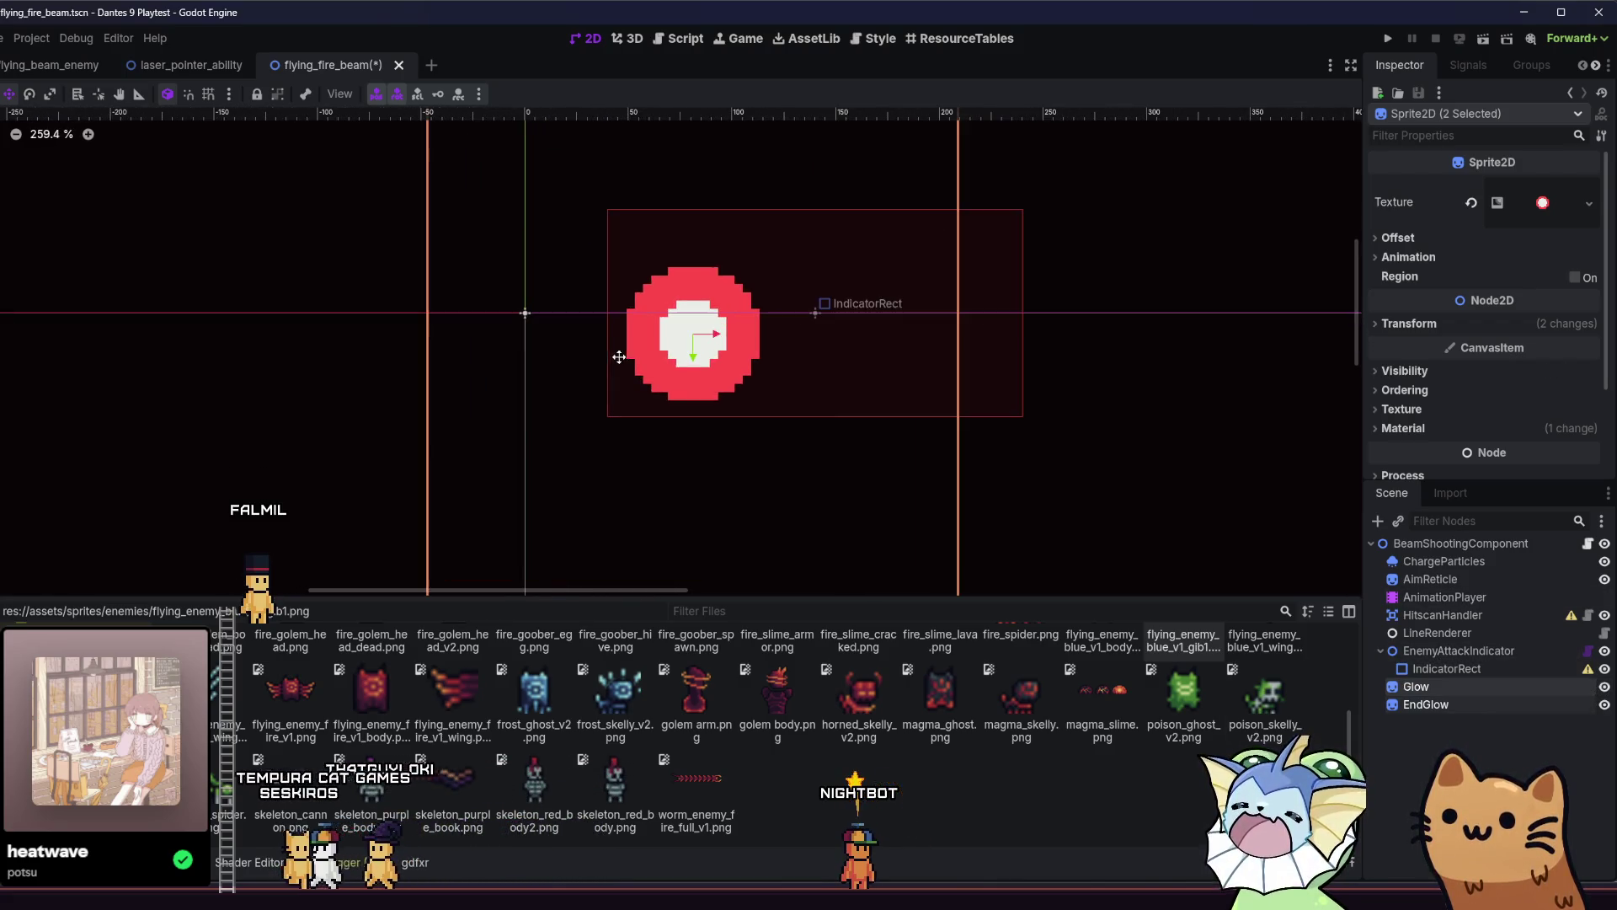
{"action": "left_click", "coordinate": [1482, 691]}
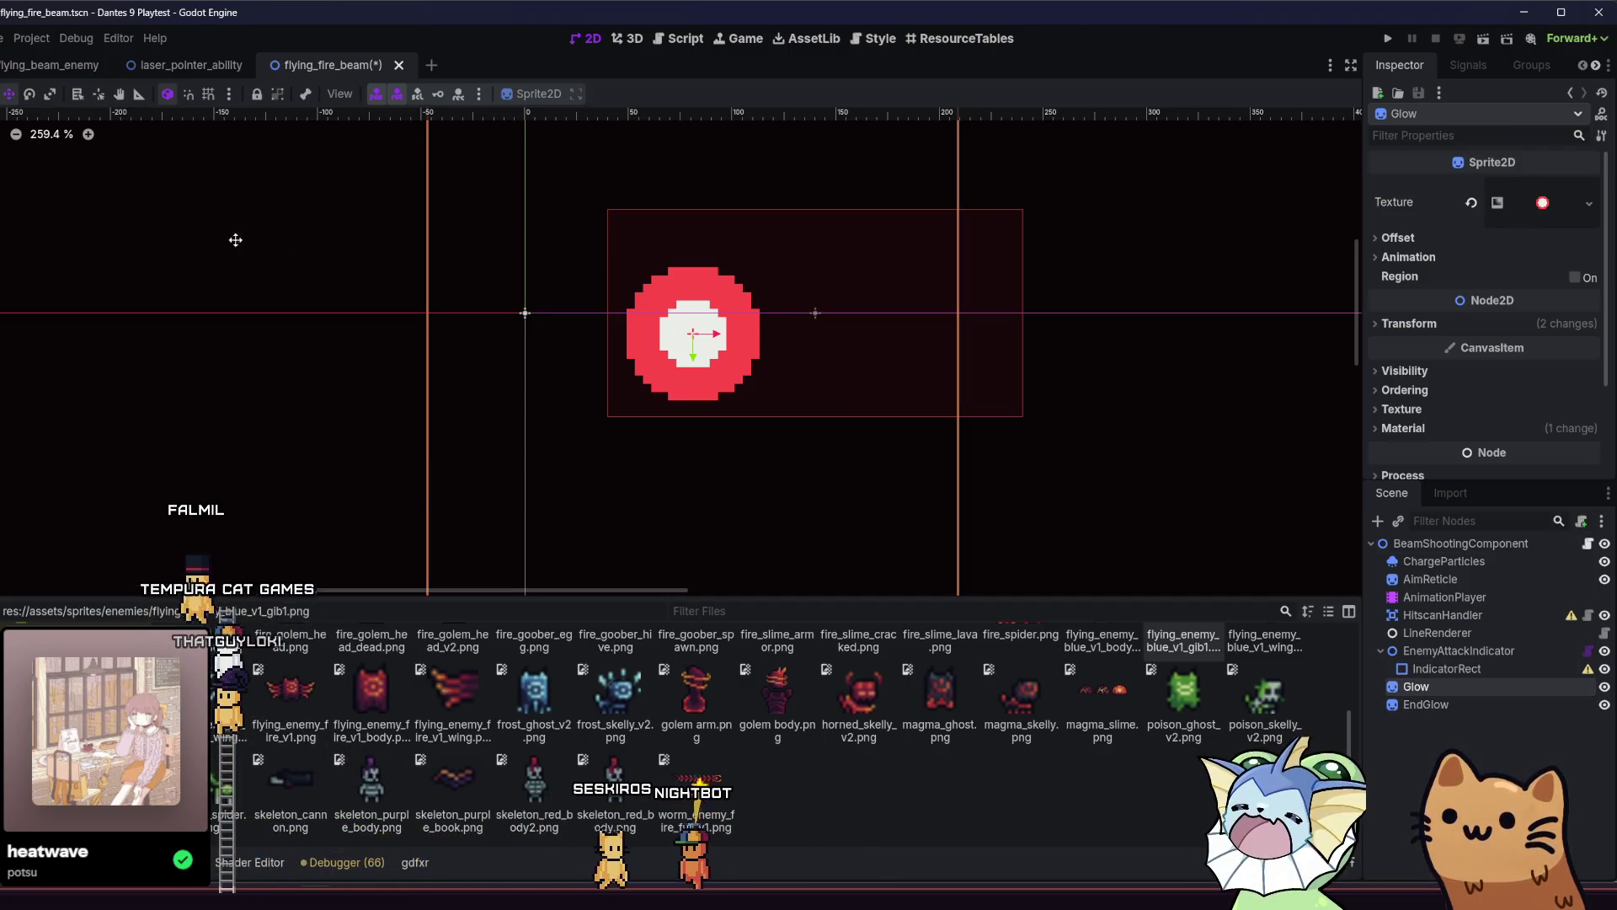
{"action": "left_click", "coordinate": [1523, 203]}
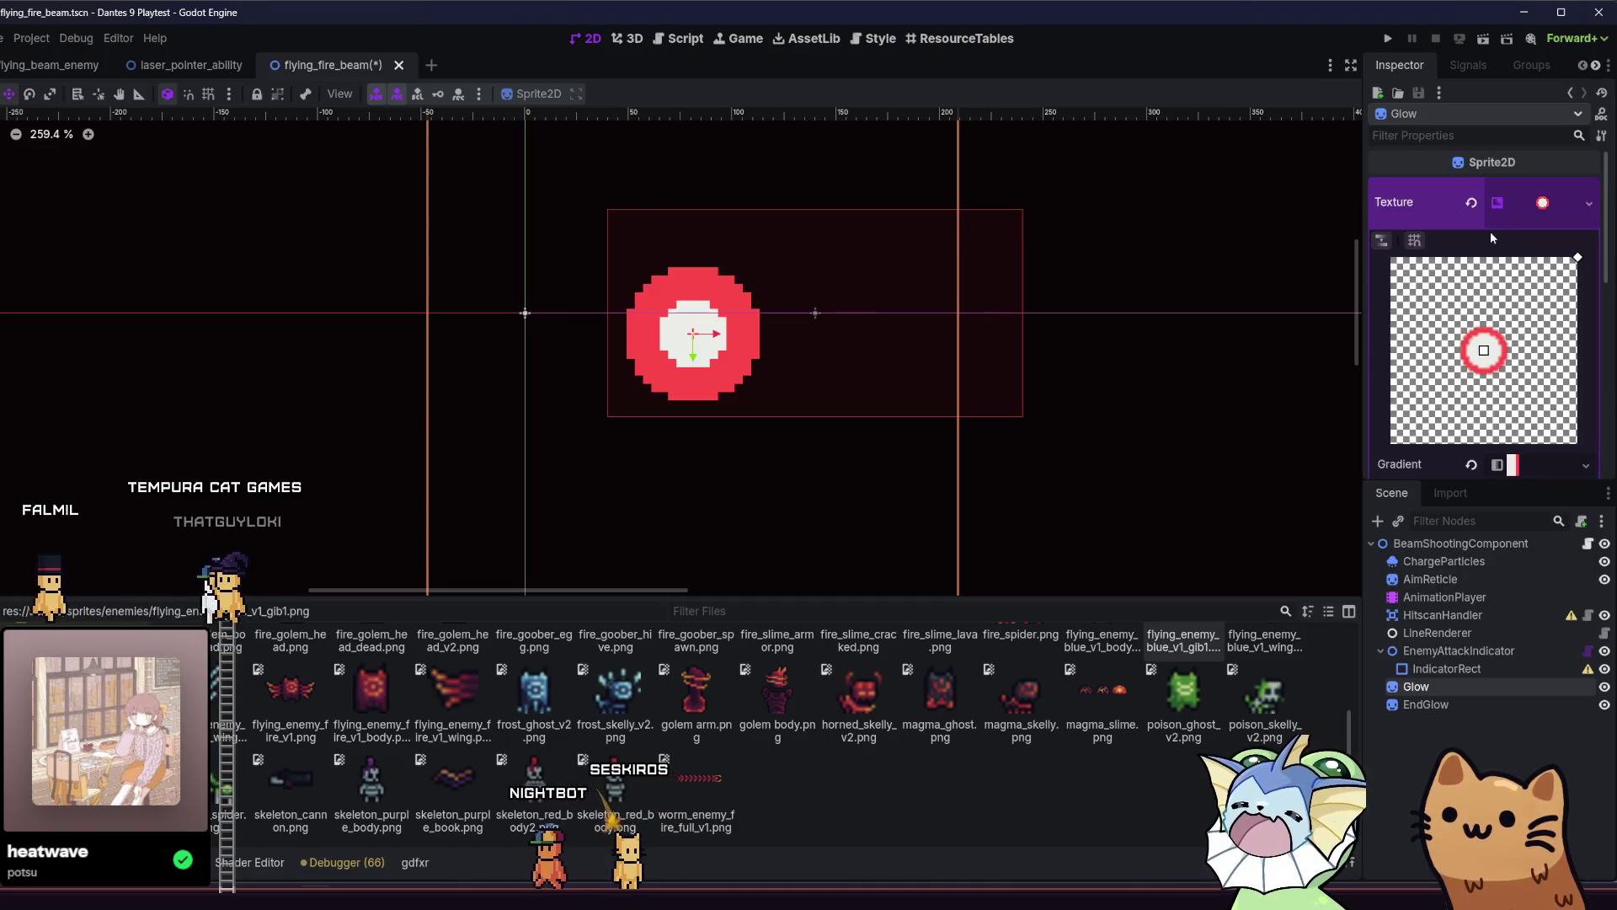
{"action": "right_click", "coordinate": [1506, 203]}
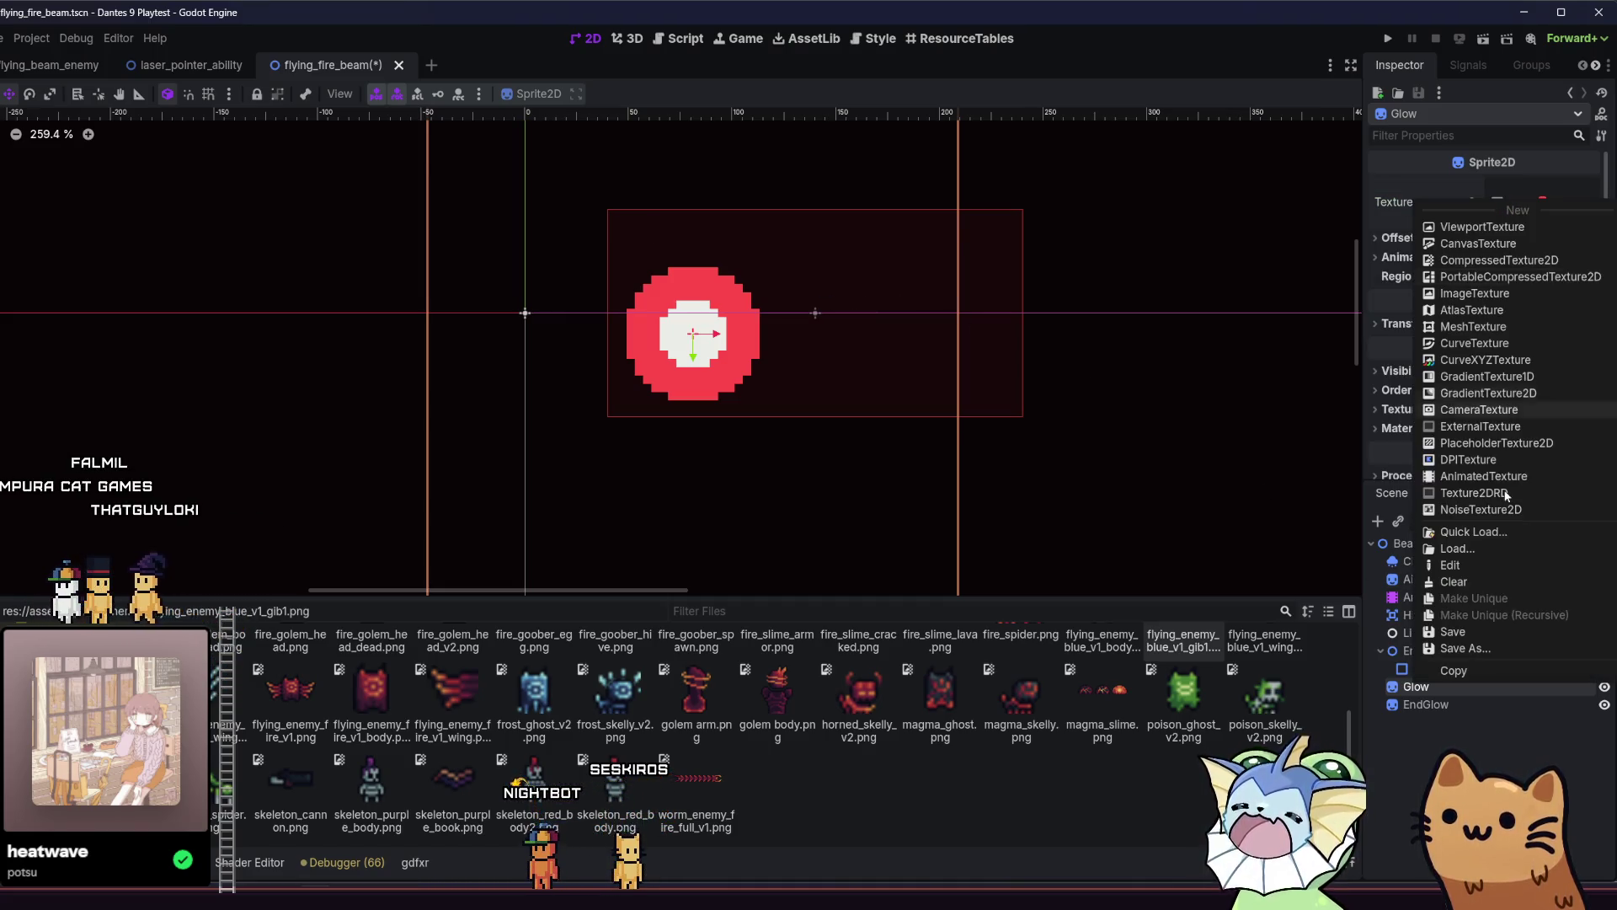
{"action": "key", "text": "Escape"}
{"action": "left_click", "coordinate": [1523, 202]}
{"action": "scroll", "coordinate": [1526, 300], "scroll_direction": "down", "scroll_amount": 3}
{"action": "left_click", "coordinate": [1449, 355]}
{"action": "left_click", "coordinate": [1449, 355]}
Change the Glow gradient's red stop to blue hex 4f8fba.
{"action": "left_click", "coordinate": [1529, 263]}
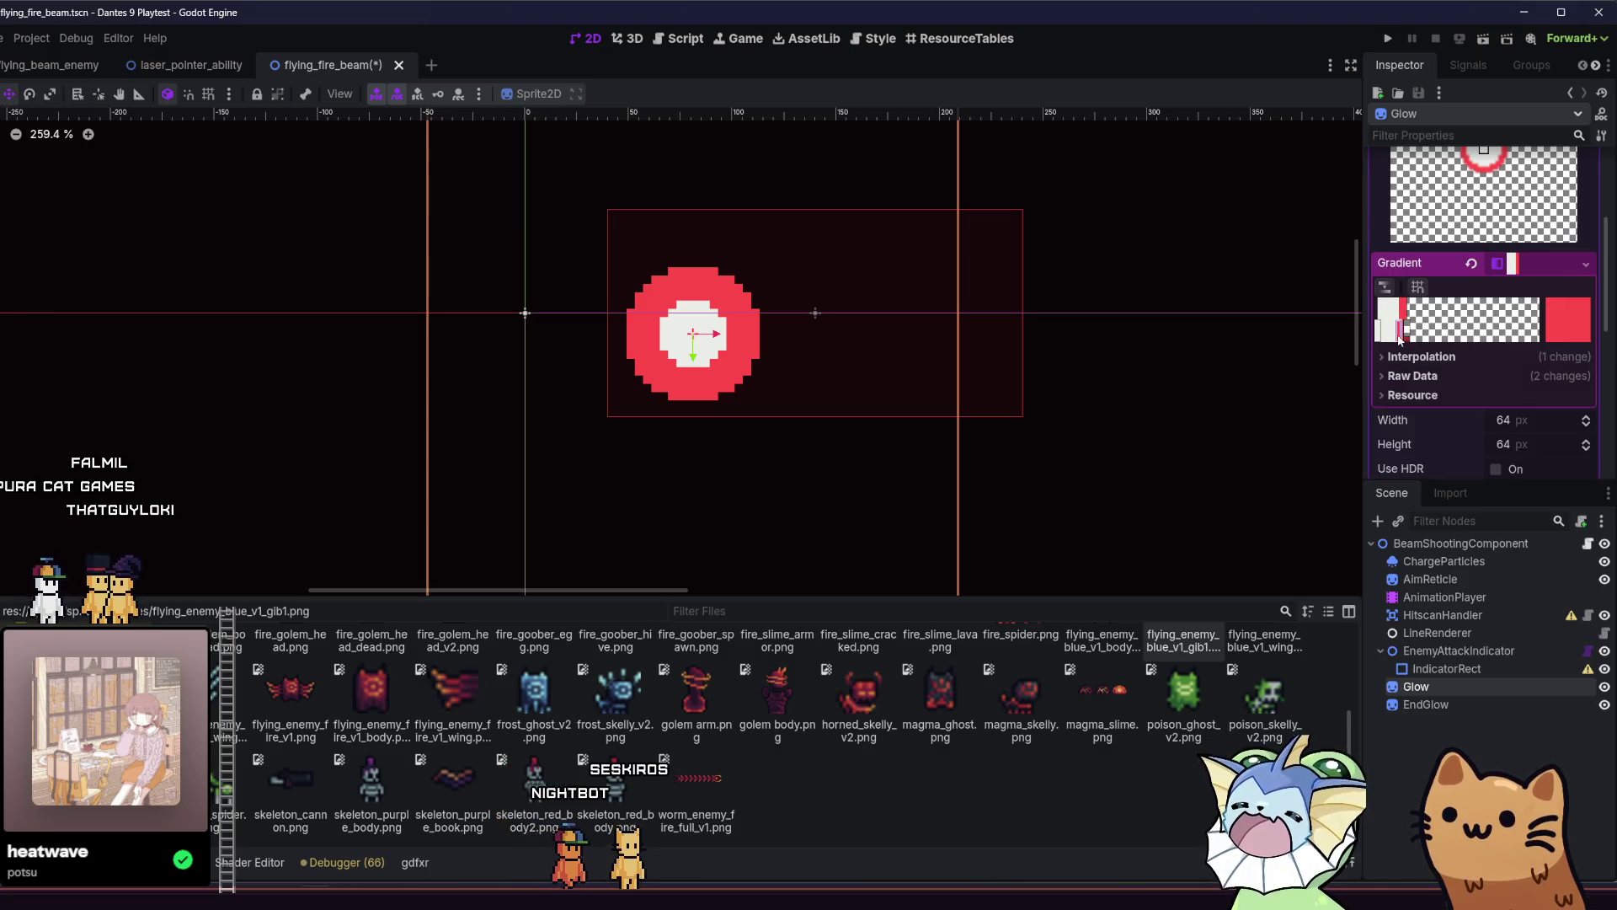
{"action": "left_click", "coordinate": [1575, 317]}
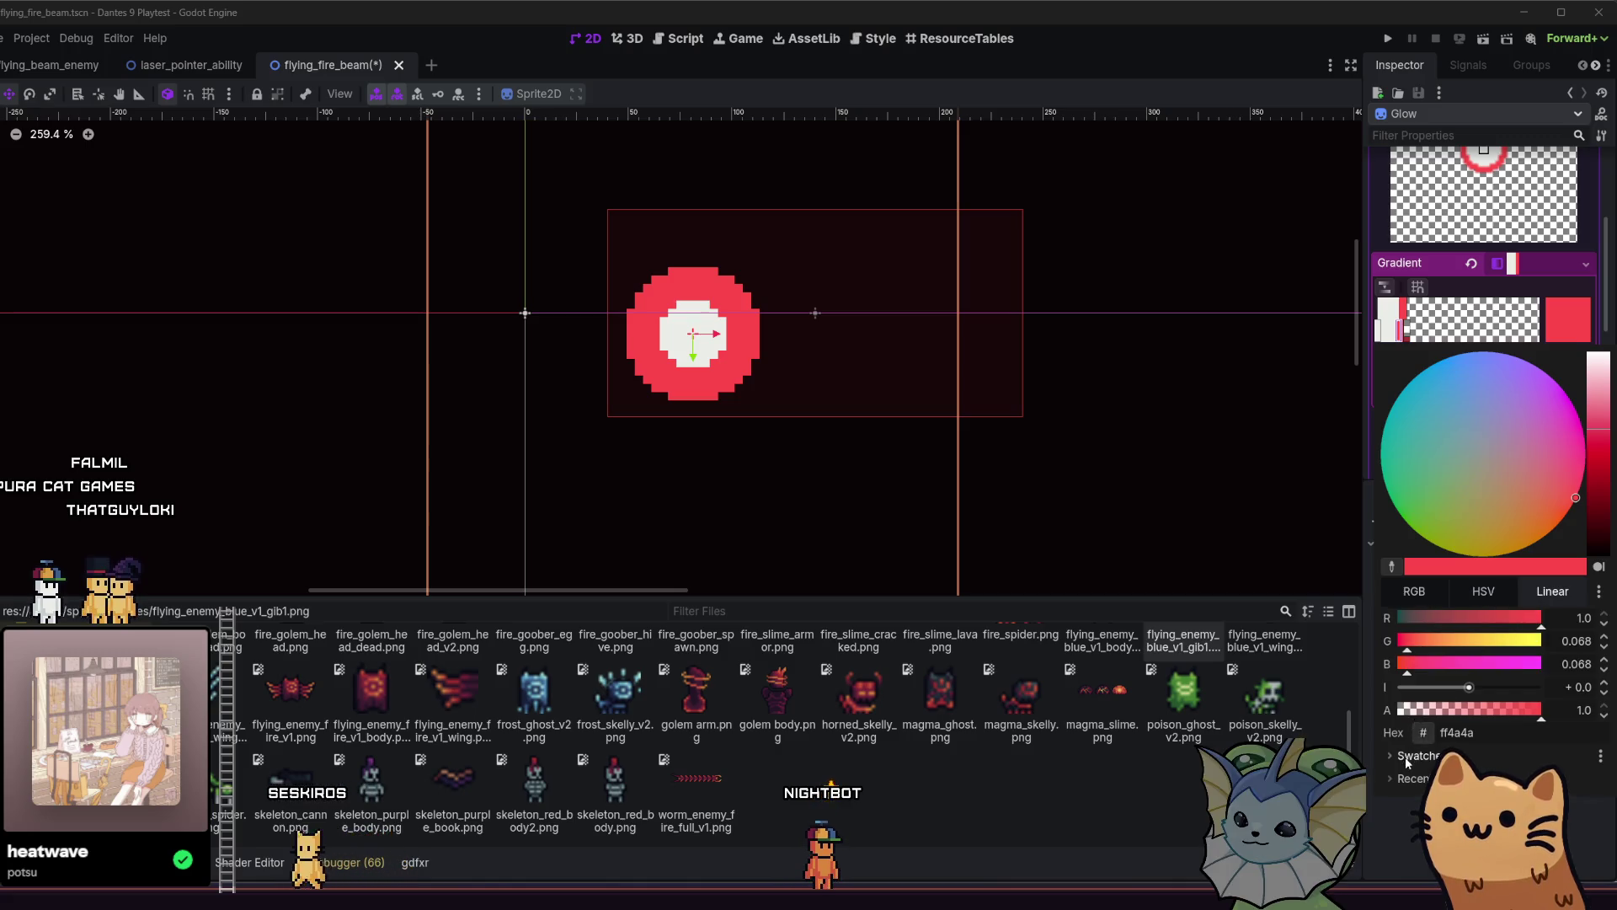
{"action": "type", "text": "4f8fba"}
{"action": "key", "text": "Return"}
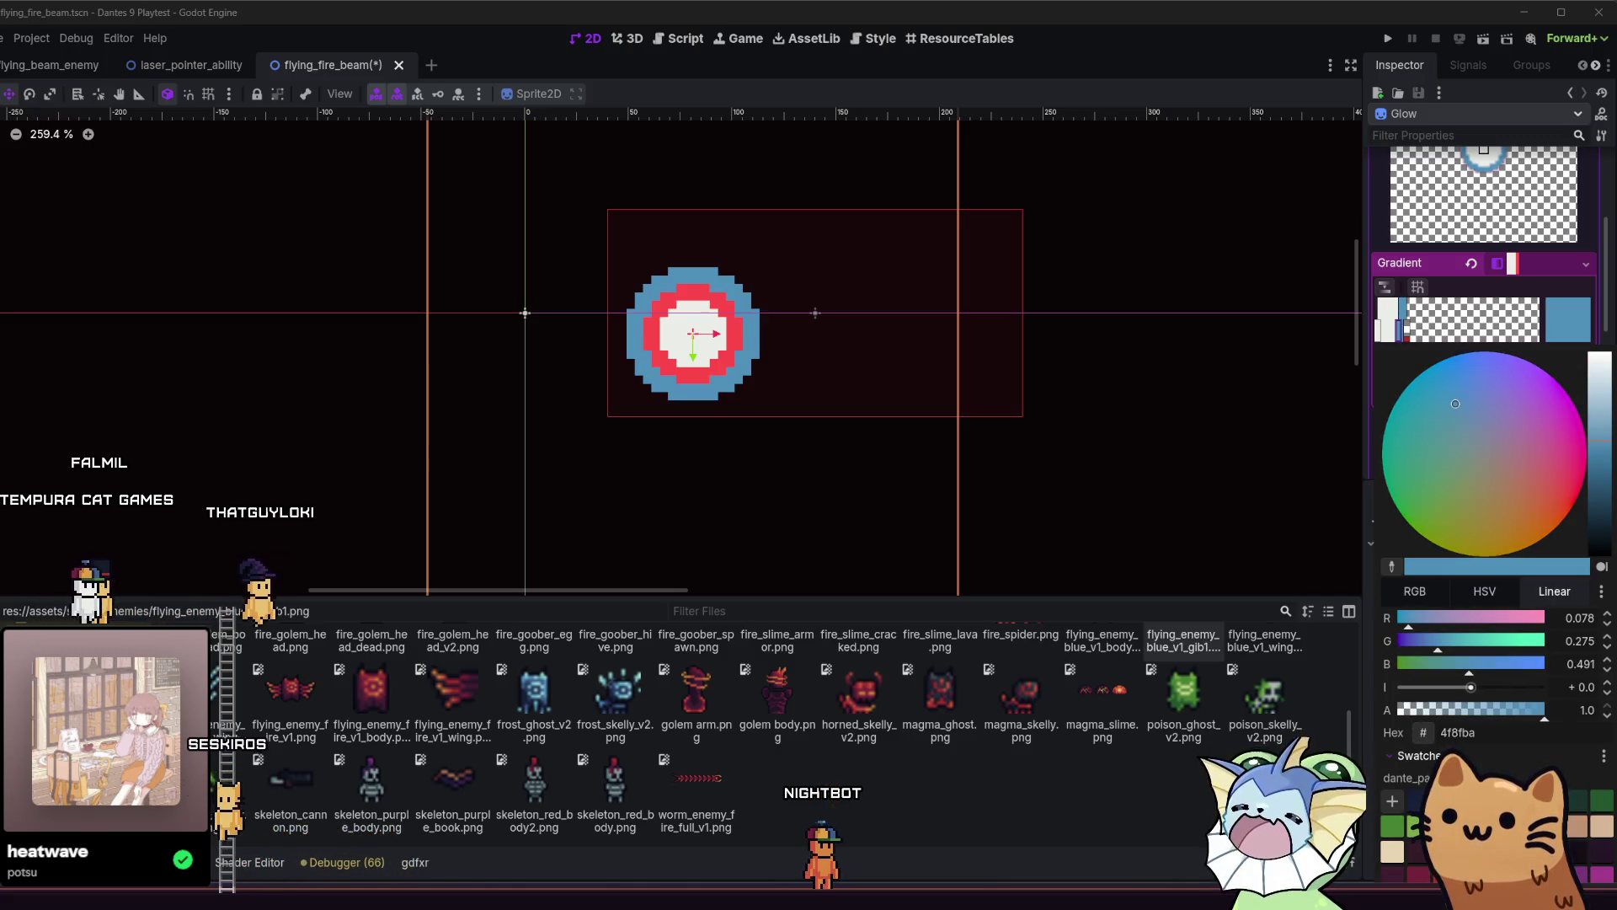
{"action": "key", "text": "Escape"}
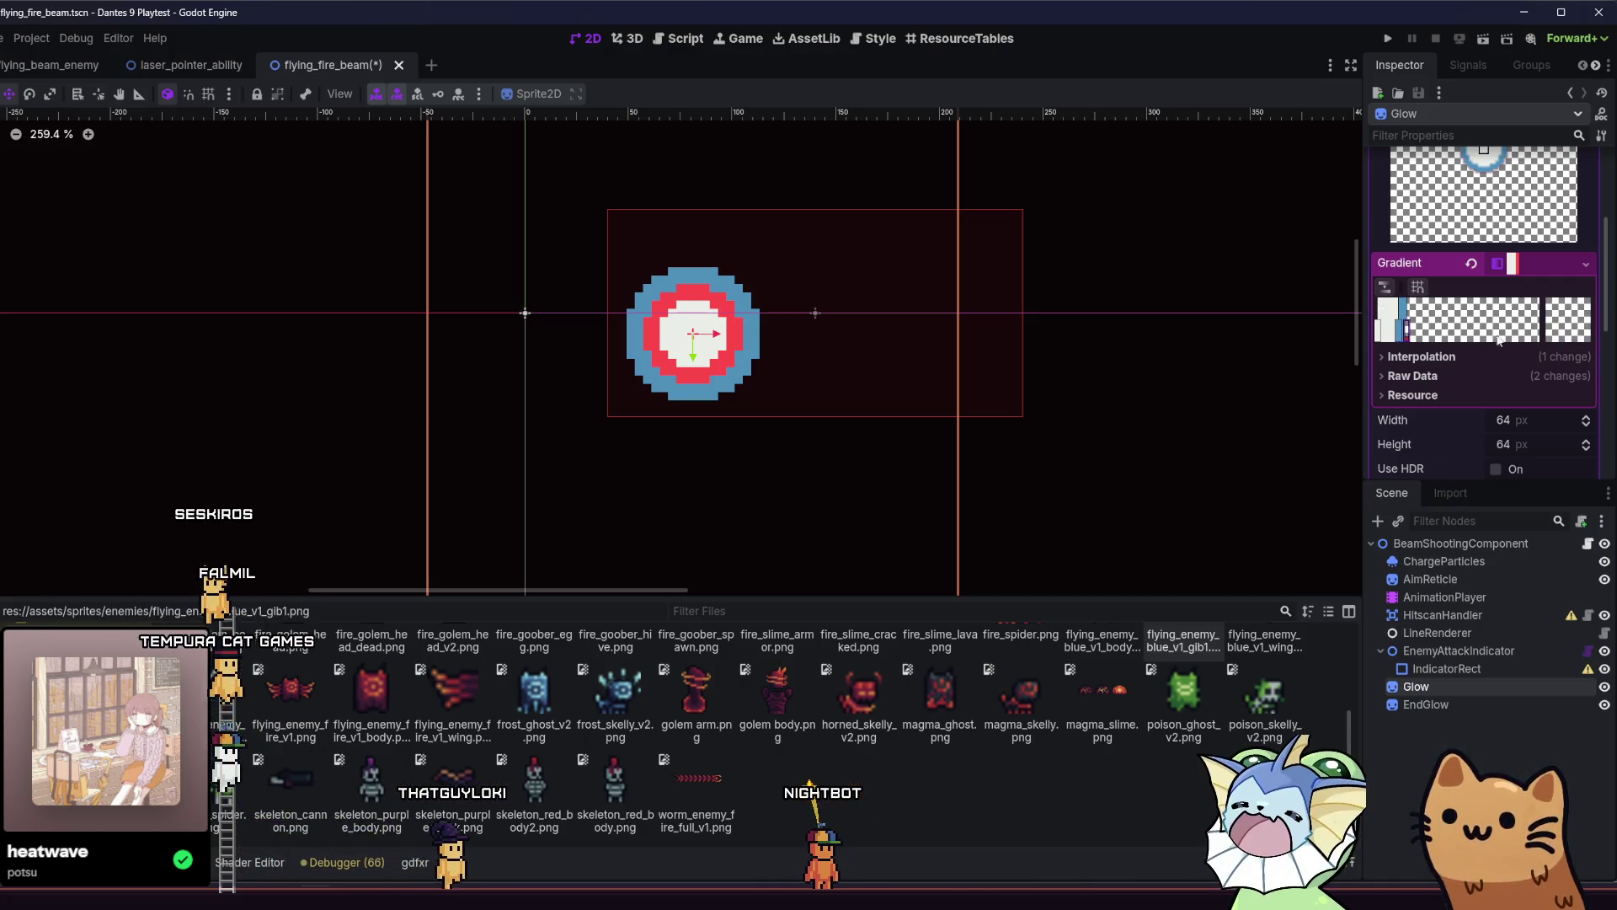
{"action": "double_click", "coordinate": [1407, 332]}
{"action": "key", "text": "Escape"}
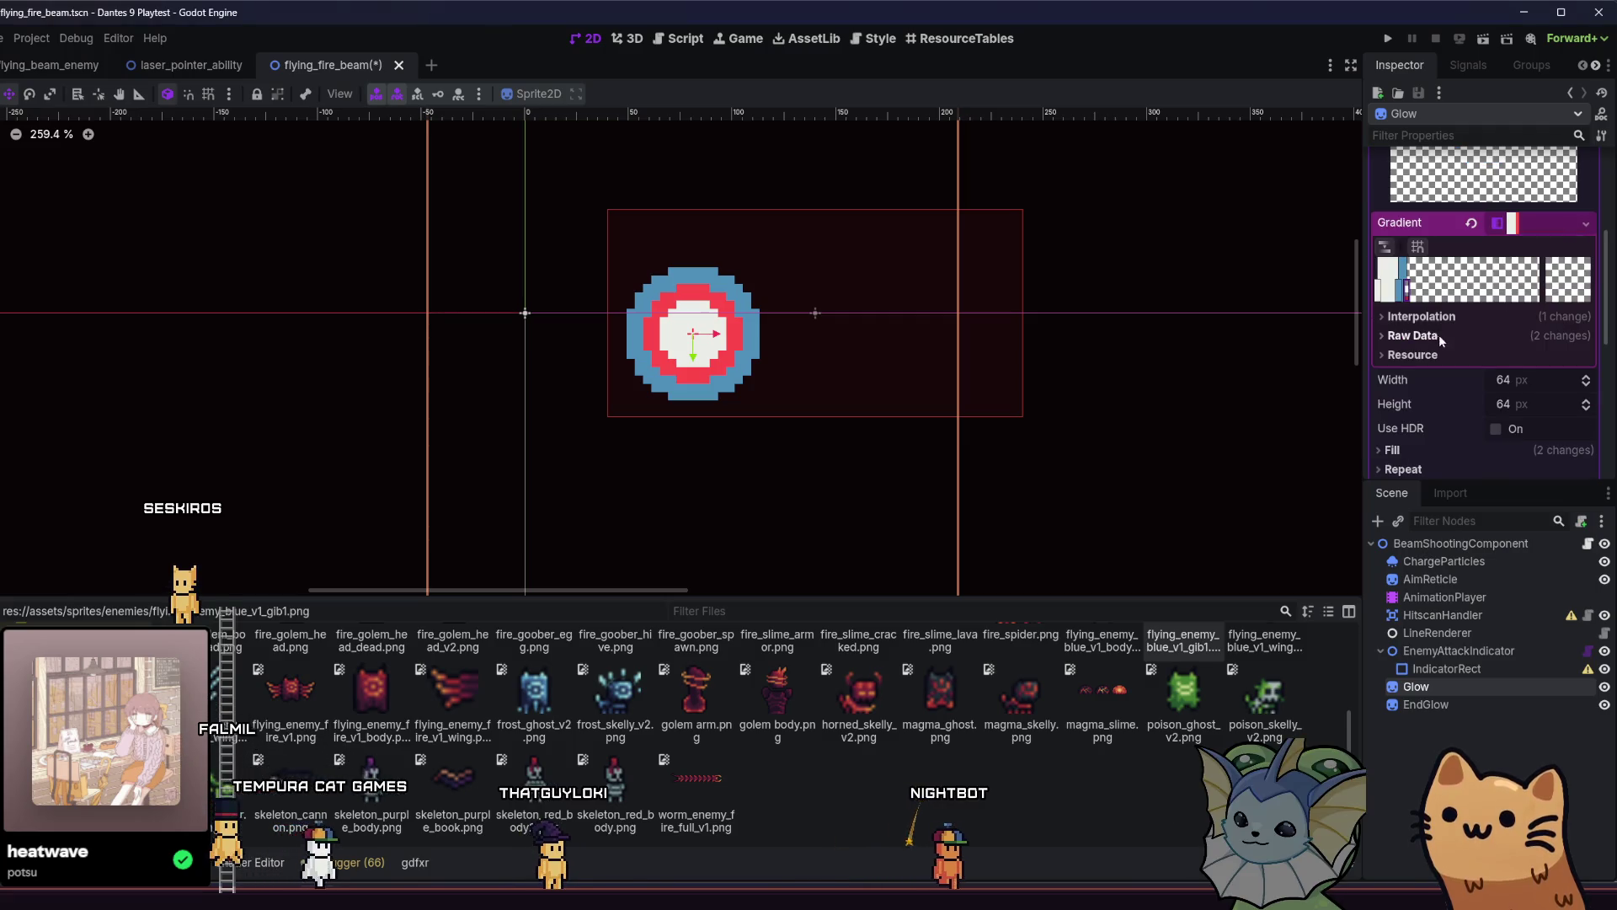
{"action": "scroll", "coordinate": [1395, 465], "scroll_direction": "up", "scroll_amount": 3}
{"action": "scroll", "coordinate": [1399, 469], "scroll_direction": "down", "scroll_amount": 1}
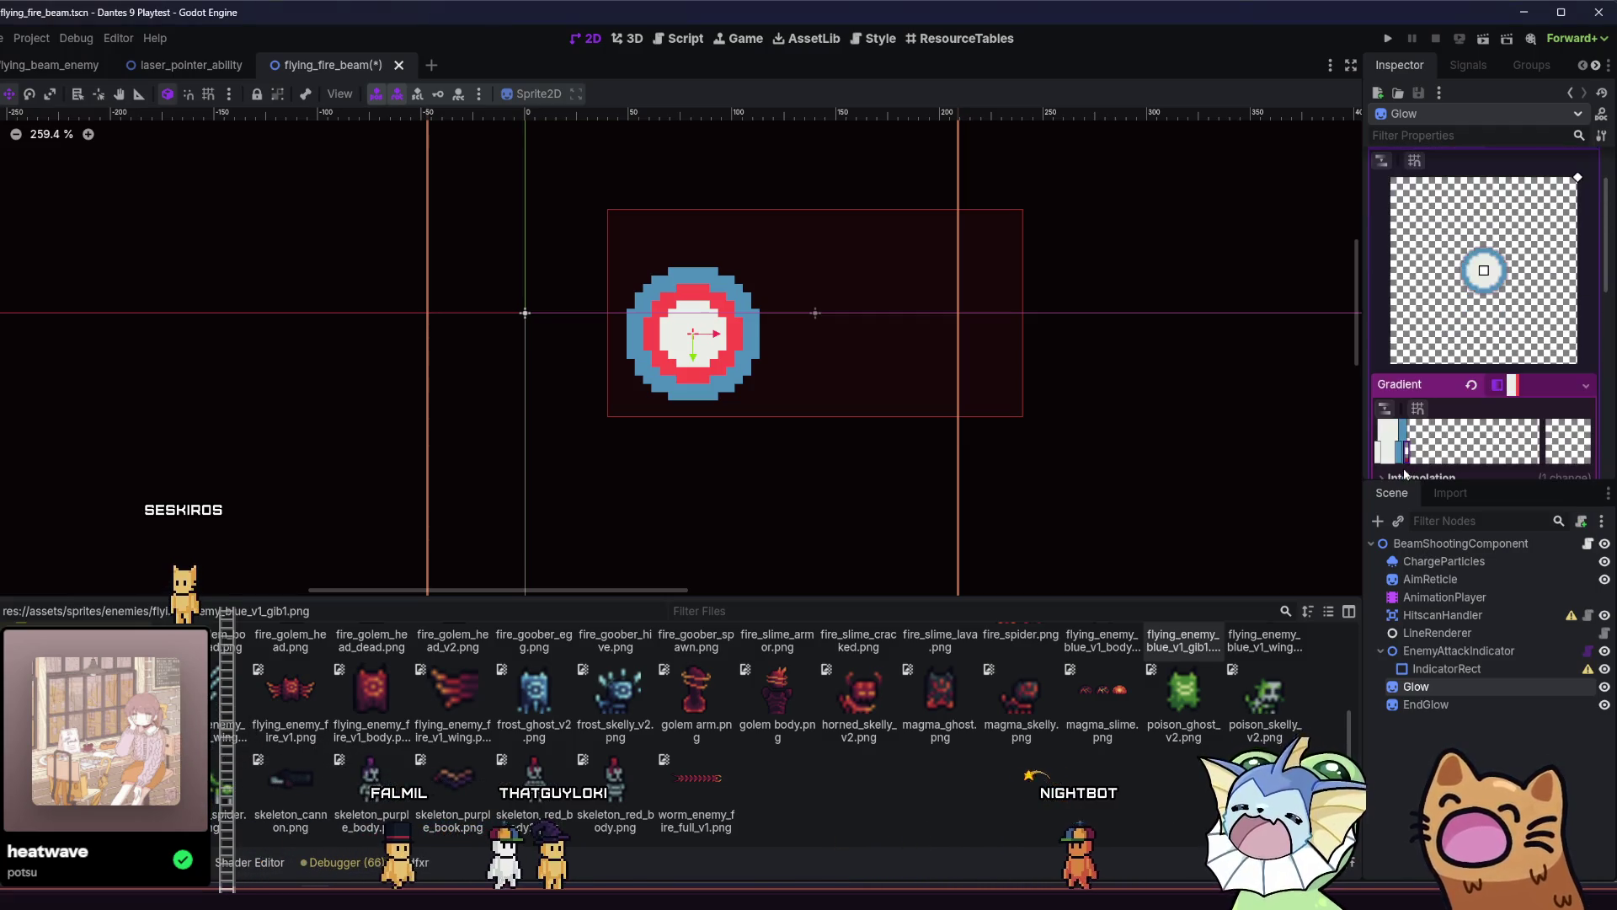
{"action": "left_click", "coordinate": [1427, 704]}
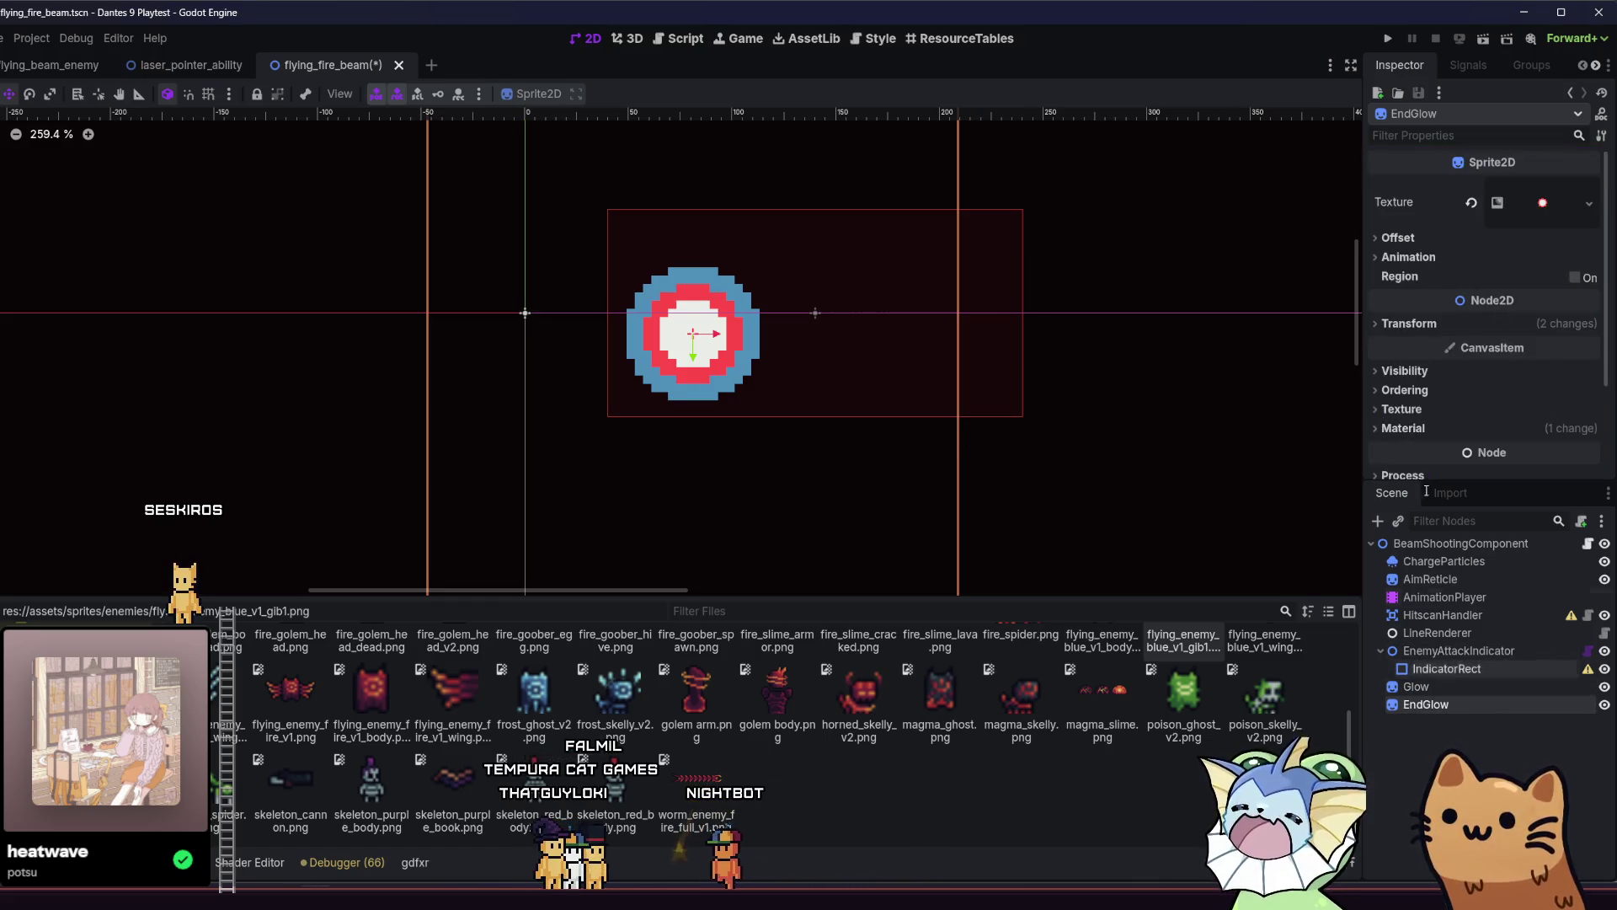
Recolour EndGlow's red gradient stop to blue.
{"action": "left_click", "coordinate": [1518, 209]}
{"action": "scroll", "coordinate": [1469, 439], "scroll_direction": "down", "scroll_amount": 1}
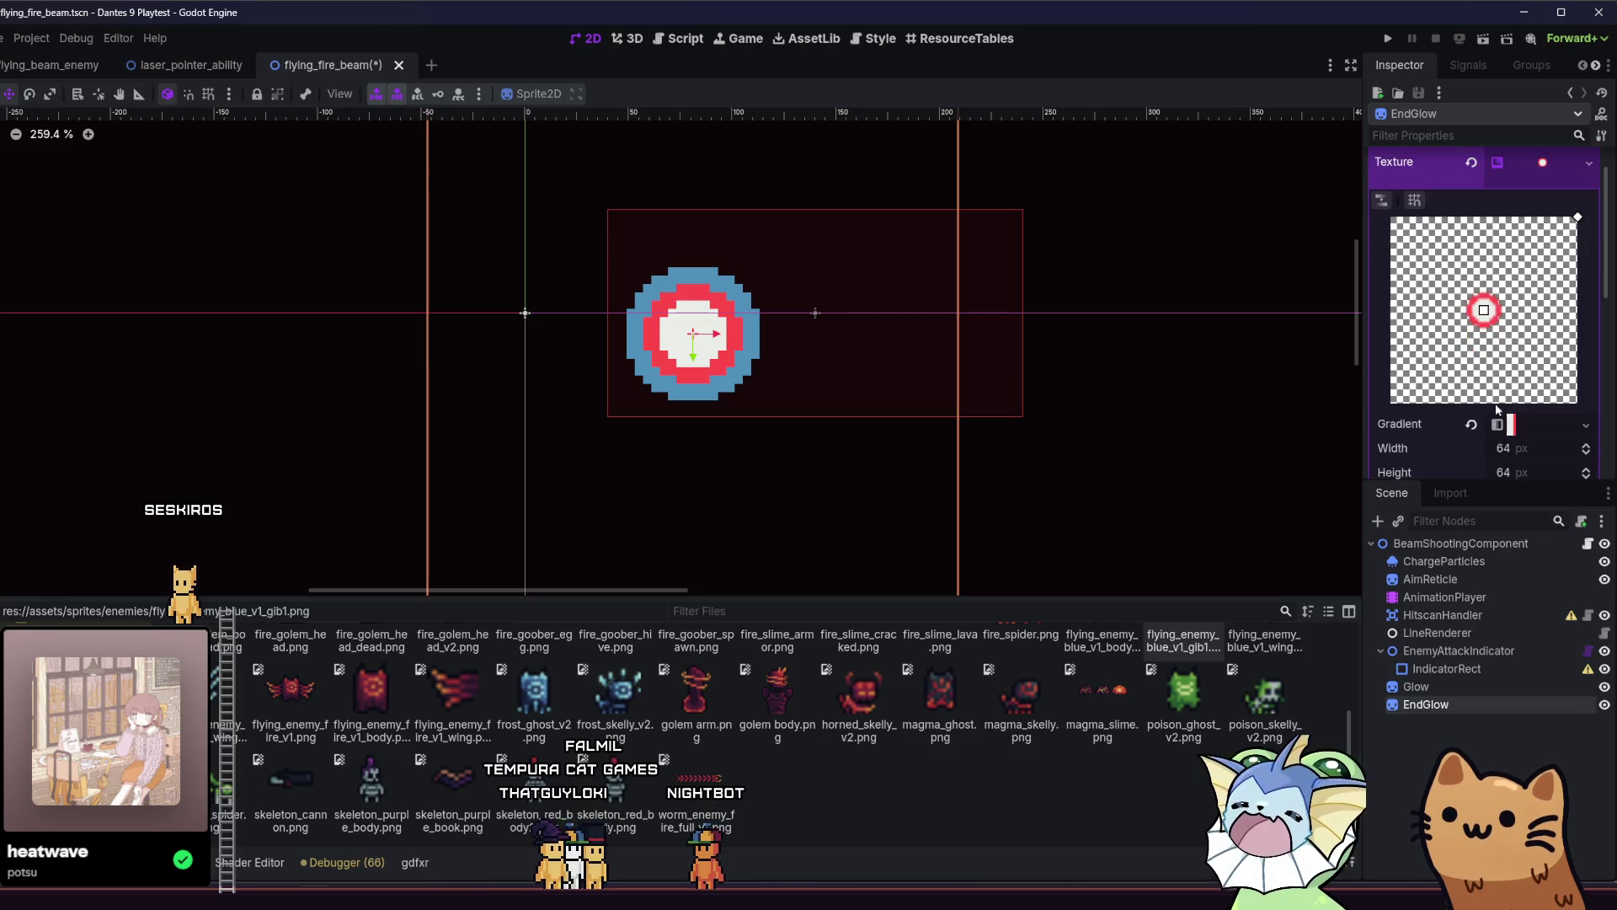
{"action": "left_click", "coordinate": [1511, 425]}
{"action": "scroll", "coordinate": [1515, 429], "scroll_direction": "down", "scroll_amount": 2}
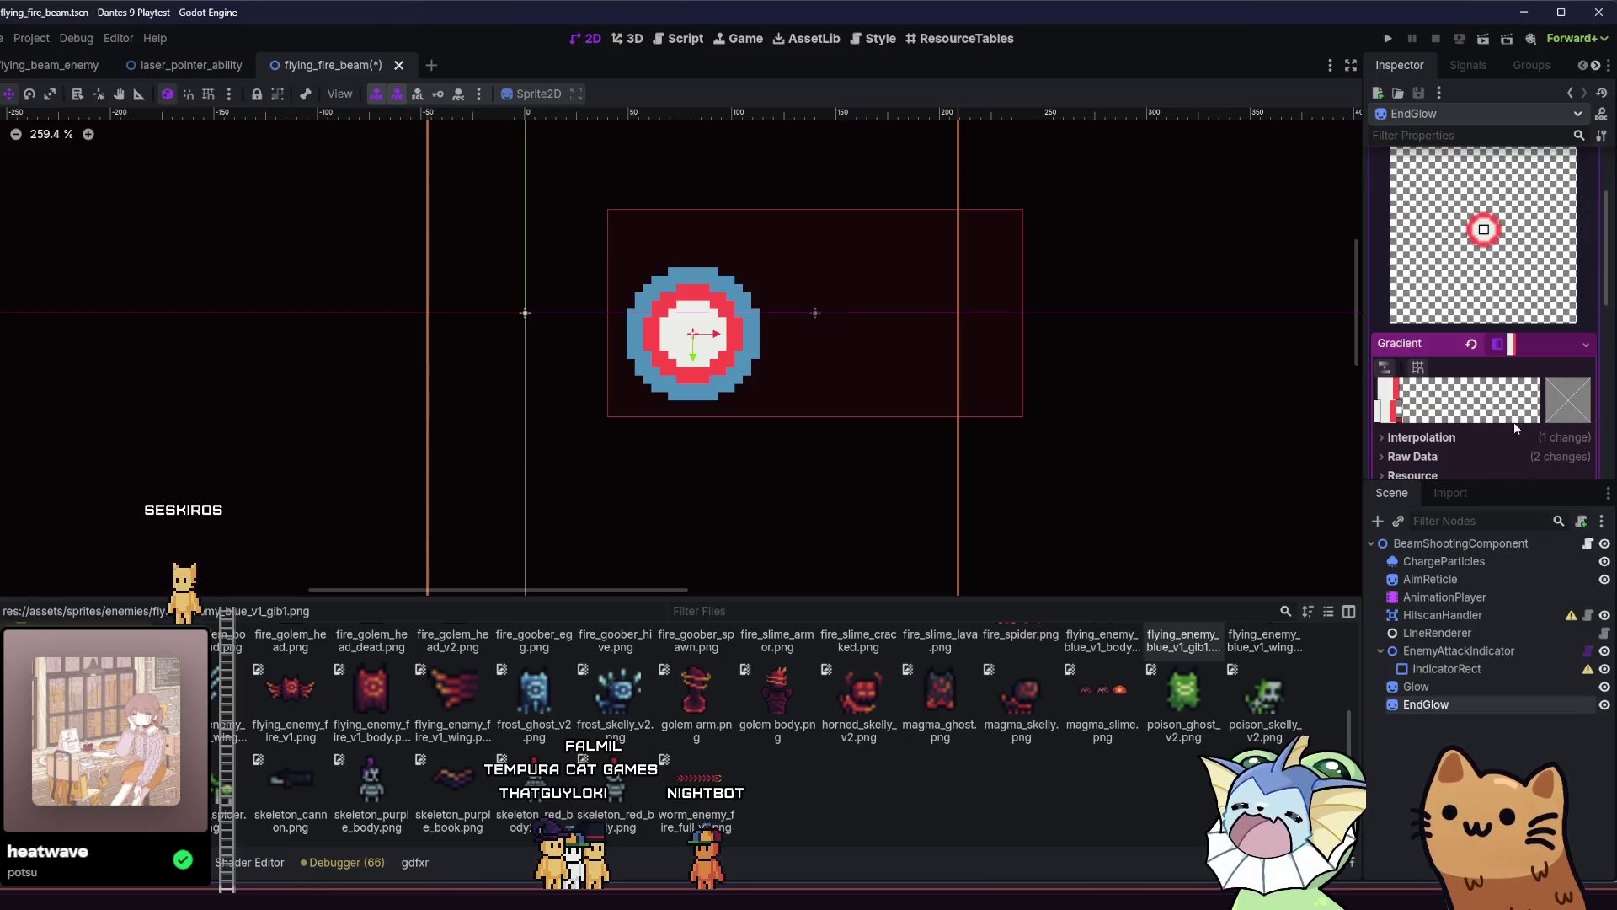
{"action": "left_click", "coordinate": [1559, 405]}
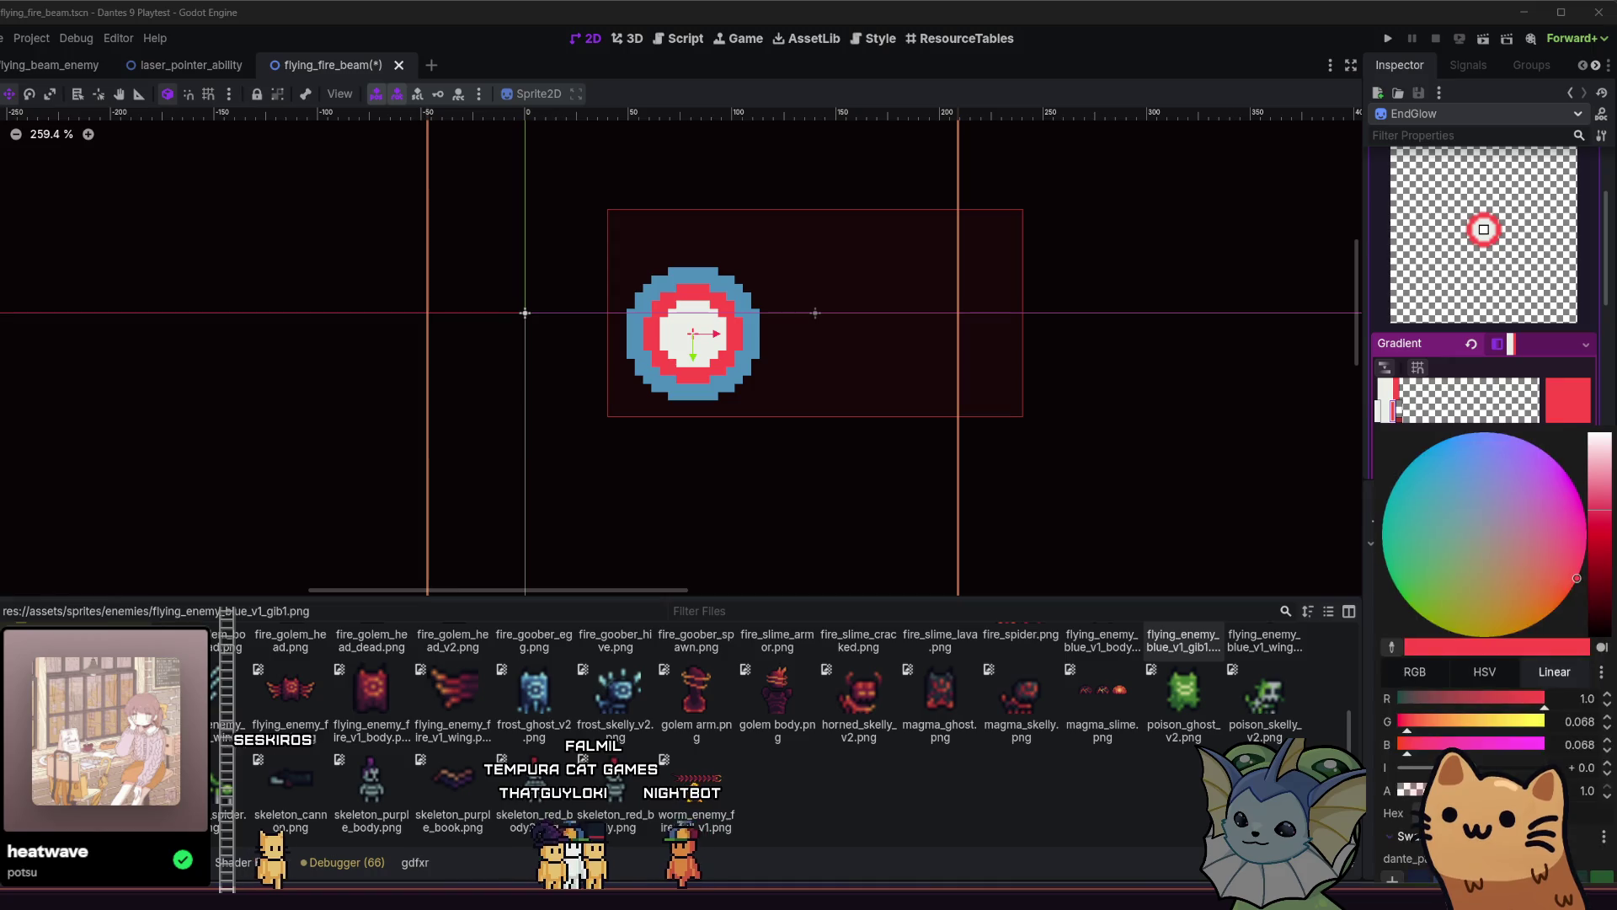
{"action": "left_click", "coordinate": [1456, 484]}
{"action": "key", "text": "Escape"}
Shift Glow 49 px left and 8 px up, save flying_fire_beam and run the game.
{"action": "left_click", "coordinate": [1416, 686]}
{"action": "scroll", "coordinate": [563, 286], "scroll_direction": "up", "scroll_amount": 2}
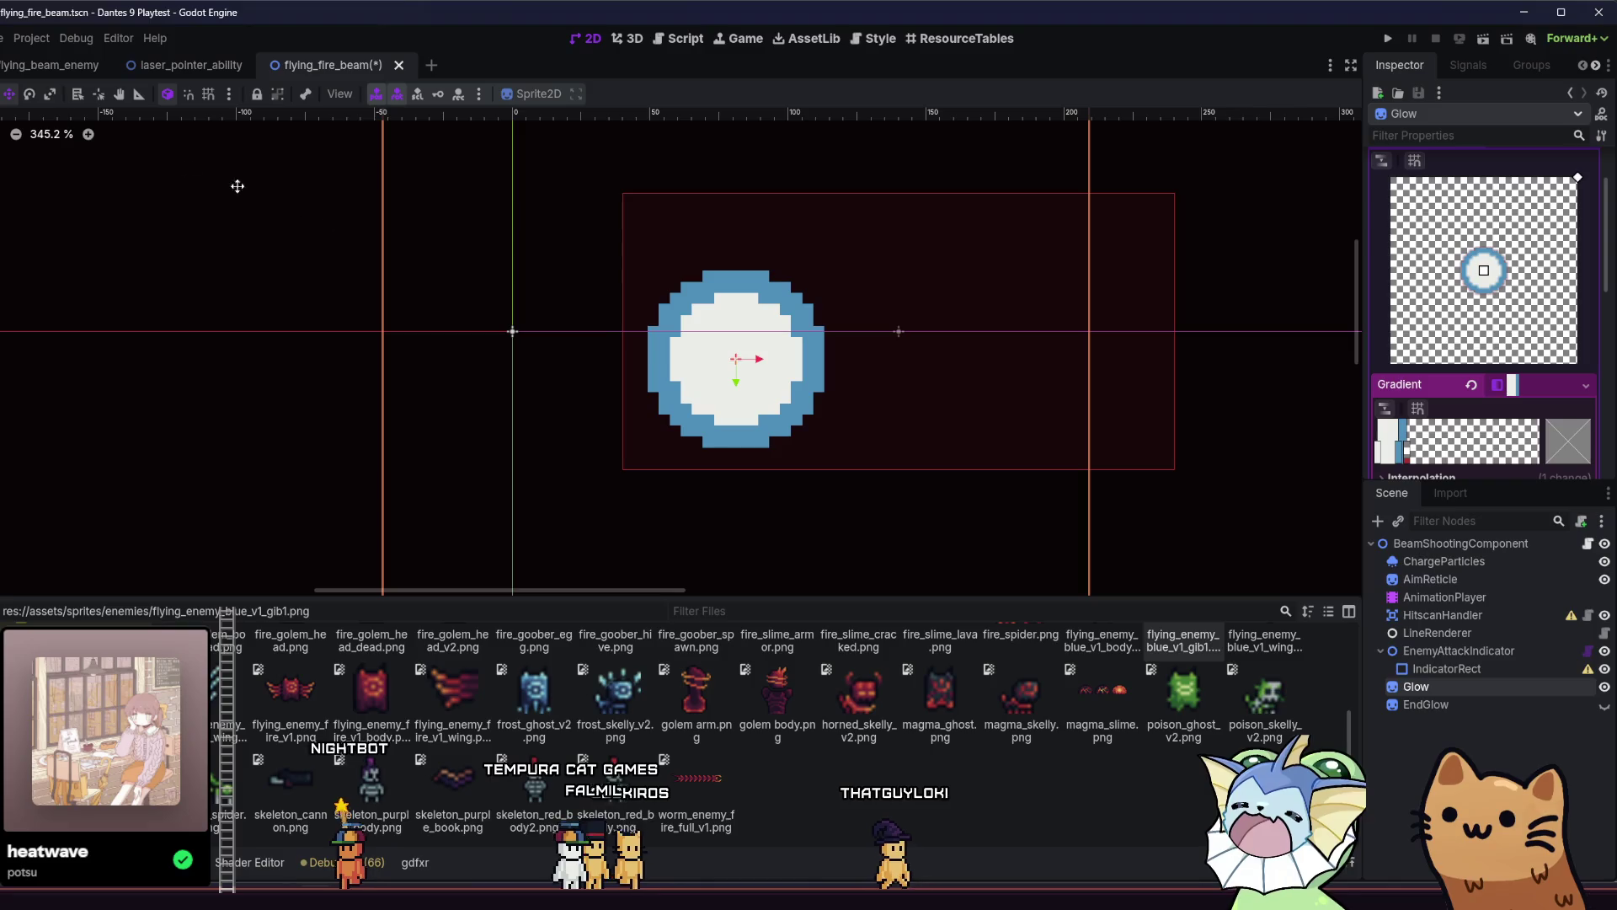
{"action": "scroll", "coordinate": [559, 342], "scroll_direction": "up", "scroll_amount": 1}
{"action": "left_click_drag", "start_coordinate": [559, 343], "coordinate": [305, 323]}
{"action": "key", "text": "ctrl+s"}
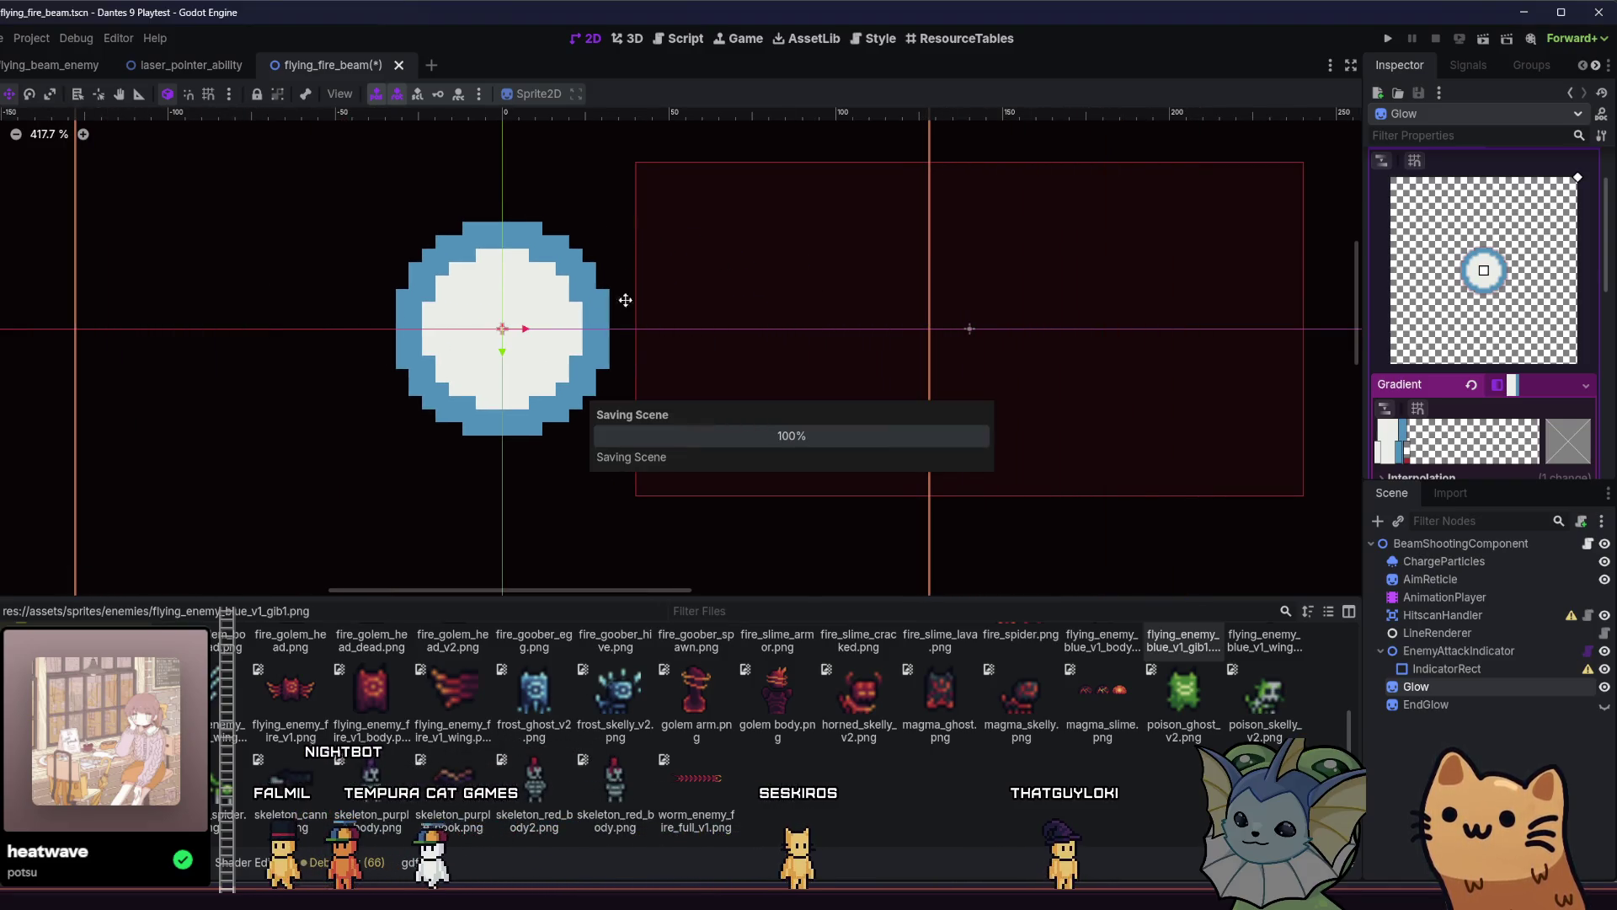
{"action": "left_click", "coordinate": [1388, 38]}
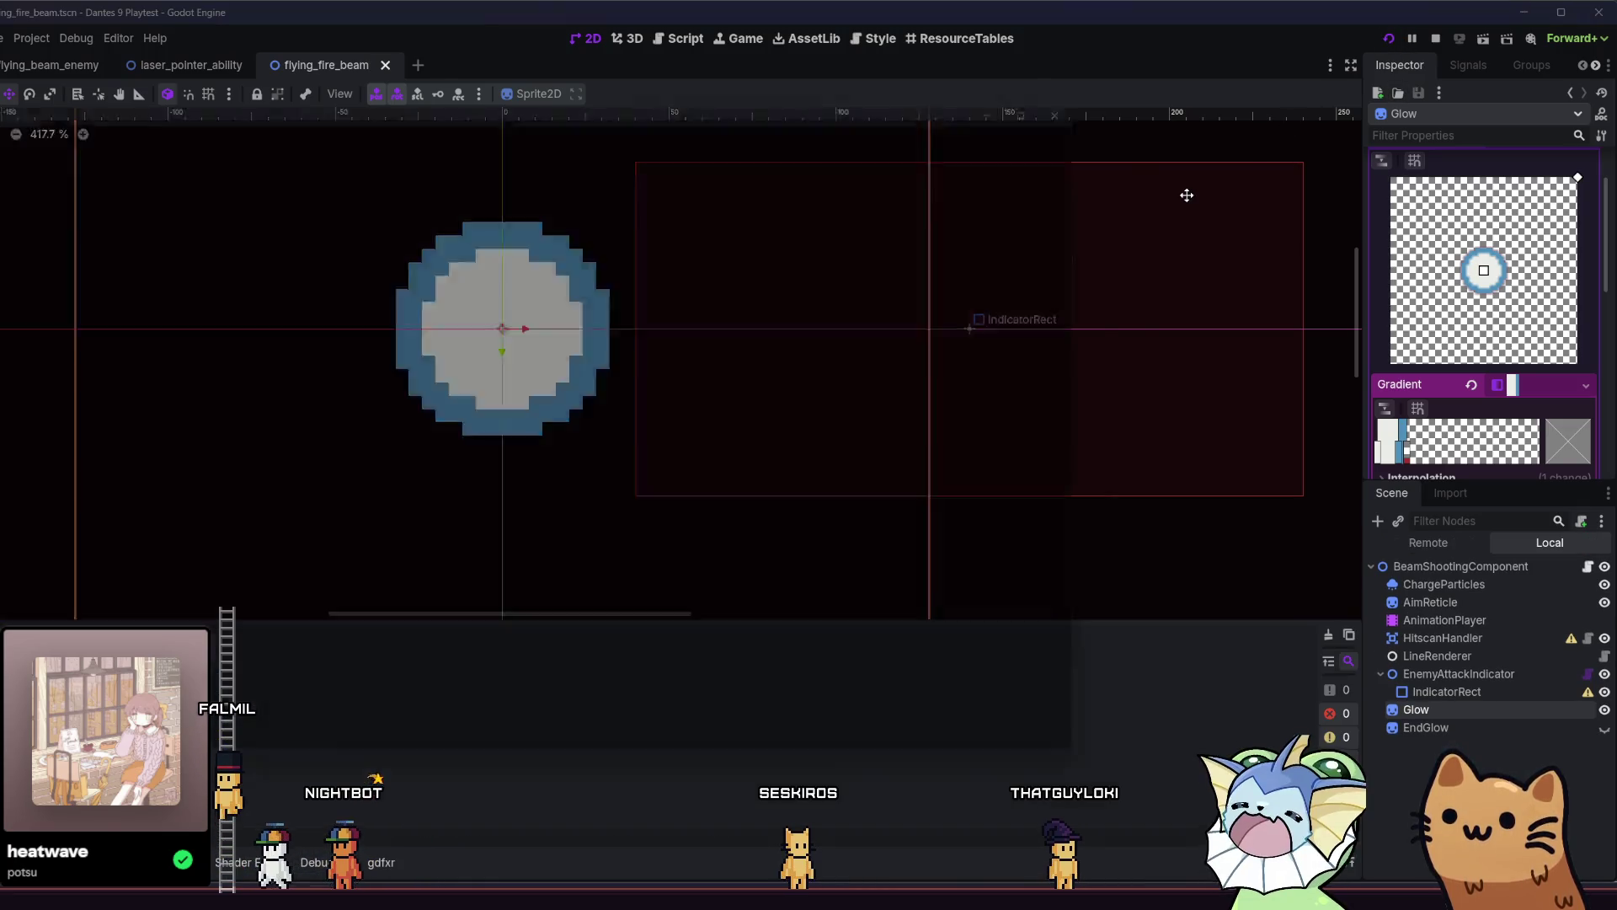
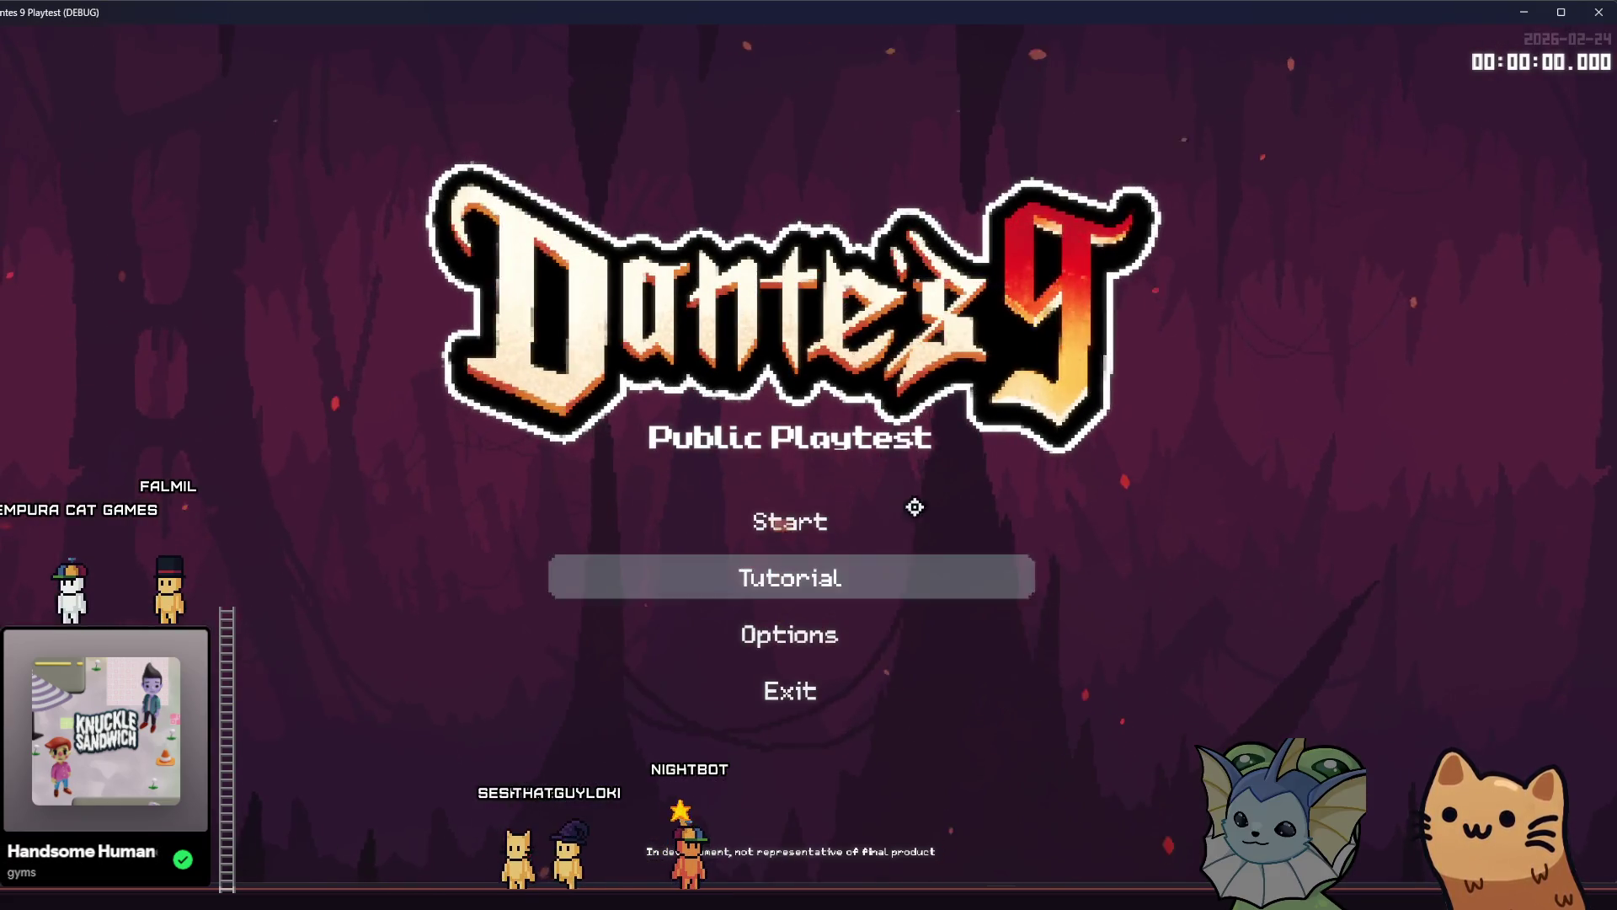
Start the playtest and bind flying_beam_enemy.tscn to Debug 1 via the debug panel's 'beam' search.
{"action": "left_click", "coordinate": [915, 507]}
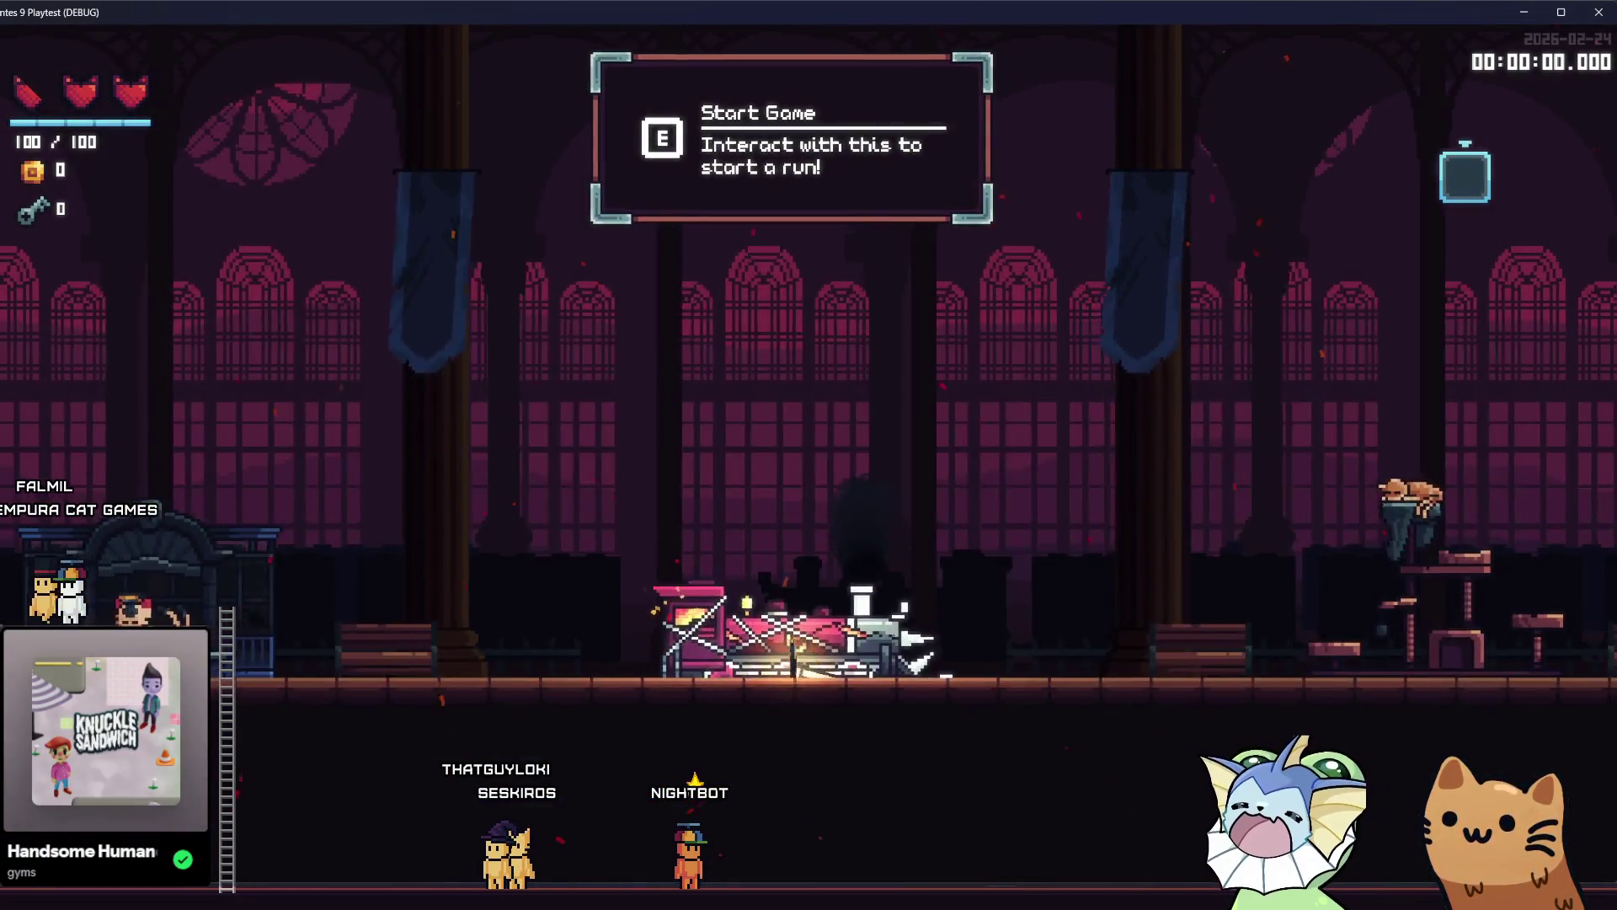
{"action": "key", "text": "F1"}
{"action": "left_click", "coordinate": [245, 682]}
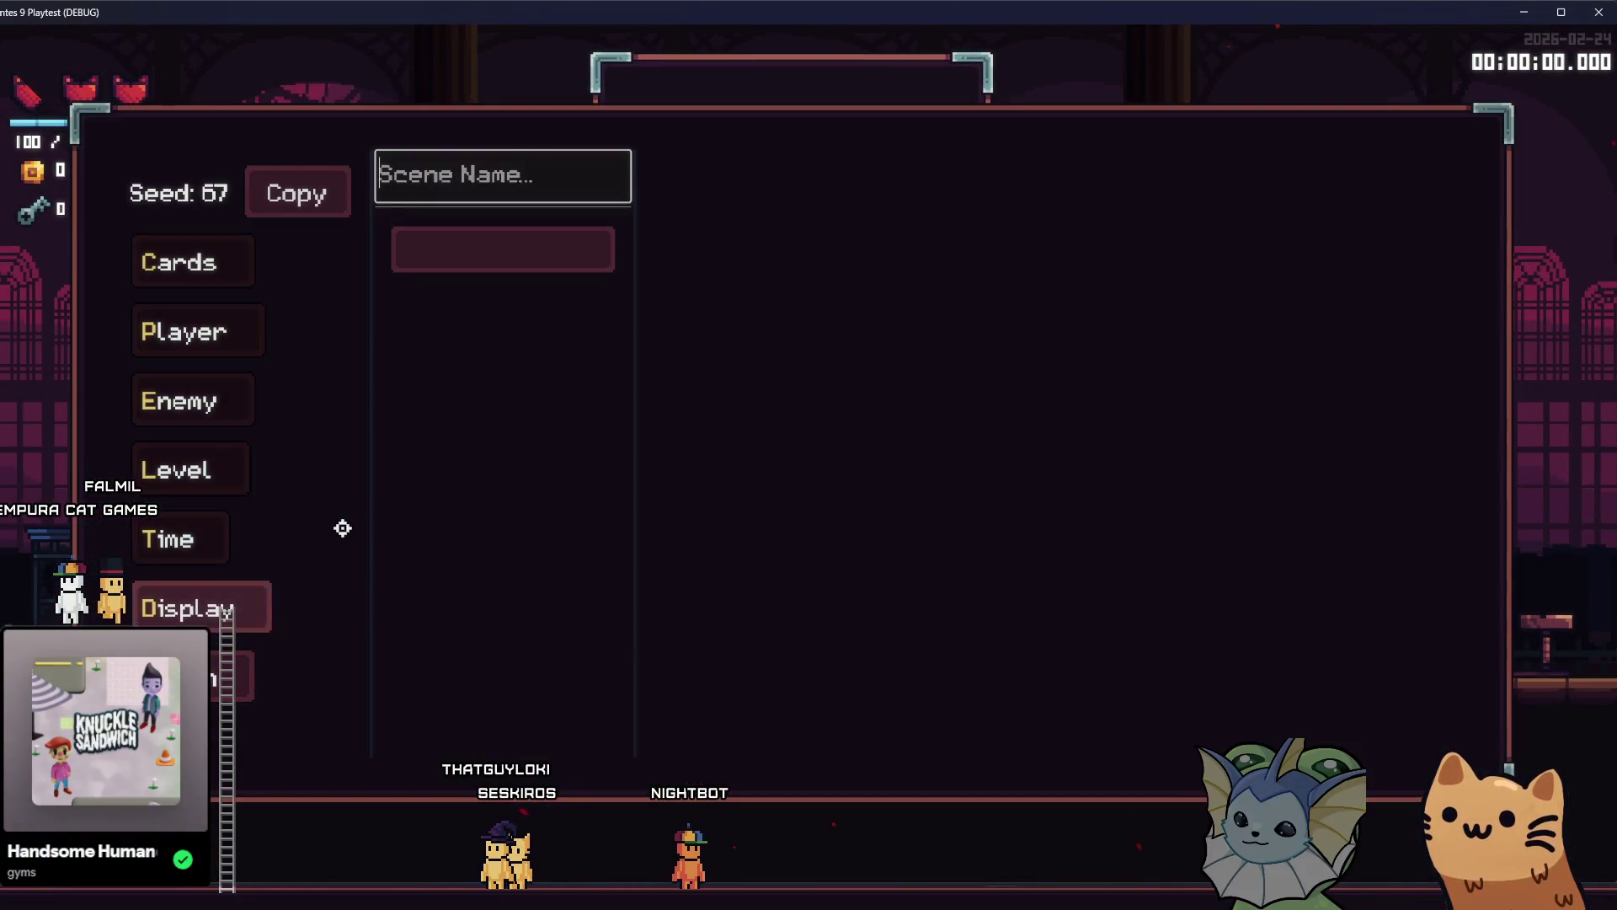
{"action": "type", "text": "beam"}
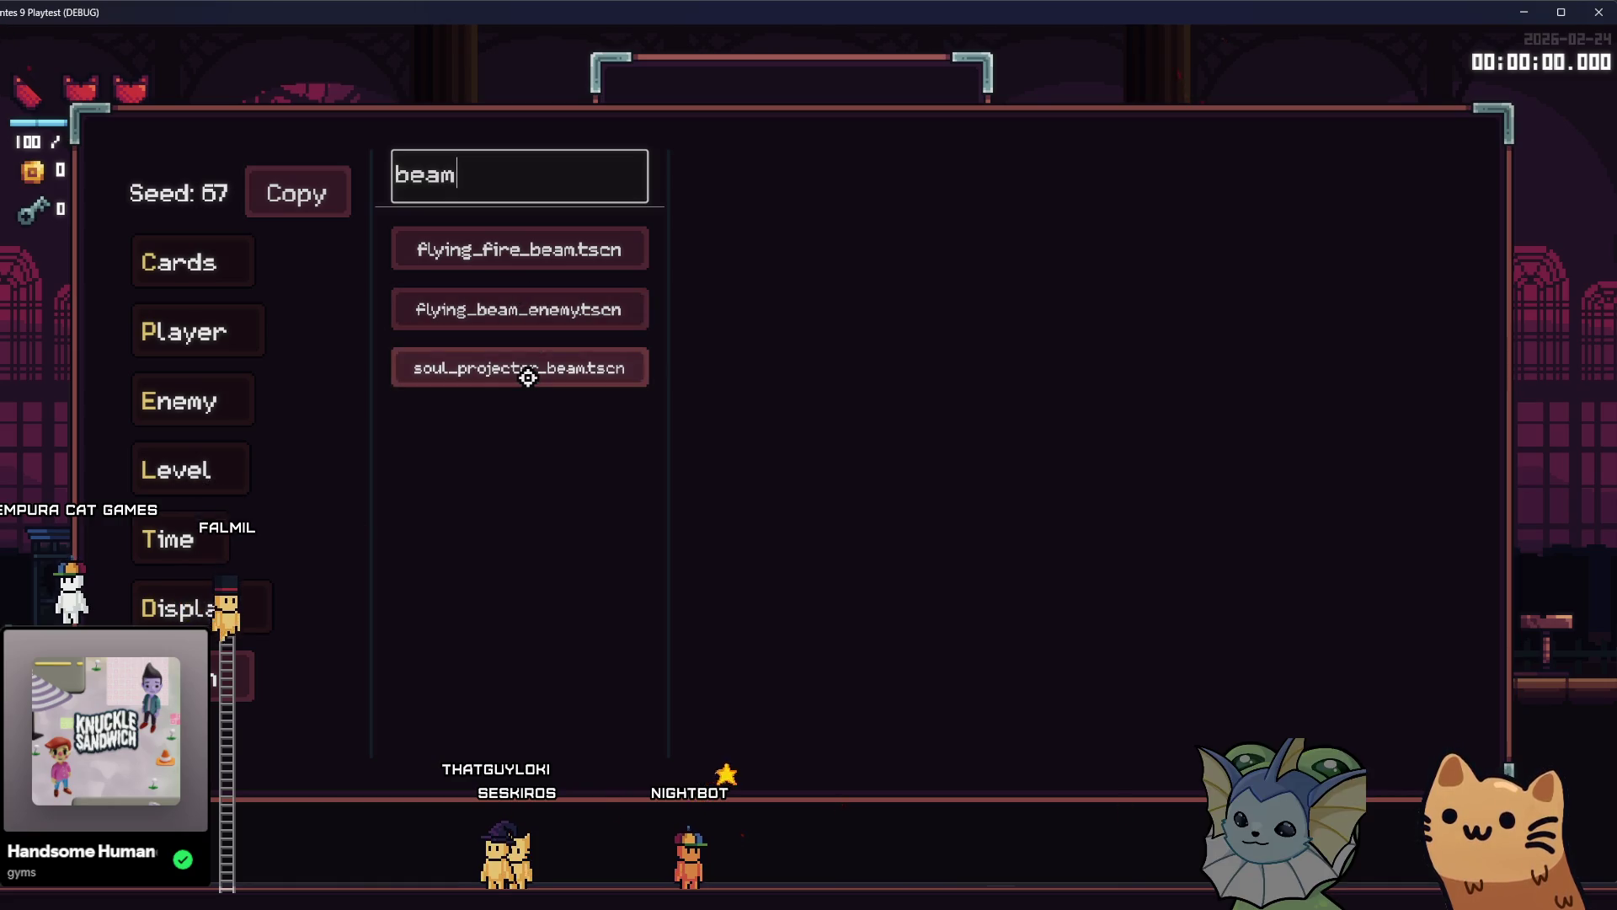
{"action": "left_click", "coordinate": [528, 377]}
{"action": "left_click", "coordinate": [769, 249]}
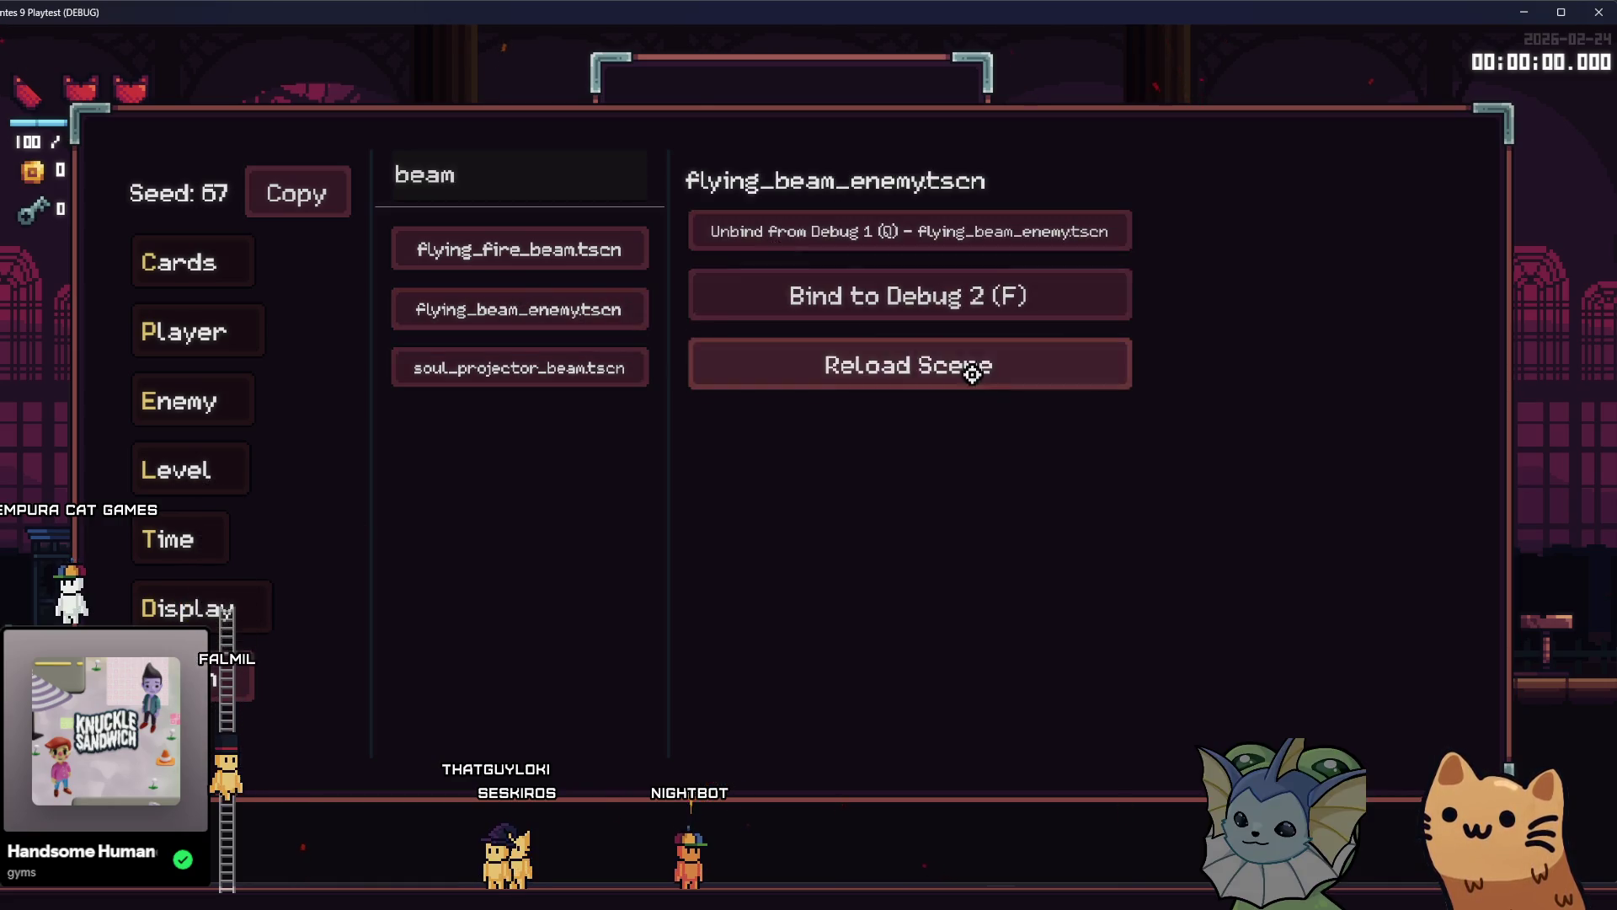
{"action": "key", "text": "Escape"}
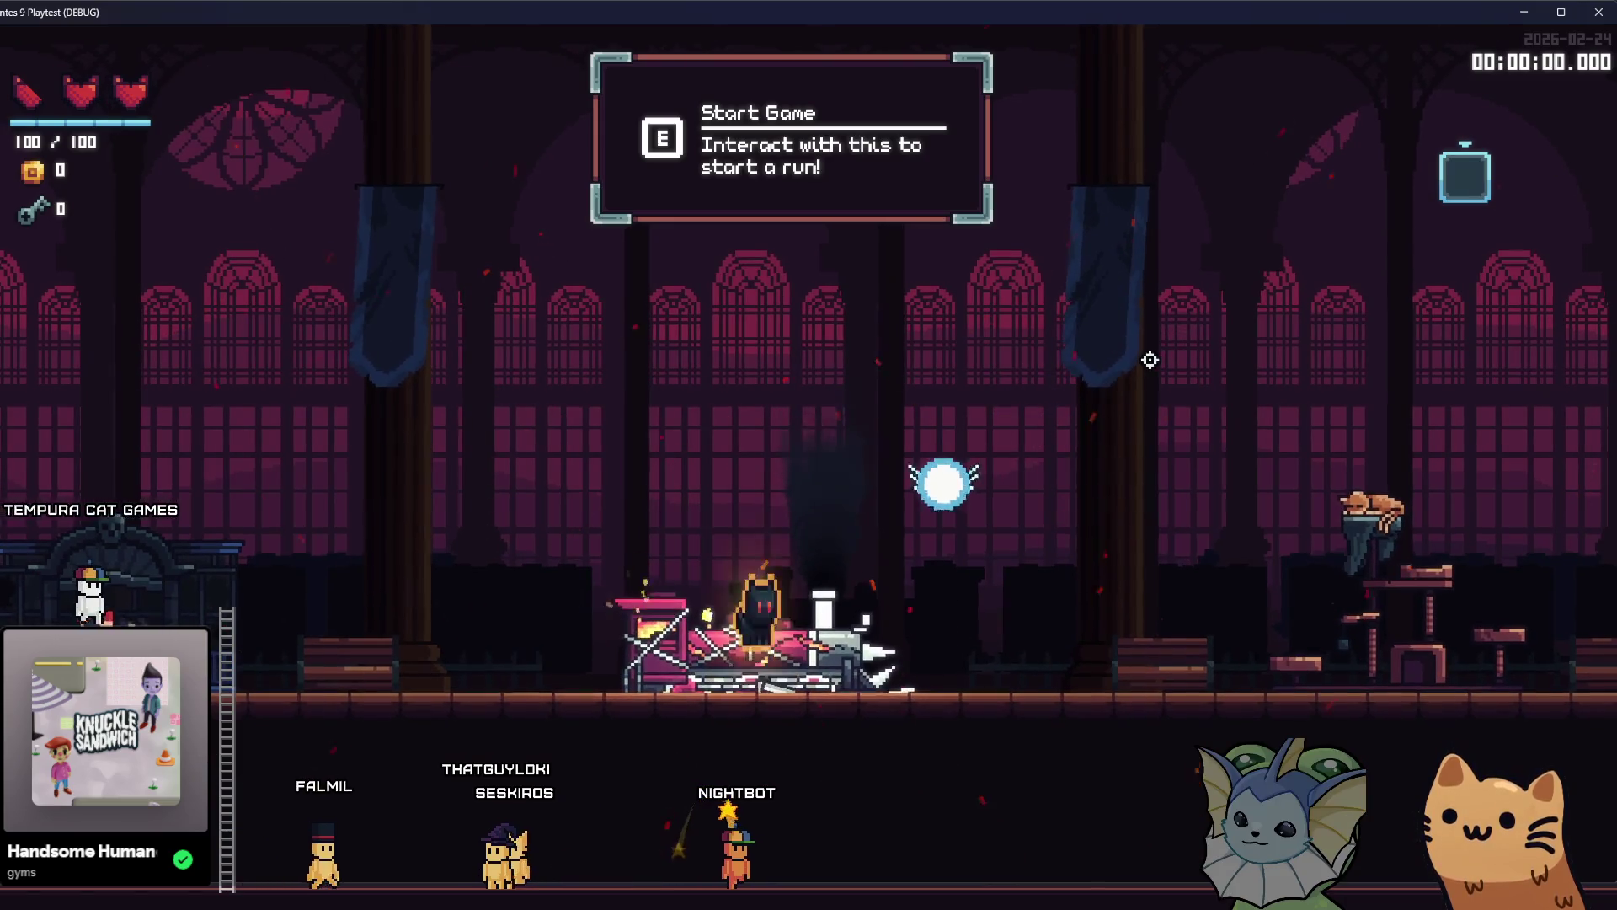
Jump and run left and right to provoke the orb's cyan and red beams.
{"action": "key", "text": "space"}
{"action": "key", "text": "a"}
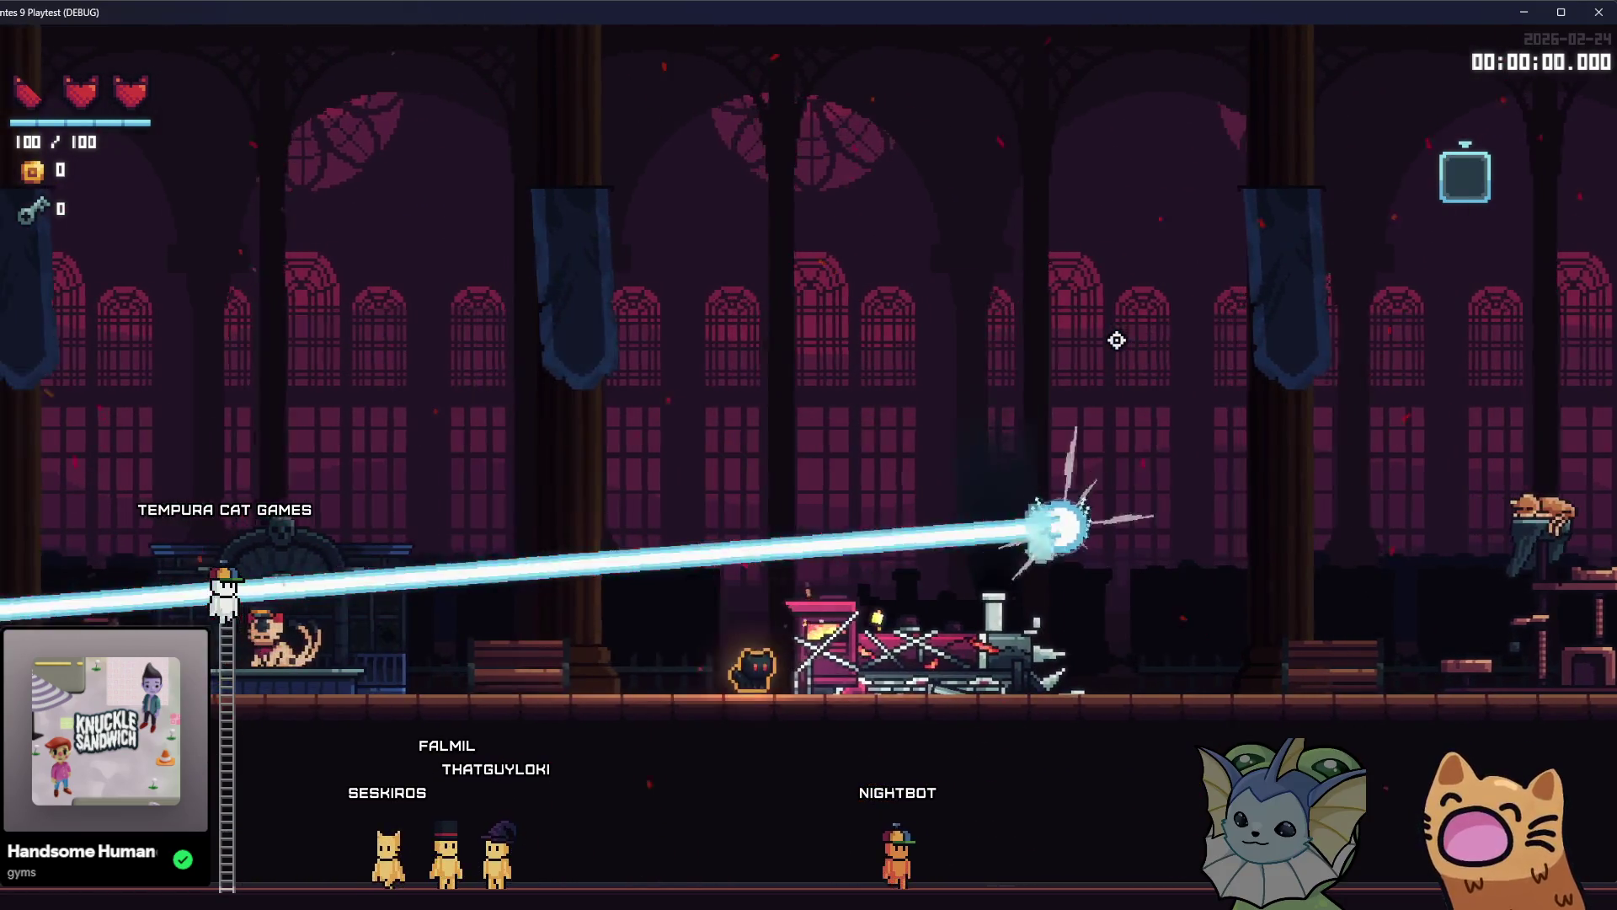
{"action": "key", "text": "d"}
{"action": "key", "text": "space"}
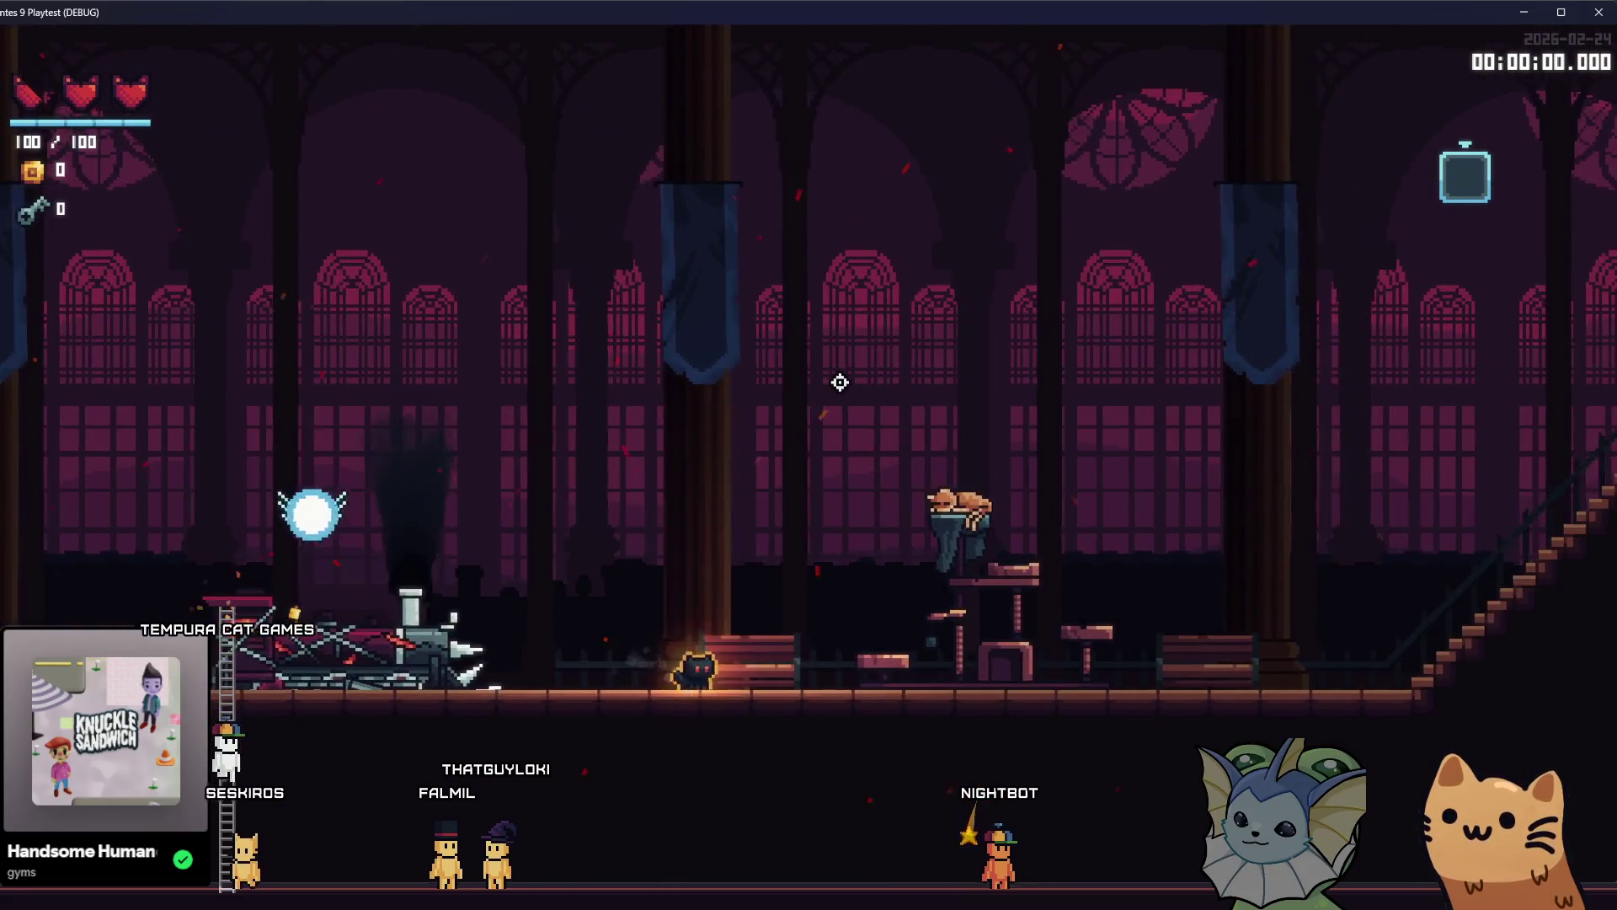
{"action": "key", "text": "space"}
{"action": "key", "text": "a"}
{"action": "key", "text": "space"}
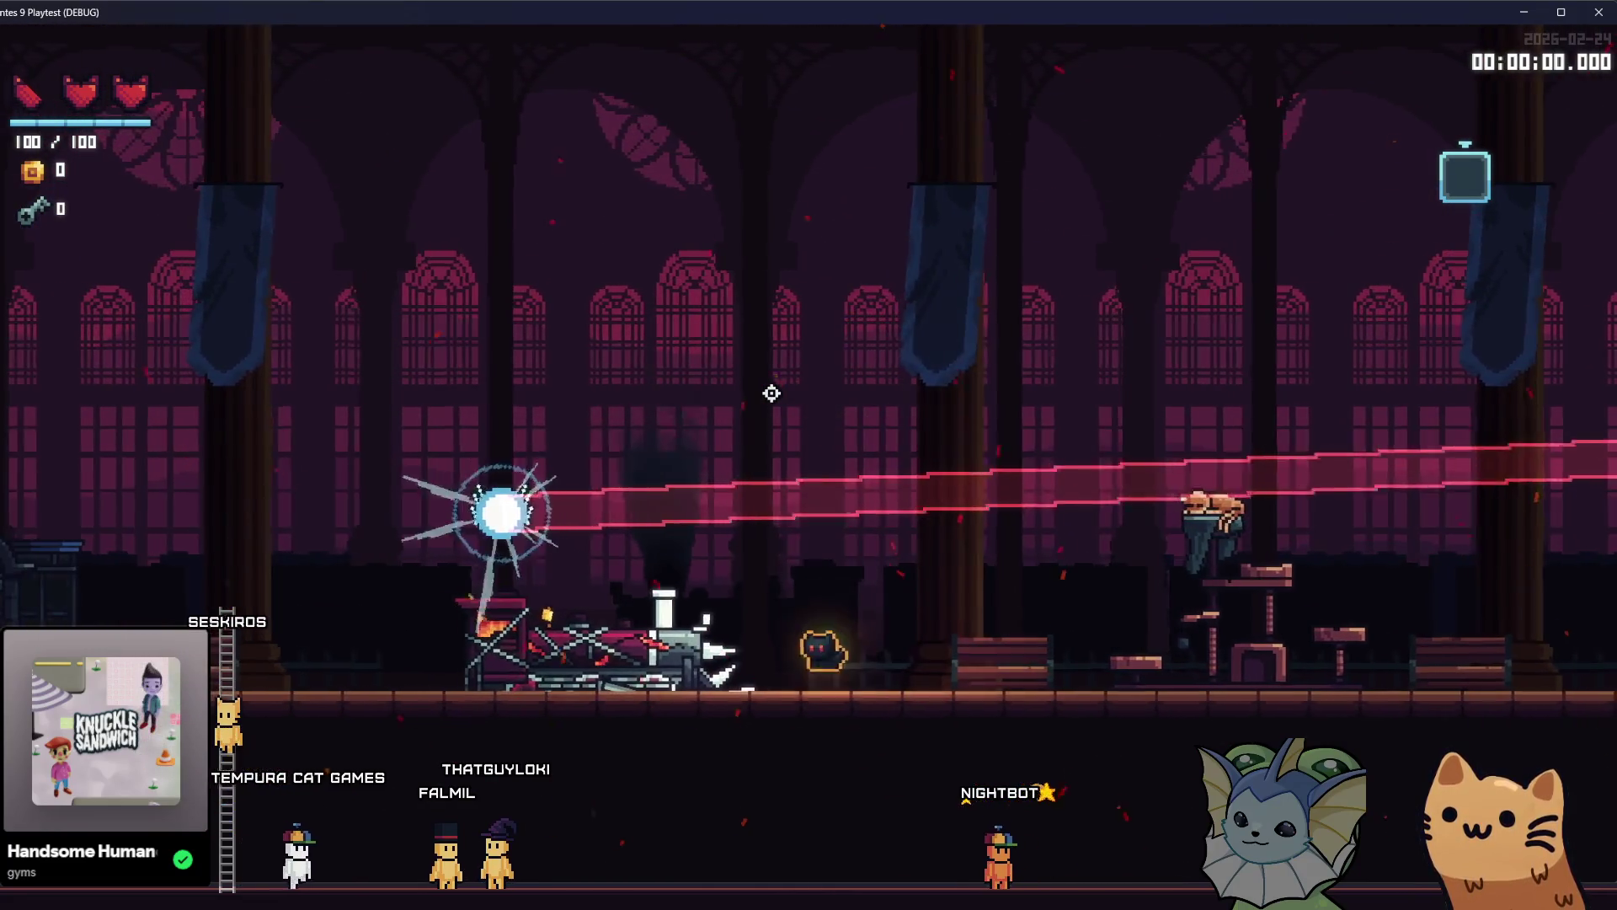
{"action": "key", "text": "space"}
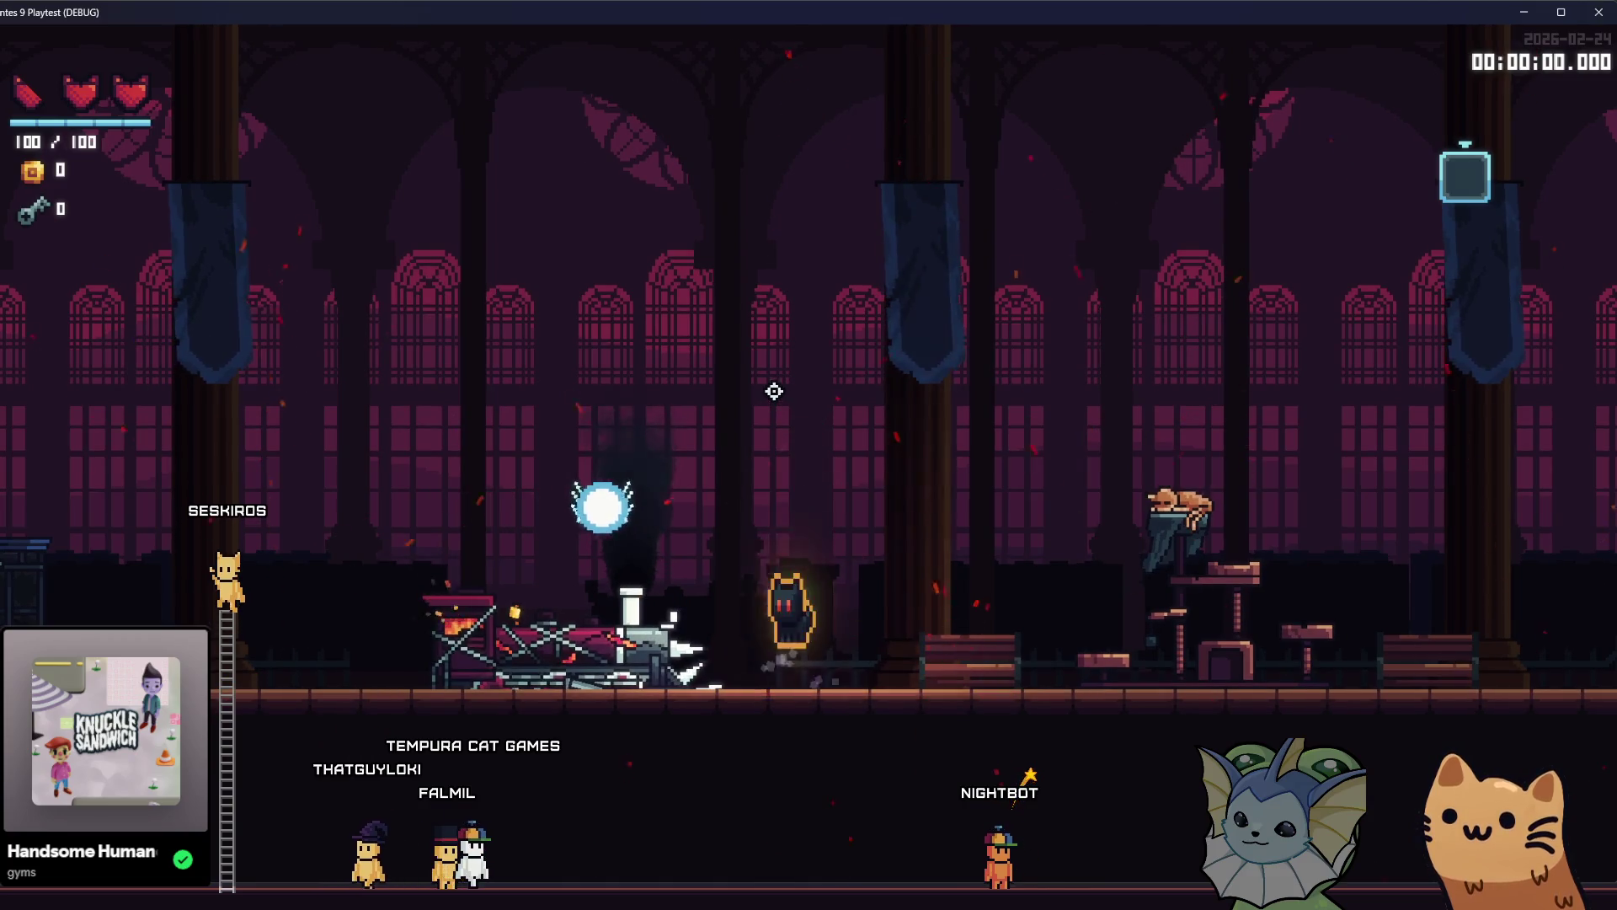
Move onto the train and back right, then open the Deck book and return to Godot.
{"action": "key", "text": "a"}
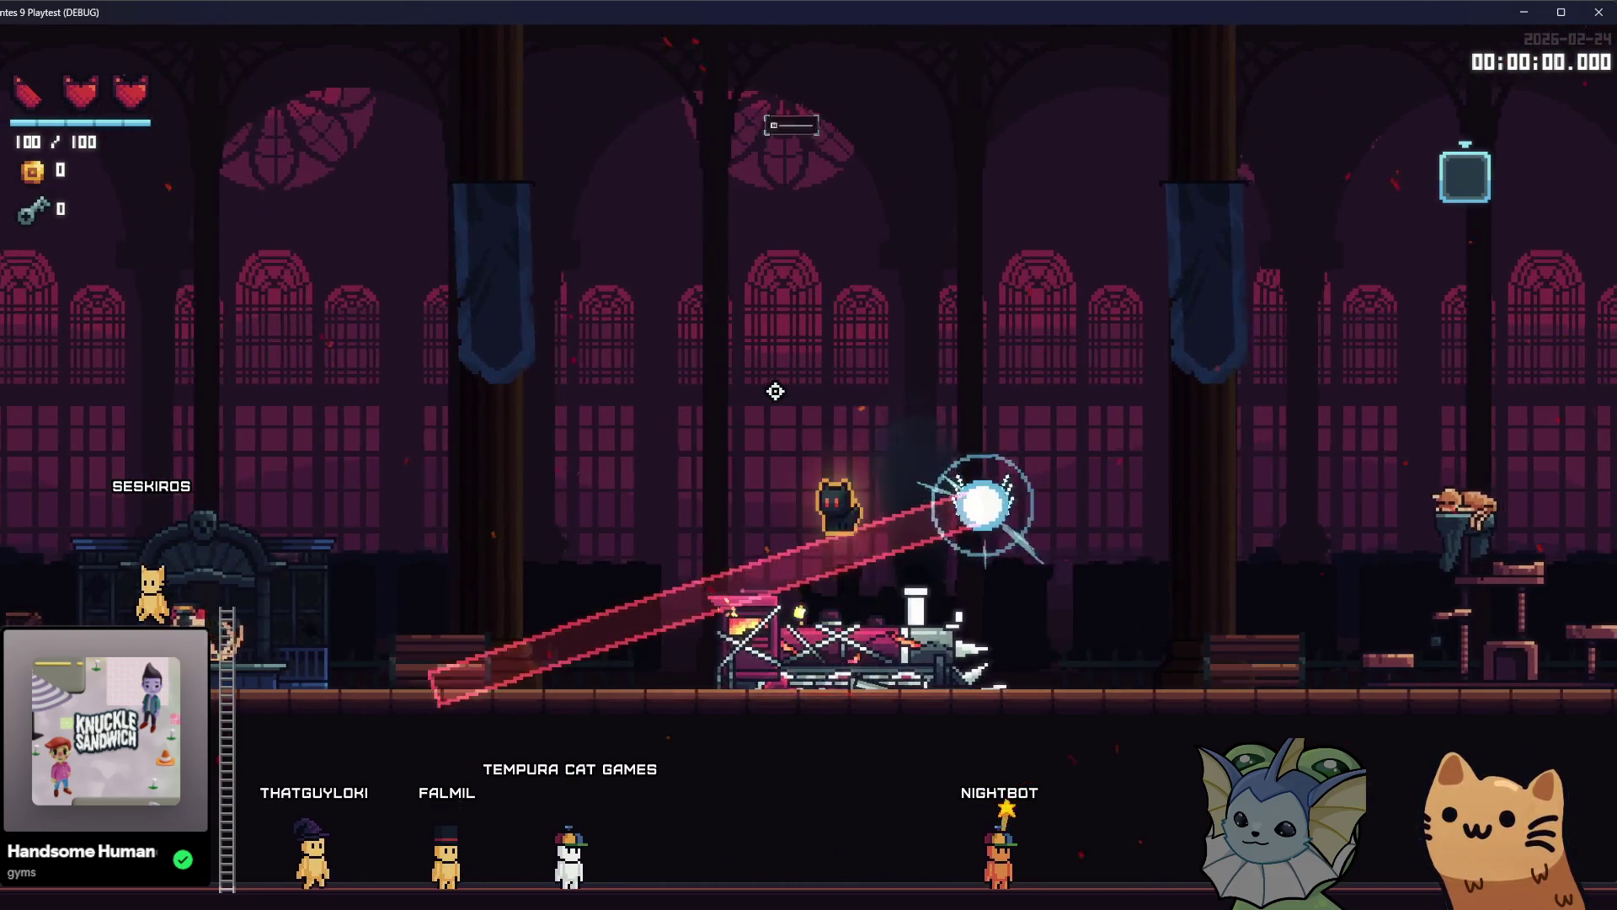
{"action": "key", "text": "d"}
{"action": "key", "text": "space"}
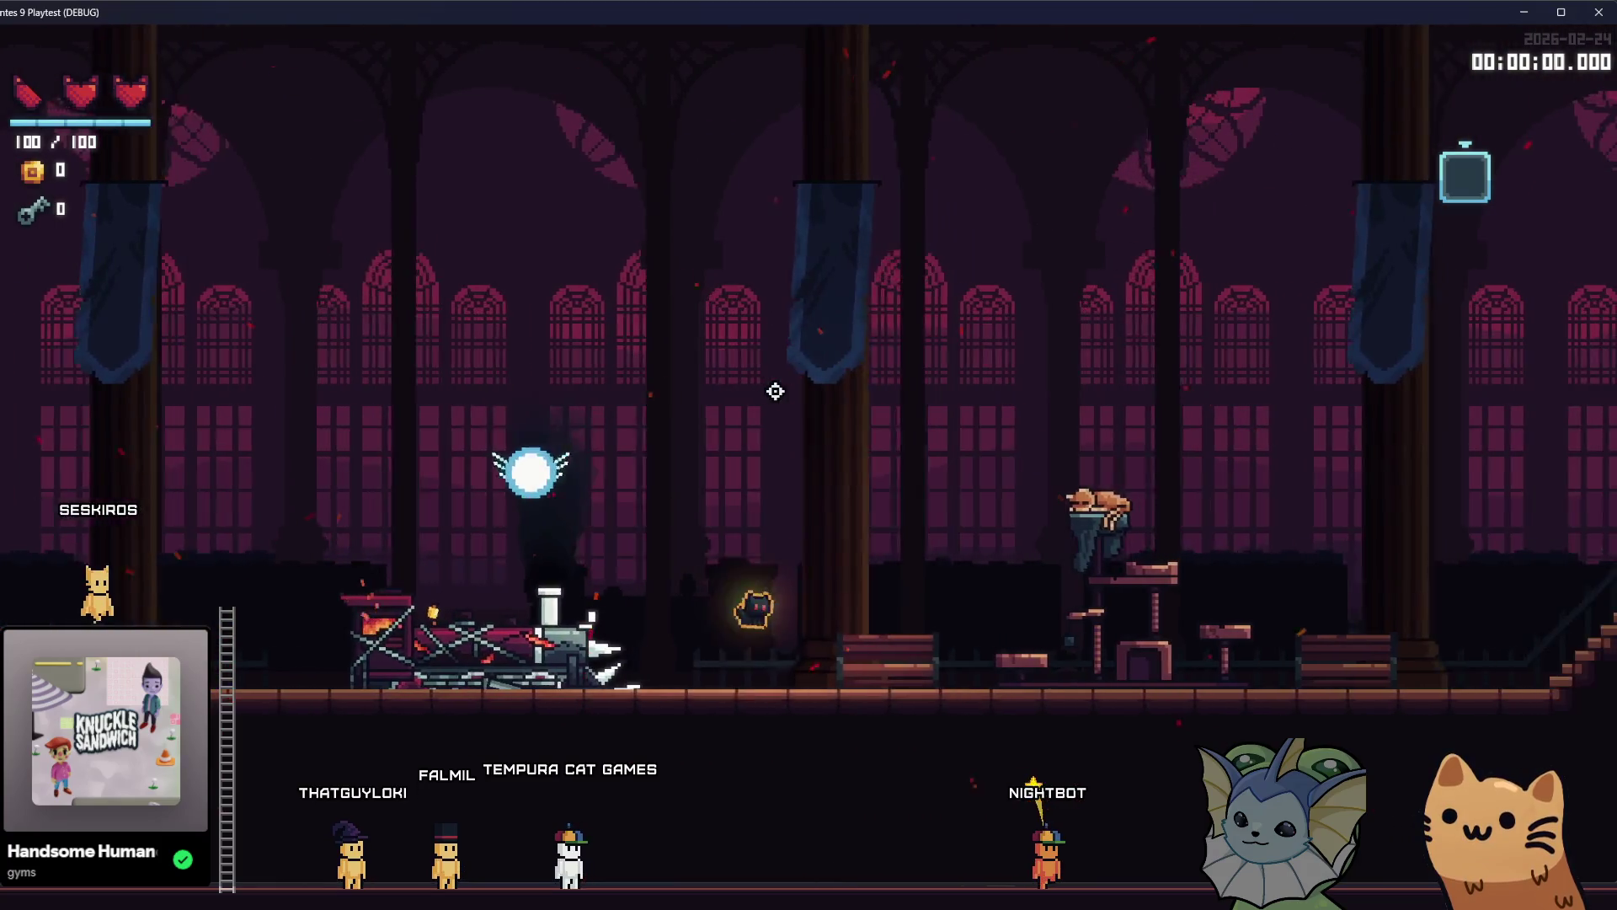
{"action": "key", "text": "space"}
{"action": "key", "text": "space"}
{"action": "key", "text": "space"}
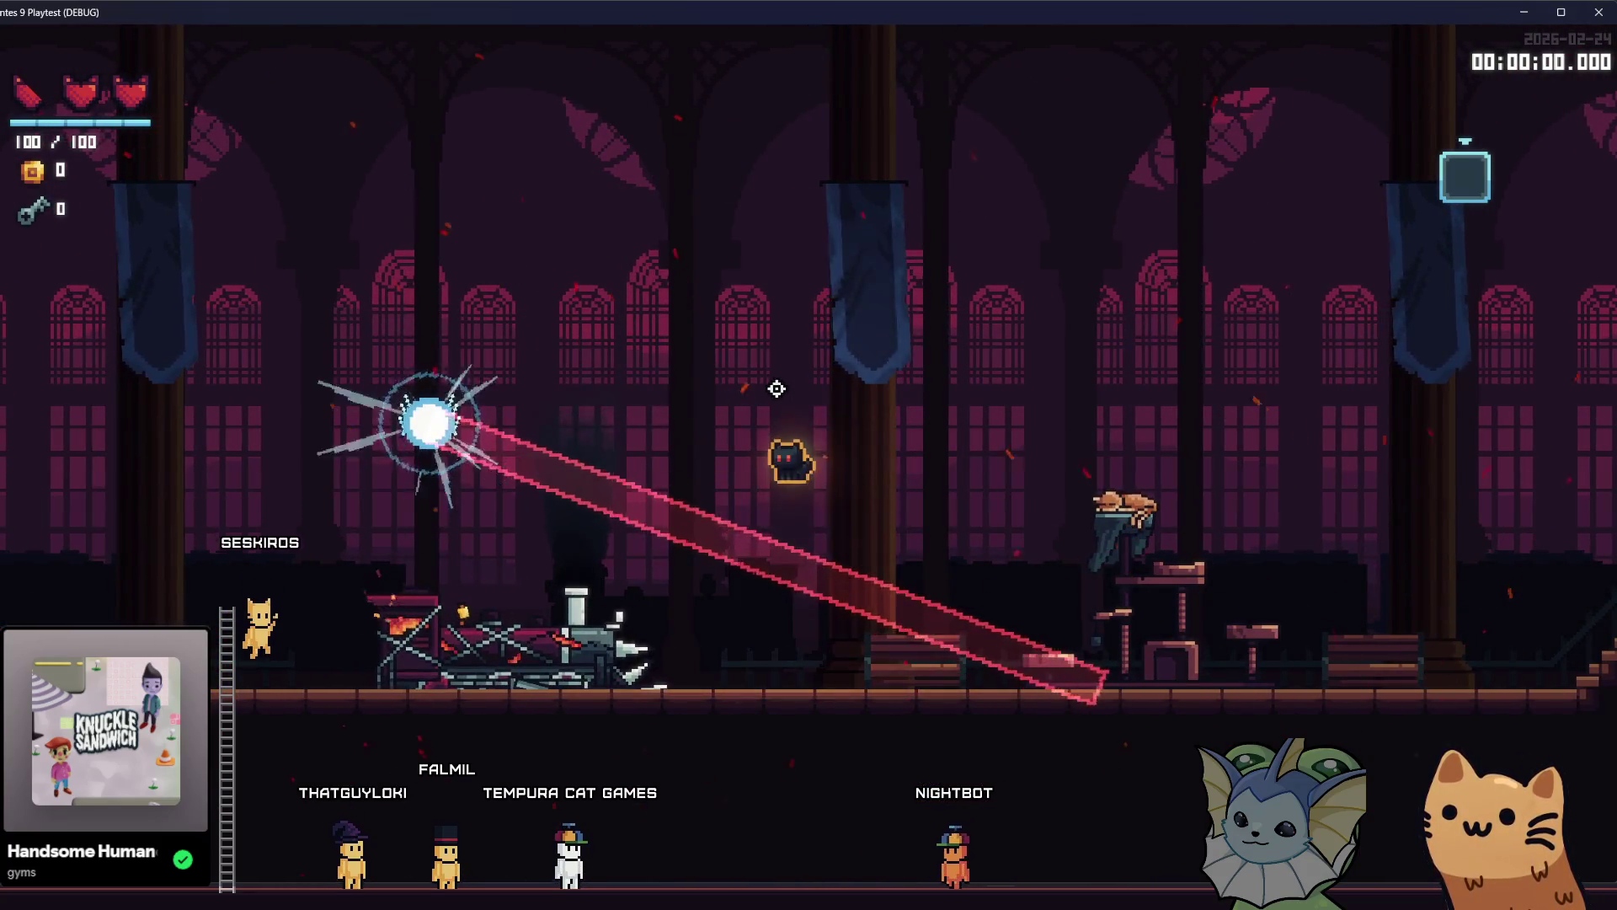
{"action": "key", "text": "Tab"}
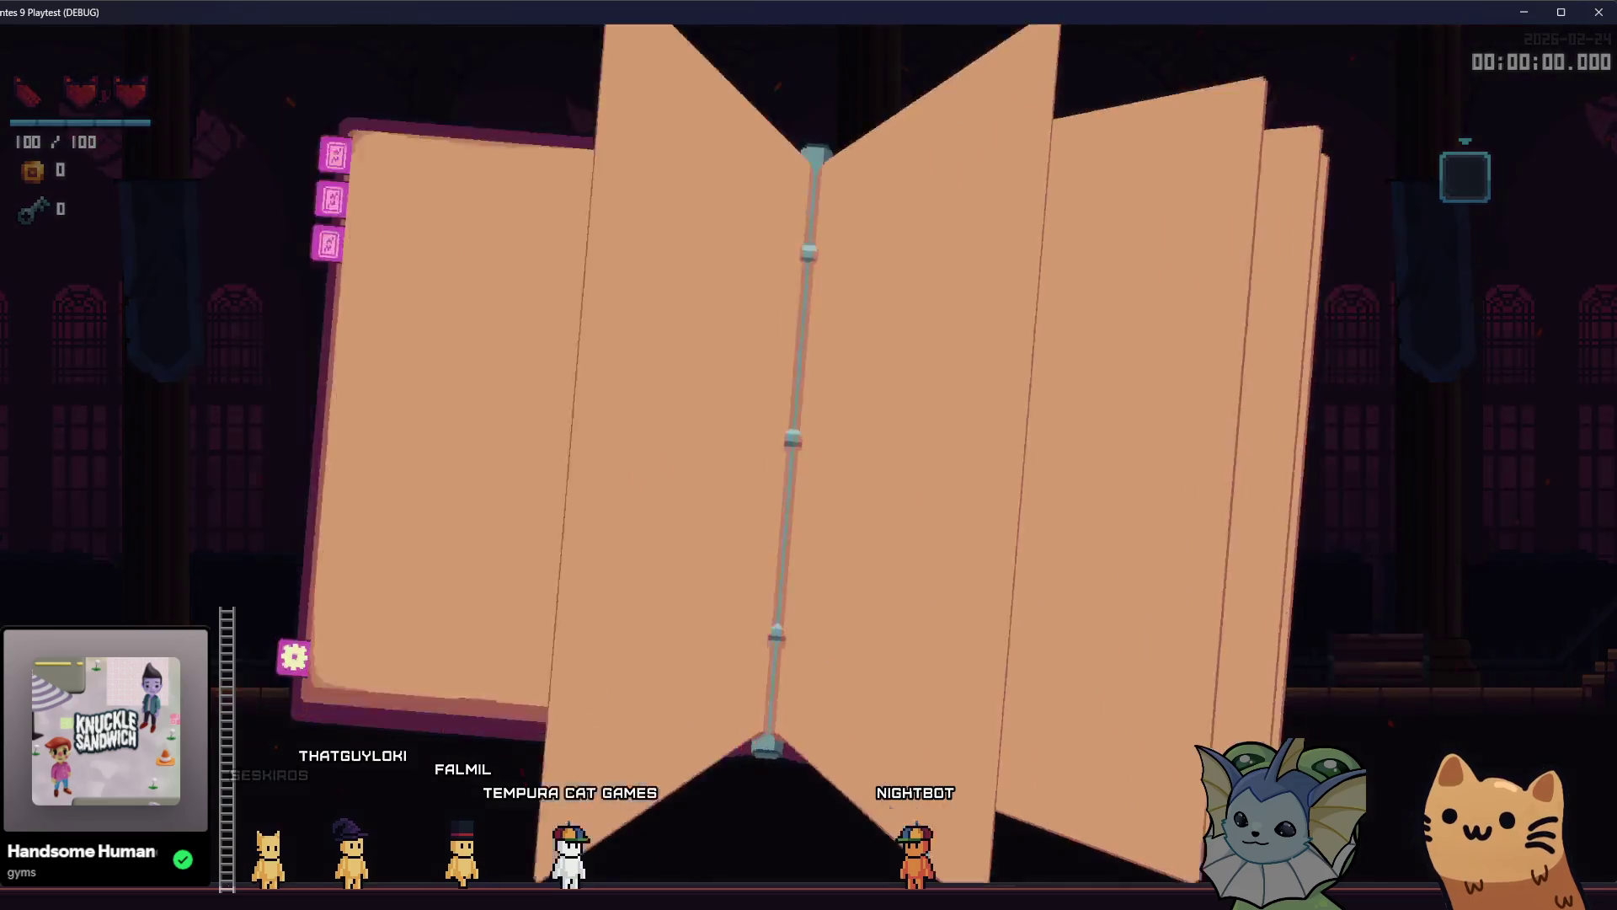
{"action": "key", "text": "alt+Tab"}
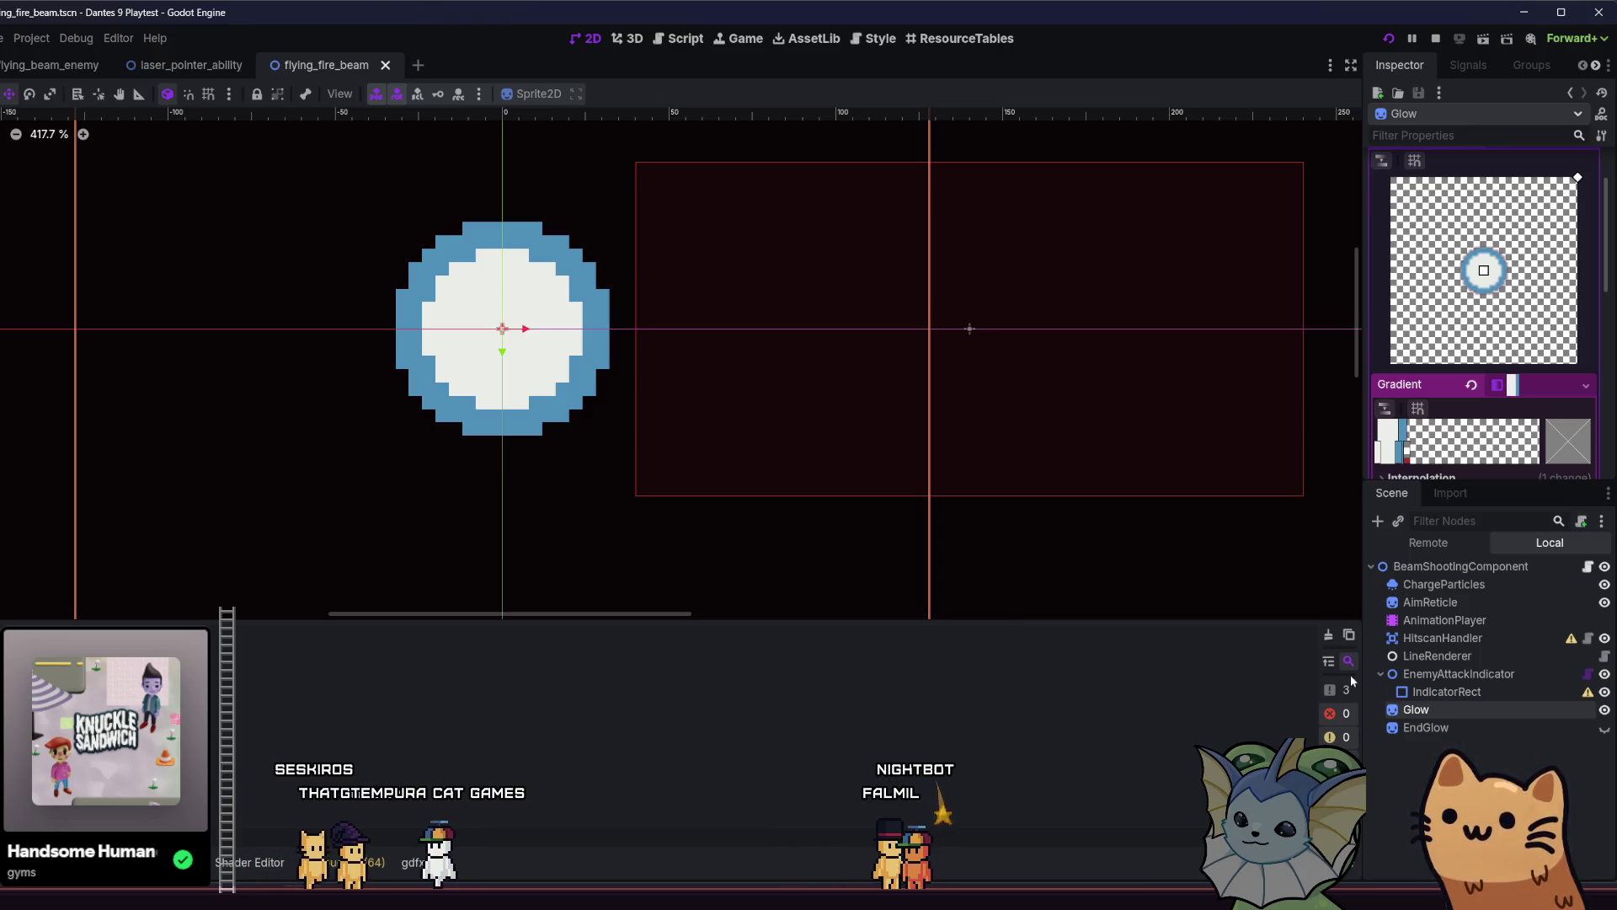
Duplicate the LineRenderer node to create LineRenderer2 and check the neighbouring nodes.
{"action": "left_click", "coordinate": [1450, 655]}
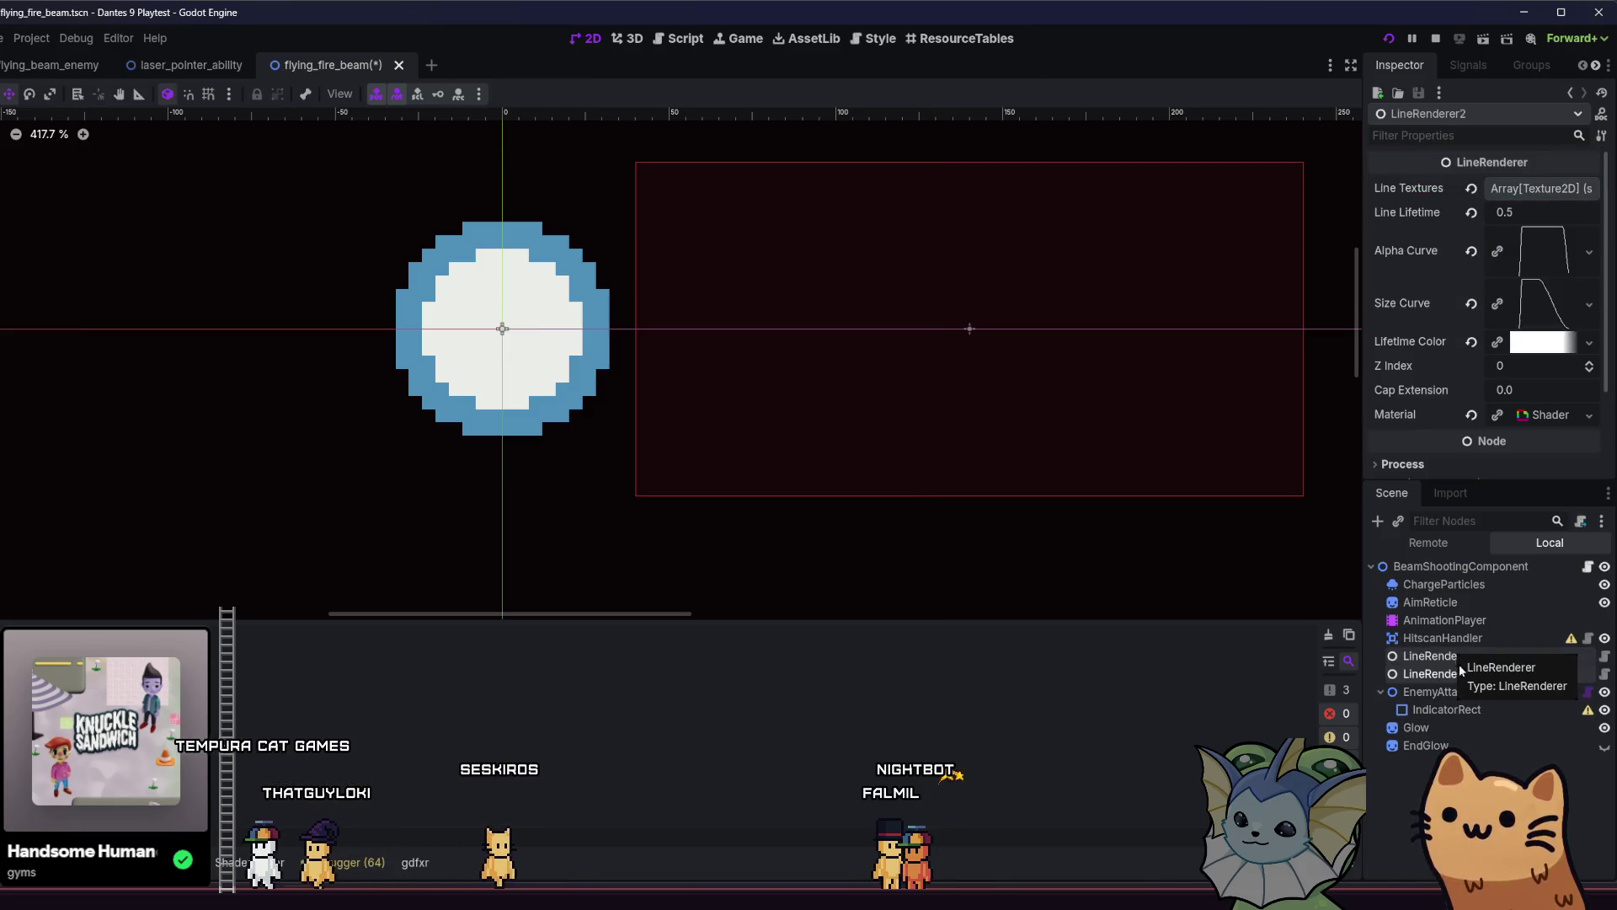
{"action": "key", "text": "ctrl+d"}
{"action": "left_click", "coordinate": [1475, 671]}
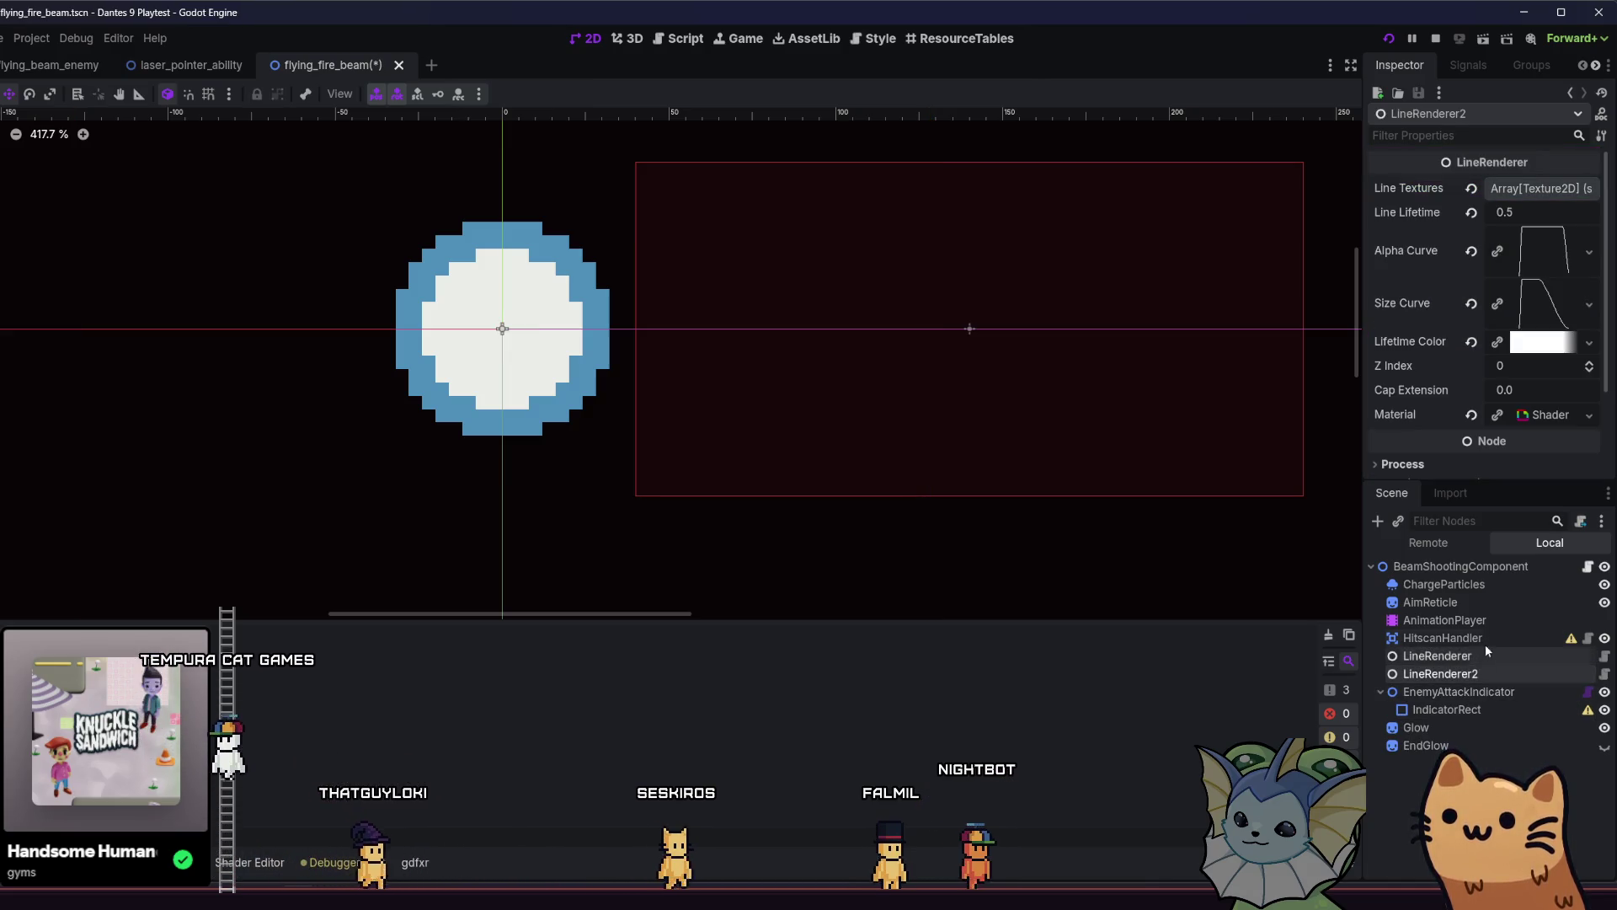
{"action": "left_click", "coordinate": [1487, 639]}
{"action": "left_click", "coordinate": [1565, 658]}
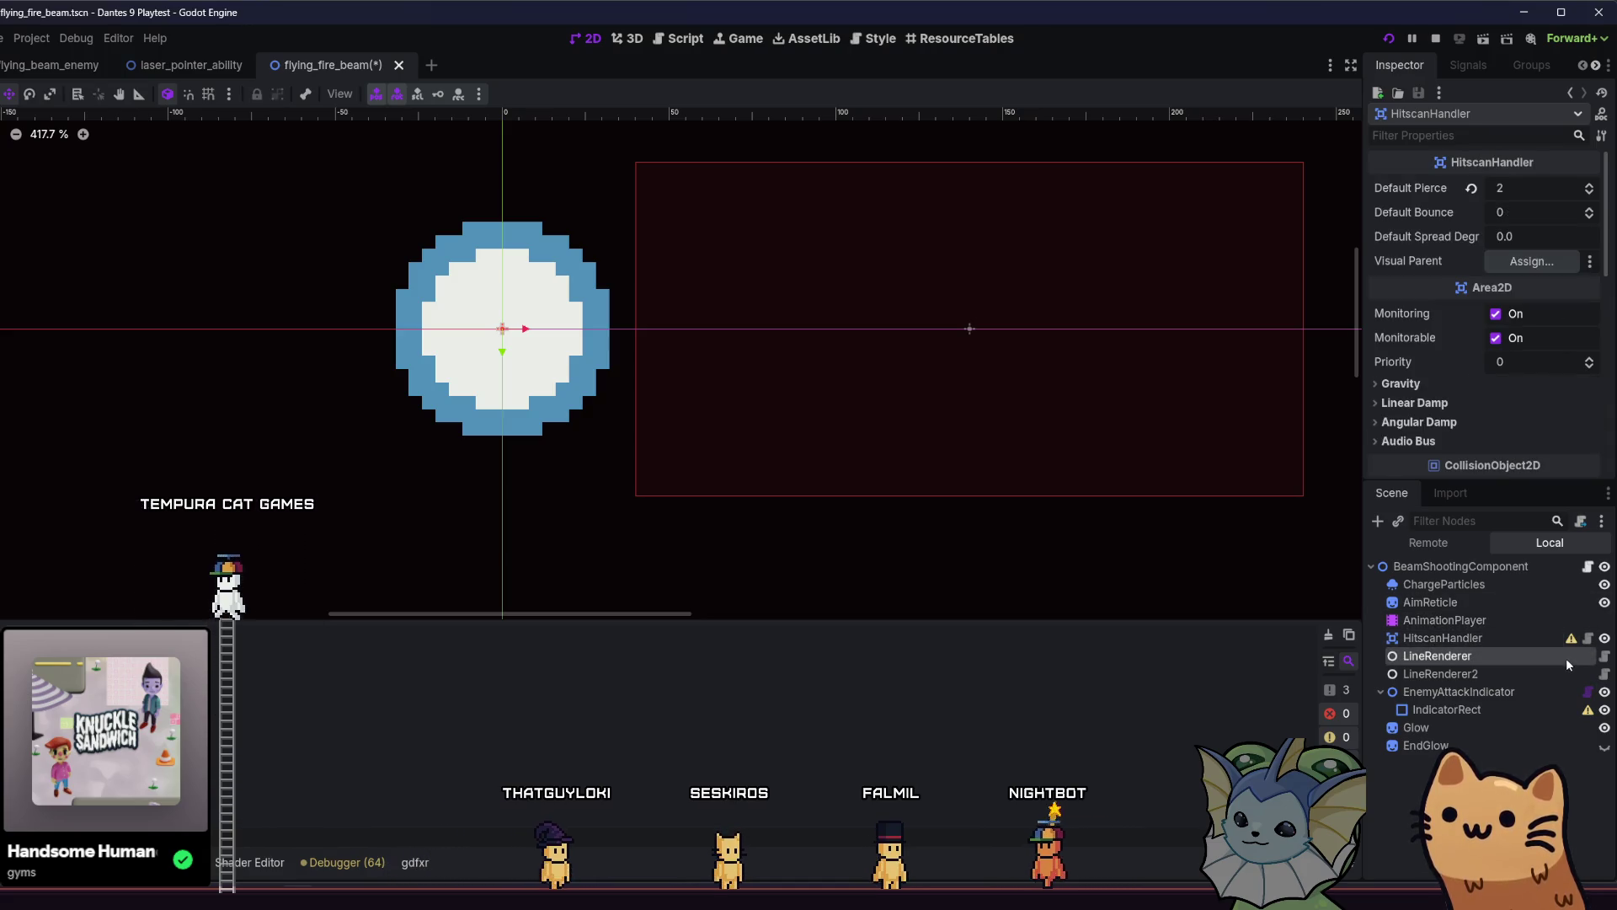
Open BeamShootingComponent's flying_fire_beam.gd script after reviewing LineRenderer2 and AimReticle.
{"action": "left_click", "coordinate": [1552, 674]}
{"action": "left_click", "coordinate": [1543, 603]}
{"action": "left_click", "coordinate": [1545, 565]}
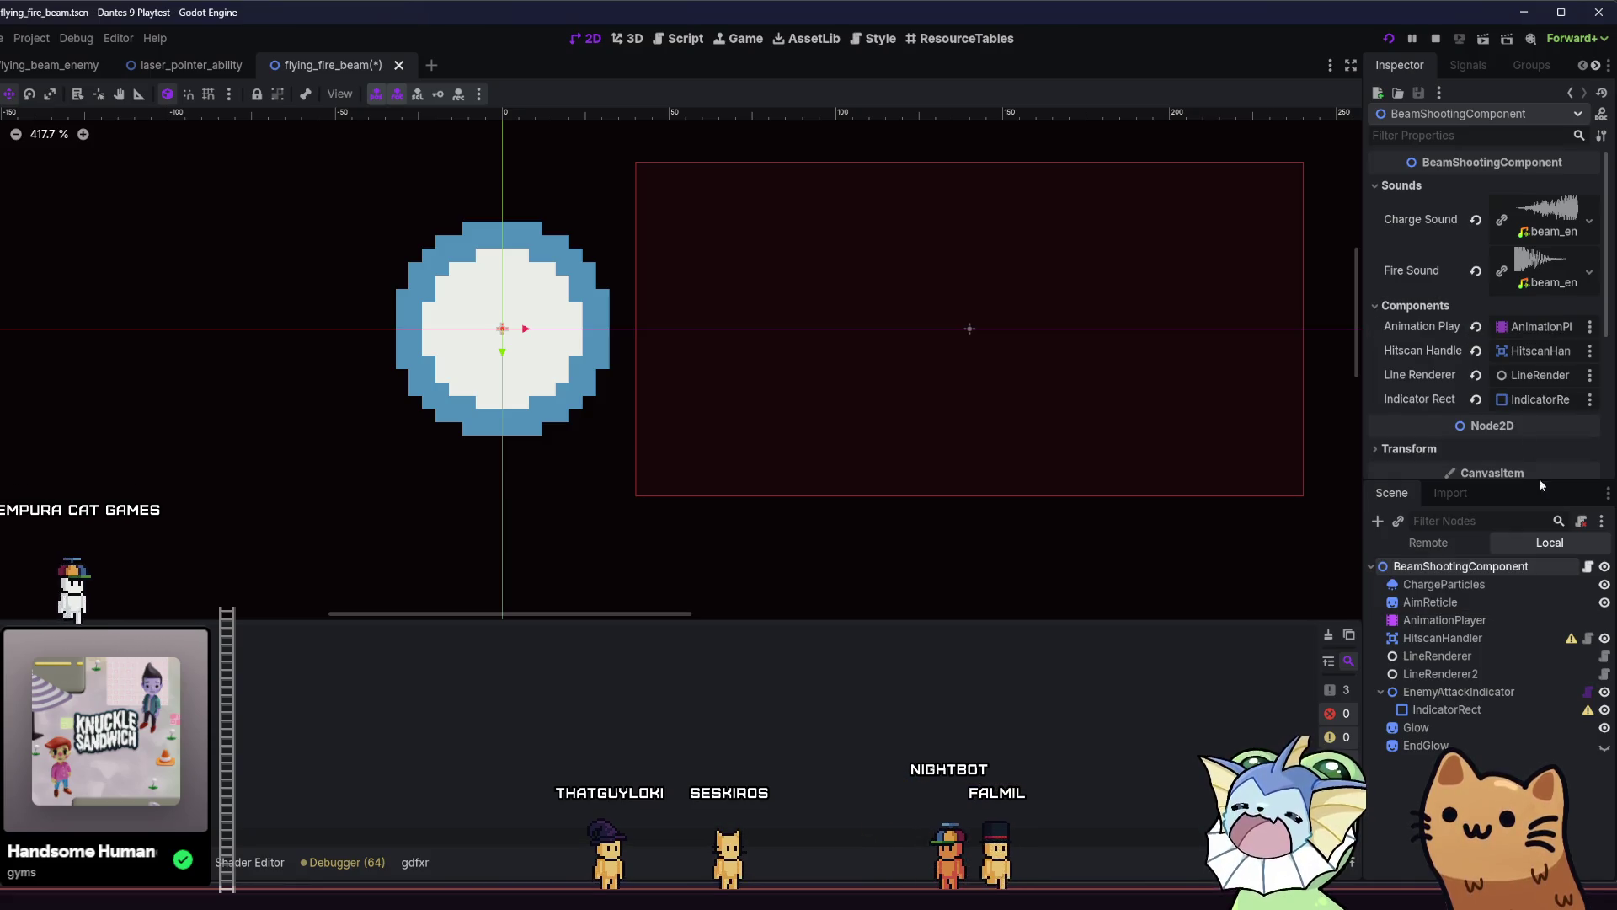
{"action": "left_click", "coordinate": [1588, 566]}
{"action": "left_click_drag", "start_coordinate": [1327, 294], "coordinate": [1342, 128]}
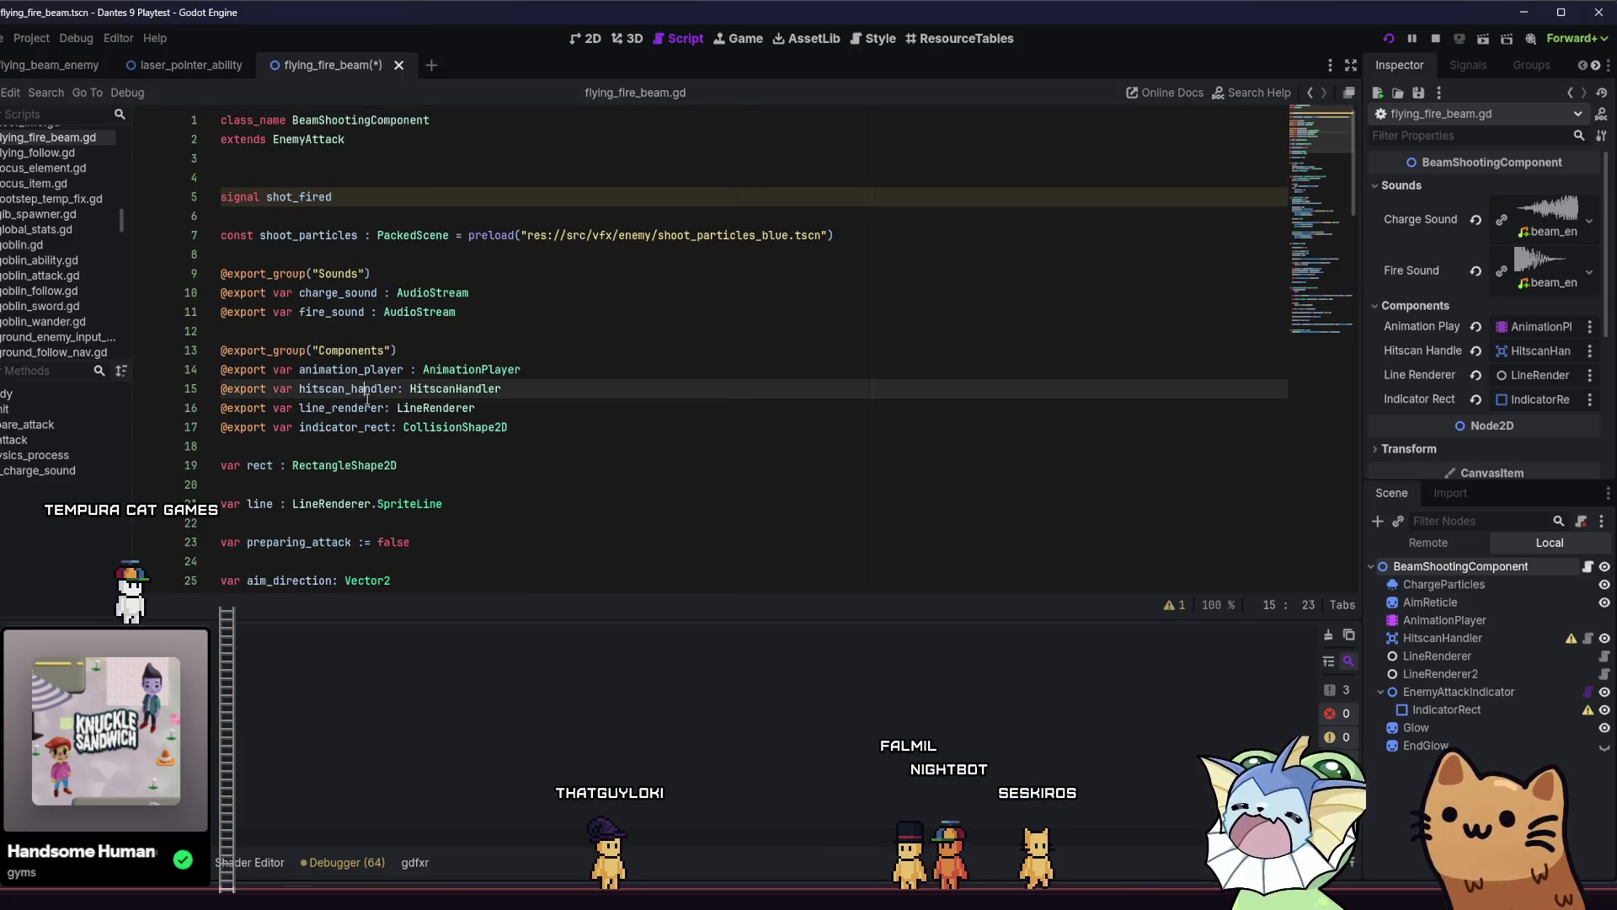
Turn the line_renderer export into a line_renderers Array[] variable.
{"action": "left_click", "coordinate": [300, 408]}
{"action": "key", "text": "ctrl+Right"}
{"action": "type", "text": "s"}
{"action": "key", "text": "Right"}
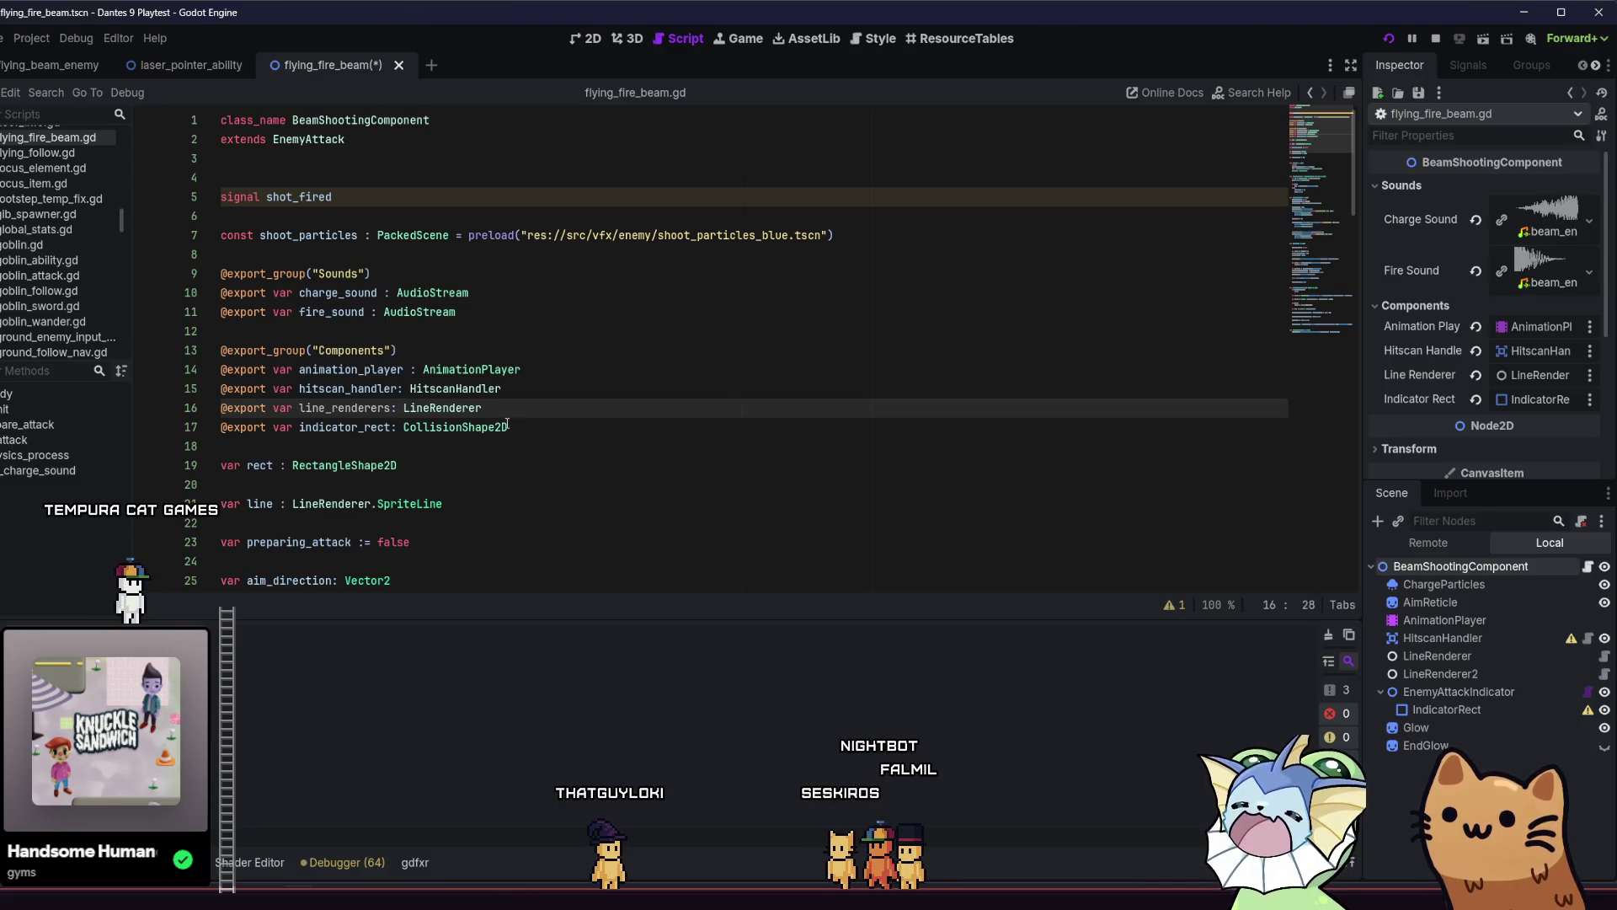
{"action": "key", "text": "Right"}
{"action": "type", "text": "Array["}
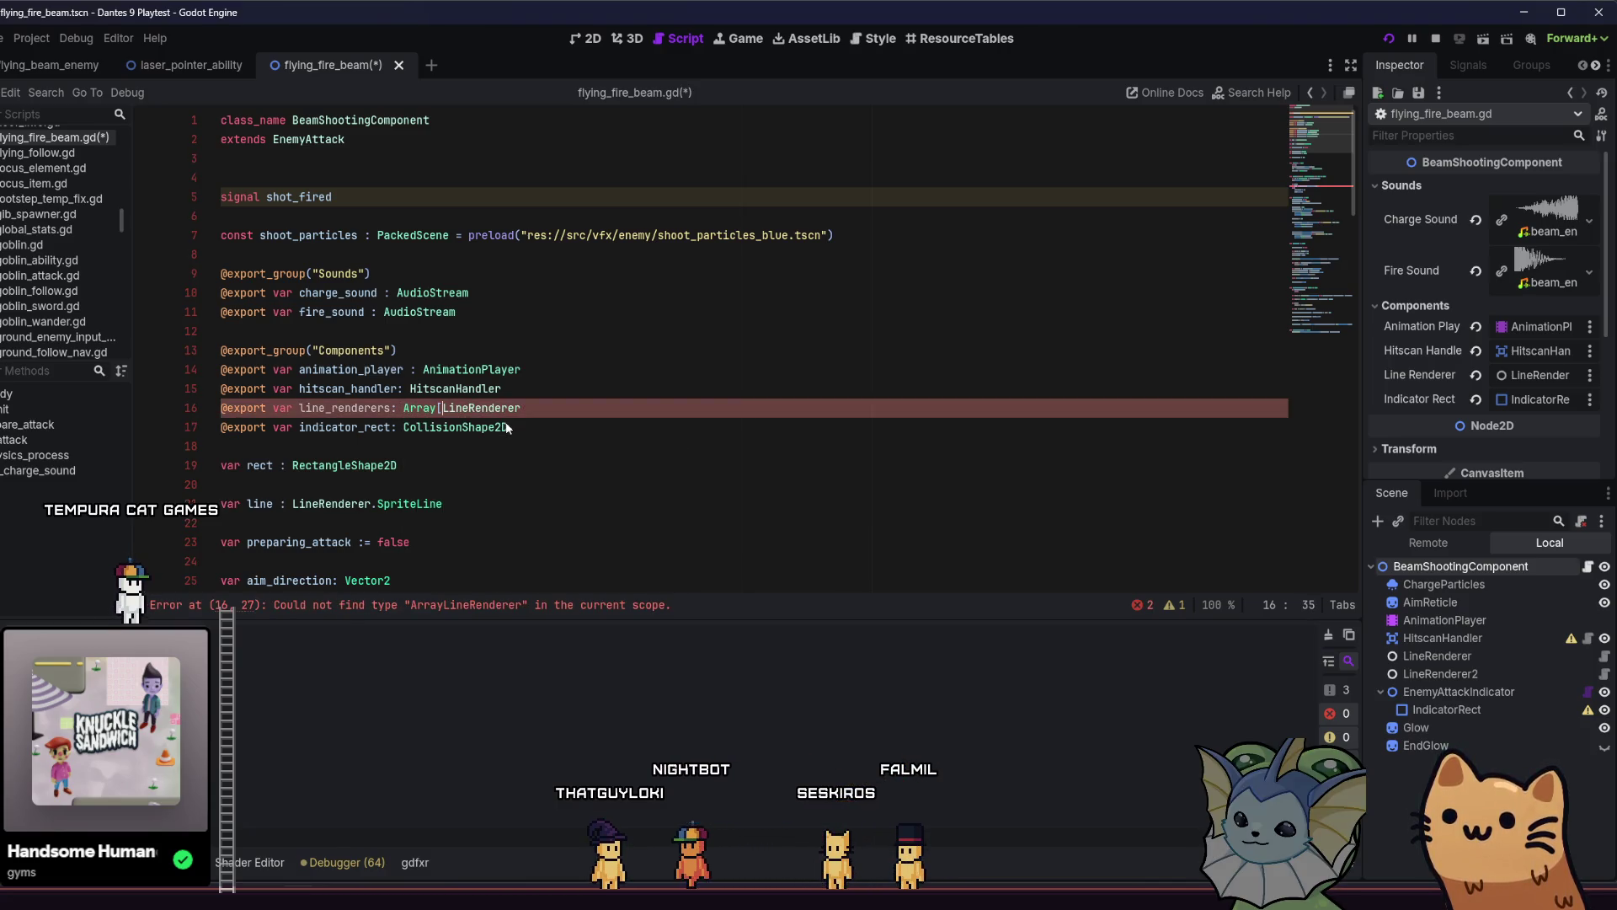
{"action": "type", "text": "]"}
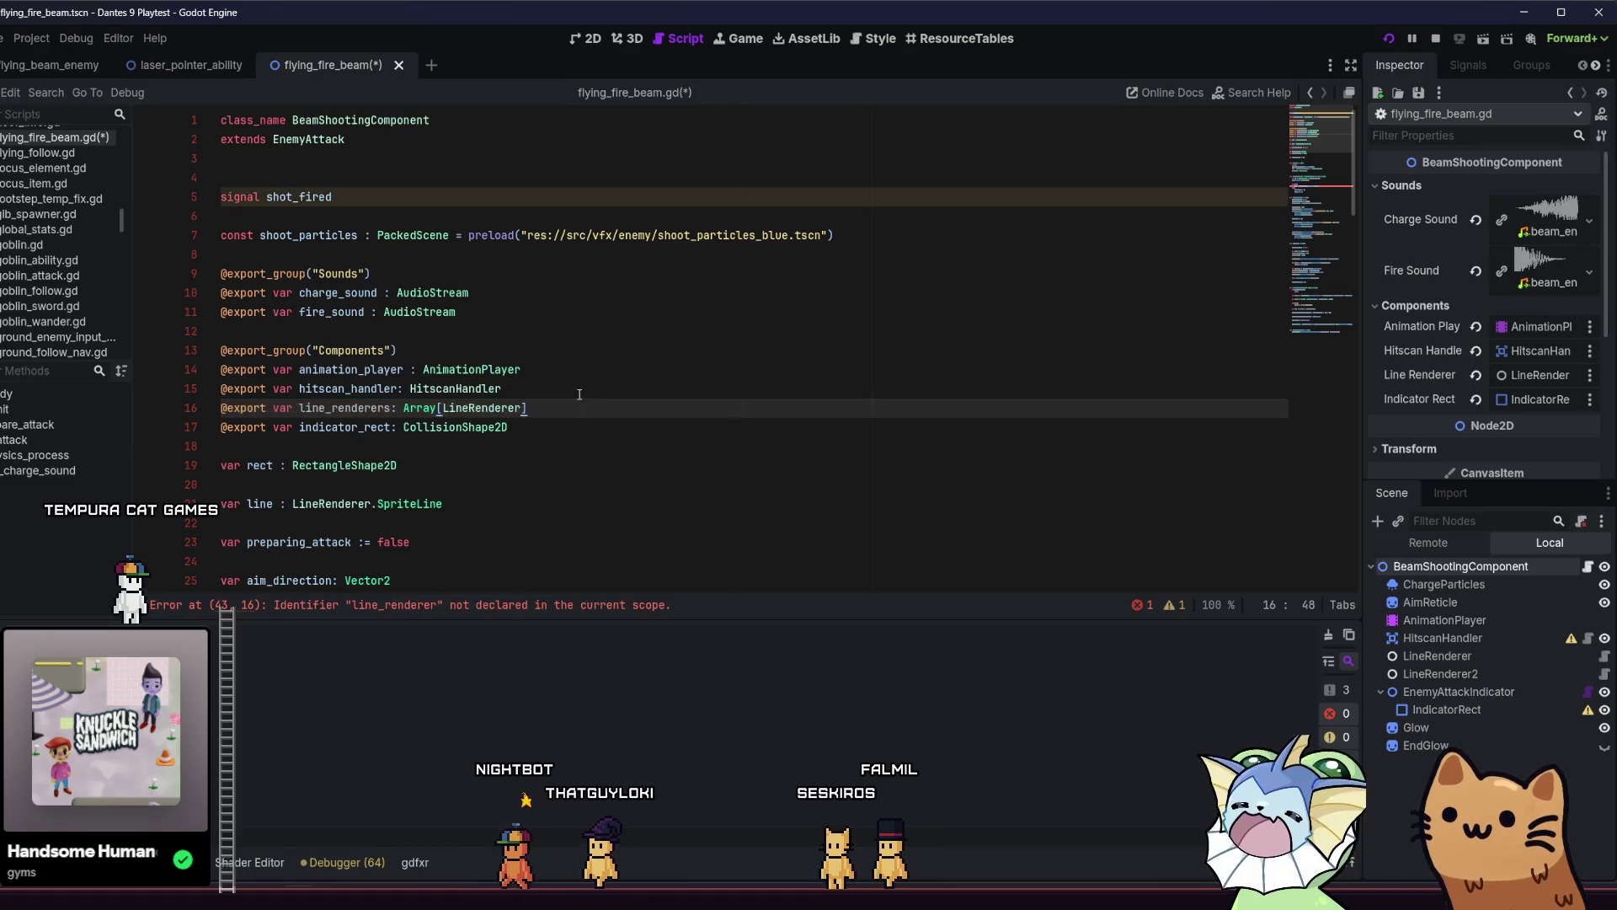
{"action": "scroll", "coordinate": [590, 412], "scroll_direction": "down", "scroll_amount": 3}
{"action": "scroll", "coordinate": [594, 414], "scroll_direction": "up", "scroll_amount": 2}
{"action": "scroll", "coordinate": [420, 321], "scroll_direction": "down", "scroll_amount": 10}
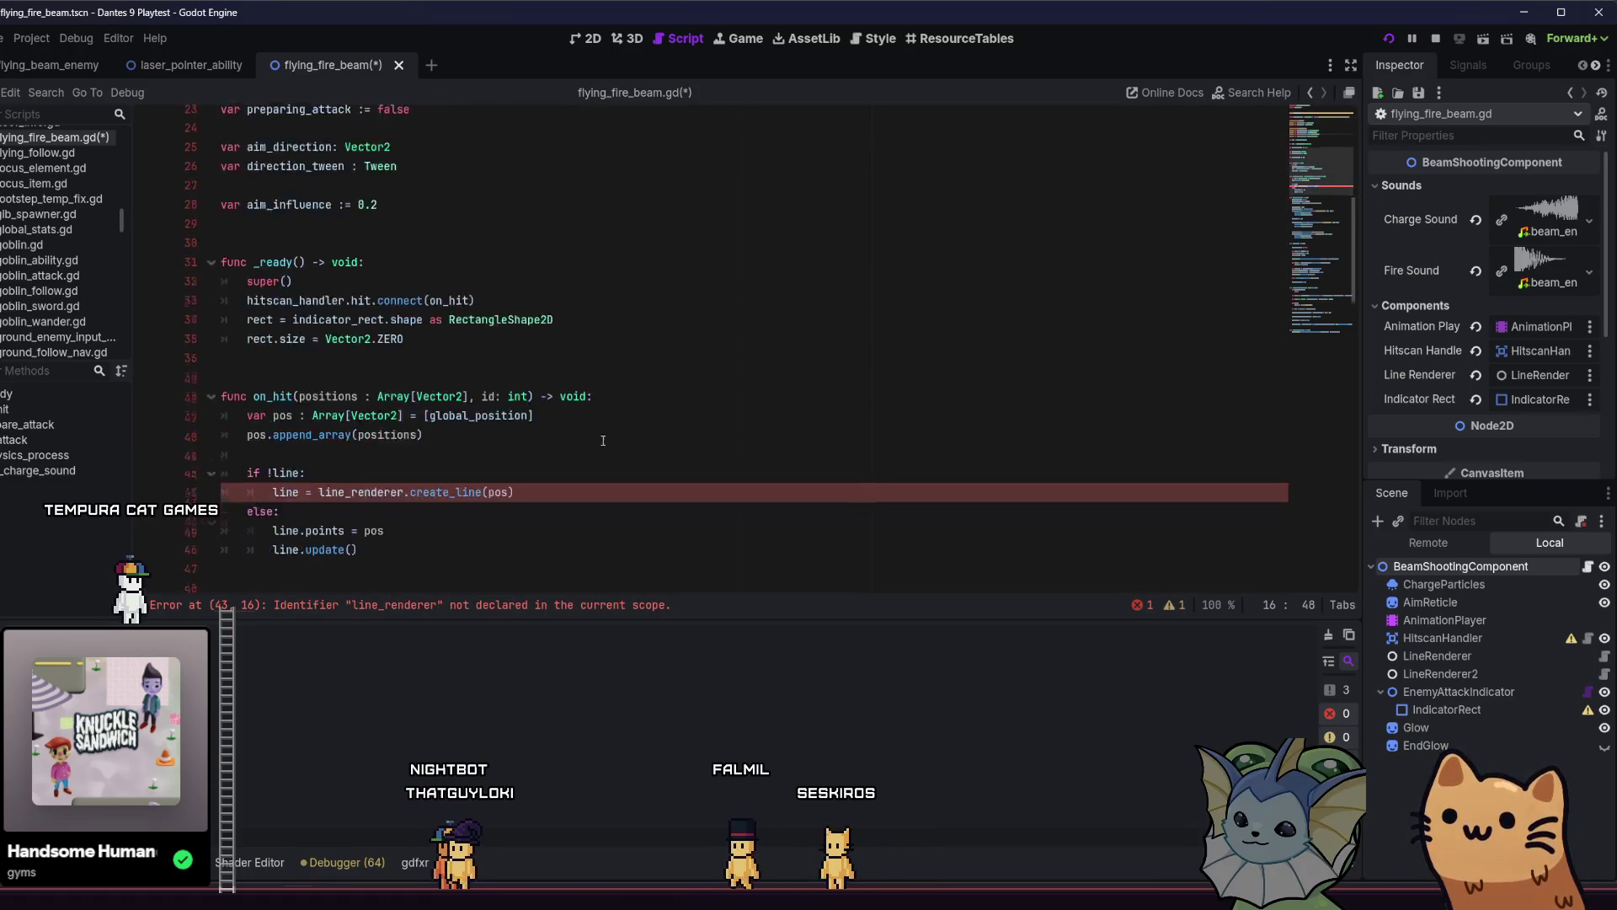
Rewrite on_hit to loop 'for line_renderer in line_renderers:' over the renderers.
{"action": "left_click", "coordinate": [405, 237]}
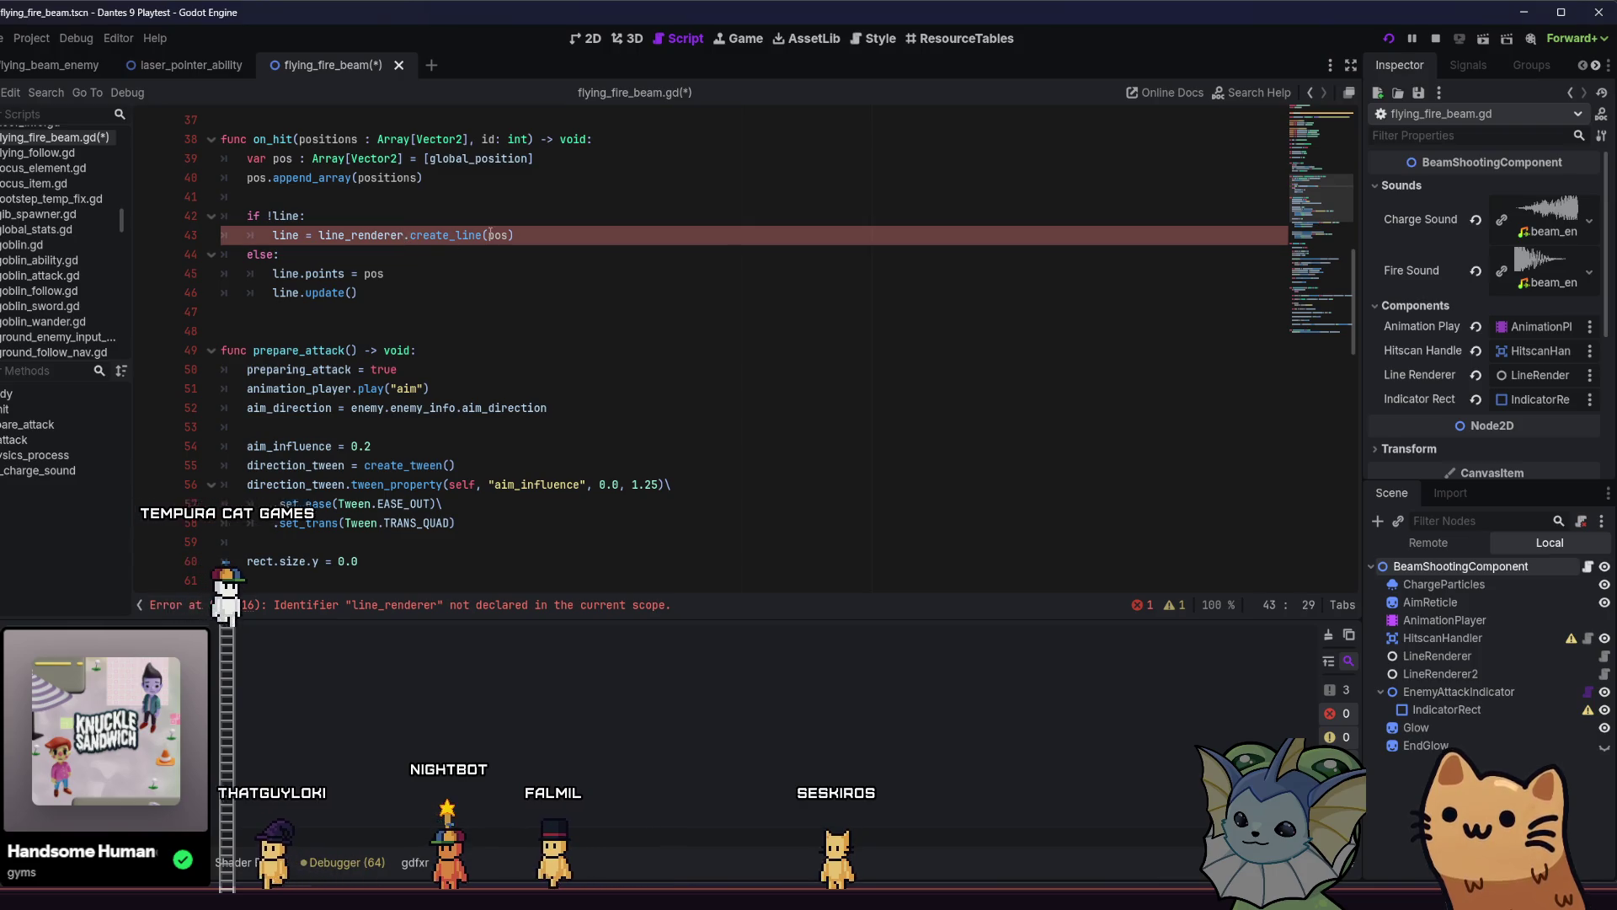
{"action": "type", "text": "s"}
{"action": "left_click", "coordinate": [368, 203]}
{"action": "type", "text": "for"}
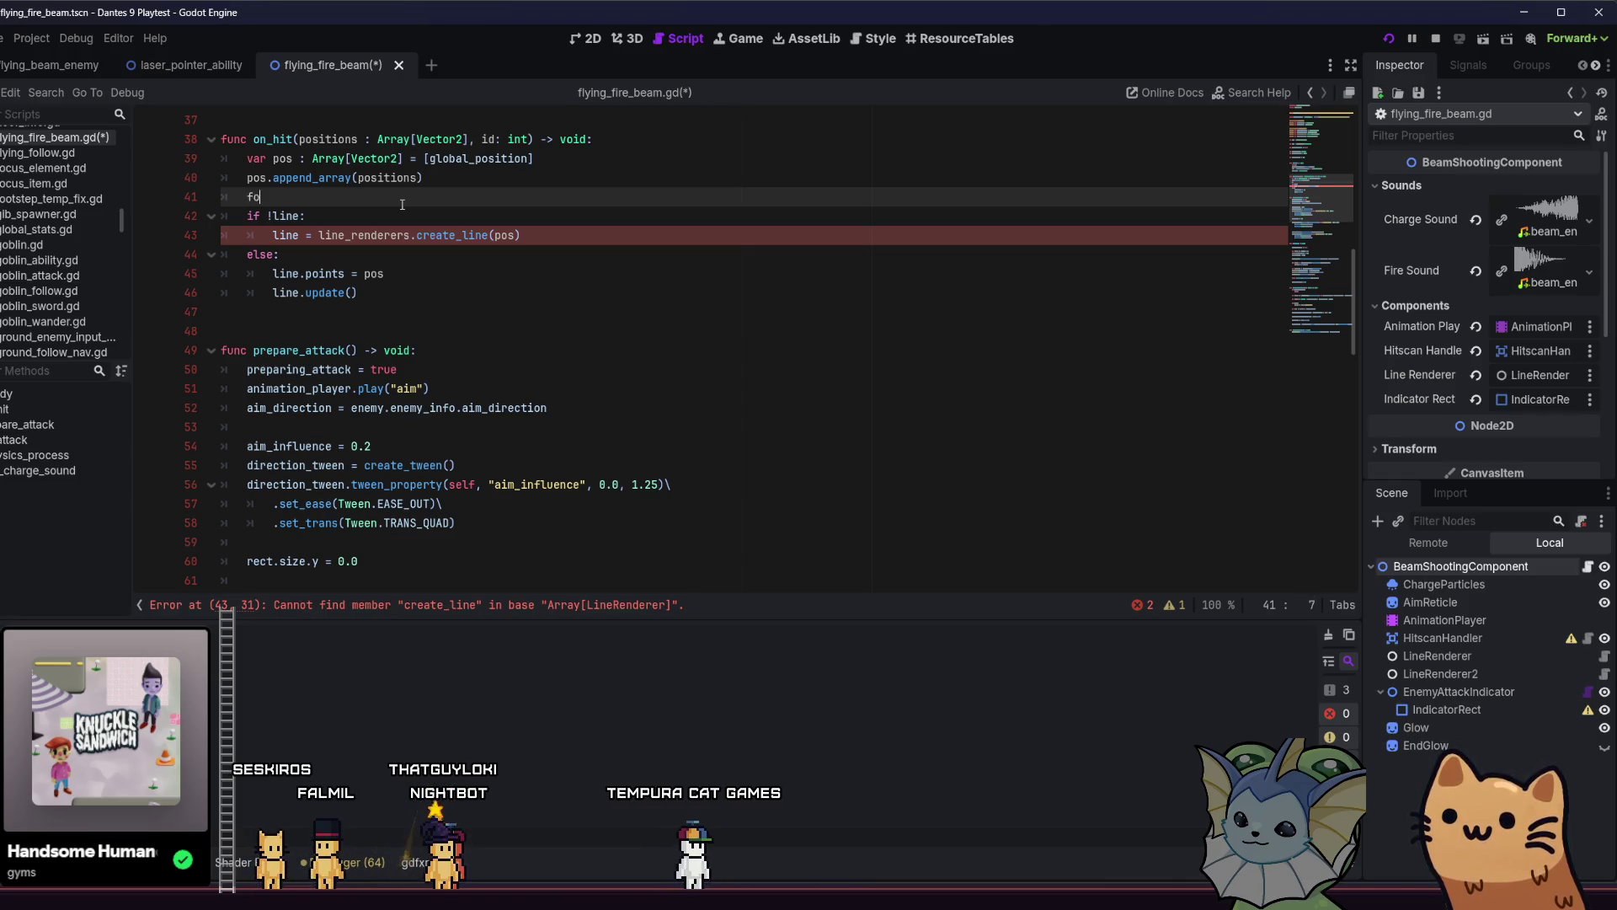
{"action": "left_click", "coordinate": [411, 234]}
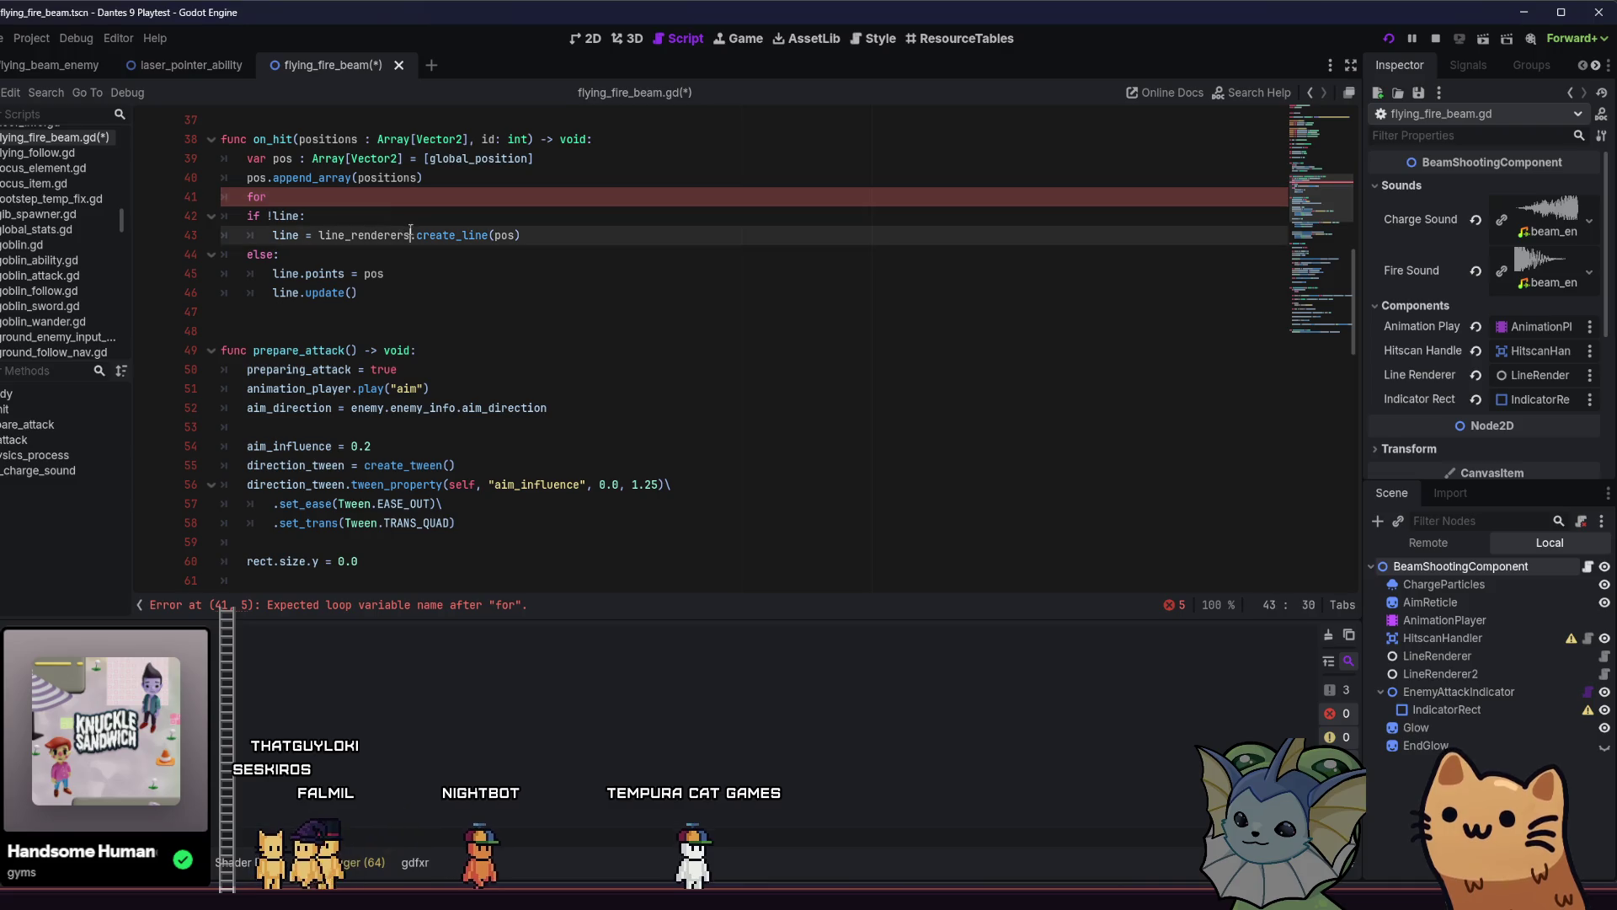
{"action": "left_click", "coordinate": [378, 191]}
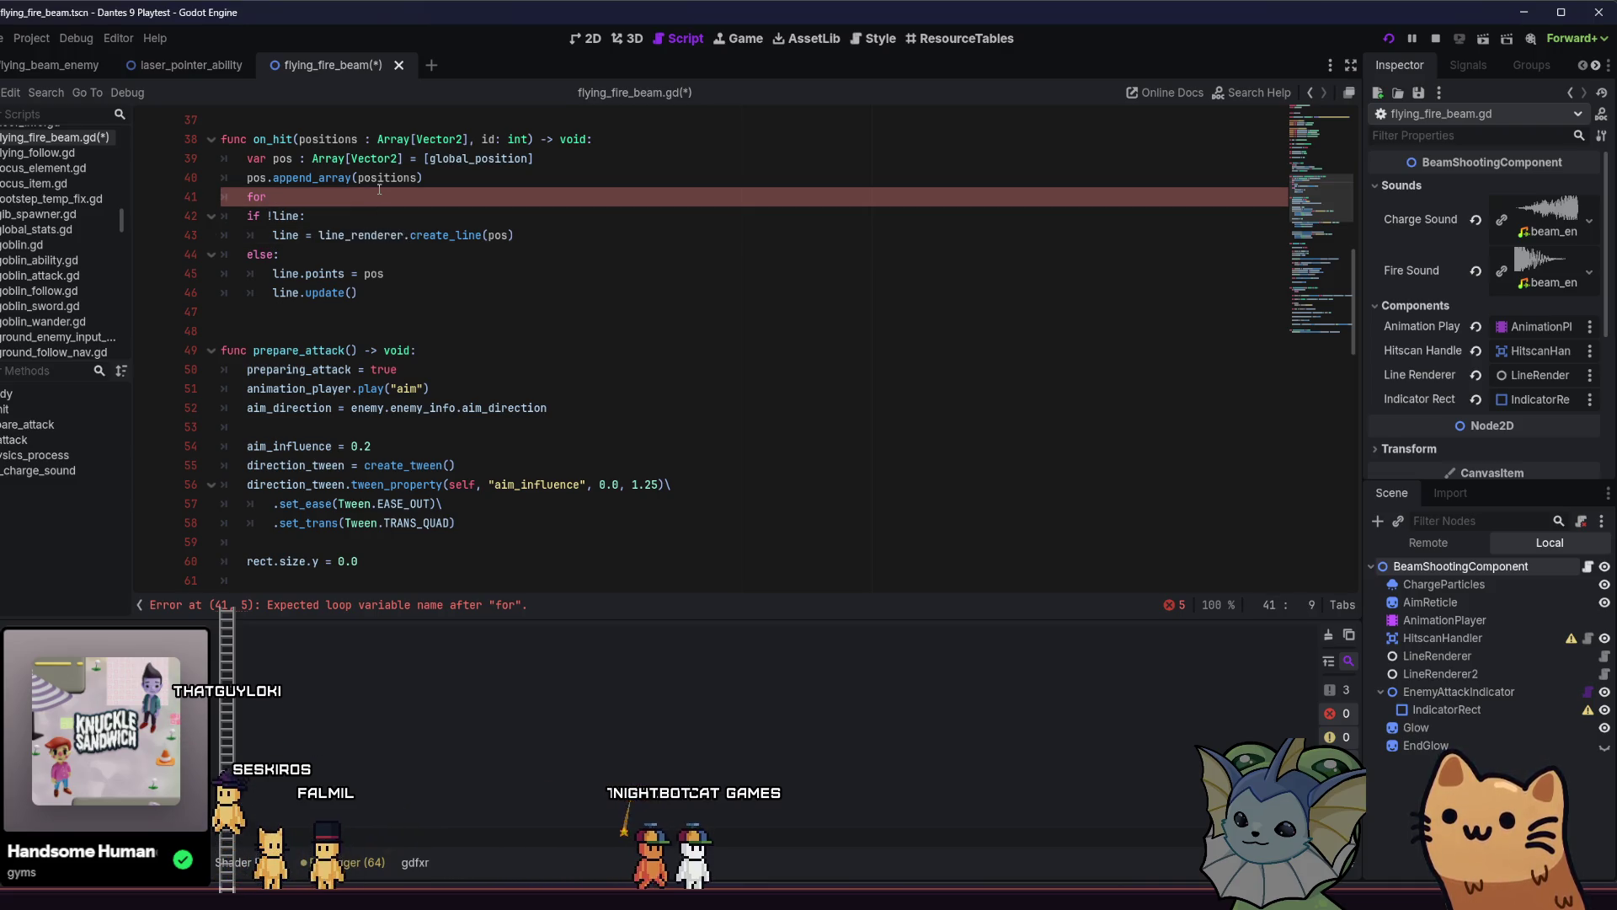
{"action": "type", "text": "line_renderer"}
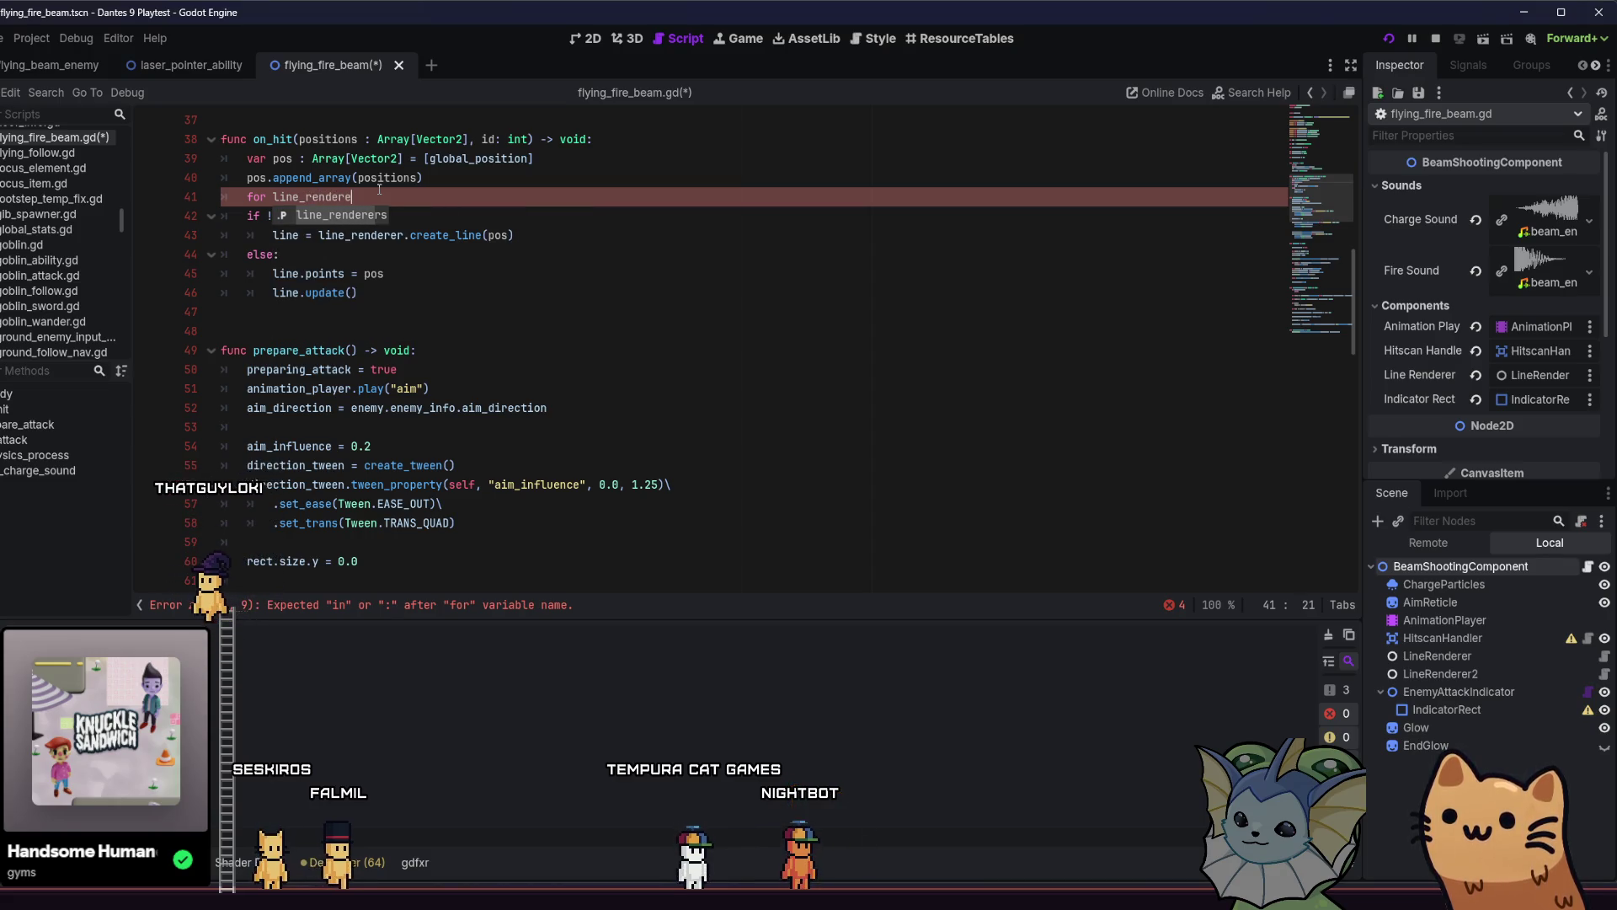
{"action": "type", "text": " in lin"}
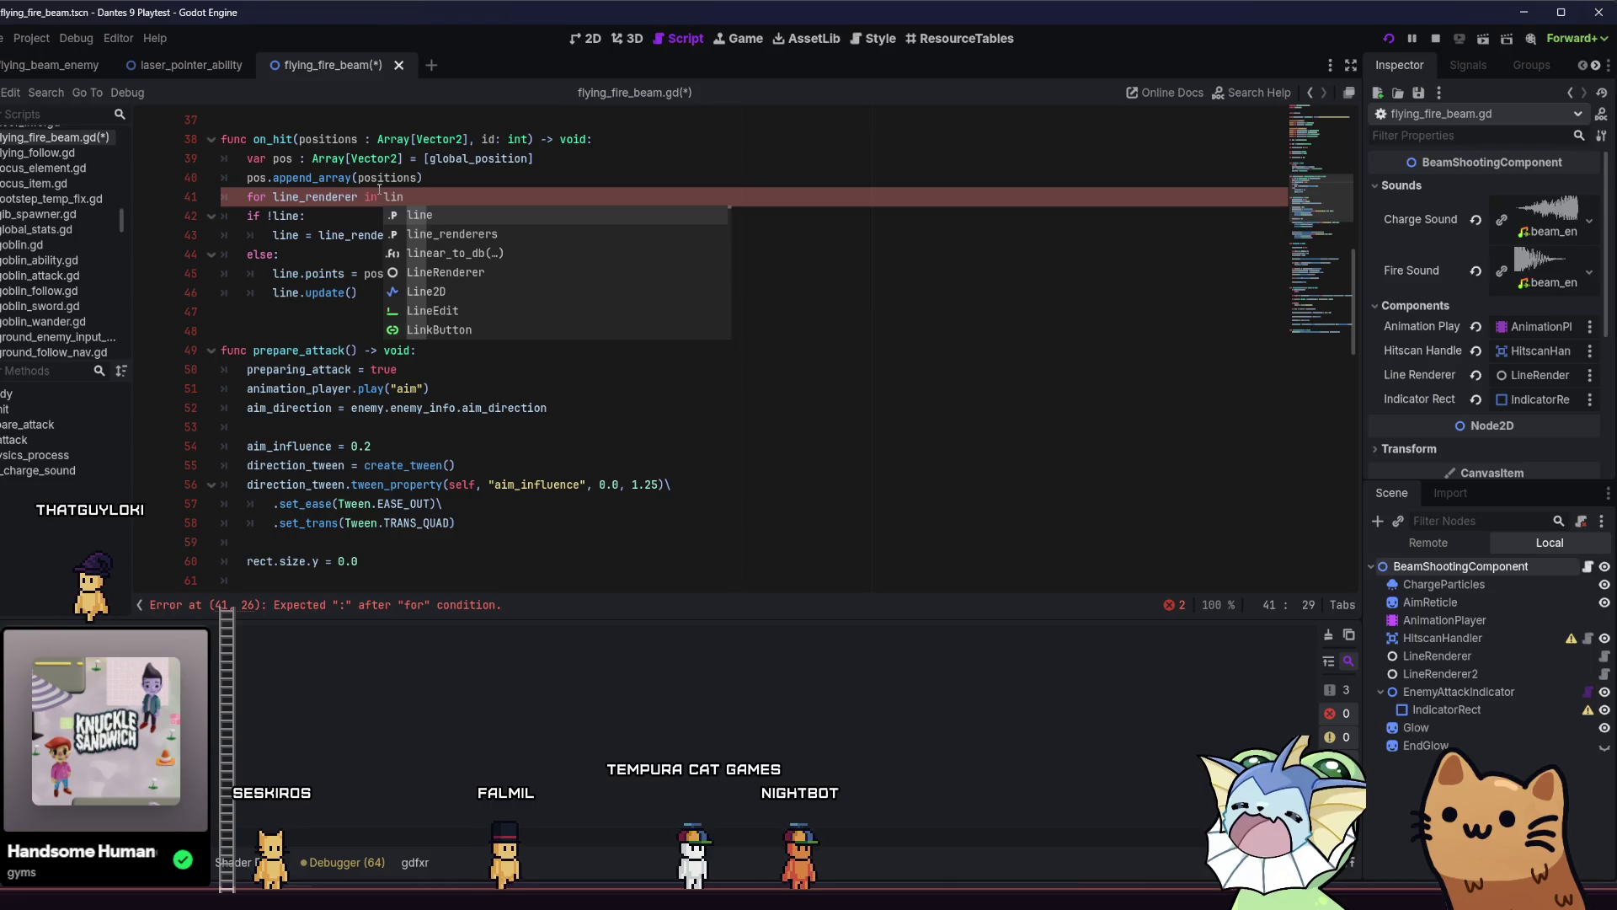
{"action": "type", "text": "e_renderers:"}
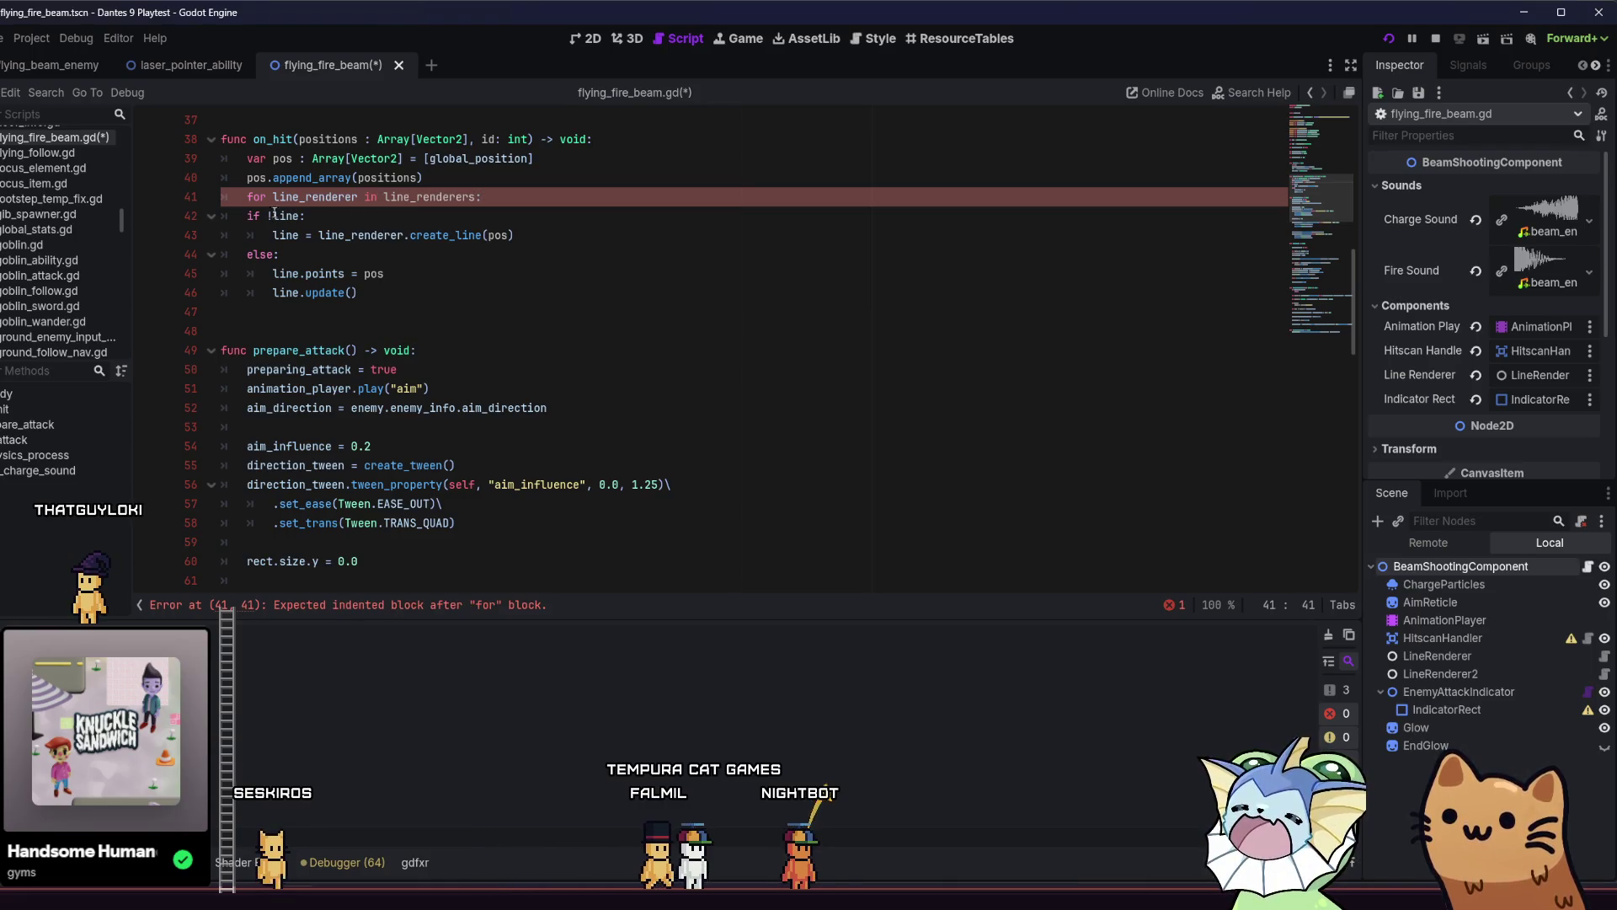
Indent the loop body lines one level and save the script.
{"action": "left_click", "coordinate": [252, 216]}
{"action": "key", "text": "Down"}
{"action": "key", "text": "Tab"}
{"action": "key", "text": "Down"}
{"action": "key", "text": "Tab"}
{"action": "key", "text": "Down"}
{"action": "key", "text": "Tab"}
{"action": "key", "text": "Down"}
{"action": "key", "text": "Tab"}
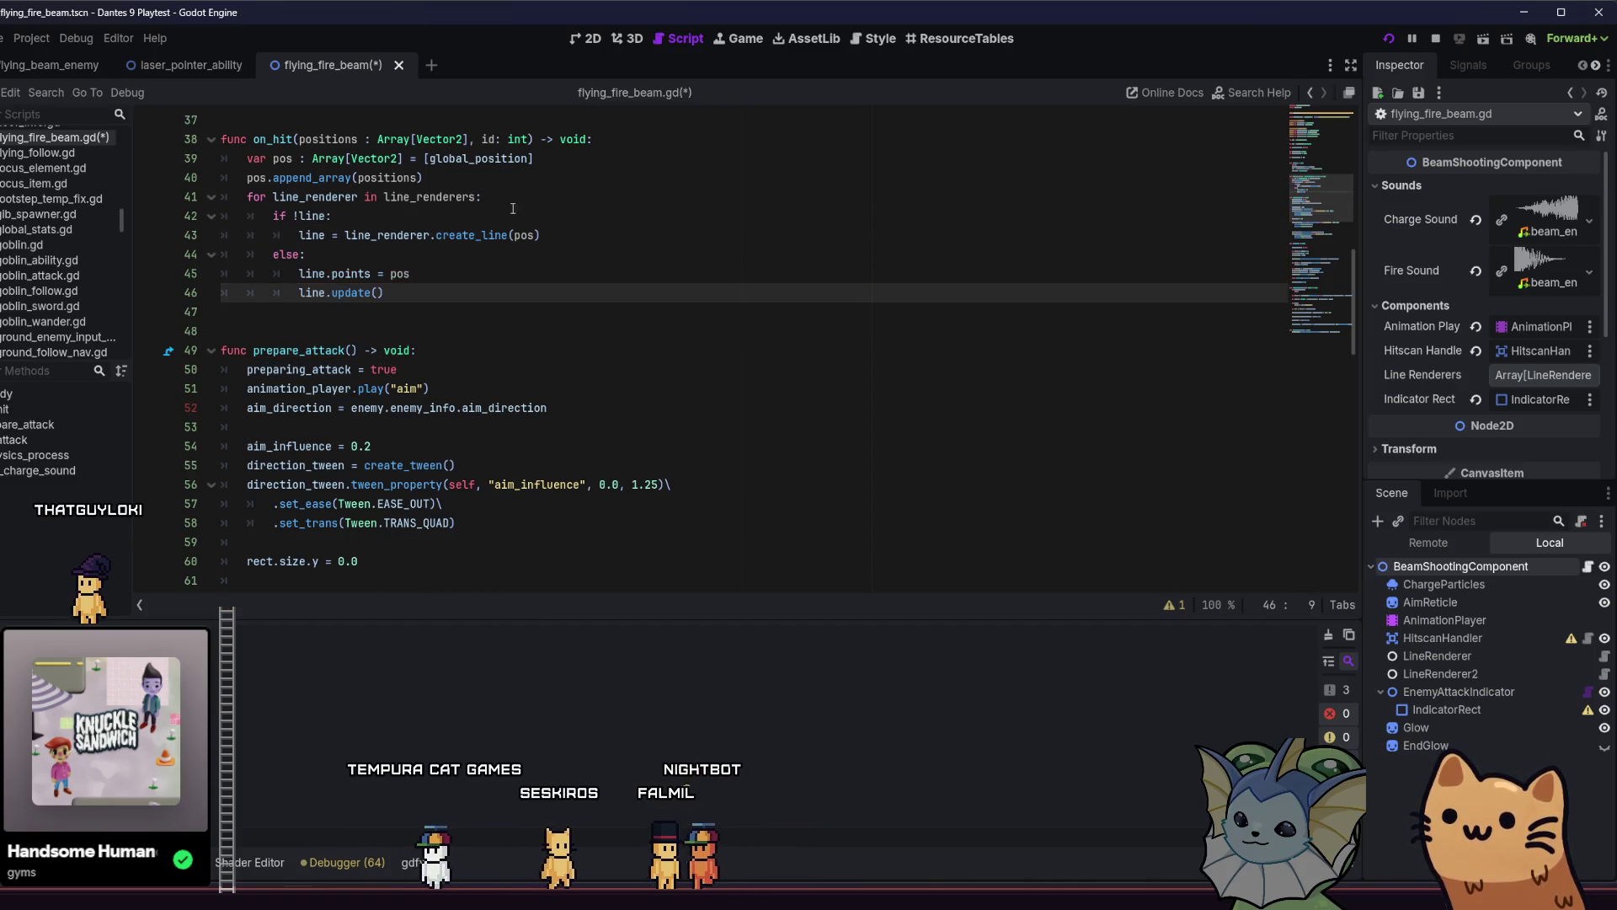
{"action": "left_click", "coordinate": [584, 274]}
{"action": "scroll", "coordinate": [585, 407], "scroll_direction": "down", "scroll_amount": 12}
{"action": "scroll", "coordinate": [585, 408], "scroll_direction": "down", "scroll_amount": 8}
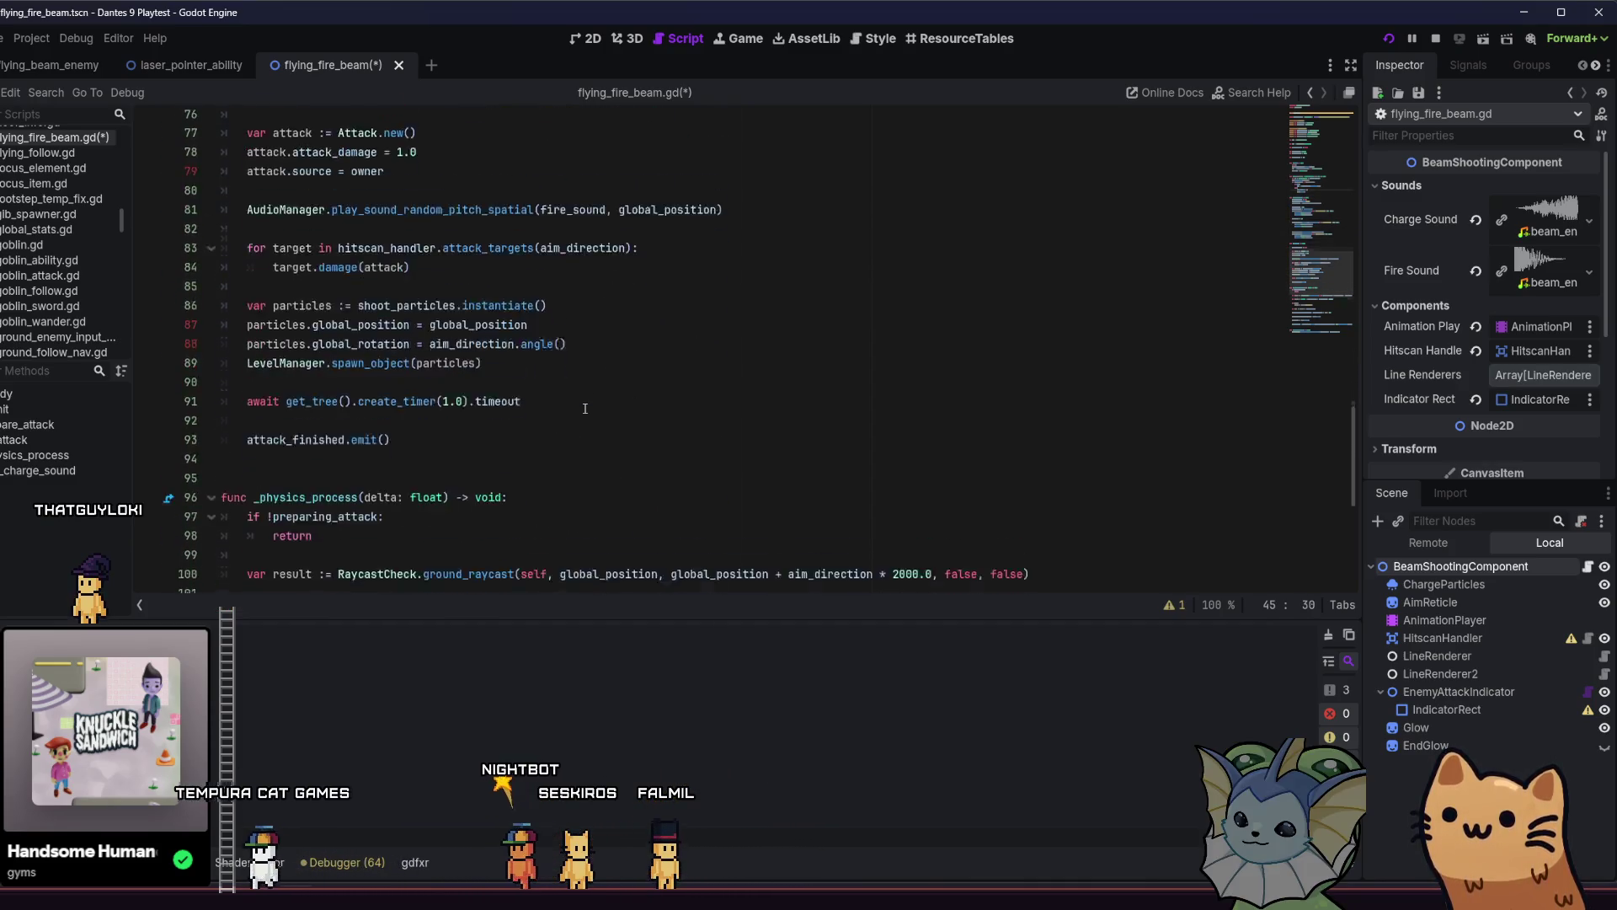
{"action": "key", "text": "ctrl+s"}
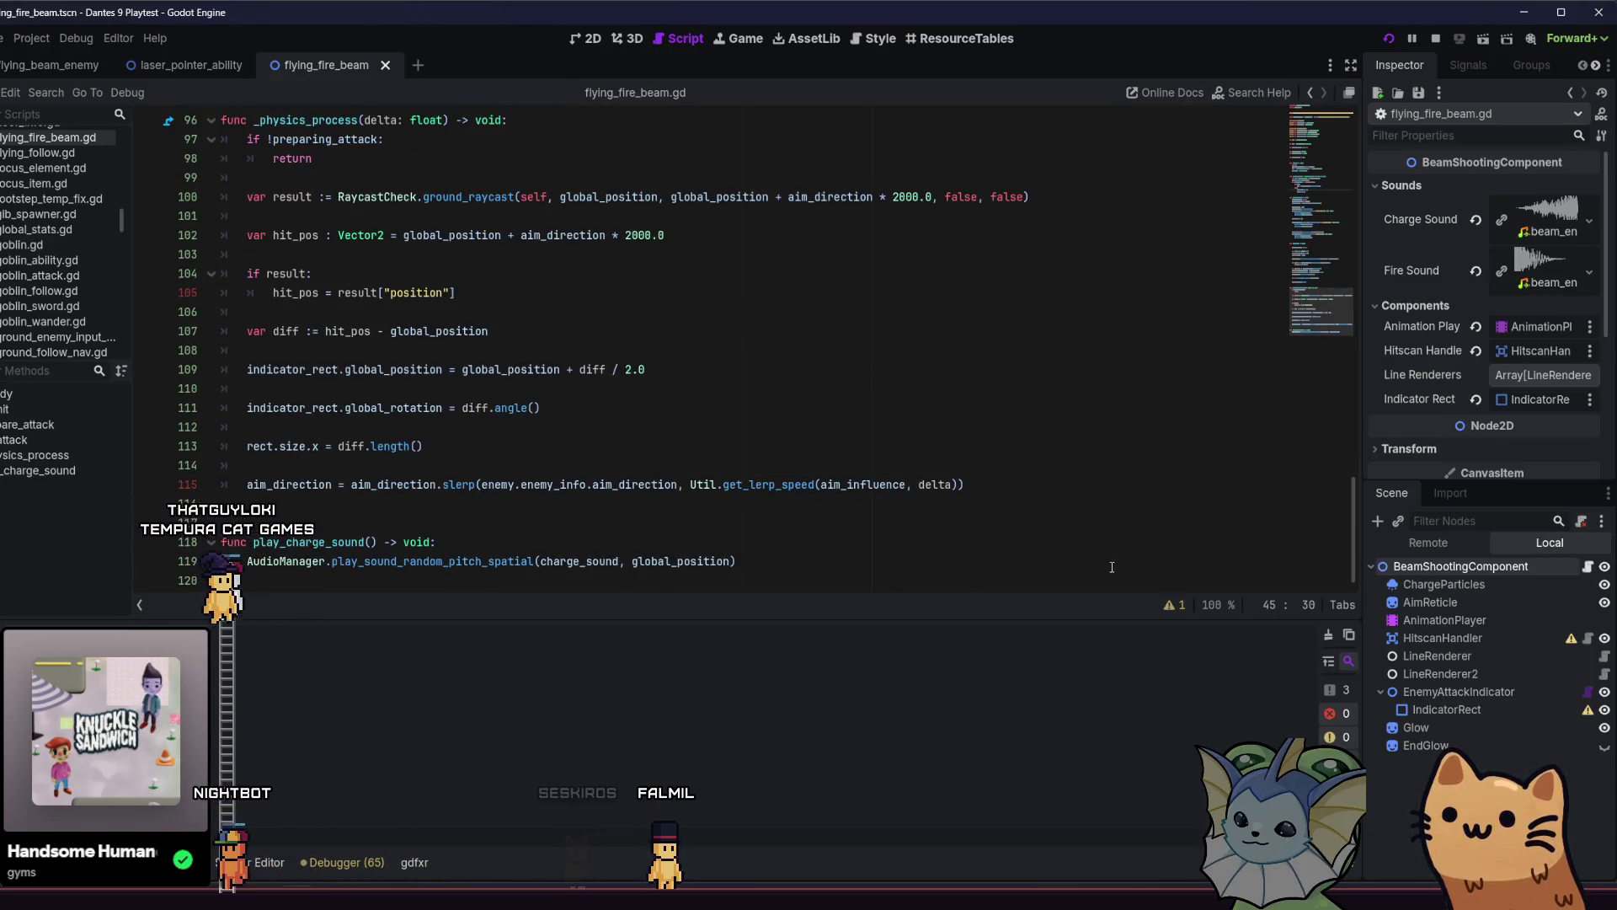
{"action": "left_click", "coordinate": [1429, 743]}
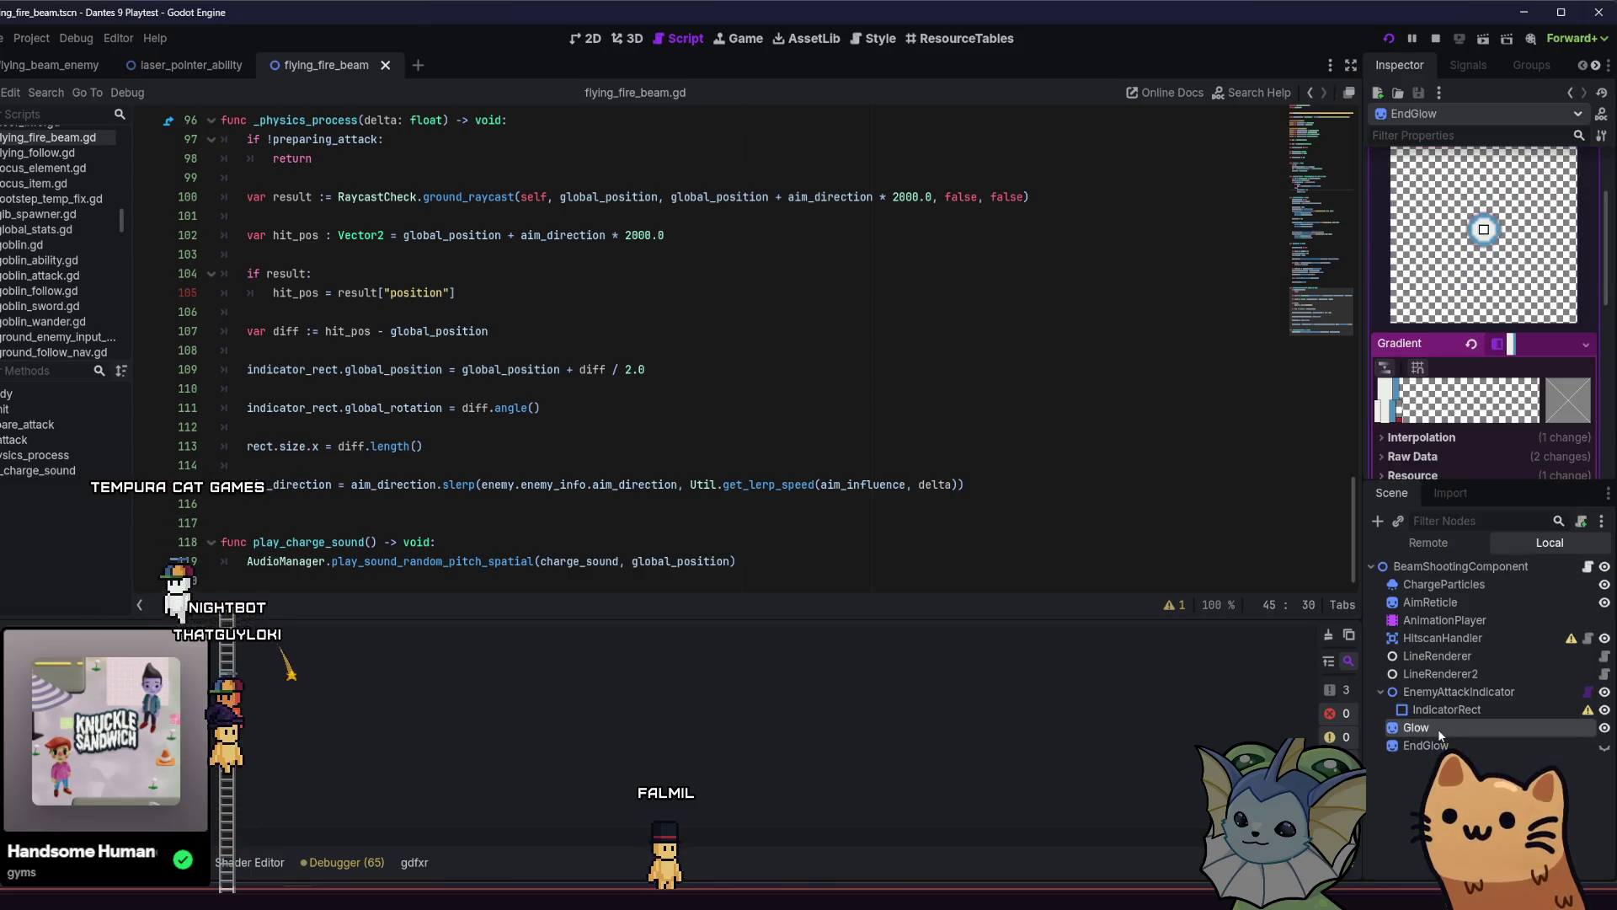
Fill BeamShootingComponent's Line Renderers array with LineRenderer and LineRenderer2.
{"action": "left_click", "coordinate": [1436, 730]}
{"action": "mouse_move", "coordinate": [1000, 905]}
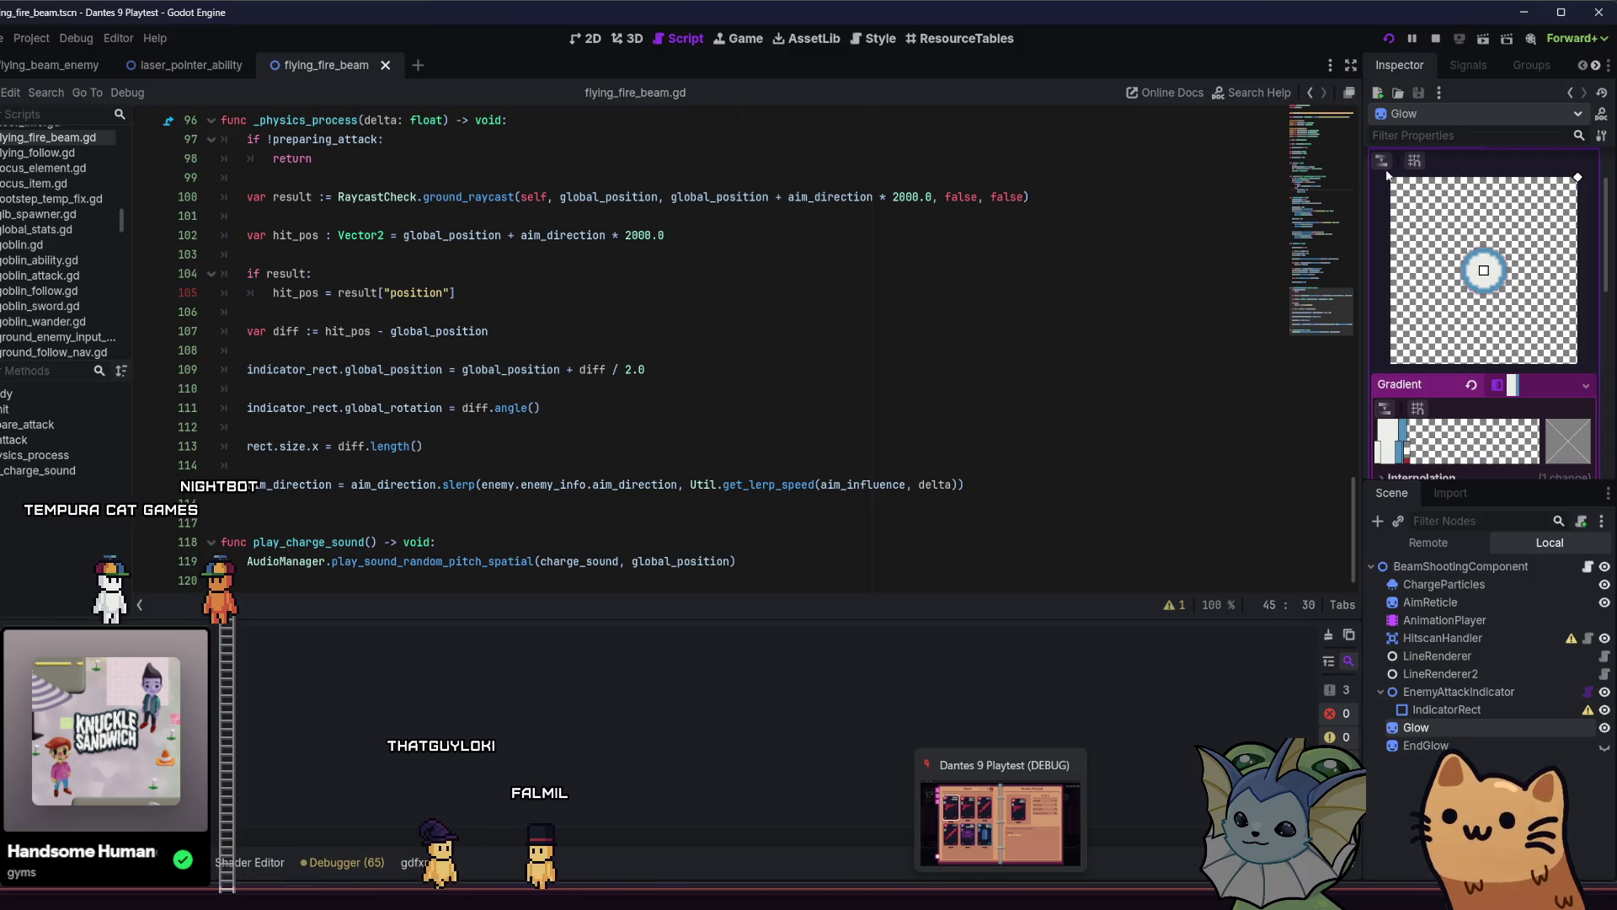
{"action": "left_click", "coordinate": [1453, 568]}
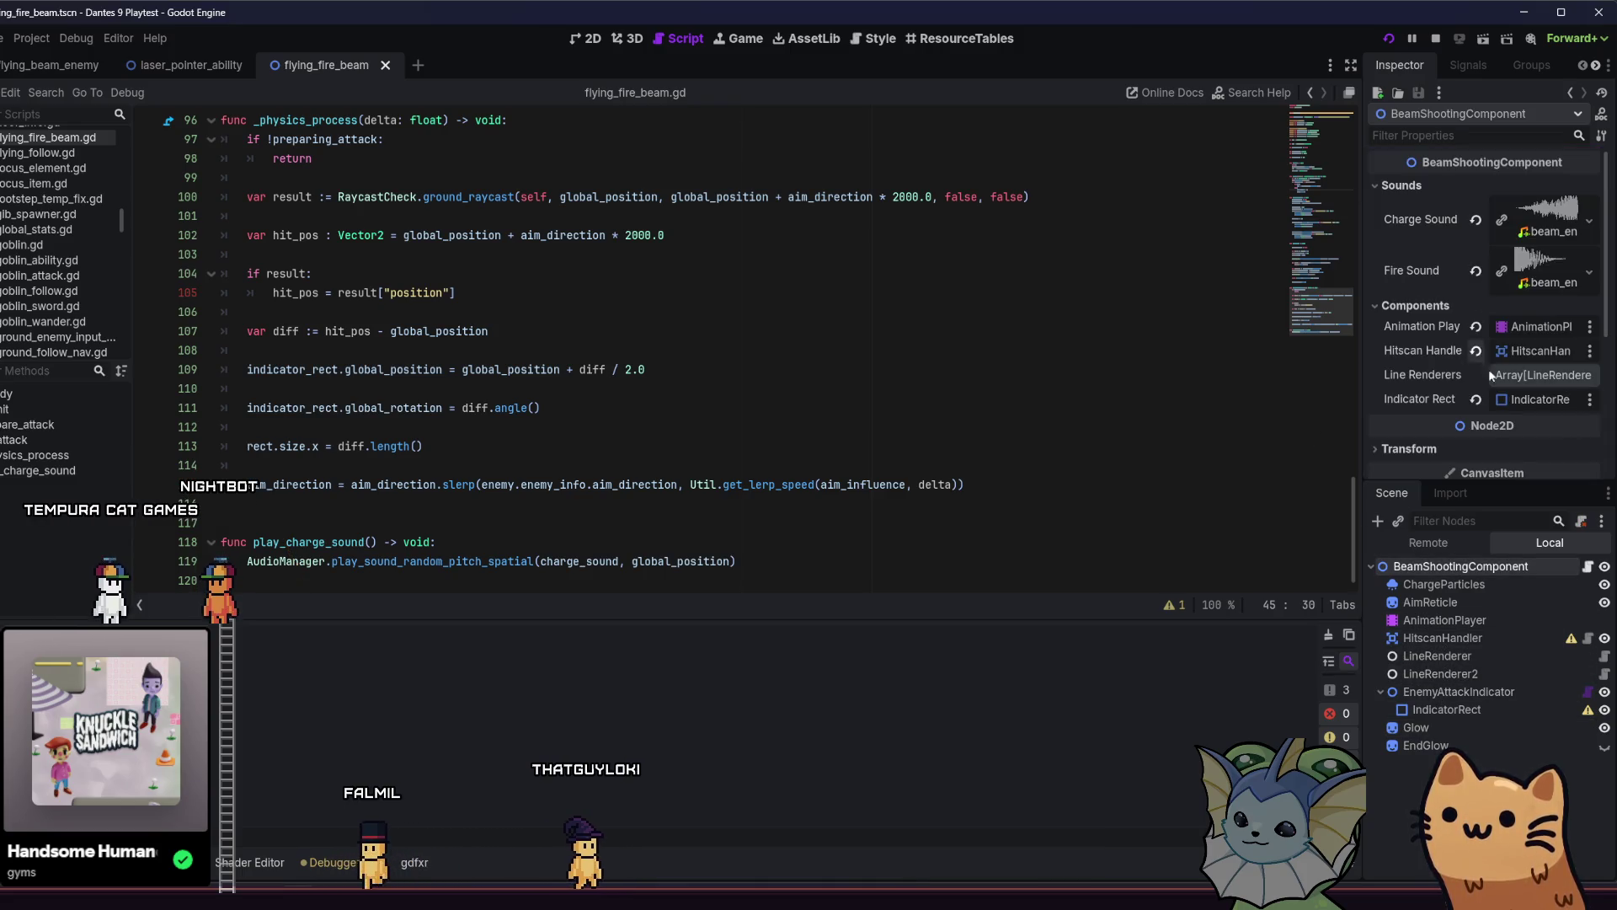
{"action": "left_click", "coordinate": [1518, 380]}
{"action": "left_click_drag", "start_coordinate": [1449, 654], "coordinate": [1541, 384]}
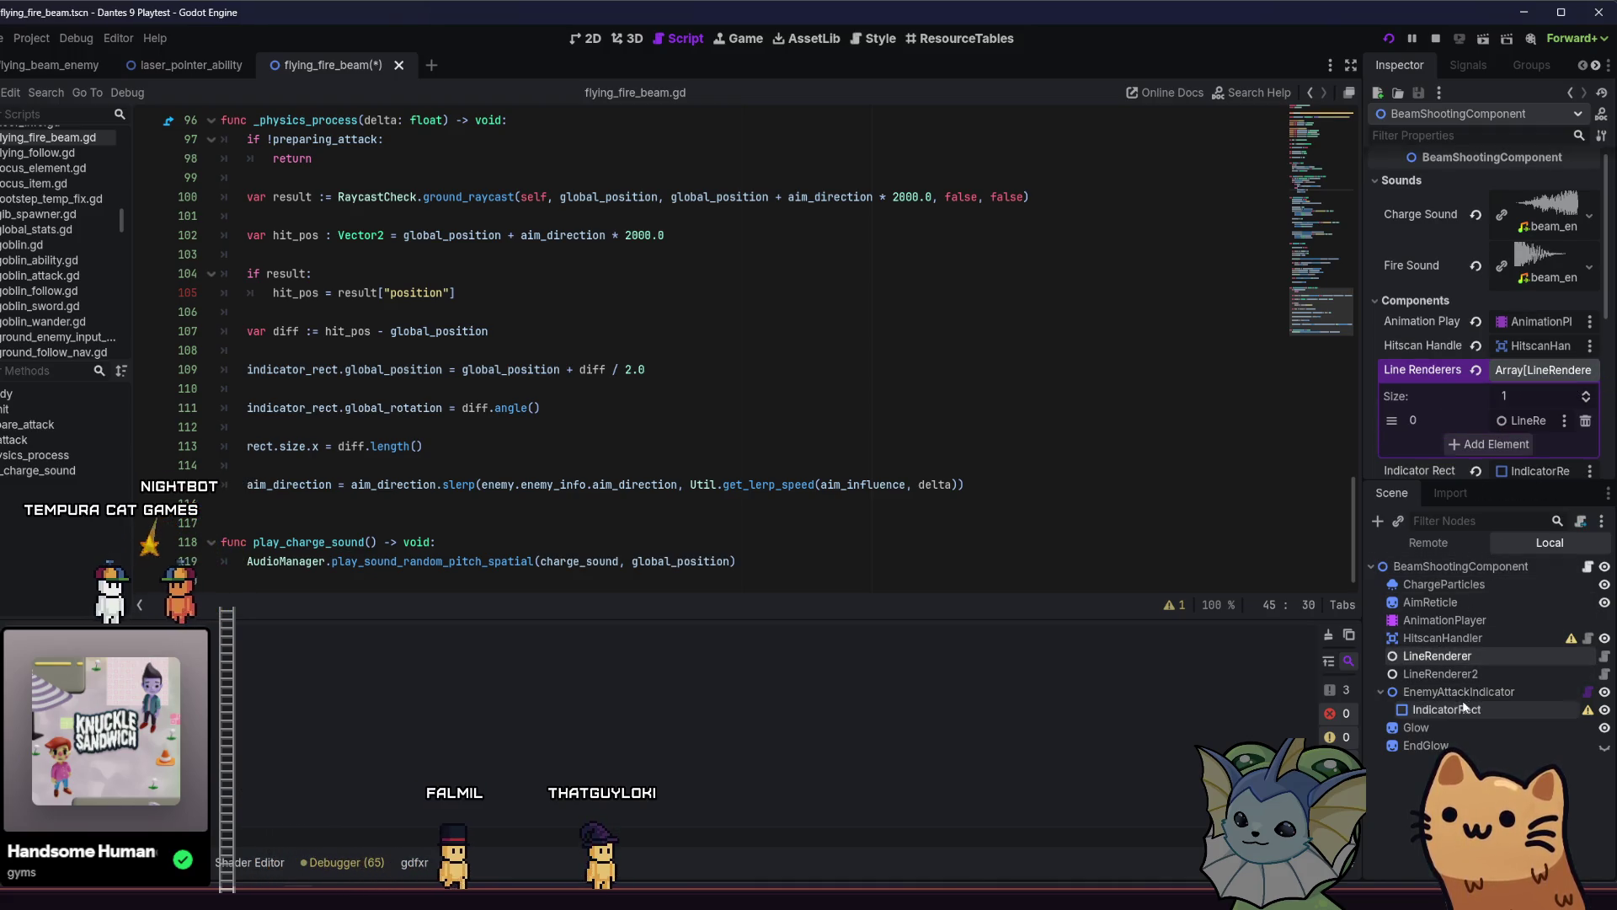
{"action": "left_click", "coordinate": [1474, 673]}
{"action": "left_click_drag", "start_coordinate": [1474, 673], "coordinate": [1472, 607]}
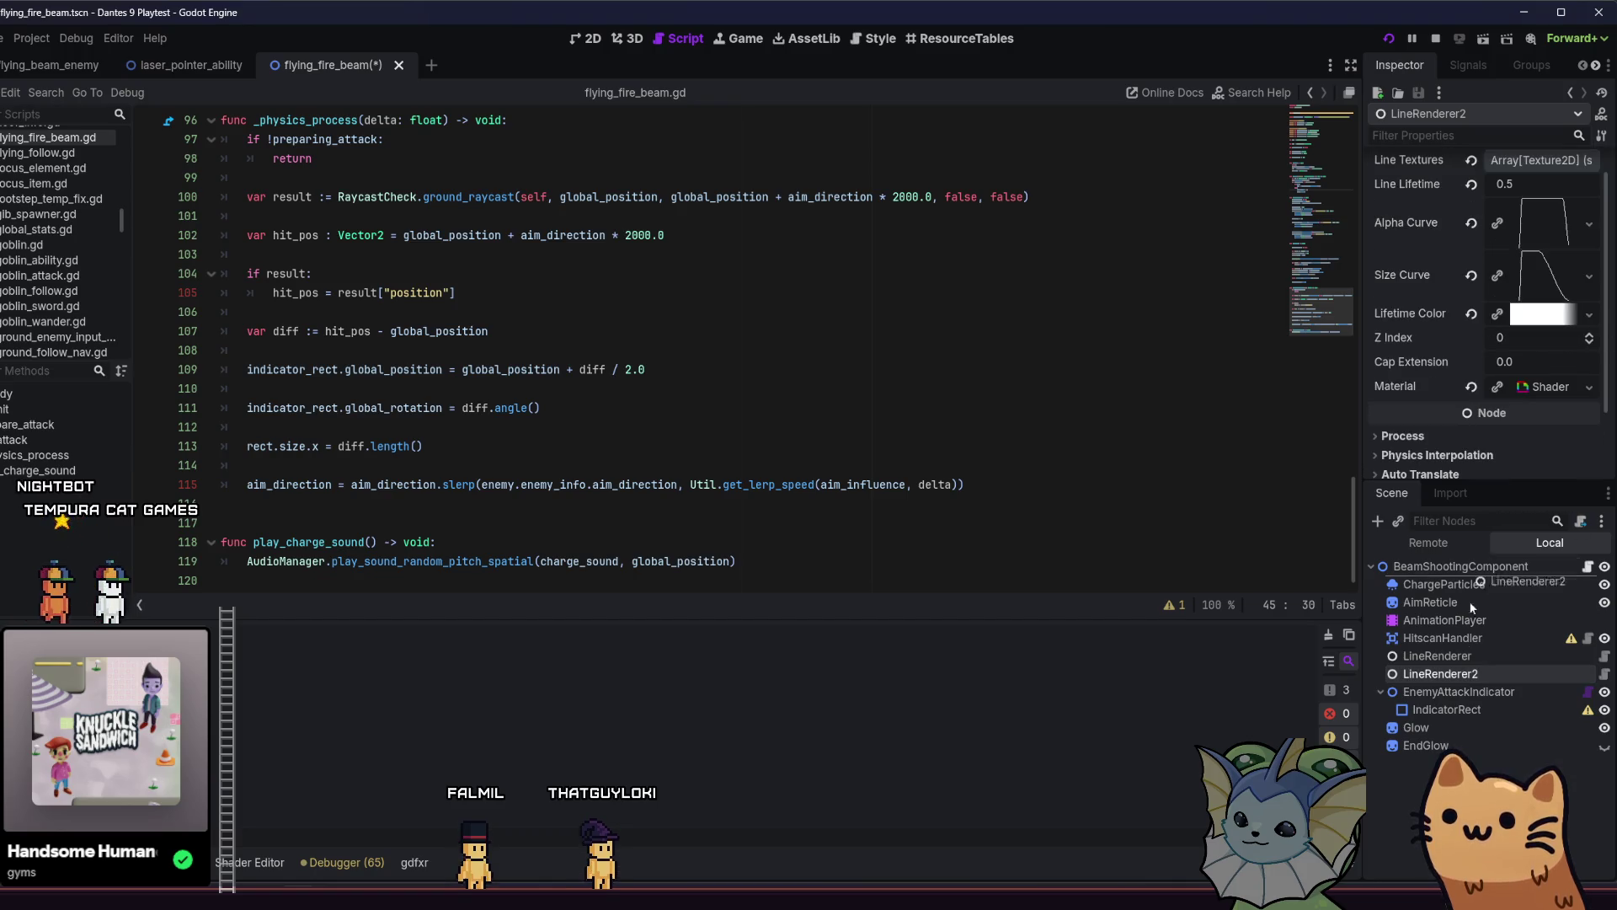
{"action": "left_click", "coordinate": [1461, 566]}
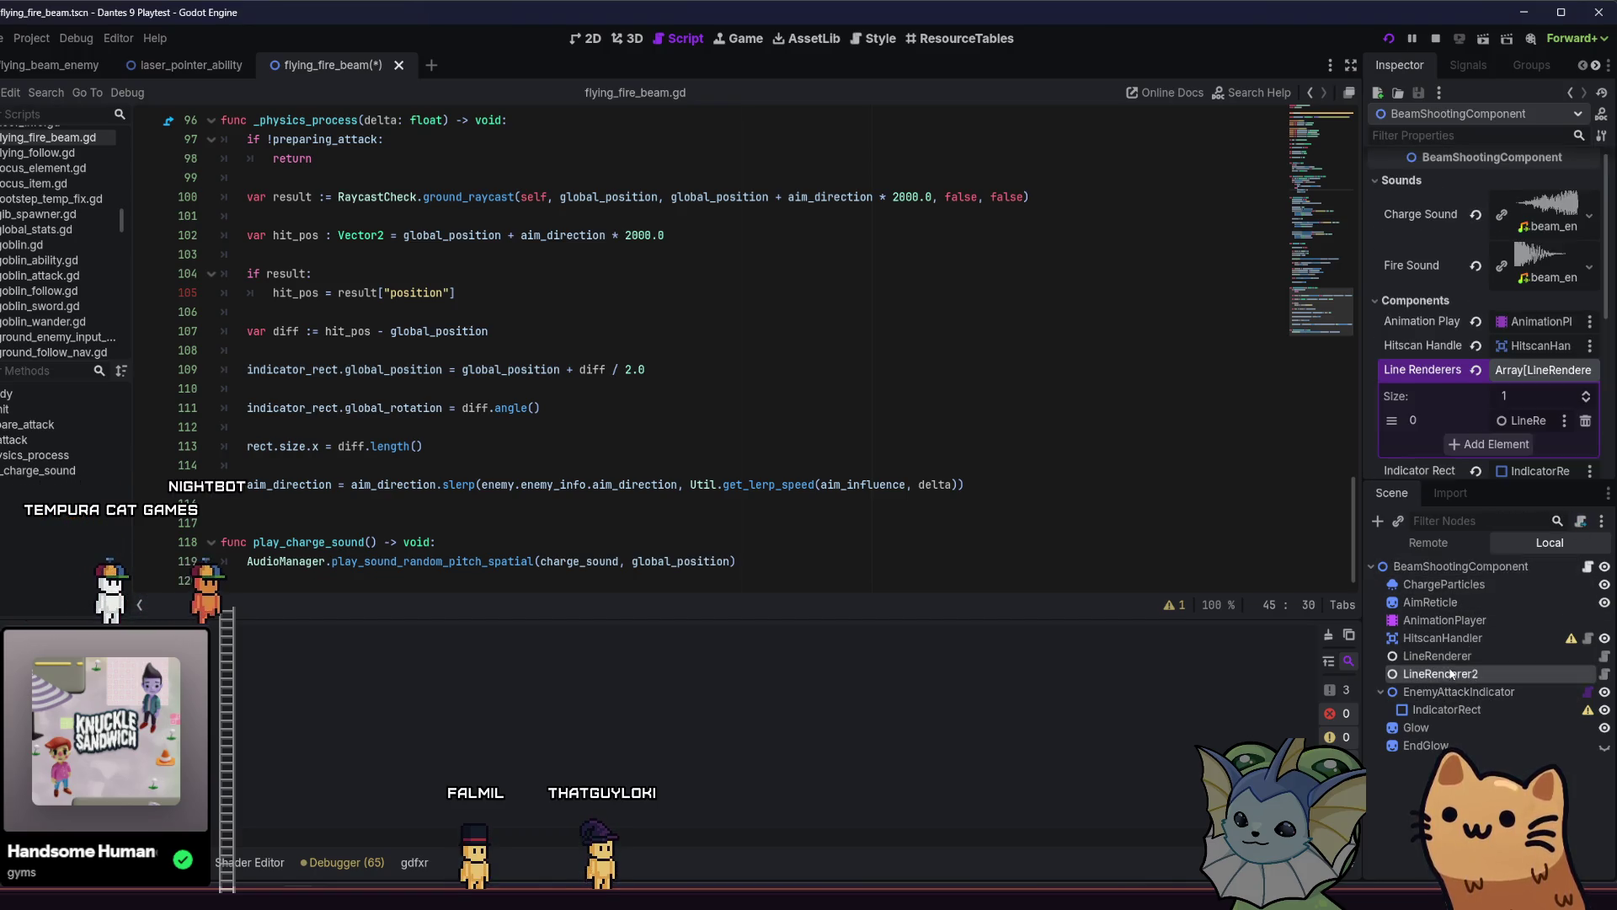
{"action": "left_click_drag", "start_coordinate": [1470, 673], "coordinate": [1542, 383]}
Quick Load the blue outer laser texture into LineRenderer's line texture.
{"action": "left_click", "coordinate": [1474, 655]}
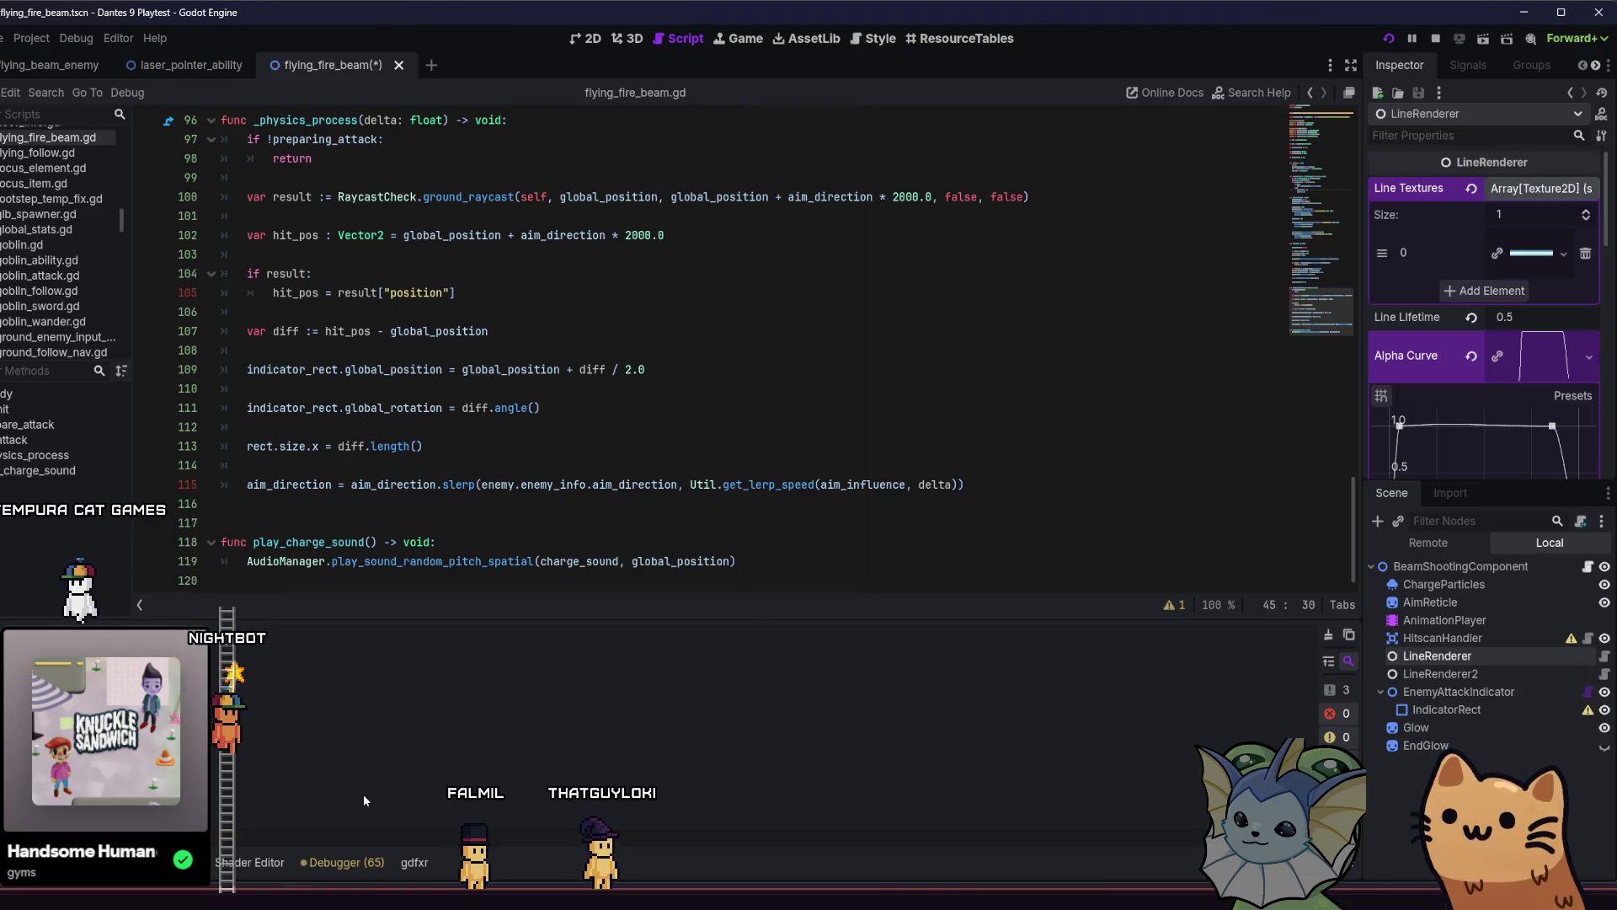
{"action": "key", "text": "alt+f"}
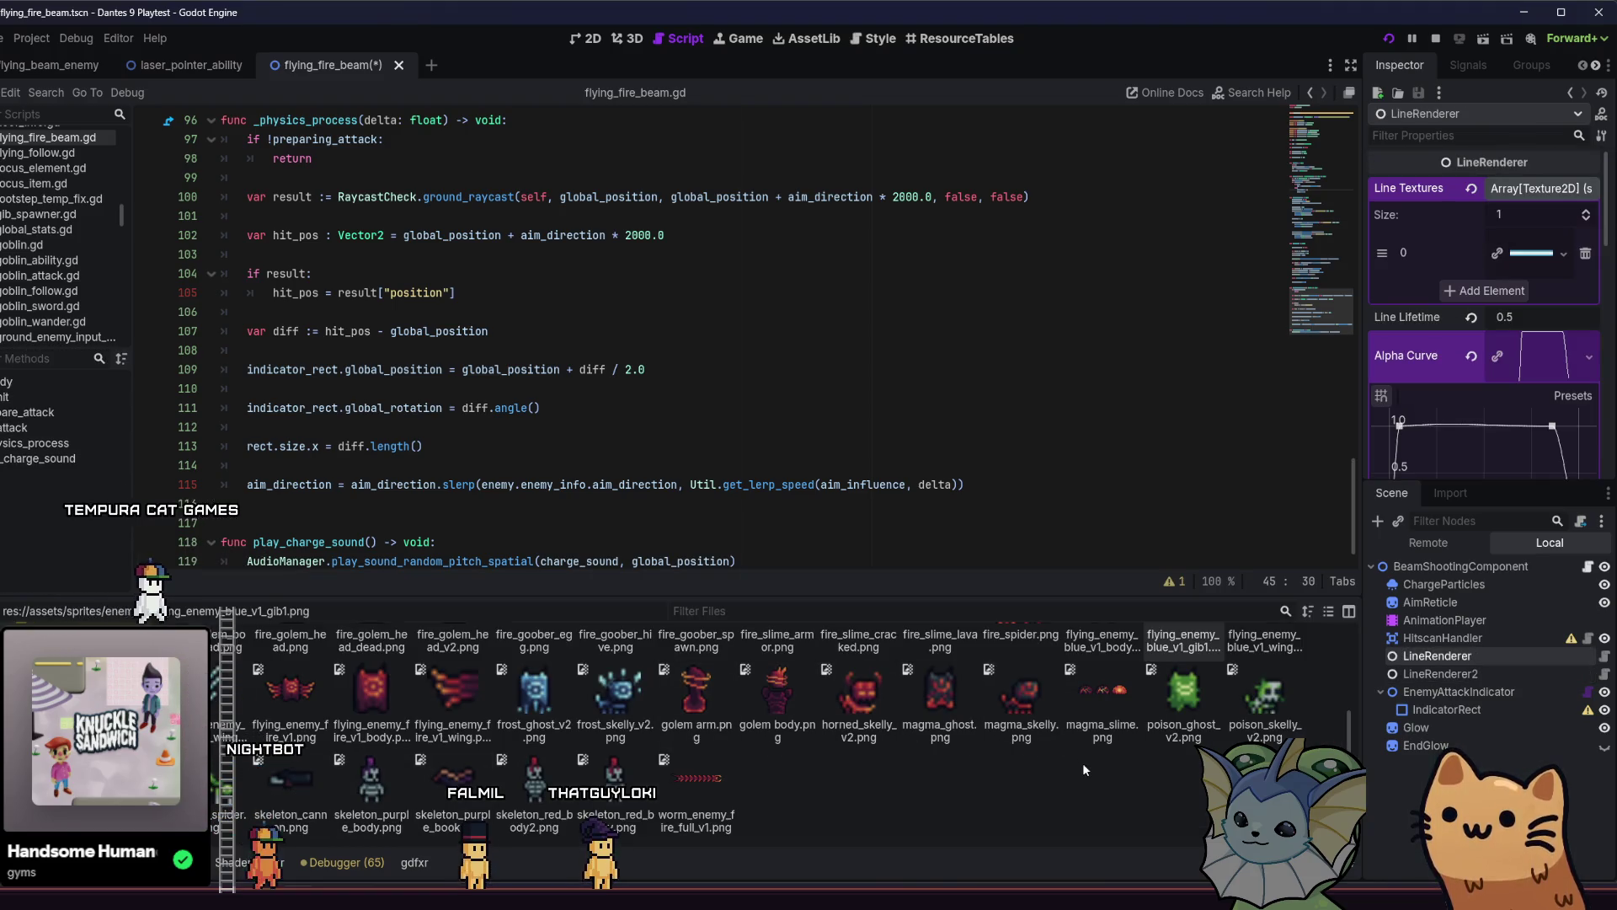
{"action": "scroll", "coordinate": [929, 752], "scroll_direction": "up", "scroll_amount": 3}
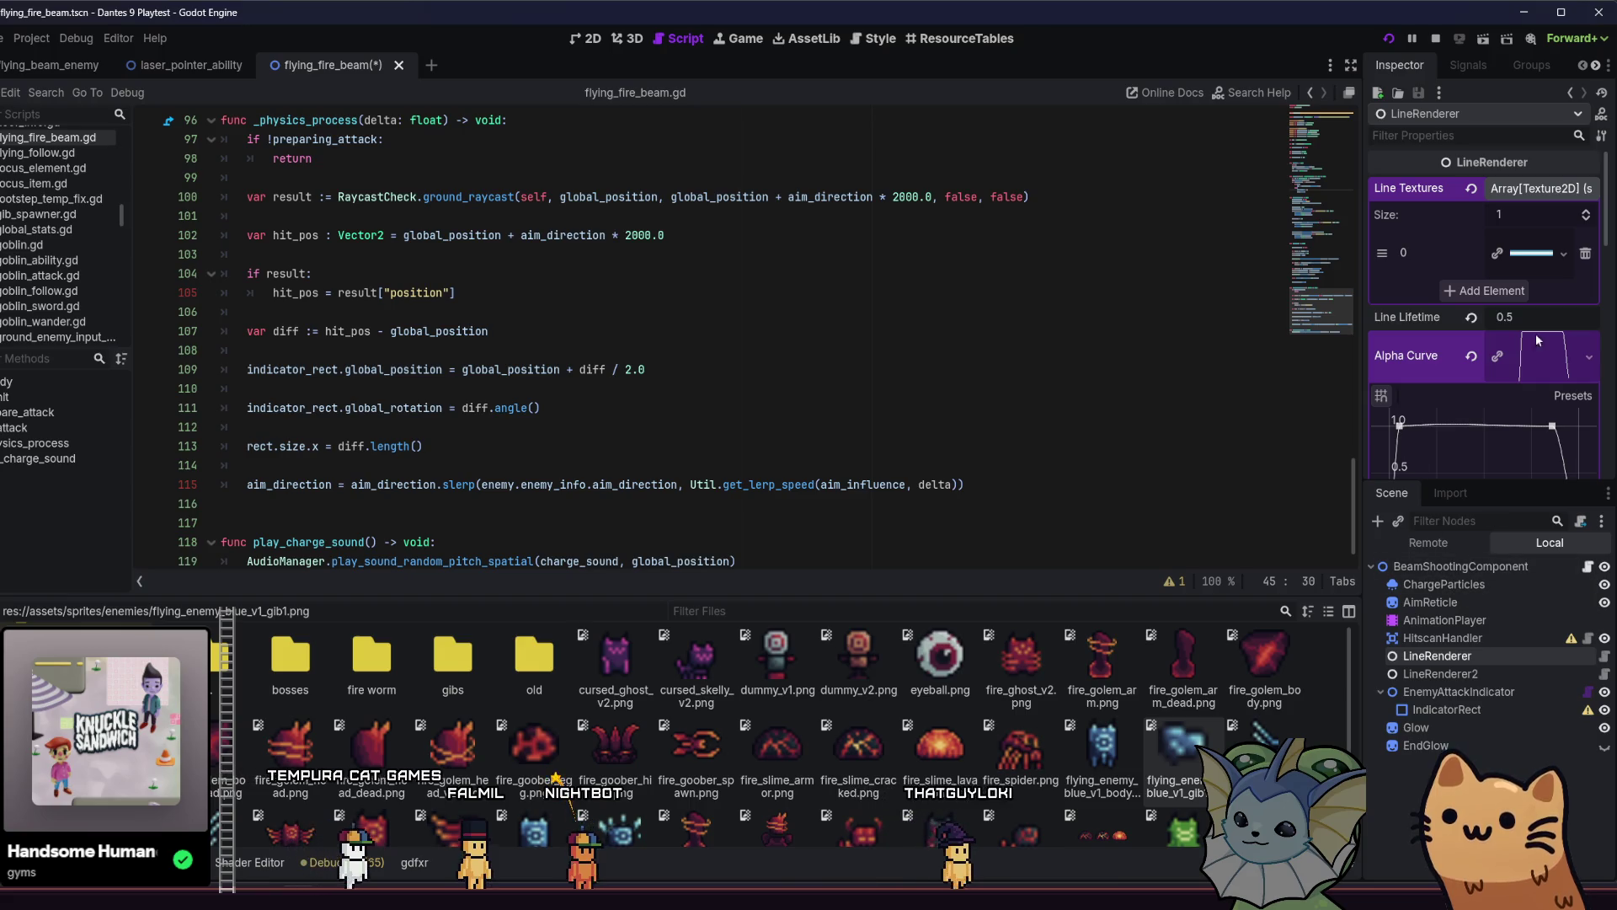
{"action": "left_click", "coordinate": [1564, 252]}
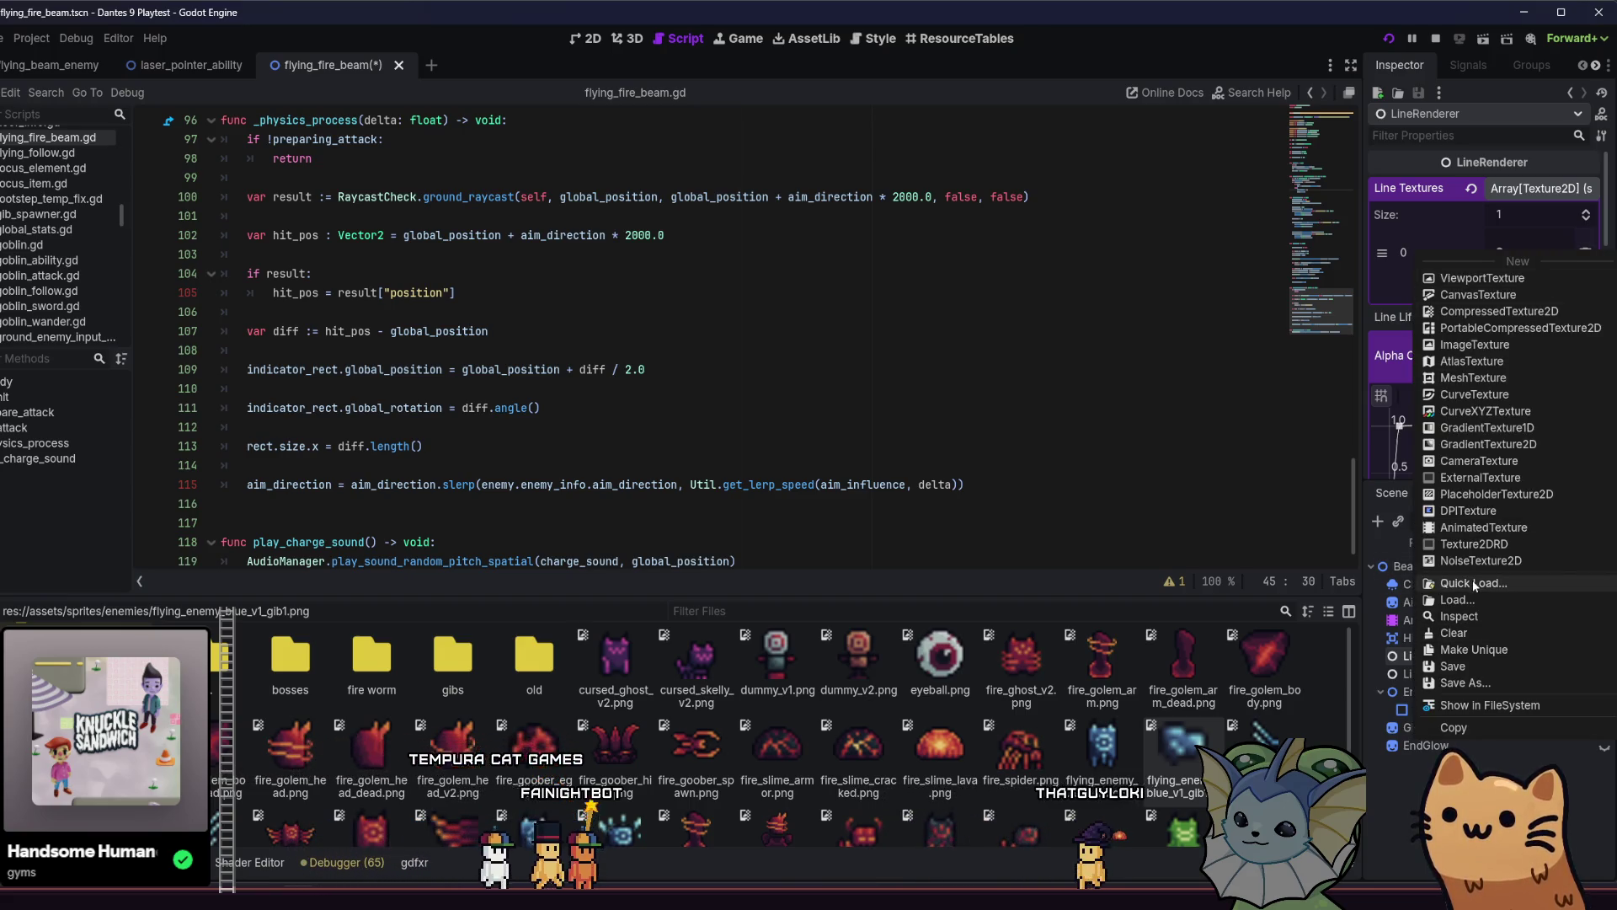
{"action": "left_click", "coordinate": [1474, 583]}
{"action": "type", "text": "beam"}
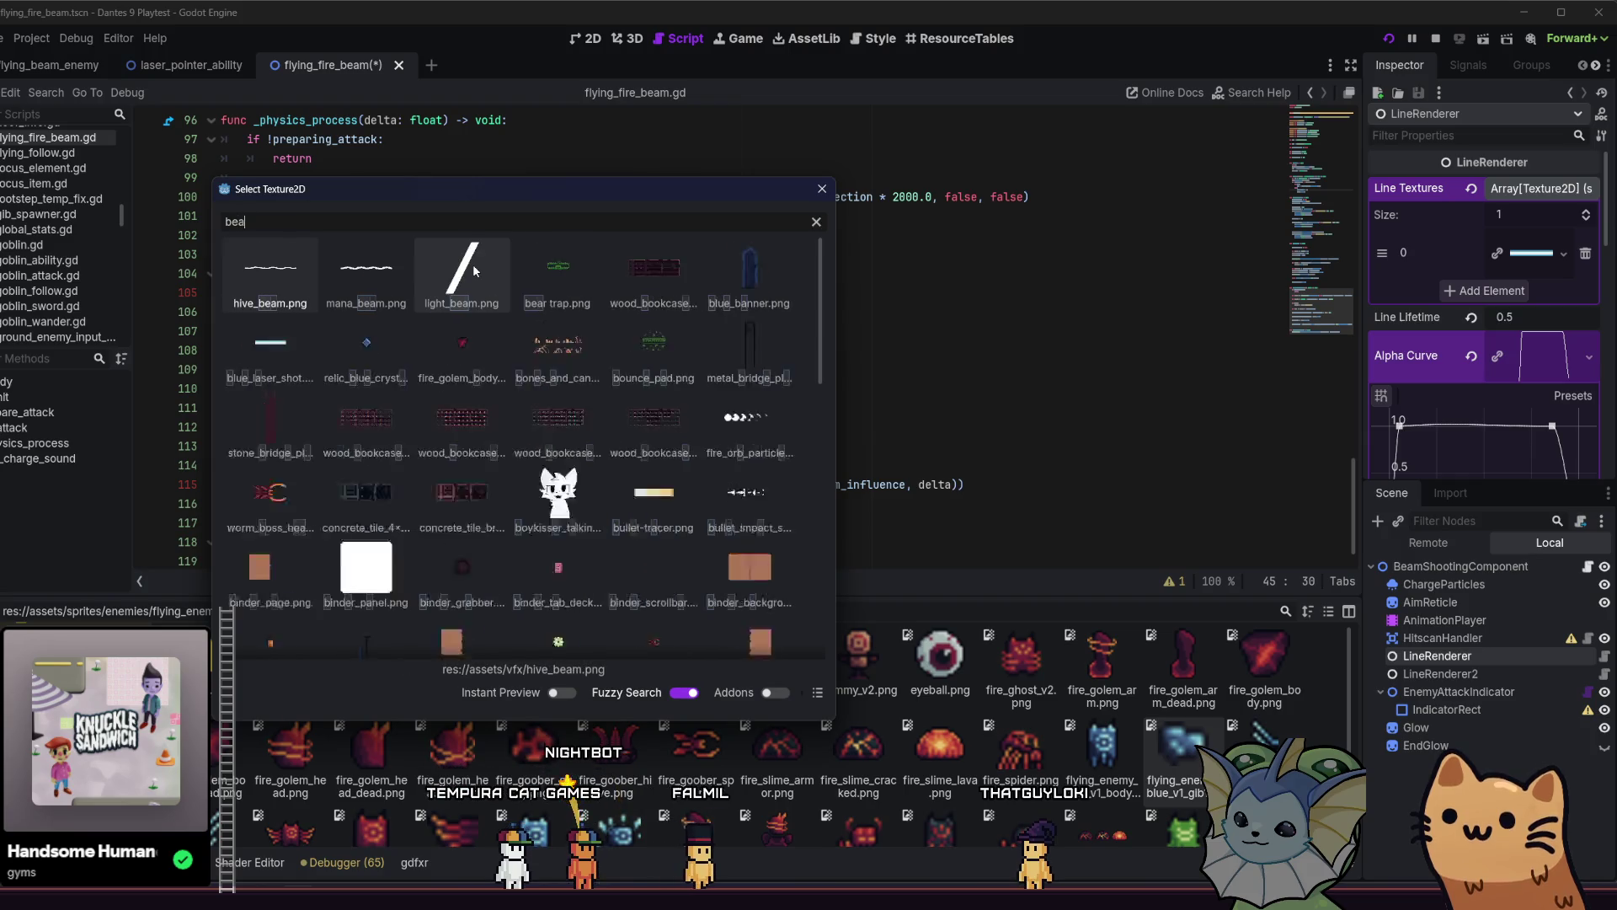
{"action": "scroll", "coordinate": [469, 273], "scroll_direction": "down", "scroll_amount": 2}
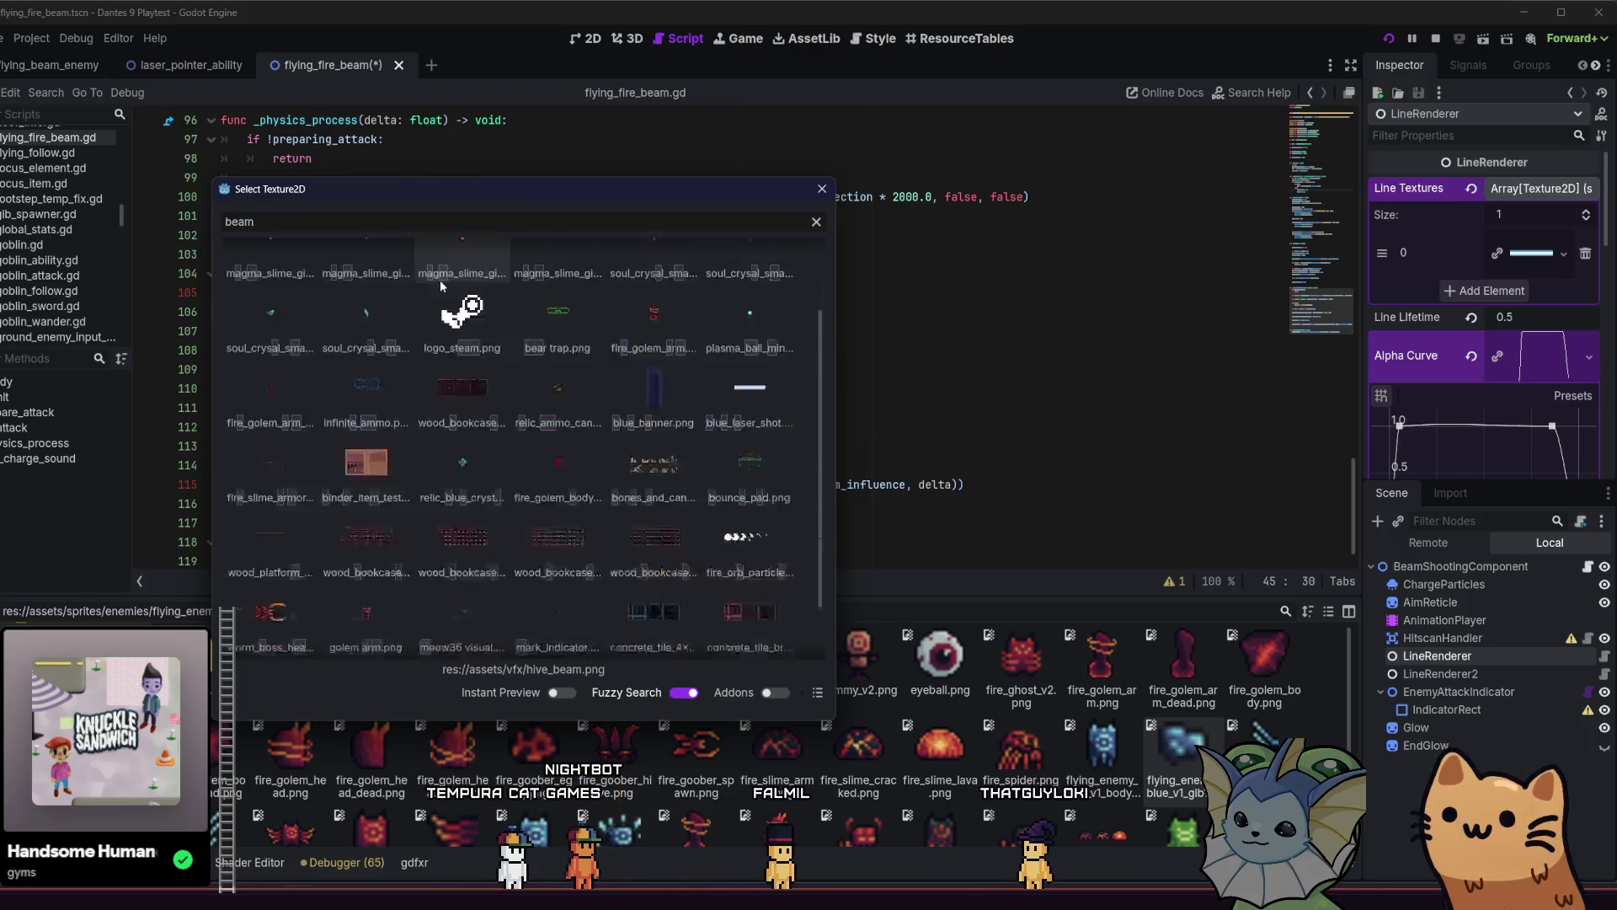
{"action": "scroll", "coordinate": [438, 277], "scroll_direction": "up", "scroll_amount": 1}
{"action": "scroll", "coordinate": [745, 426], "scroll_direction": "up", "scroll_amount": 1}
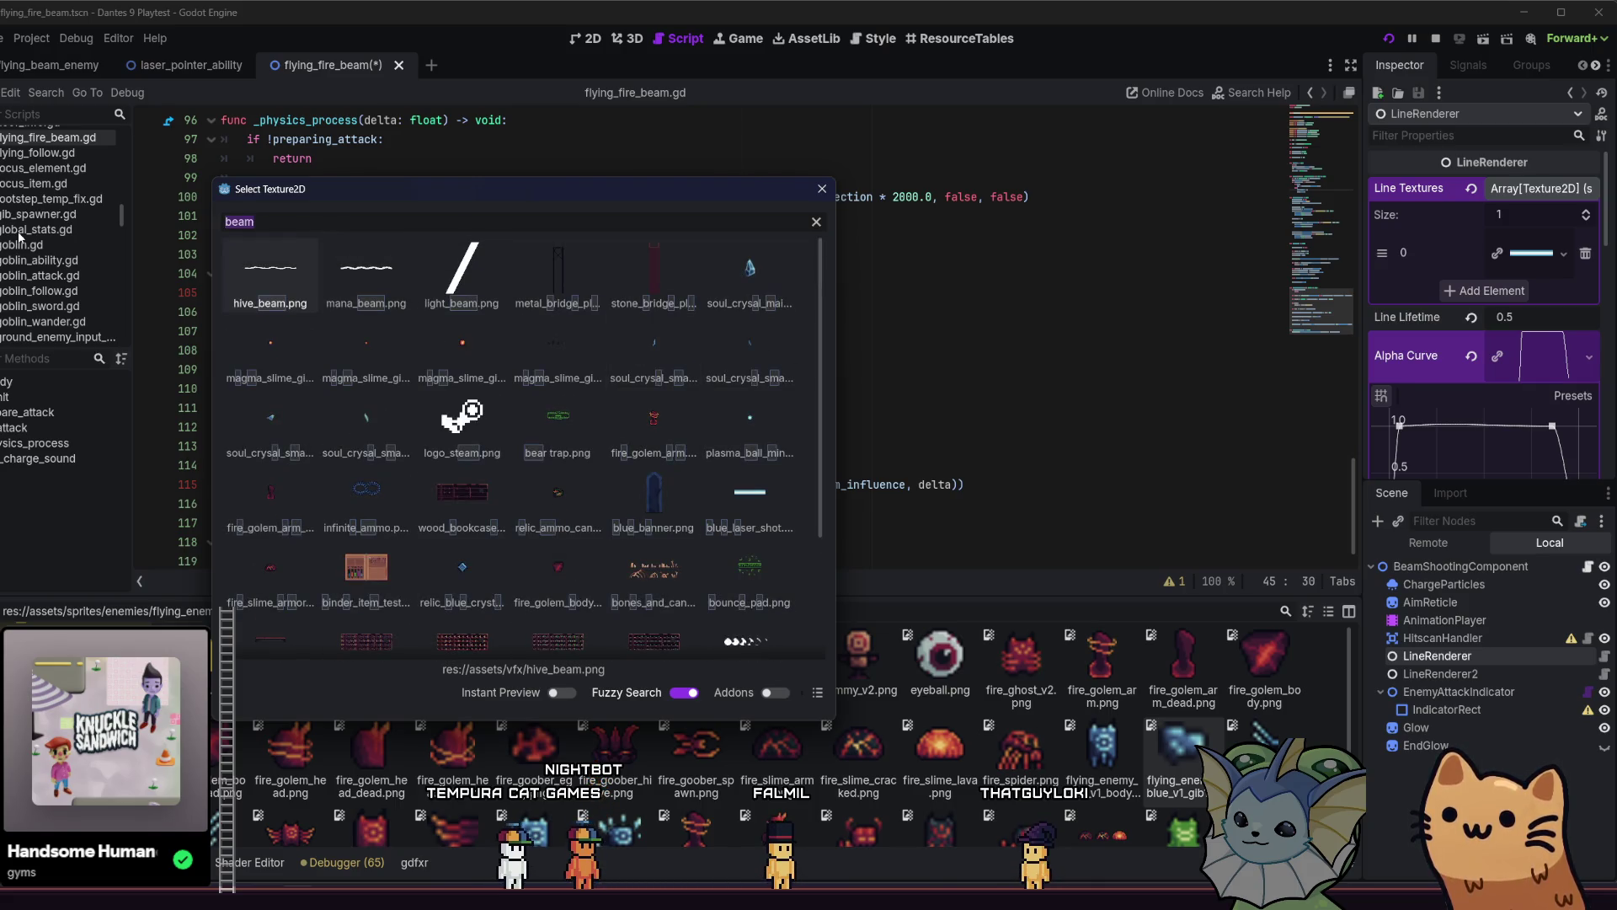
{"action": "type", "text": "laser"}
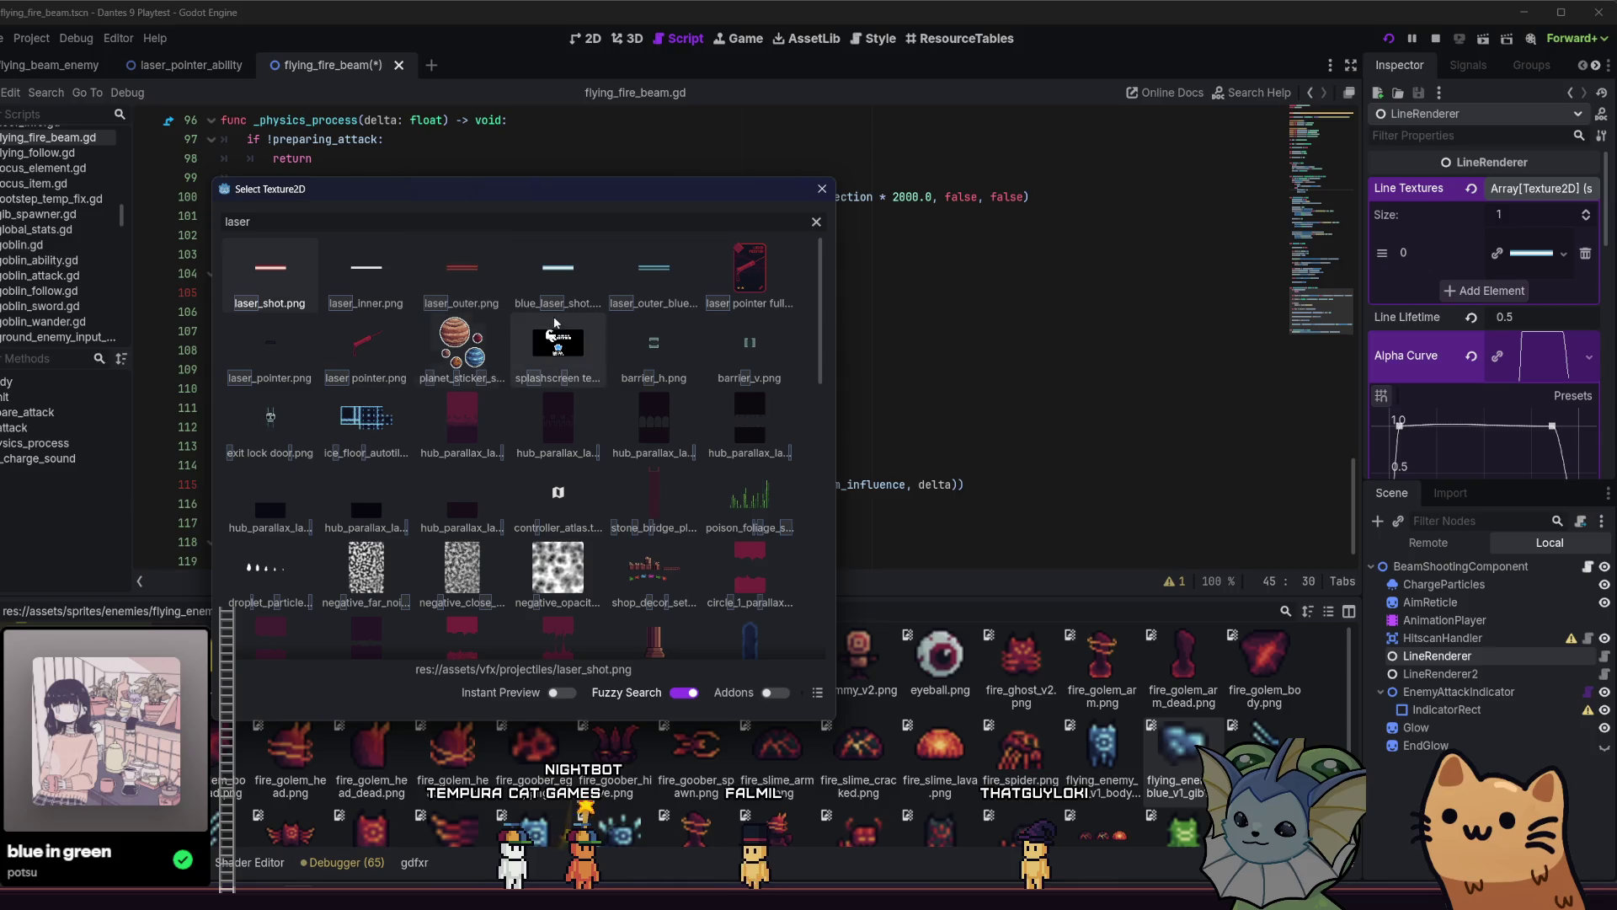
{"action": "double_click", "coordinate": [654, 267]}
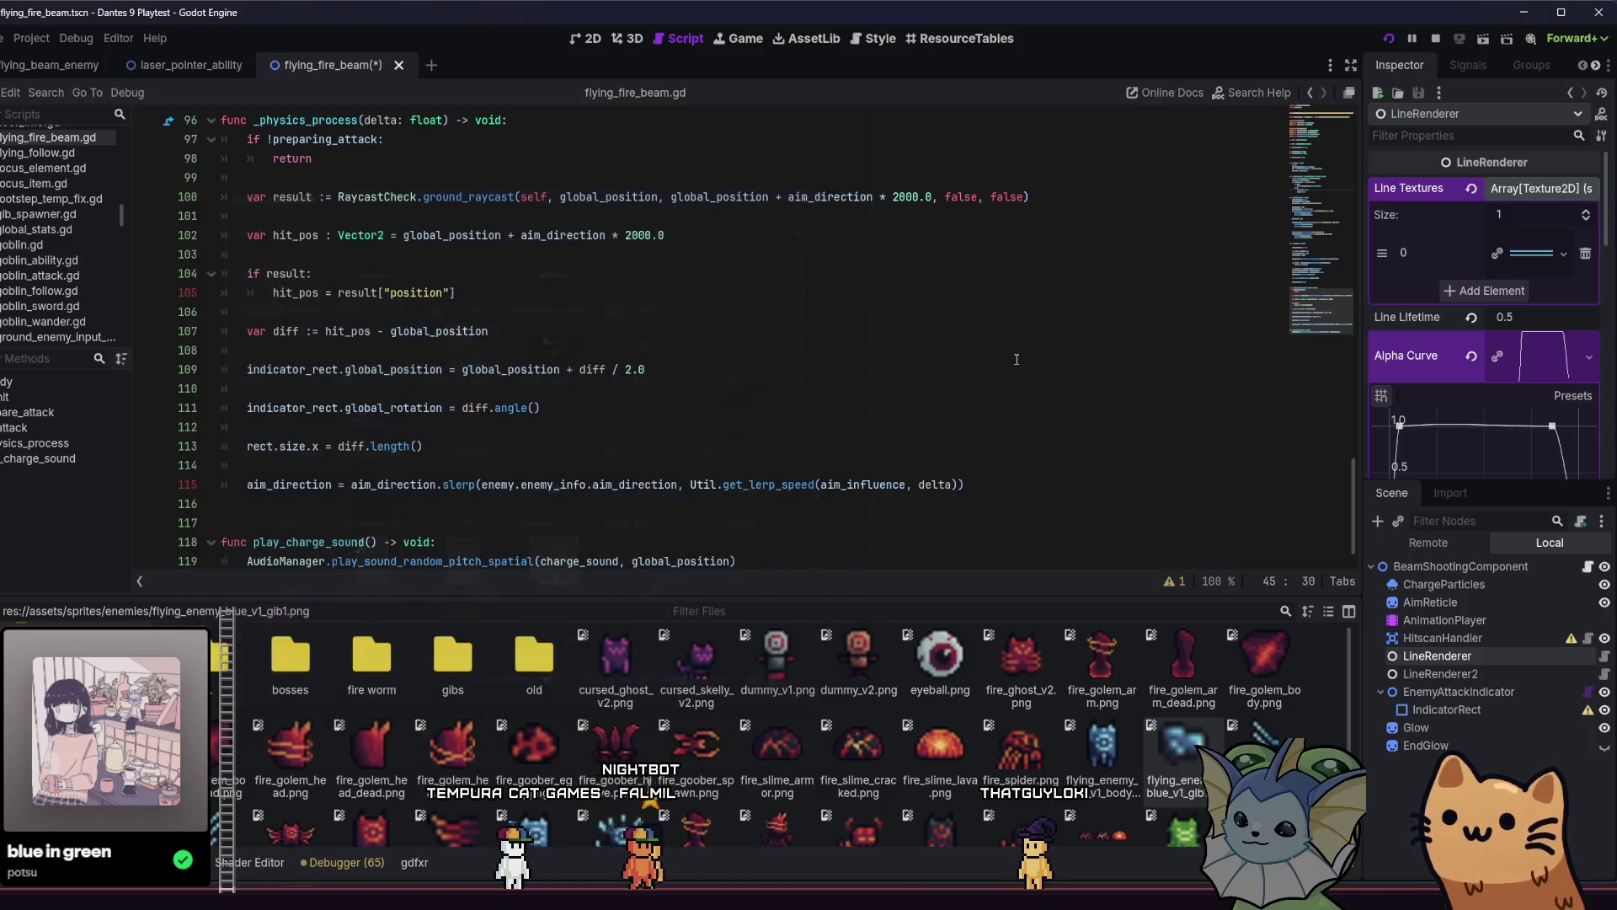
Give LineRenderer2 the laser_inner.png texture and save the scene.
{"action": "left_click", "coordinate": [1445, 673]}
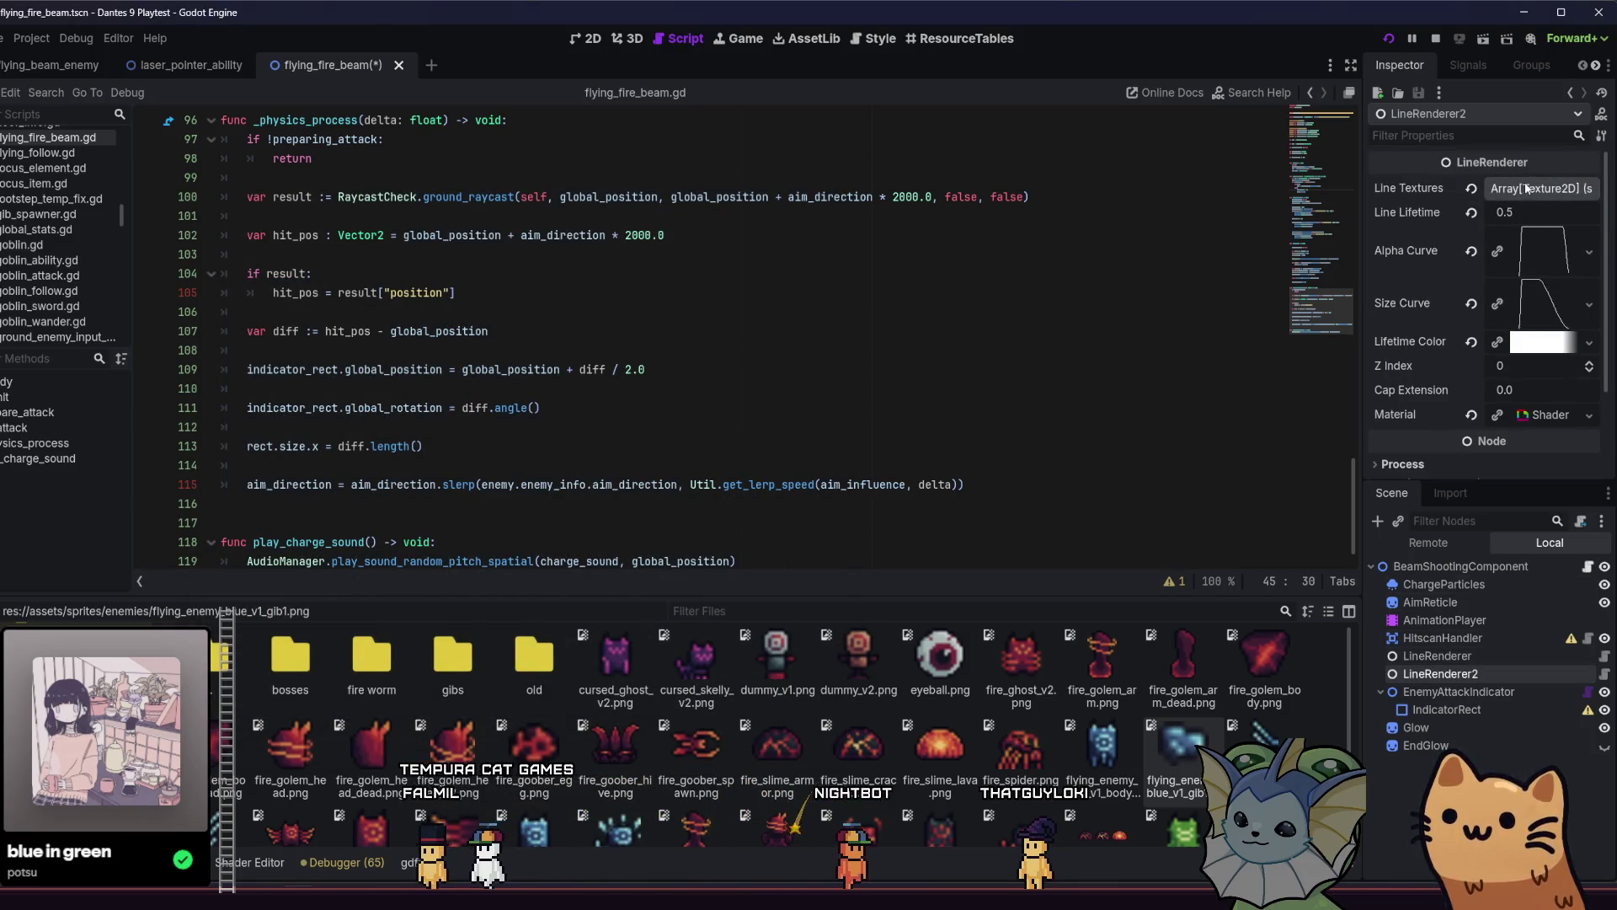
{"action": "scroll", "coordinate": [1516, 185], "scroll_direction": "down", "scroll_amount": 3}
{"action": "scroll", "coordinate": [1504, 182], "scroll_direction": "up", "scroll_amount": 2}
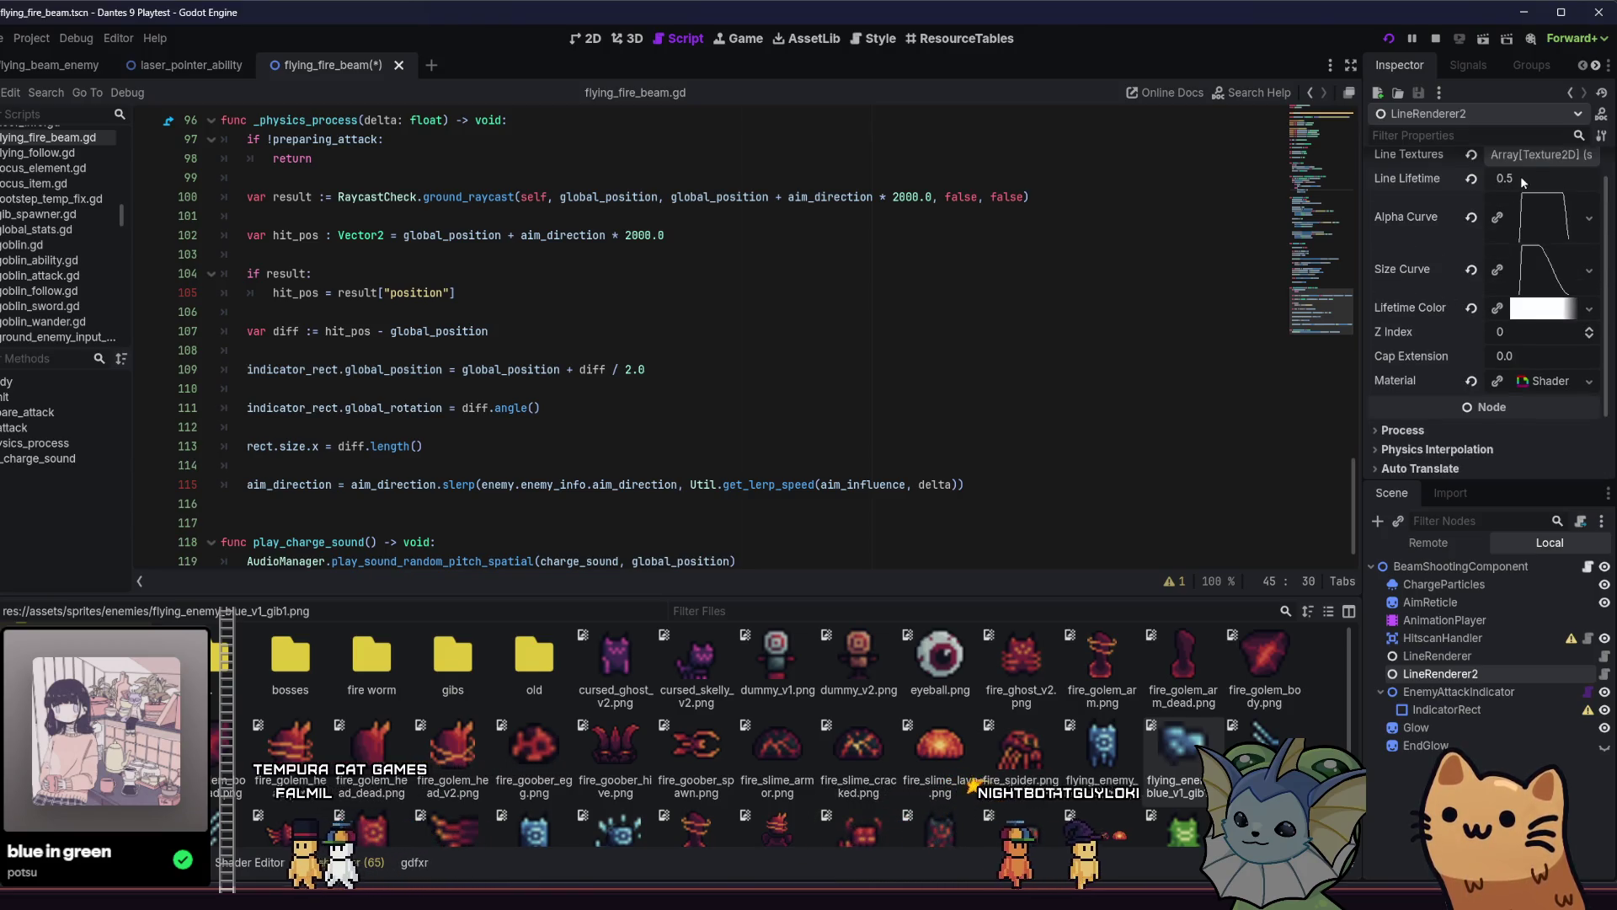
{"action": "left_click", "coordinate": [1535, 157]}
{"action": "left_click", "coordinate": [1527, 239]}
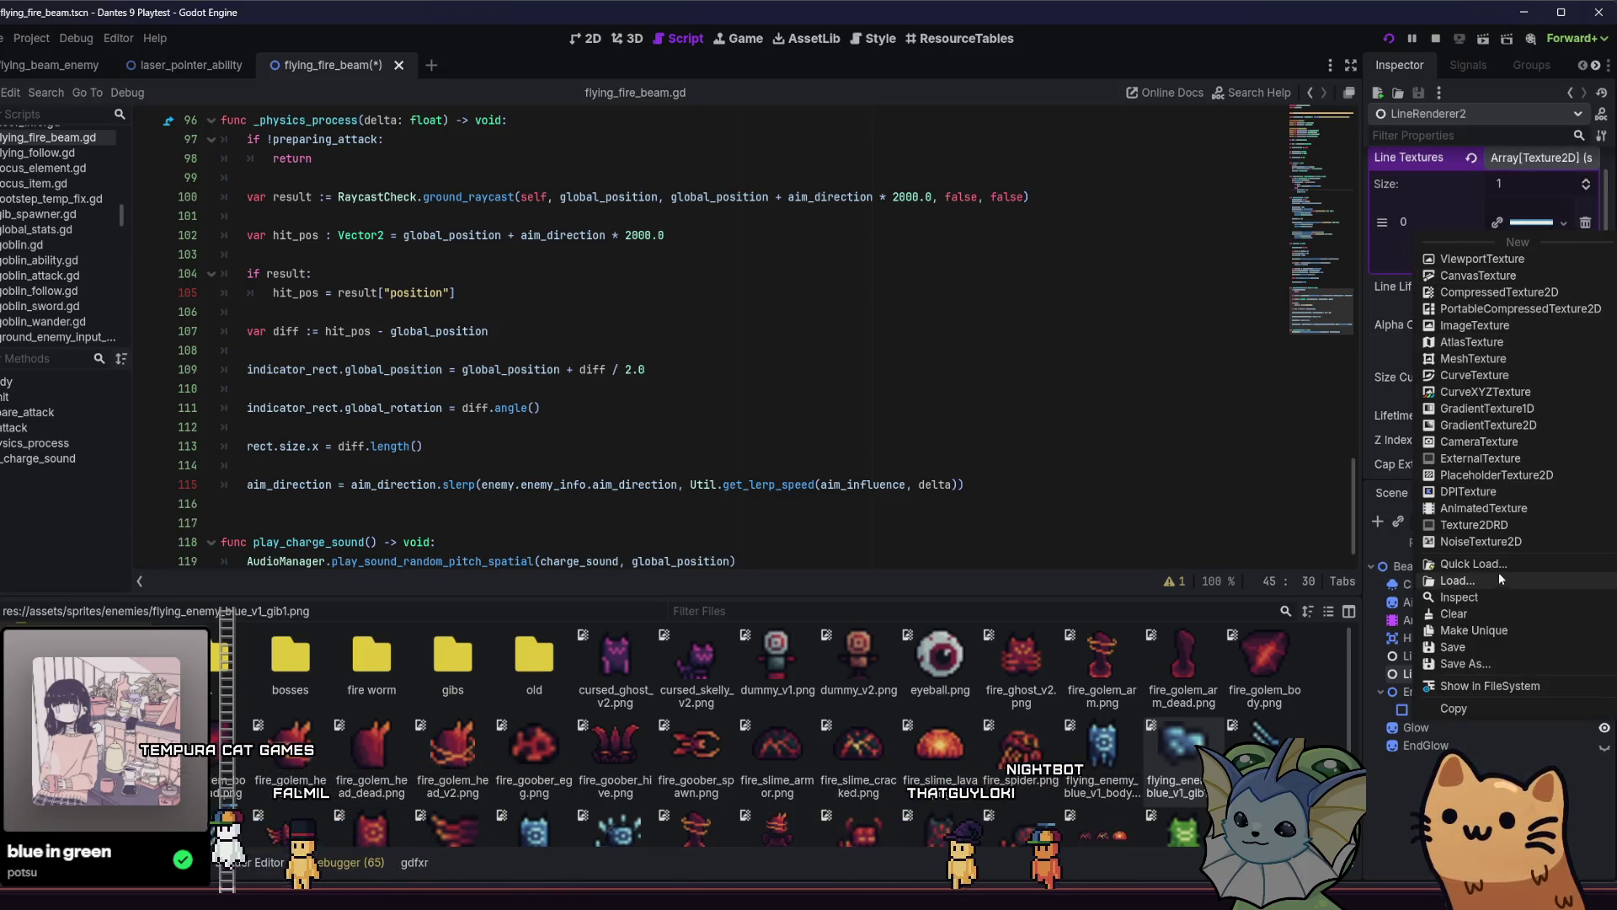
{"action": "left_click", "coordinate": [1498, 566]}
{"action": "type", "text": "lase"}
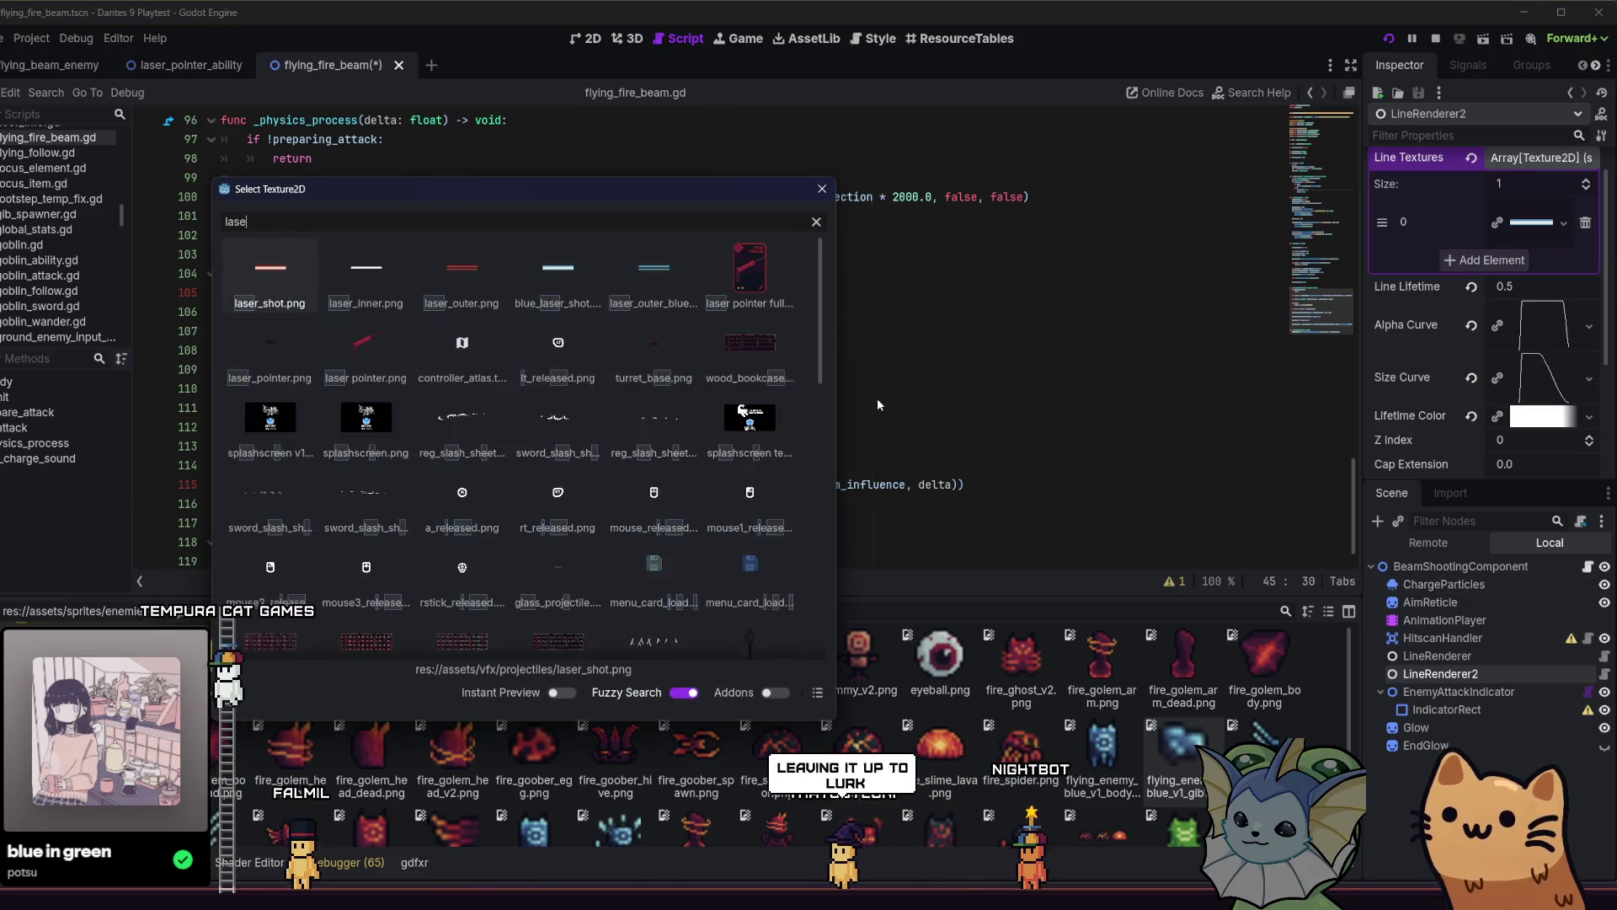
{"action": "type", "text": "r"}
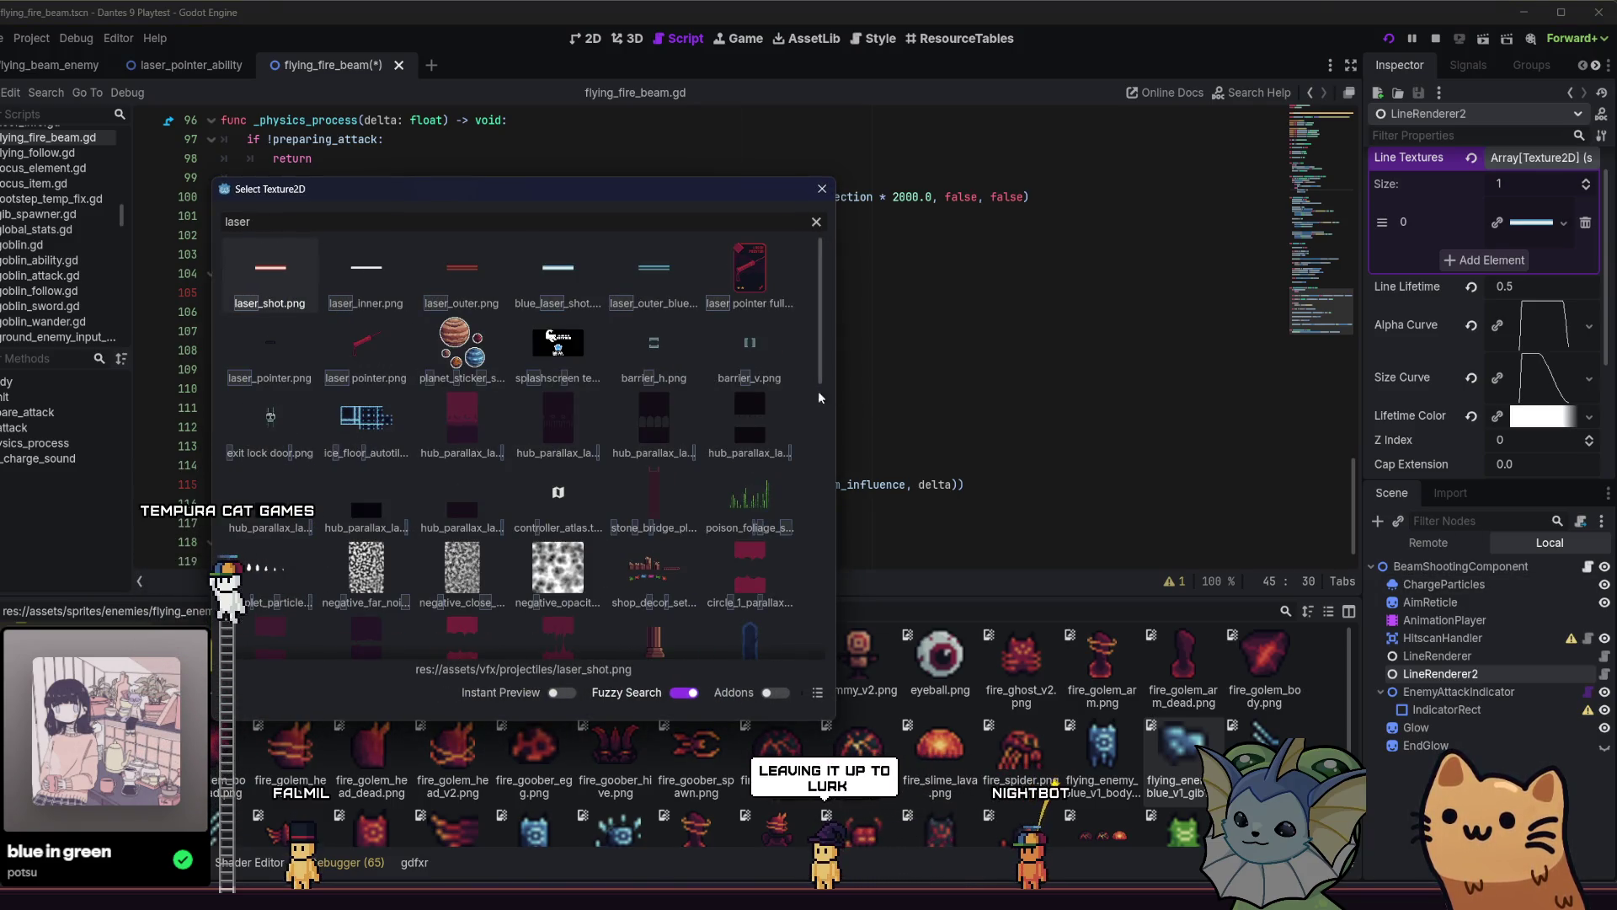
{"action": "double_click", "coordinate": [364, 286]}
{"action": "key", "text": "ctrl+s"}
{"action": "left_click", "coordinate": [171, 71]}
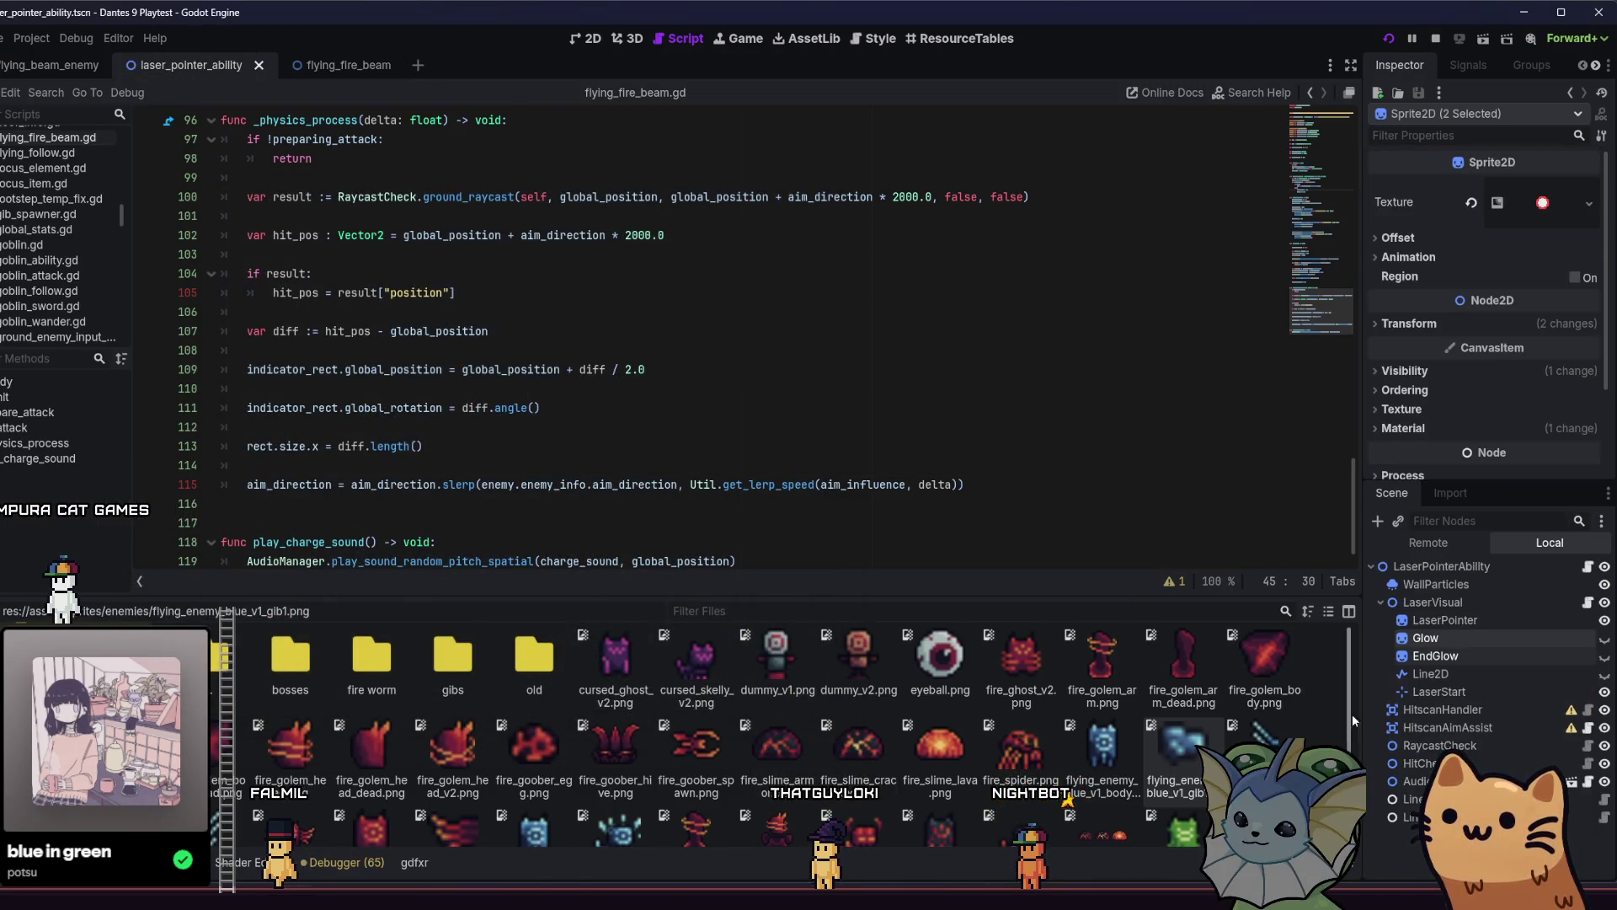
{"action": "left_click", "coordinate": [1408, 798]}
{"action": "scroll", "coordinate": [1431, 393], "scroll_direction": "down", "scroll_amount": 10}
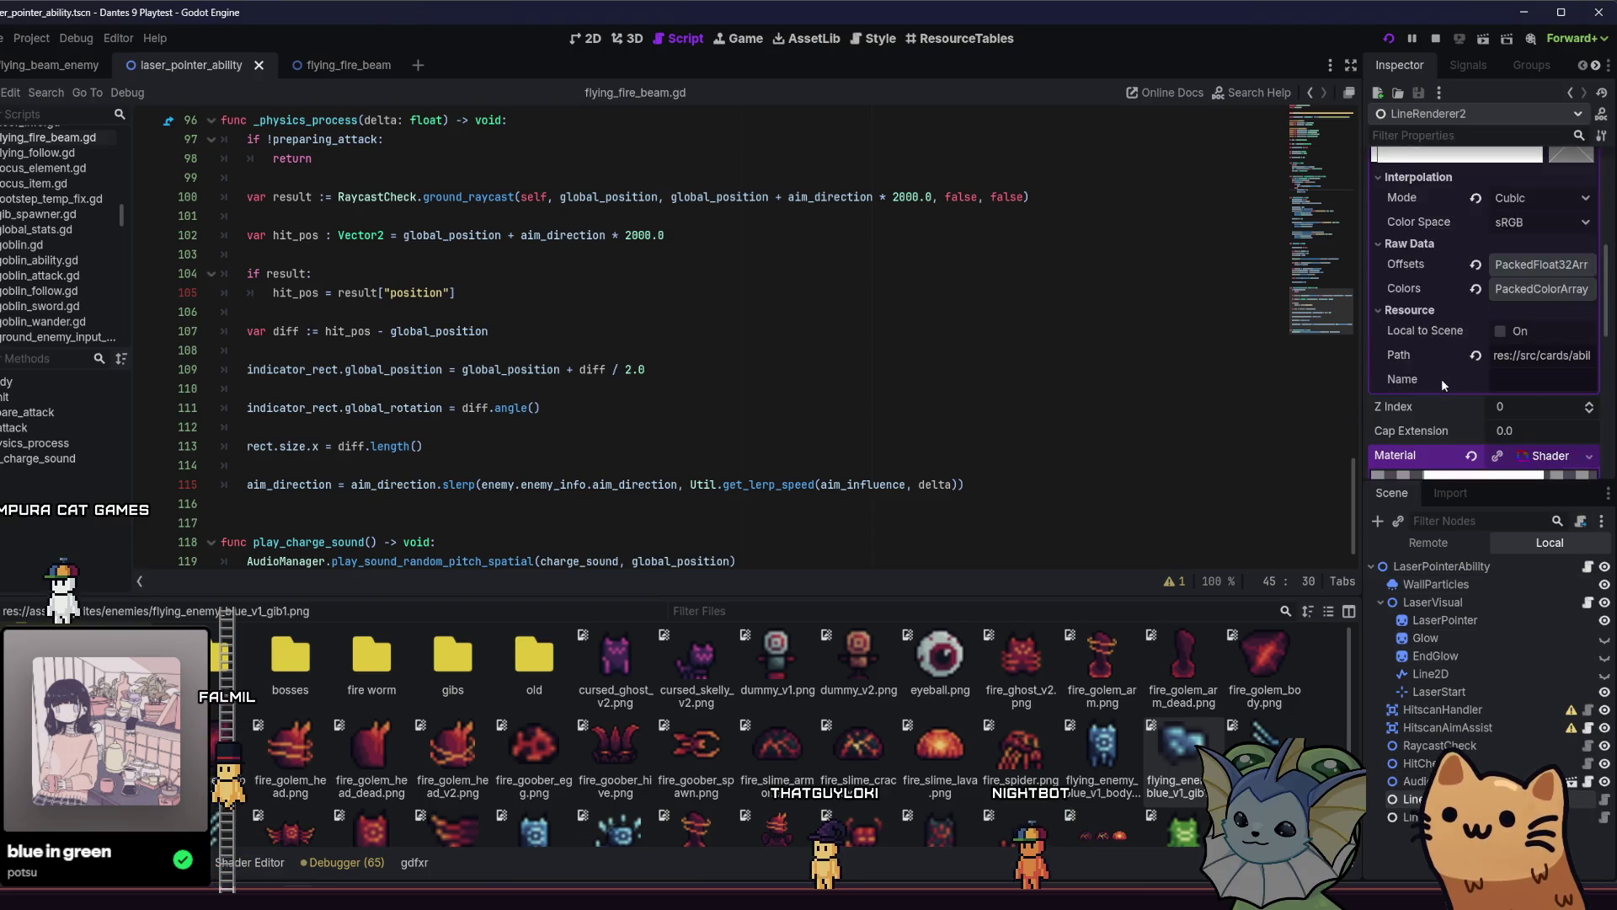
{"action": "scroll", "coordinate": [1430, 393], "scroll_direction": "down", "scroll_amount": 10}
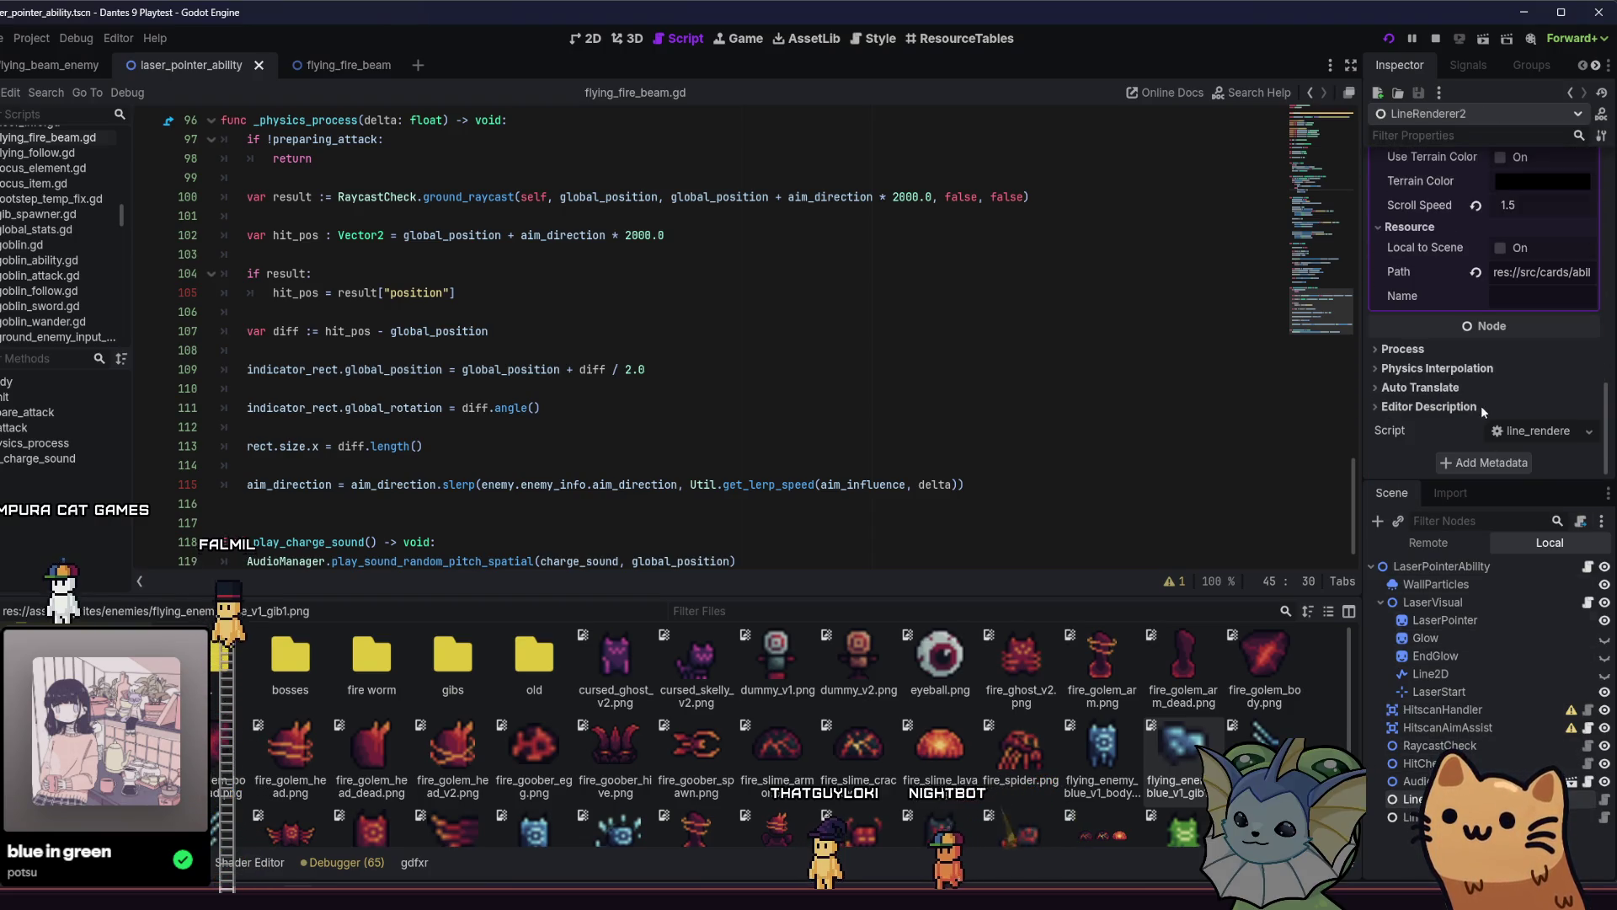
{"action": "scroll", "coordinate": [1484, 410], "scroll_direction": "up", "scroll_amount": 10}
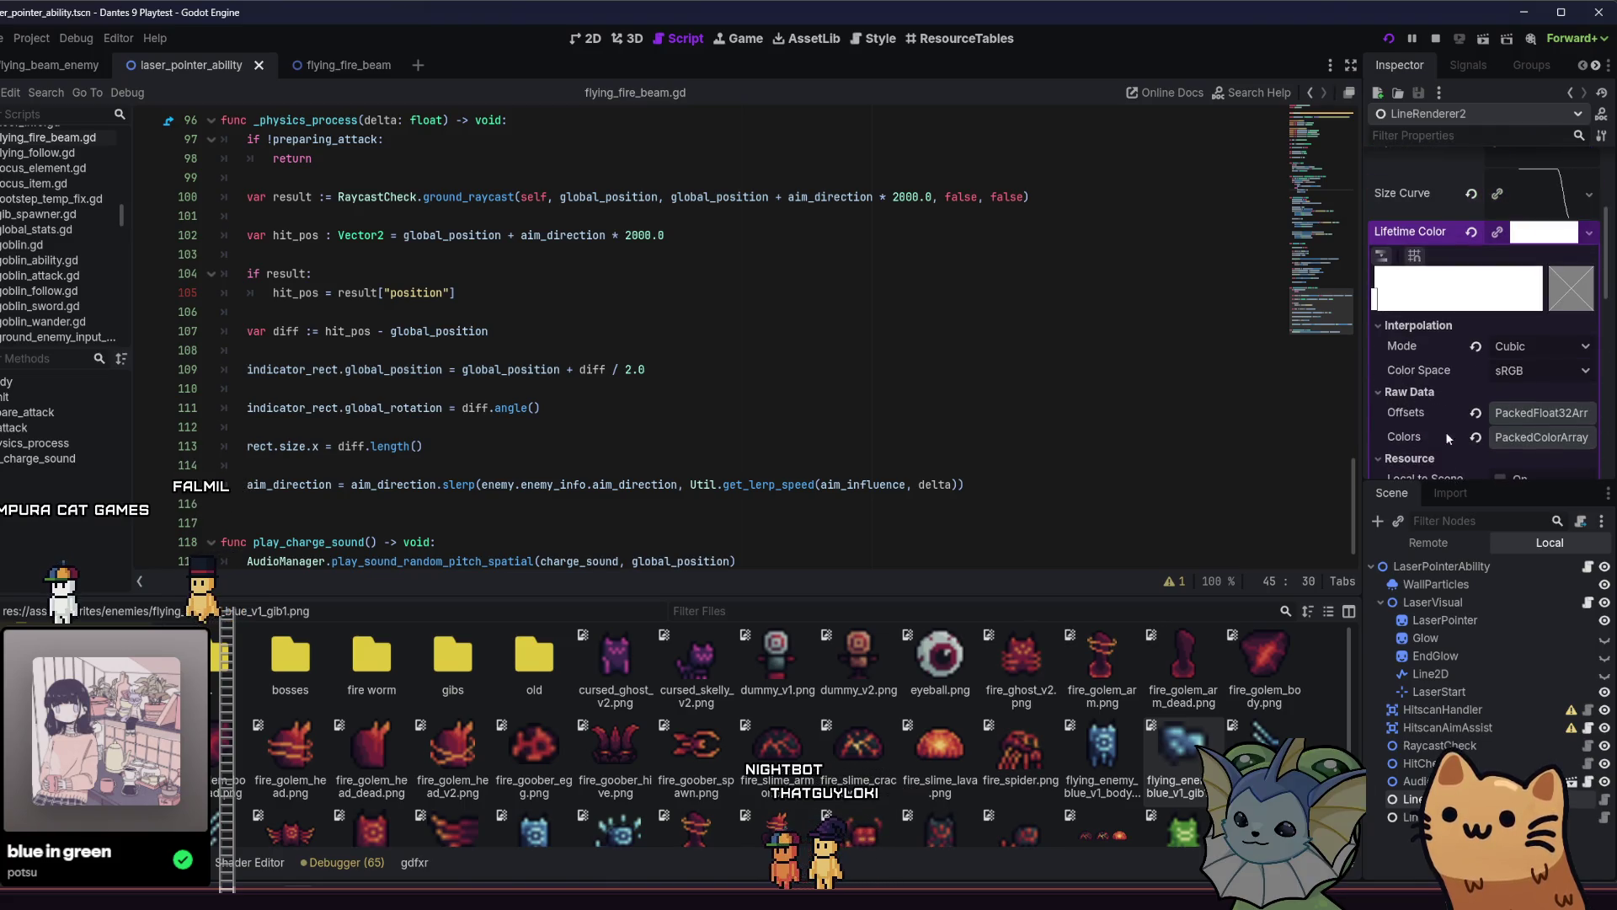
{"action": "scroll", "coordinate": [1445, 425], "scroll_direction": "up", "scroll_amount": 3}
{"action": "scroll", "coordinate": [1605, 223], "scroll_direction": "down", "scroll_amount": 1}
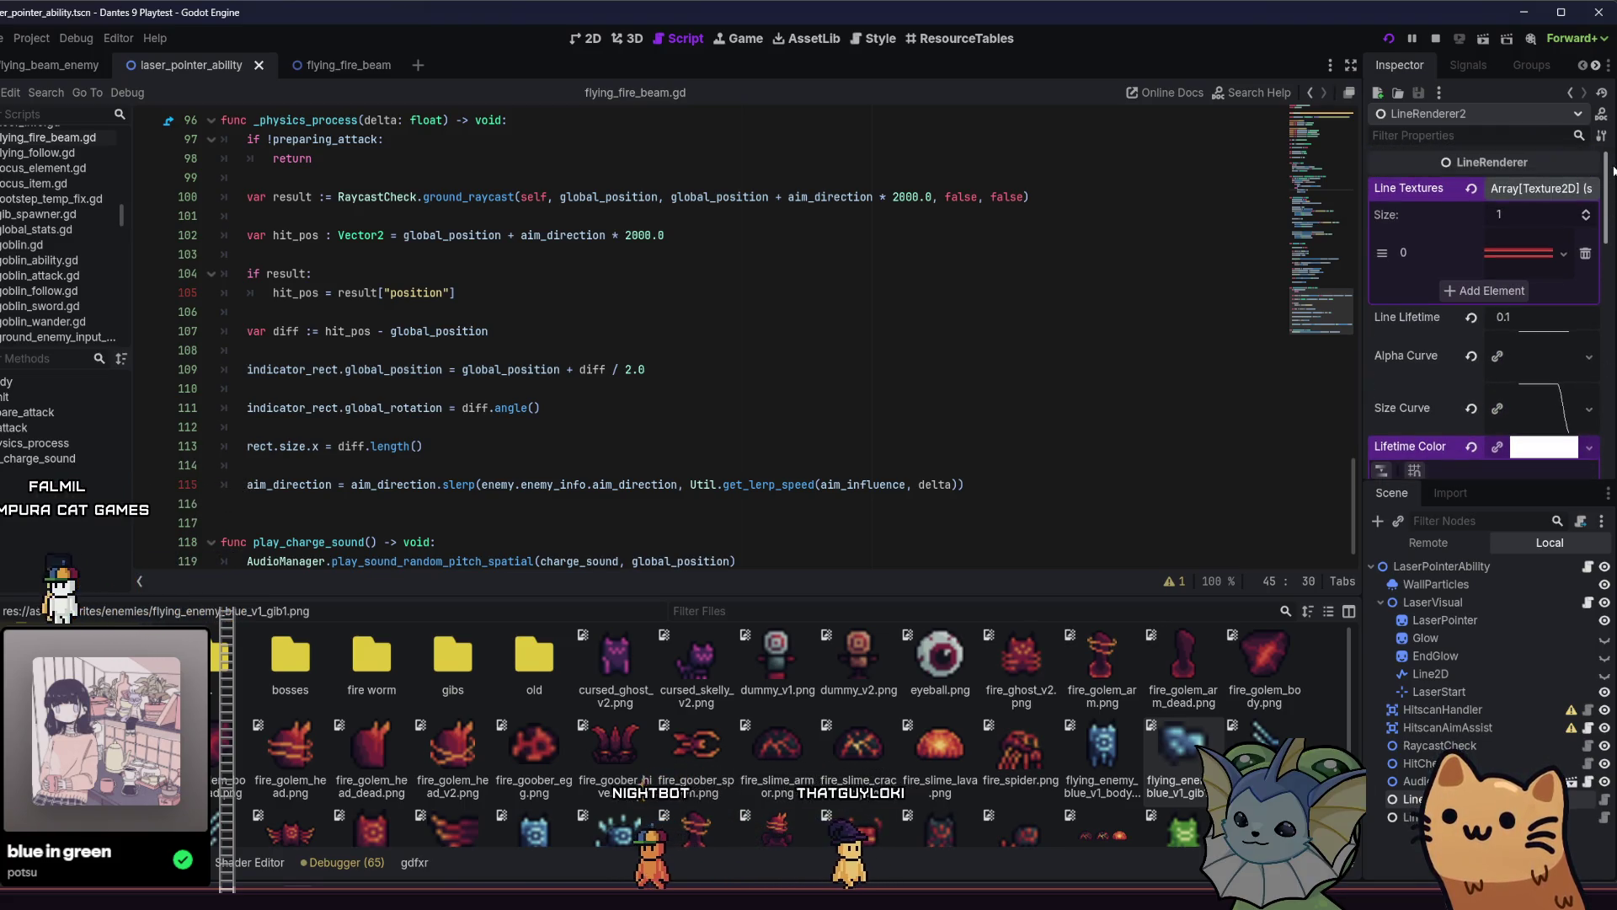
{"action": "scroll", "coordinate": [1483, 320], "scroll_direction": "down", "scroll_amount": 6}
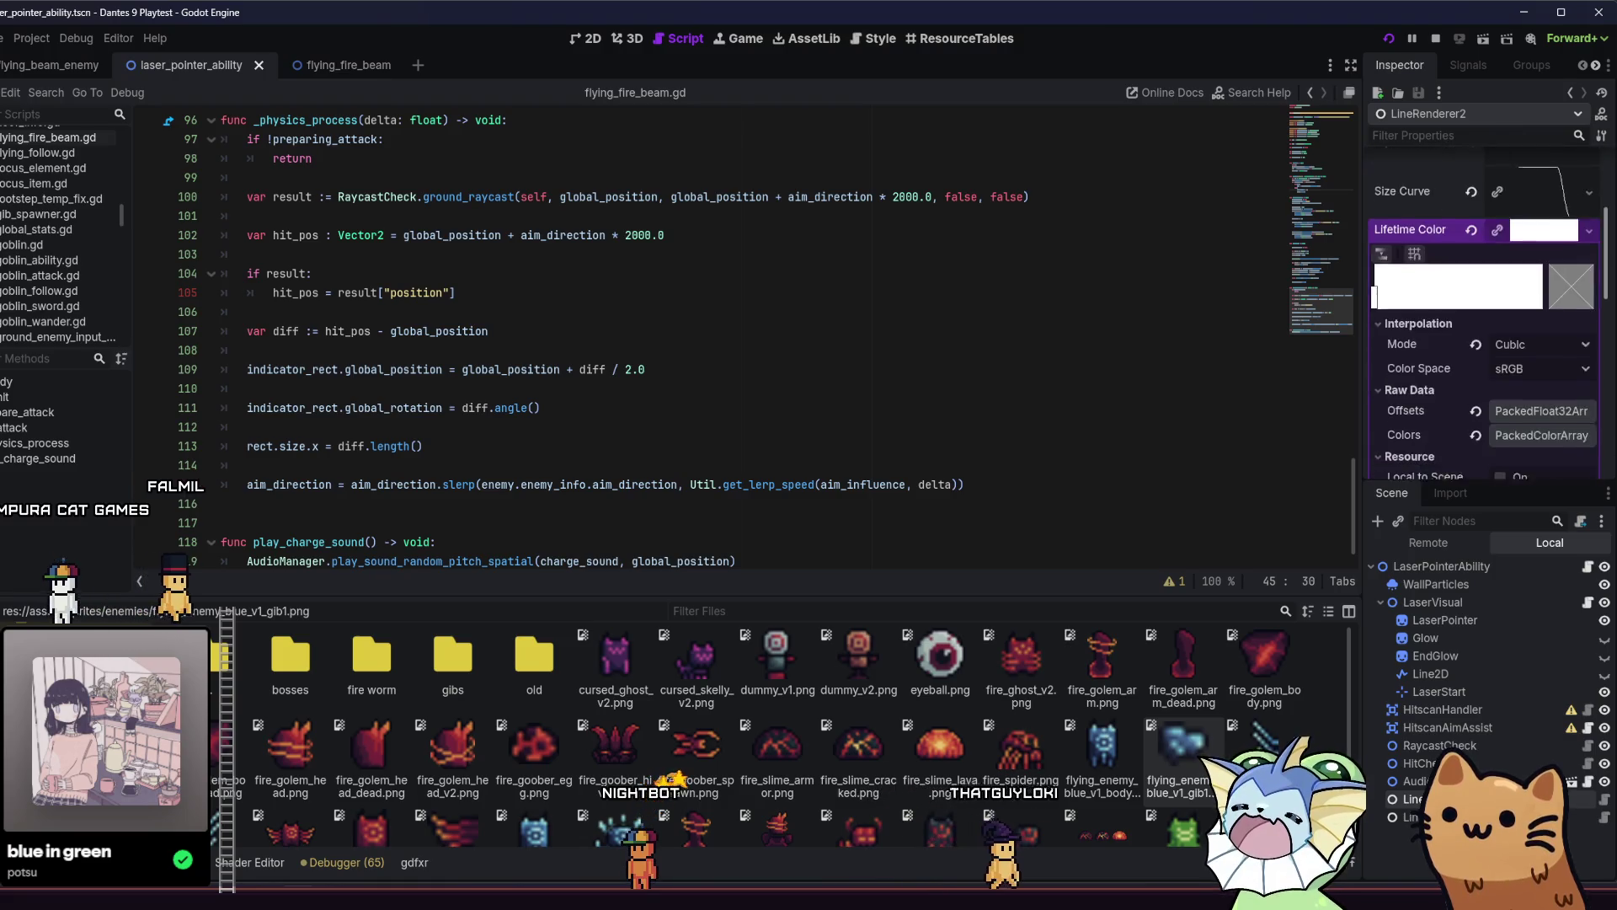
{"action": "scroll", "coordinate": [1484, 320], "scroll_direction": "down", "scroll_amount": 7}
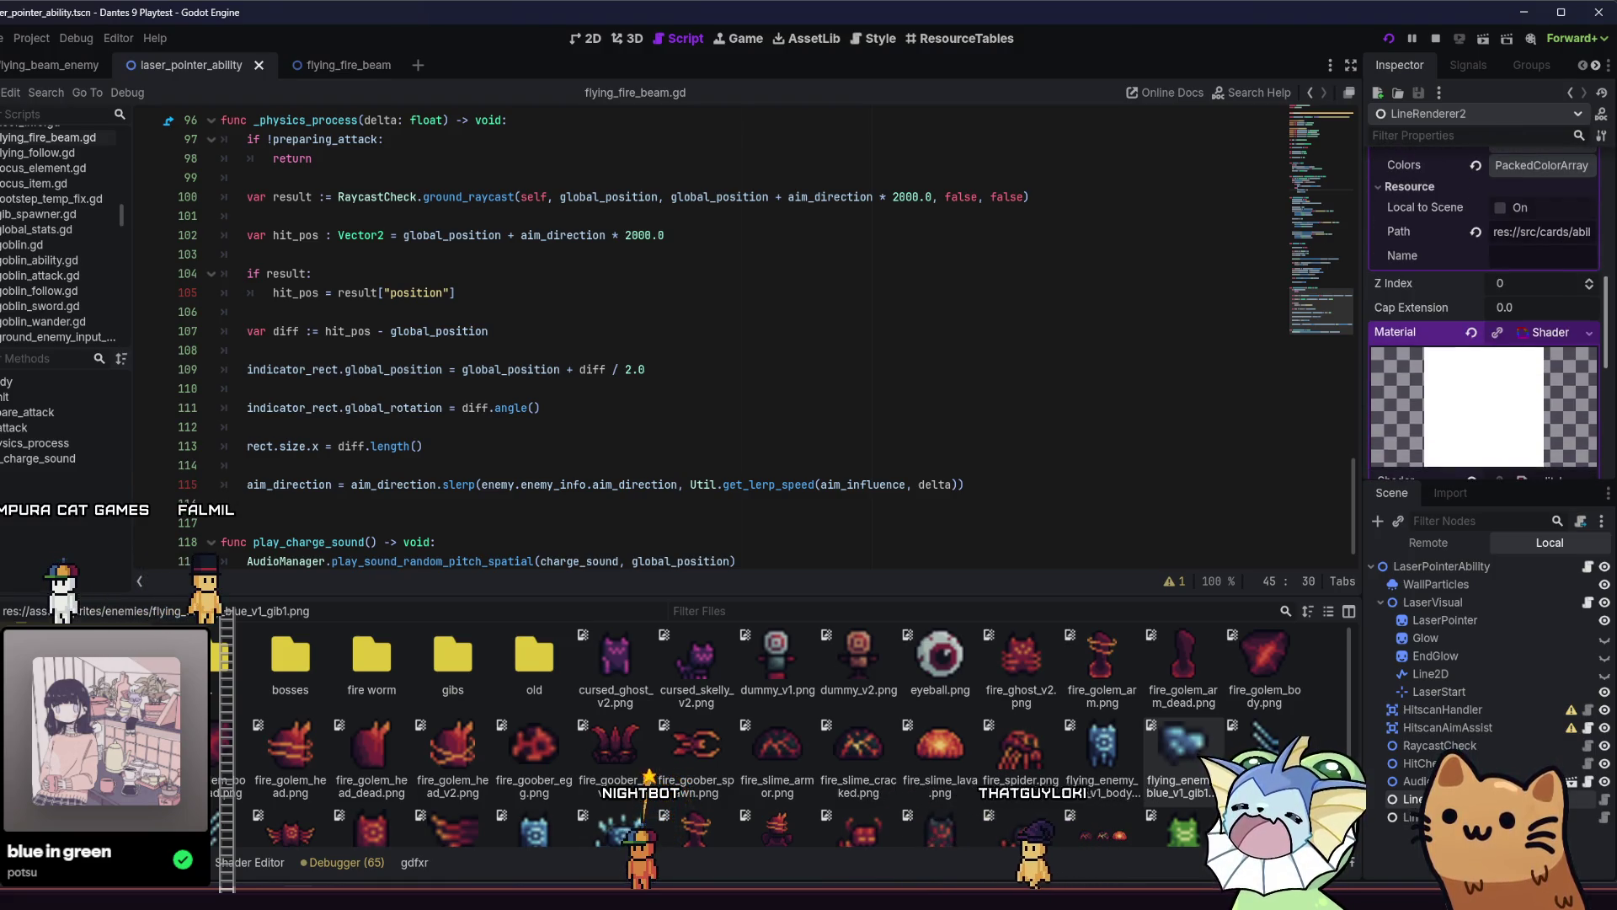
{"action": "left_click", "coordinate": [1407, 818]}
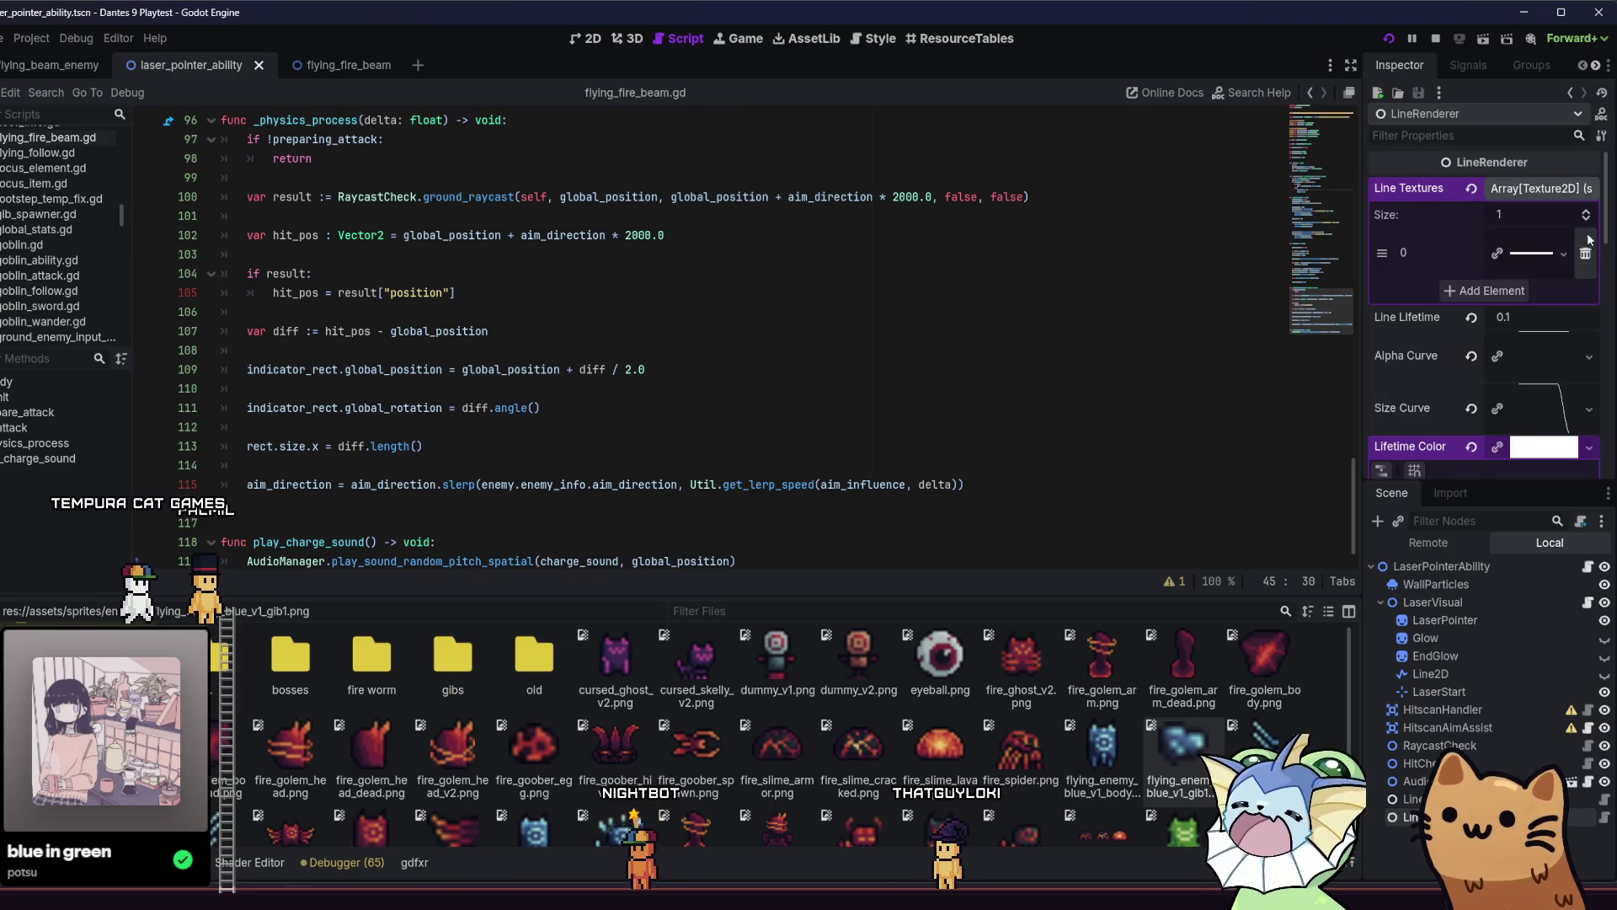
{"action": "scroll", "coordinate": [1606, 224], "scroll_direction": "down", "scroll_amount": 7}
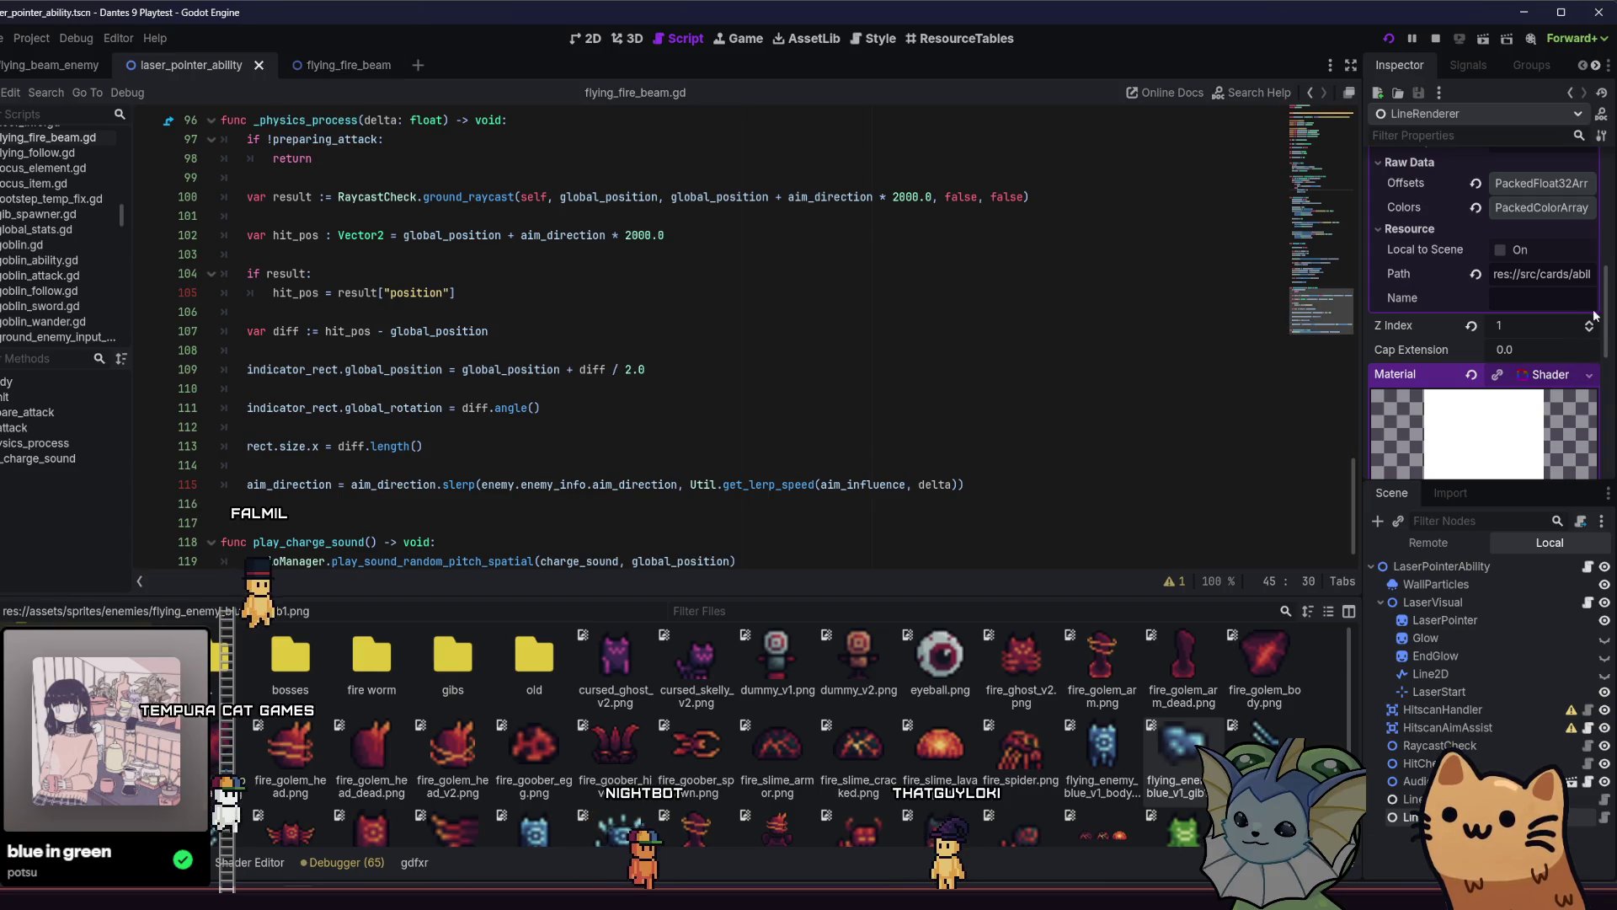
{"action": "scroll", "coordinate": [1594, 315], "scroll_direction": "up", "scroll_amount": 5}
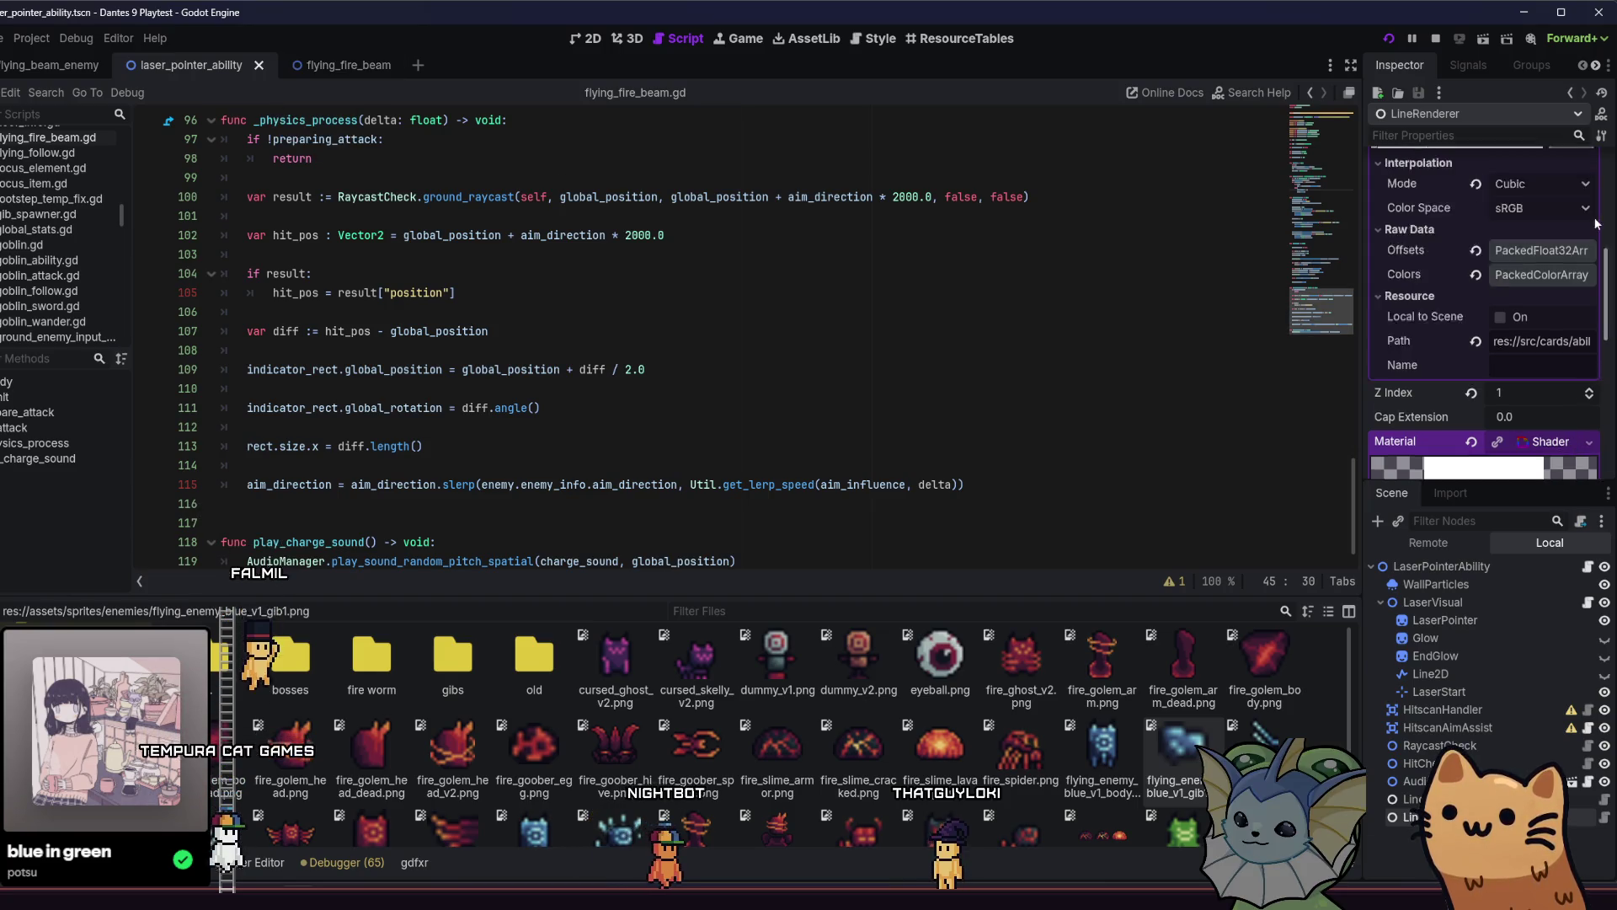
Compare LineRenderer and LineRenderer2 in flying_fire_beam, then save and relaunch the game.
{"action": "left_click", "coordinate": [350, 68]}
{"action": "scroll", "coordinate": [1438, 469], "scroll_direction": "down", "scroll_amount": 5}
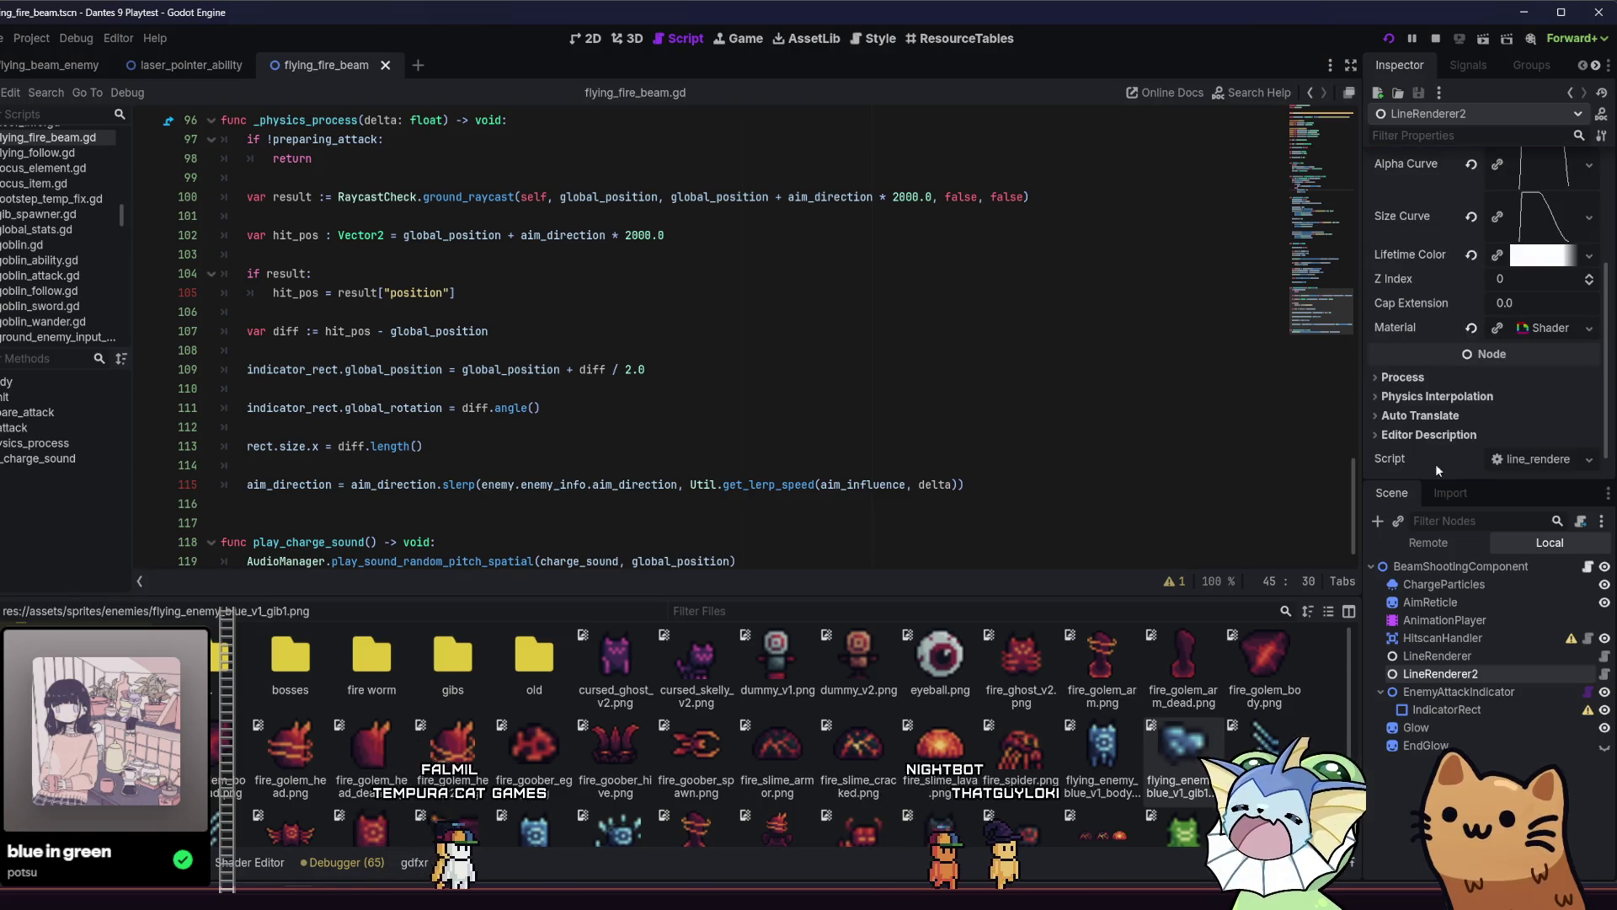
{"action": "left_click", "coordinate": [1437, 655]}
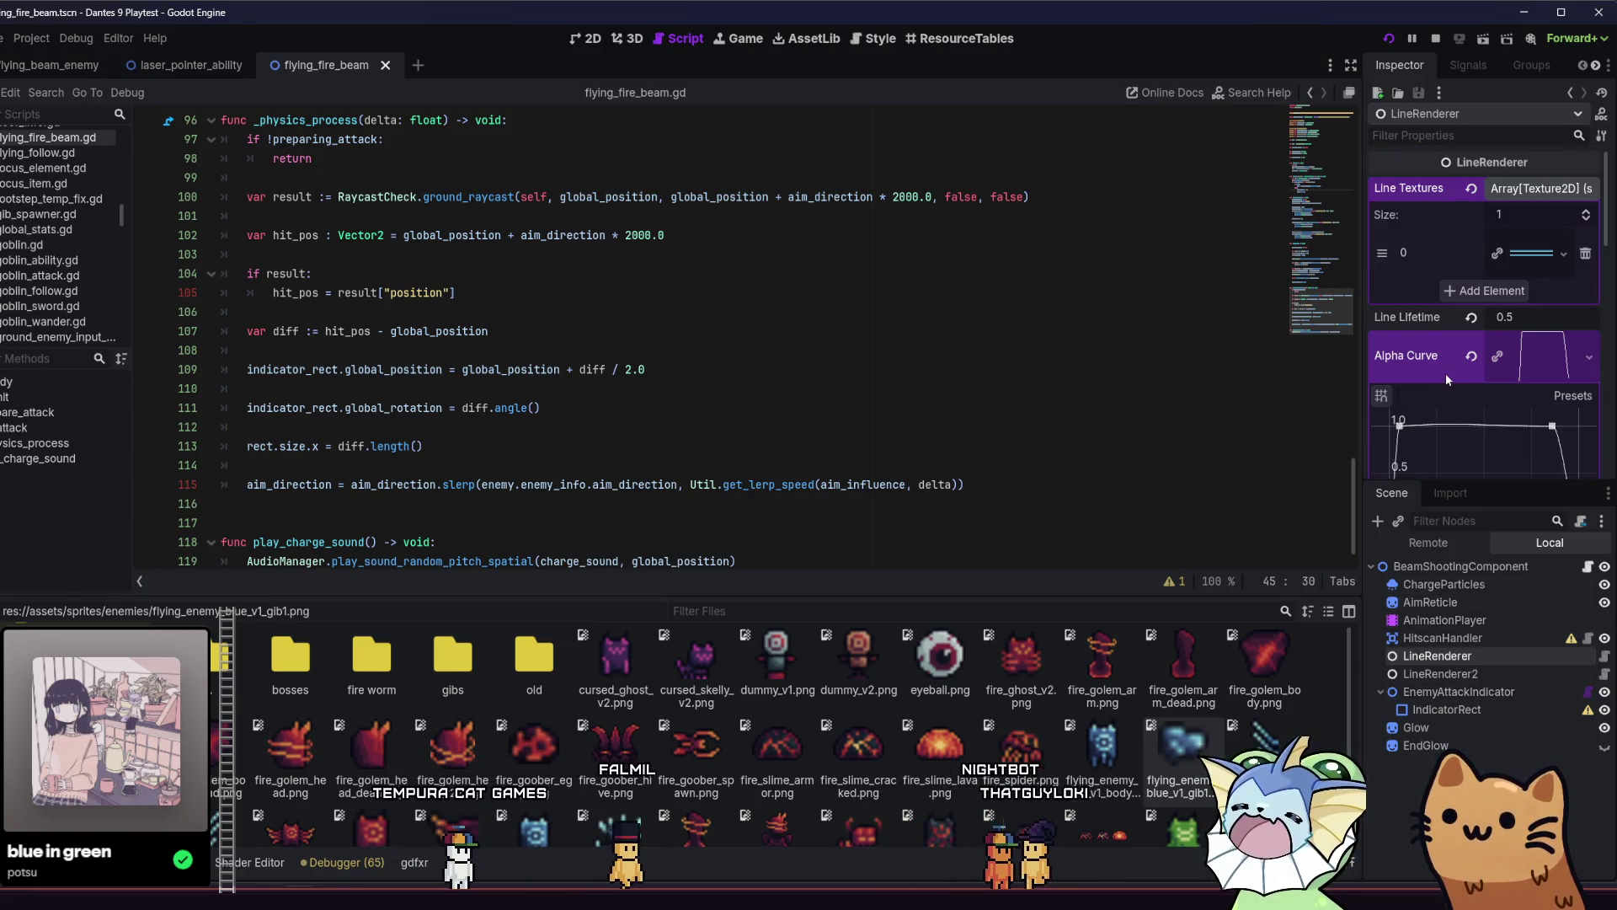
{"action": "left_click", "coordinate": [1437, 673]}
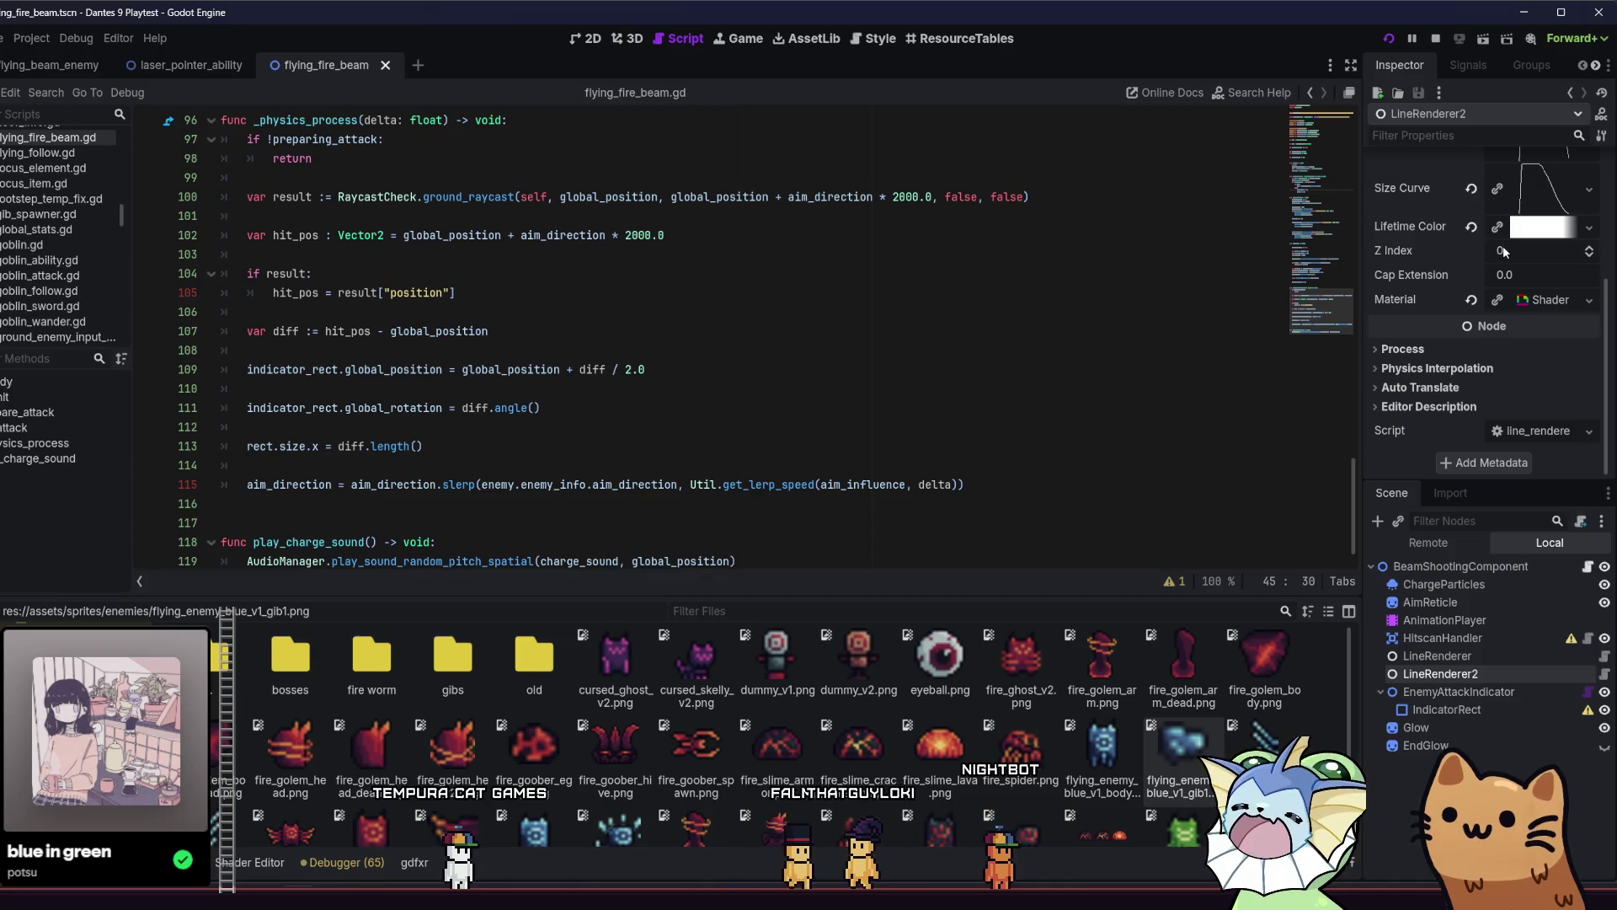
{"action": "left_click", "coordinate": [1396, 42]}
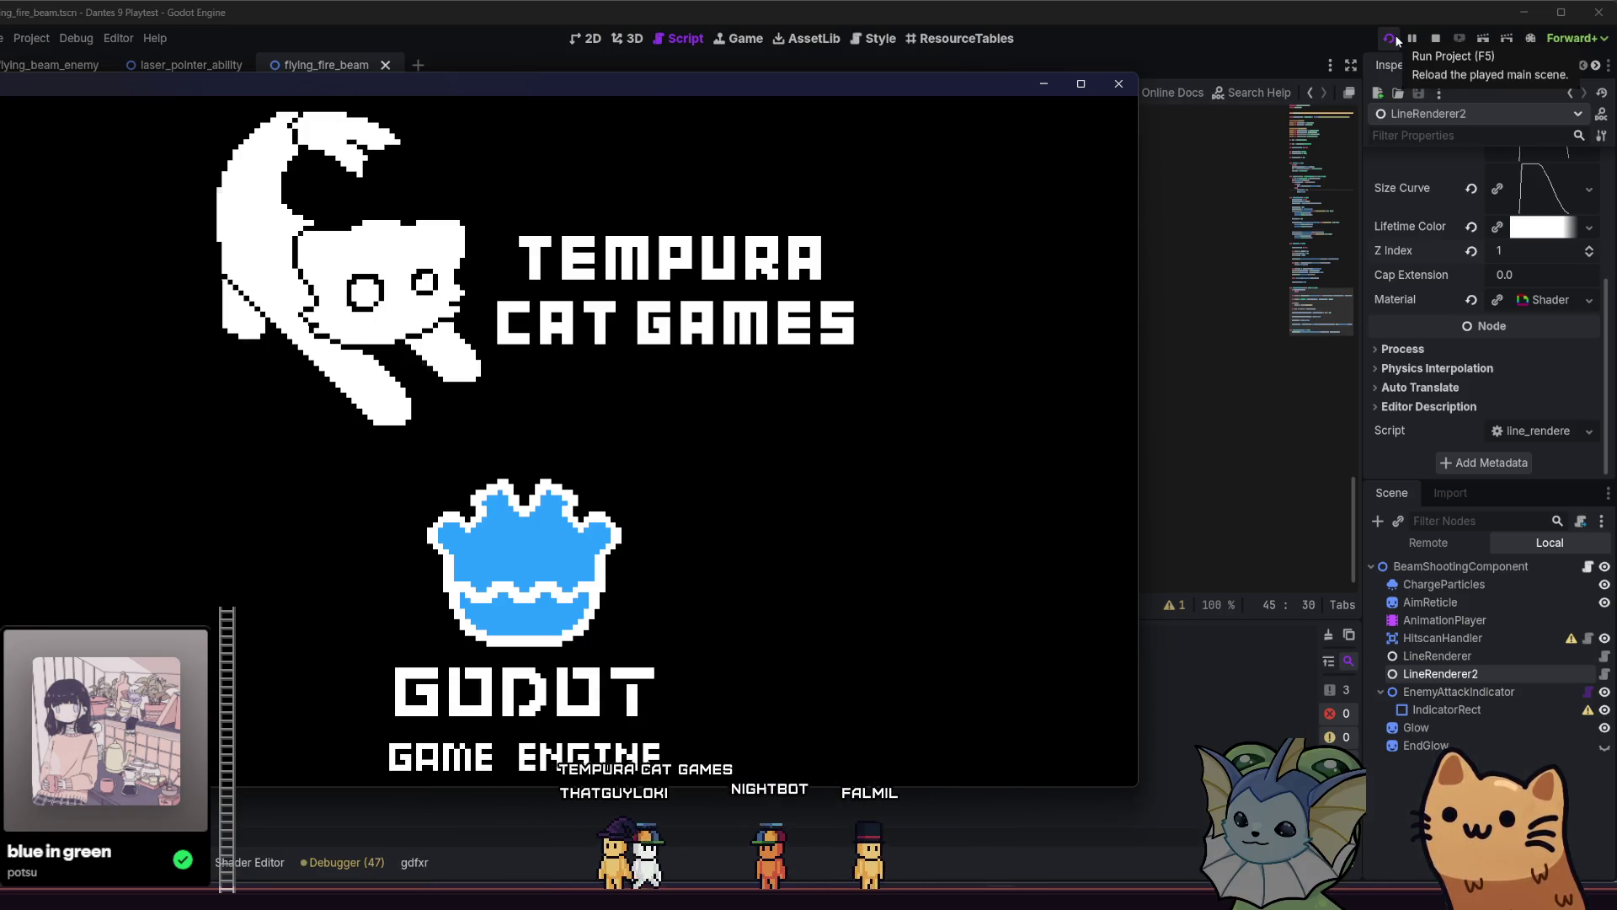
Restart the game and bind flying_beam_enemy.tscn to Debug 1 through Enemy > Spawn Enemy.
{"action": "left_click", "coordinate": [1396, 40]}
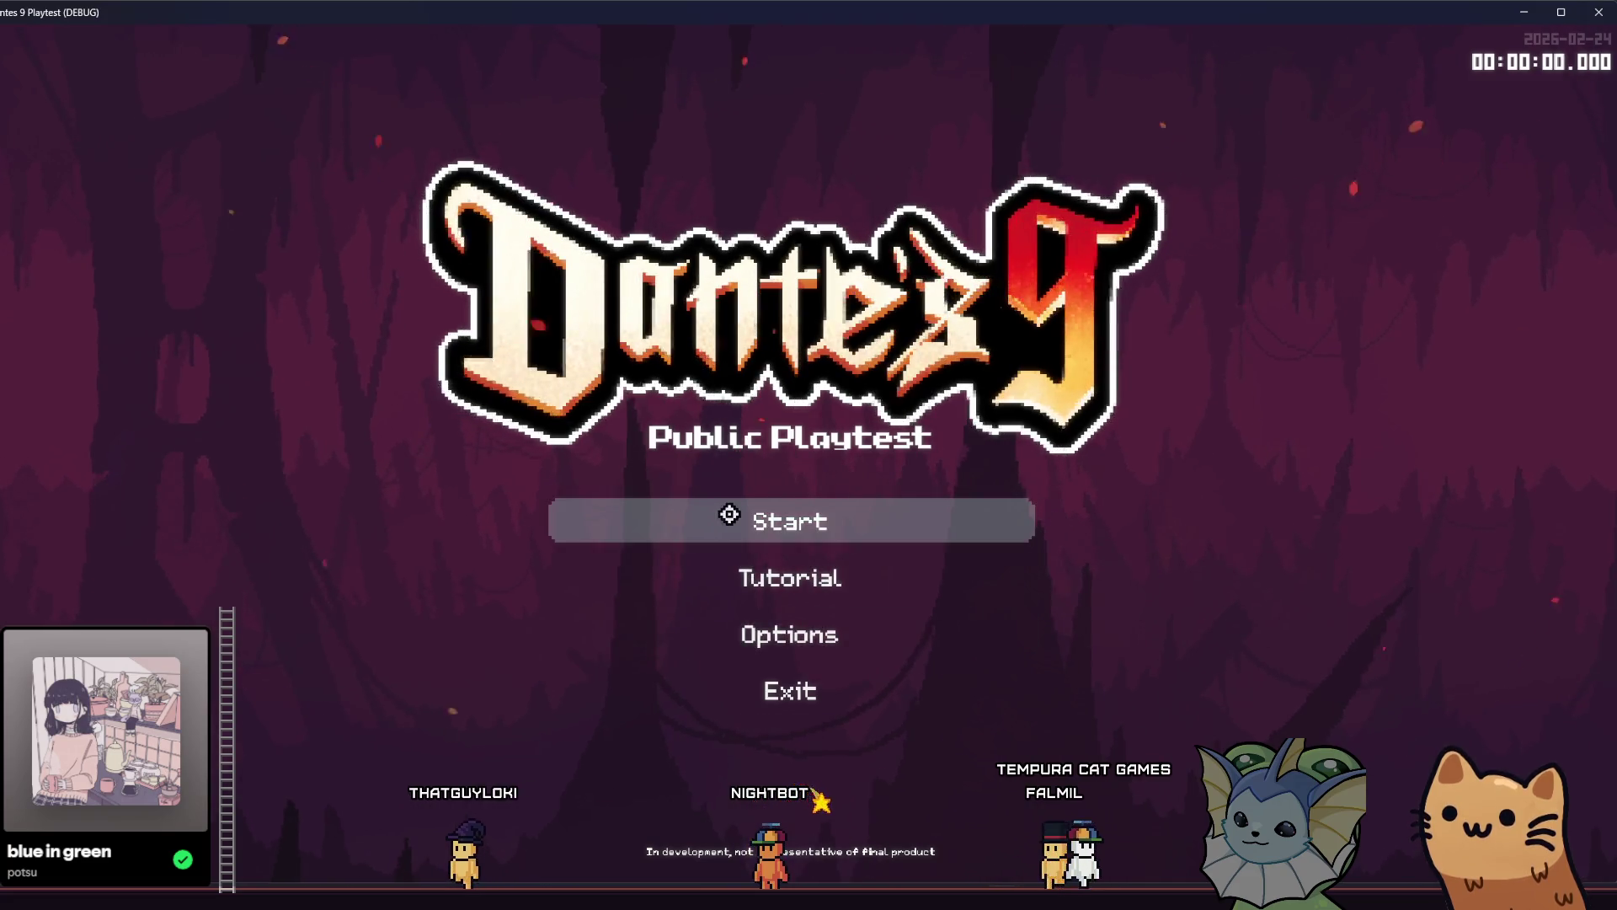
{"action": "left_click", "coordinate": [735, 534]}
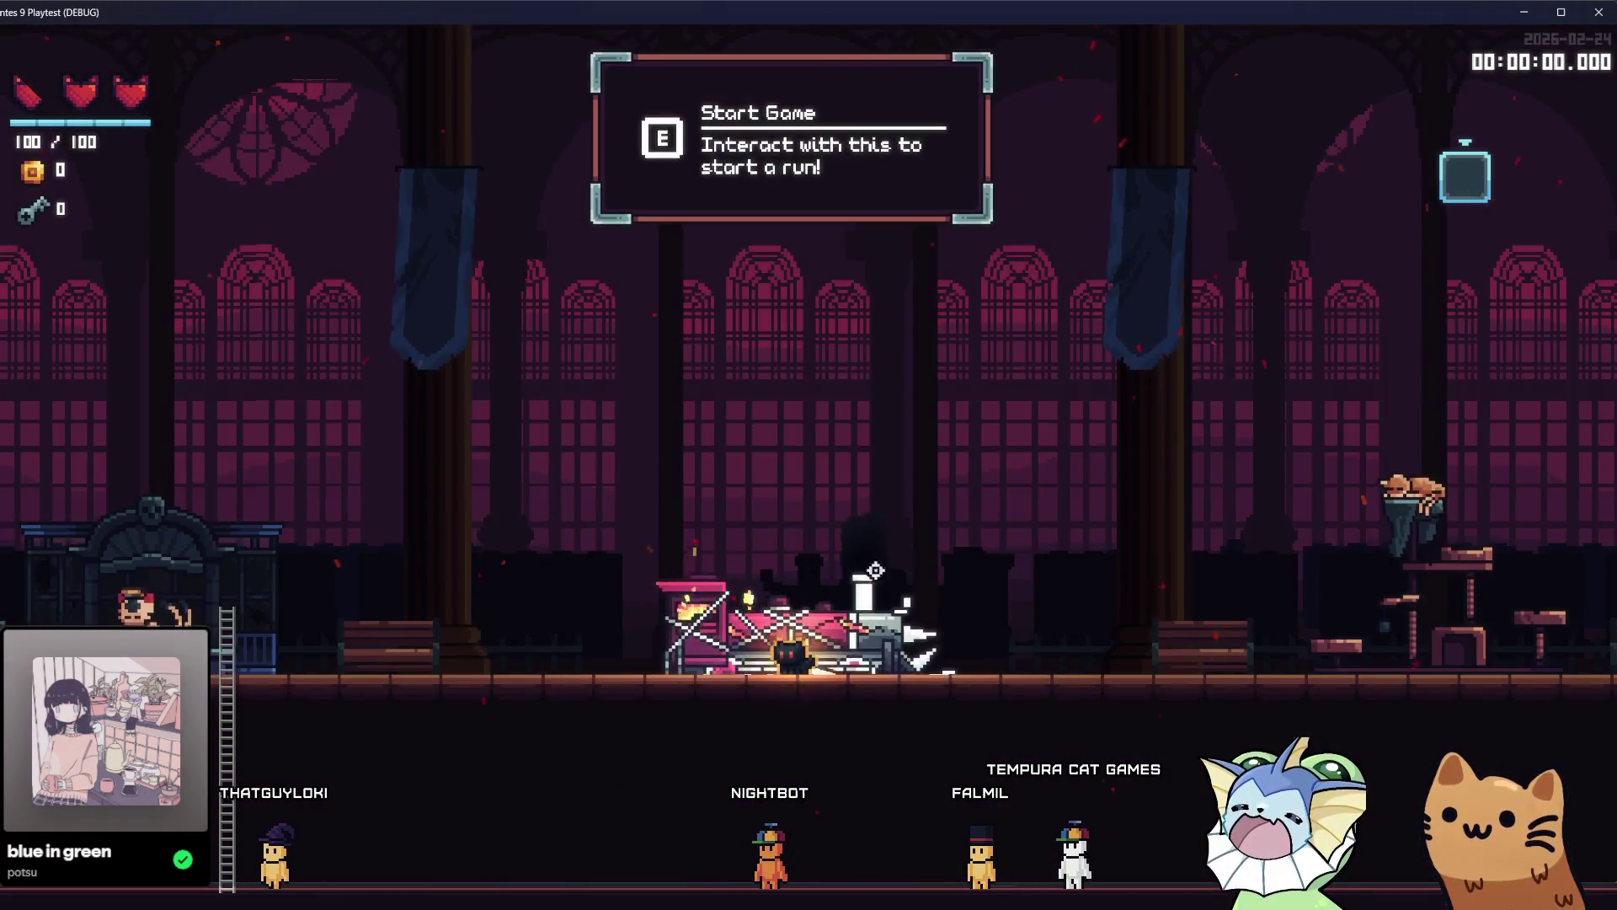
{"action": "key", "text": "grave"}
{"action": "left_click", "coordinate": [240, 401]}
{"action": "left_click", "coordinate": [490, 199]}
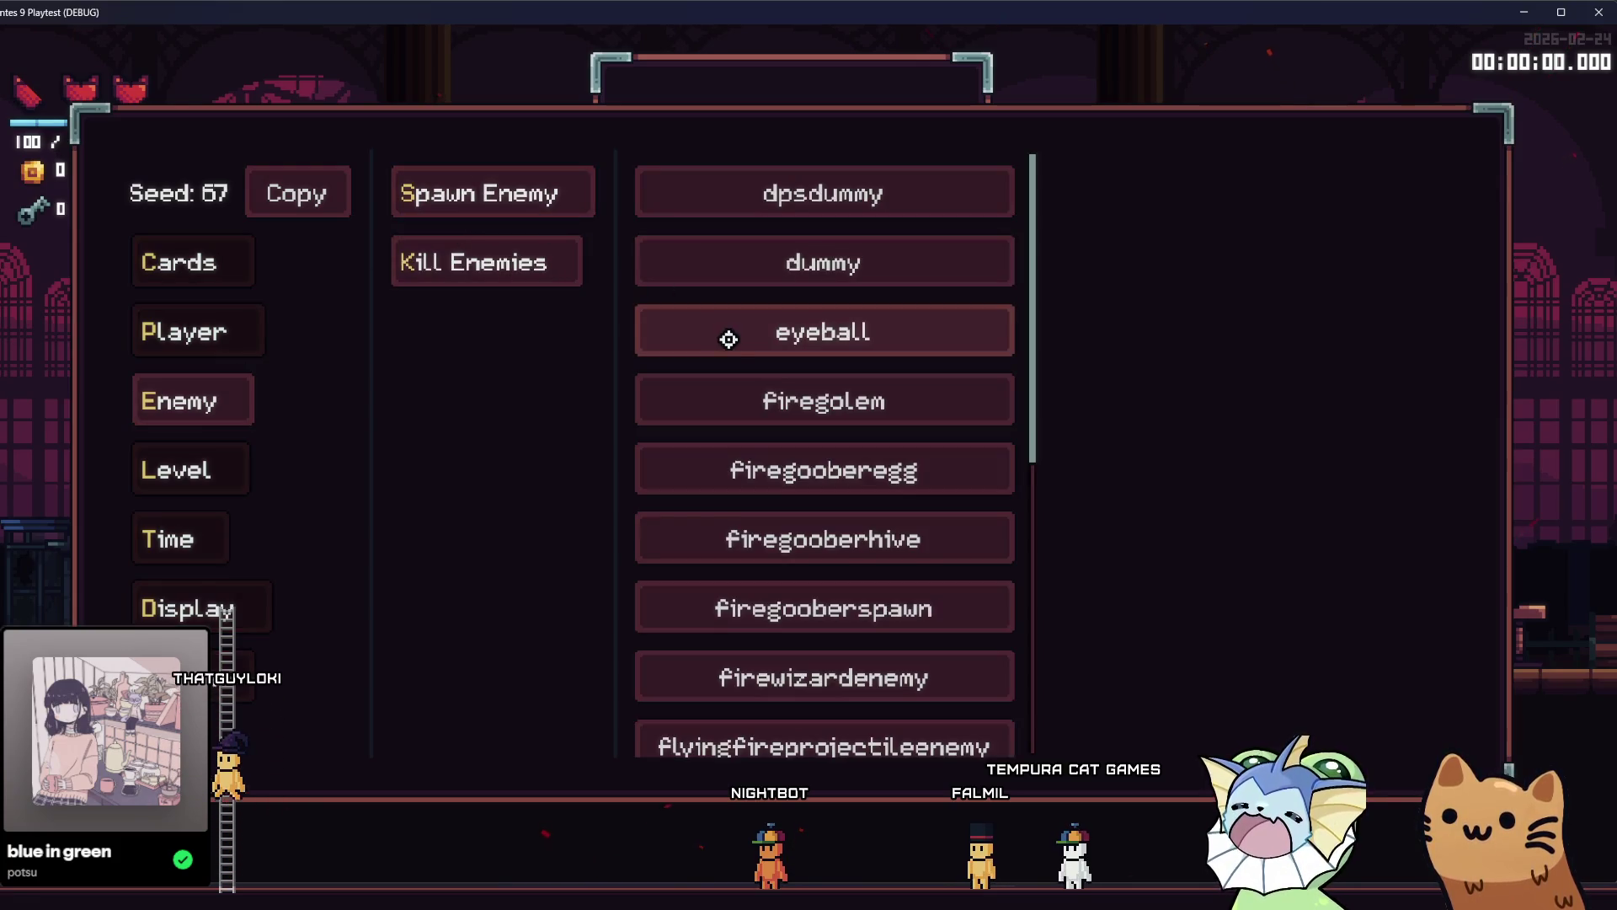
{"action": "left_click", "coordinate": [175, 469]}
{"action": "type", "text": "beam"}
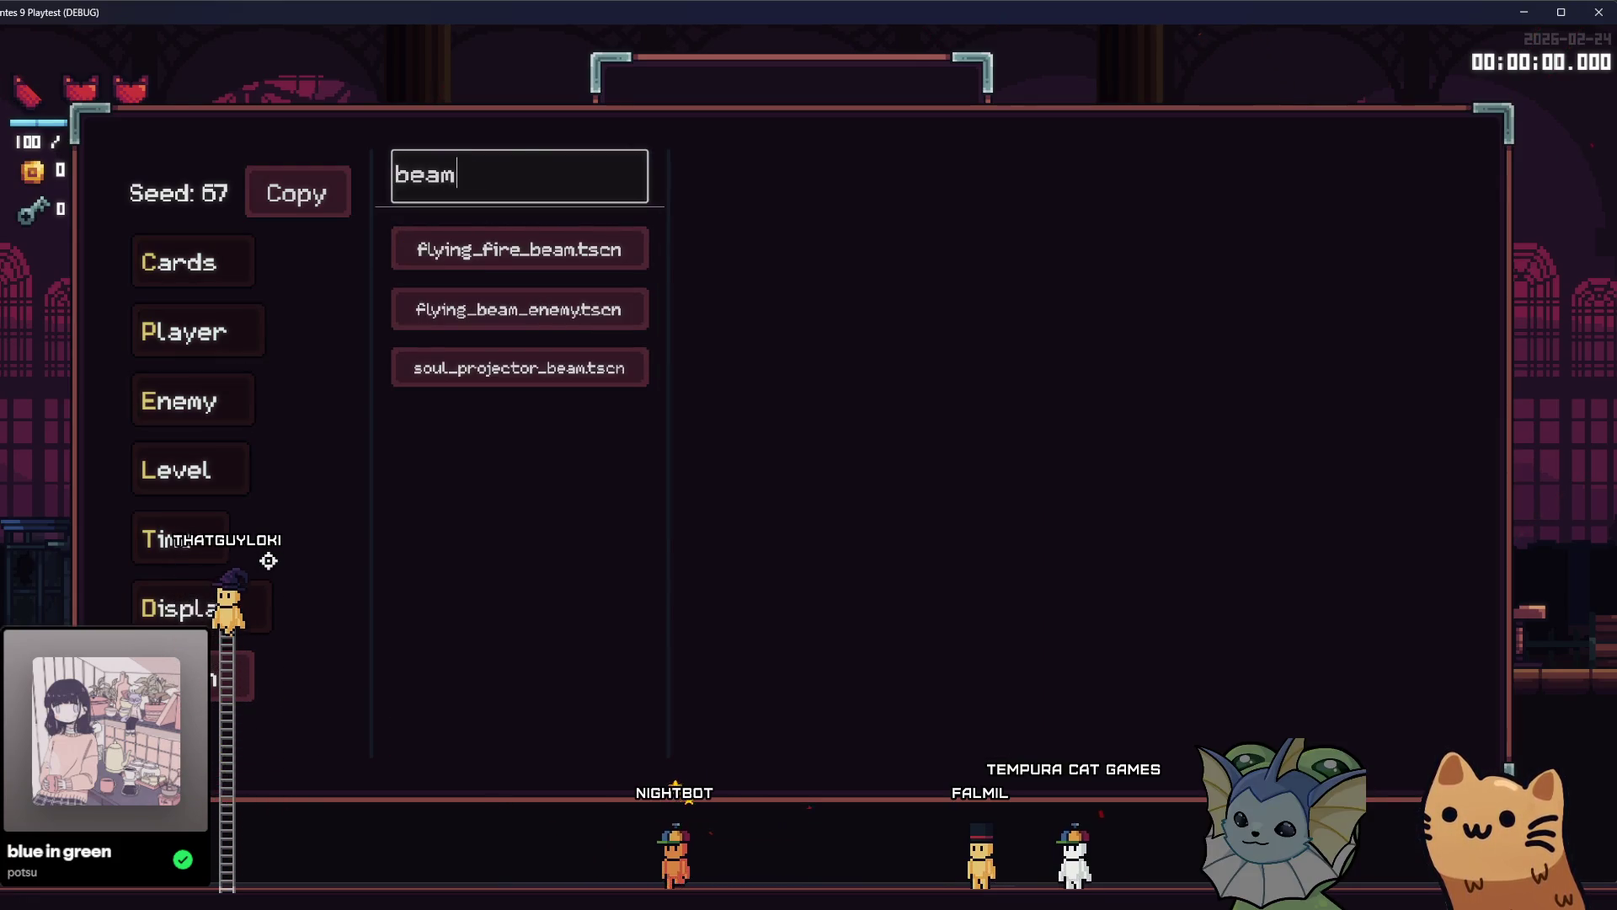
{"action": "left_click", "coordinate": [468, 315]}
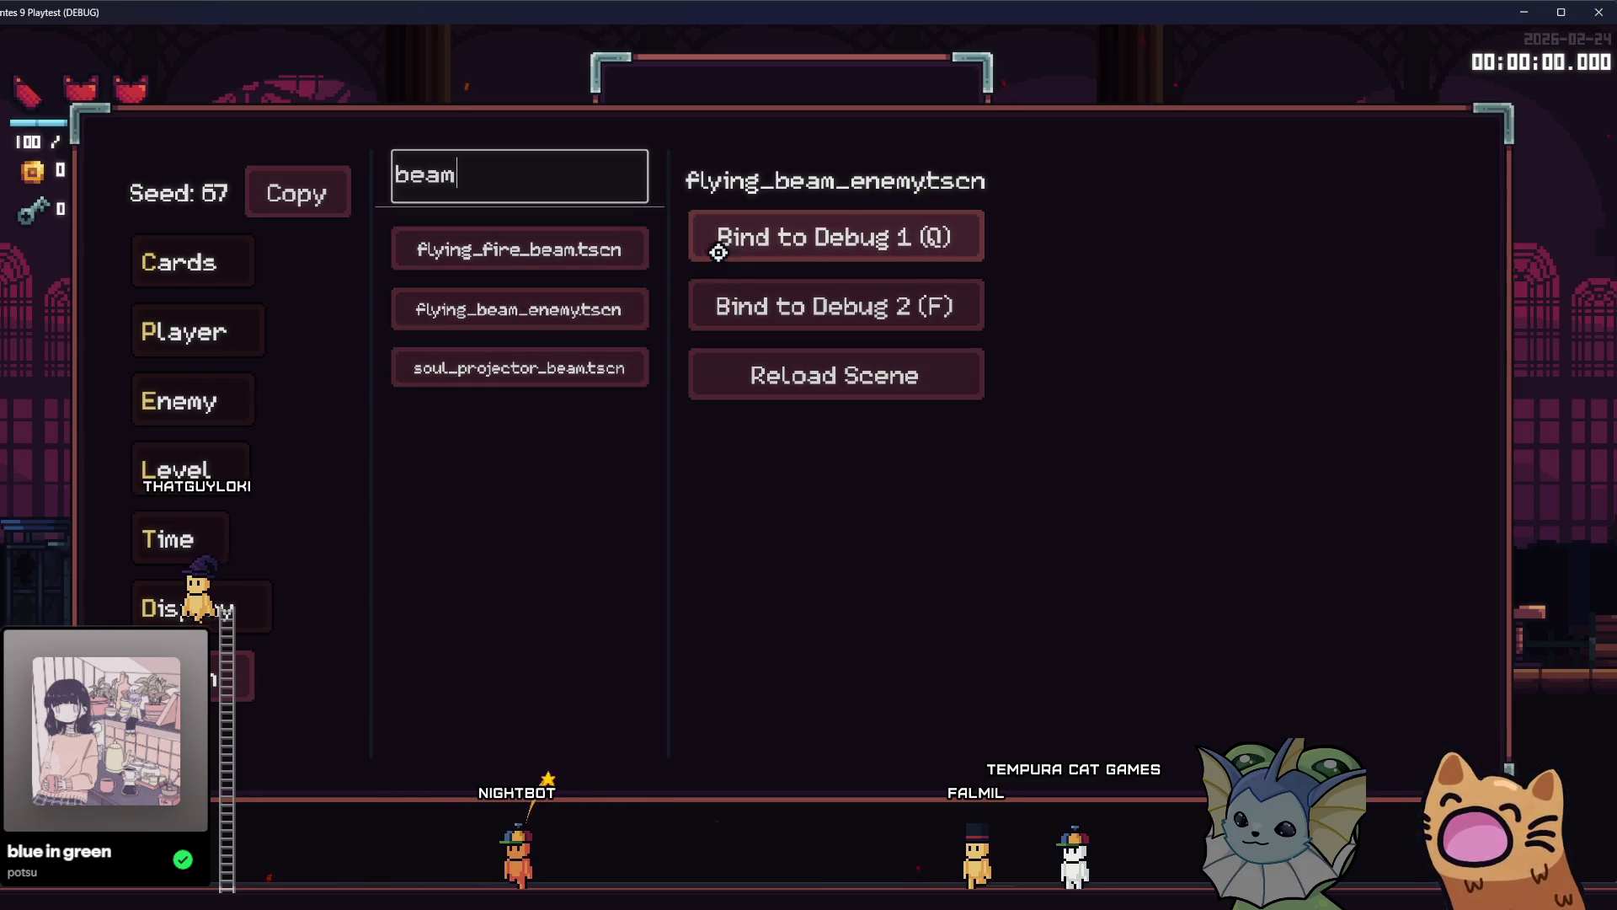
{"action": "left_click", "coordinate": [746, 233]}
{"action": "key", "text": "Escape"}
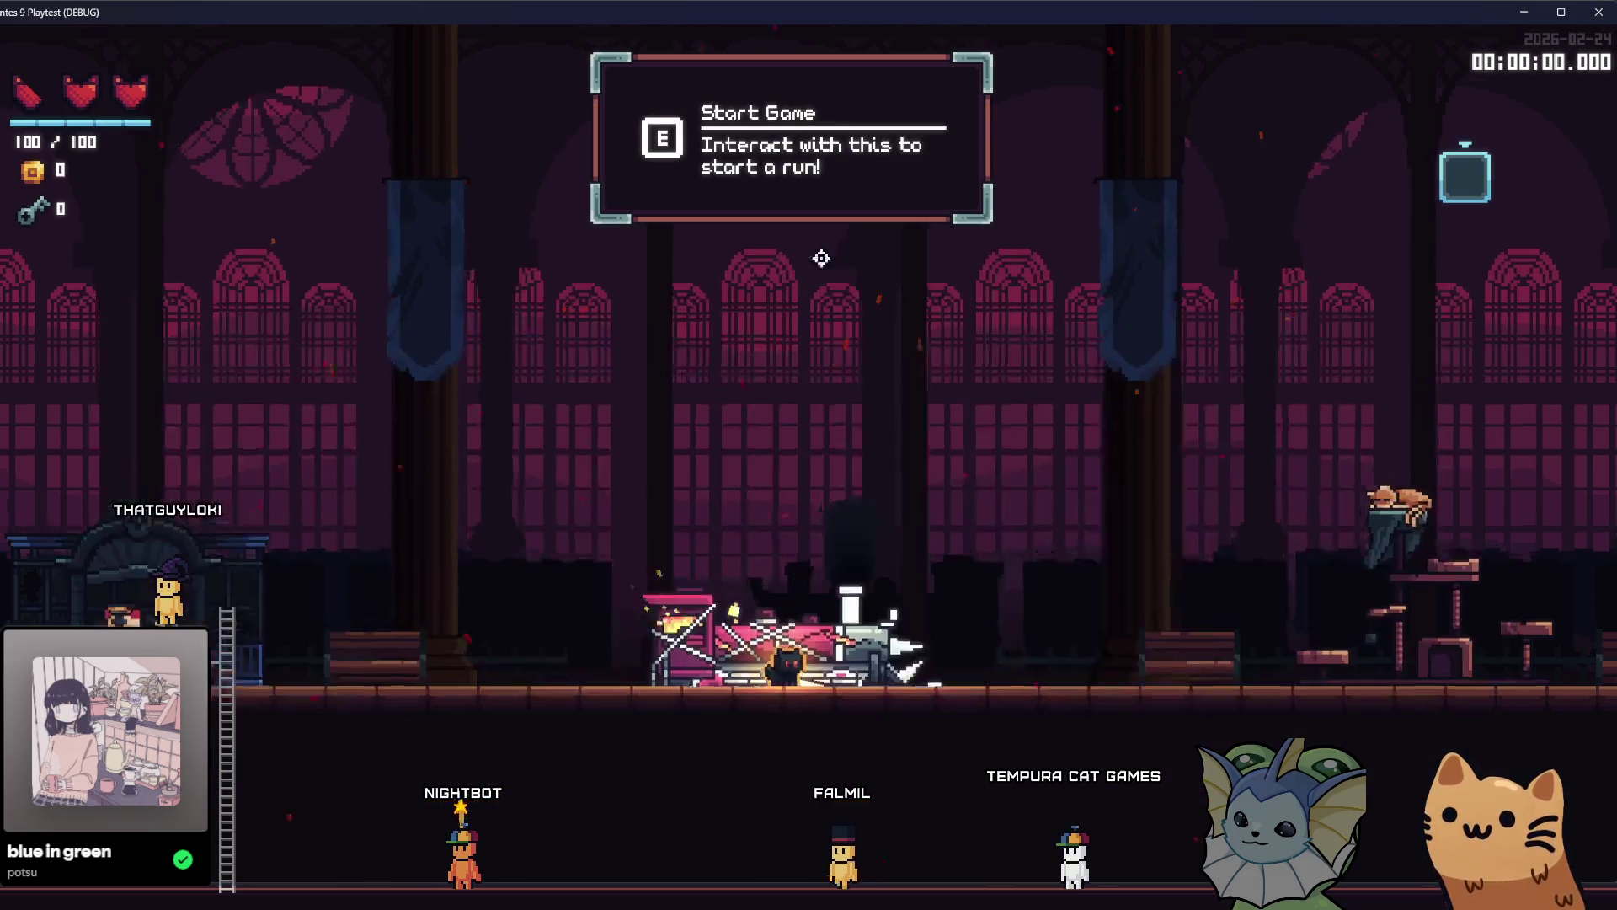
Spawn the beam enemy and move around to test its layered cyan-and-red laser.
{"action": "key", "text": "space"}
{"action": "key", "text": "a"}
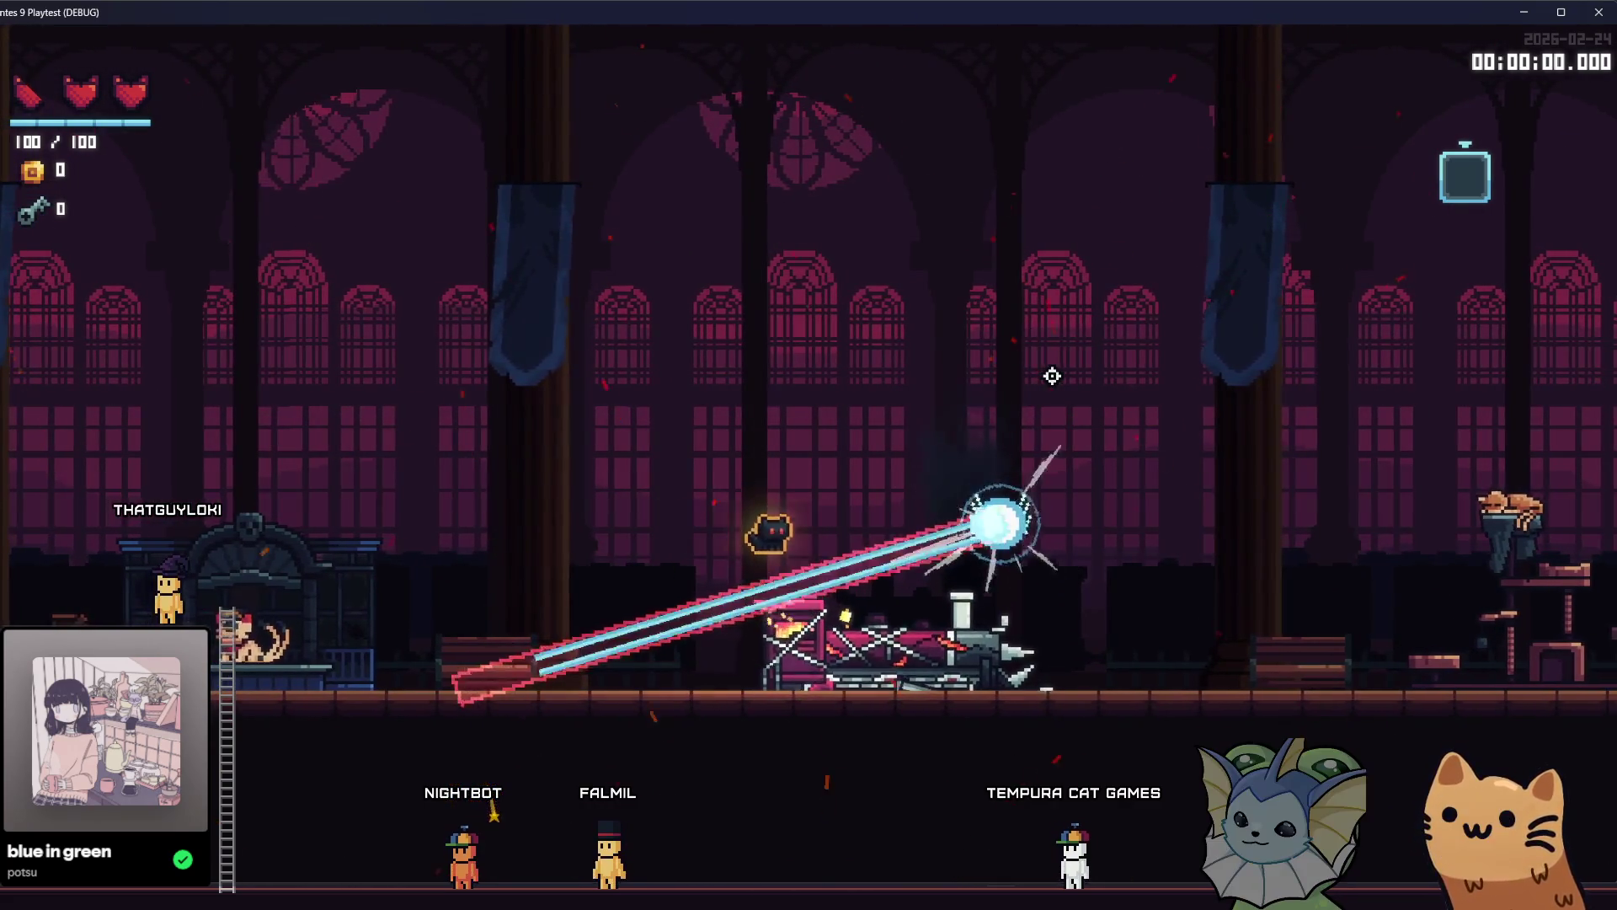
{"action": "key", "text": "d"}
{"action": "key", "text": "space"}
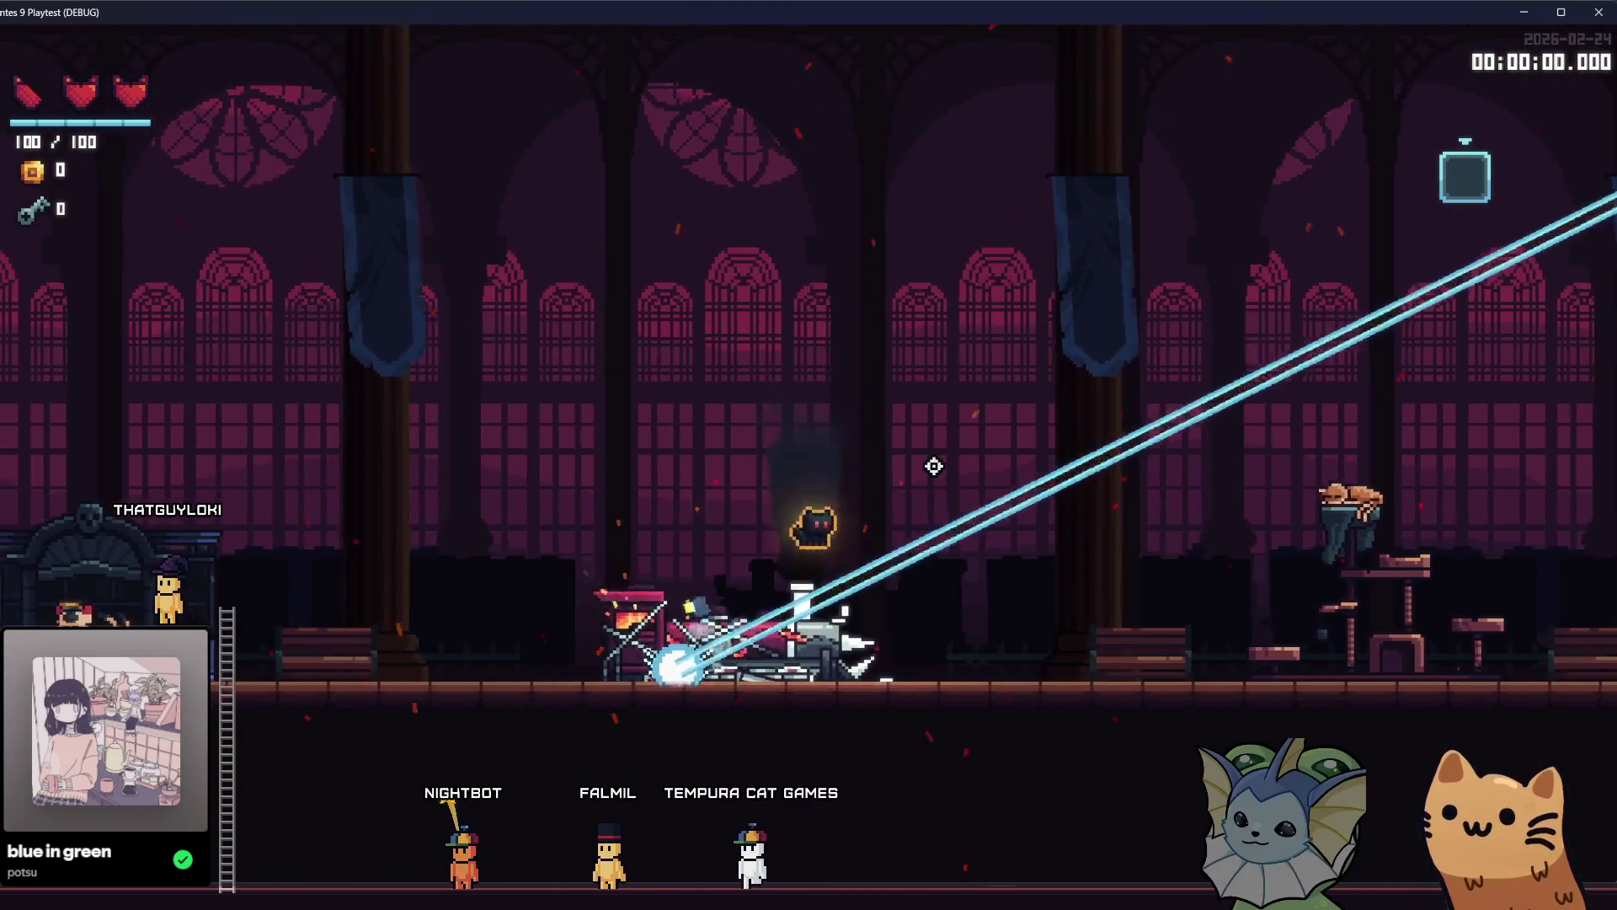
{"action": "key", "text": "e"}
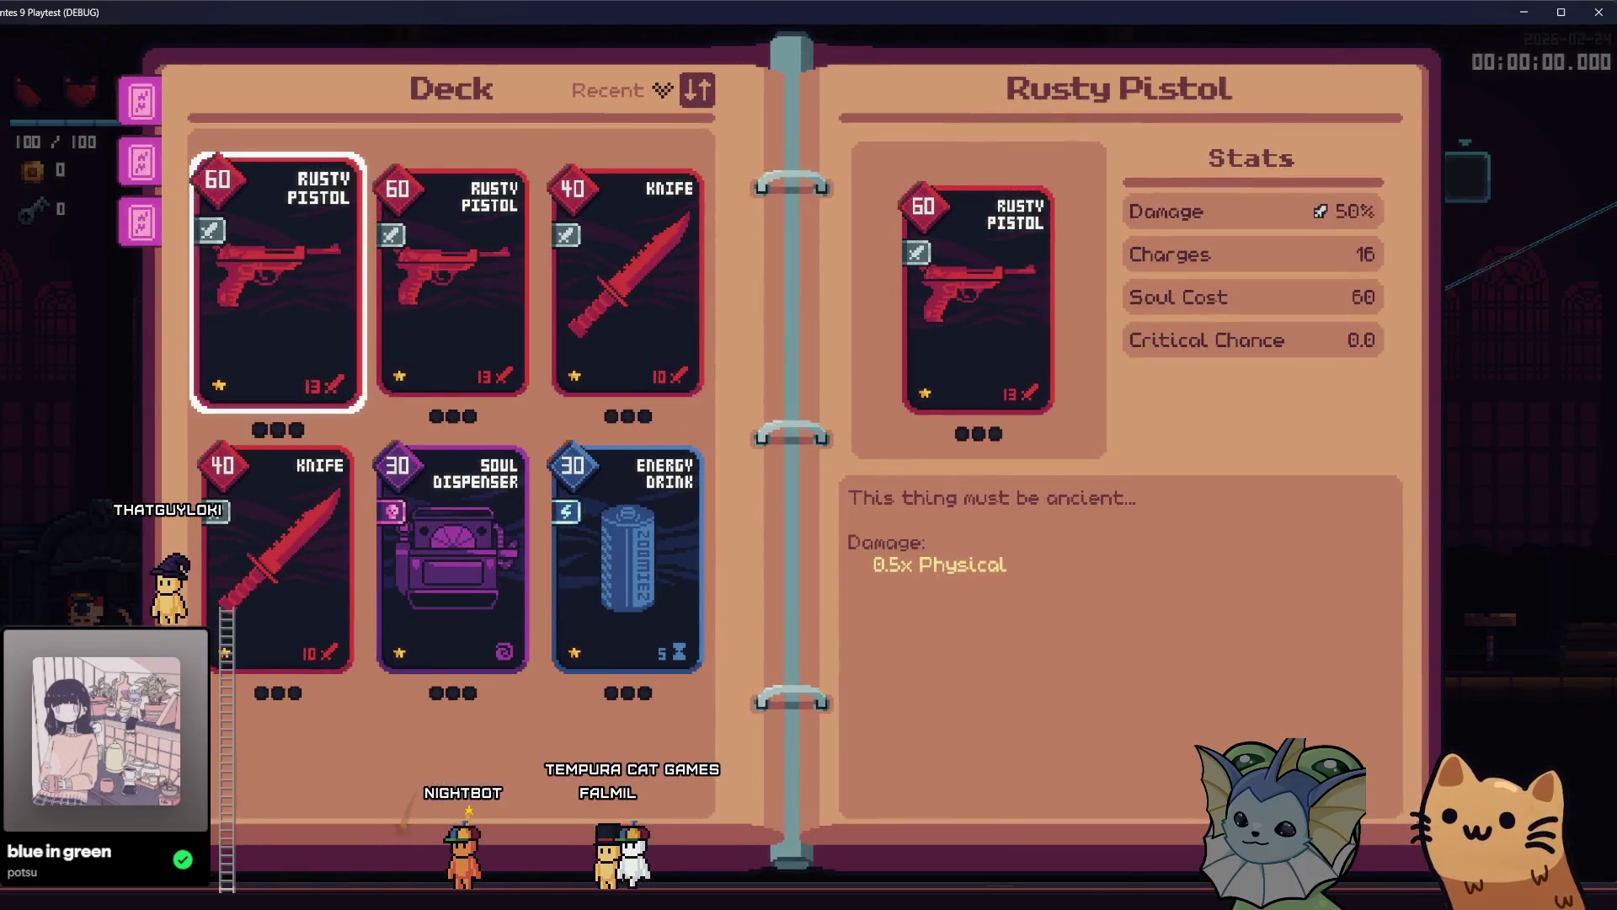
In the editor, compare the Glow sprite with laser_pointer_ability, then return to flying_fire_beam.
{"action": "key", "text": "alt+Tab"}
{"action": "left_click", "coordinate": [1398, 728]}
{"action": "left_click", "coordinate": [191, 65]}
{"action": "left_click", "coordinate": [297, 66]}
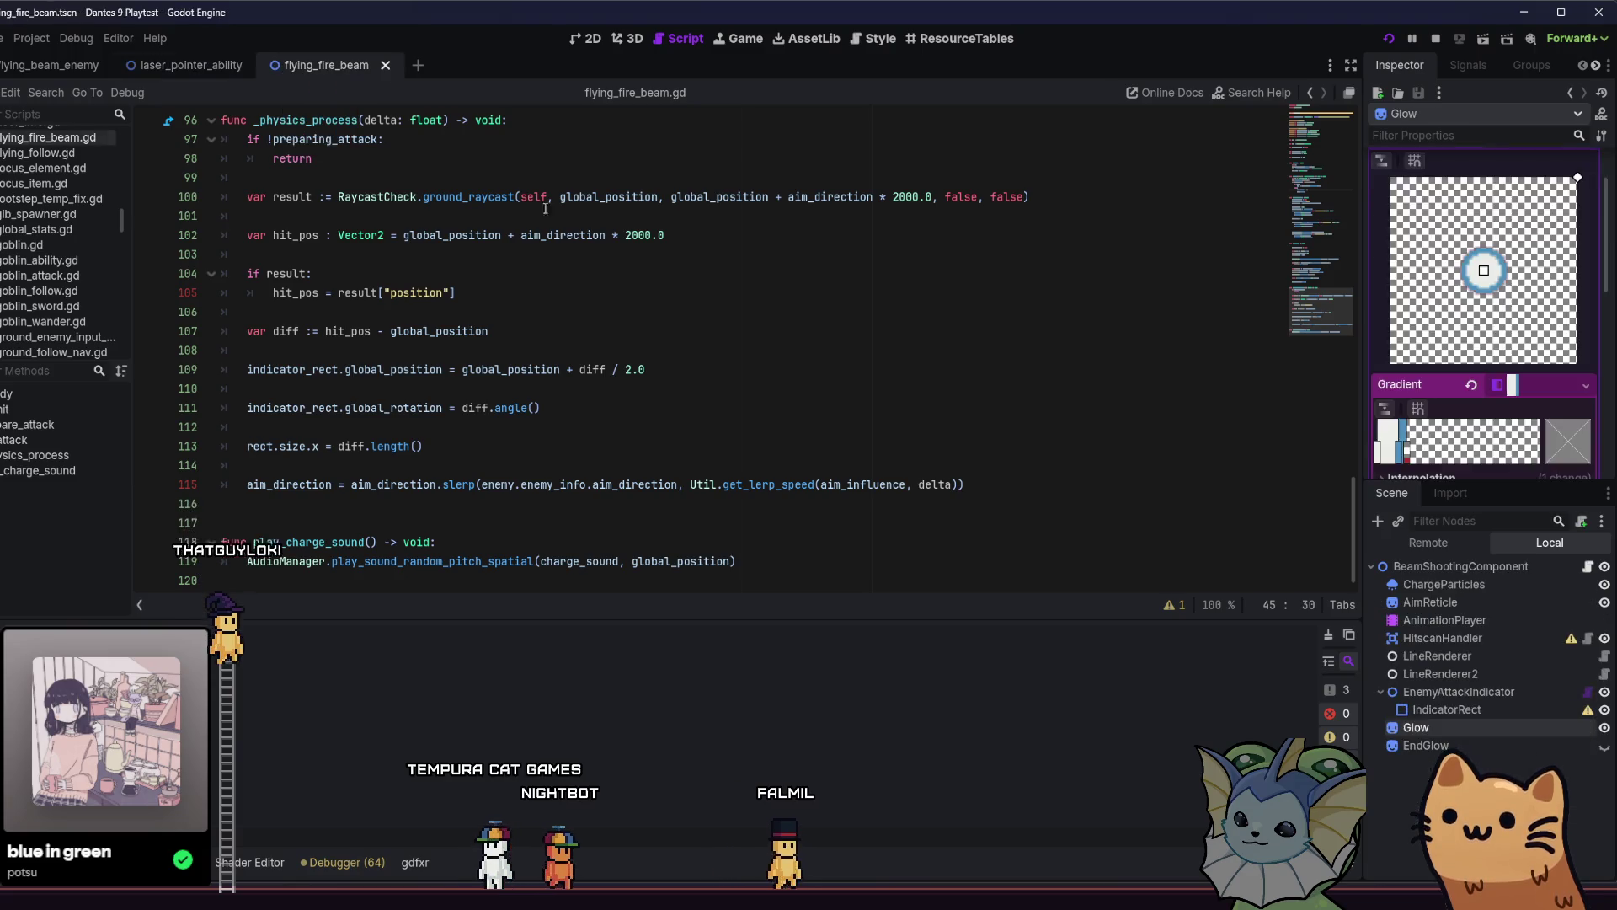
Move Glow and EndGlow above LineRenderer, save, and return to the game.
{"action": "left_click", "coordinate": [1474, 742], "text": "shift"}
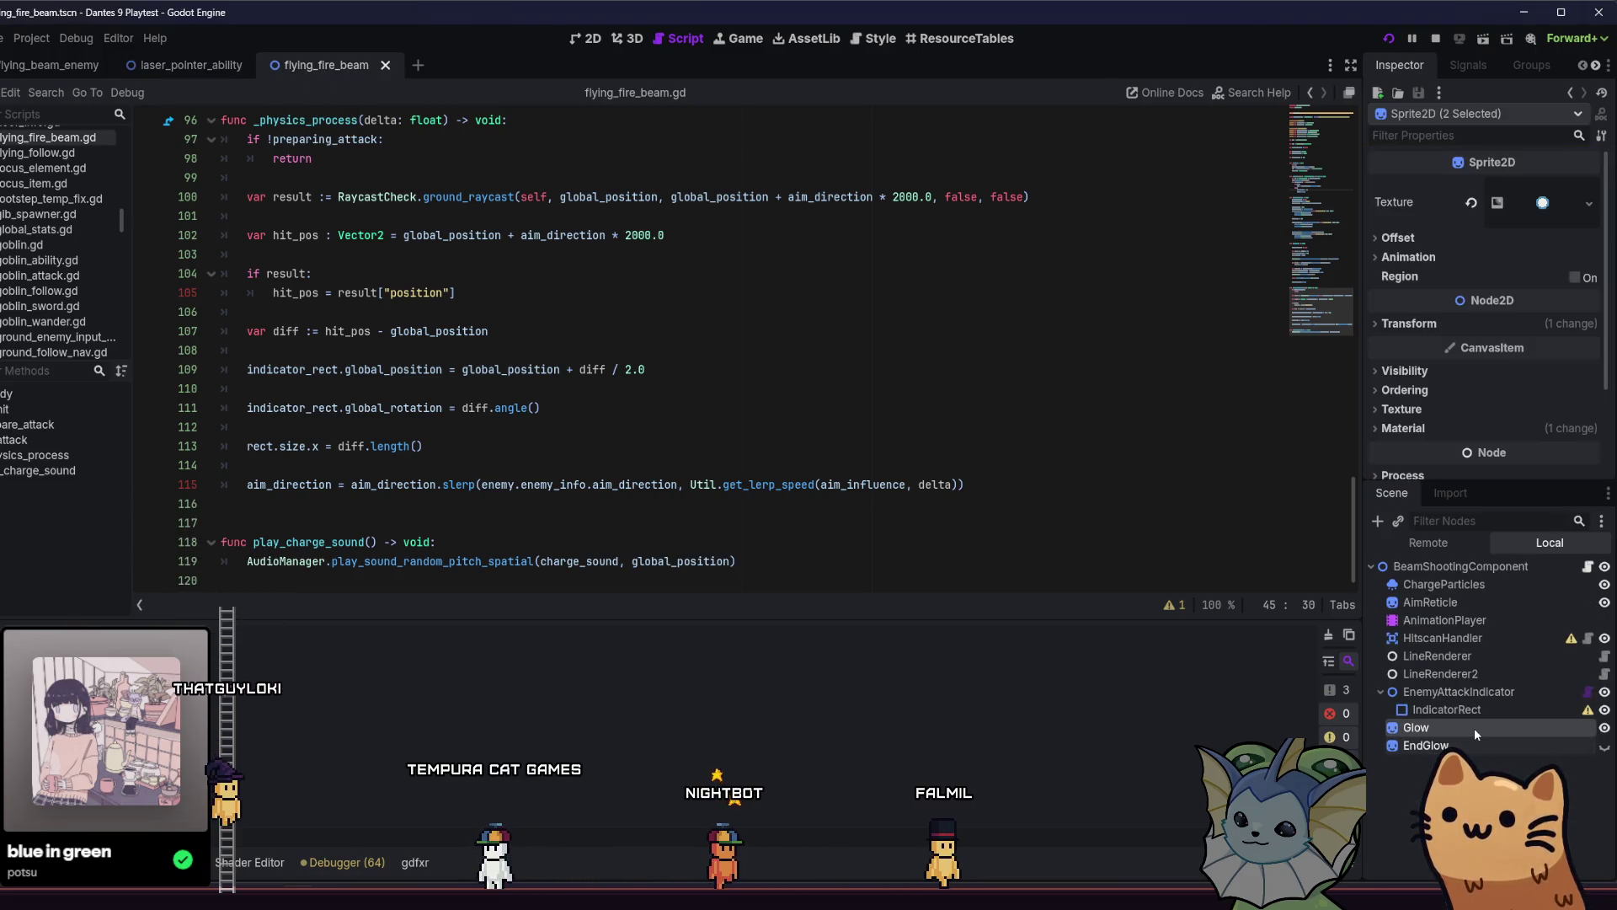
{"action": "left_click_drag", "start_coordinate": [1474, 728], "coordinate": [1474, 647]}
{"action": "key", "text": "ctrl+s"}
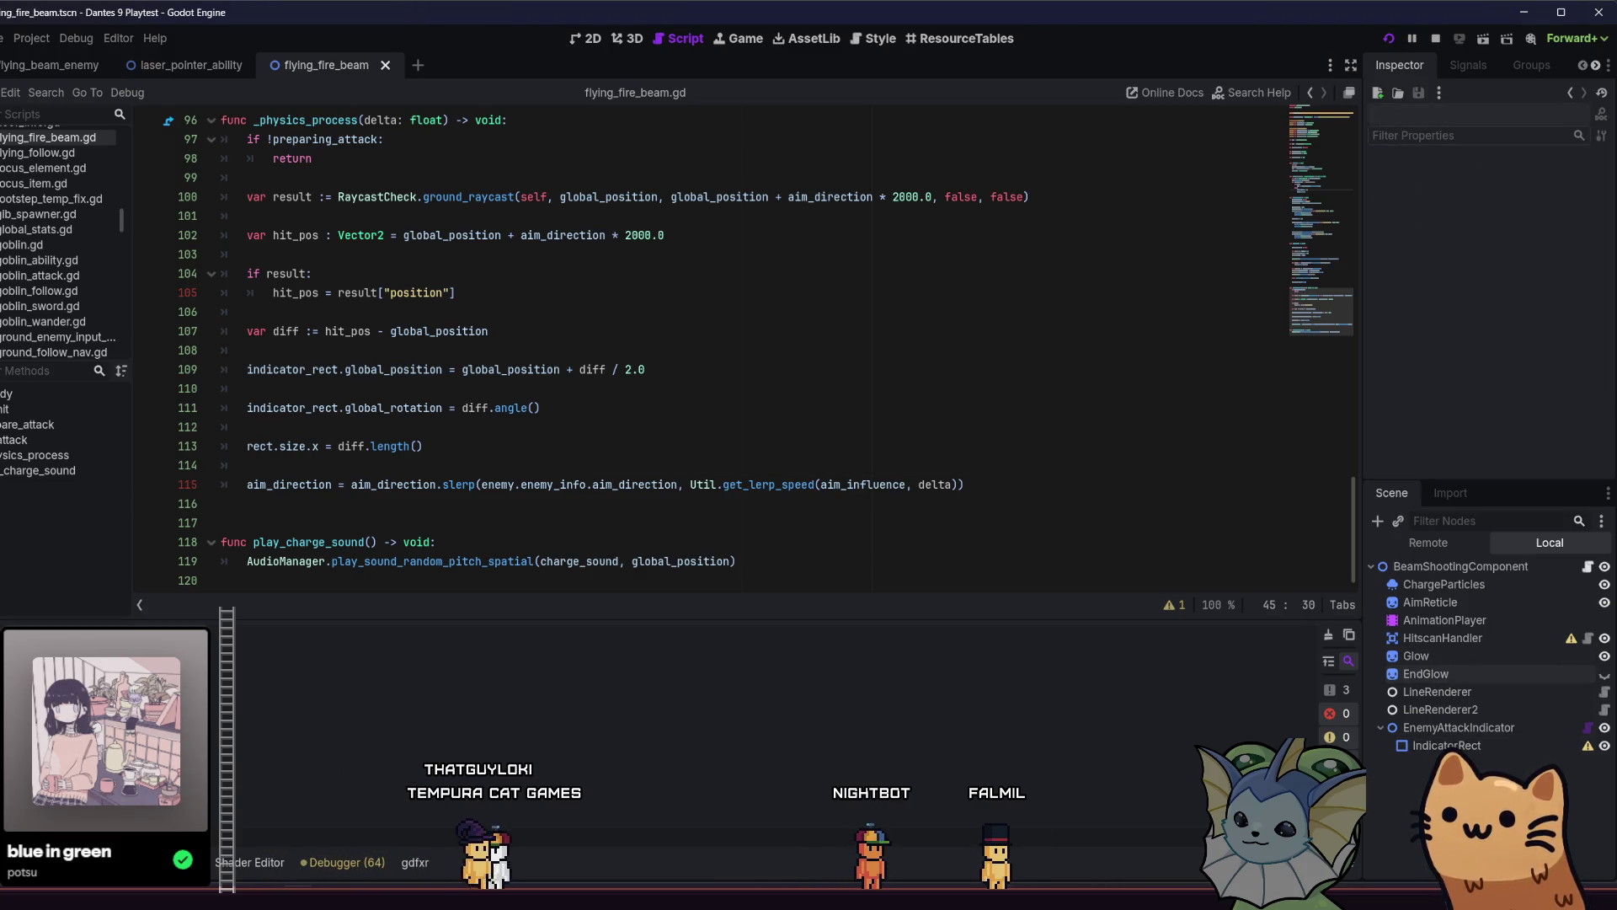
{"action": "key", "text": "Escape"}
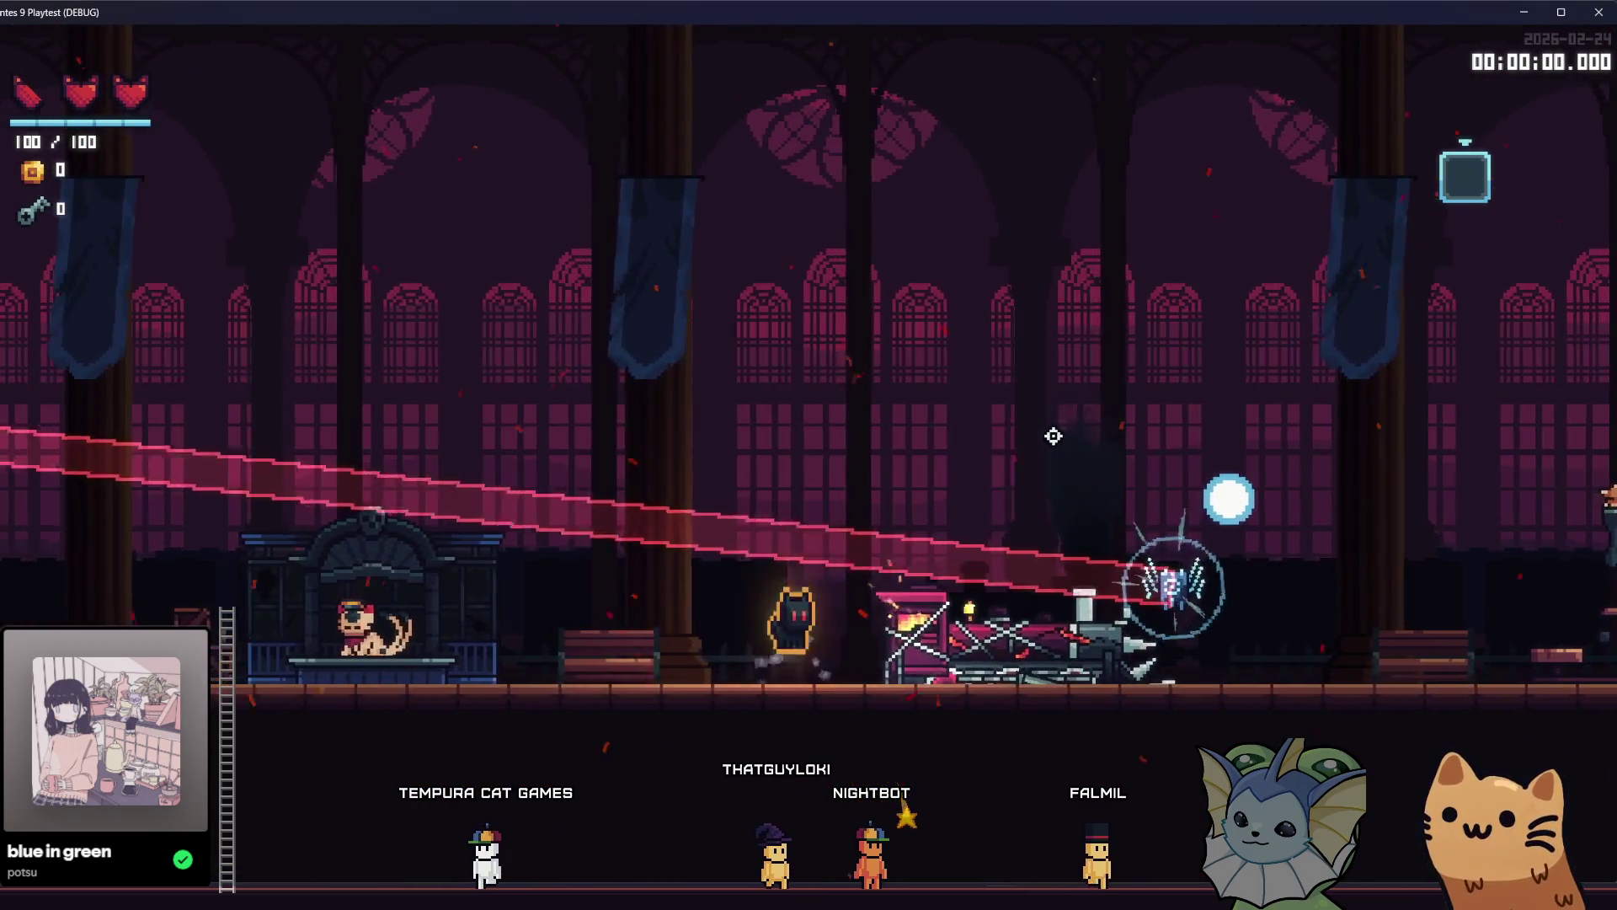
Glance at the cards debug options, then stop and relaunch the game.
{"action": "key", "text": "F1"}
{"action": "left_click", "coordinate": [182, 262]}
{"action": "left_click", "coordinate": [469, 192]}
{"action": "key", "text": "F1"}
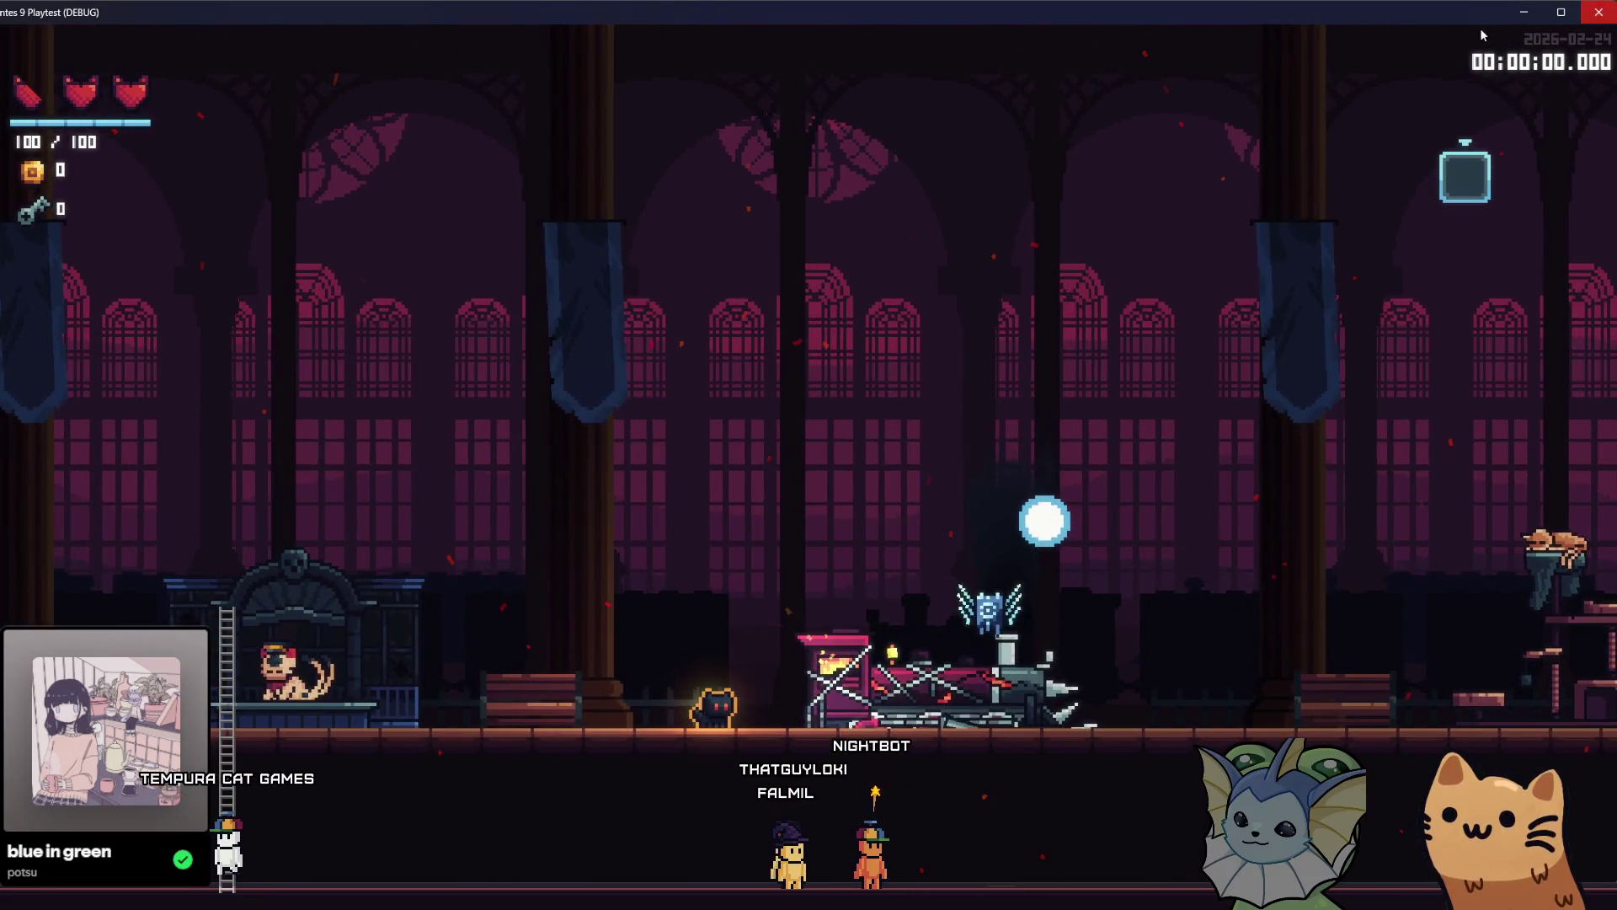
{"action": "left_click", "coordinate": [1598, 11]}
{"action": "left_click", "coordinate": [1387, 39]}
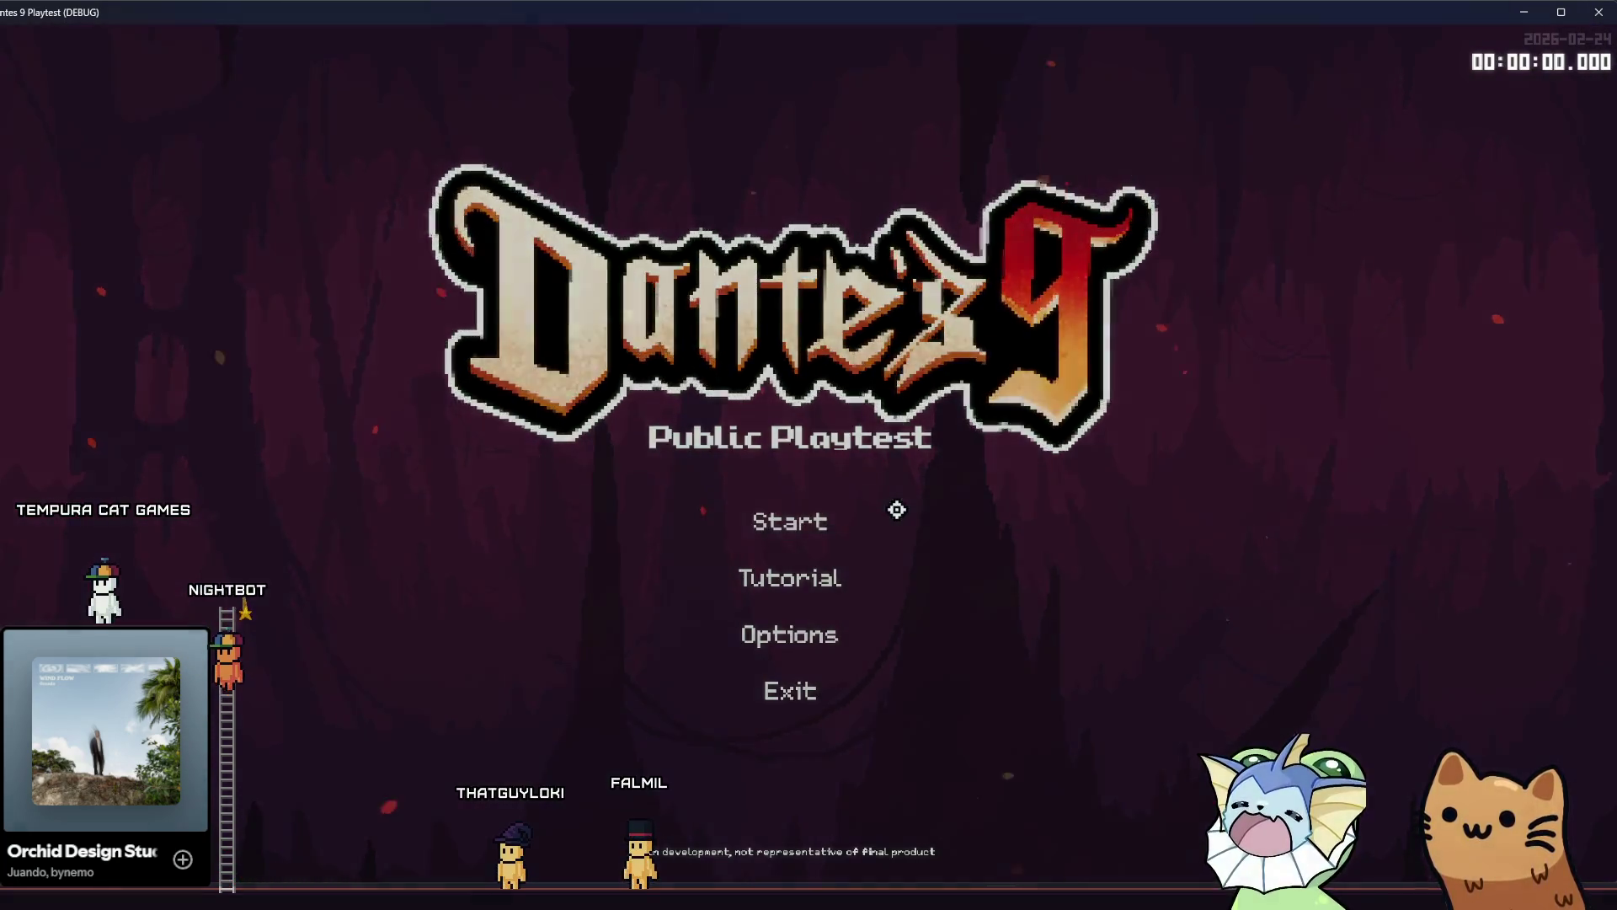
Start the game, bind flying_beam_enemy.tscn to Debug 1, and spawn it with key 1.
{"action": "left_click", "coordinate": [897, 510]}
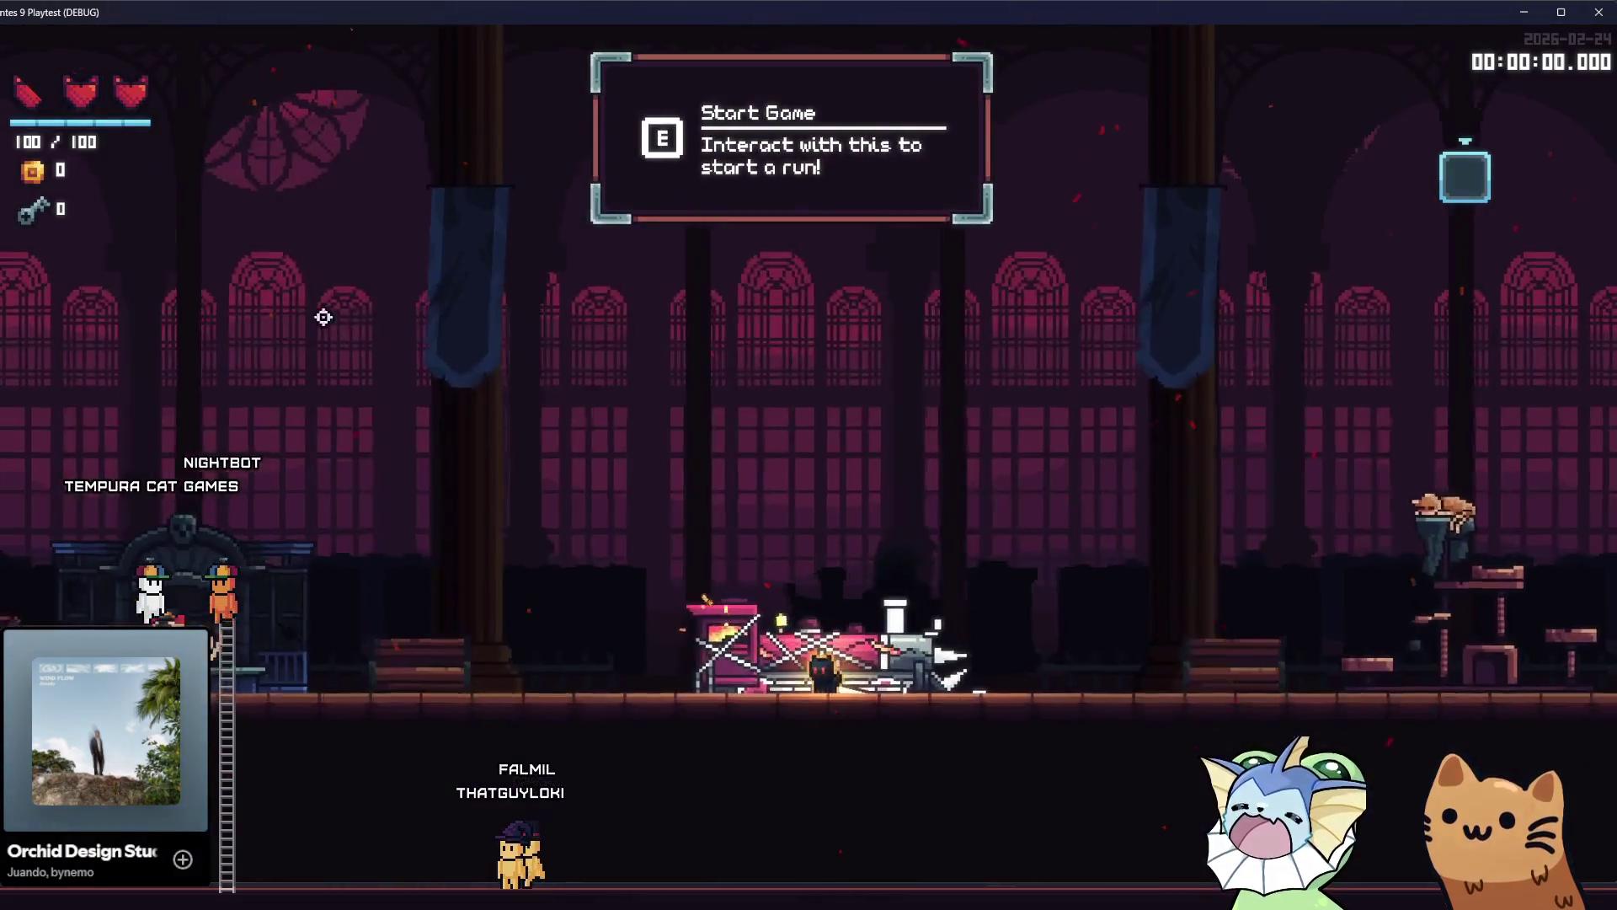
{"action": "key", "text": "F1"}
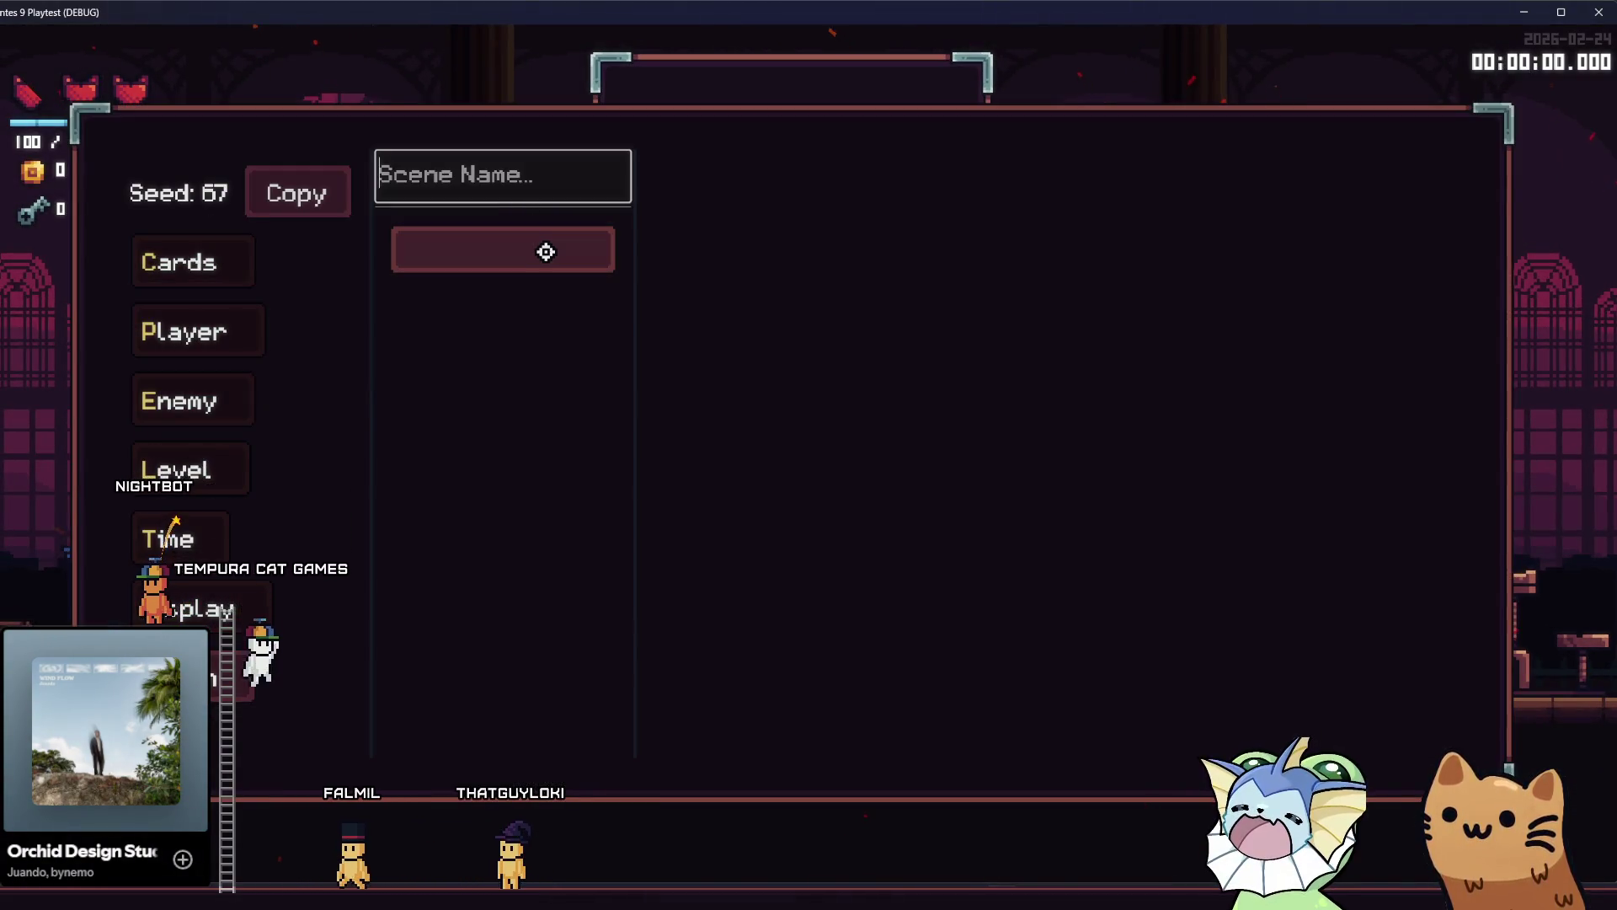
{"action": "type", "text": "beam"}
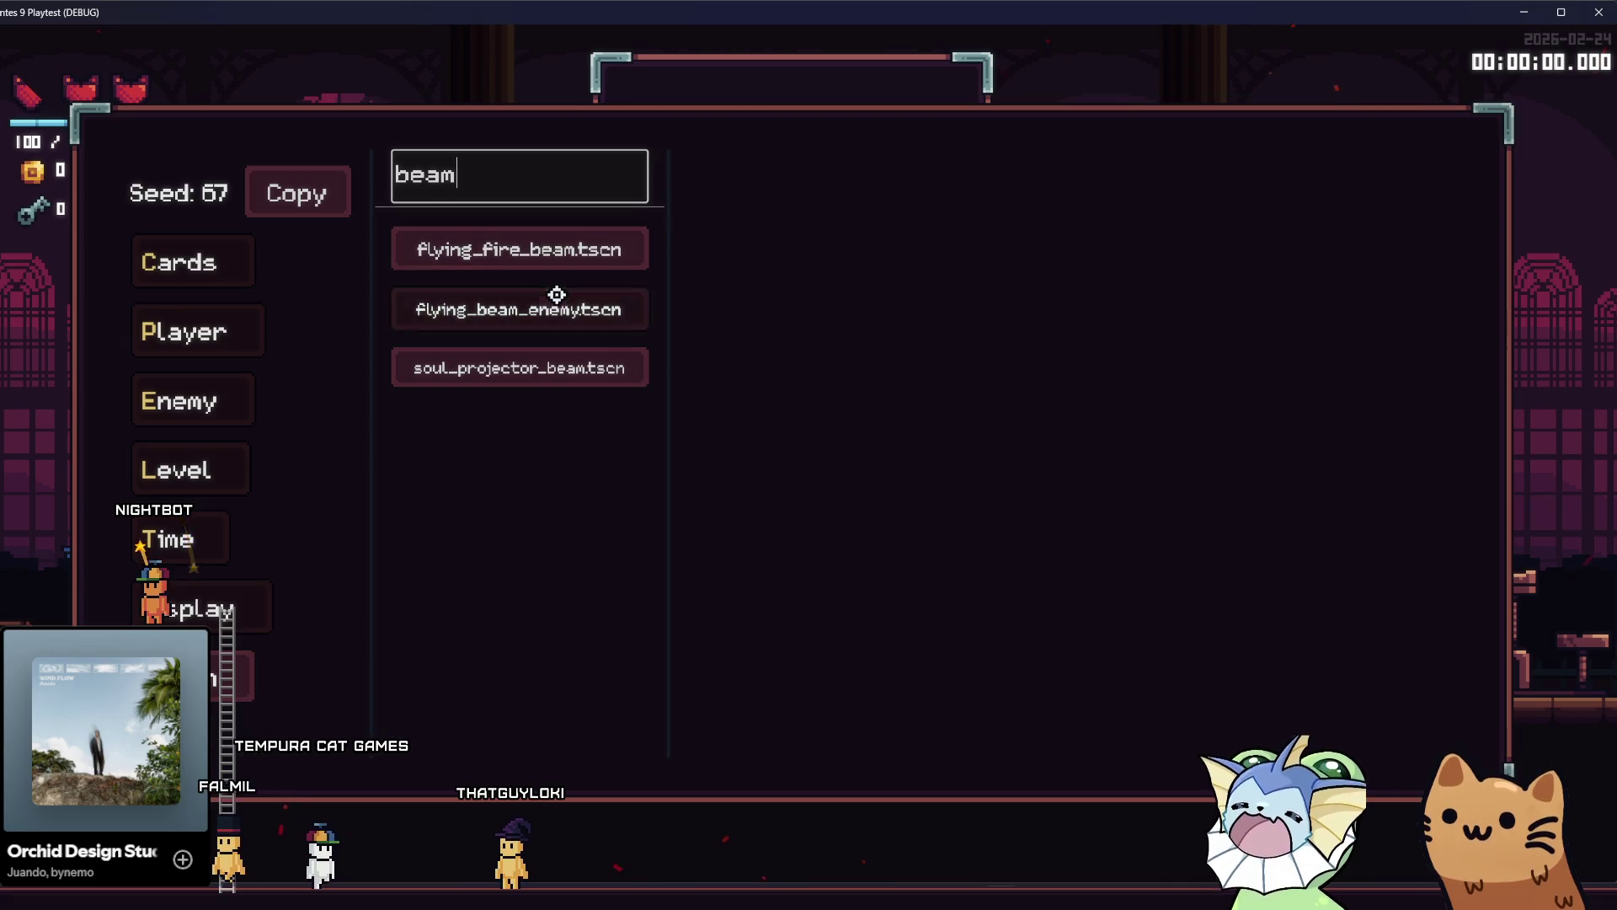
{"action": "left_click", "coordinate": [520, 309]}
{"action": "left_click", "coordinate": [829, 229]}
{"action": "key", "text": "F1"}
{"action": "key", "text": "1"}
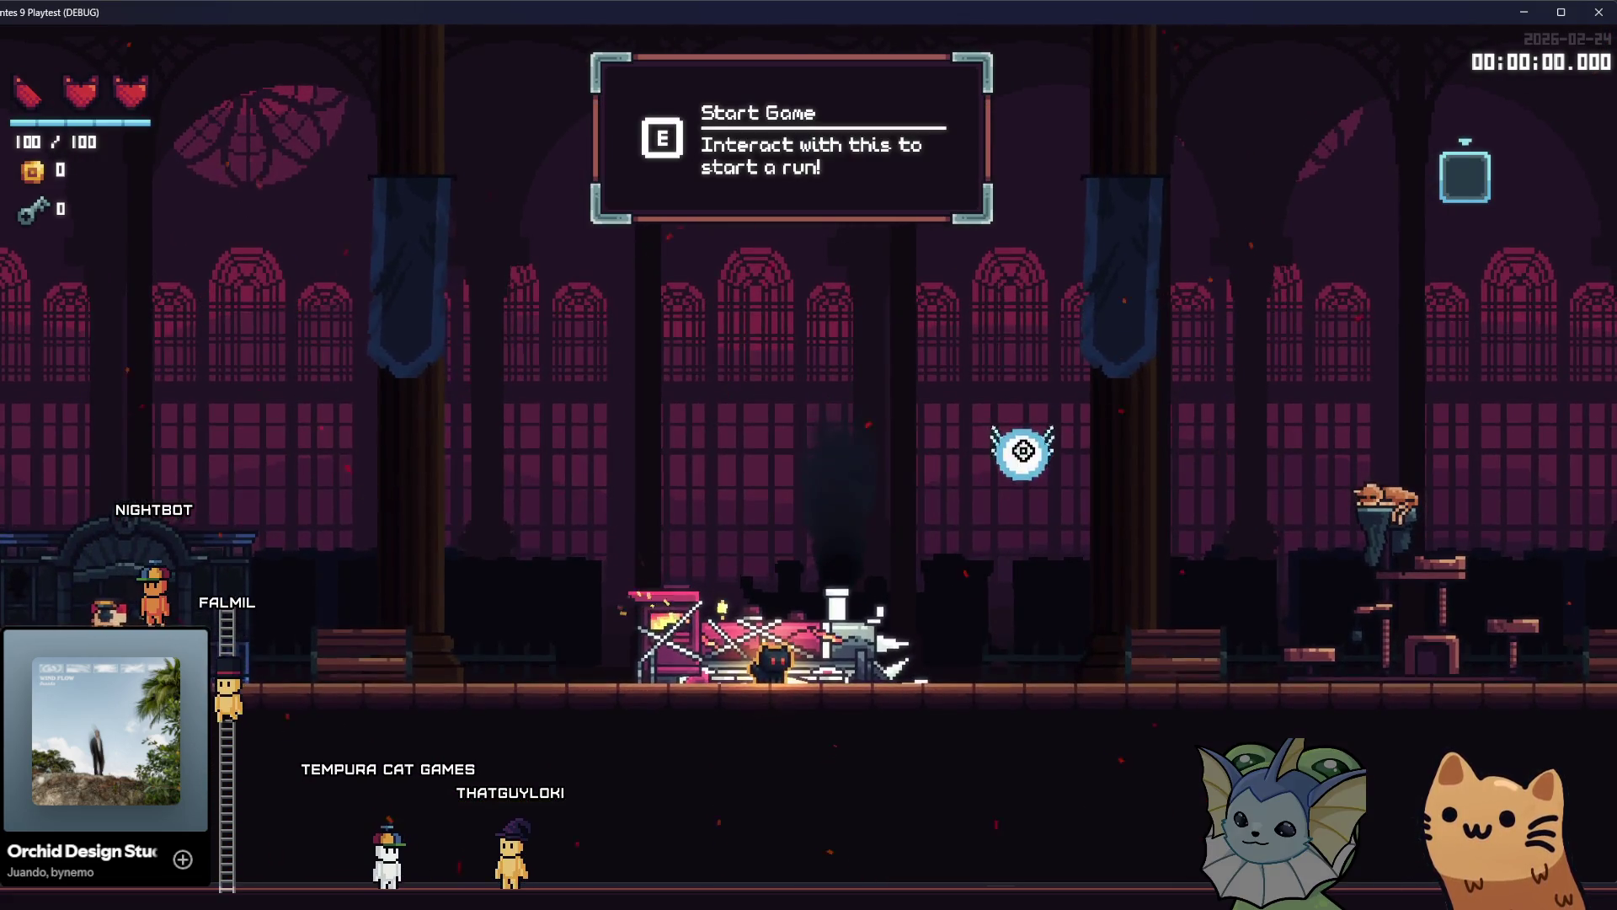
{"action": "key", "text": "a"}
{"action": "key", "text": "space"}
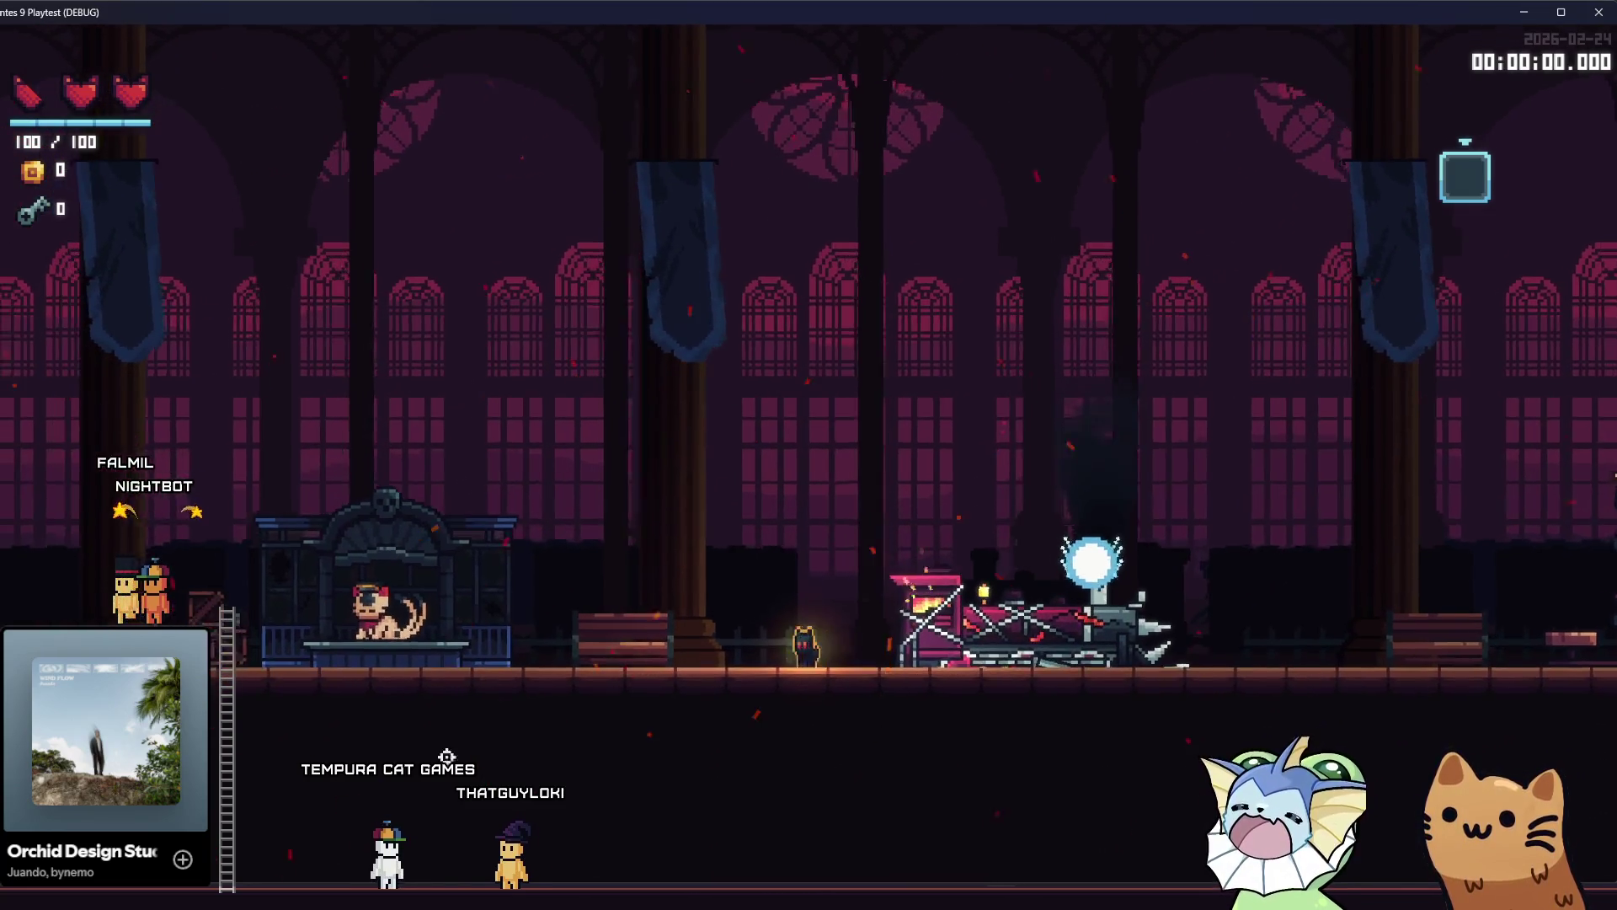
Set LineRenderer2's Z Index to -1 in the Inspector.
{"action": "key", "text": "Tab"}
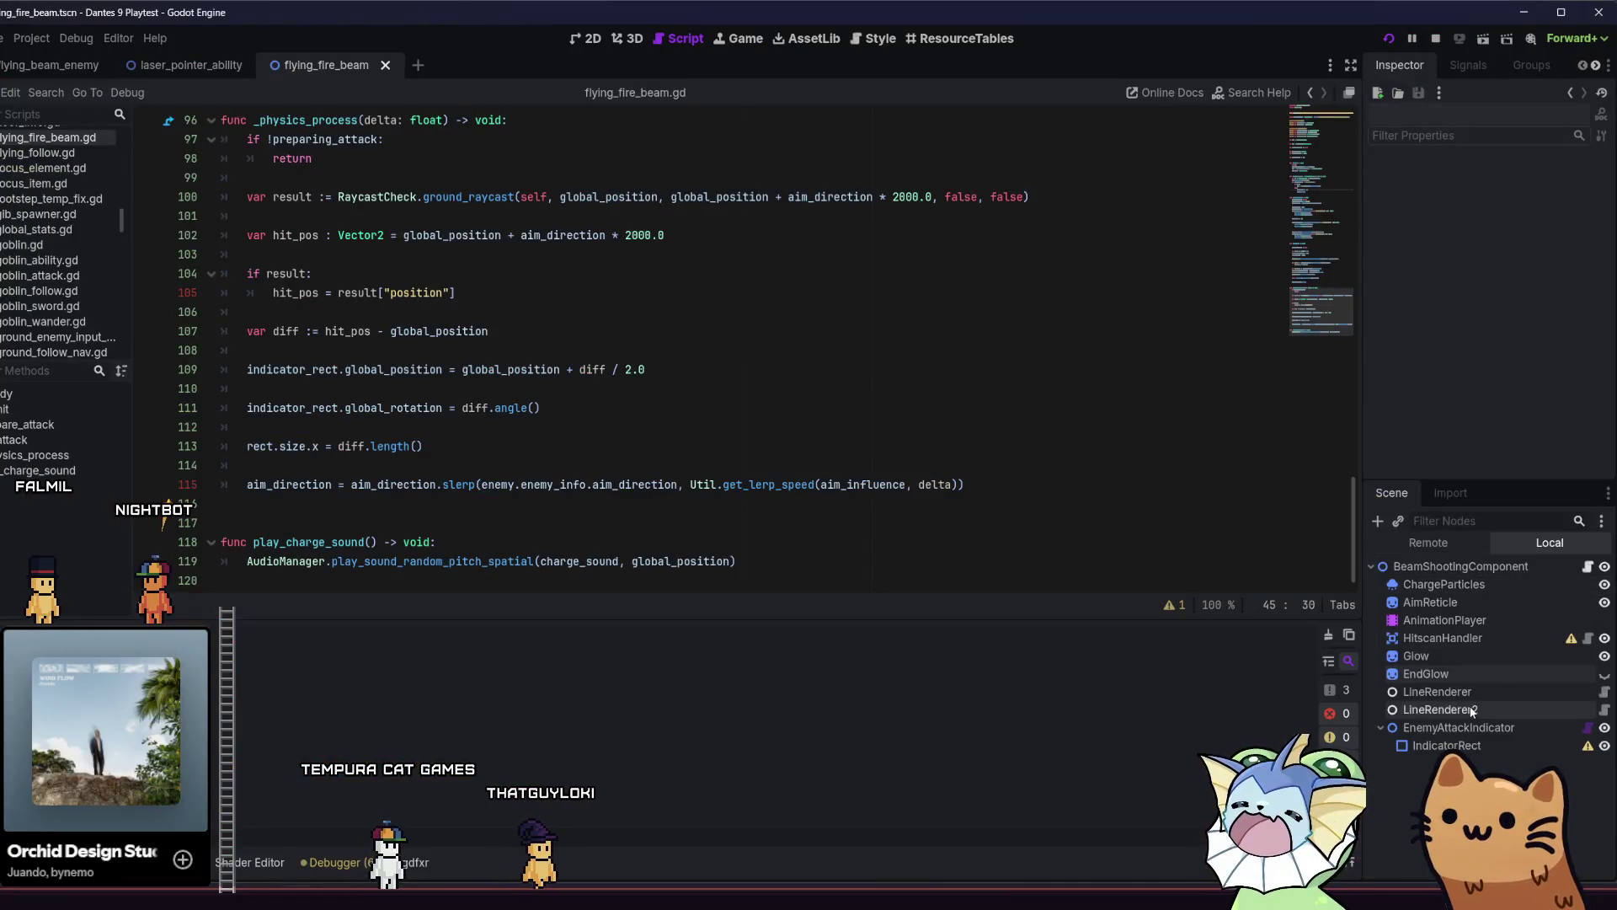
{"action": "left_click", "coordinate": [1472, 711]}
{"action": "left_click", "coordinate": [1477, 690]}
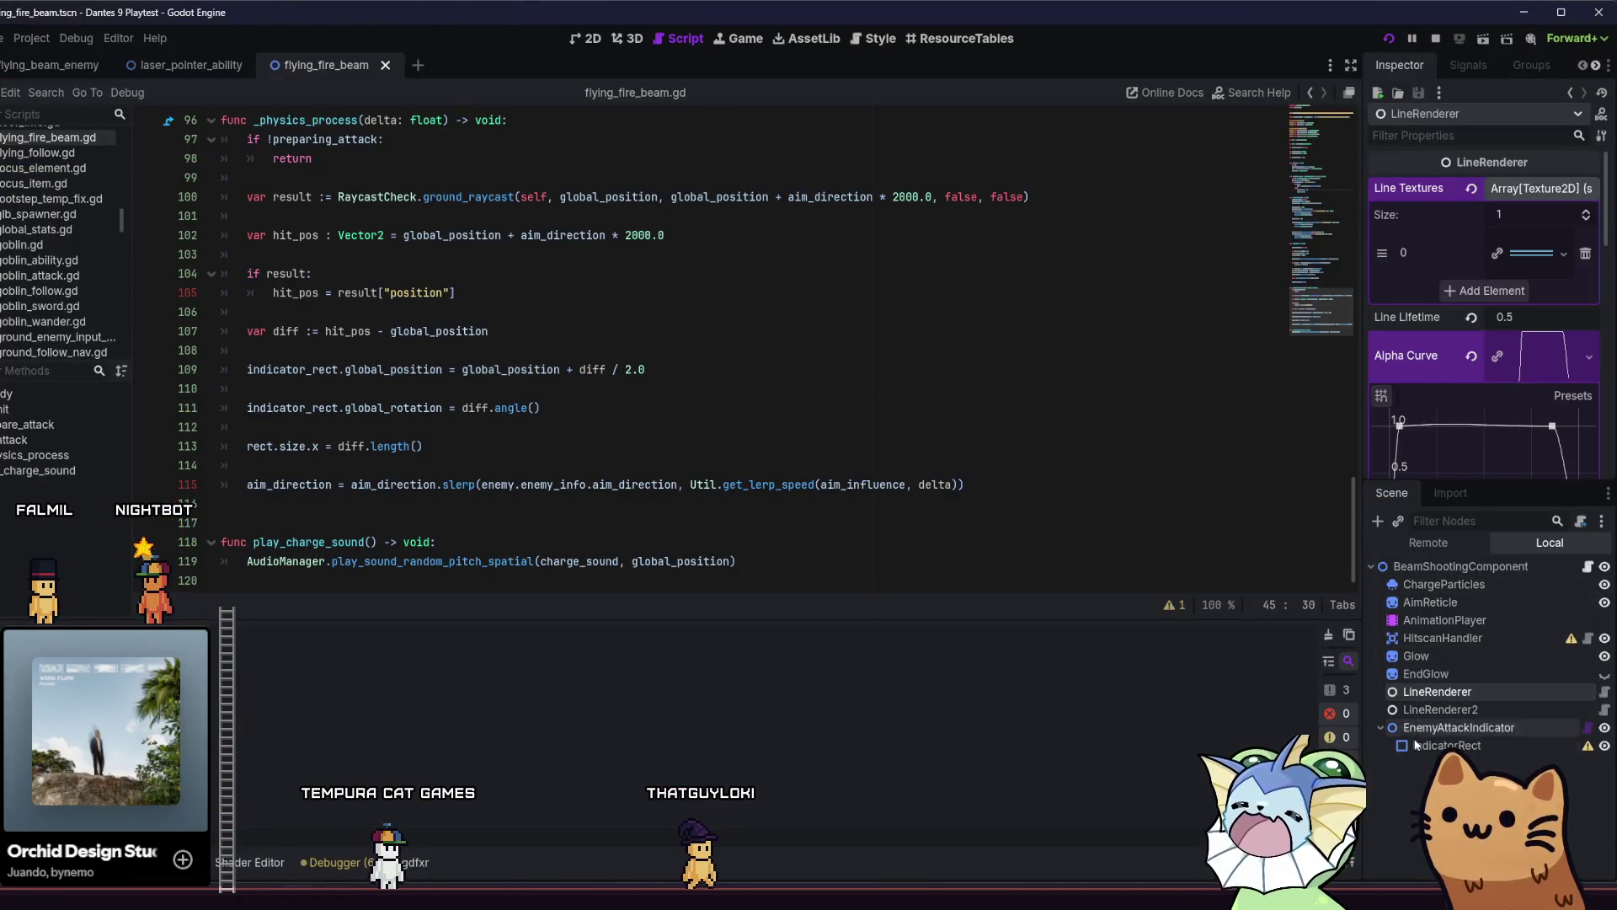
{"action": "scroll", "coordinate": [1419, 287], "scroll_direction": "down", "scroll_amount": 8}
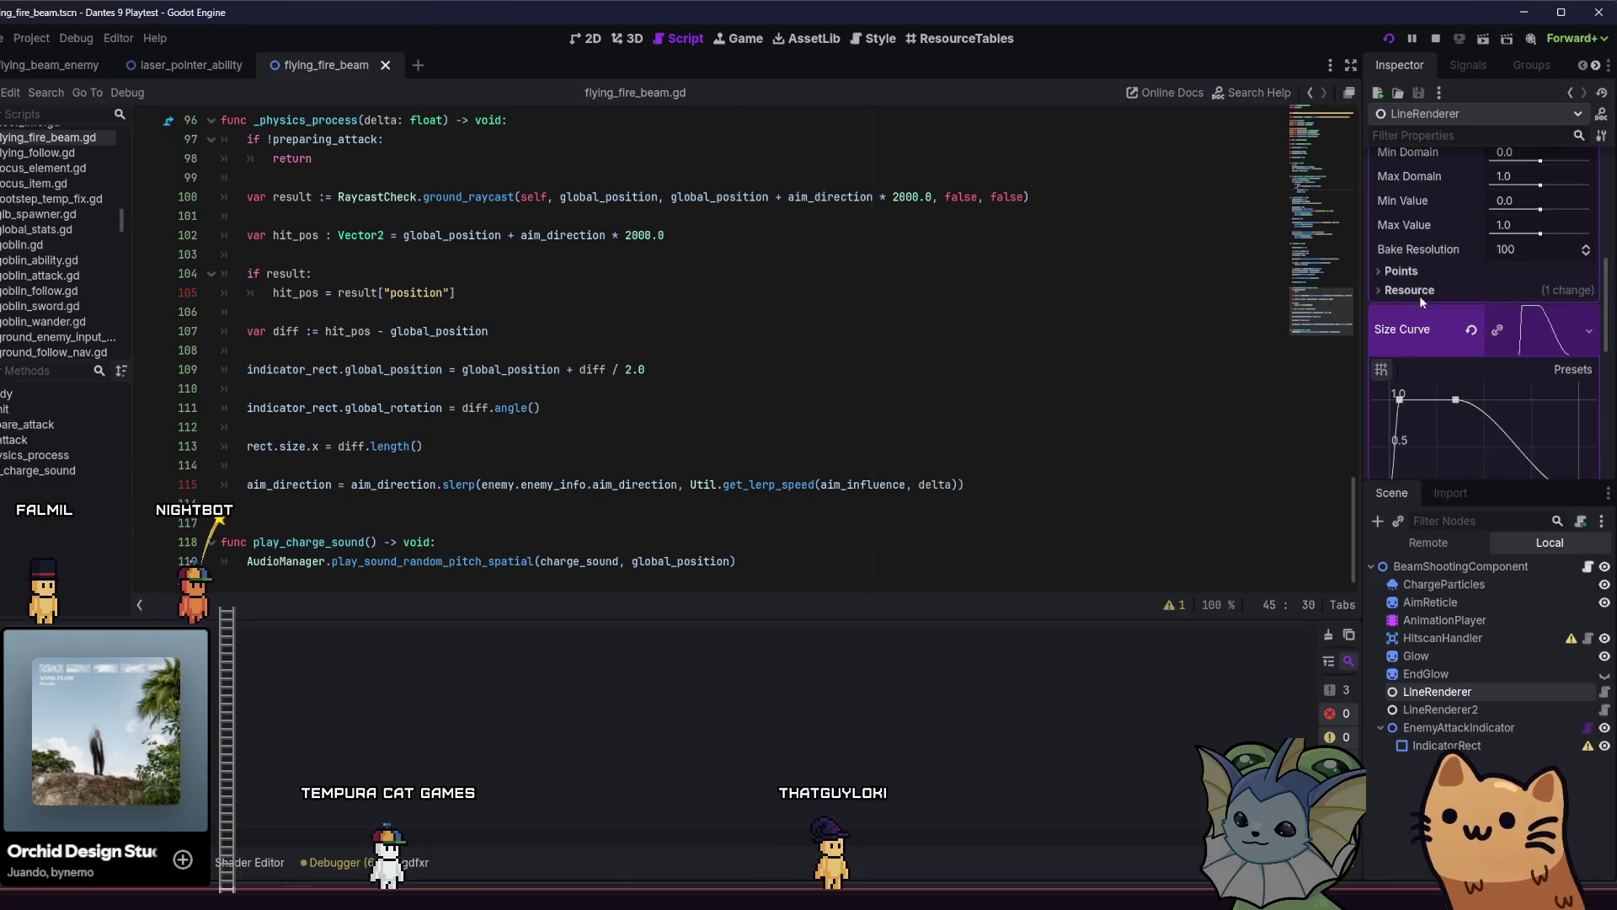
{"action": "scroll", "coordinate": [1422, 302], "scroll_direction": "down", "scroll_amount": 5}
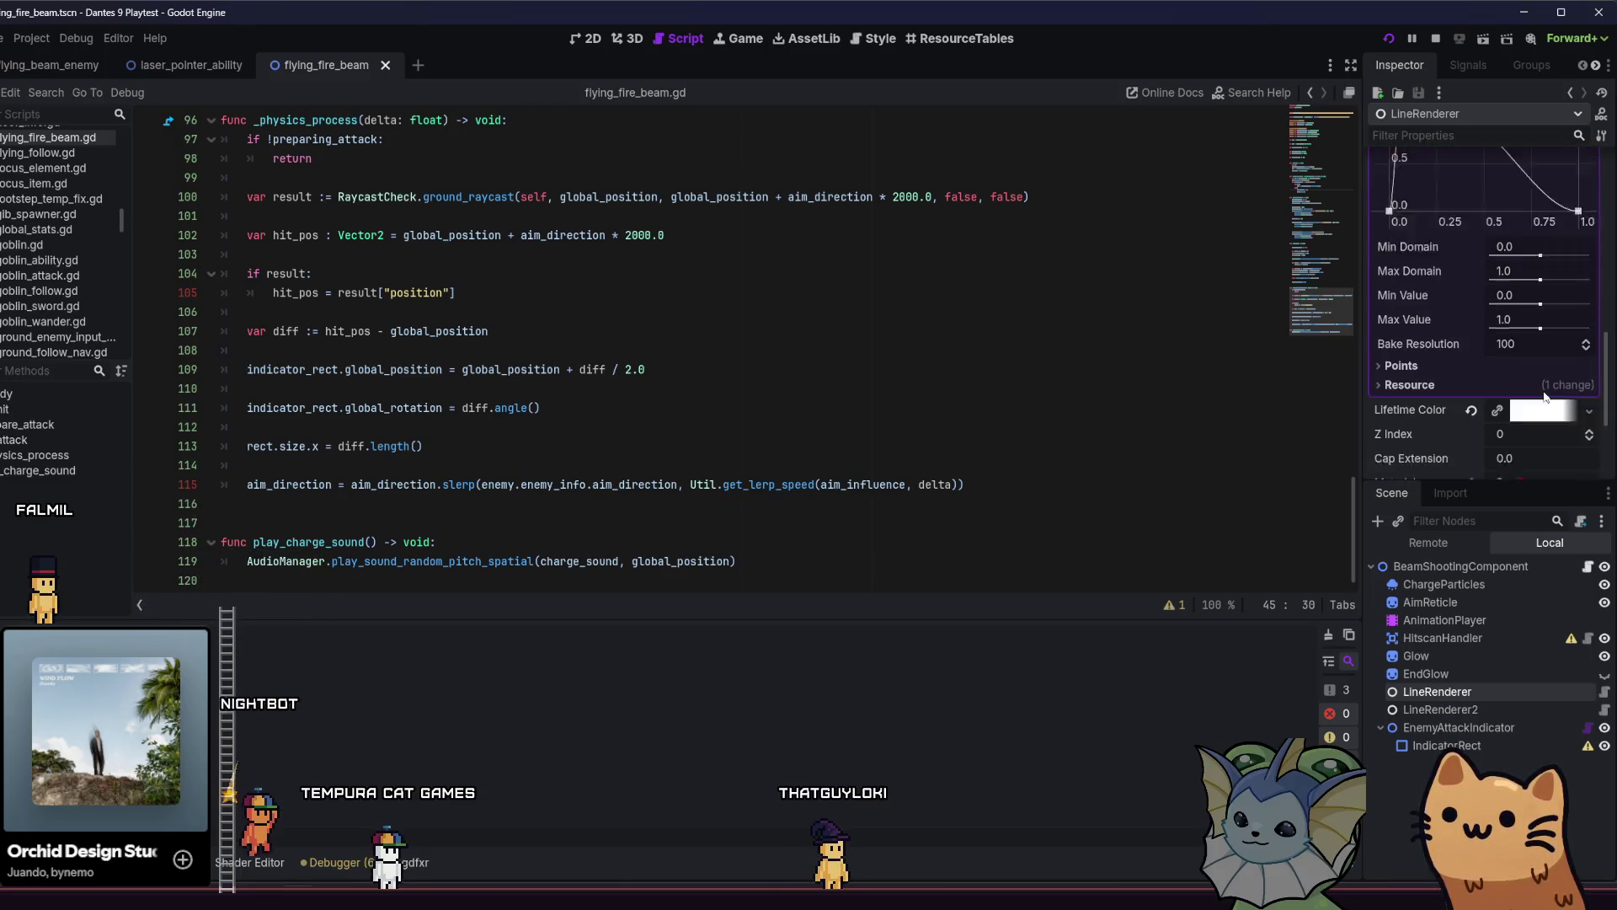
{"action": "left_click", "coordinate": [1427, 710]}
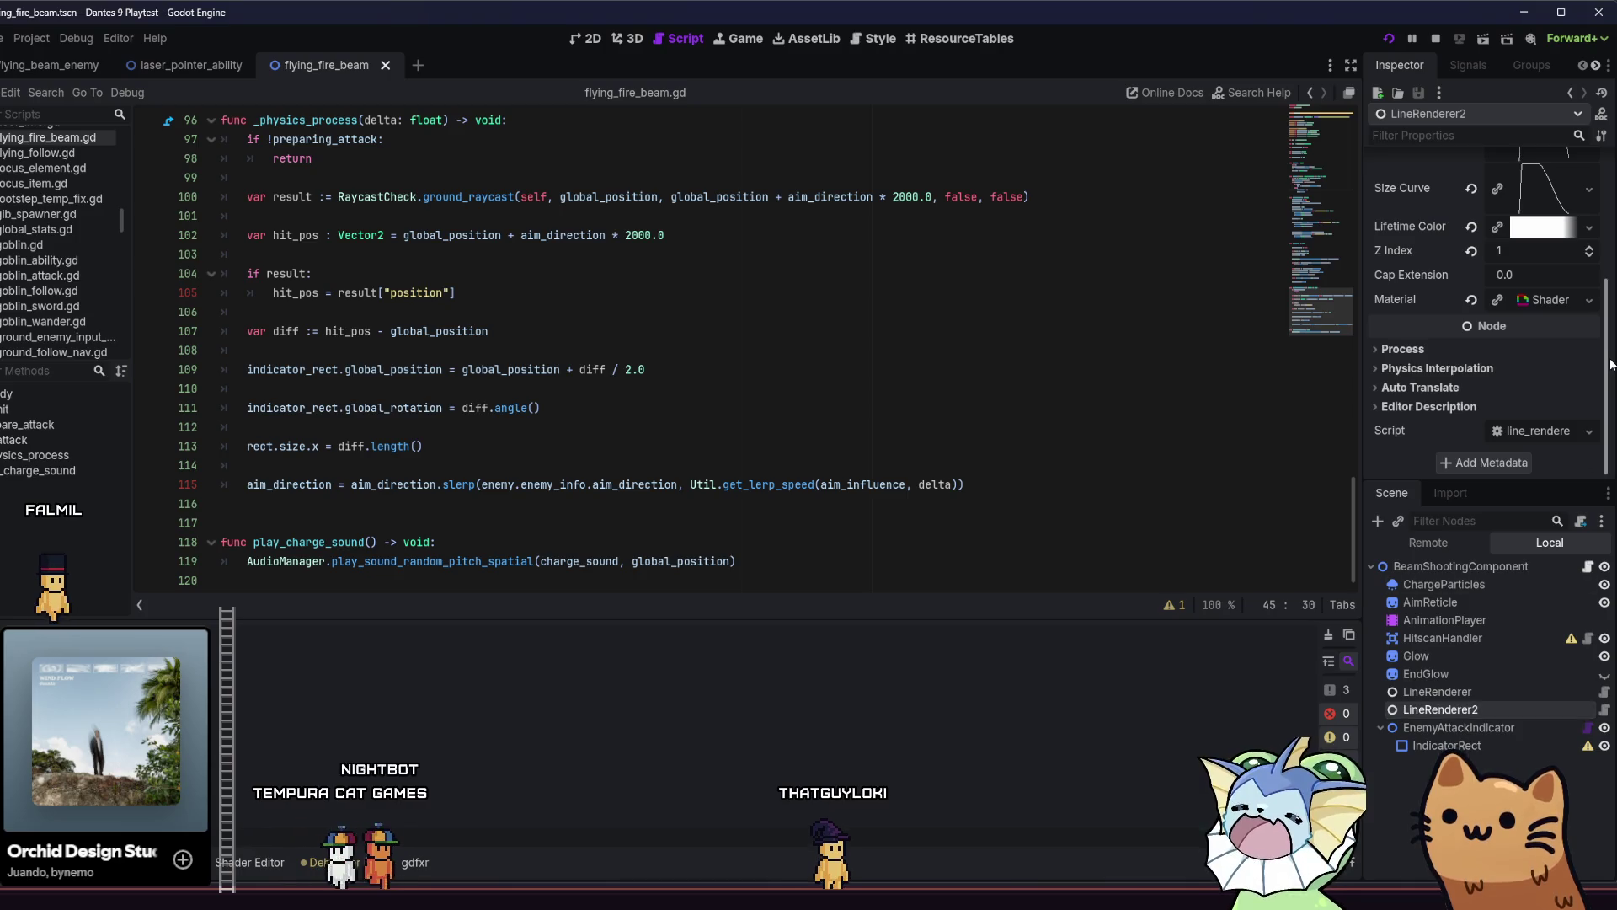
{"action": "left_click_drag", "start_coordinate": [1611, 363], "coordinate": [1603, 171]}
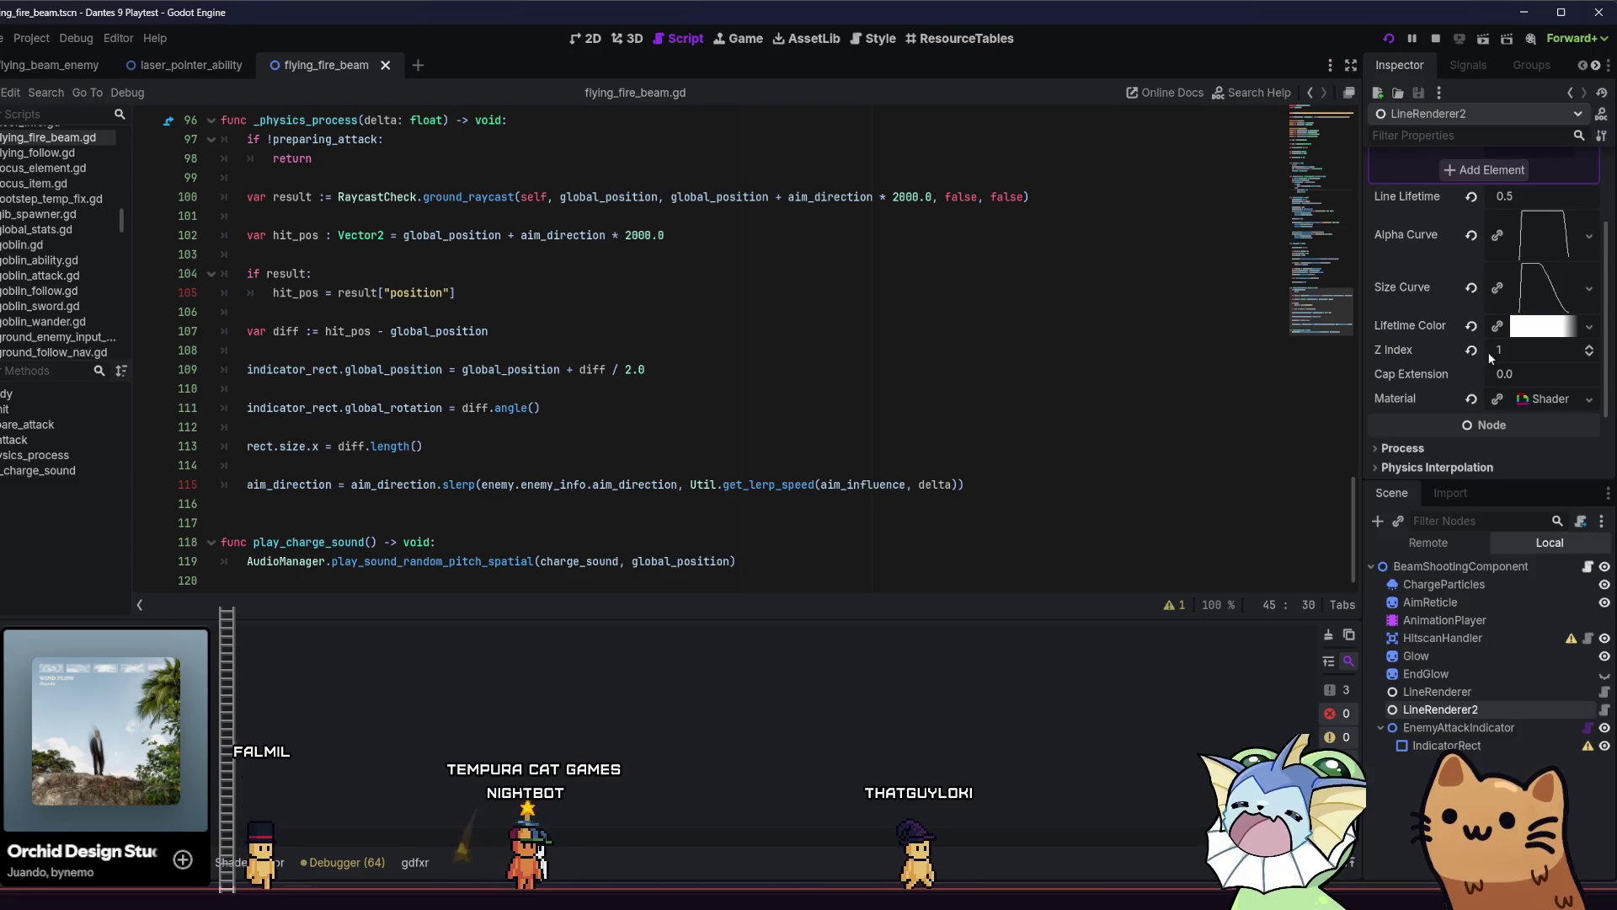
{"action": "type", "text": "-"}
{"action": "key", "text": "Return"}
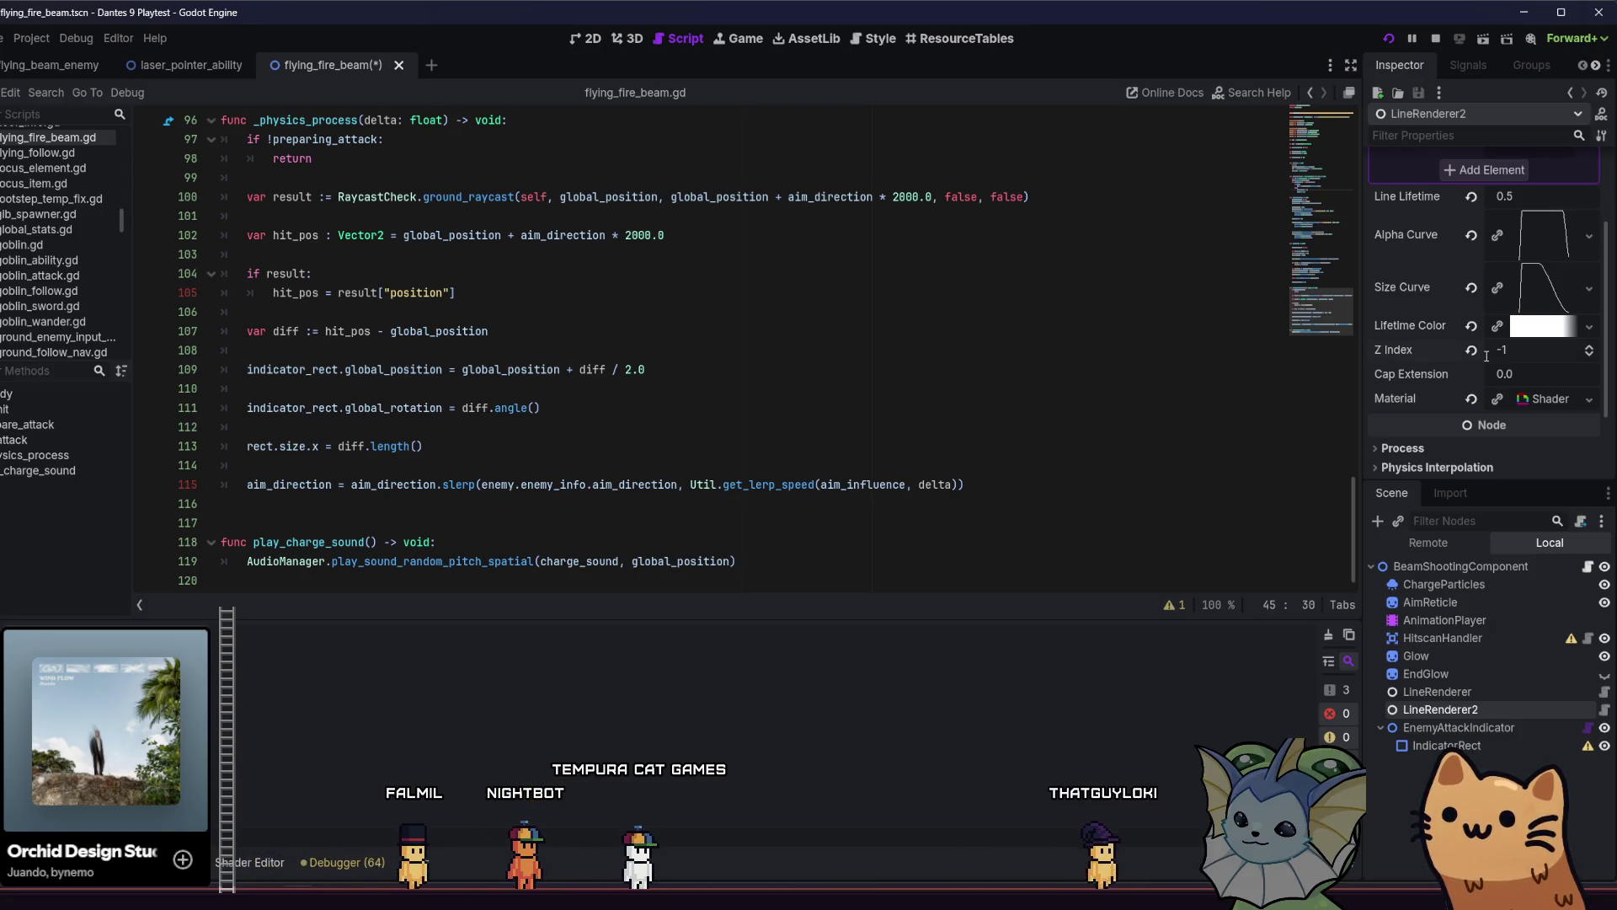
Recheck the first LineRenderer, then save and run the game with F5.
{"action": "left_click", "coordinate": [1516, 689]}
{"action": "scroll", "coordinate": [1484, 234], "scroll_direction": "up", "scroll_amount": 3}
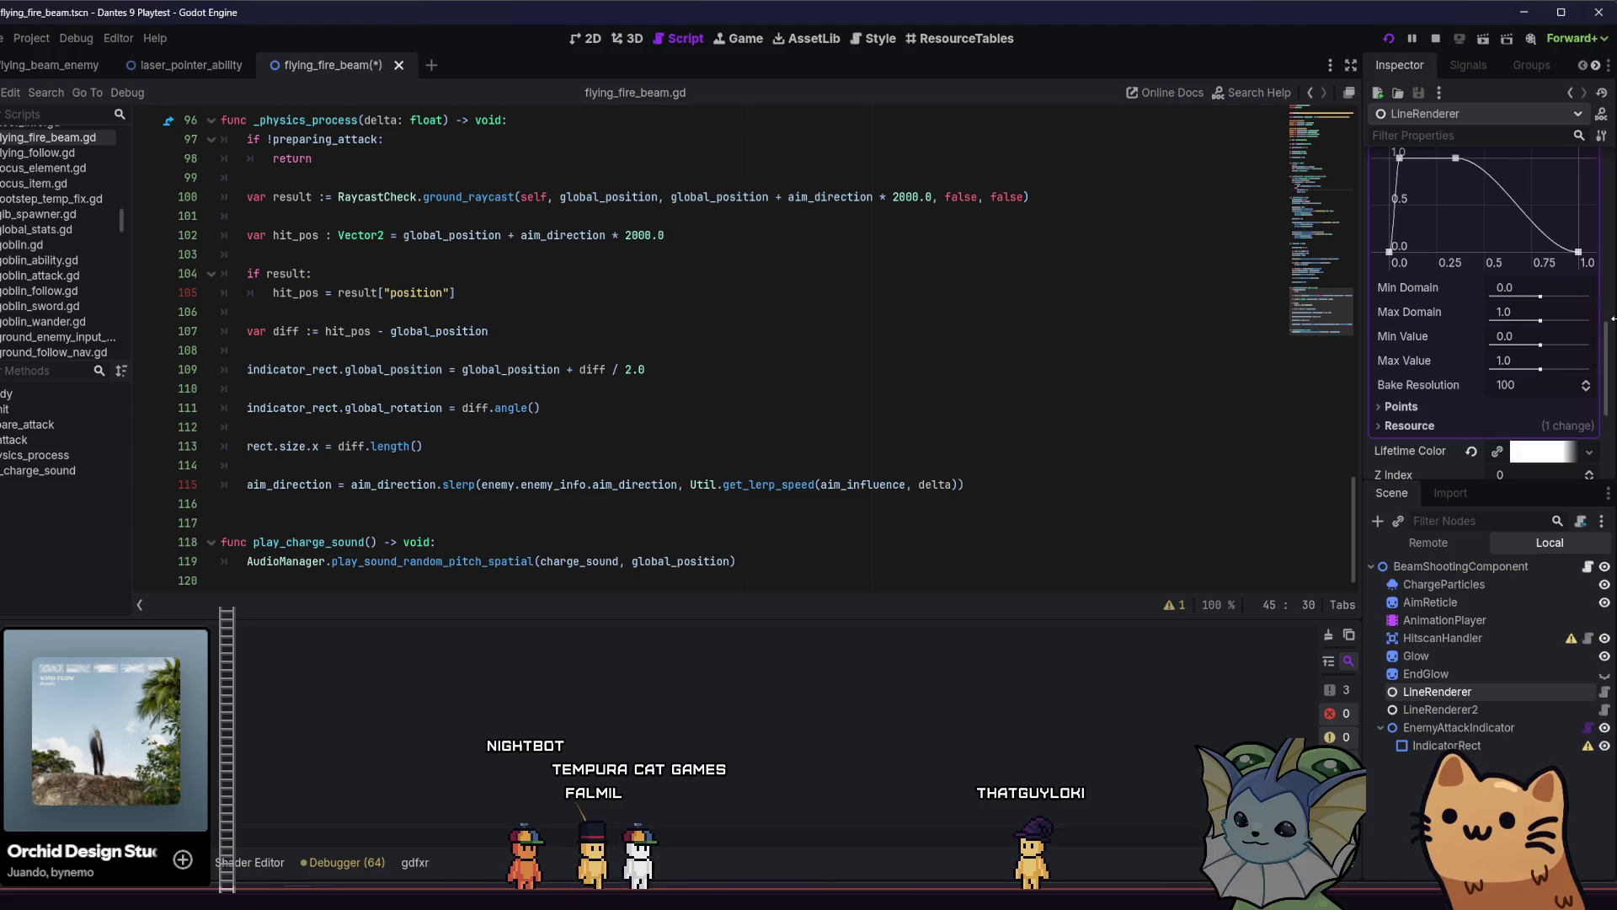
{"action": "scroll", "coordinate": [1611, 341], "scroll_direction": "up", "scroll_amount": 5}
{"action": "key", "text": "F5"}
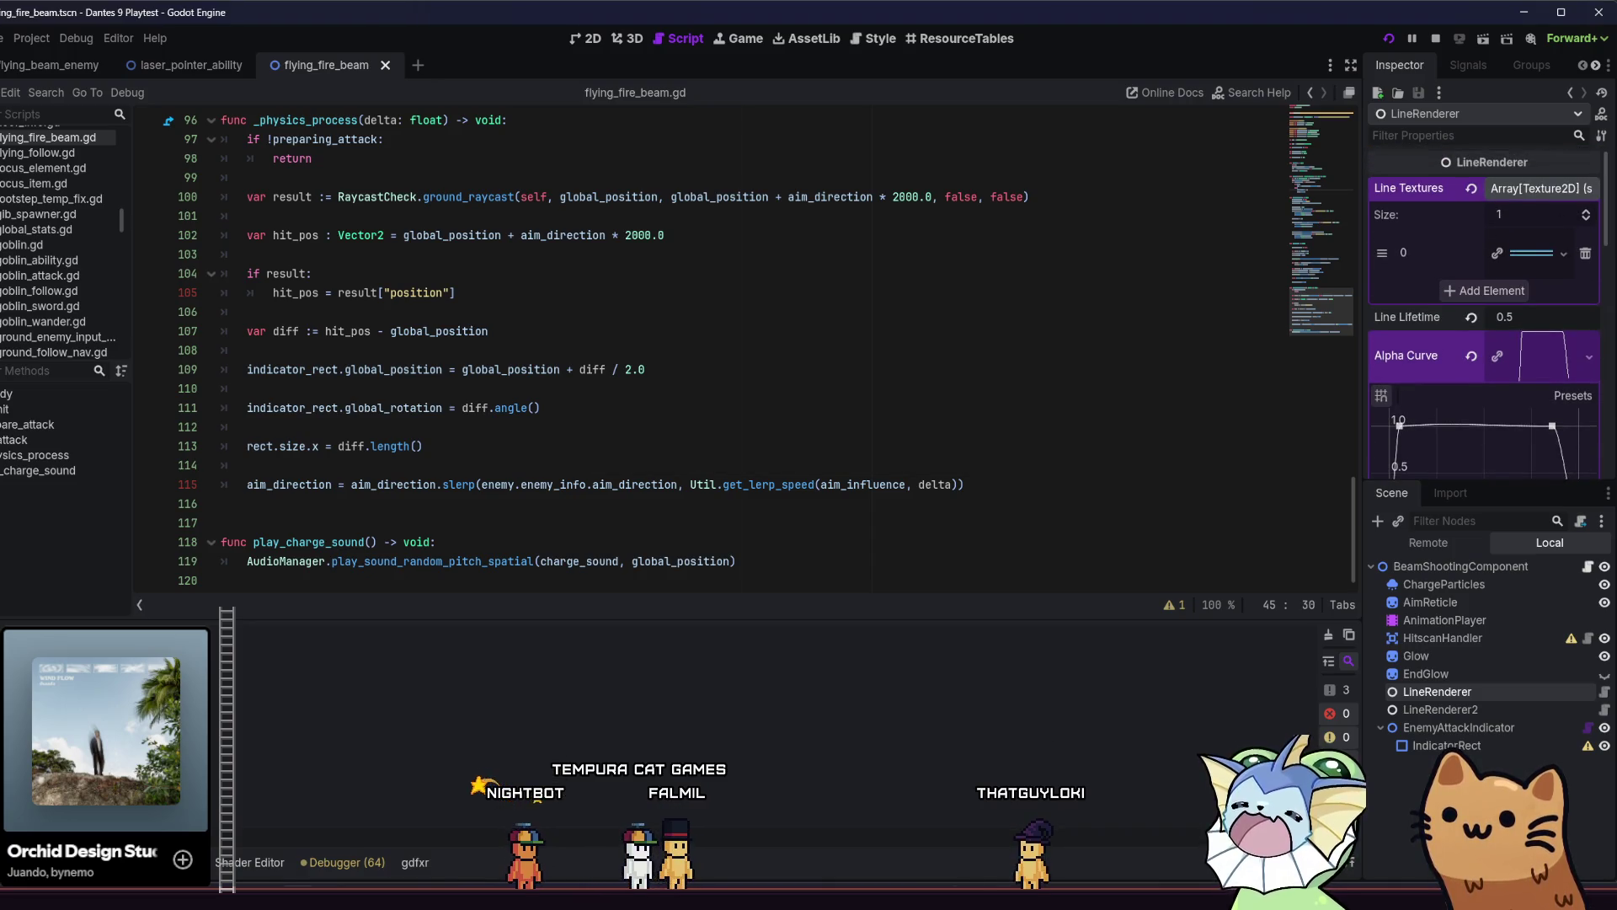
{"action": "key", "text": "Escape"}
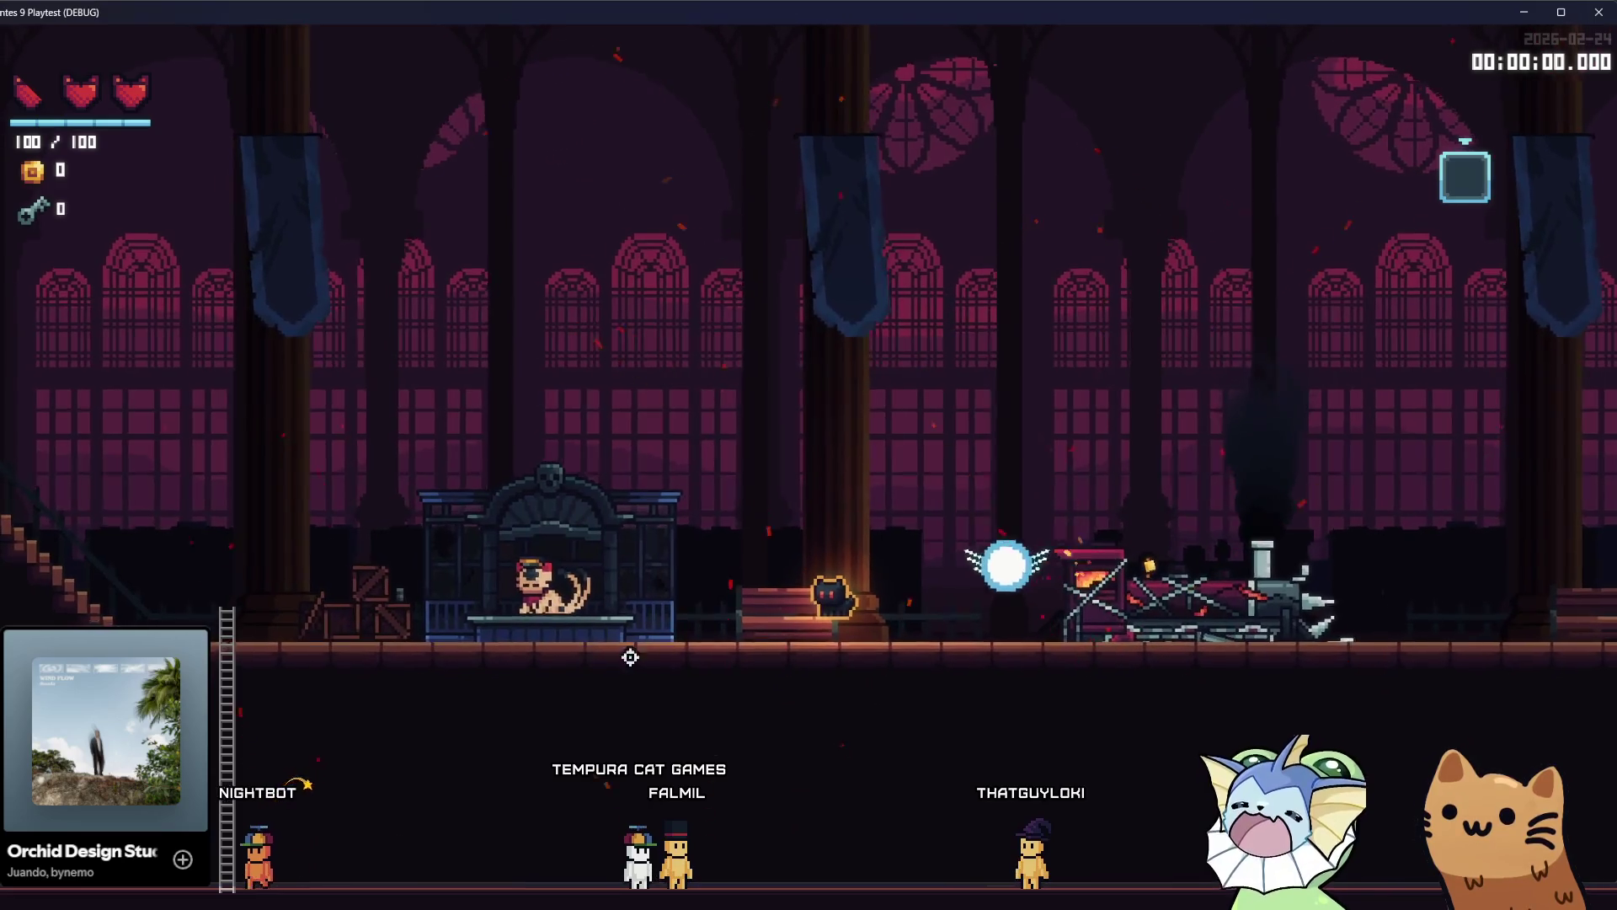
Finish the playtest by jumping and running right, then return to the editor.
{"action": "key", "text": "space"}
{"action": "key", "text": "d"}
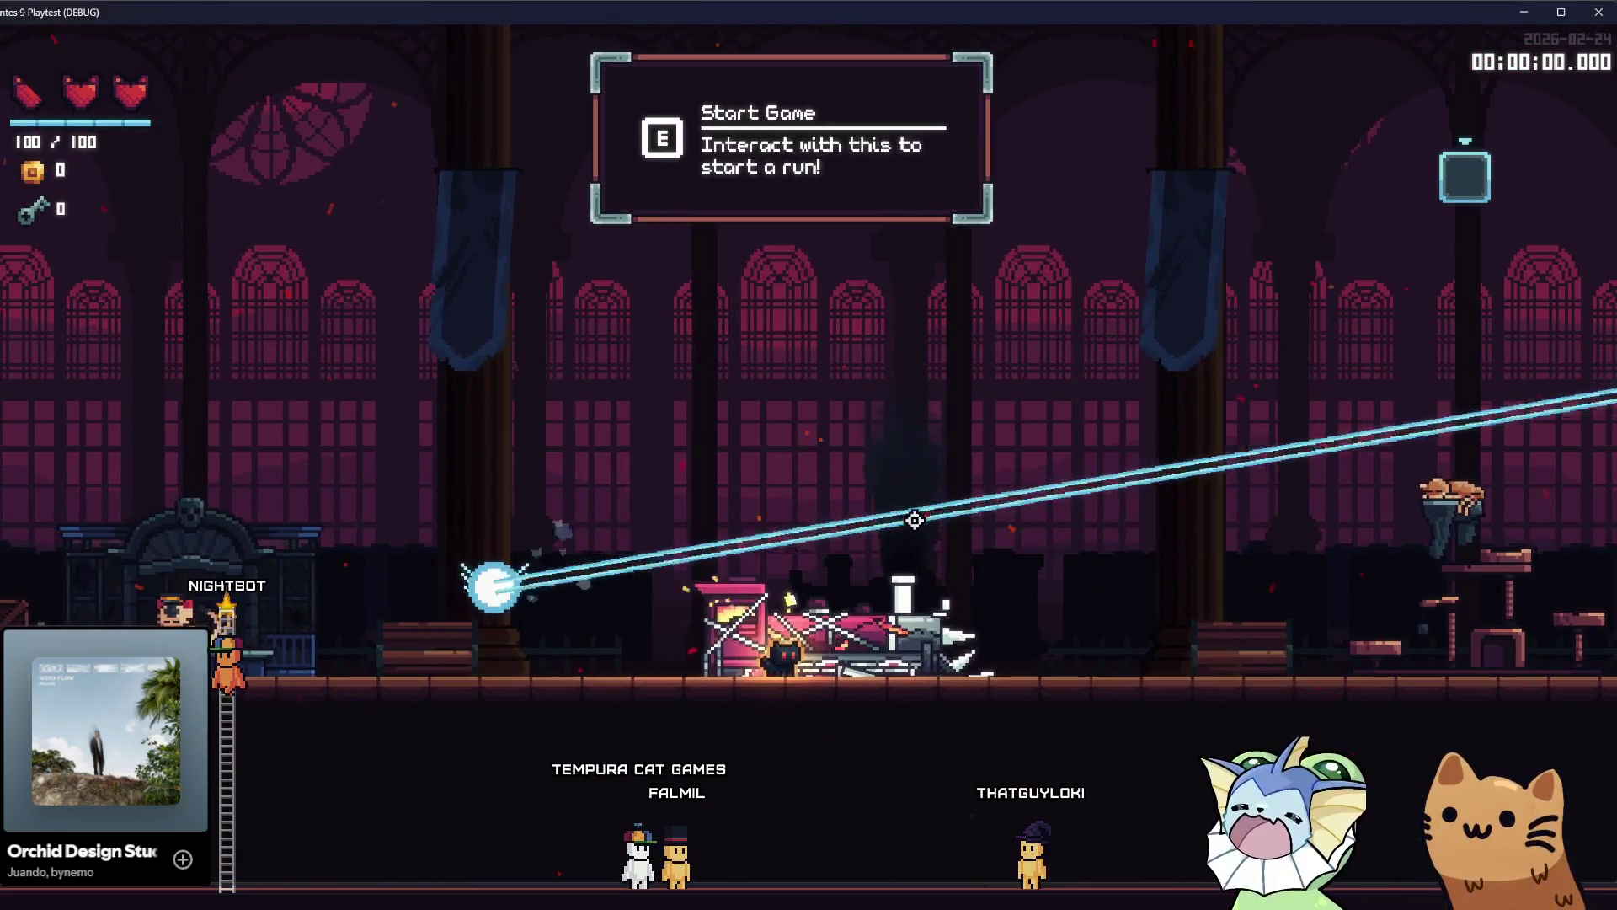
{"action": "key", "text": "e"}
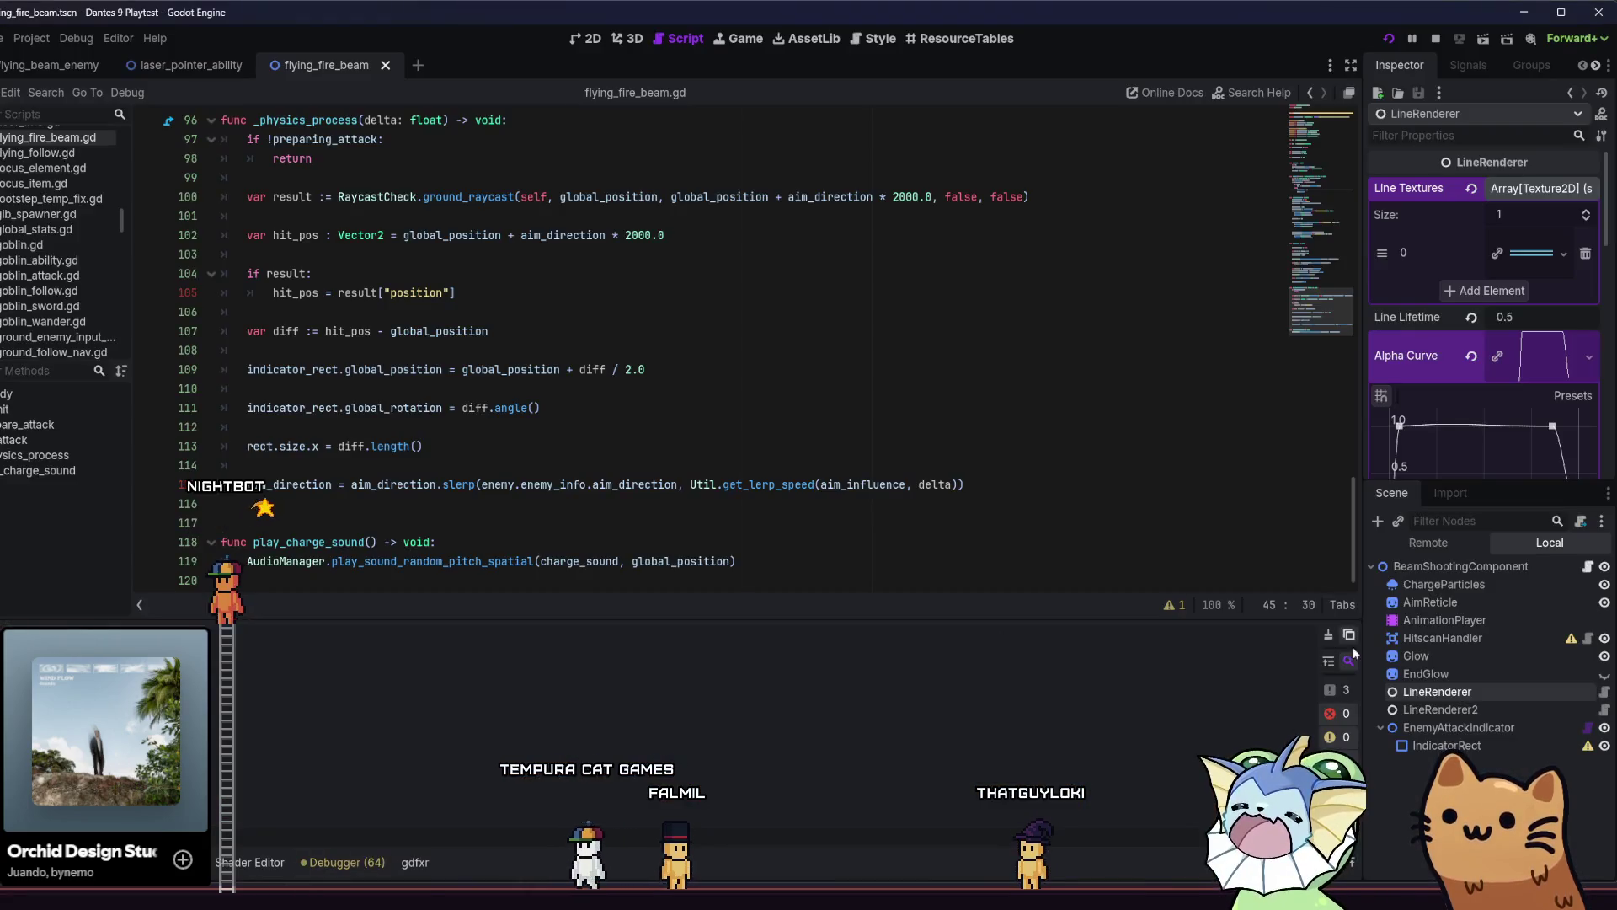
Set the first LineRenderer's Z Index to -1 and save the scene.
{"action": "scroll", "coordinate": [1447, 375], "scroll_direction": "down", "scroll_amount": 8}
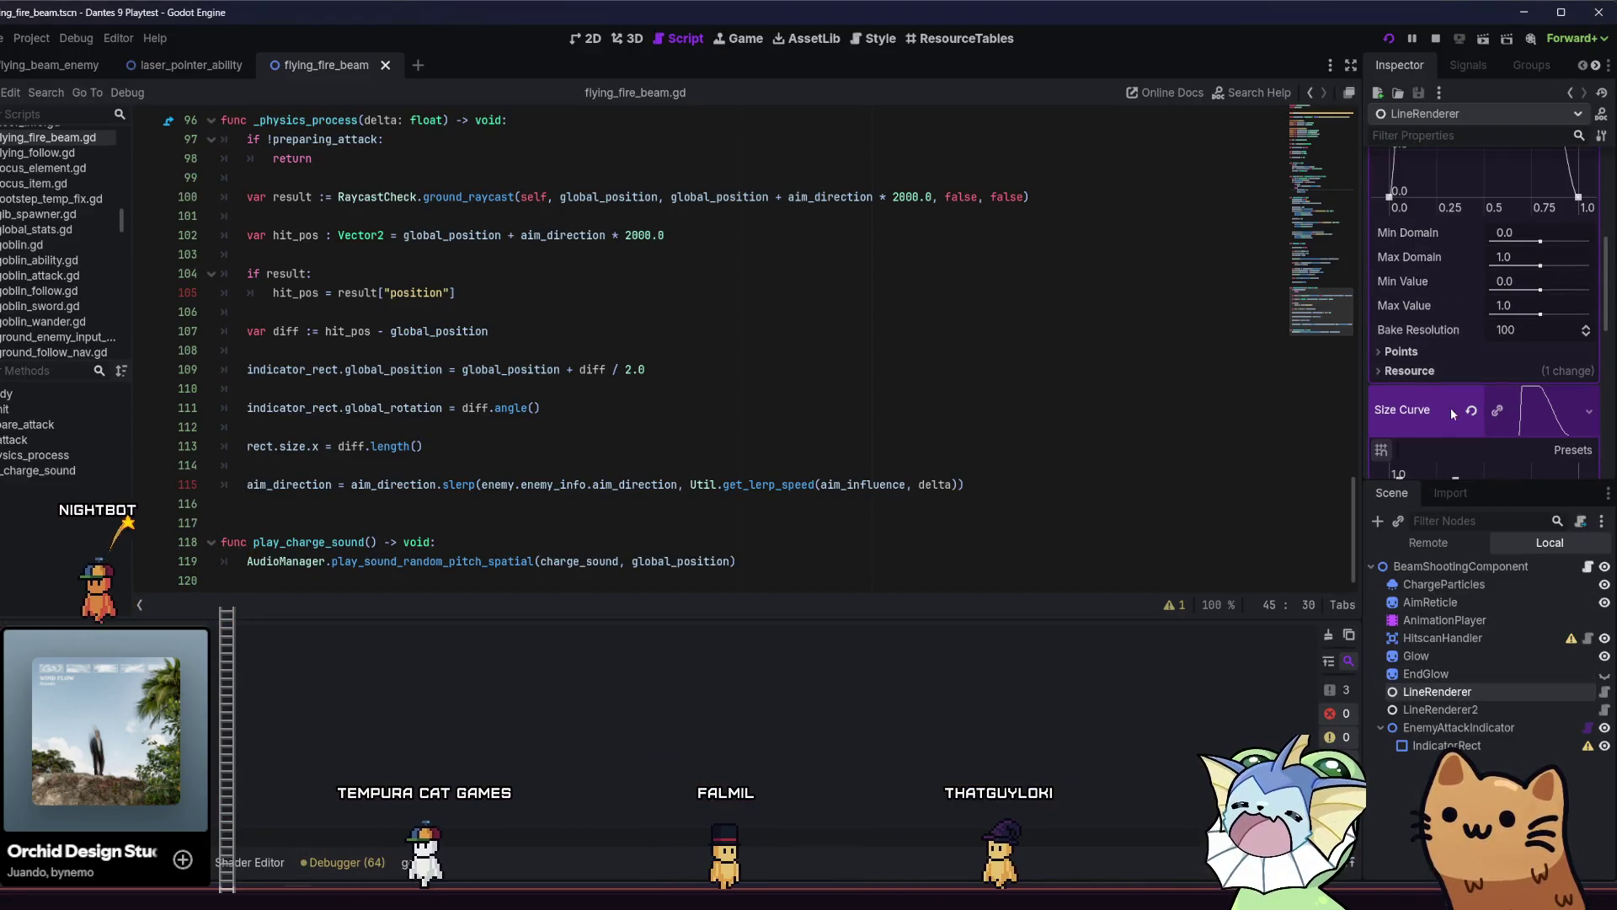
{"action": "scroll", "coordinate": [1450, 408], "scroll_direction": "down", "scroll_amount": 6}
{"action": "type", "text": "-1"}
{"action": "key", "text": "Return"}
{"action": "key", "text": "ctrl+s"}
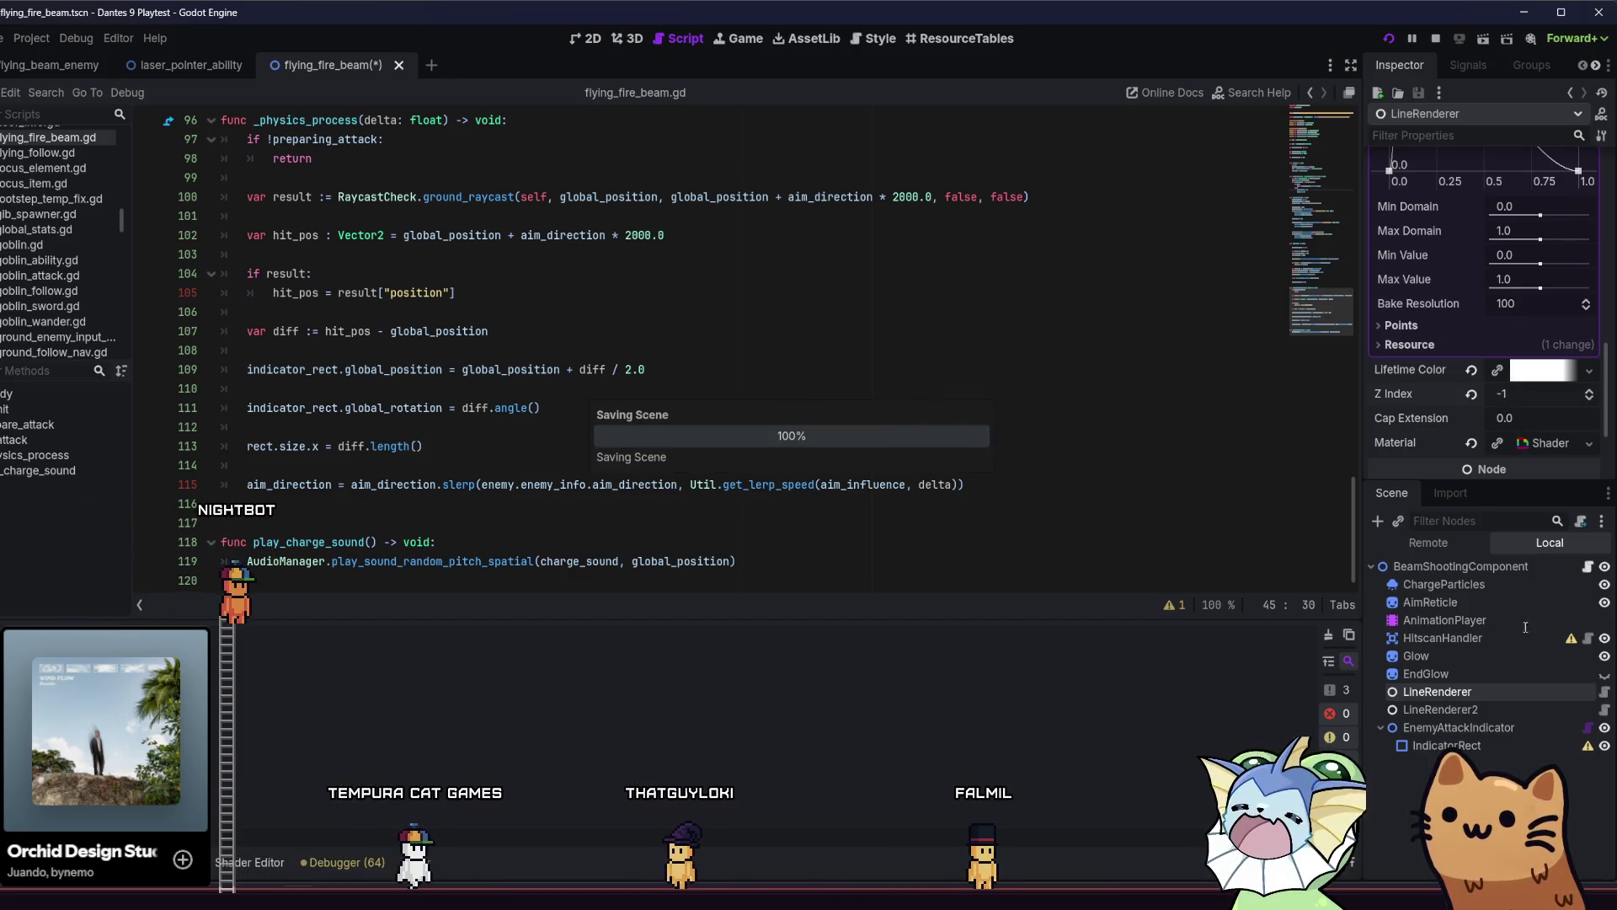
{"action": "left_click", "coordinate": [1472, 713]}
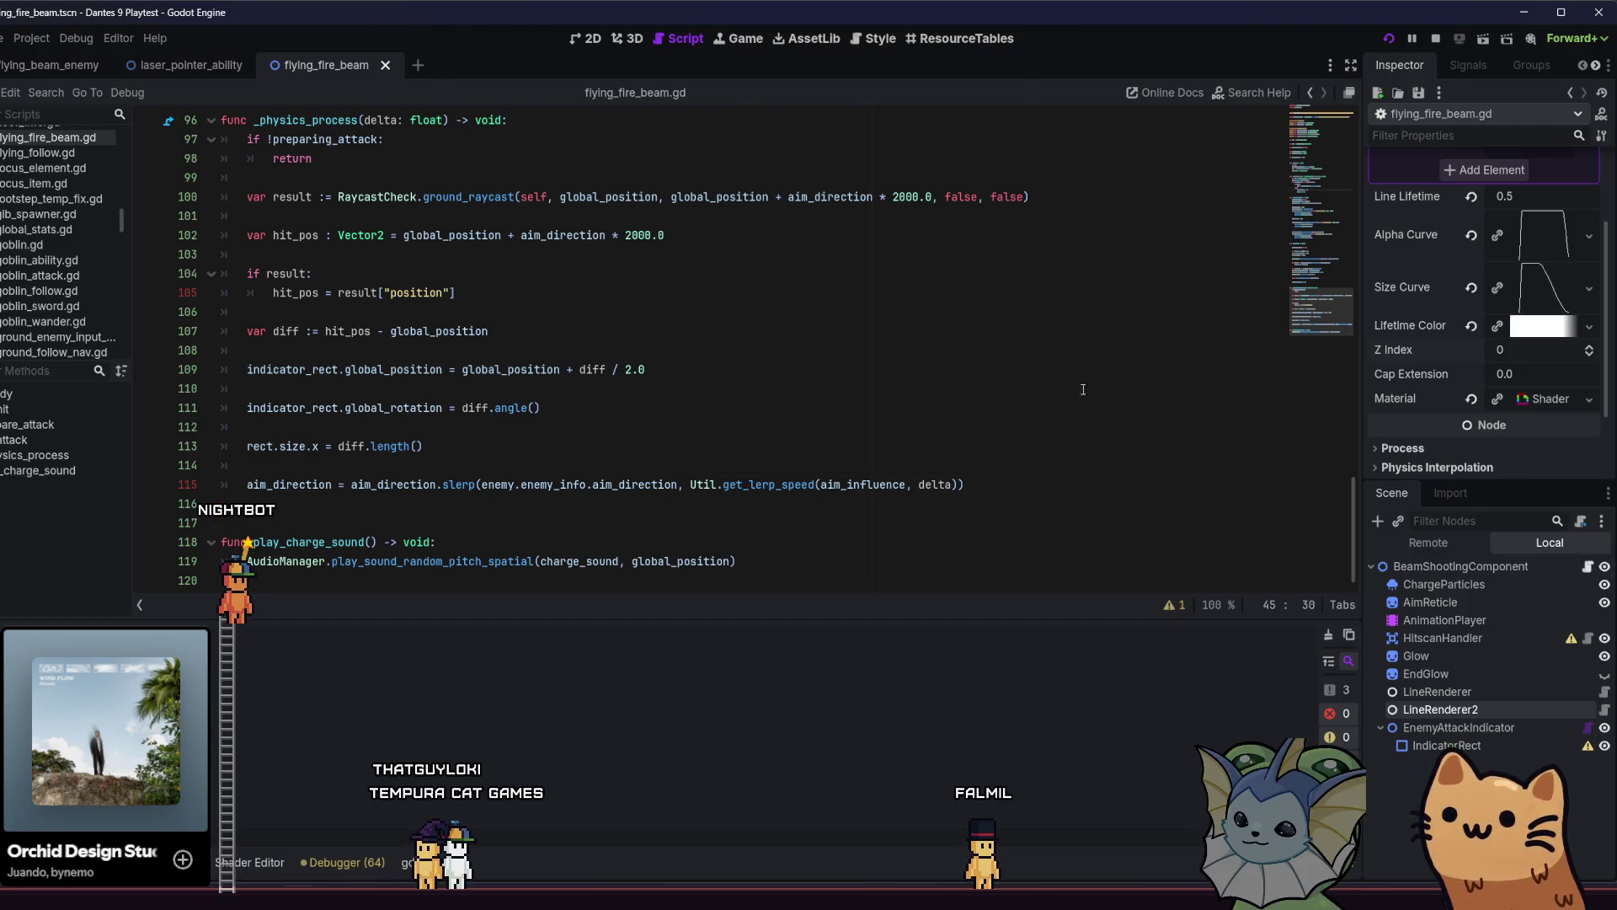
{"action": "scroll", "coordinate": [980, 371], "scroll_direction": "up", "scroll_amount": 3}
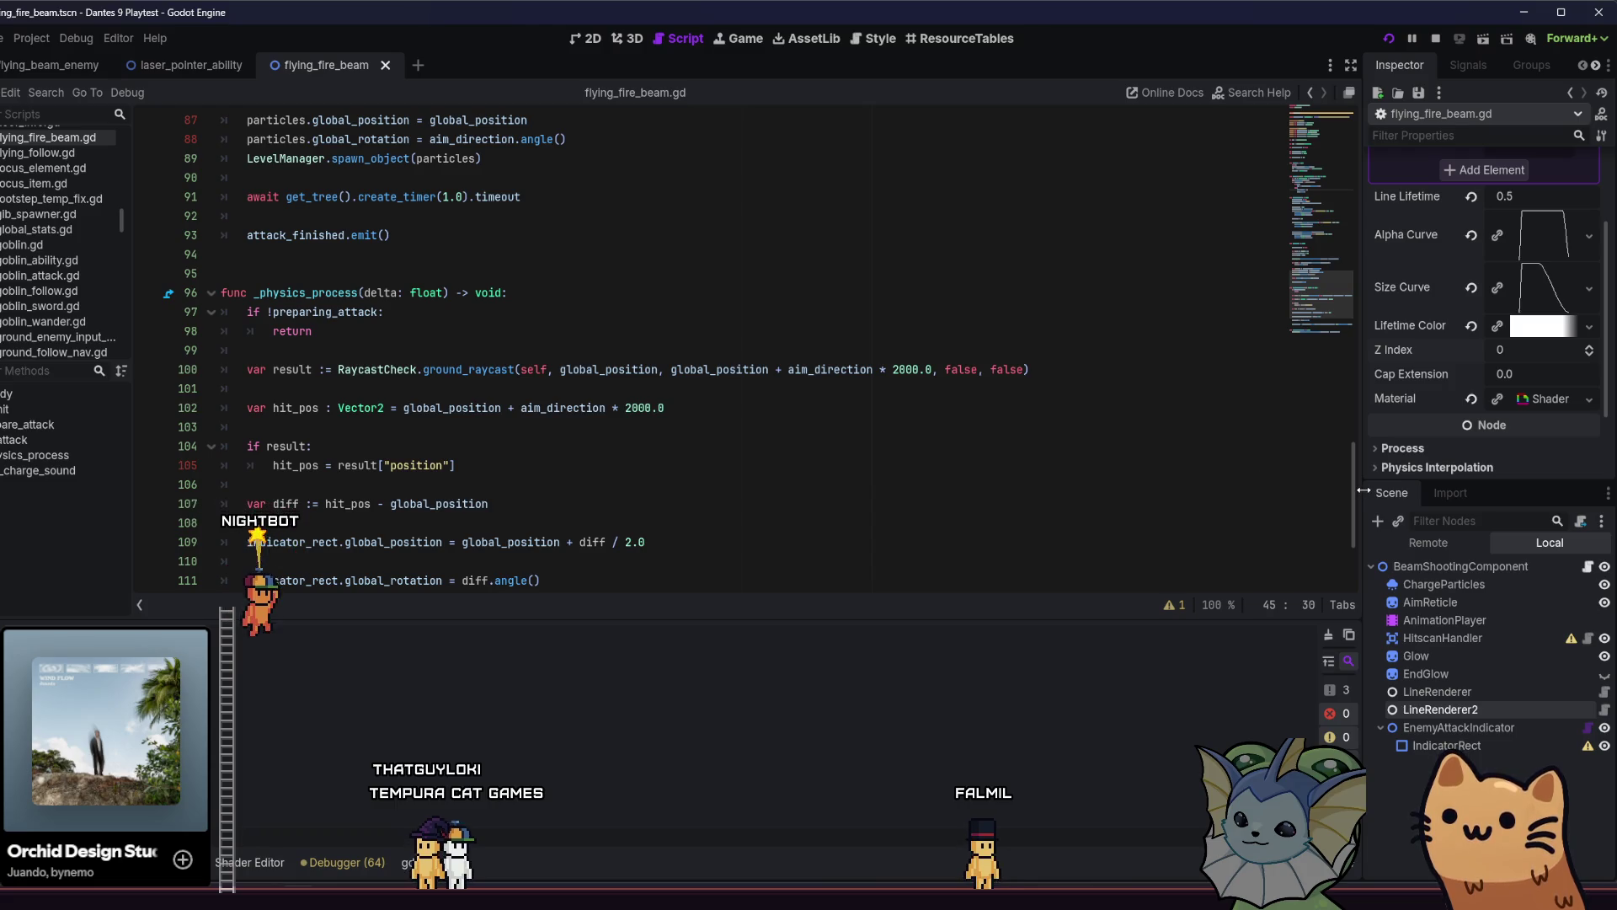
{"action": "left_click_drag", "start_coordinate": [1352, 477], "coordinate": [1344, 477]}
{"action": "scroll", "coordinate": [1297, 268], "scroll_direction": "up", "scroll_amount": 18}
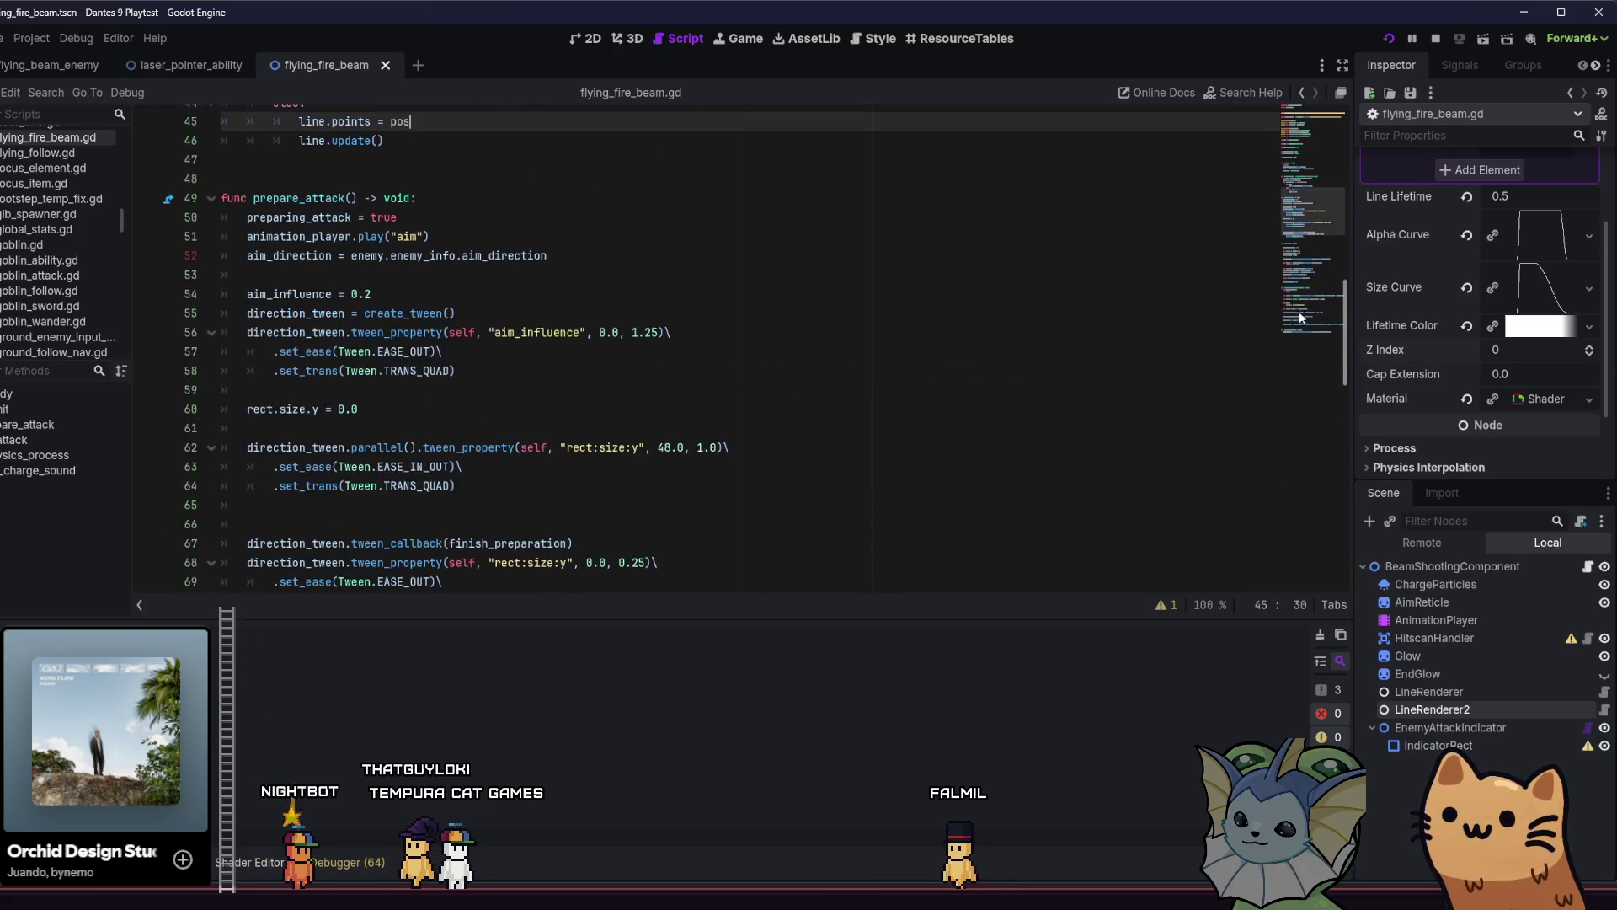
{"action": "scroll", "coordinate": [1297, 267], "scroll_direction": "up", "scroll_amount": 2}
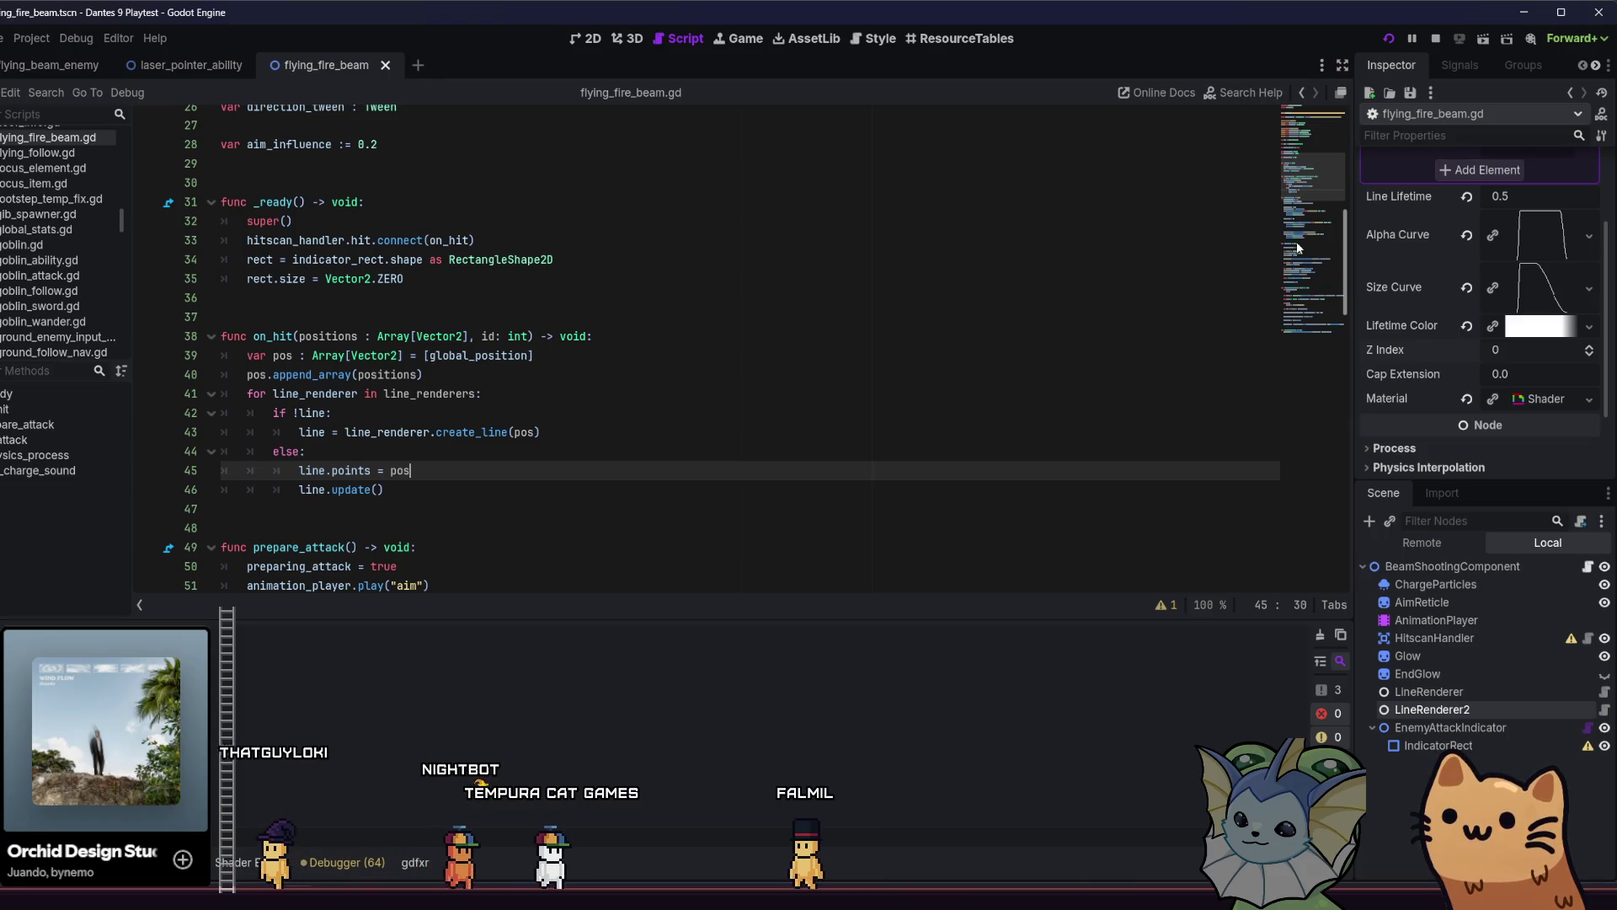
{"action": "scroll", "coordinate": [520, 319], "scroll_direction": "down", "scroll_amount": 1}
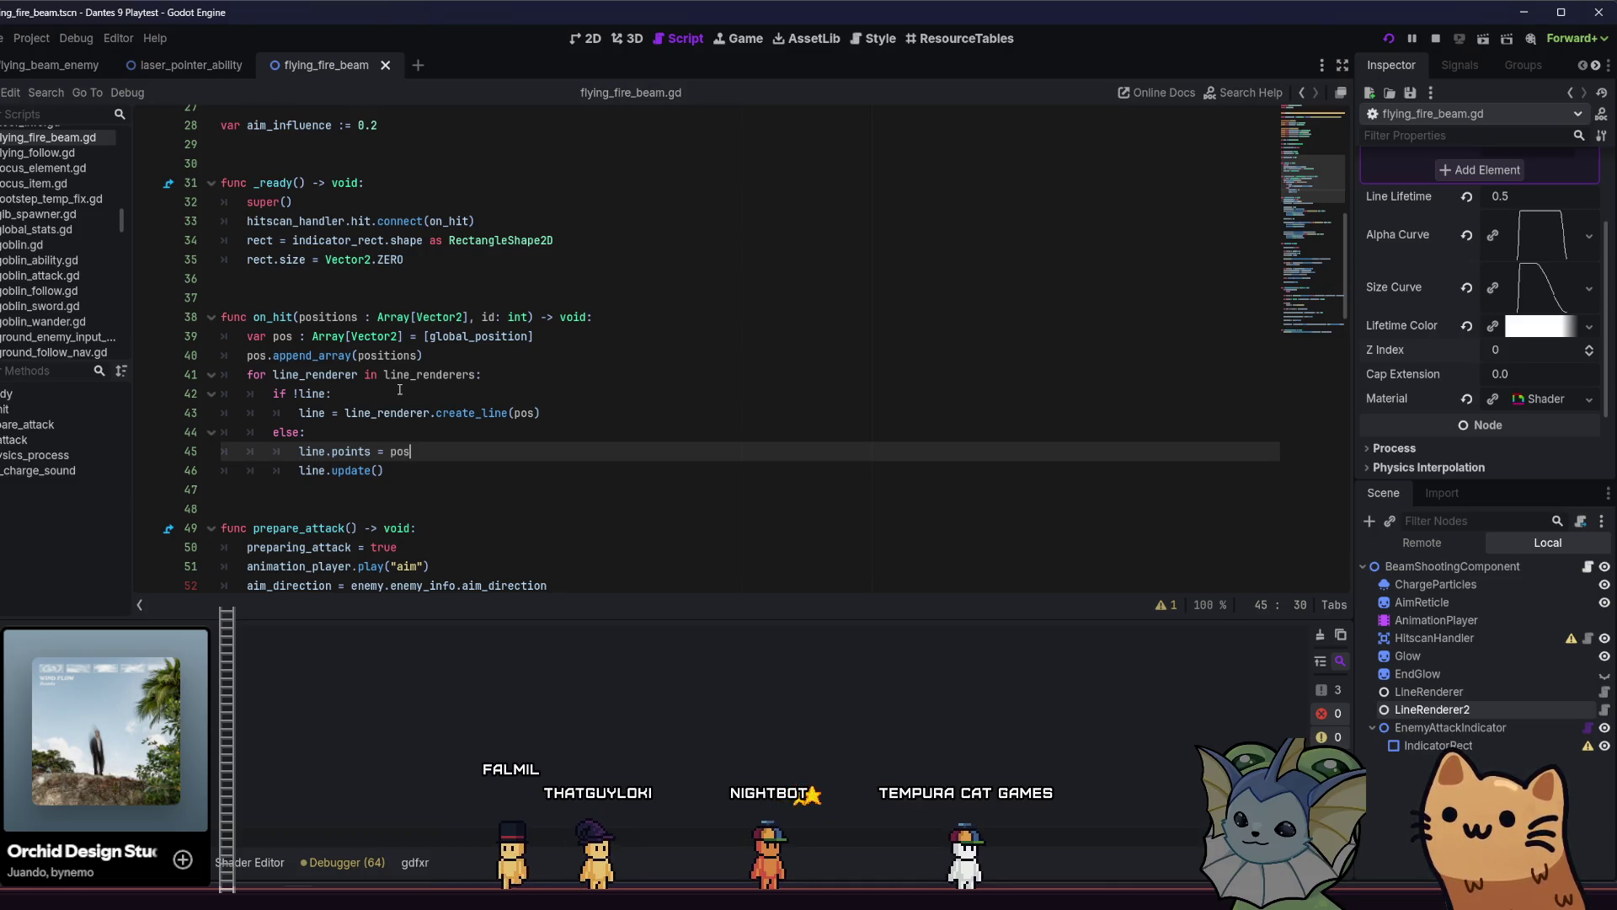
{"action": "left_click", "coordinate": [383, 413]}
{"action": "scroll", "coordinate": [571, 496], "scroll_direction": "up", "scroll_amount": 1}
{"action": "scroll", "coordinate": [571, 495], "scroll_direction": "down", "scroll_amount": 11}
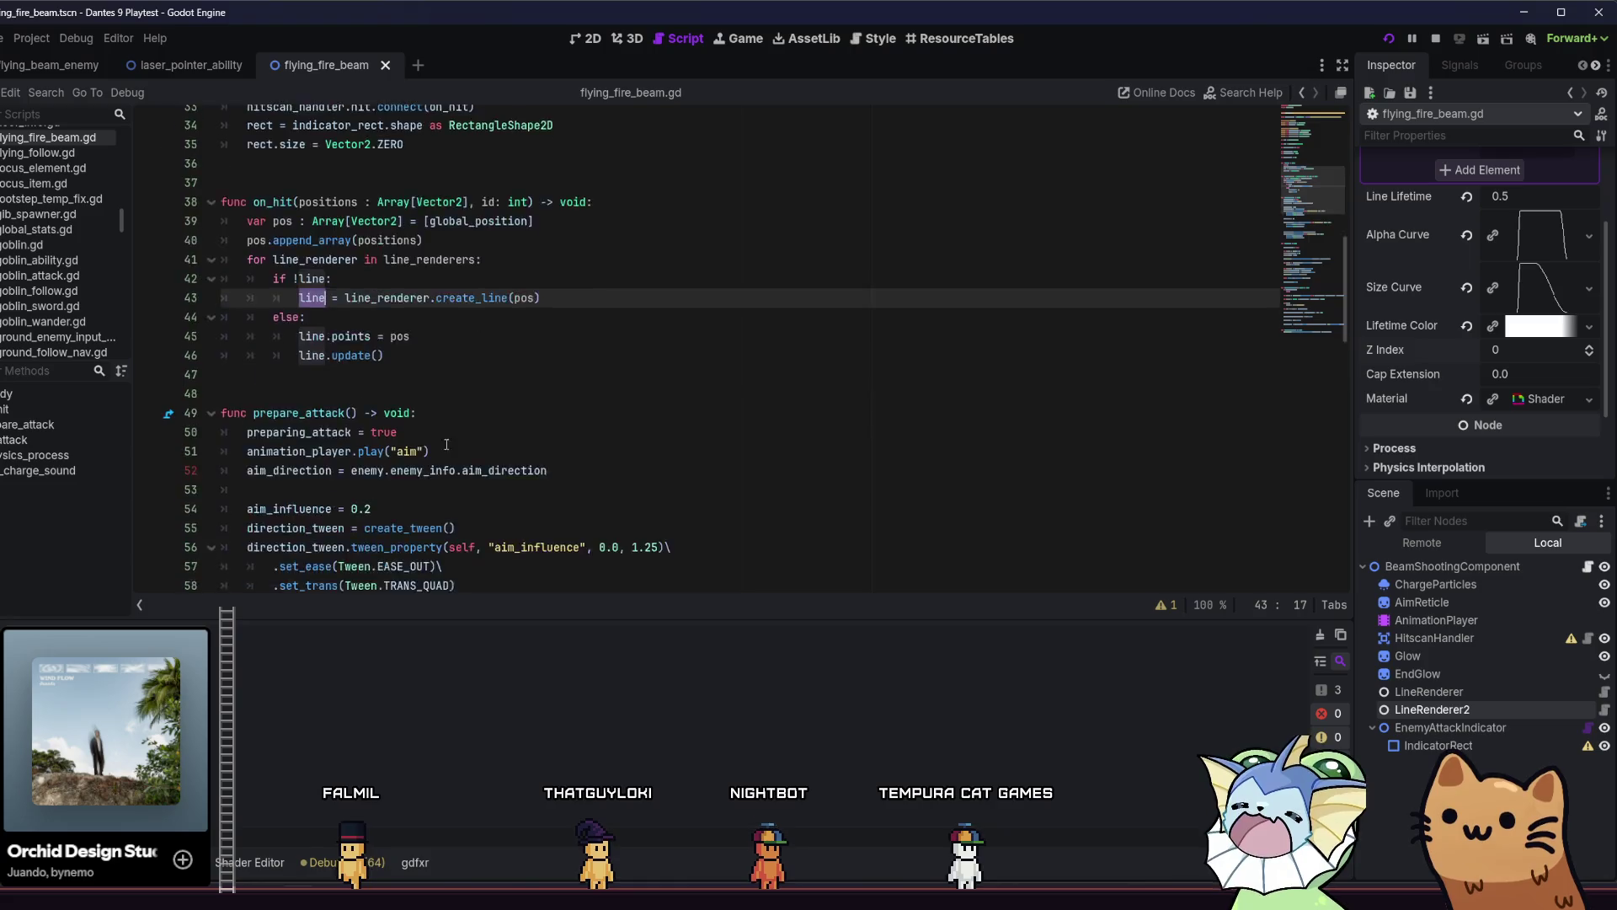
{"action": "scroll", "coordinate": [572, 495], "scroll_direction": "down", "scroll_amount": 12}
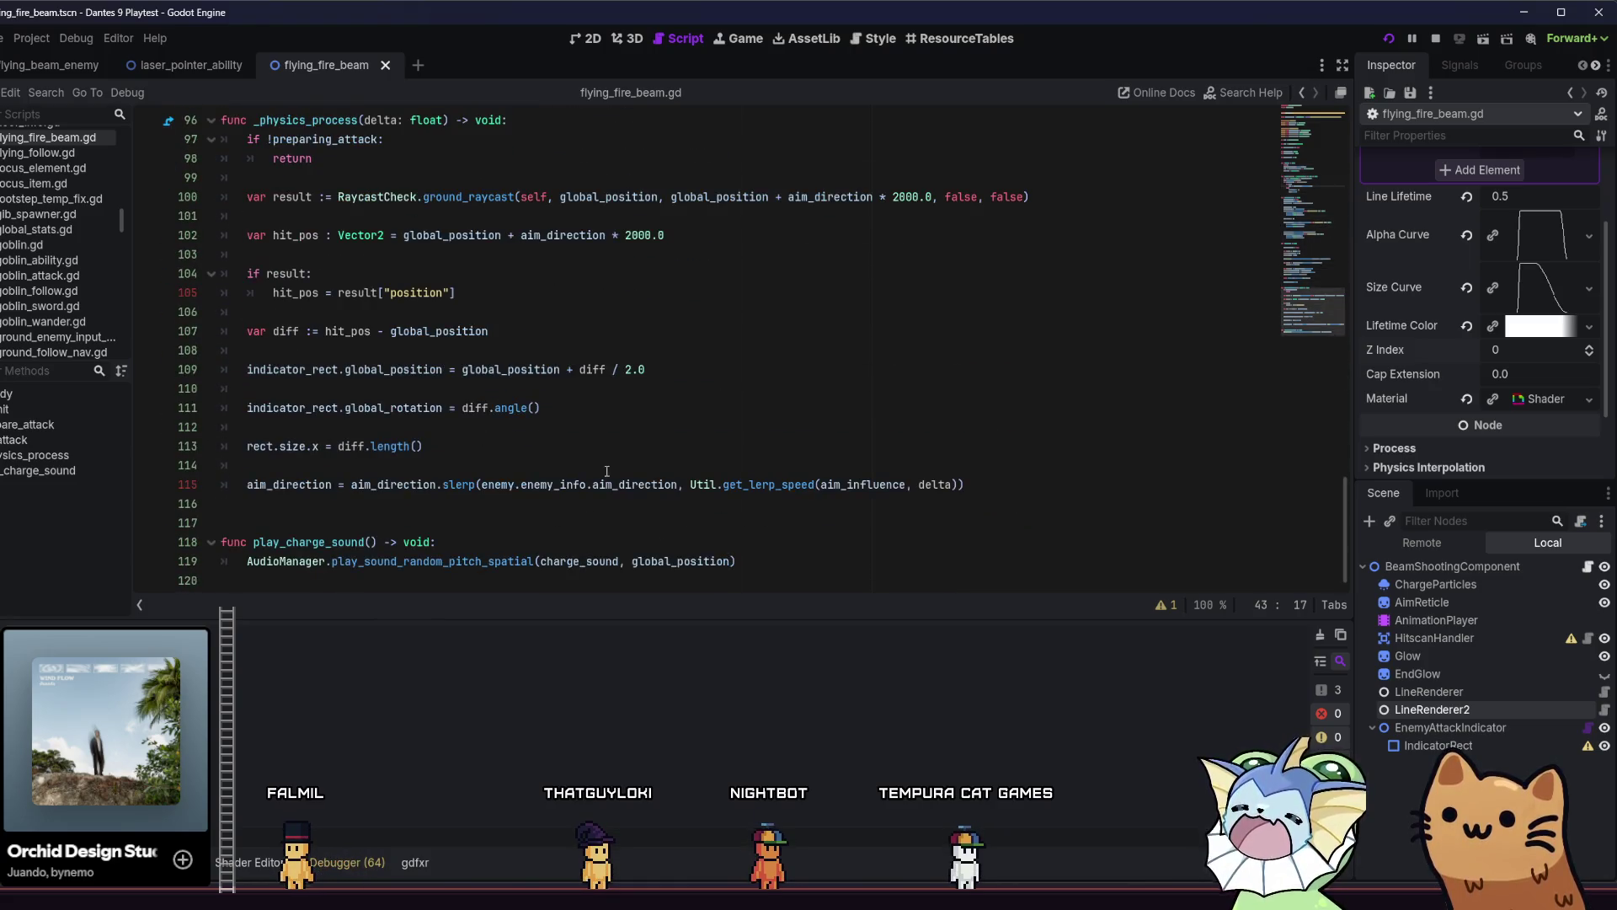
{"action": "mouse_move", "coordinate": [1345, 498]}
{"action": "left_mouse_down"}
{"action": "mouse_move", "coordinate": [1302, 330]}
{"action": "mouse_move", "coordinate": [1311, 240]}
{"action": "left_mouse_up"}
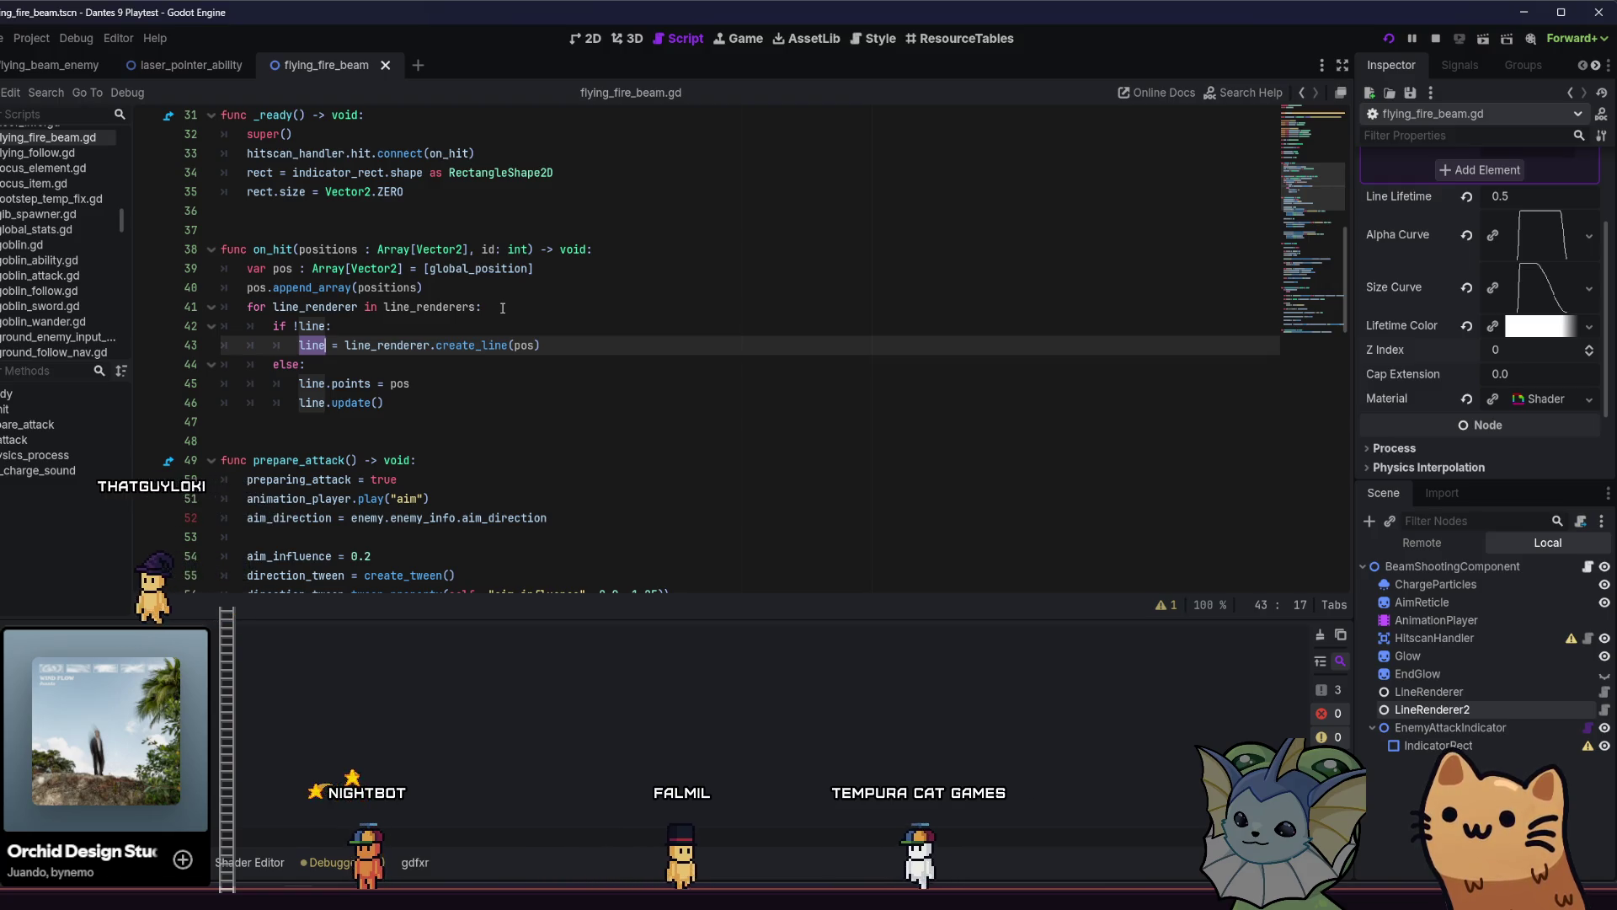
{"action": "scroll", "coordinate": [390, 387], "scroll_direction": "up", "scroll_amount": 8}
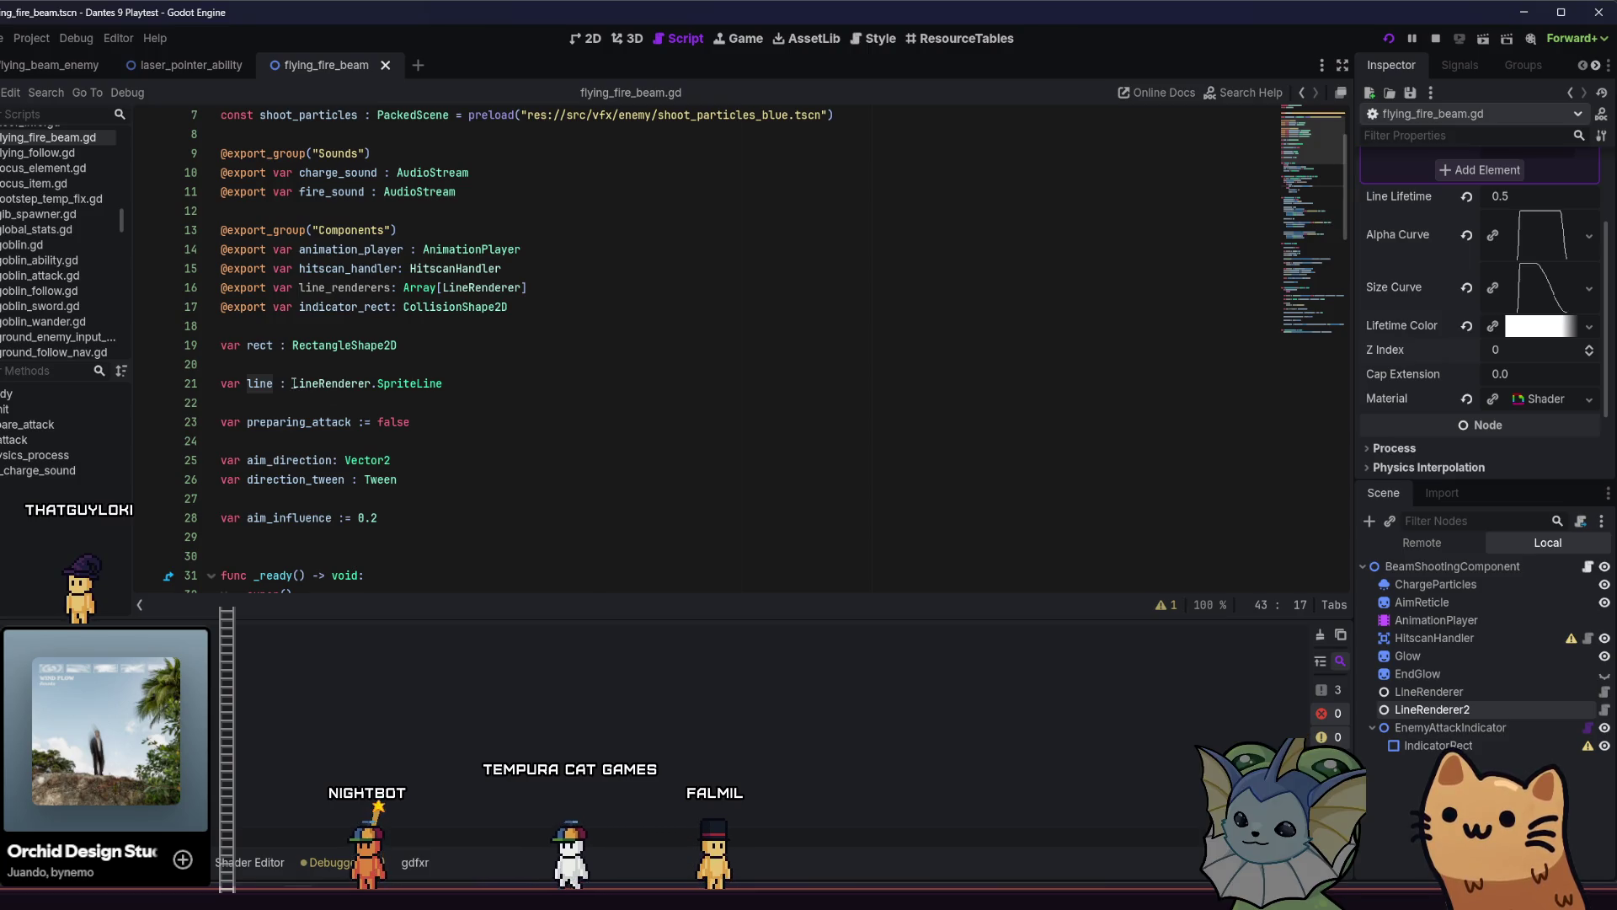
Make line an Array and append each newly created line with lines.append(...).
{"action": "left_click", "coordinate": [293, 384]}
{"action": "type", "text": "Array"}
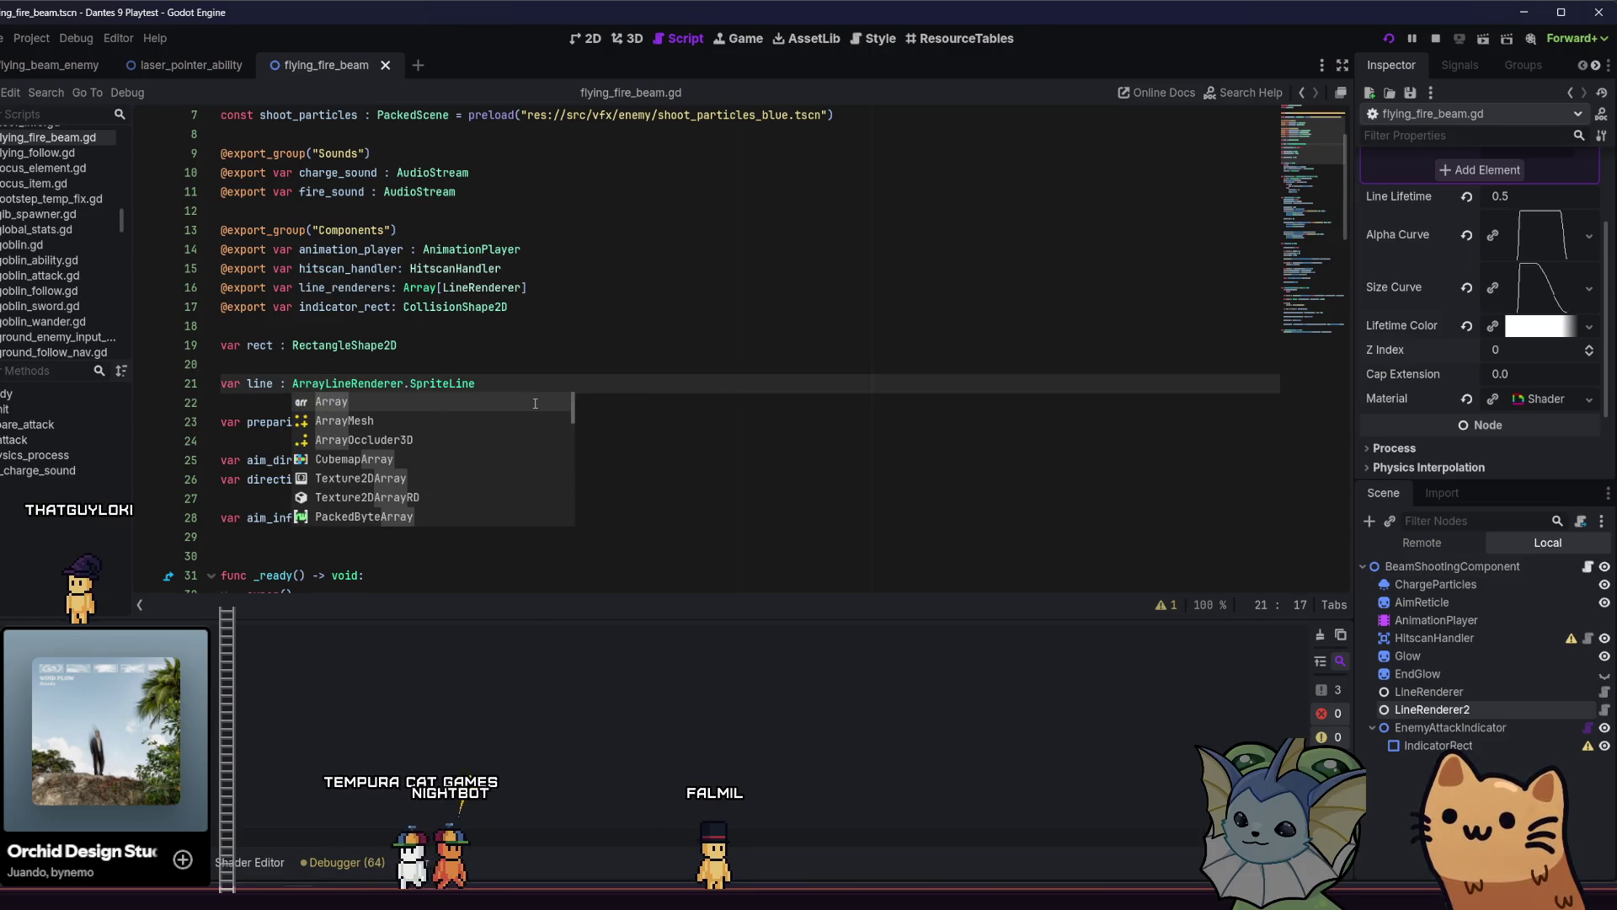
{"action": "type", "text": "["}
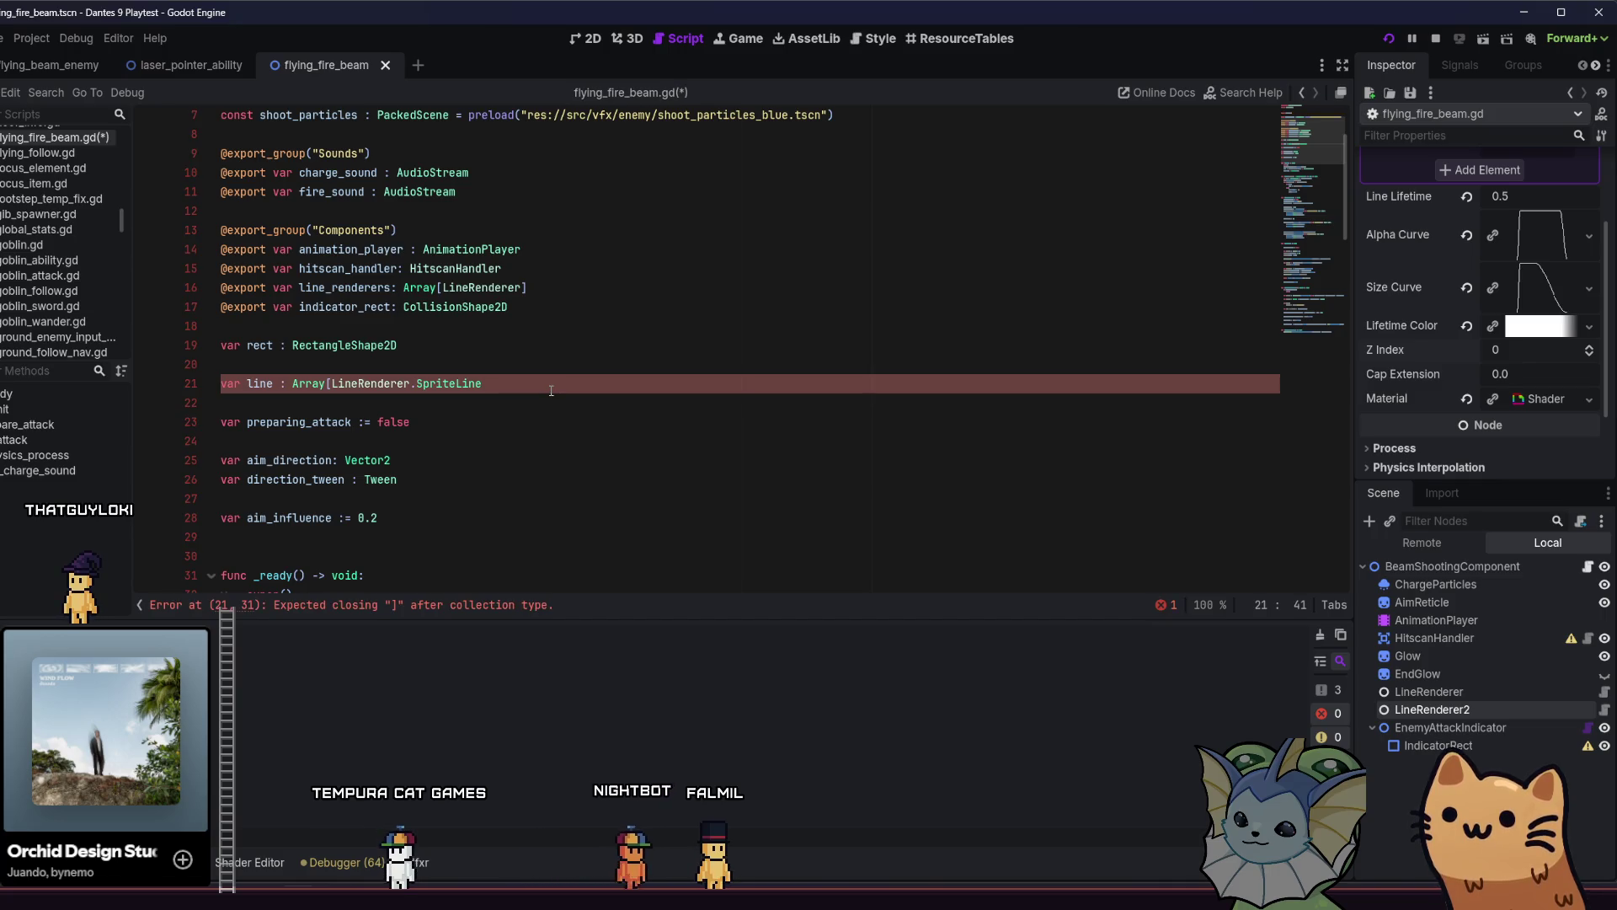
{"action": "scroll", "coordinate": [551, 390], "scroll_direction": "down", "scroll_amount": 6}
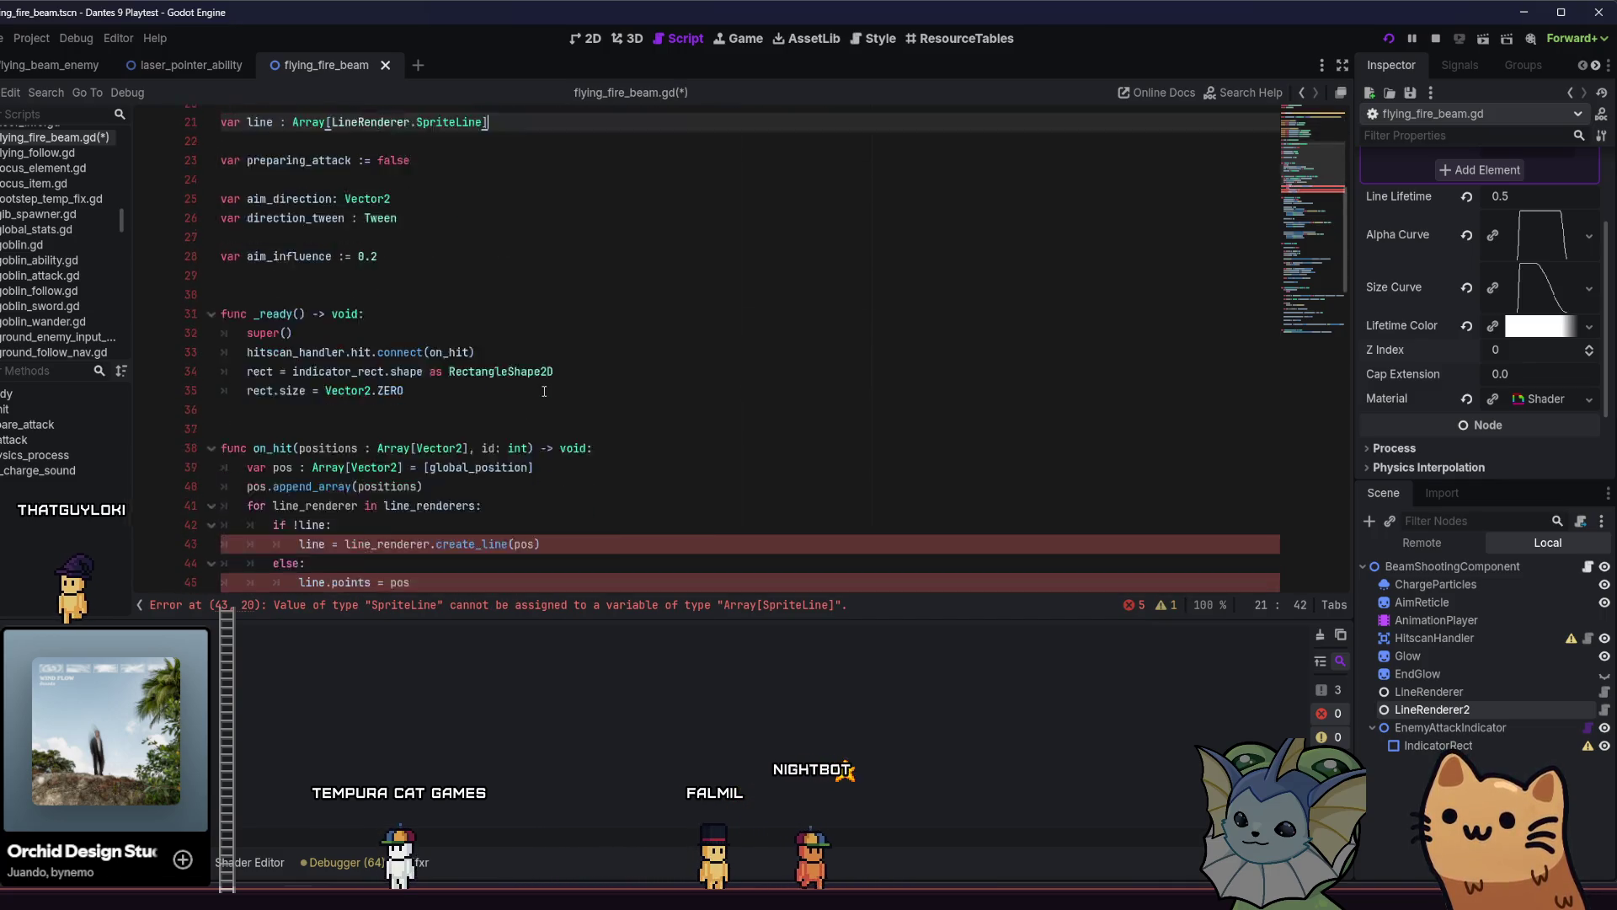
{"action": "left_click", "coordinate": [300, 460]}
{"action": "left_click", "coordinate": [325, 460]}
{"action": "type", "text": "s"}
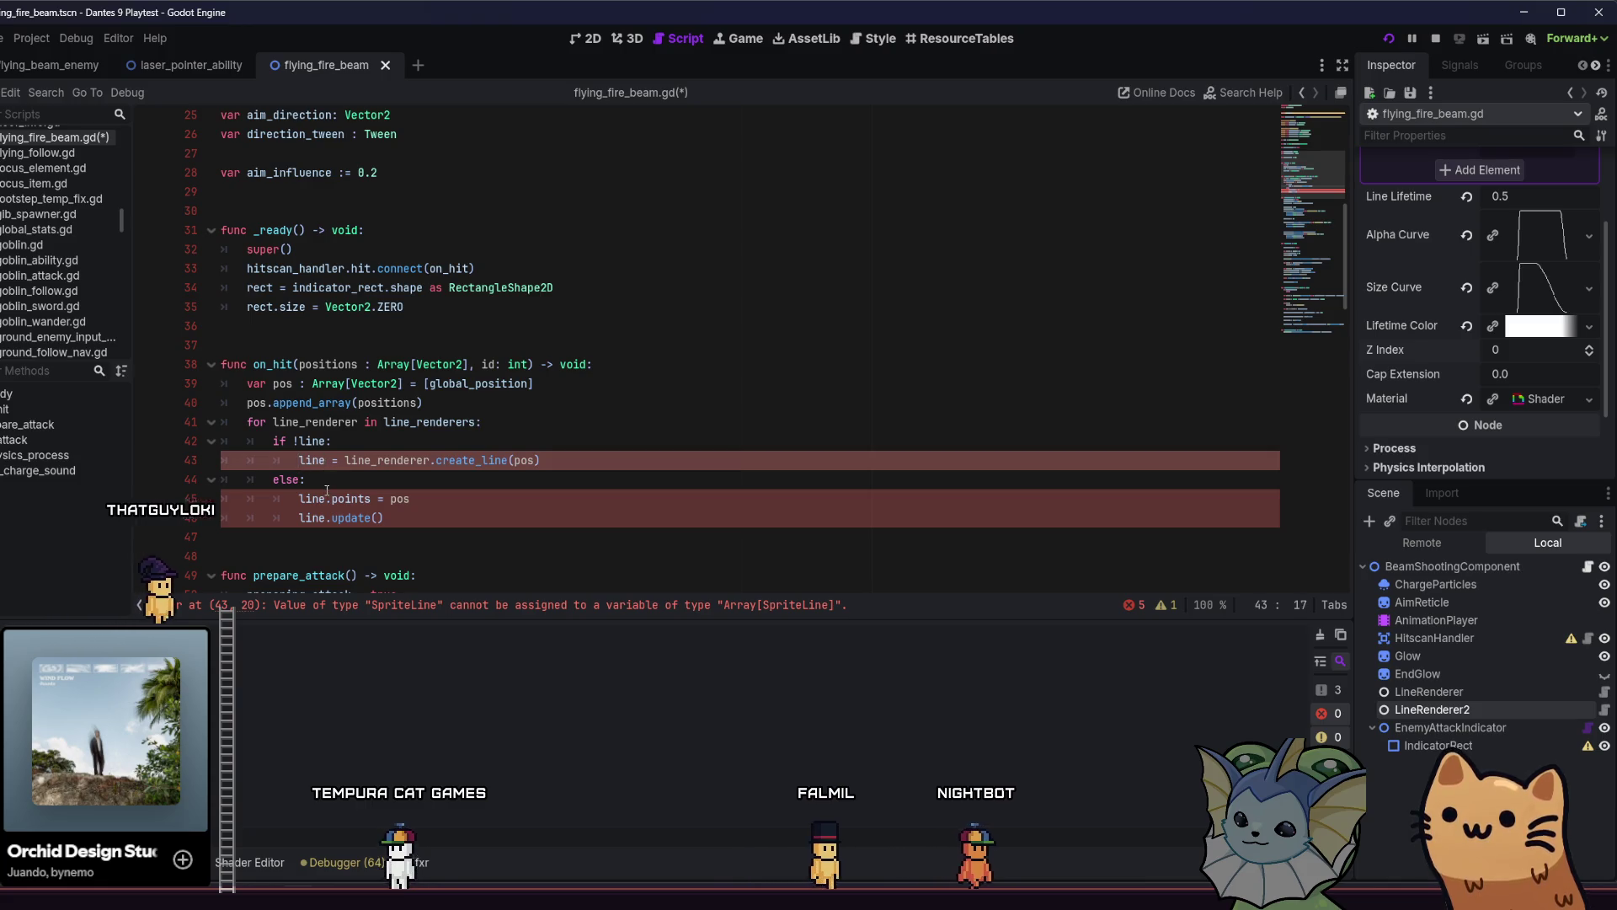
{"action": "left_click", "coordinate": [325, 499]}
{"action": "type", "text": "s"}
{"action": "type", "text": "s"}
{"action": "left_click", "coordinate": [520, 460]}
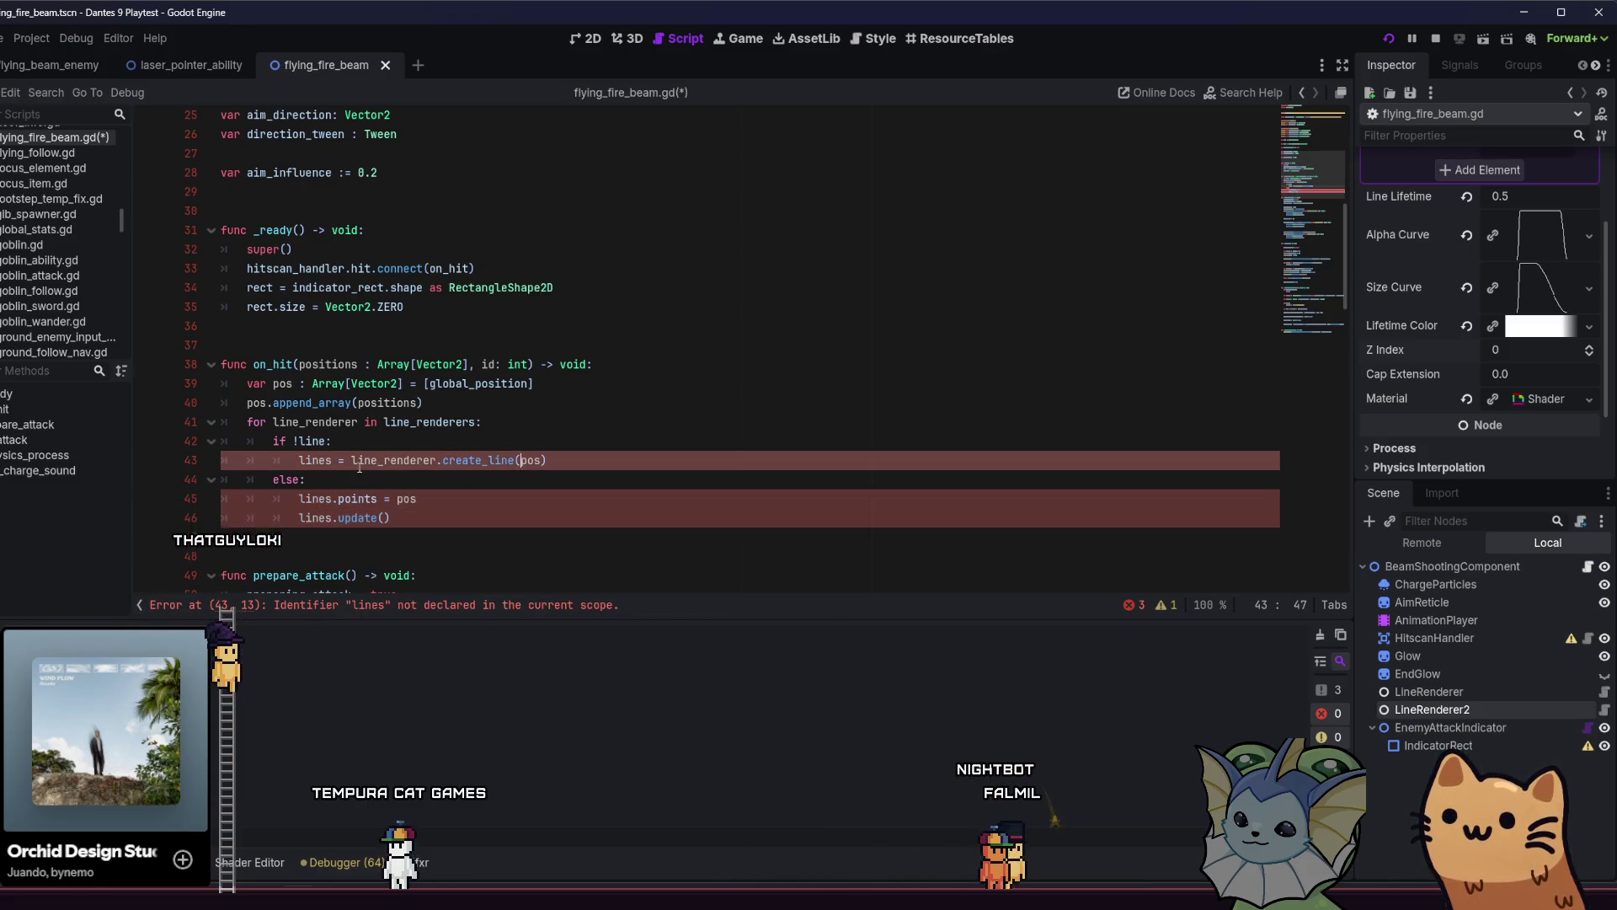
{"action": "key", "text": "BackSpace"}
{"action": "key", "text": "BackSpace"}
{"action": "key", "text": "BackSpace"}
{"action": "type", "text": ".append("}
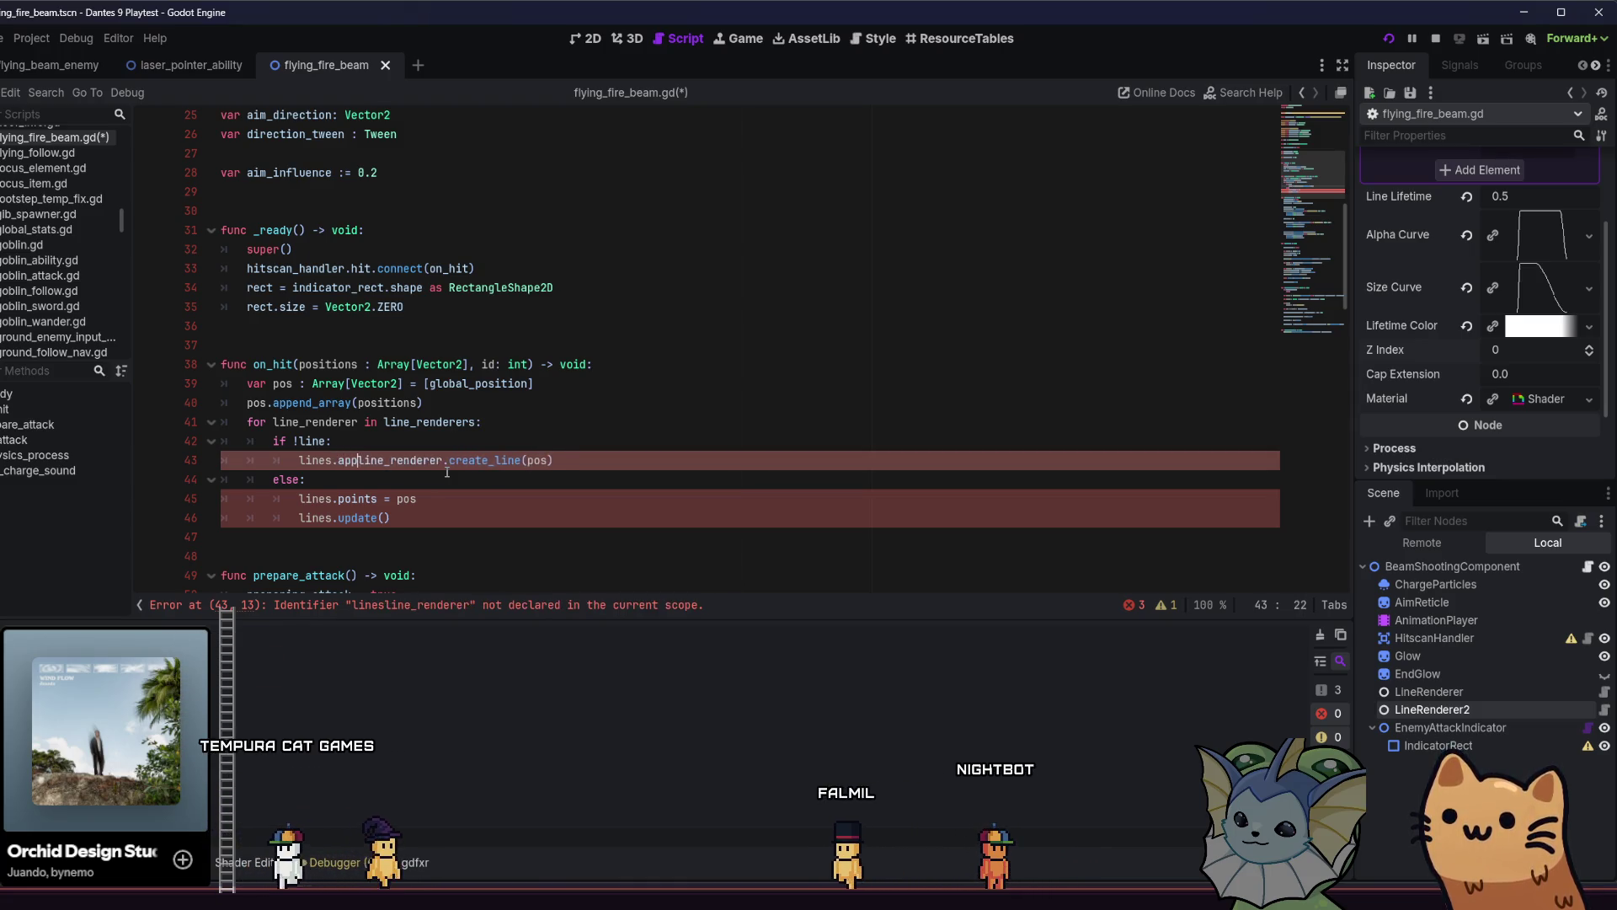
{"action": "left_click", "coordinate": [590, 459]}
{"action": "type", "text": ")"}
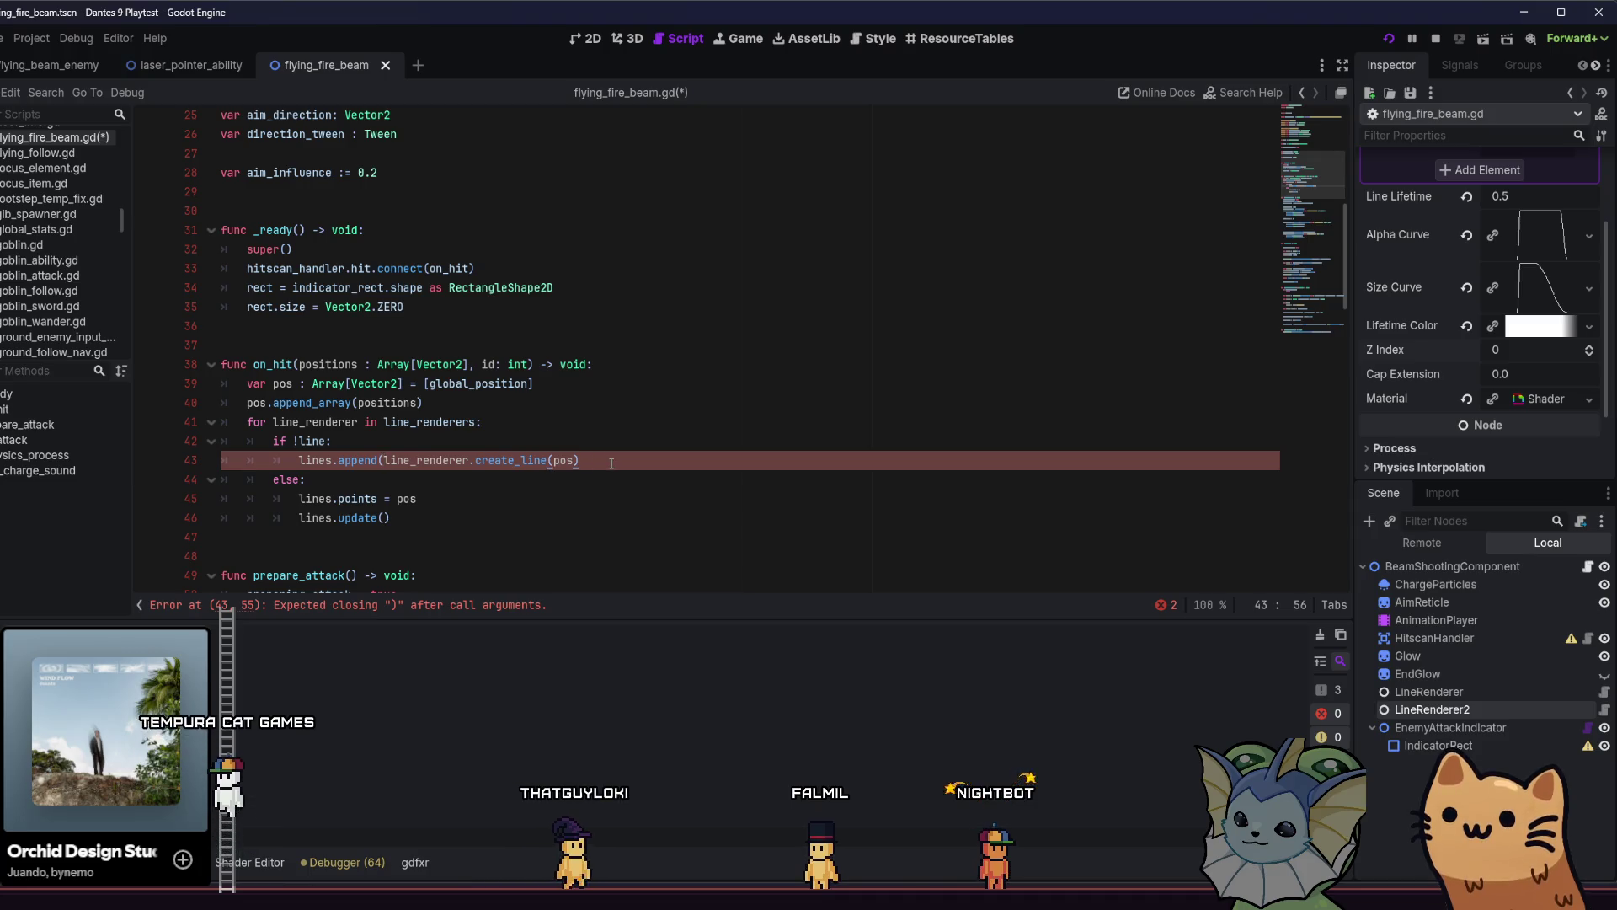
{"action": "type", "text": ")"}
Change the creation condition to size() < 2.
{"action": "left_click", "coordinate": [330, 441]}
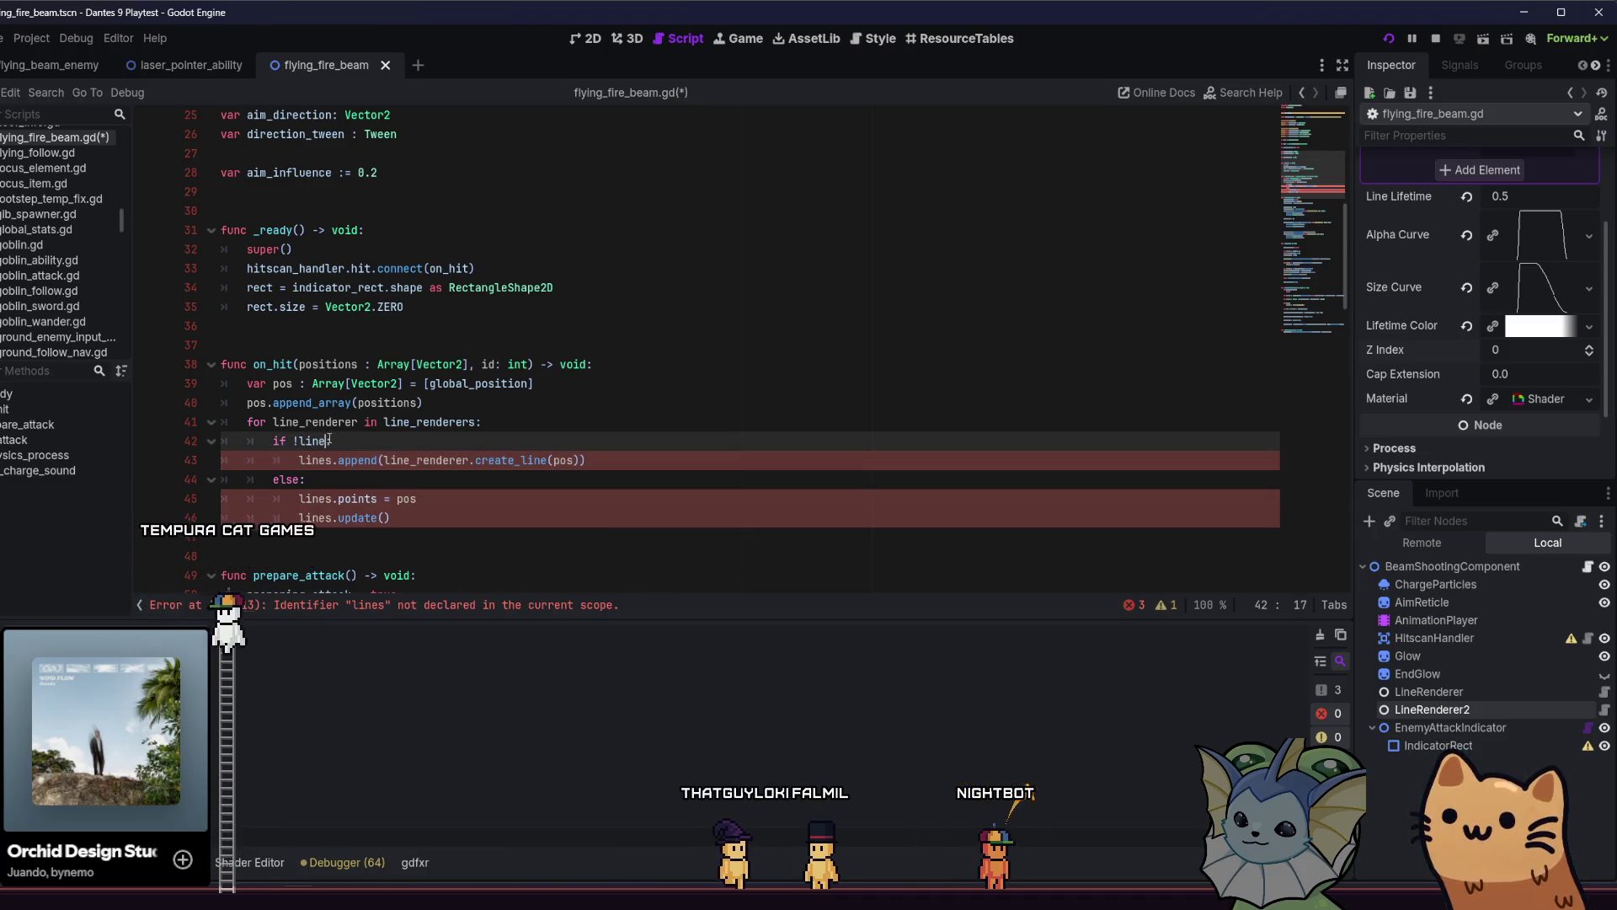
{"action": "type", "text": ".si:"}
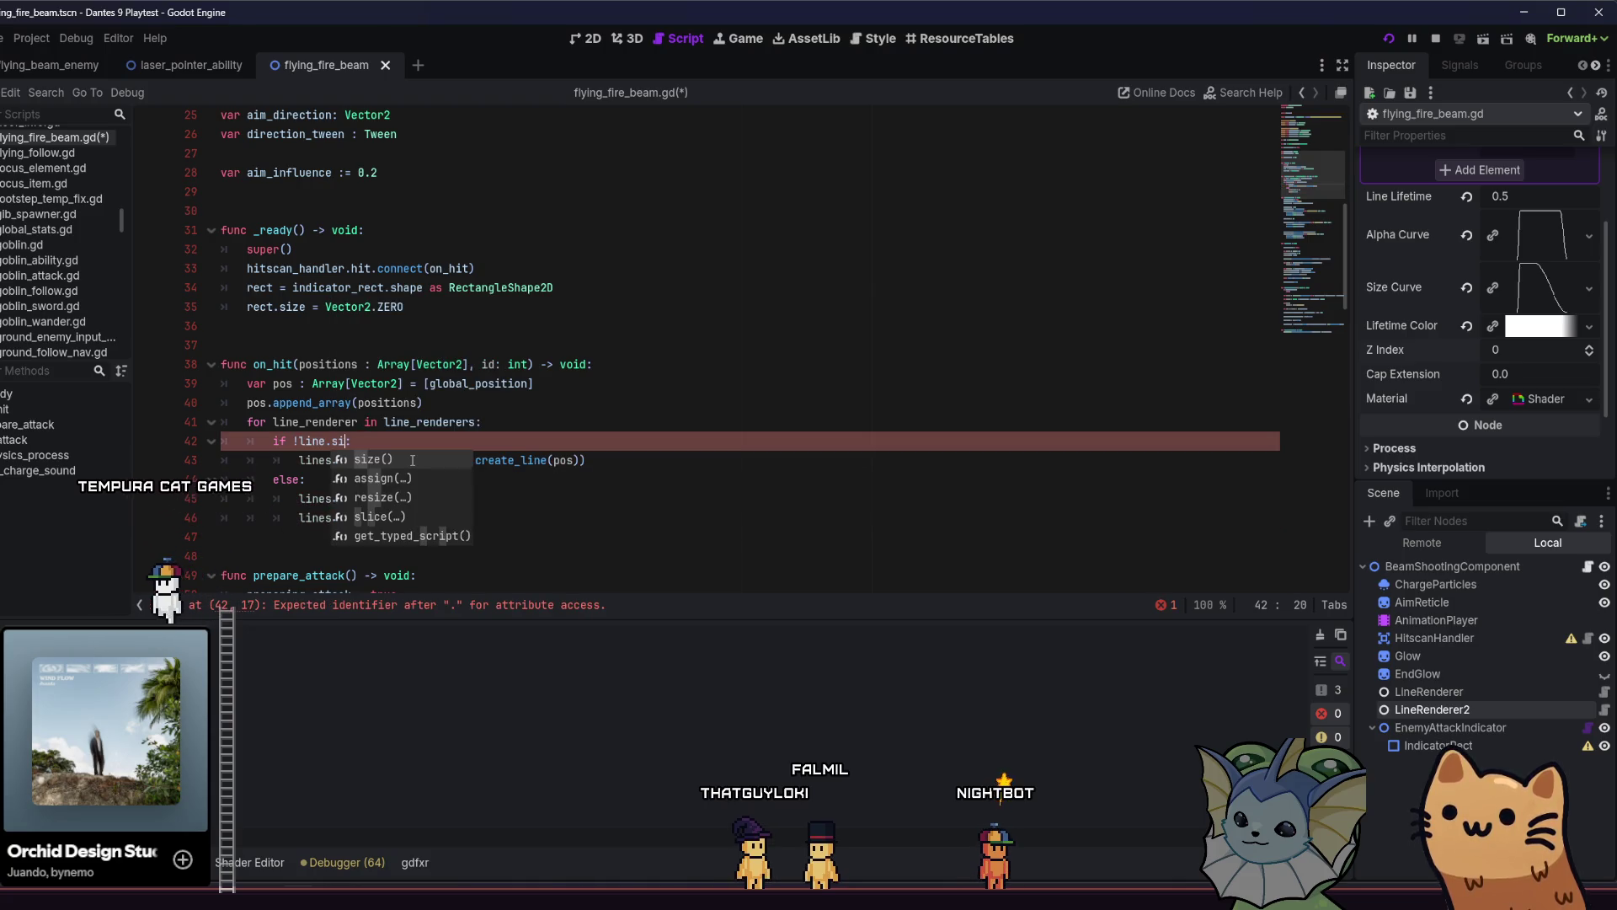
{"action": "key", "text": "Return"}
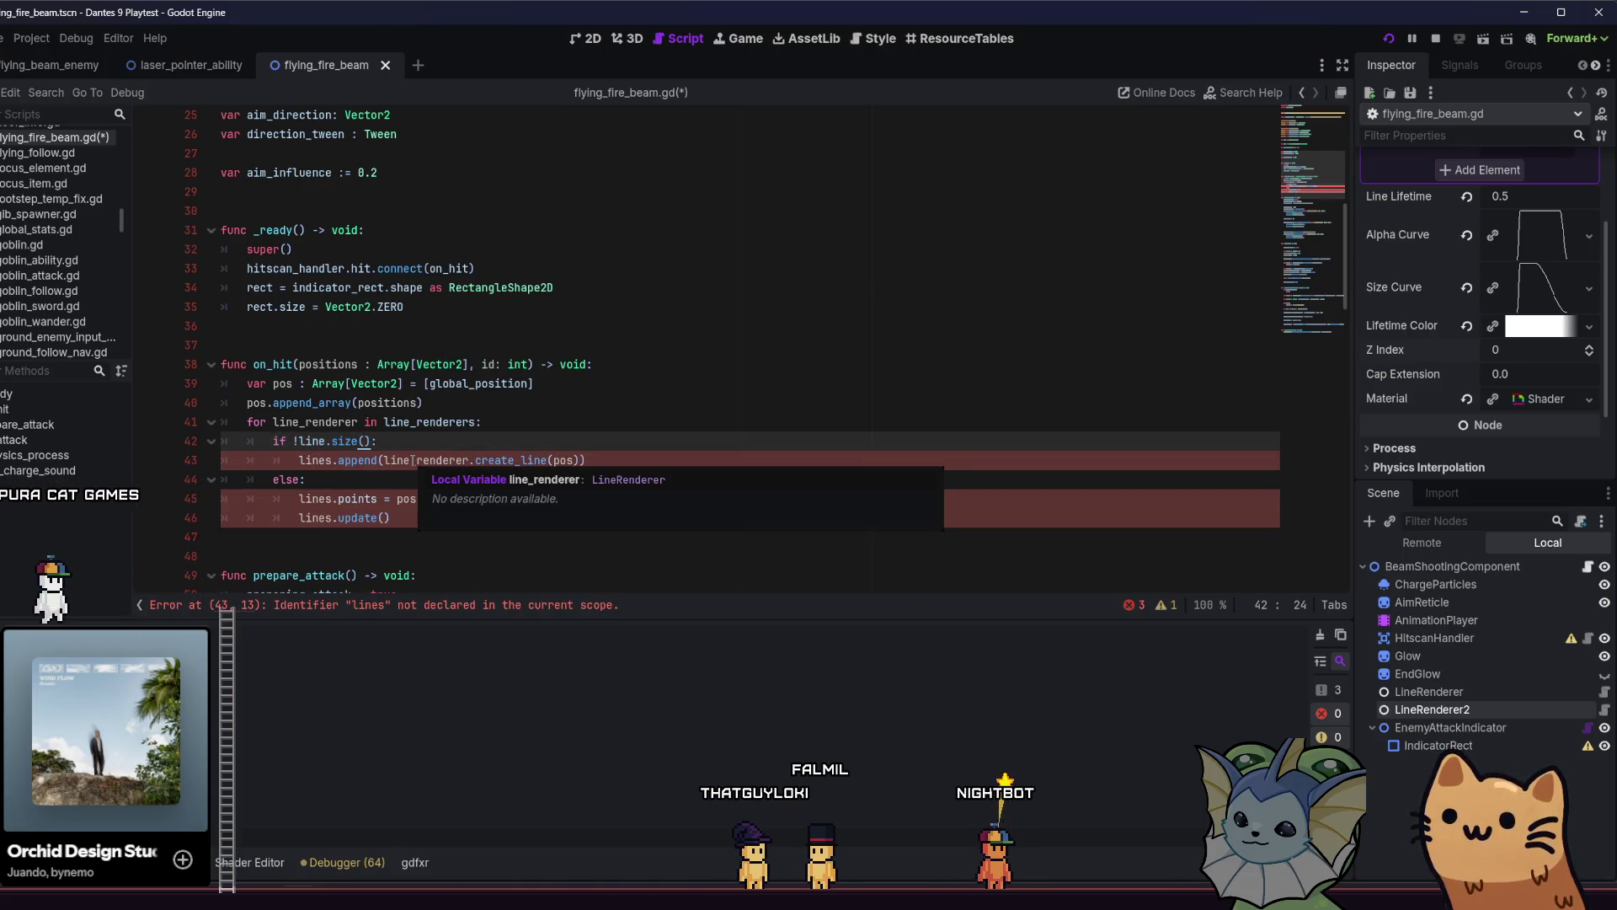
{"action": "type", "text": "<"}
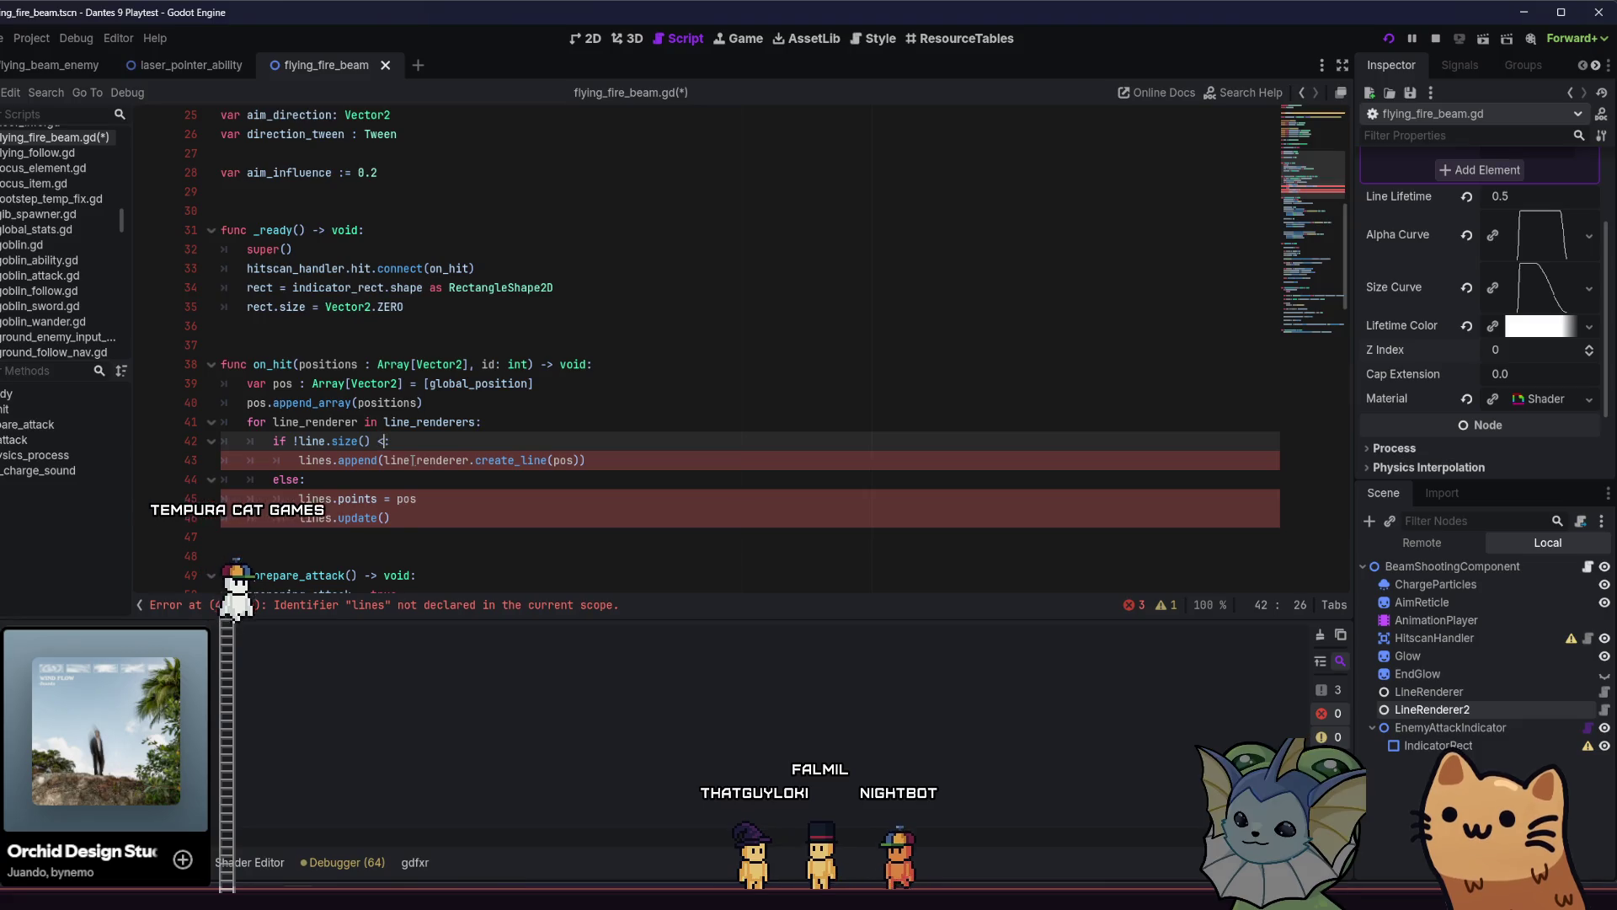
{"action": "type", "text": " 2"}
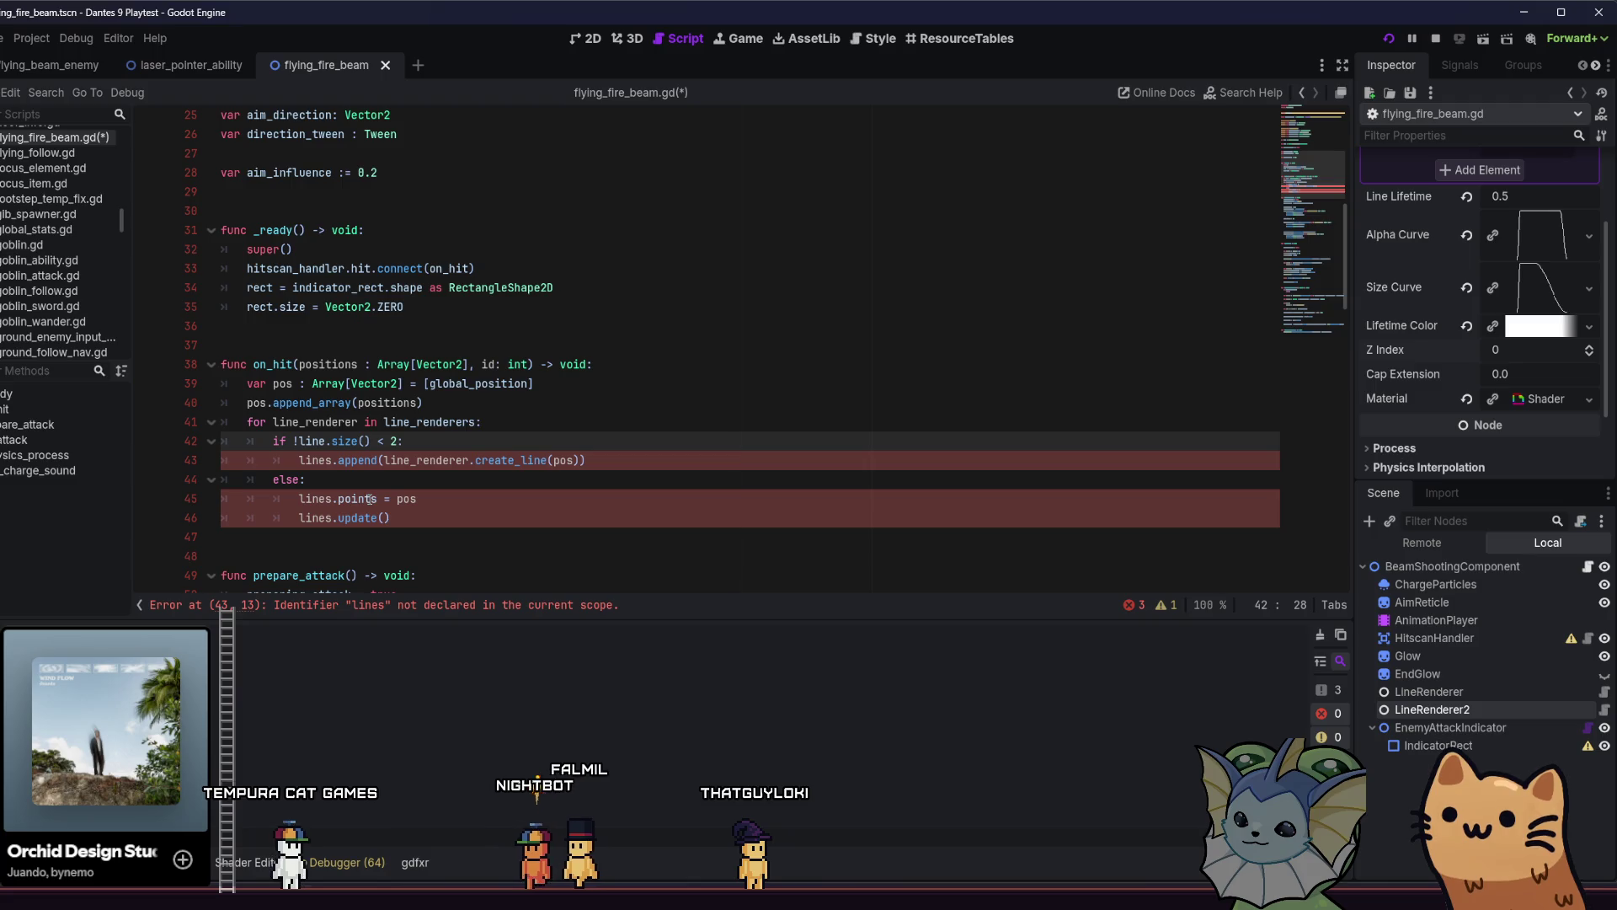
{"action": "left_click", "coordinate": [338, 498]}
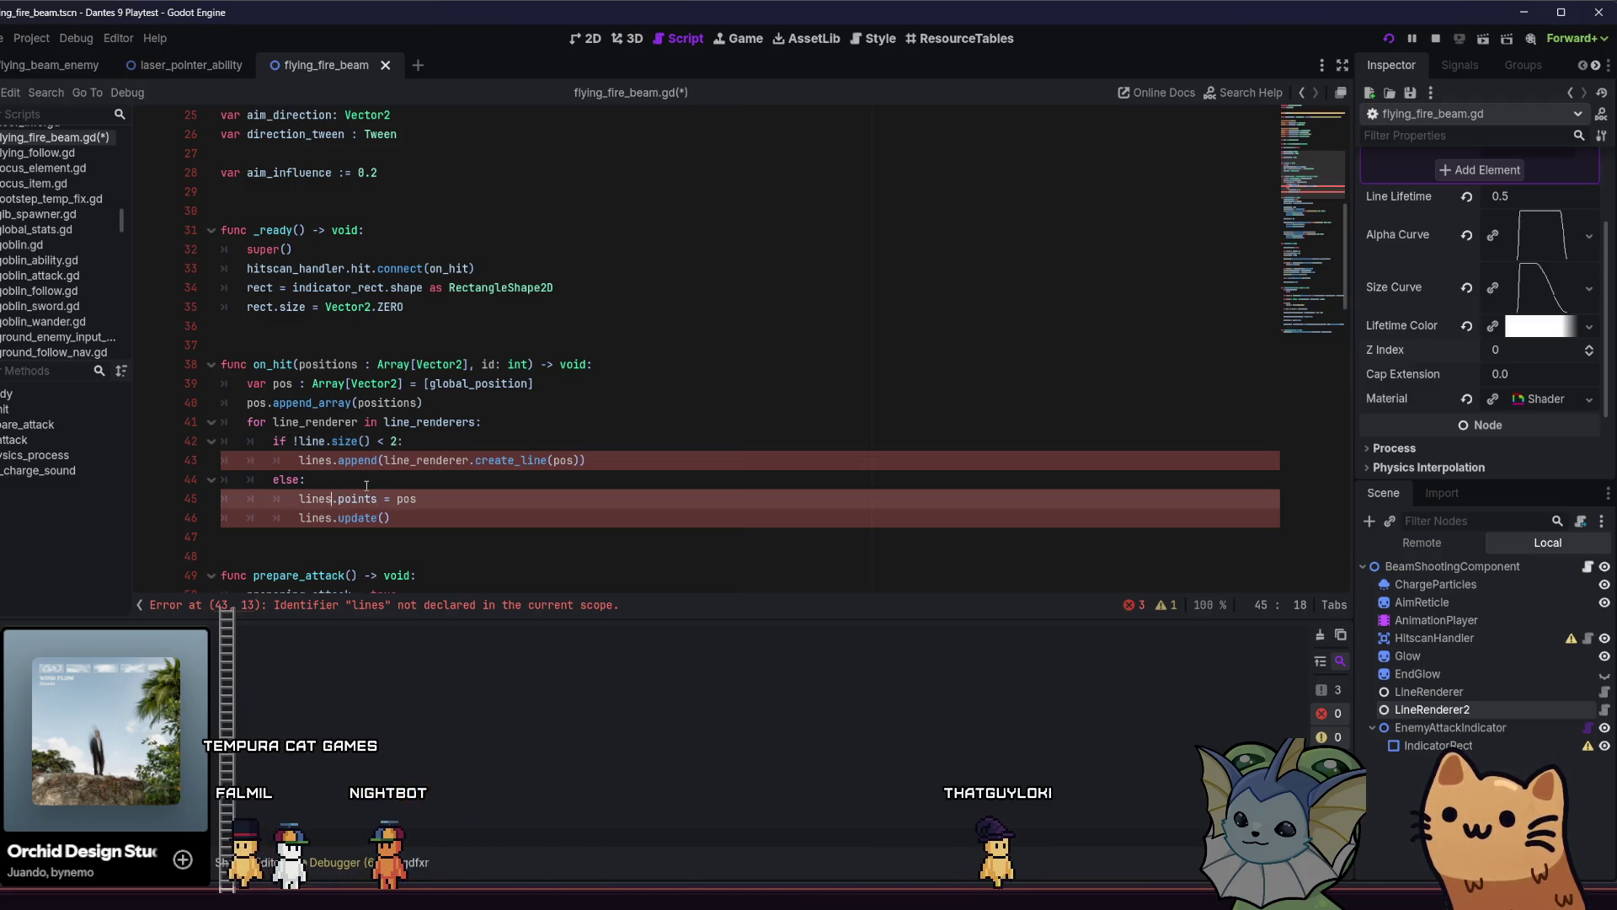
{"action": "left_click", "coordinate": [368, 481]}
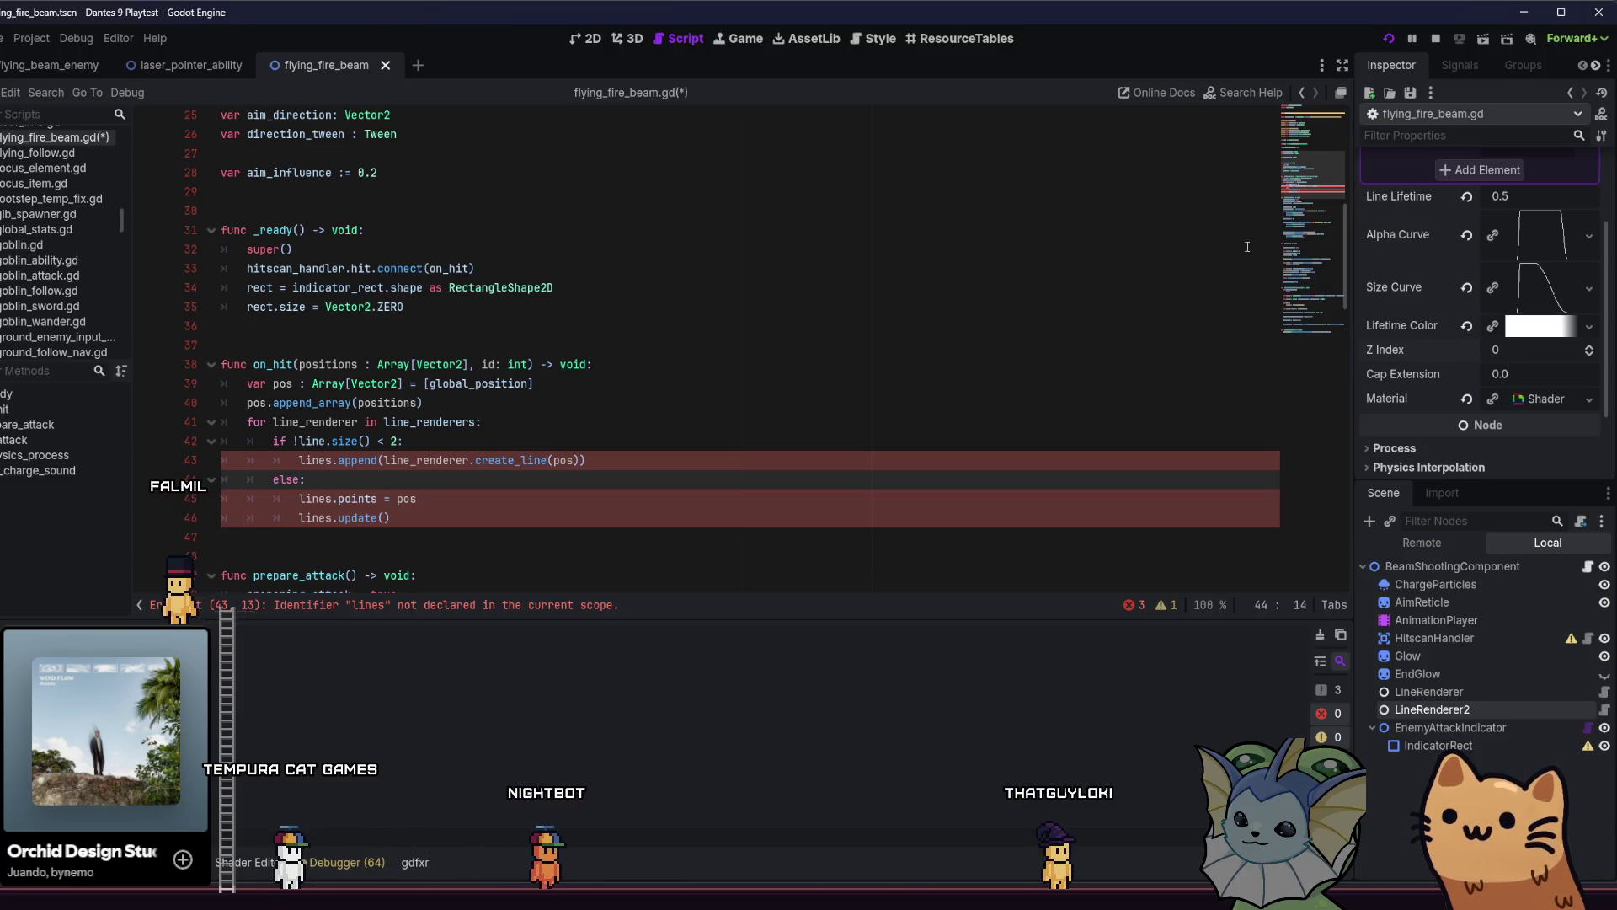
Rename the variable declaration to lines and point the size check at lines.
{"action": "scroll", "coordinate": [1317, 119], "scroll_direction": "up", "scroll_amount": 5}
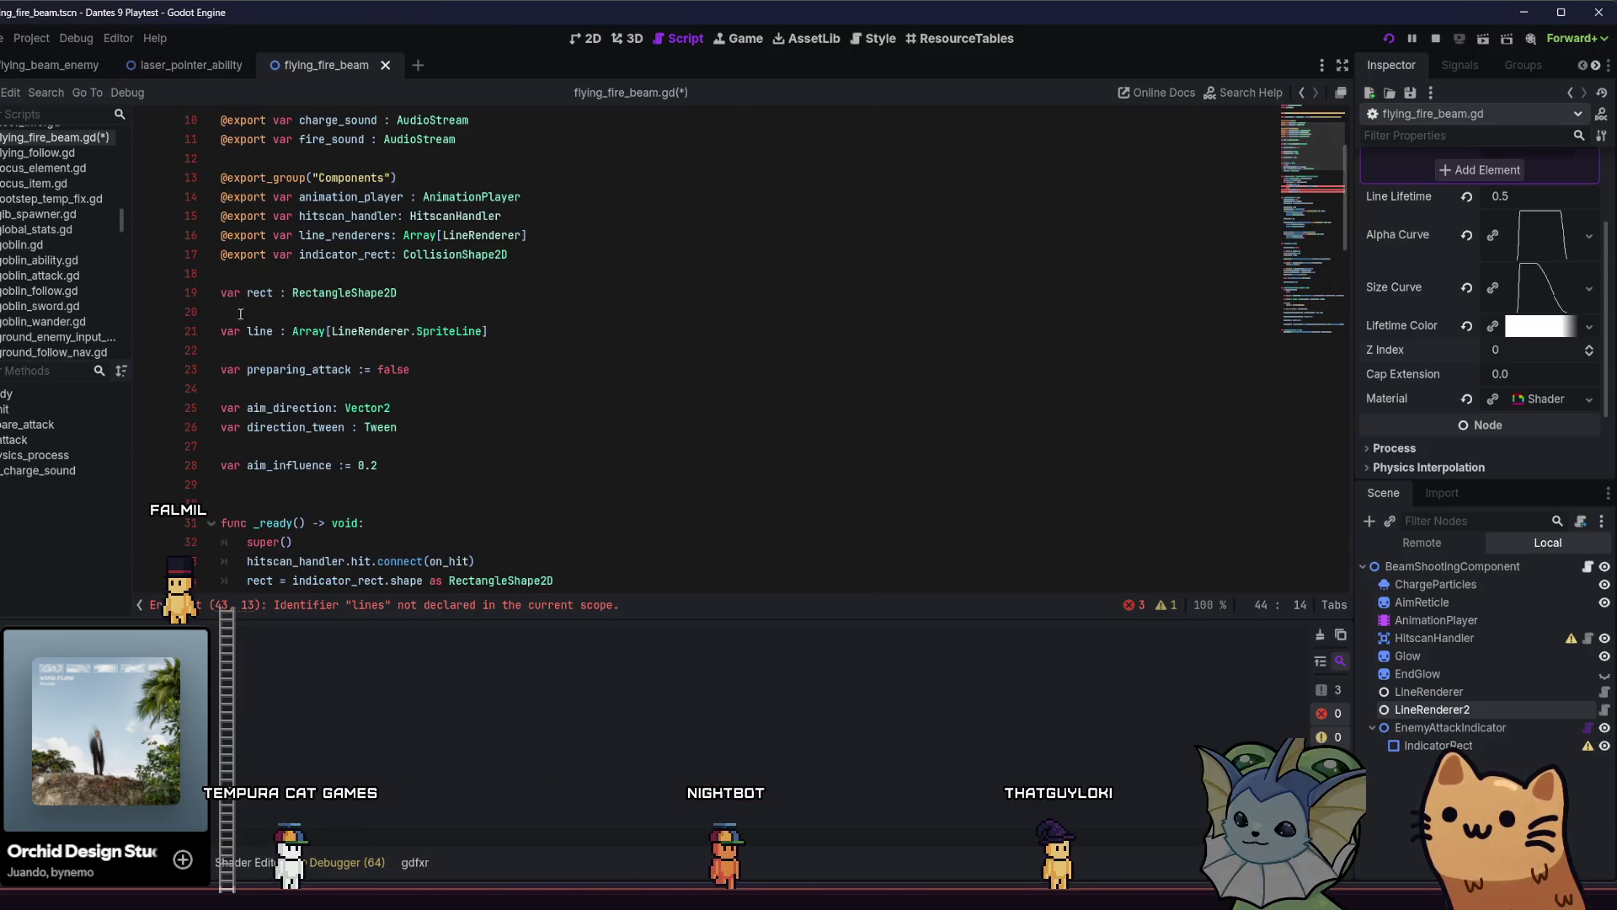
{"action": "double_click", "coordinate": [260, 331]}
{"action": "type", "text": "lines"}
{"action": "scroll", "coordinate": [495, 388], "scroll_direction": "down", "scroll_amount": 9}
{"action": "scroll", "coordinate": [496, 388], "scroll_direction": "down", "scroll_amount": 1}
{"action": "scroll", "coordinate": [484, 390], "scroll_direction": "up", "scroll_amount": 2}
{"action": "left_click", "coordinate": [331, 269]}
{"action": "type", "text": "size() < 2:"}
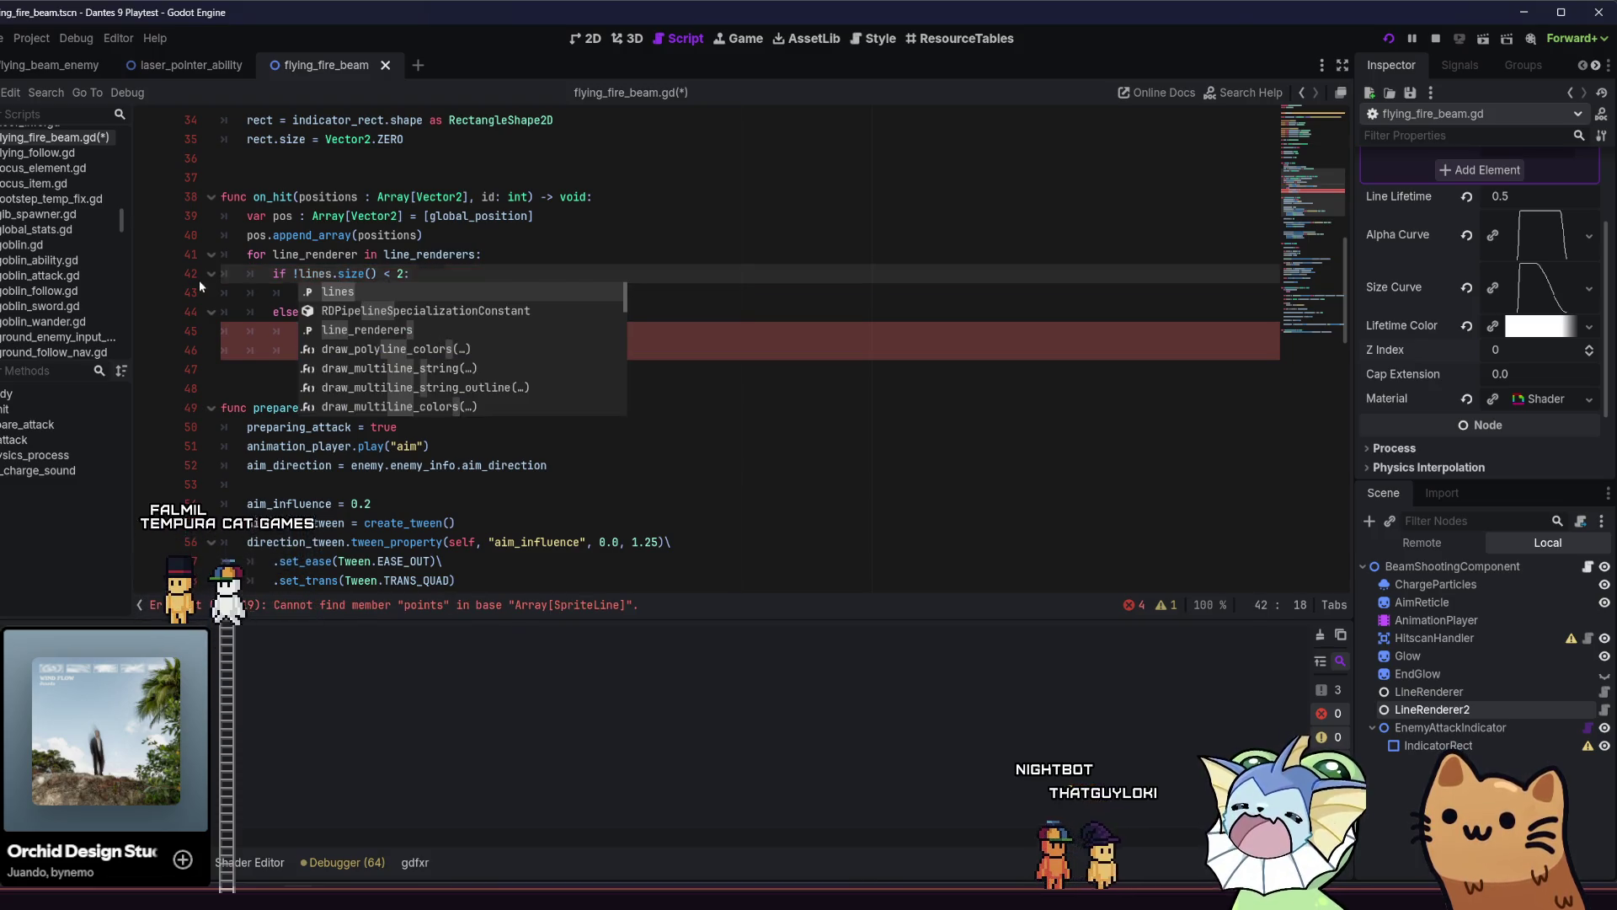
{"action": "key", "text": "Escape"}
Under else, add 'for line in lines:' and indent the points assignment and update call into it.
{"action": "left_click", "coordinate": [342, 312]}
{"action": "key", "text": "Return"}
{"action": "type", "text": "for l"}
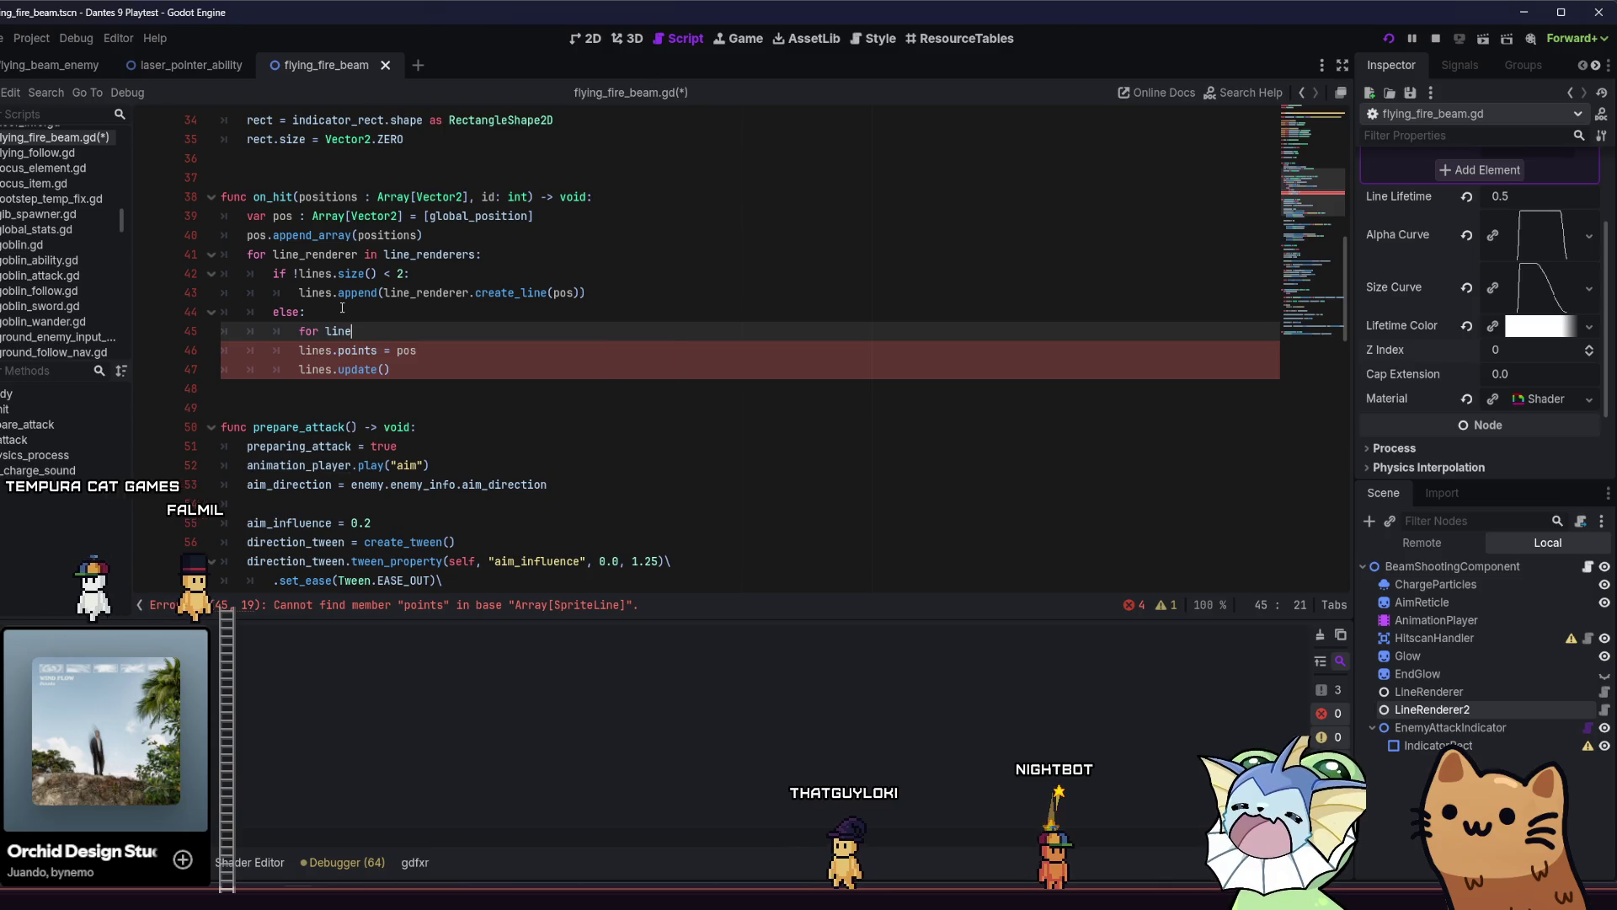
{"action": "type", "text": "ine in "}
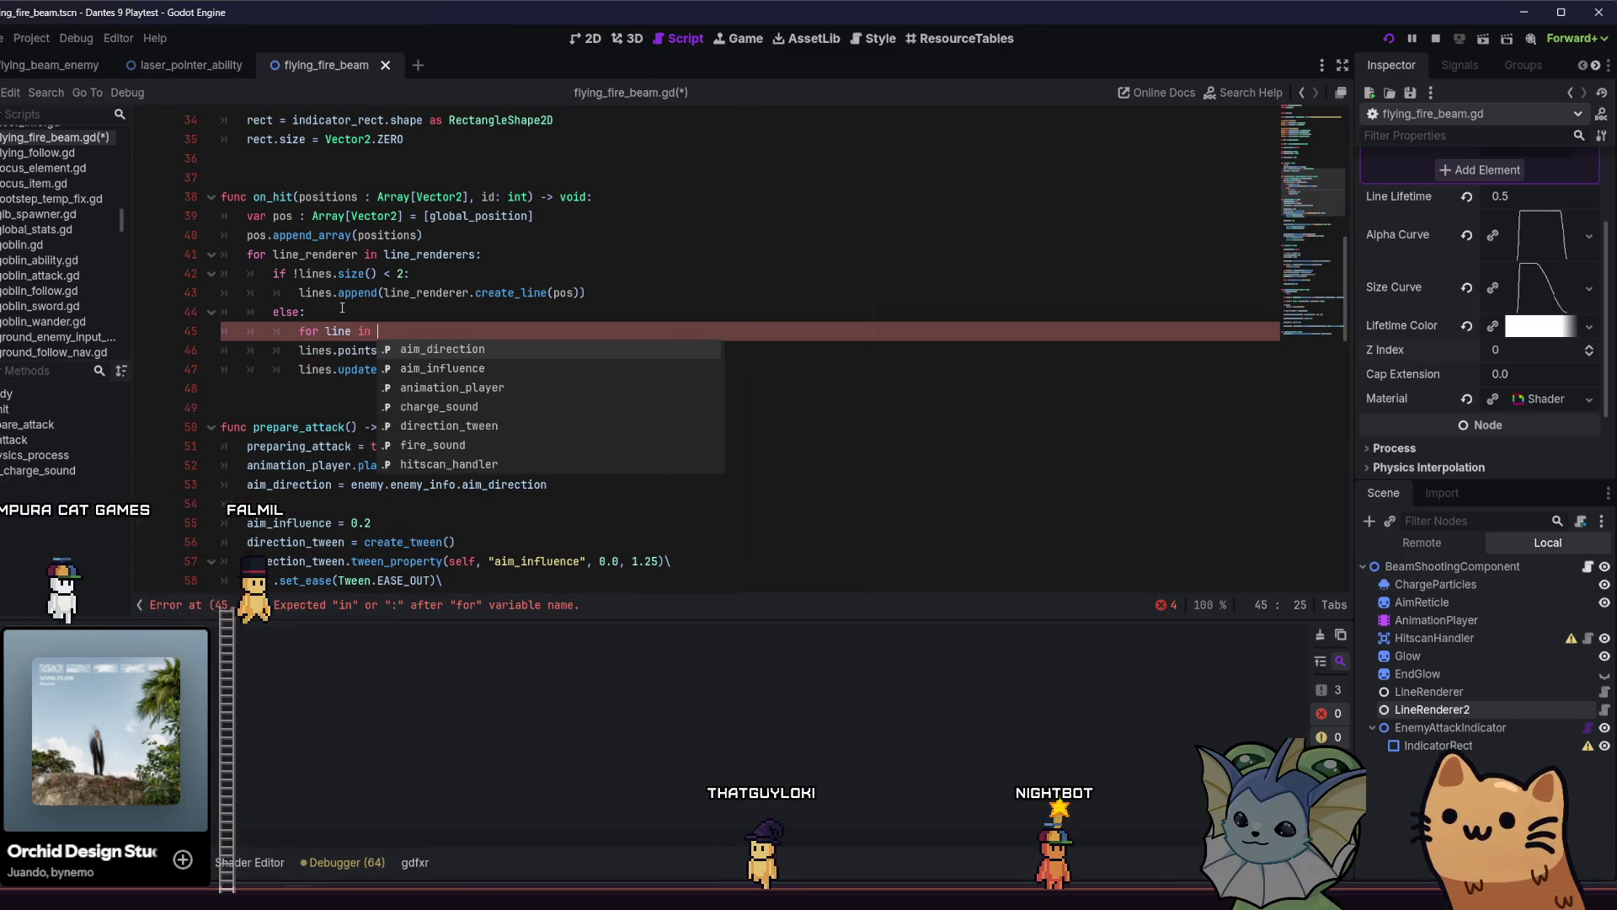
{"action": "type", "text": "lines:"}
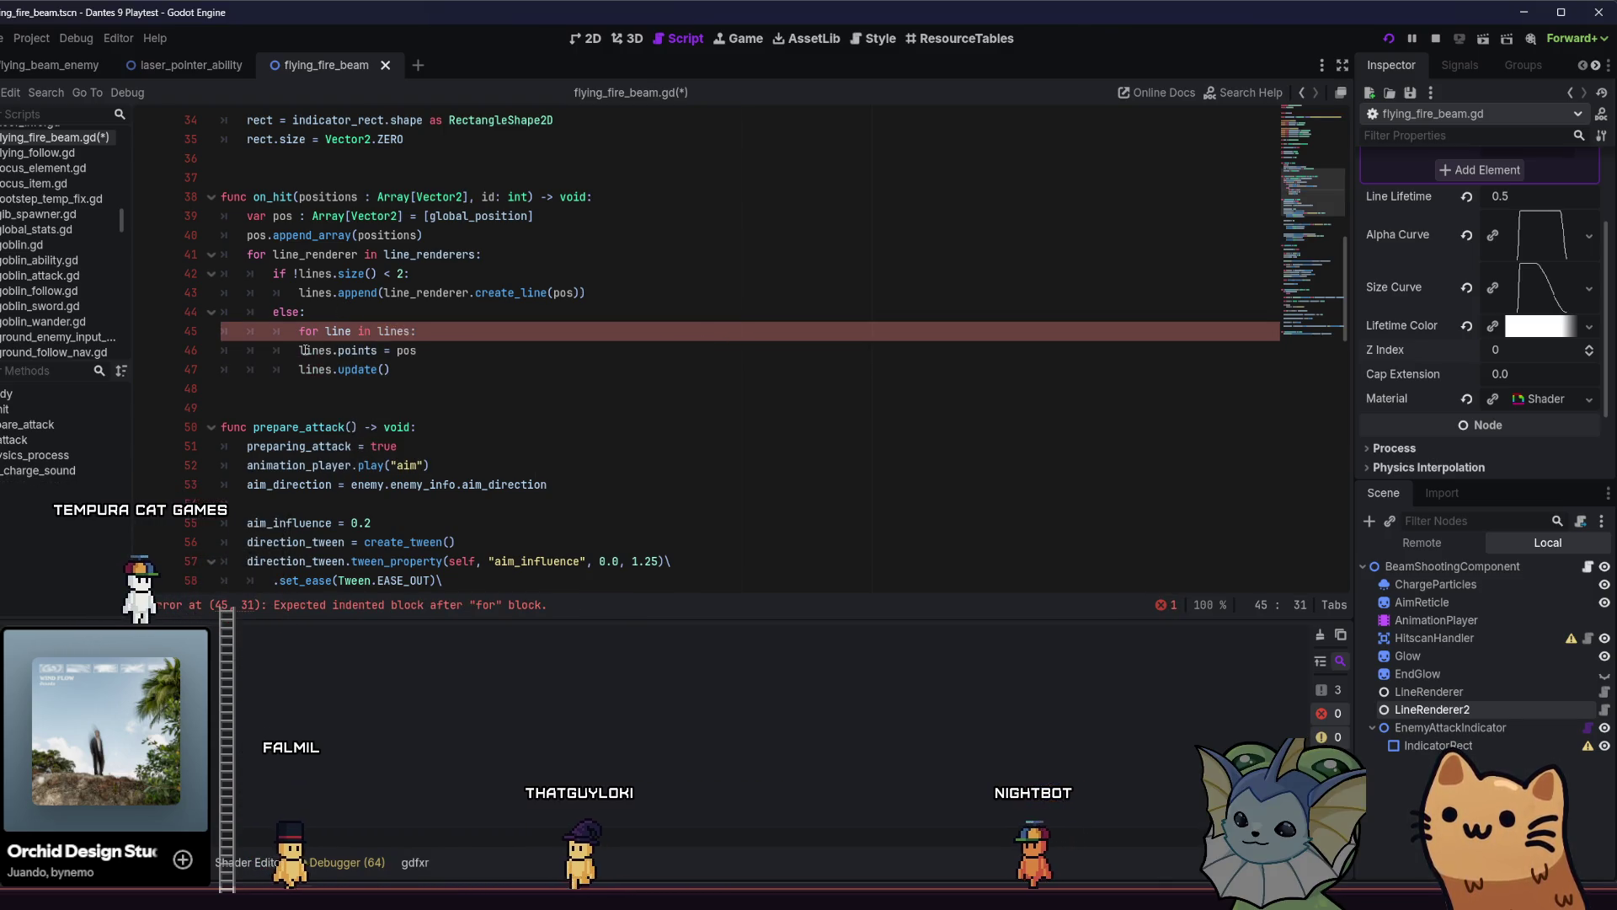
{"action": "left_click", "coordinate": [300, 350]}
{"action": "key", "text": "Tab"}
{"action": "left_click", "coordinate": [305, 369]}
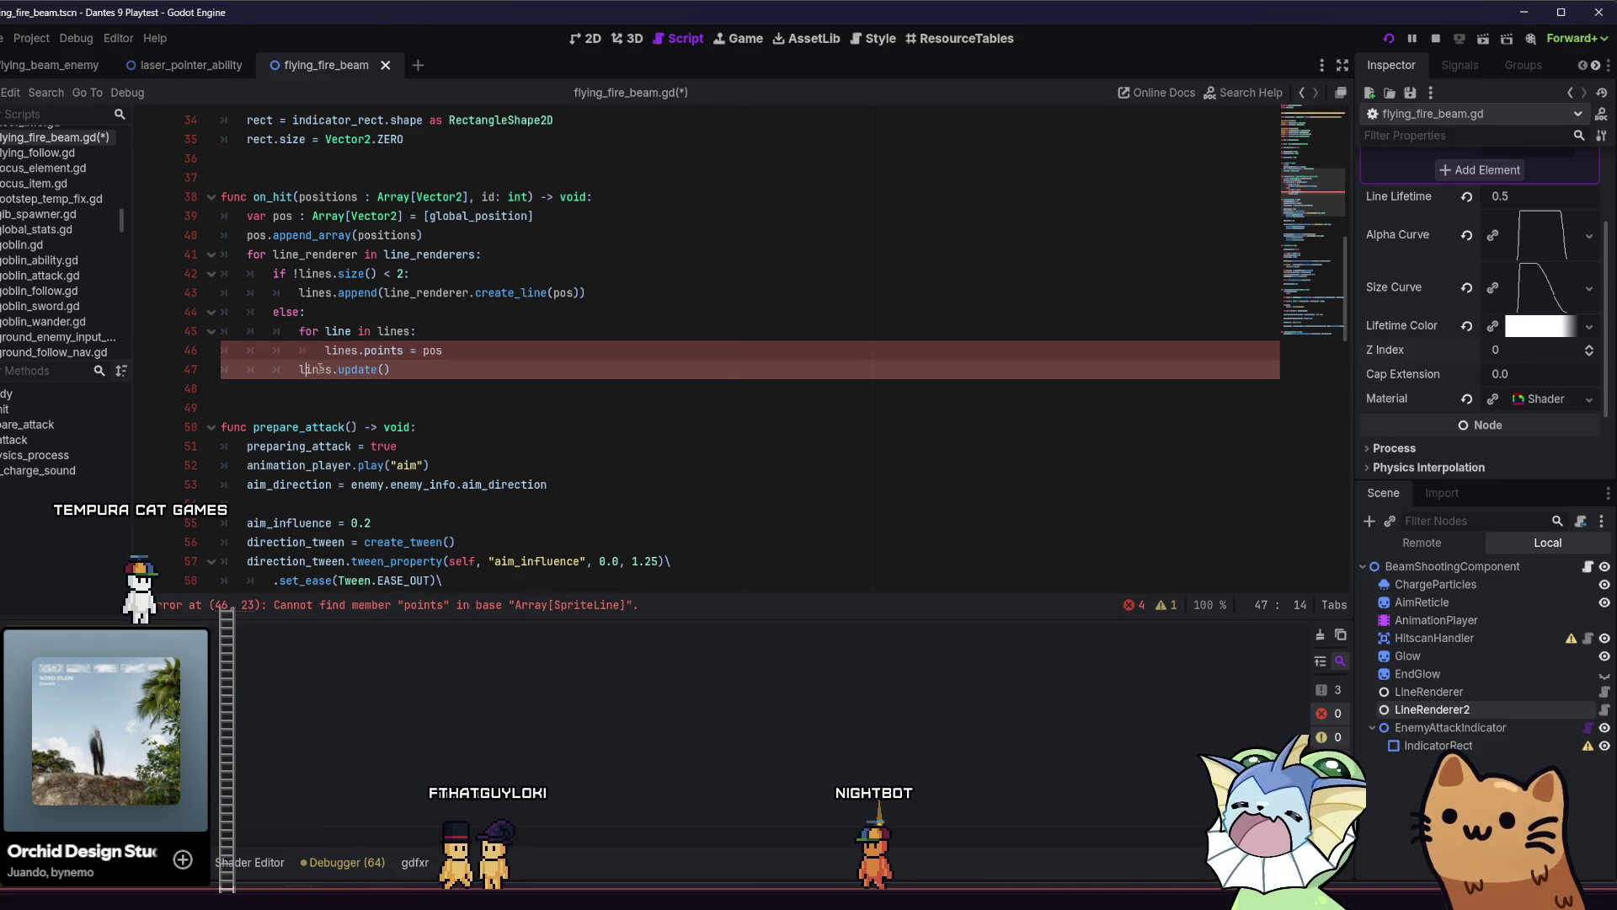
{"action": "left_click", "coordinate": [359, 351]}
{"action": "key", "text": "BackSpace"}
{"action": "key", "text": "Down"}
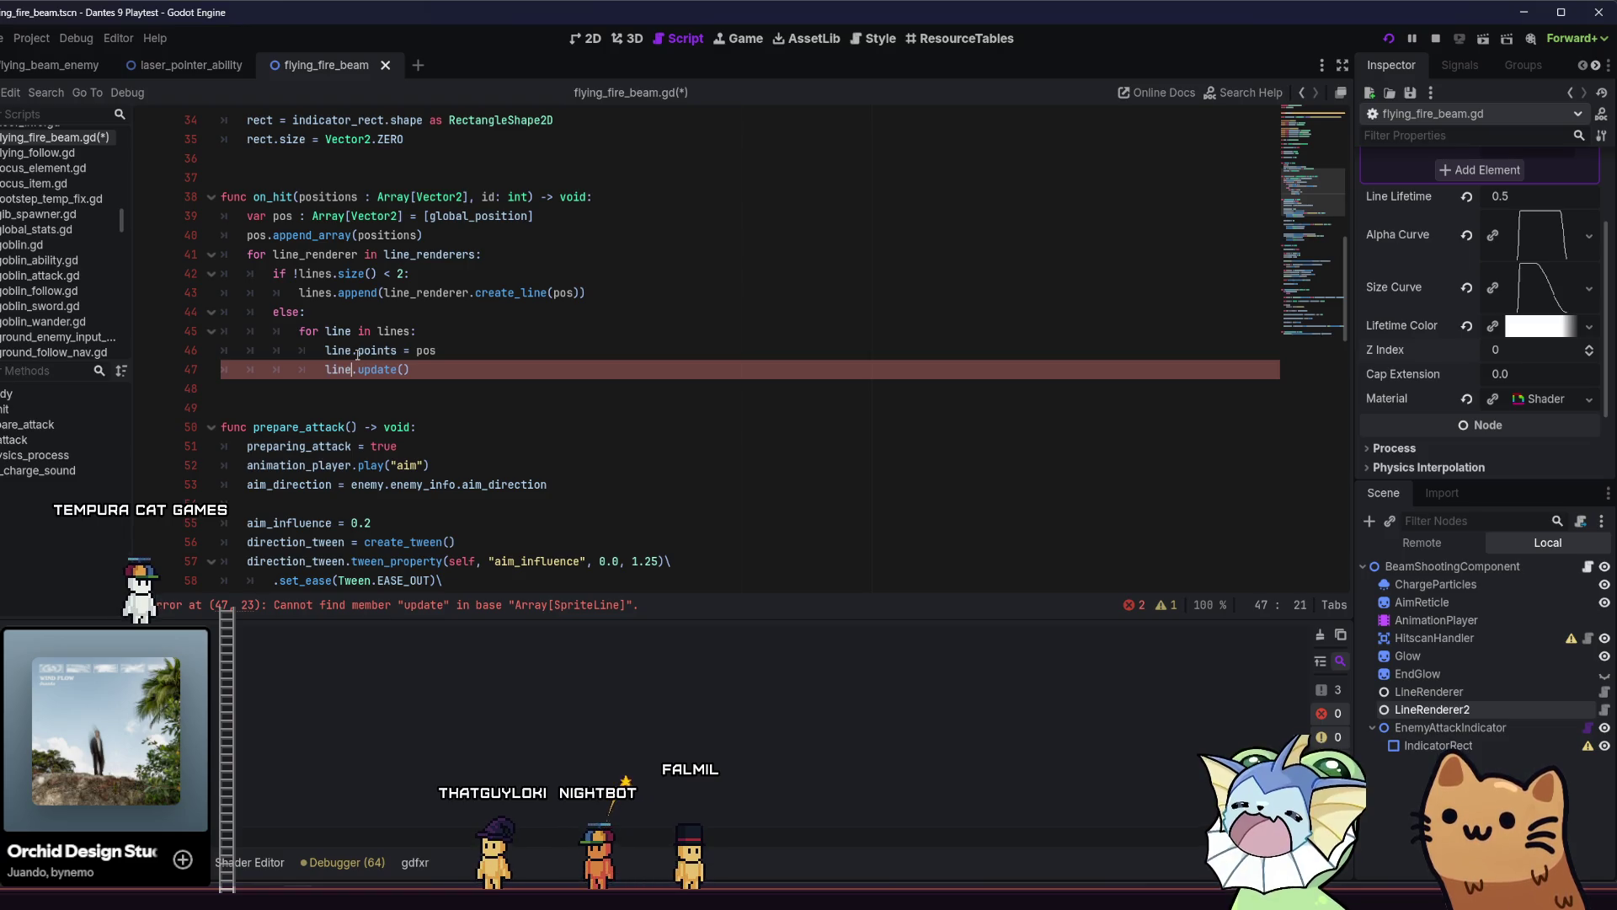
{"action": "left_click", "coordinate": [476, 348]}
Save the script and scene, stop the running game, and relaunch it.
{"action": "key", "text": "ctrl+s"}
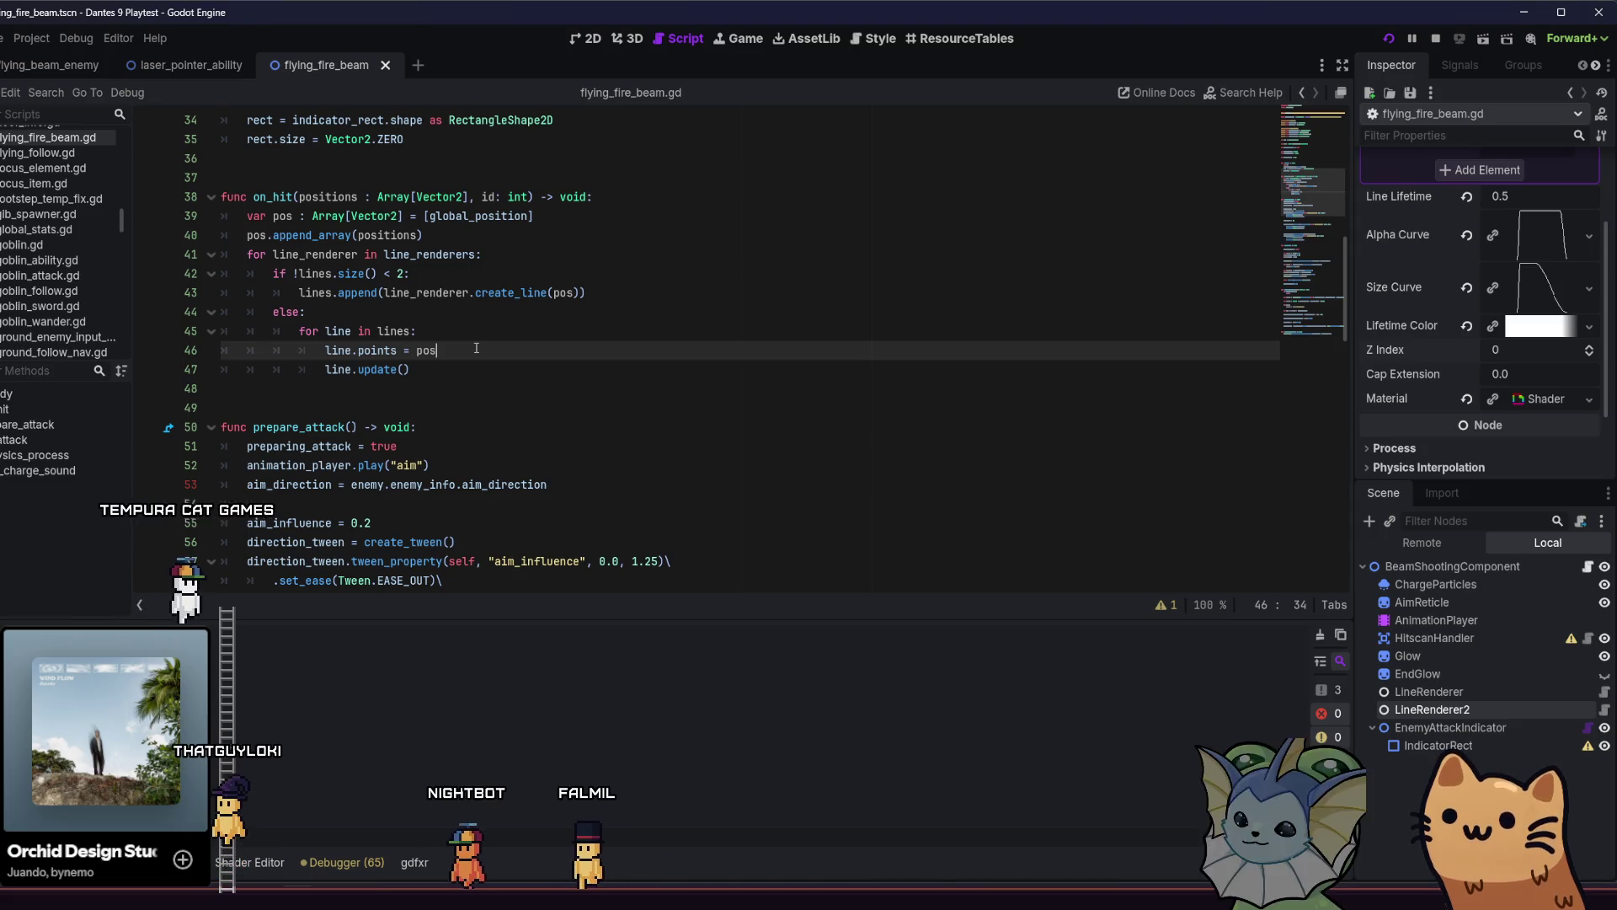
{"action": "scroll", "coordinate": [570, 399], "scroll_direction": "up", "scroll_amount": 1}
{"action": "key", "text": "ctrl+s"}
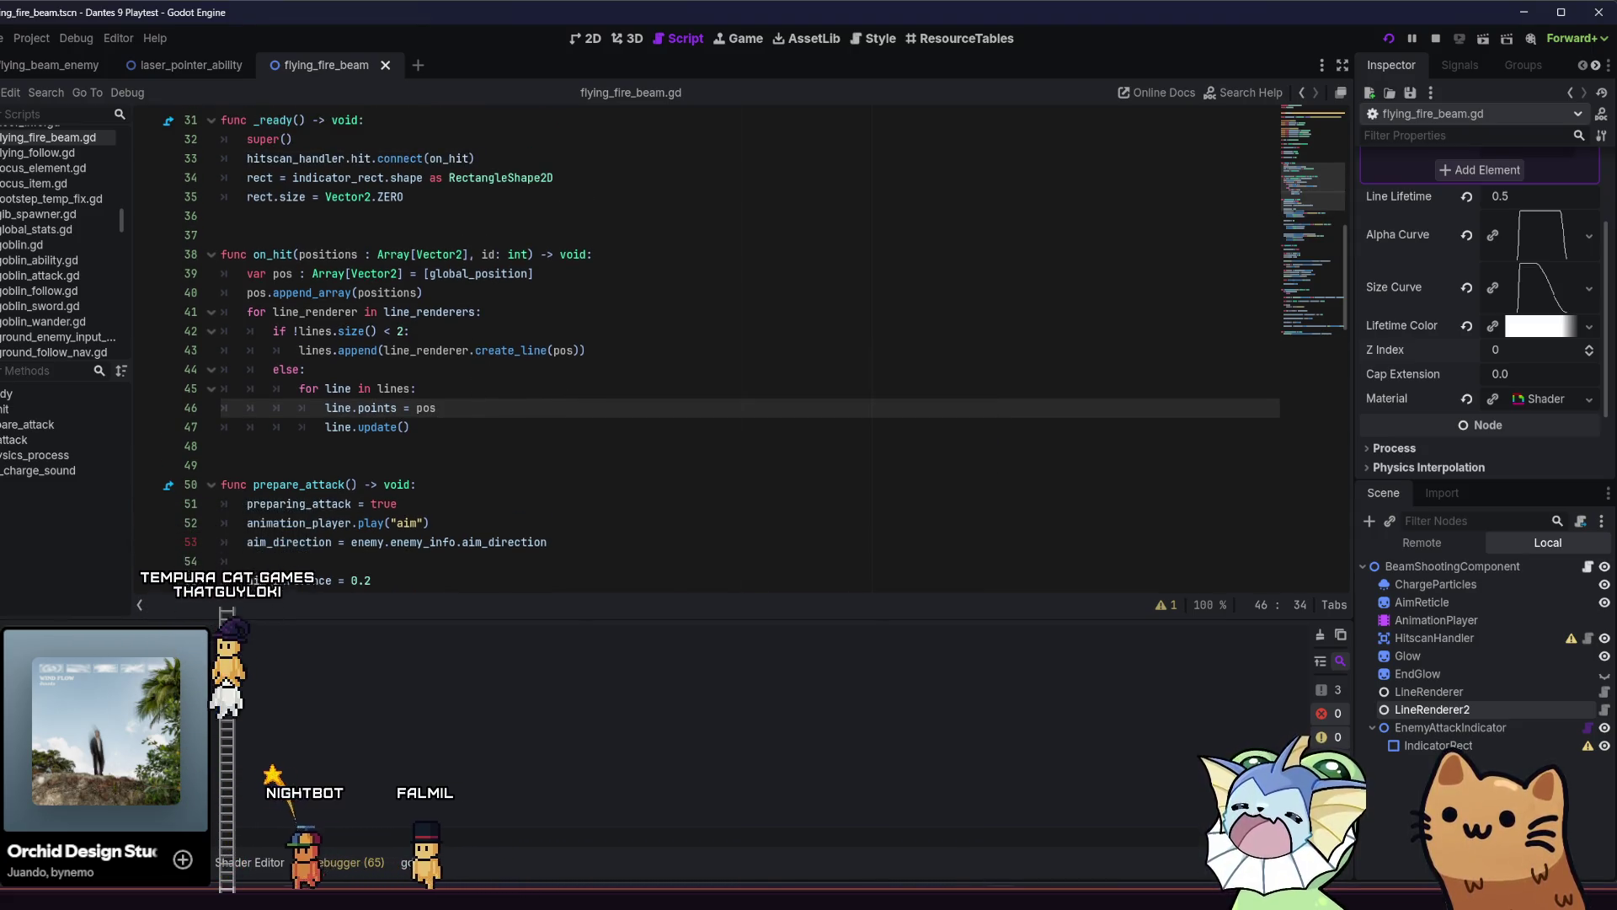
{"action": "key", "text": "e"}
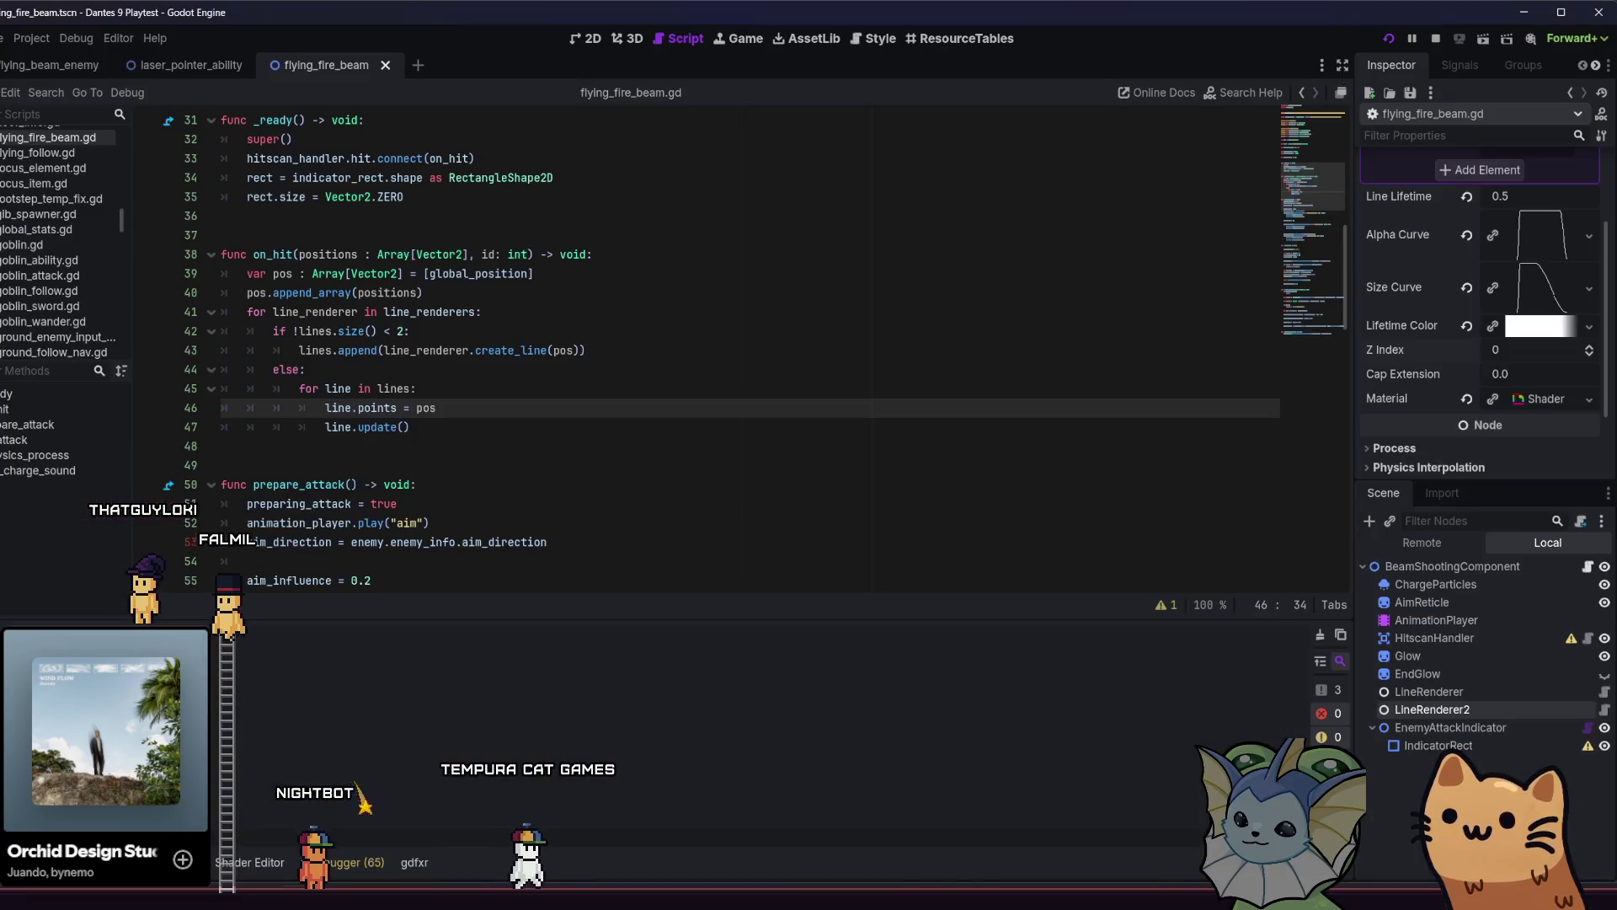
{"action": "left_click", "coordinate": [540, 451]}
{"action": "key", "text": "F8"}
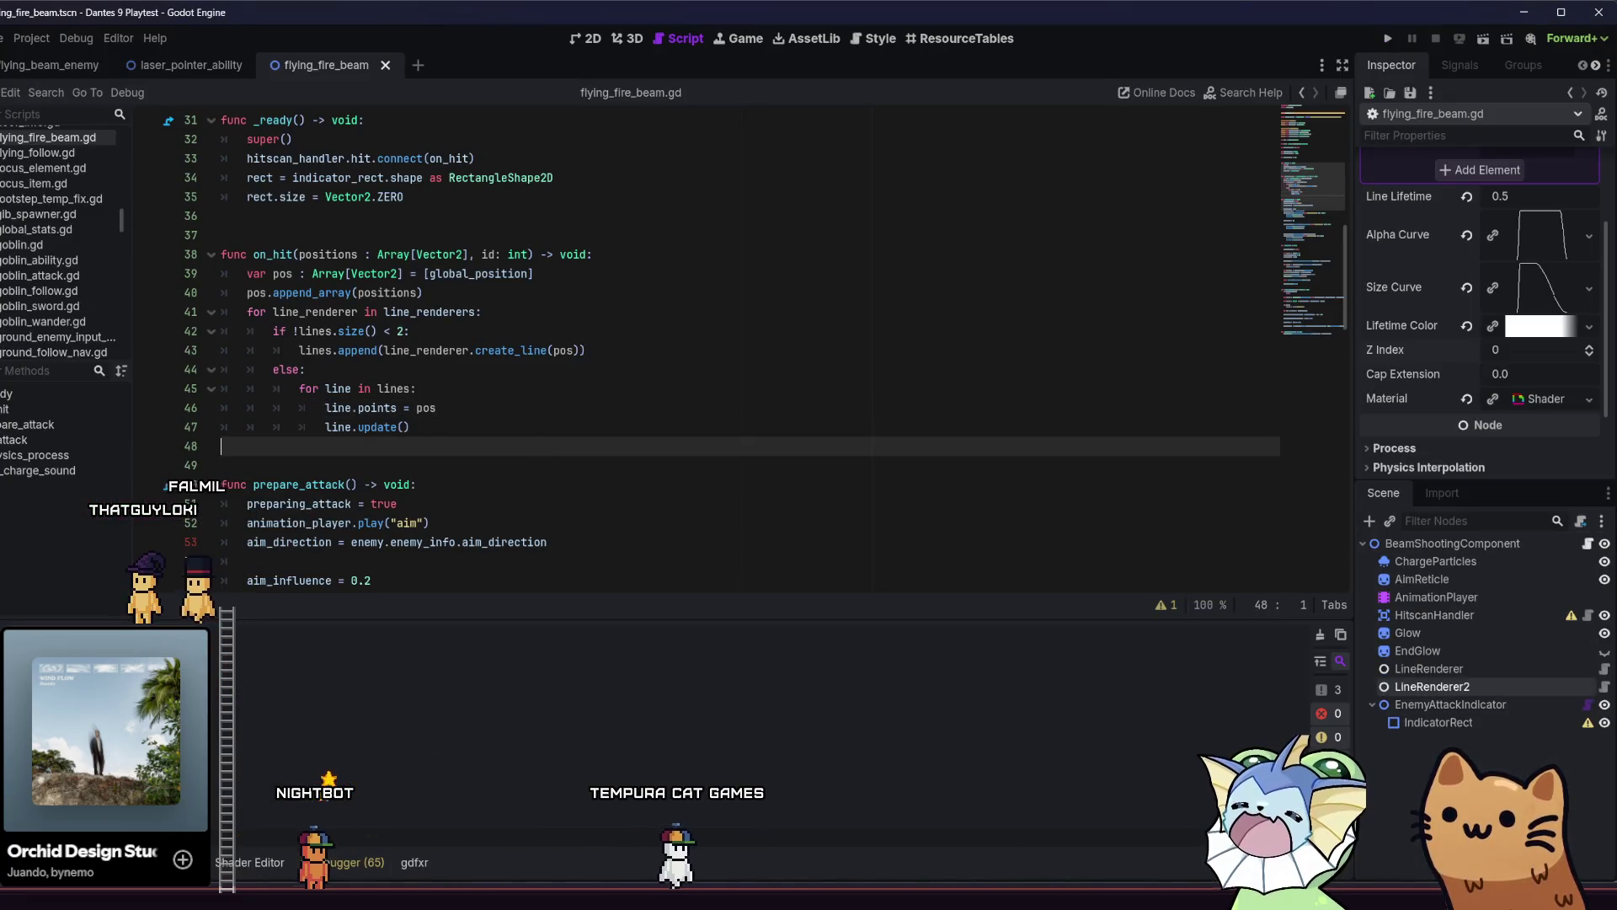
{"action": "left_click", "coordinate": [1390, 39]}
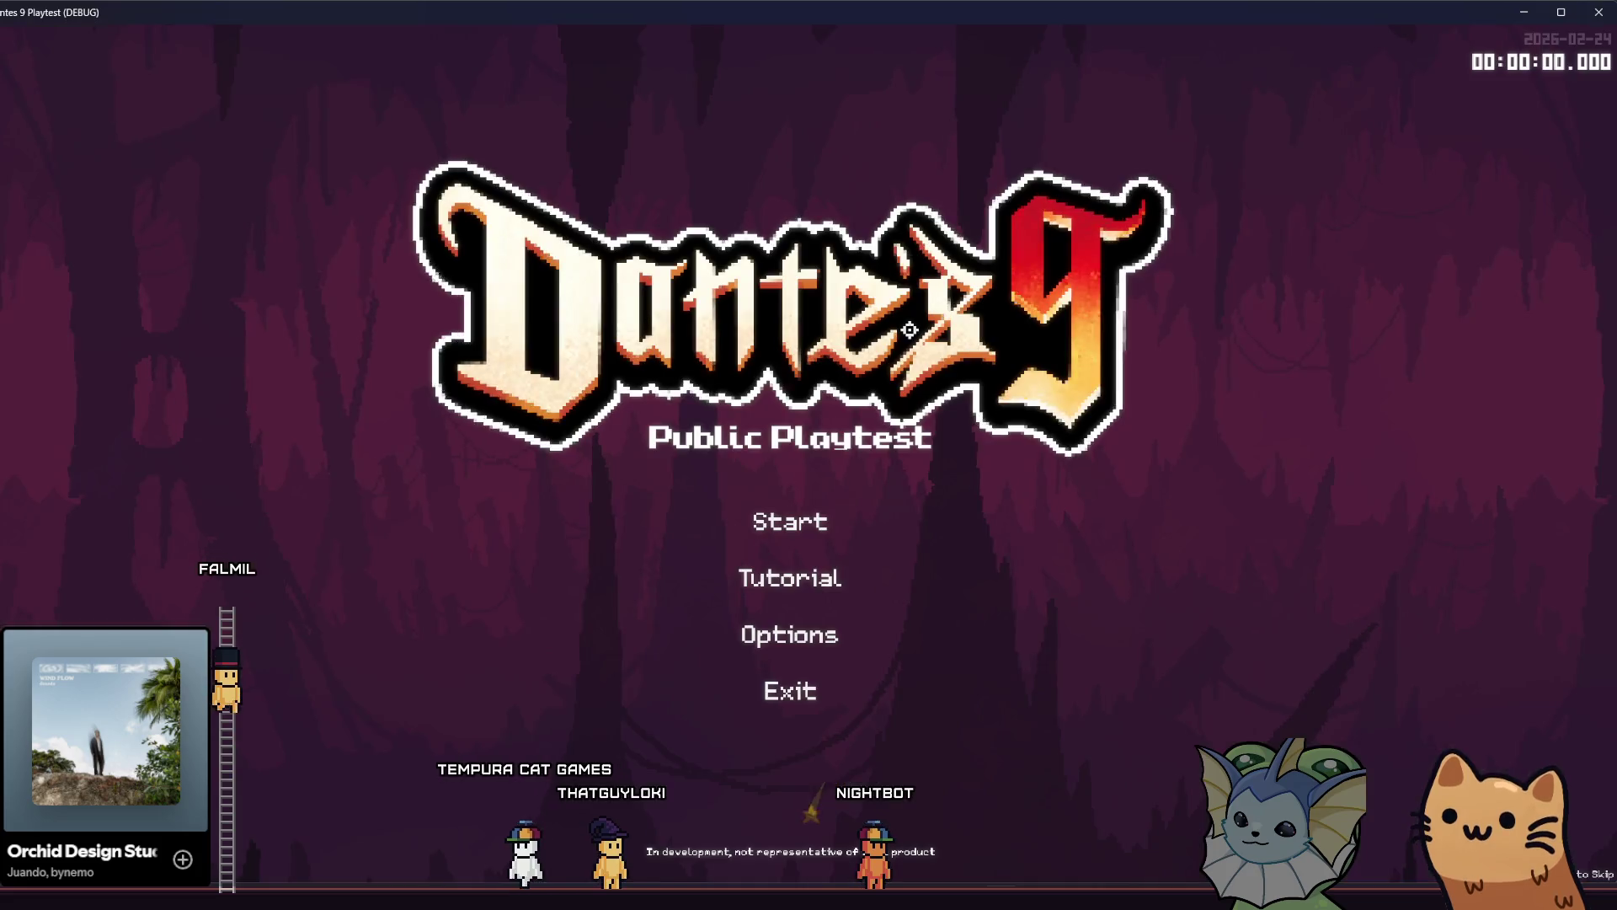
Start a run and bind flying_beam_enemy.tscn to Debug 1 via the 'beam' search.
{"action": "left_click", "coordinate": [766, 539]}
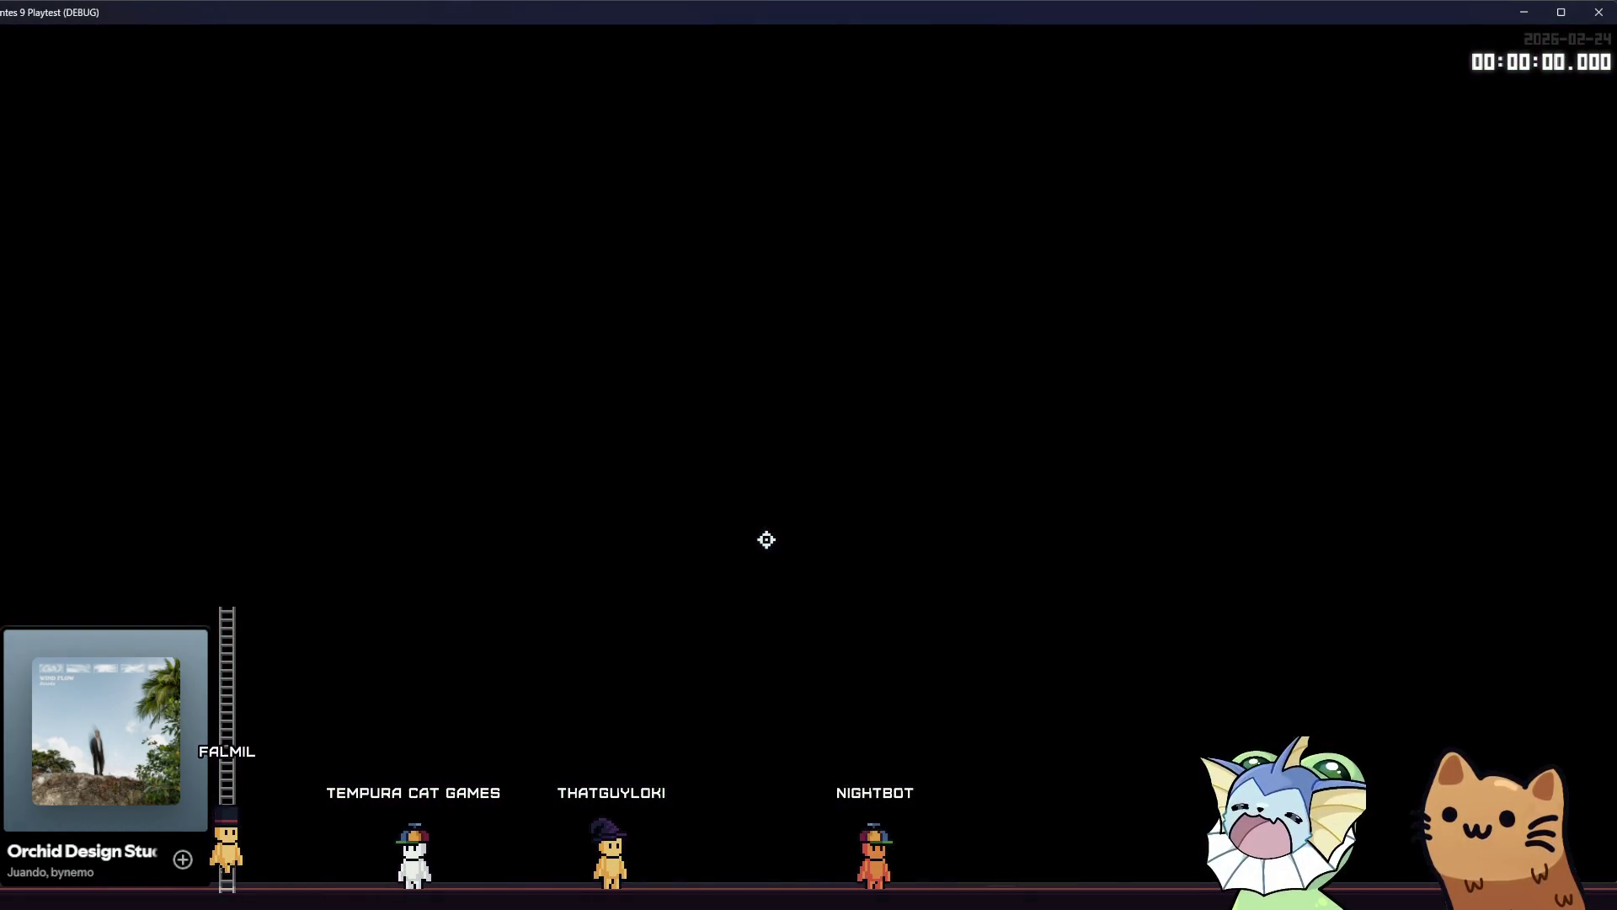
{"action": "key", "text": "grave"}
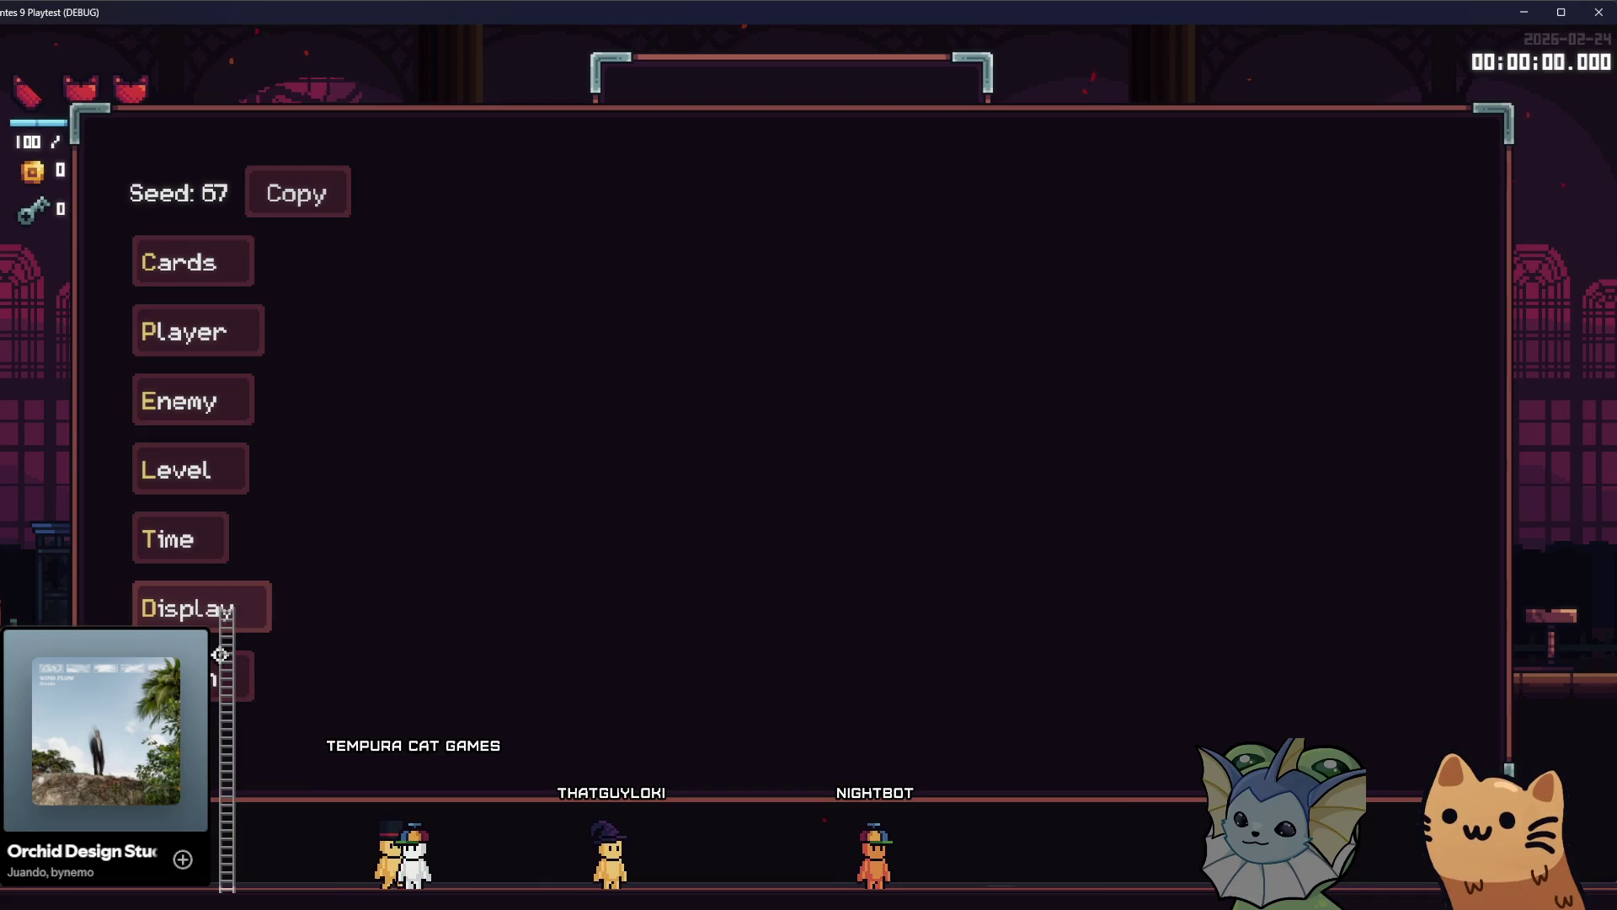
{"action": "left_click", "coordinate": [195, 330]}
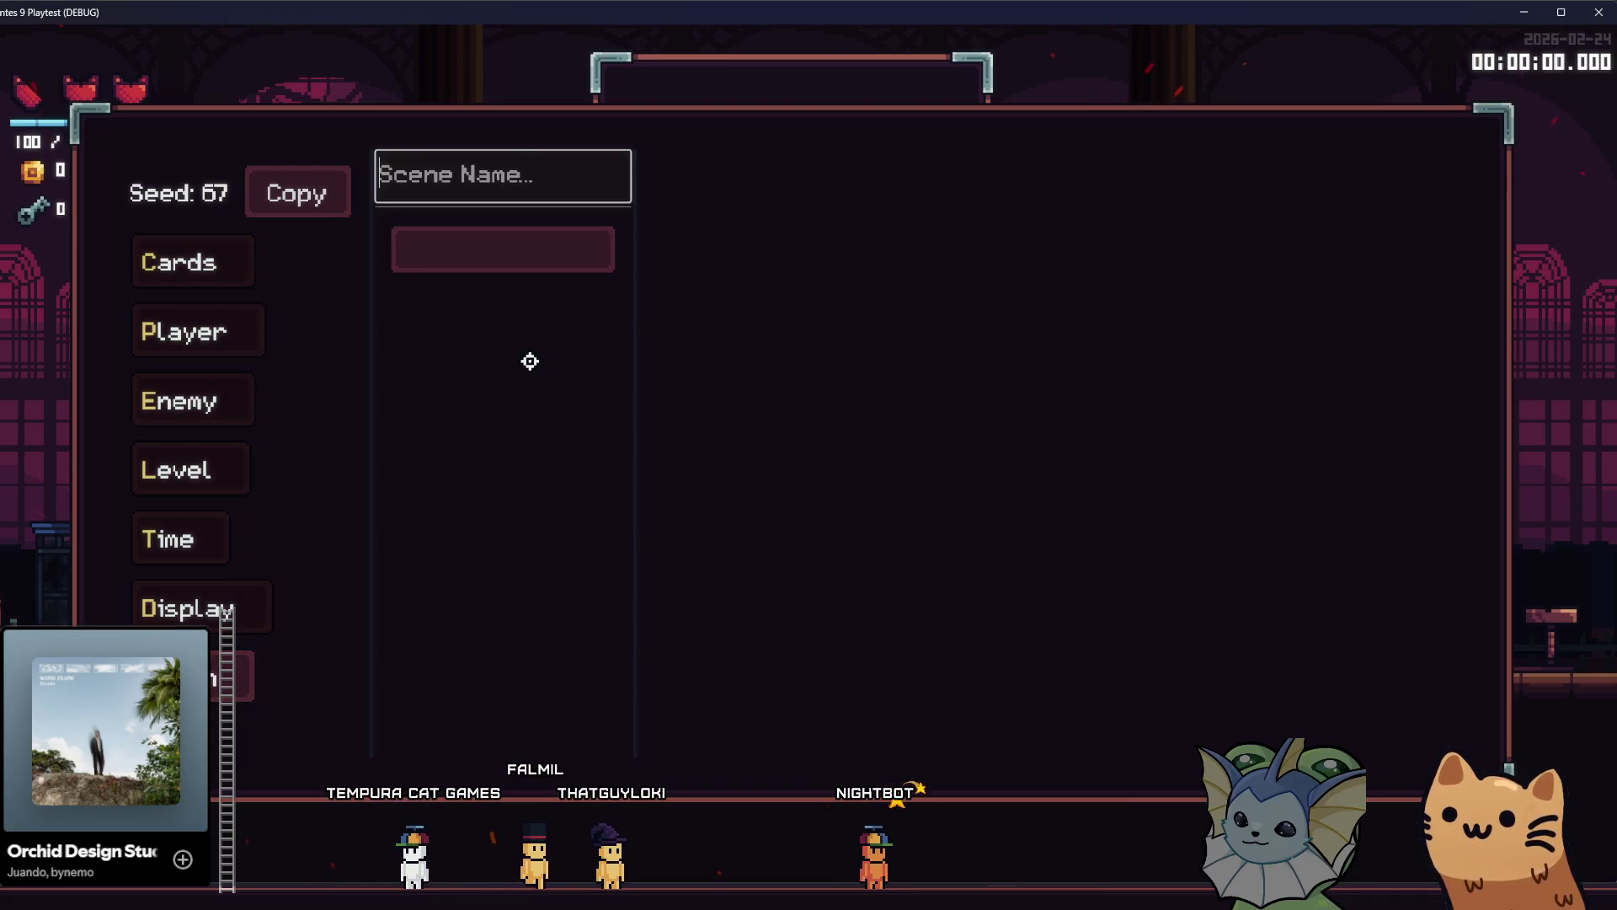
{"action": "type", "text": "beam"}
{"action": "left_click", "coordinate": [531, 311]}
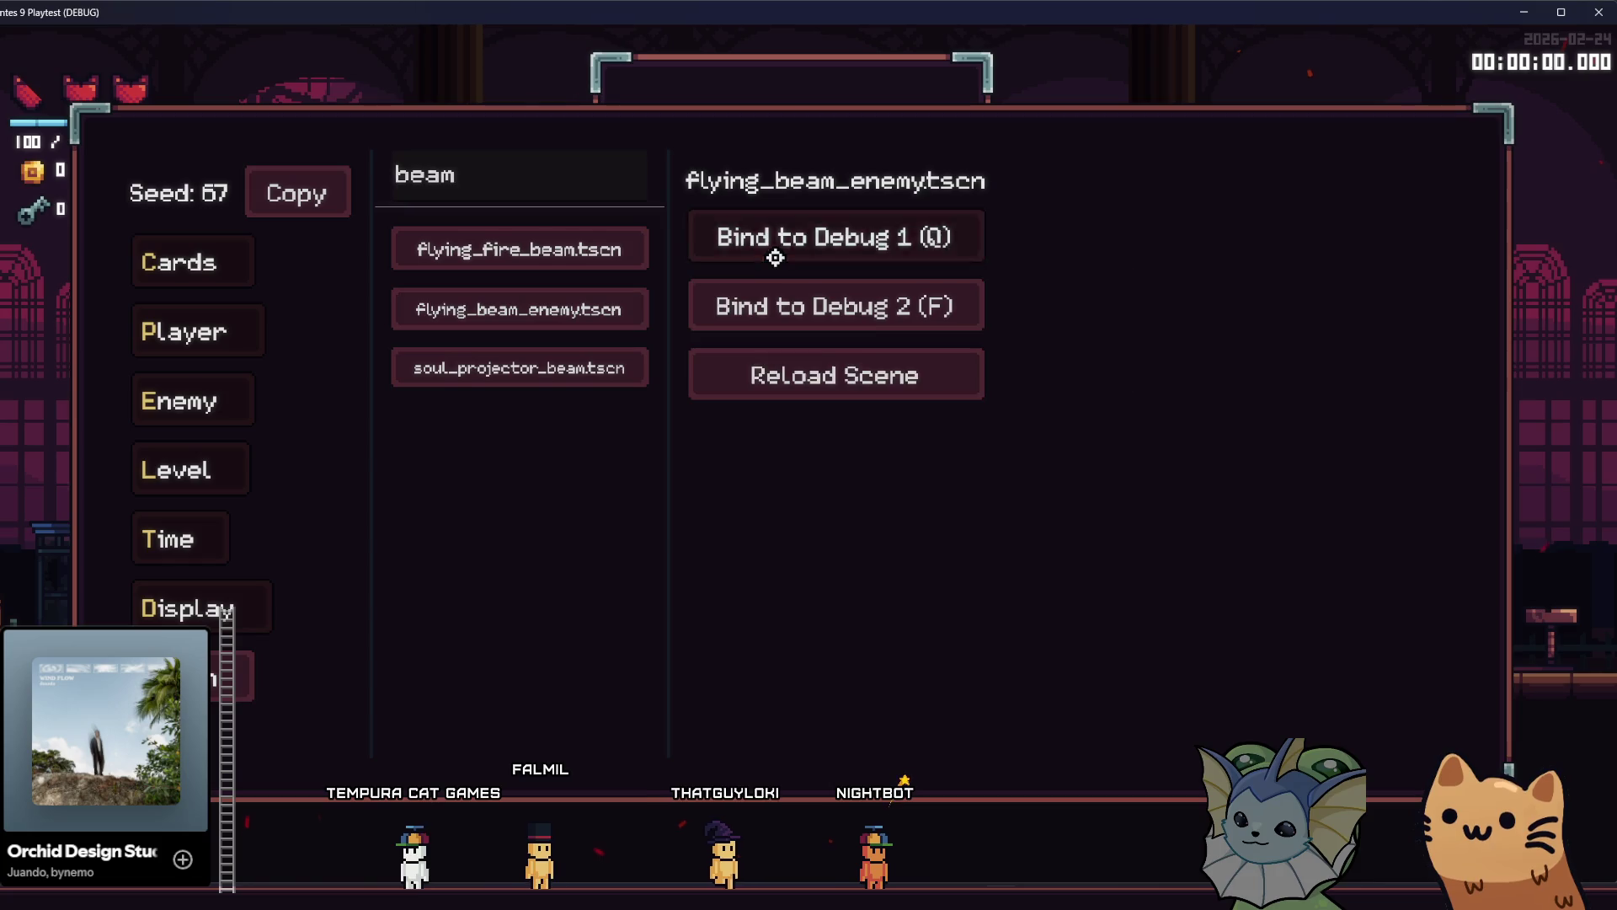
{"action": "left_click", "coordinate": [775, 257]}
{"action": "key", "text": "grave"}
Spawn the flying beam enemy, move toward it, then close the game.
{"action": "key", "text": "q"}
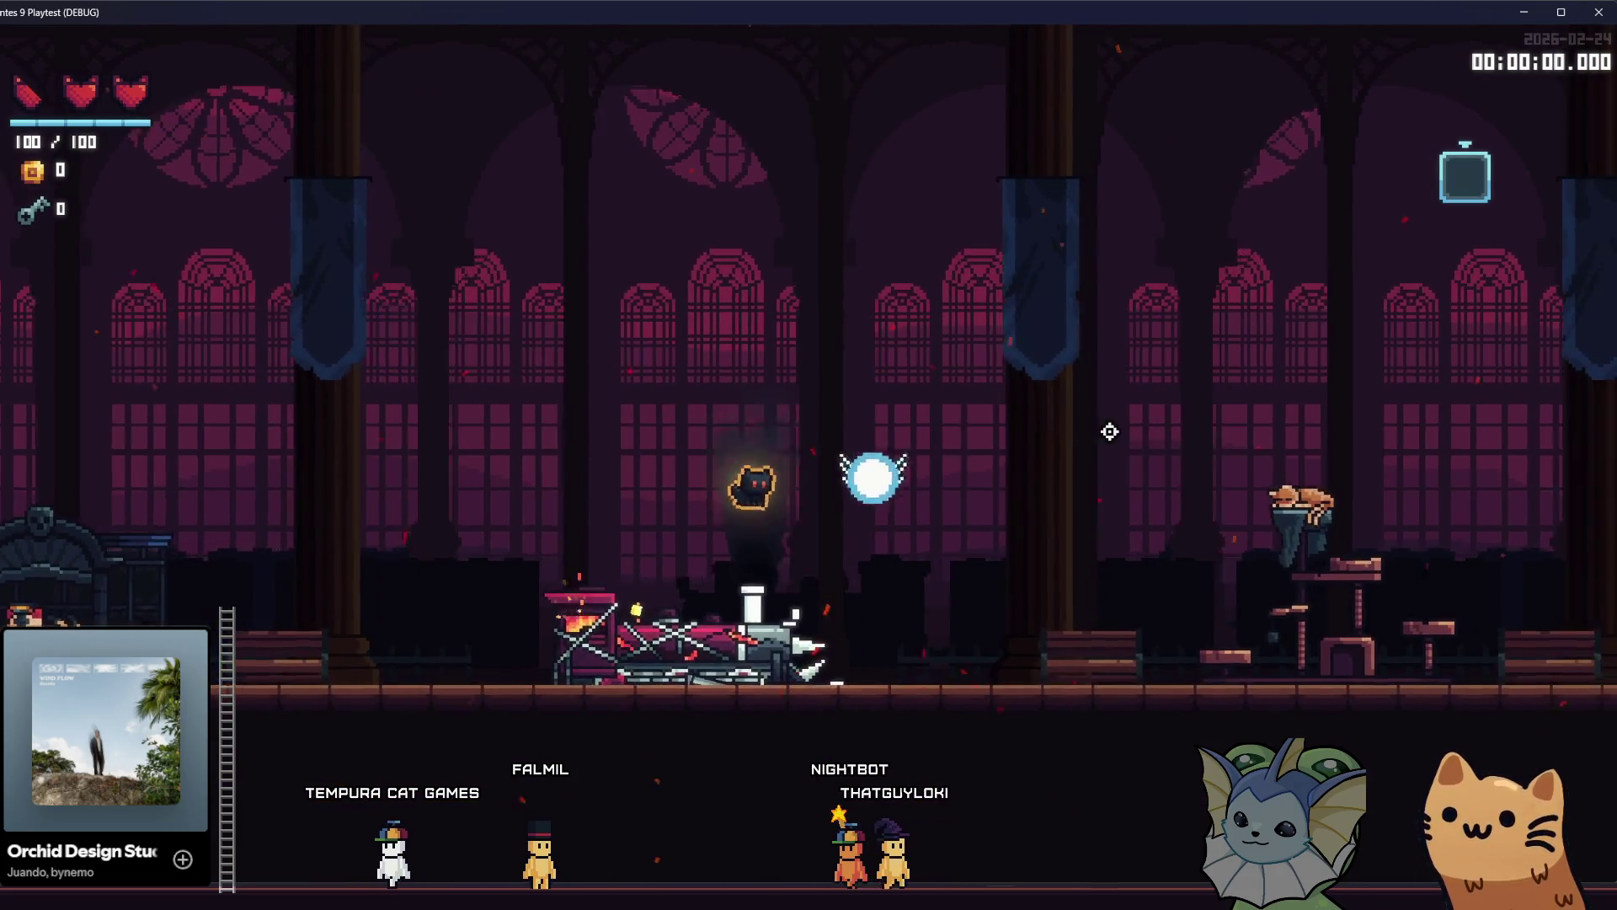
{"action": "key", "text": "a"}
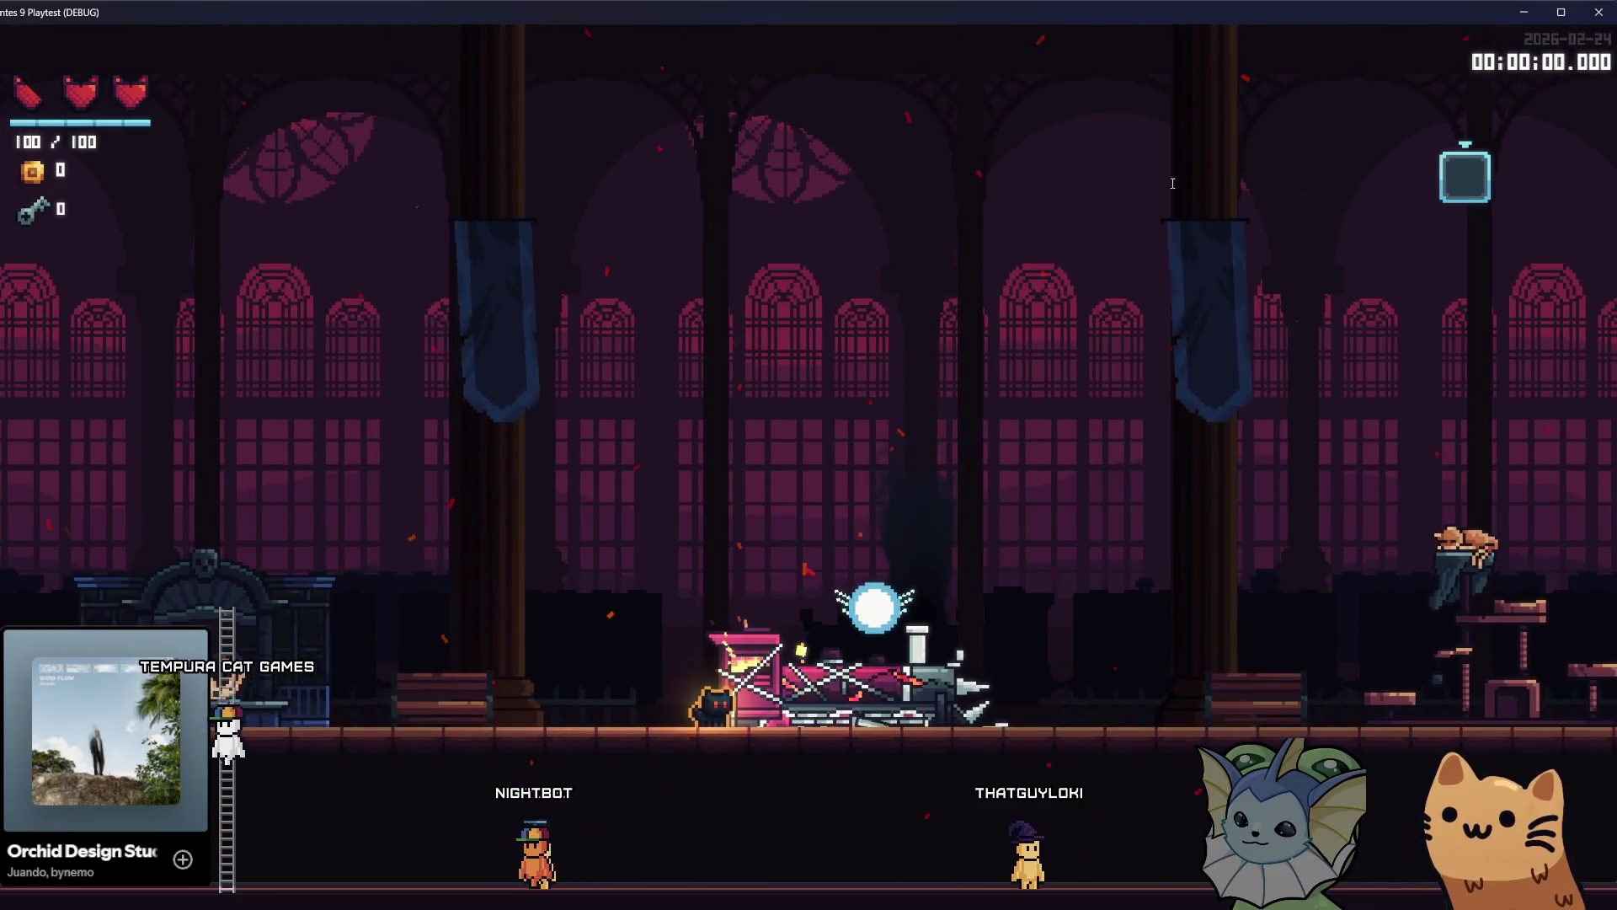
{"action": "key", "text": "F8"}
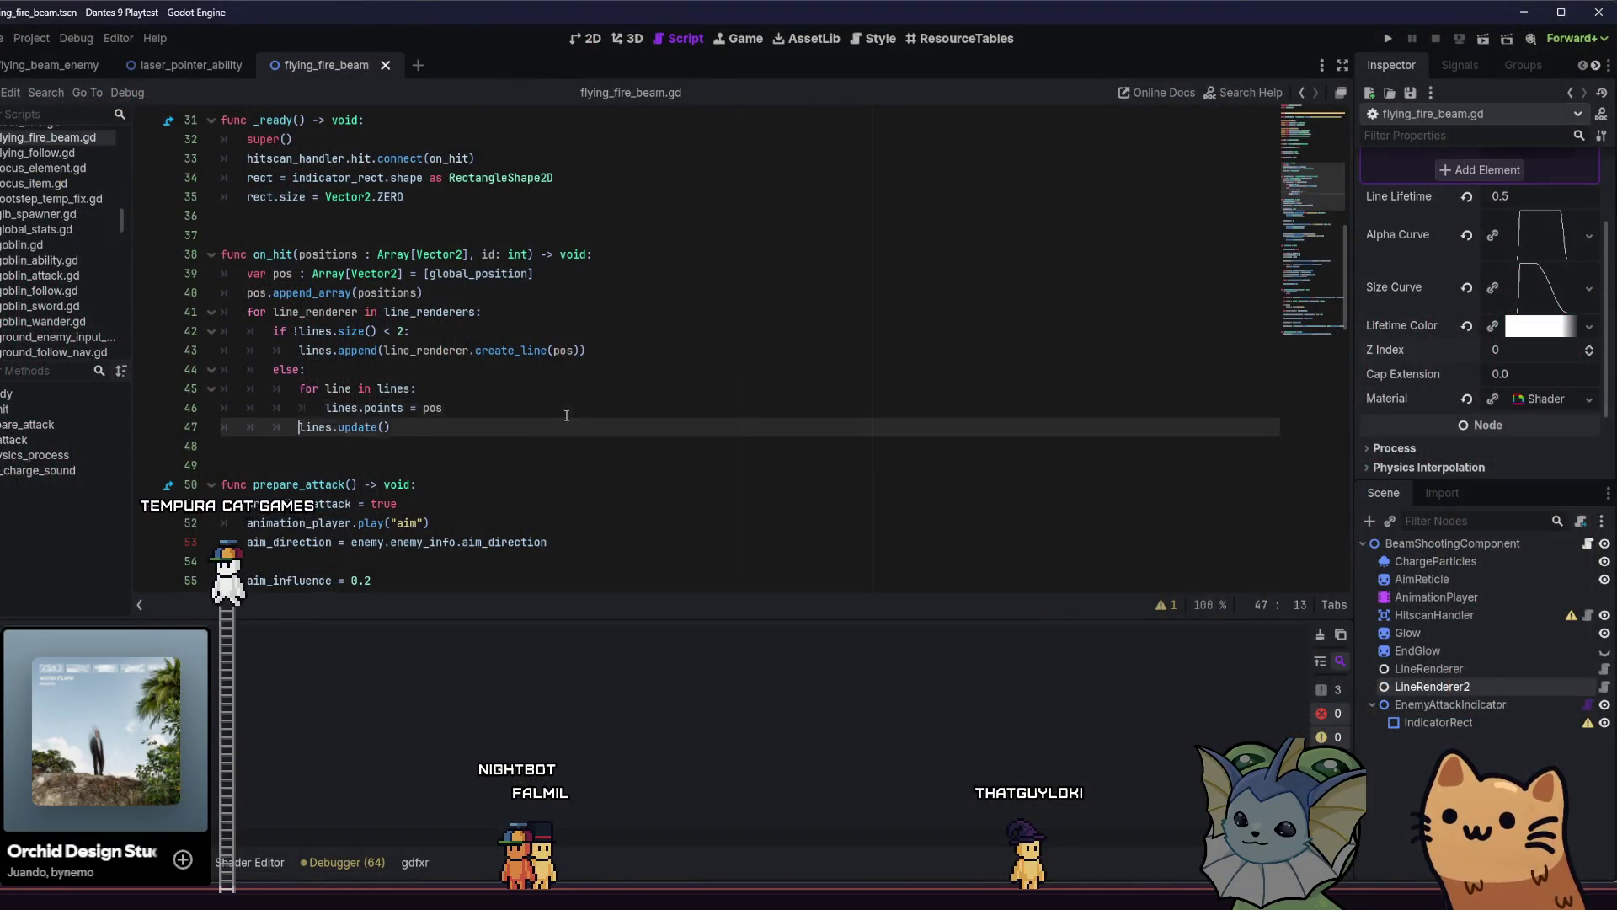
Undo the lines-array loop edits, back to the single line_renderer export.
{"action": "key", "text": "ctrl+z"}
{"action": "key", "text": "ctrl+z"}
{"action": "key", "text": "ctrl+z"}
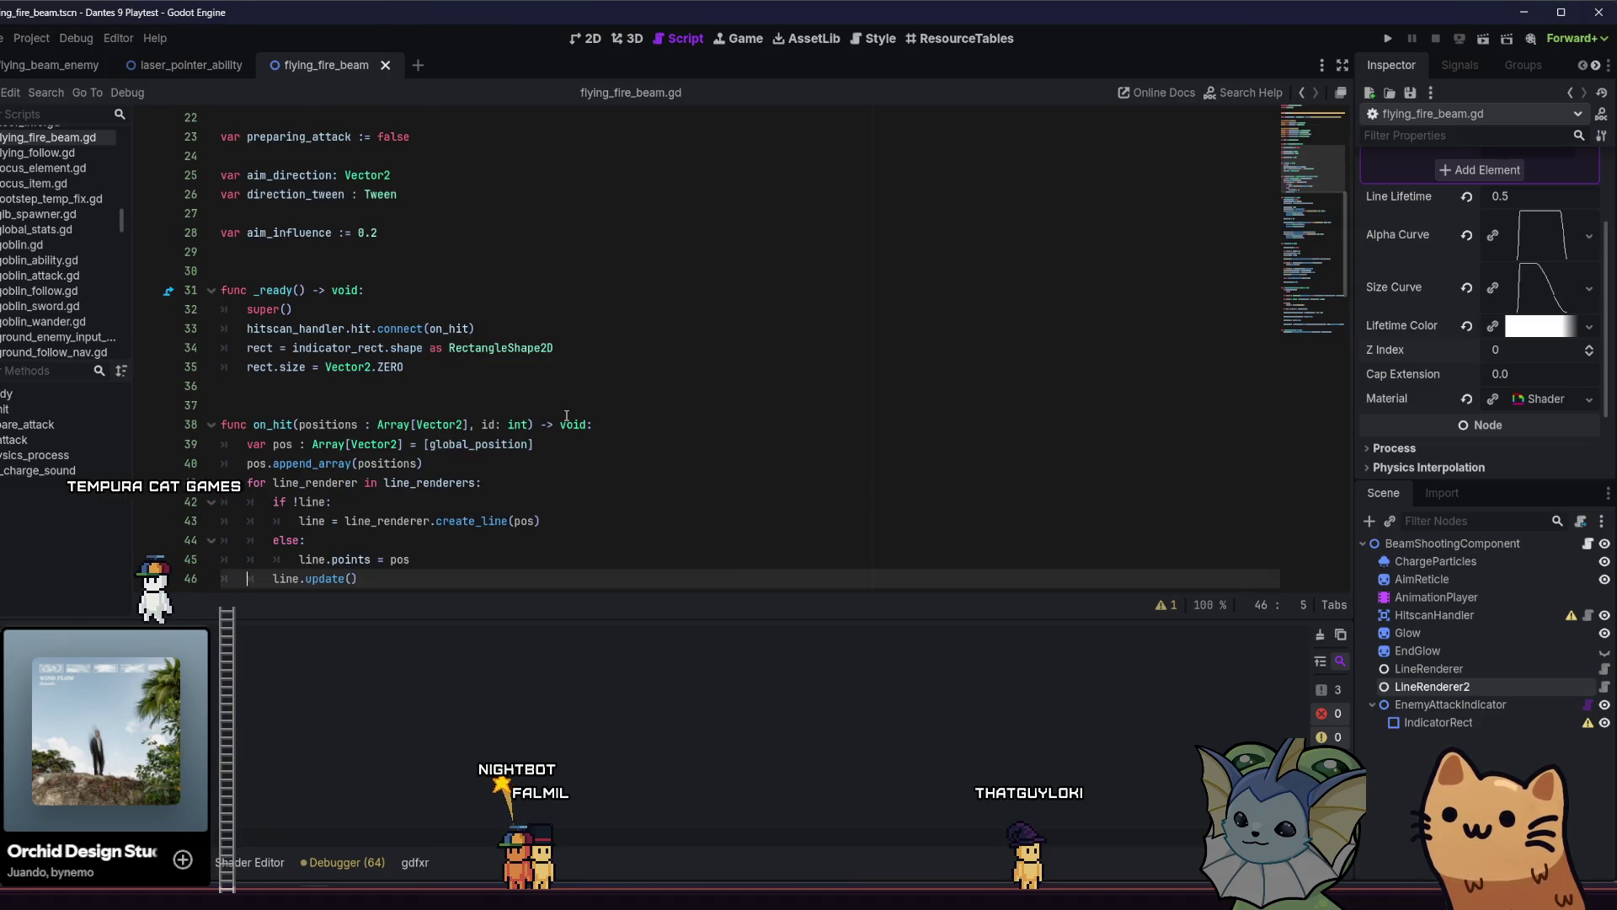
{"action": "key", "text": "ctrl+z"}
{"action": "key", "text": "ctrl+z"}
{"action": "key", "text": "ctrl+z"}
{"action": "key", "text": "ctrl+z"}
{"action": "key", "text": "ctrl+z"}
{"action": "key", "text": "ctrl+z"}
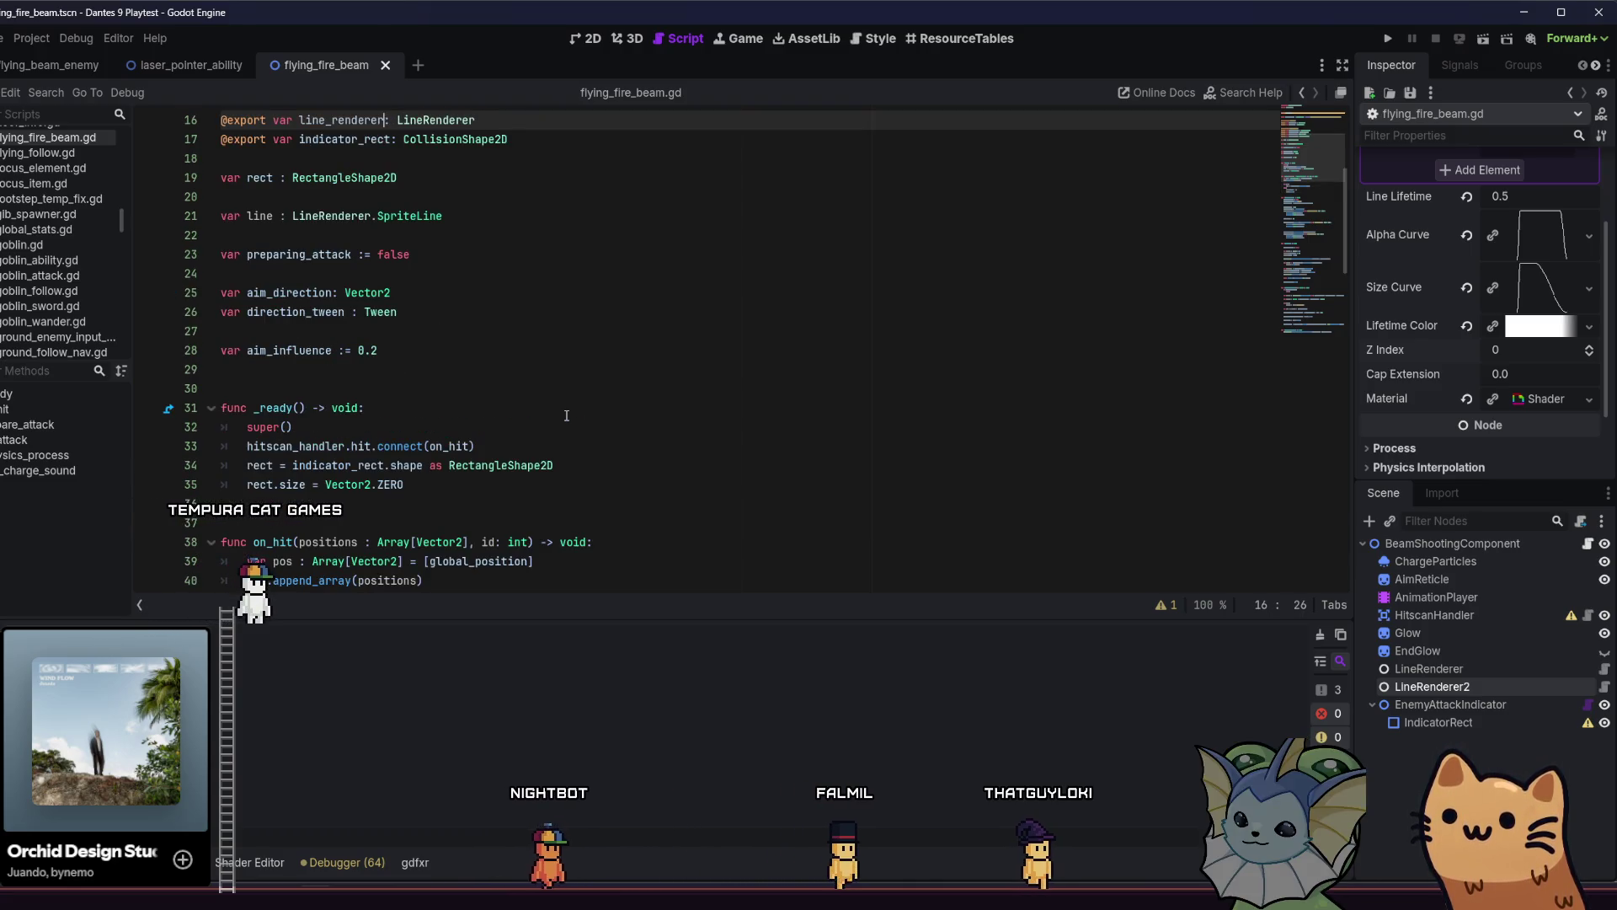
{"action": "key", "text": "ctrl+z"}
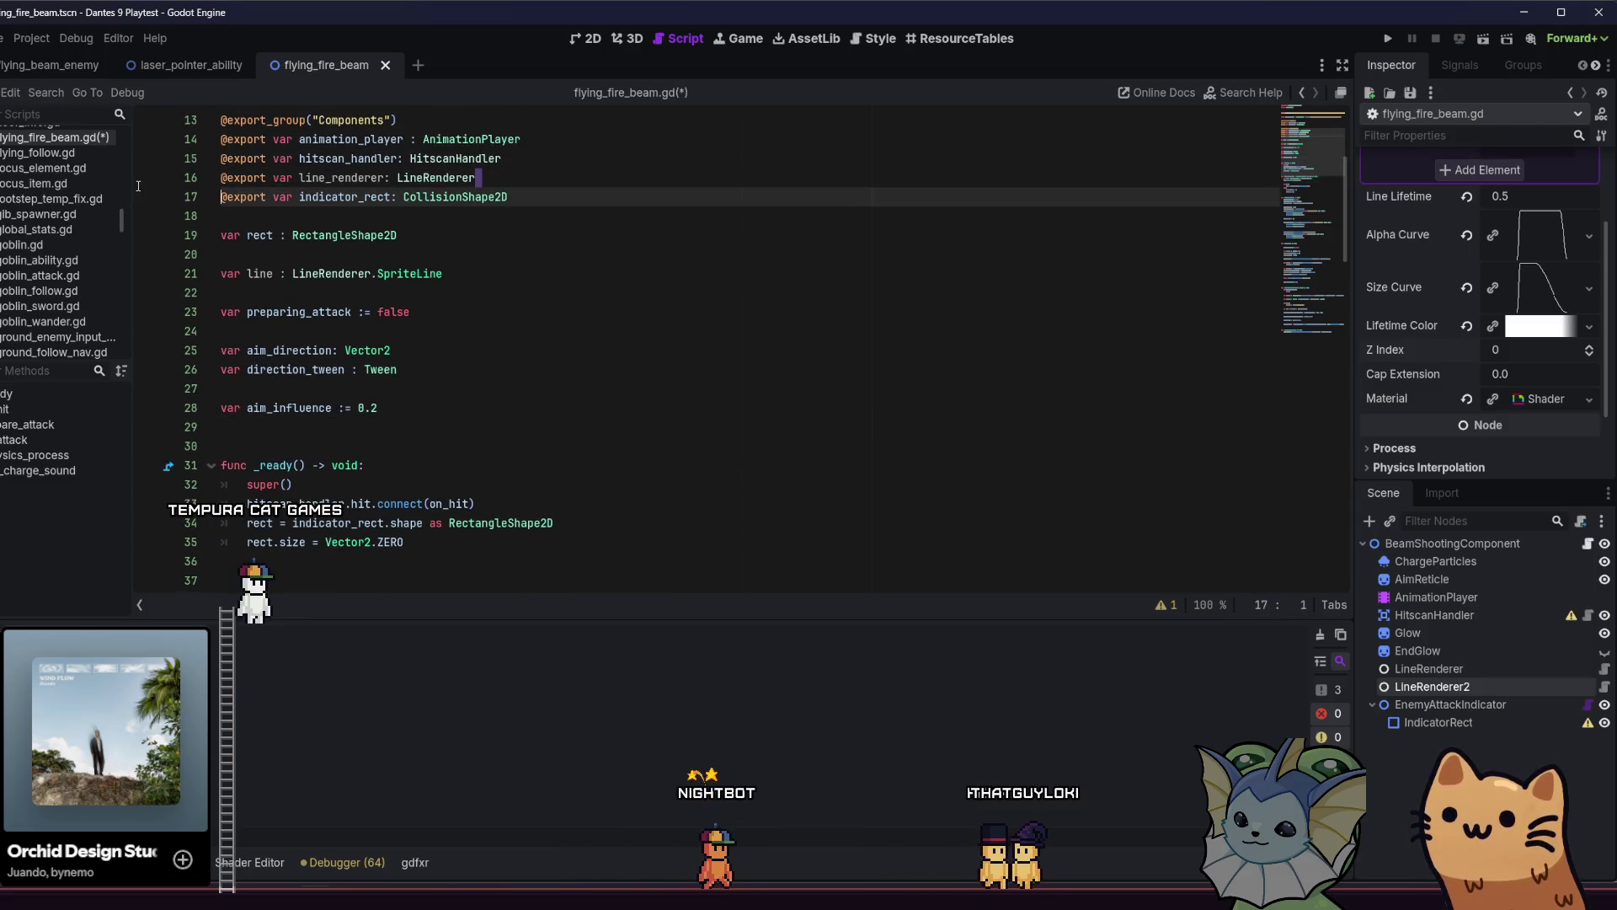
Duplicate the line_renderer export declaration as line_renderer2 and save.
{"action": "triple_click", "coordinate": [470, 177]}
{"action": "left_click", "coordinate": [556, 188]}
{"action": "key", "text": "ctrl+shift+d"}
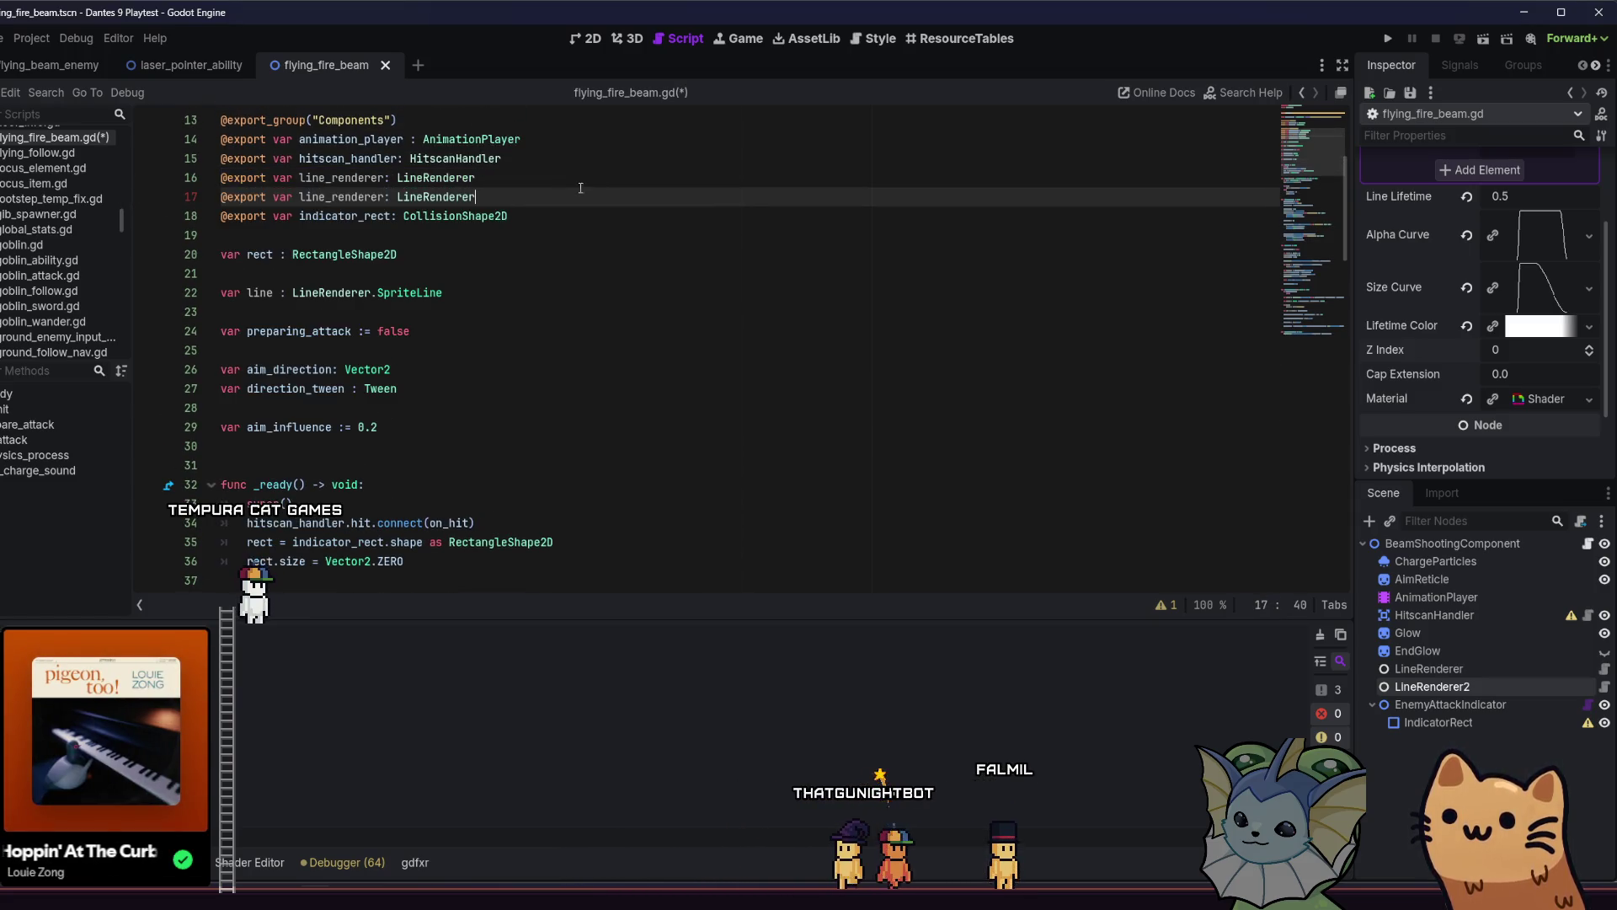
{"action": "scroll", "coordinate": [517, 346], "scroll_direction": "down", "scroll_amount": 5}
{"action": "left_click", "coordinate": [516, 346]}
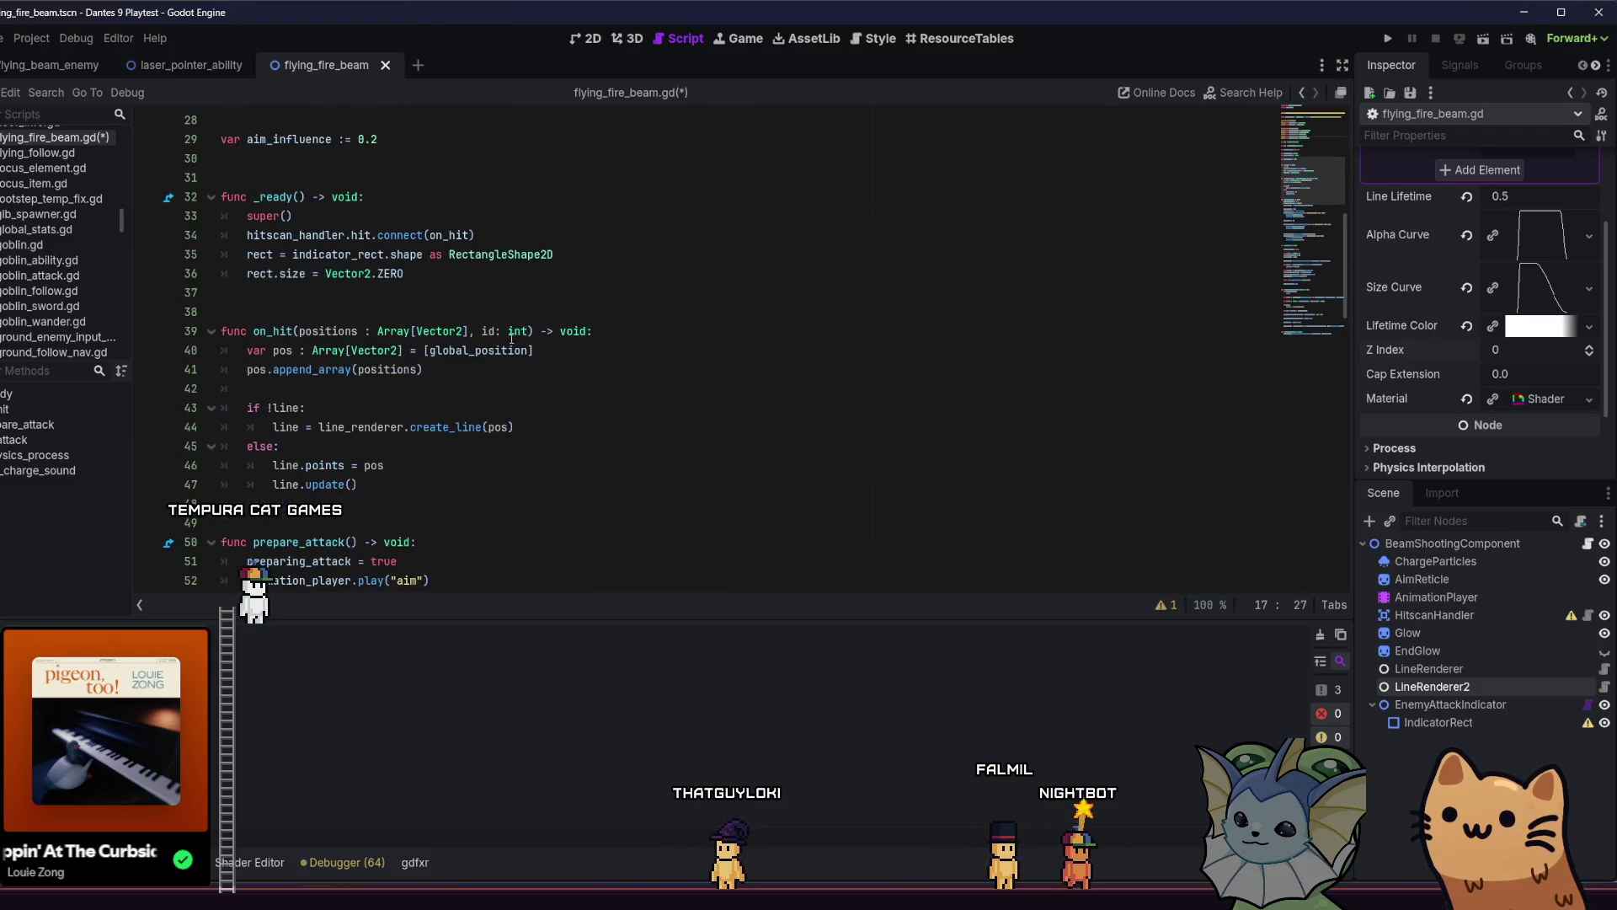
{"action": "scroll", "coordinate": [517, 346], "scroll_direction": "down", "scroll_amount": 10}
{"action": "key", "text": "ctrl+s"}
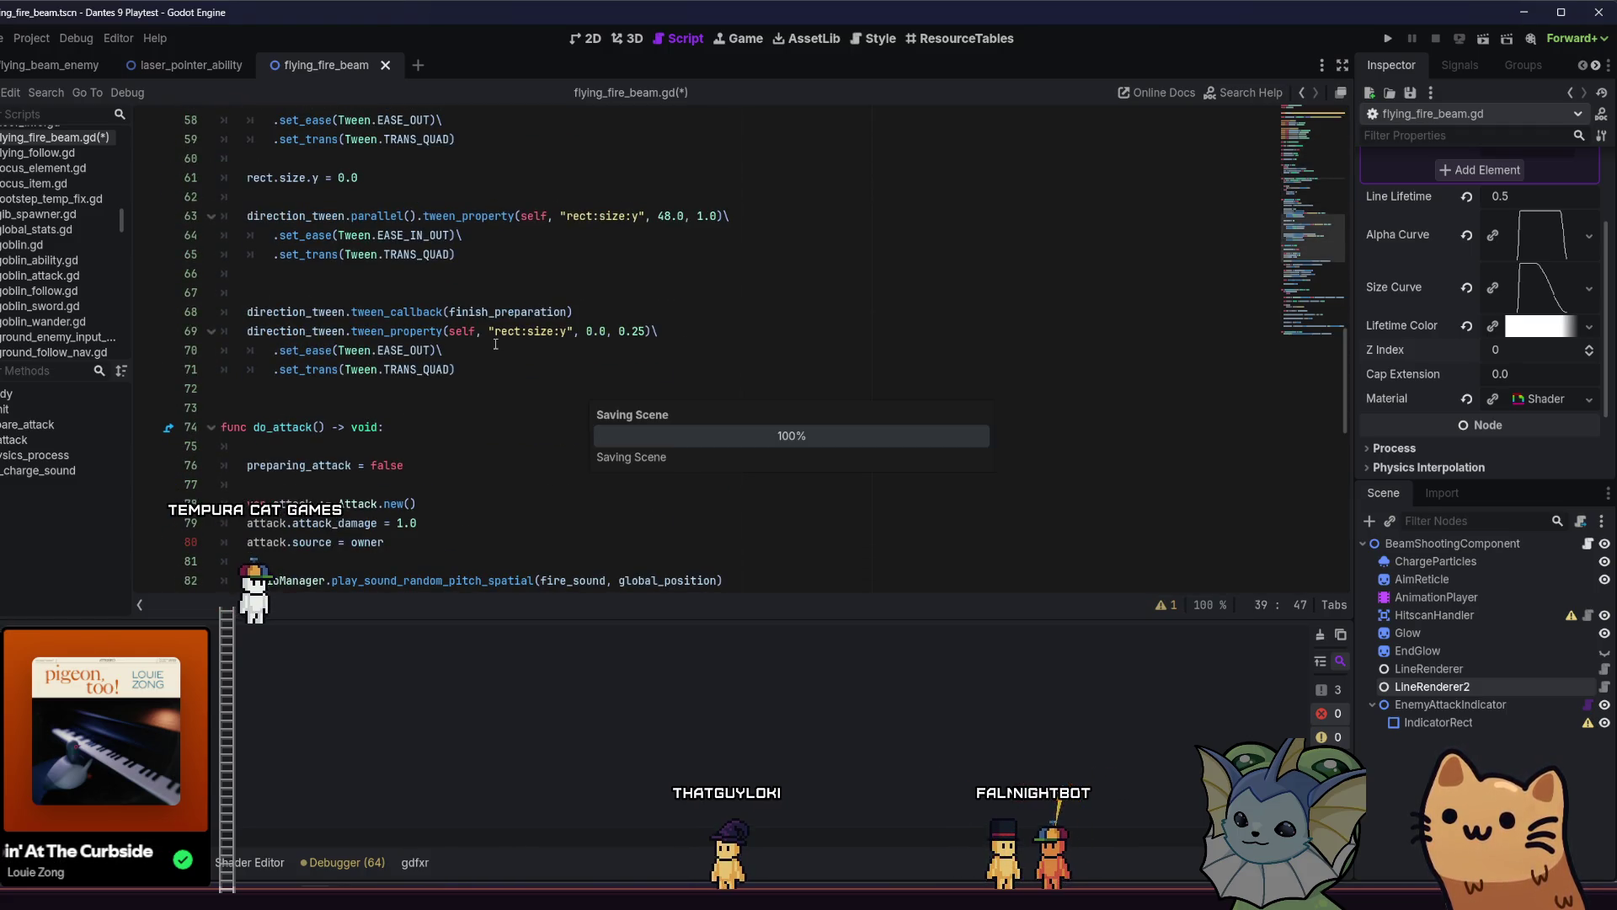
Add 'var line2 : LineRenderer.SpriteLine' below line and save the script.
{"action": "scroll", "coordinate": [495, 344], "scroll_direction": "up", "scroll_amount": 6}
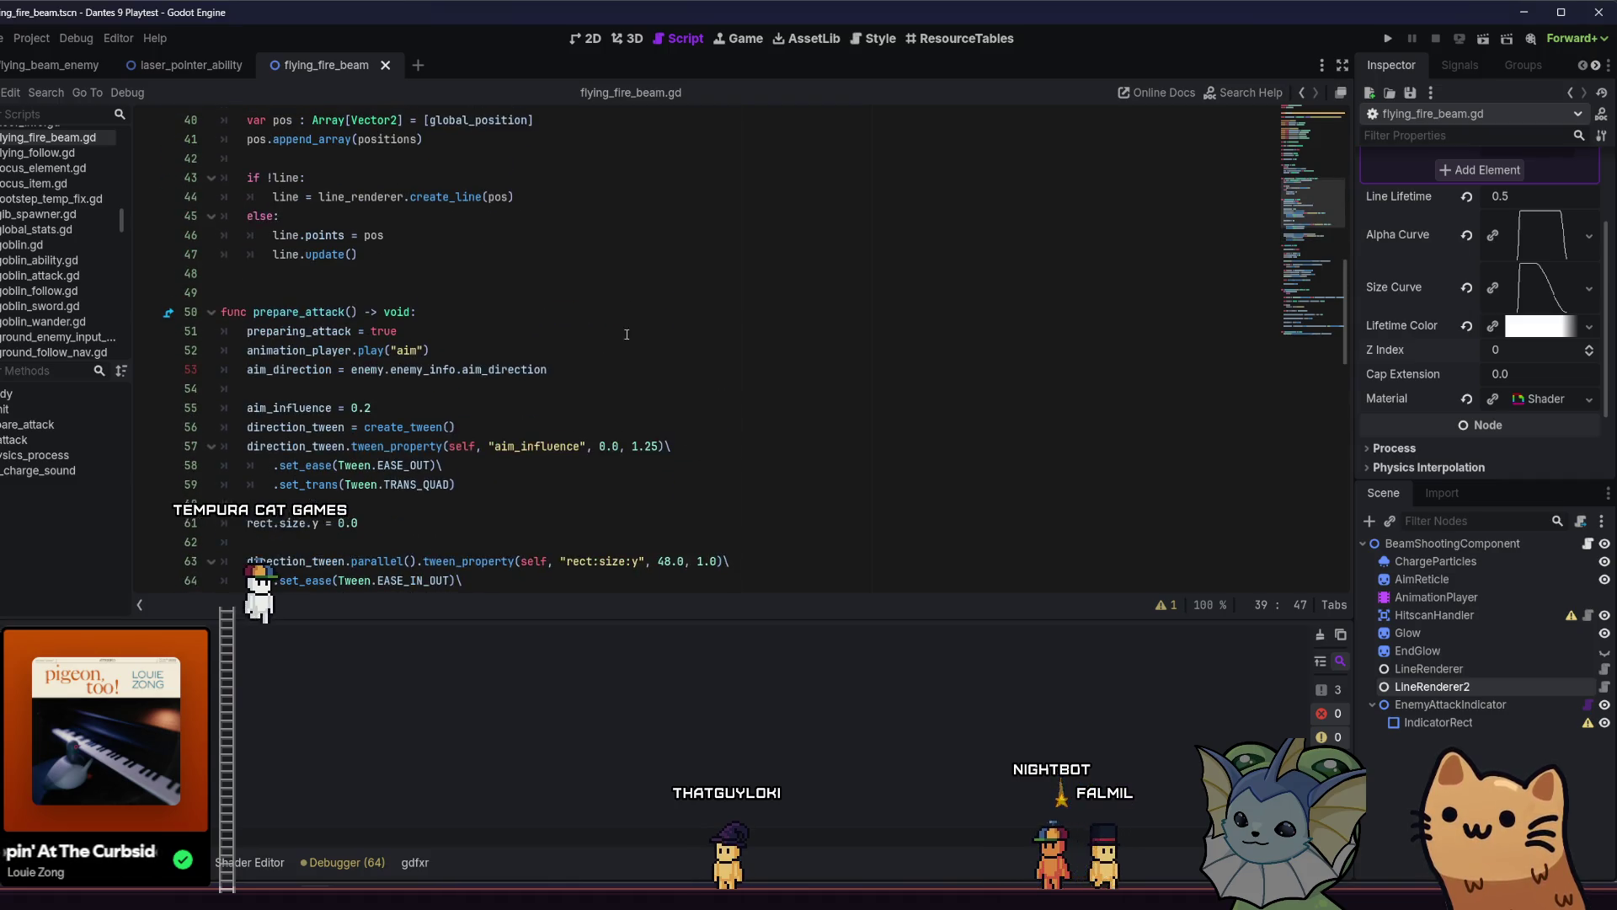
{"action": "scroll", "coordinate": [627, 334], "scroll_direction": "up", "scroll_amount": 10}
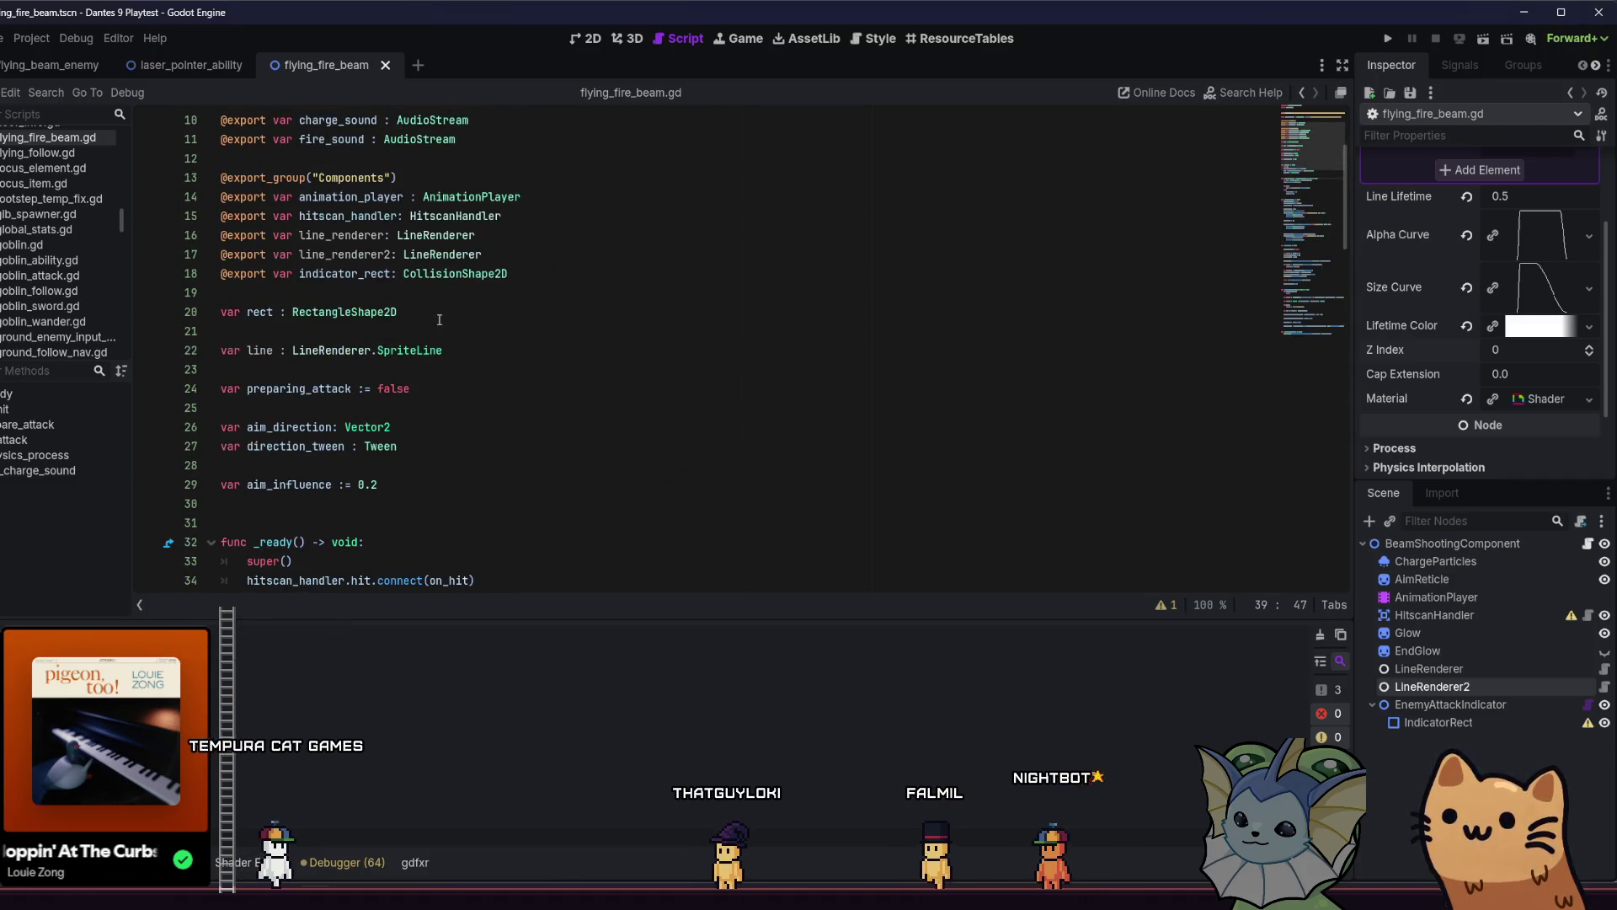
{"action": "triple_click", "coordinate": [577, 352]}
{"action": "left_click", "coordinate": [577, 352]}
{"action": "key", "text": "Return"}
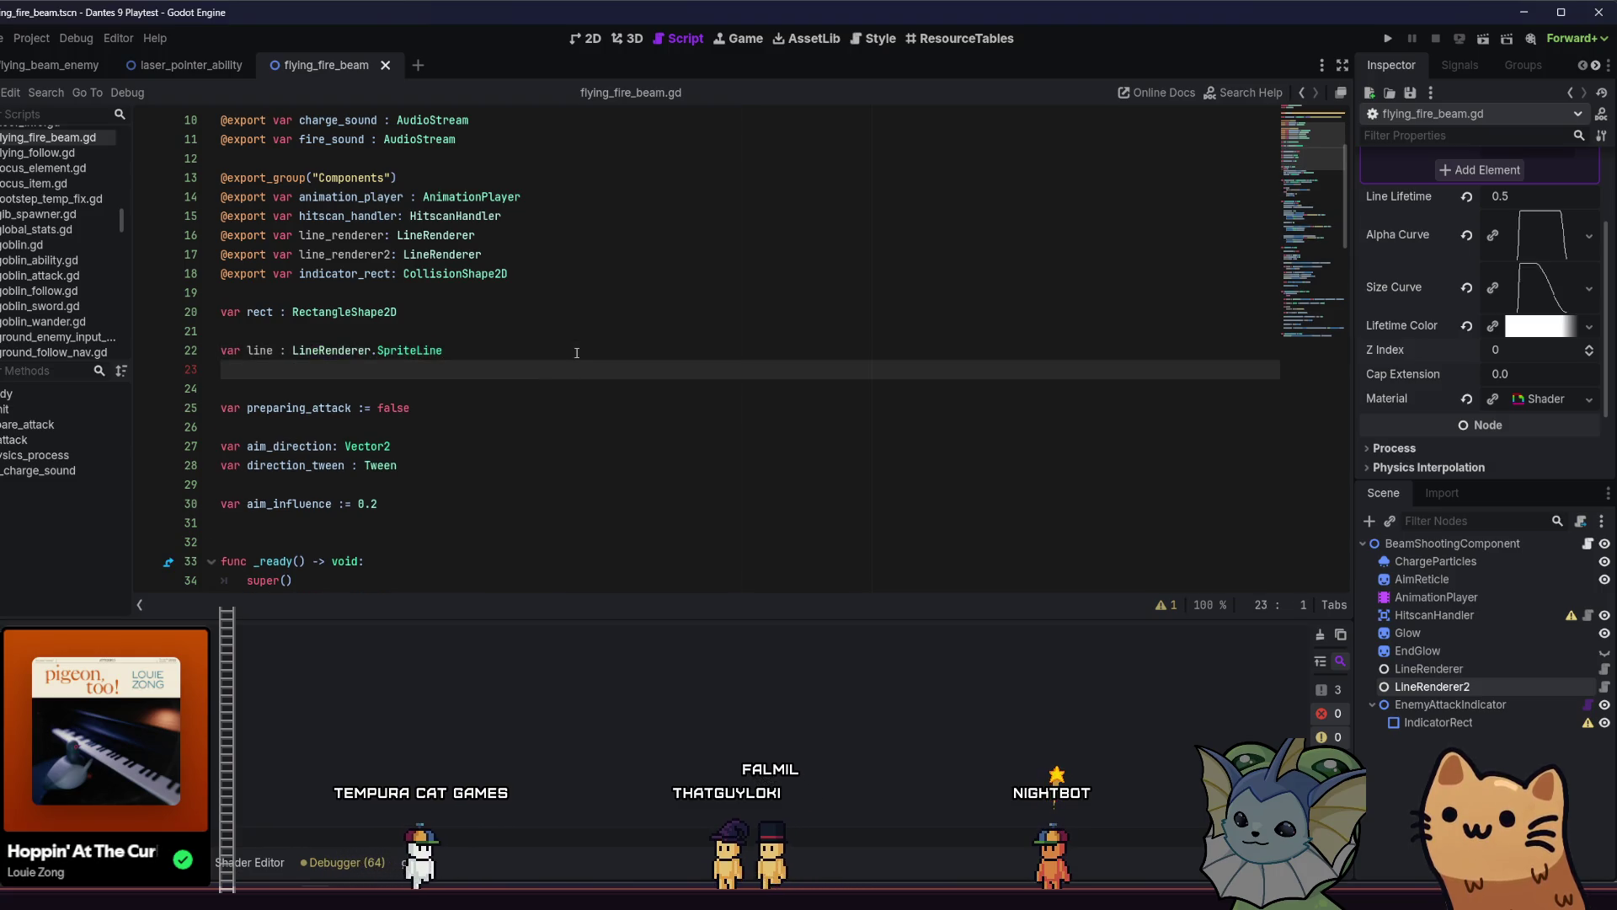
{"action": "type", "text": "2"}
{"action": "scroll", "coordinate": [337, 354], "scroll_direction": "up", "scroll_amount": 2}
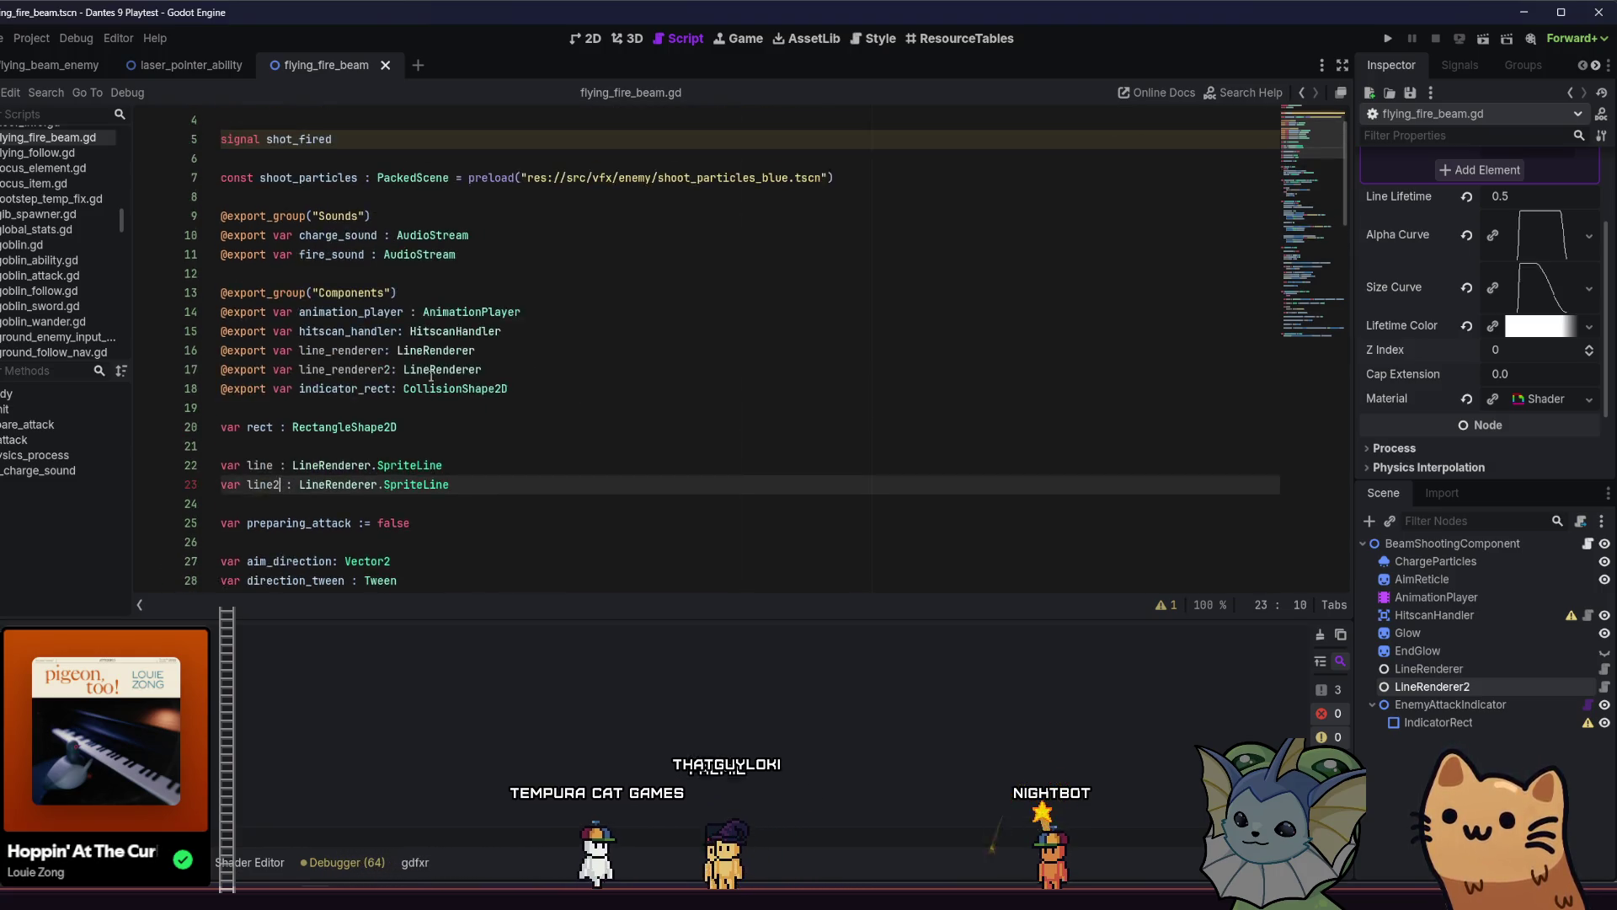
{"action": "scroll", "coordinate": [474, 309], "scroll_direction": "down", "scroll_amount": 10}
{"action": "key", "text": "ctrl+s"}
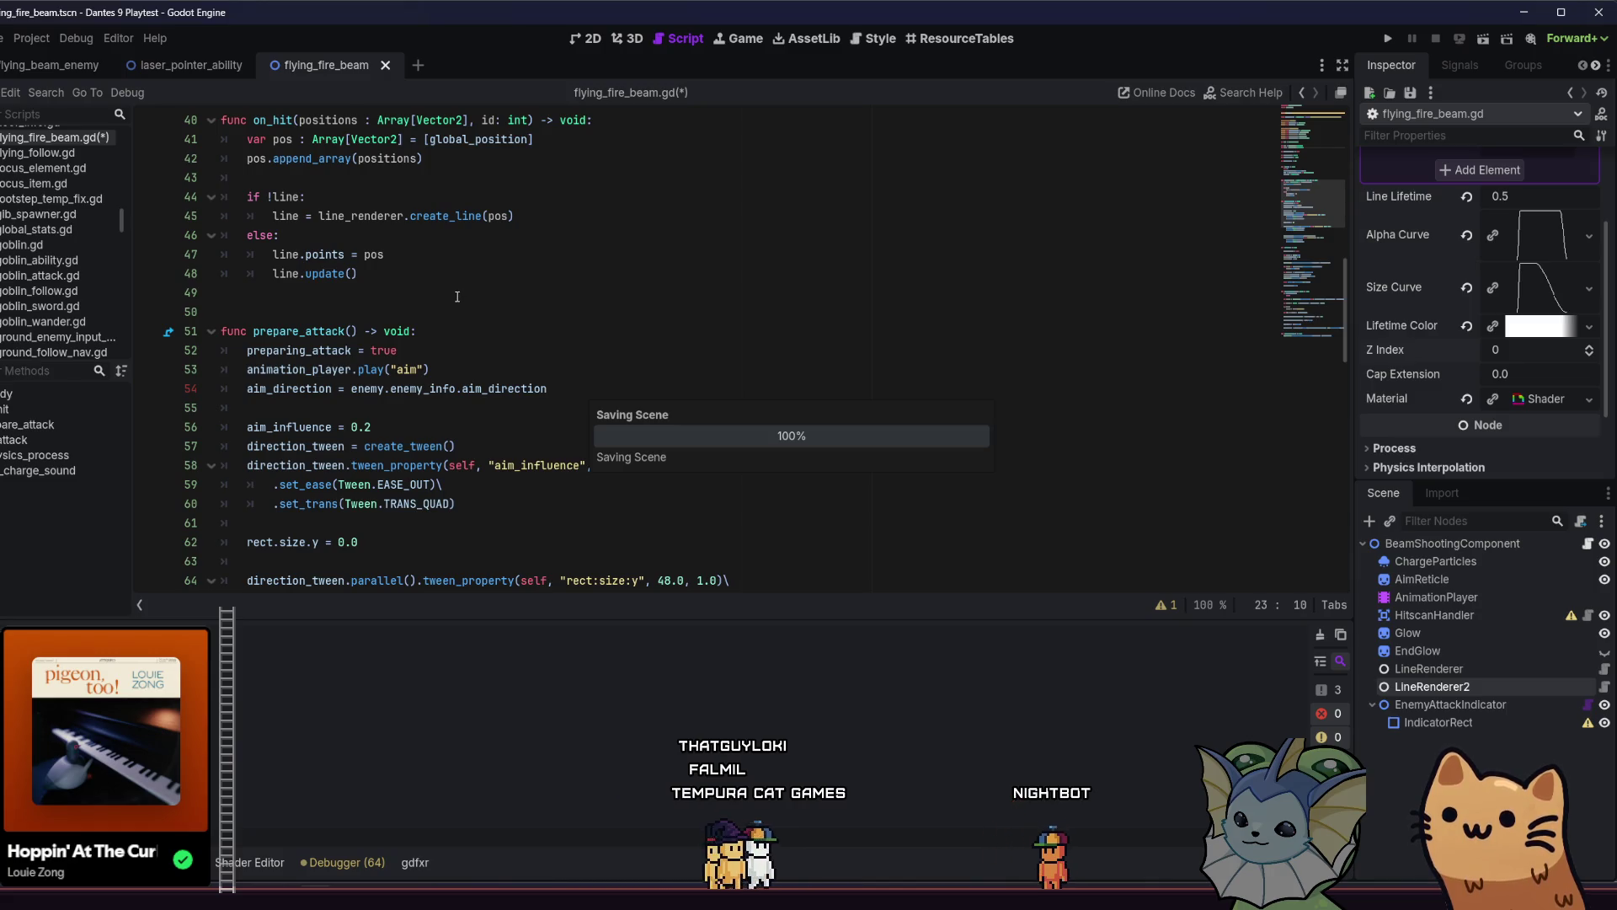
{"action": "scroll", "coordinate": [458, 296], "scroll_direction": "up", "scroll_amount": 1}
Copy the if/else block that creates or updates line and paste a duplicate below it.
{"action": "mouse_move", "coordinate": [363, 331]}
{"action": "left_mouse_down"}
{"action": "mouse_move", "coordinate": [370, 313]}
{"action": "mouse_move", "coordinate": [284, 292]}
{"action": "mouse_move", "coordinate": [253, 177]}
{"action": "mouse_move", "coordinate": [245, 197]}
{"action": "left_mouse_up"}
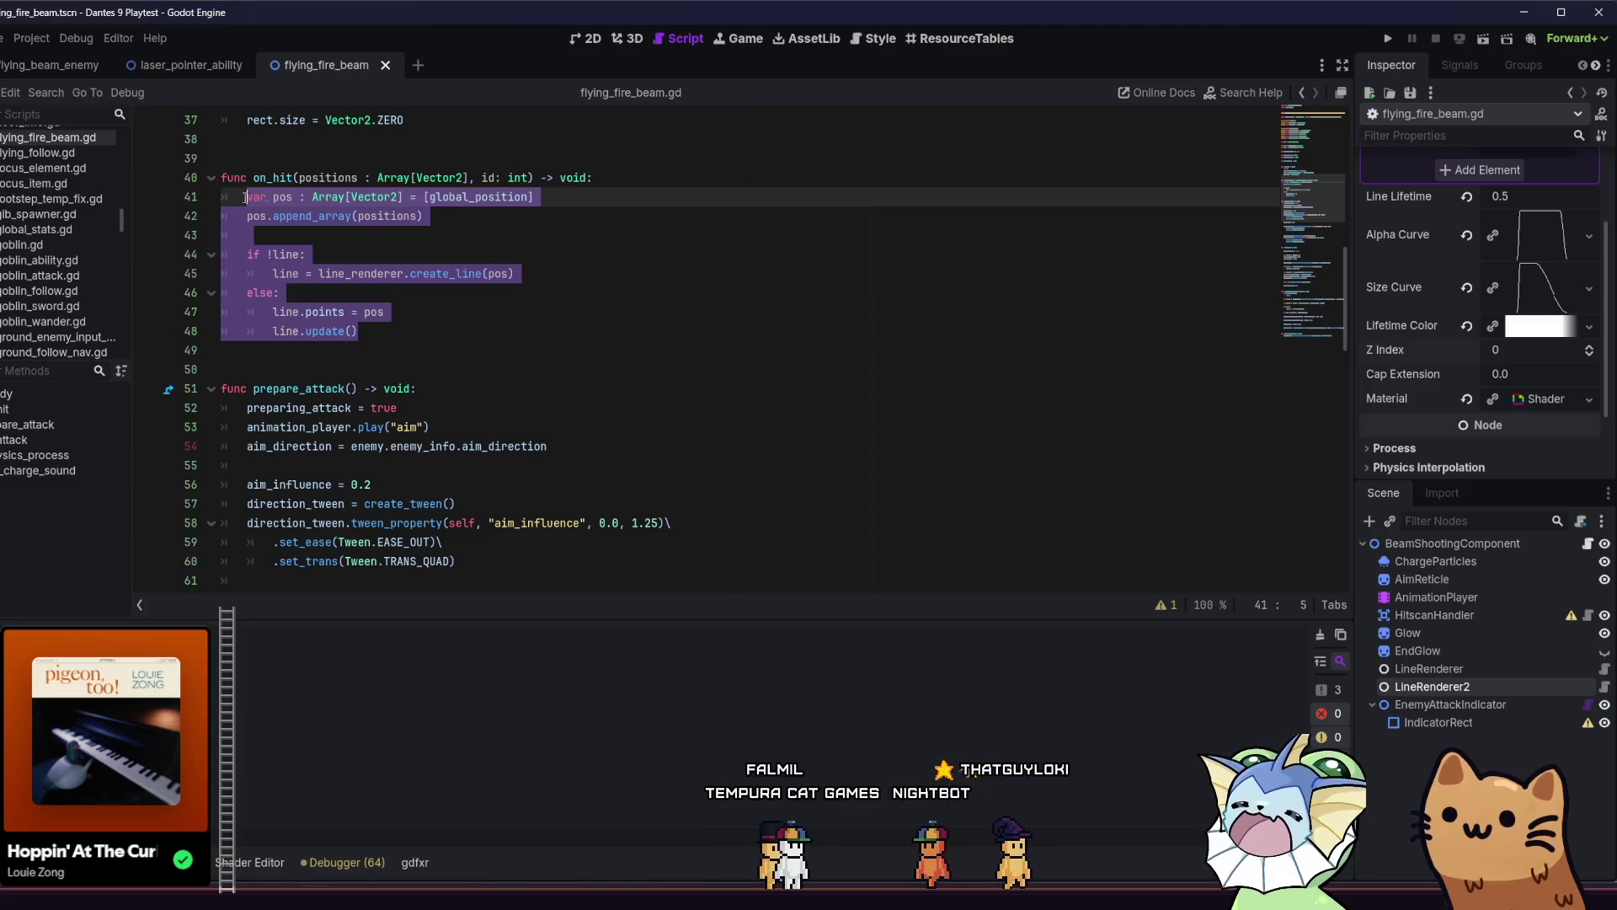
{"action": "mouse_move", "coordinate": [362, 332]}
{"action": "left_mouse_down"}
{"action": "mouse_move", "coordinate": [370, 312]}
{"action": "mouse_move", "coordinate": [243, 255]}
{"action": "left_mouse_up"}
{"action": "key", "text": "ctrl+c"}
{"action": "left_click", "coordinate": [419, 331]}
{"action": "key", "text": "Return"}
{"action": "key", "text": "Return"}
{"action": "key", "text": "ctrl+v"}
{"action": "left_click", "coordinate": [308, 369]}
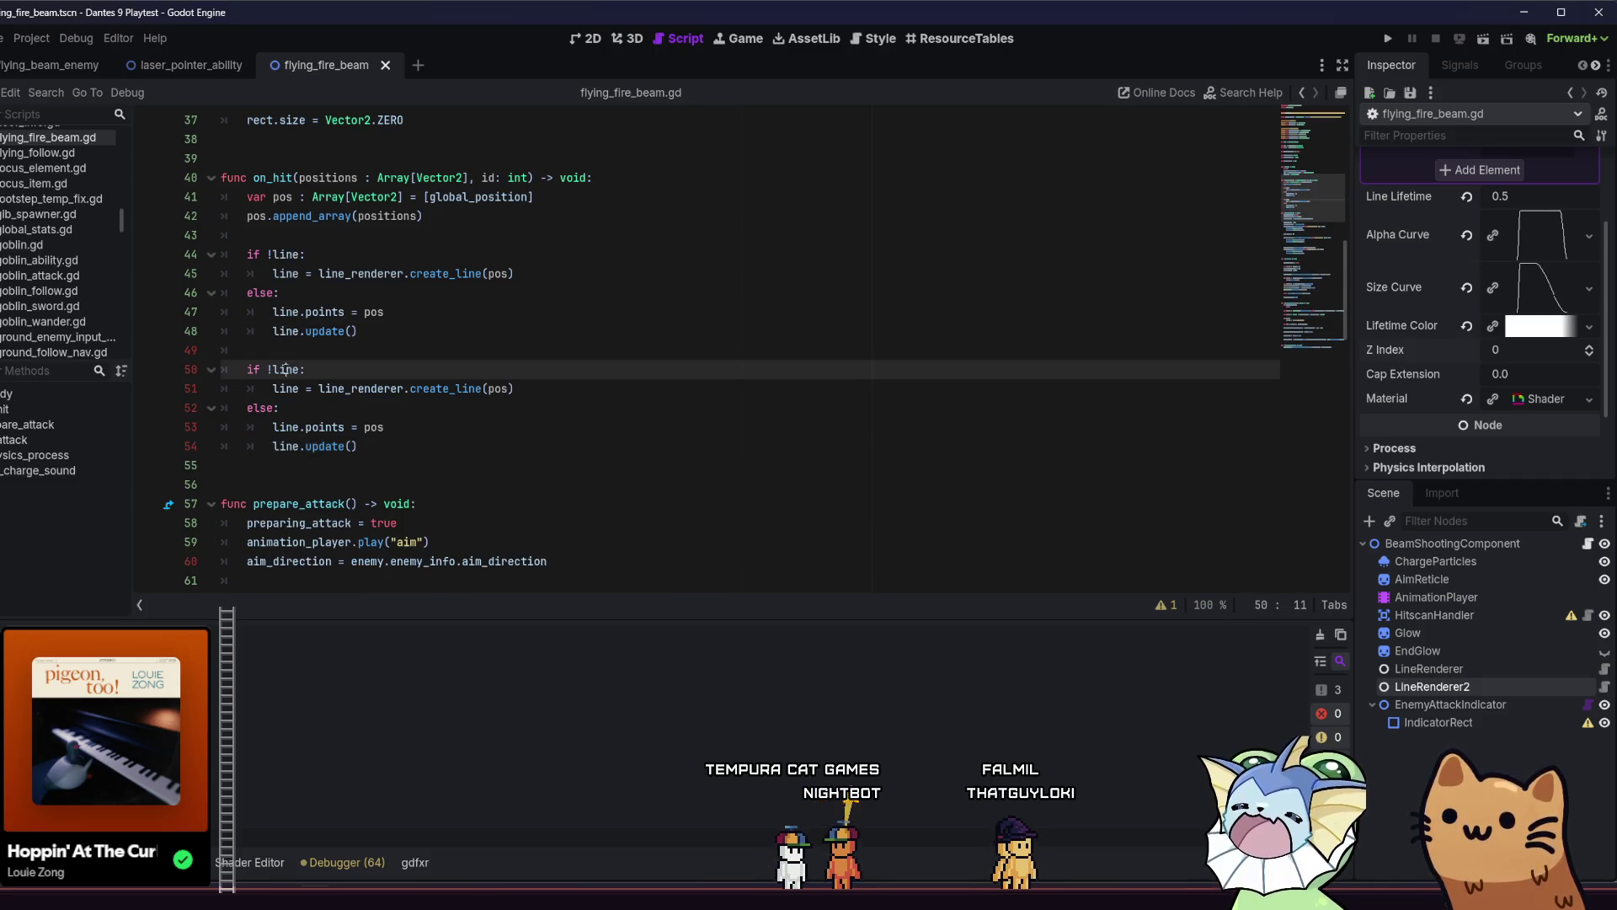
Rename every line in the copy to line2, use line_renderer2, and save.
{"action": "double_click", "coordinate": [284, 370]}
{"action": "key", "text": "ctrl+d"}
{"action": "key", "text": "ctrl+d"}
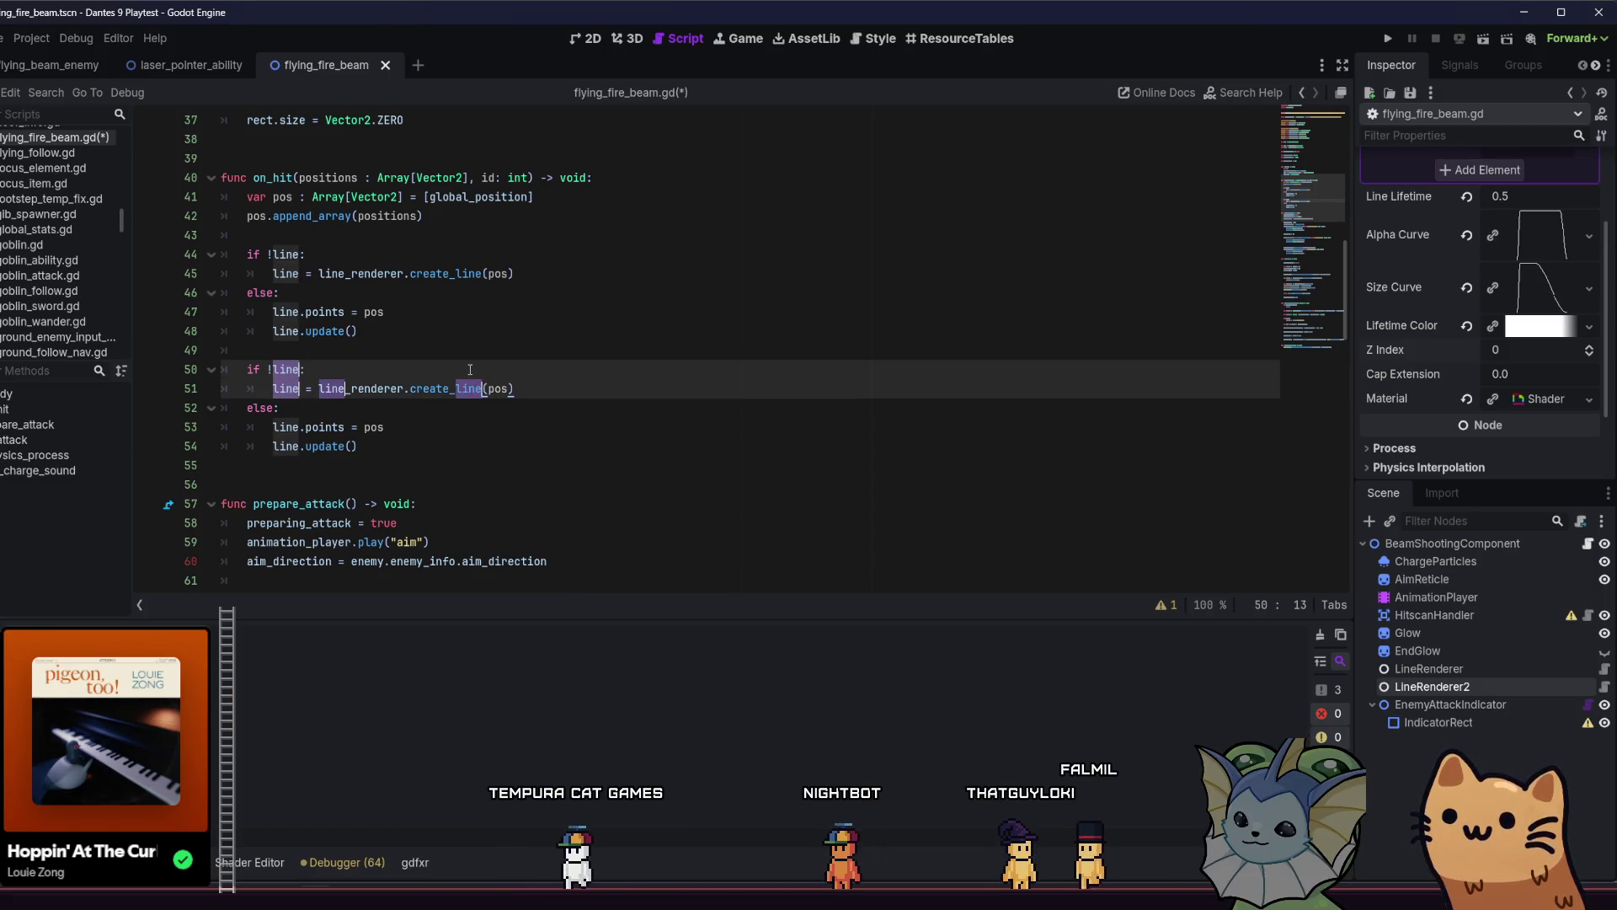
{"action": "key", "text": "ctrl+d"}
{"action": "key", "text": "ctrl+d"}
{"action": "key", "text": "Right"}
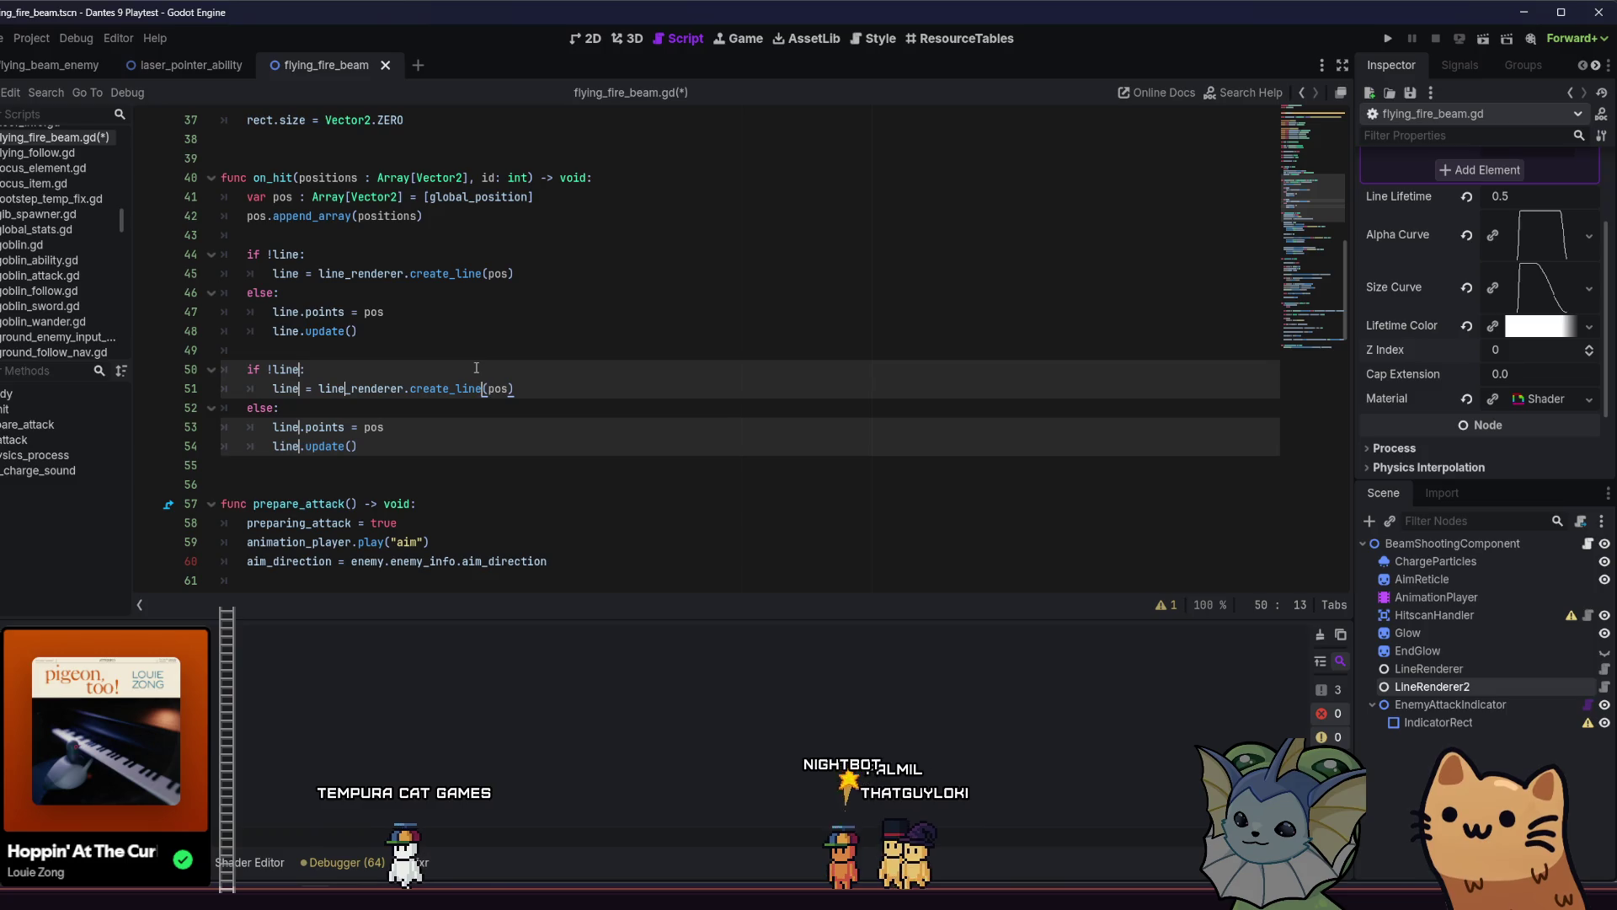
{"action": "key", "text": "Escape"}
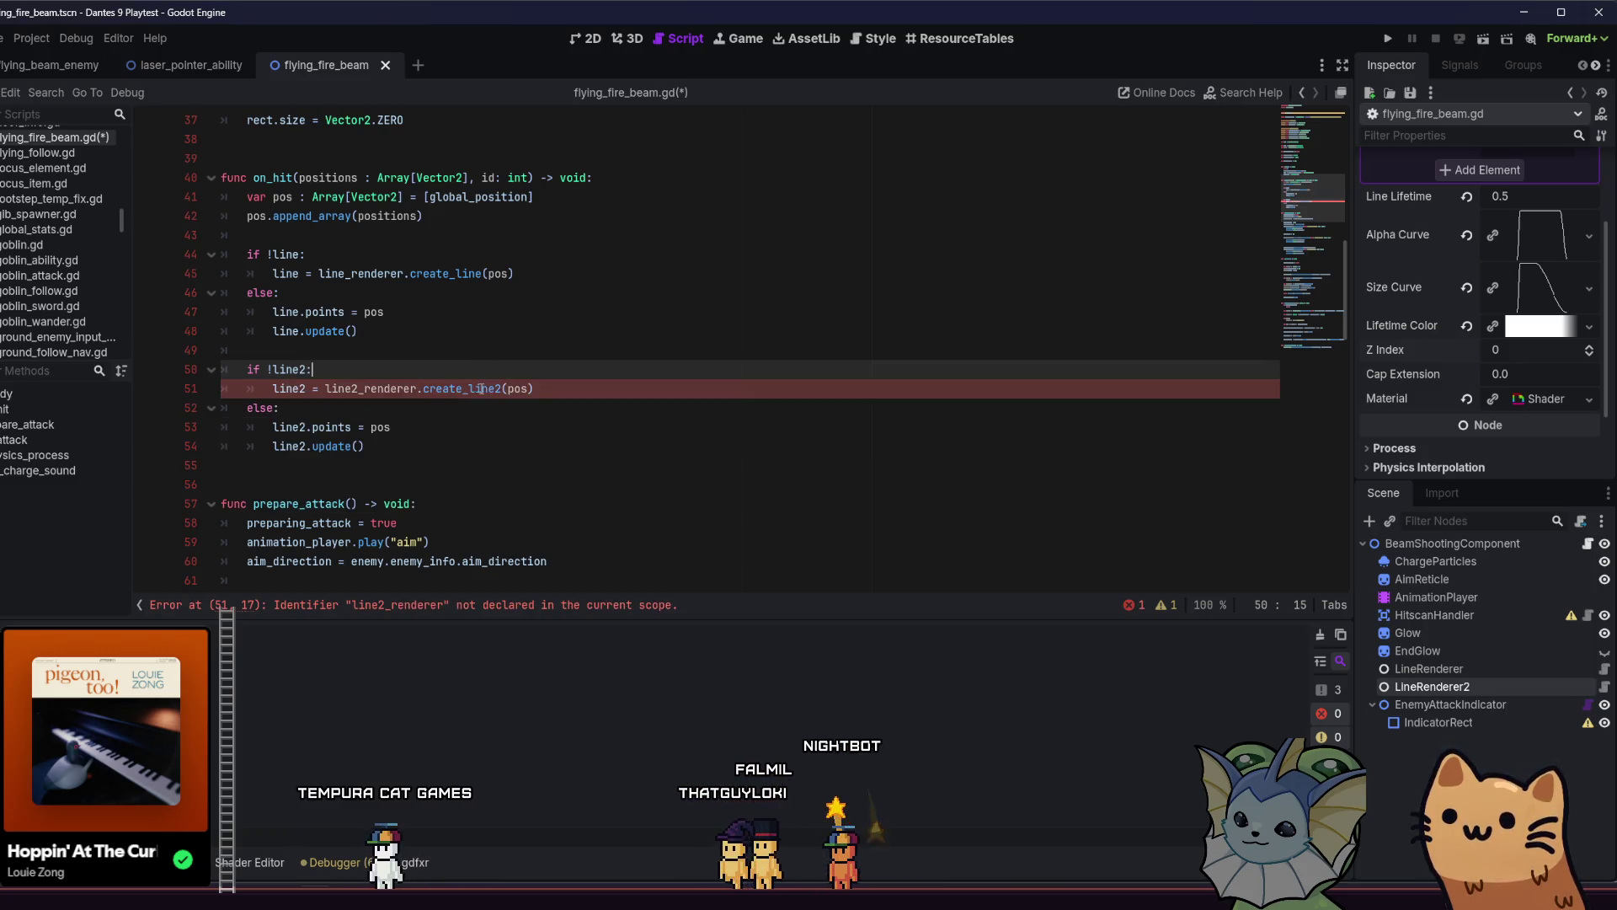
{"action": "left_click", "coordinate": [413, 389]}
{"action": "type", "text": "2"}
{"action": "left_click", "coordinate": [407, 439]}
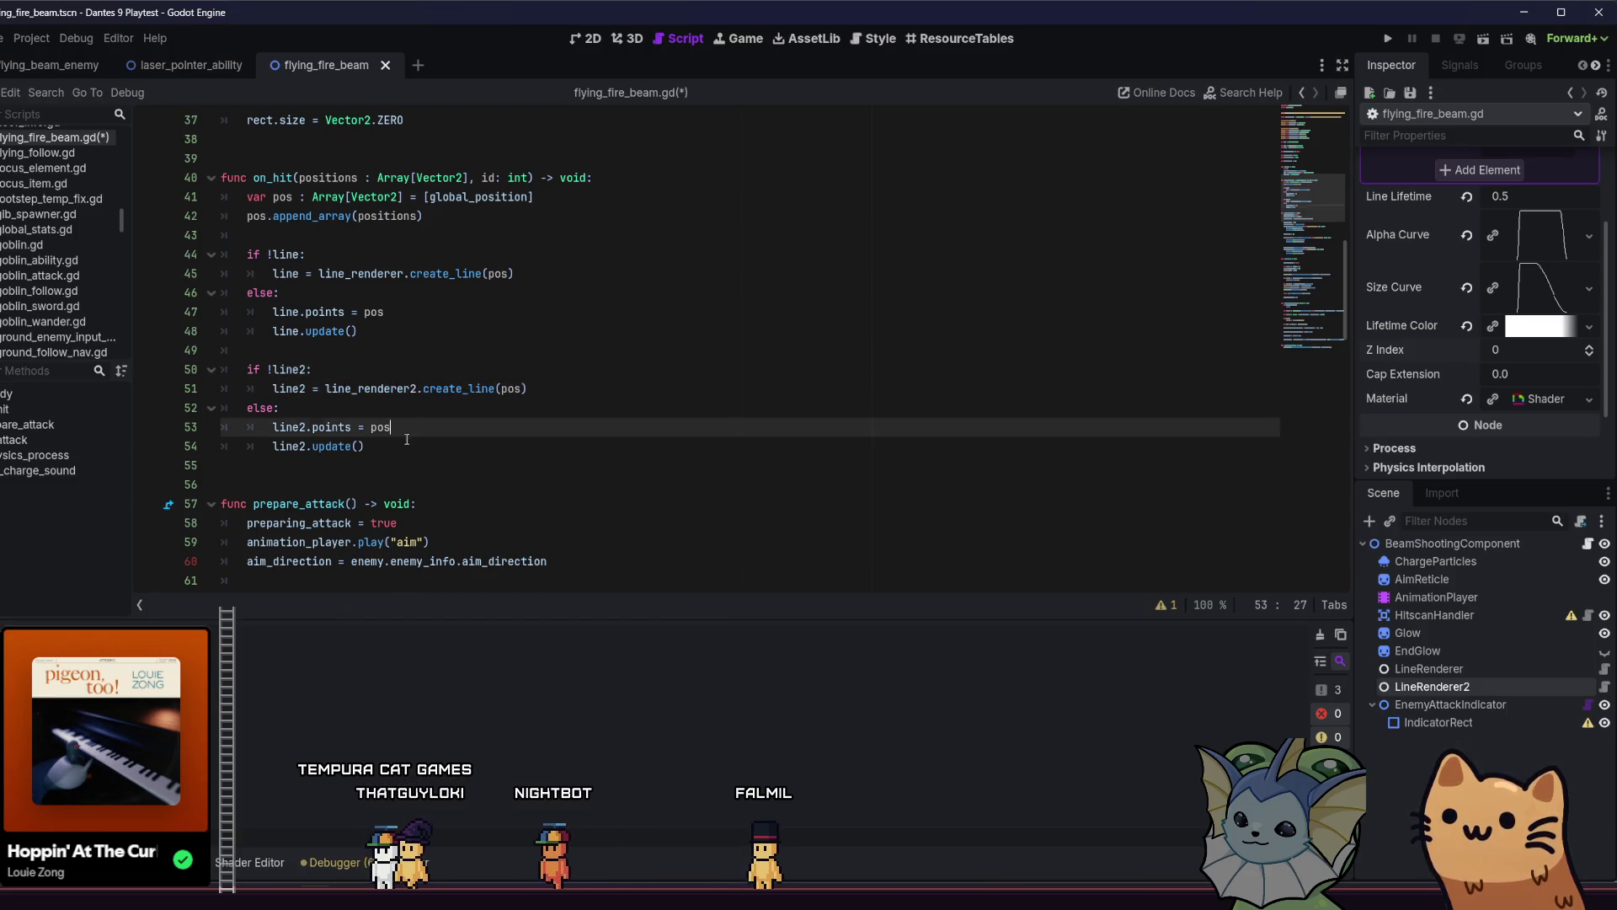
{"action": "left_click", "coordinate": [502, 452]}
{"action": "key", "text": "ctrl+s"}
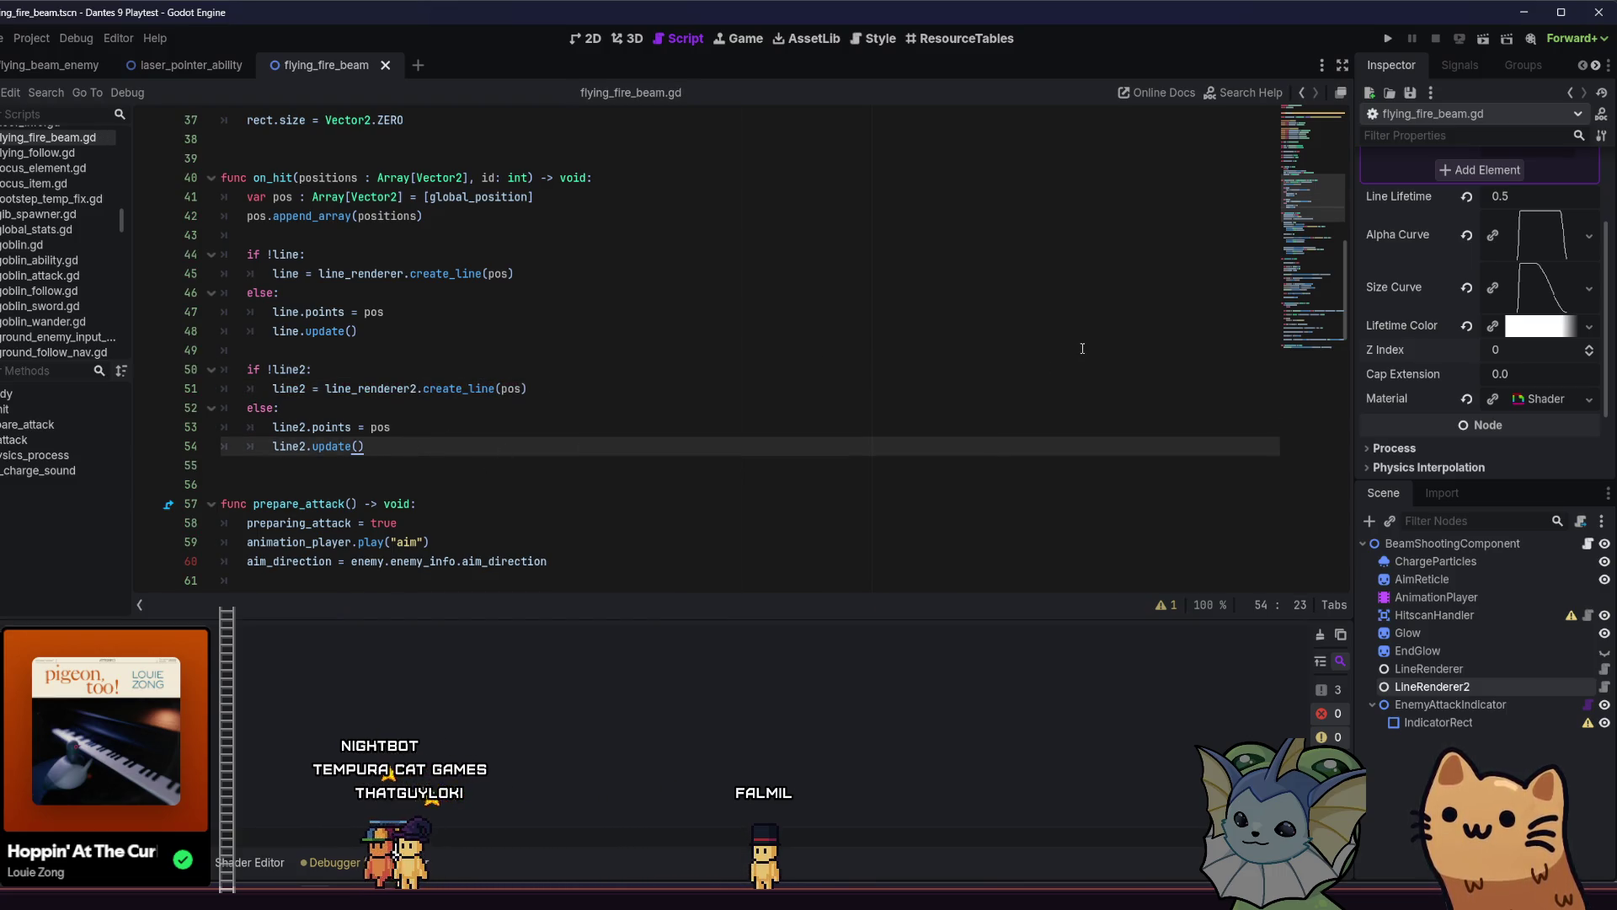
{"action": "left_click", "coordinate": [1442, 543]}
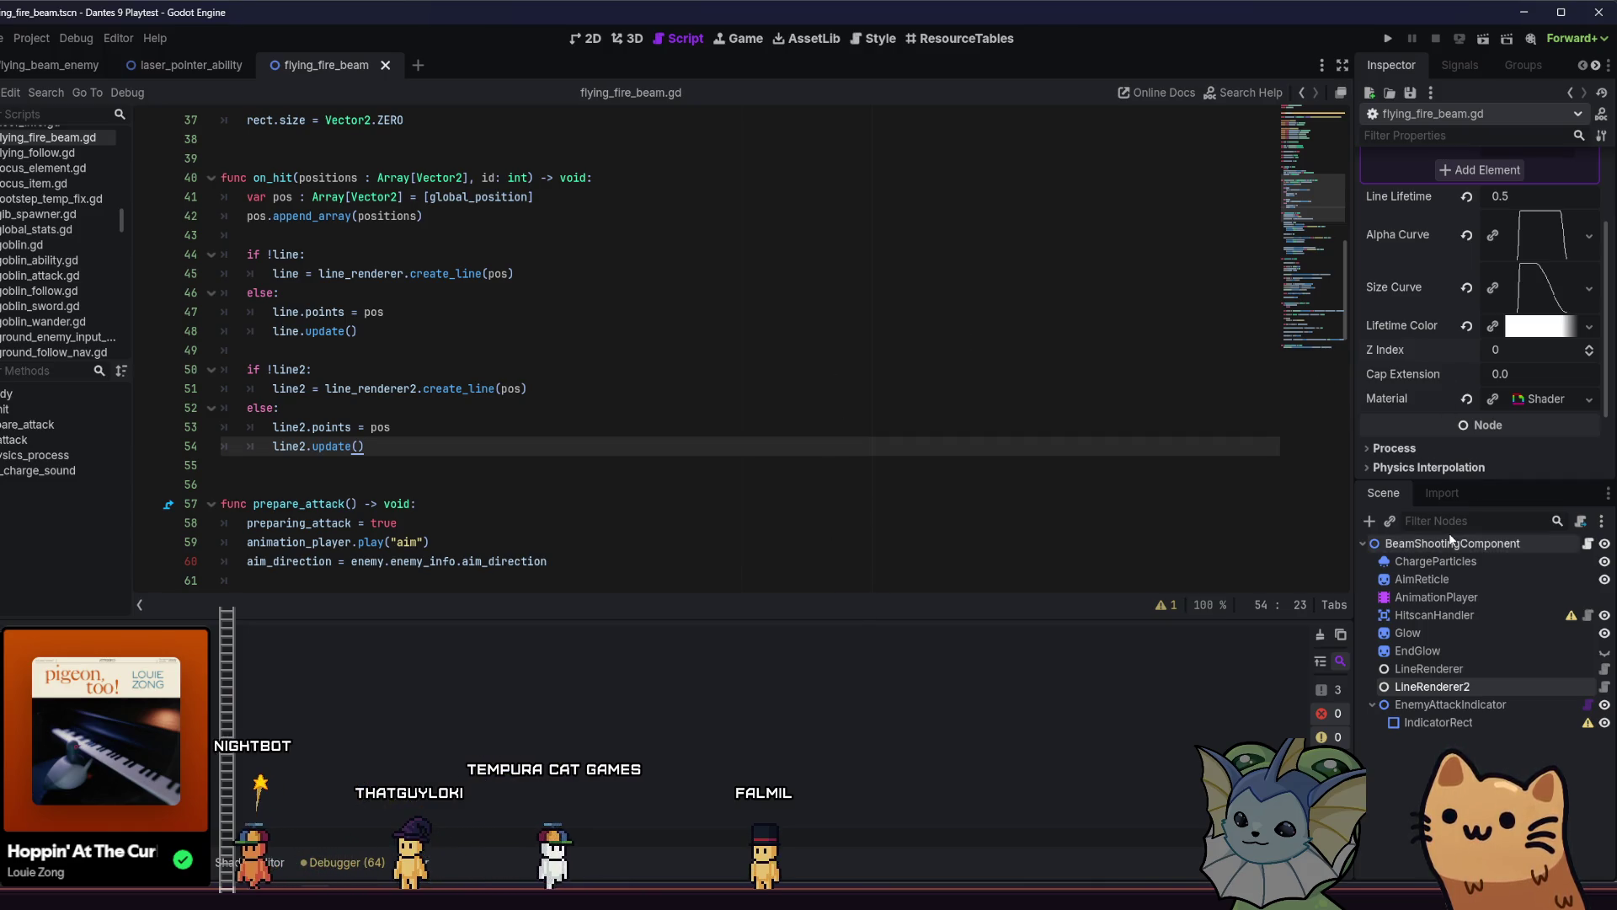
Assign LineRenderer and LineRenderer2 to BeamShootingComponent's two renderer fields, then run the project.
{"action": "left_click", "coordinate": [1520, 367]}
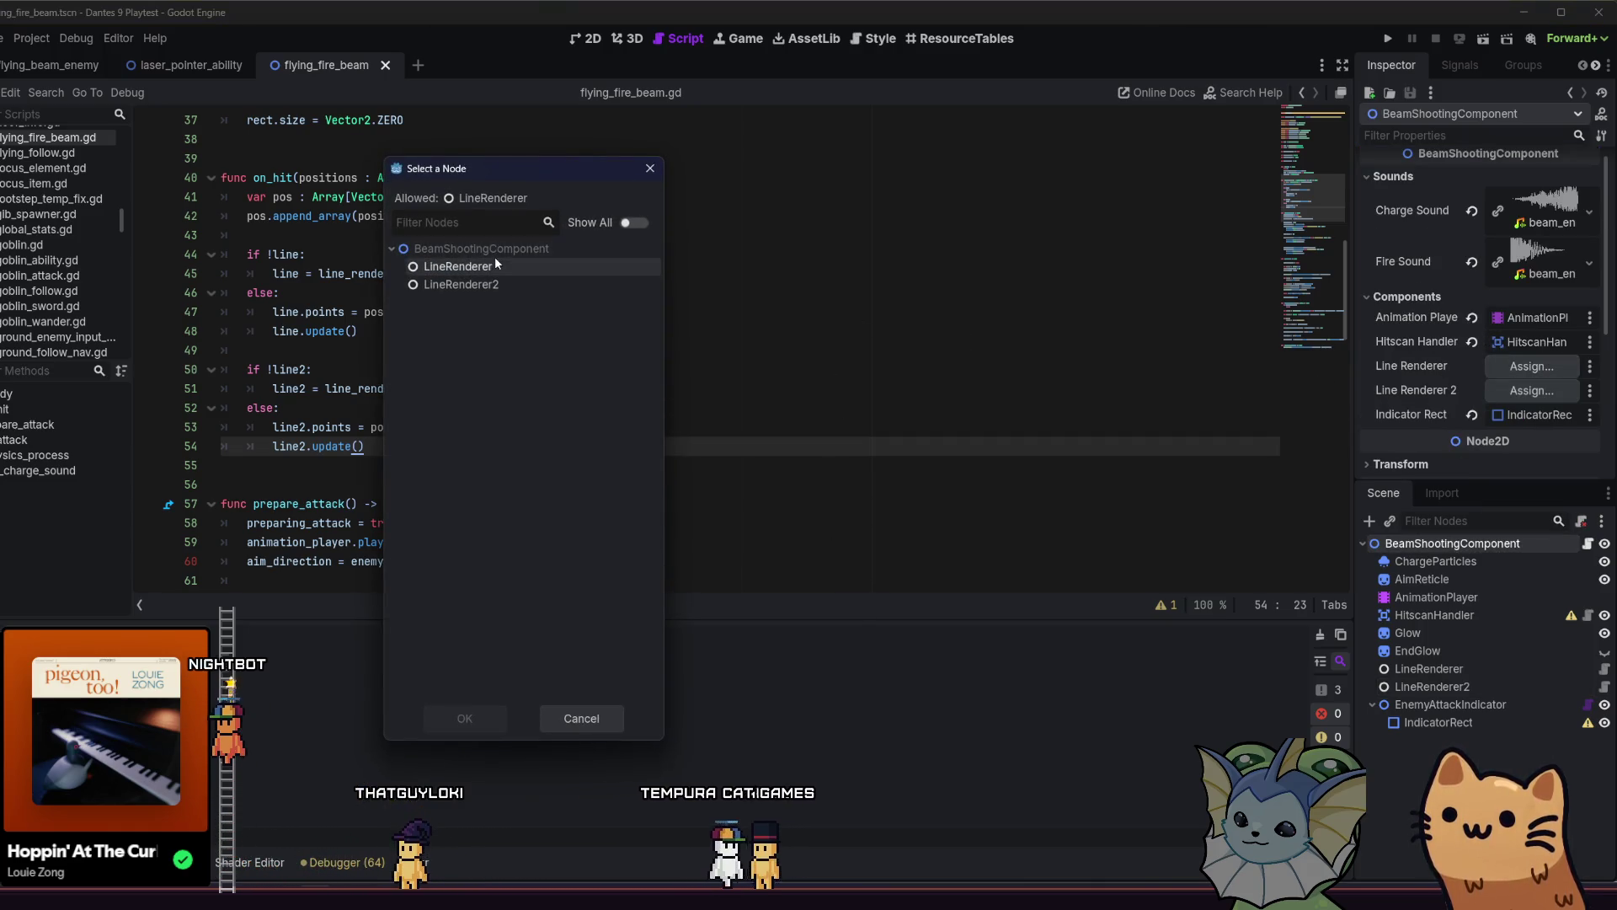
{"action": "double_click", "coordinate": [493, 268]}
{"action": "left_click", "coordinate": [1500, 389]}
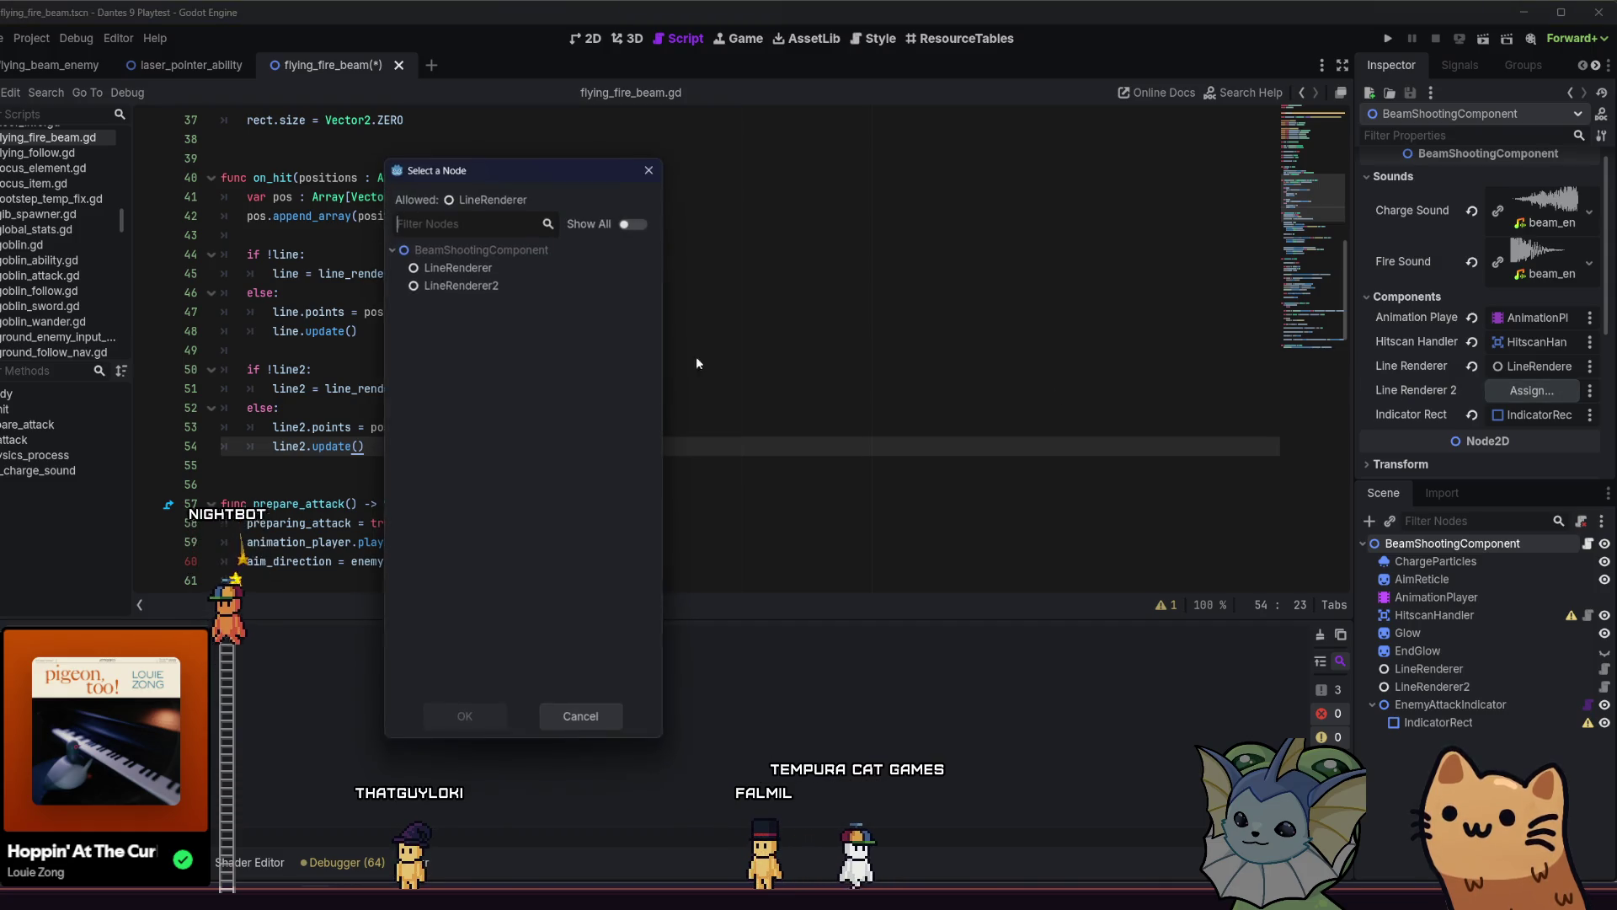
{"action": "double_click", "coordinate": [549, 285]}
{"action": "left_click", "coordinate": [1389, 43]}
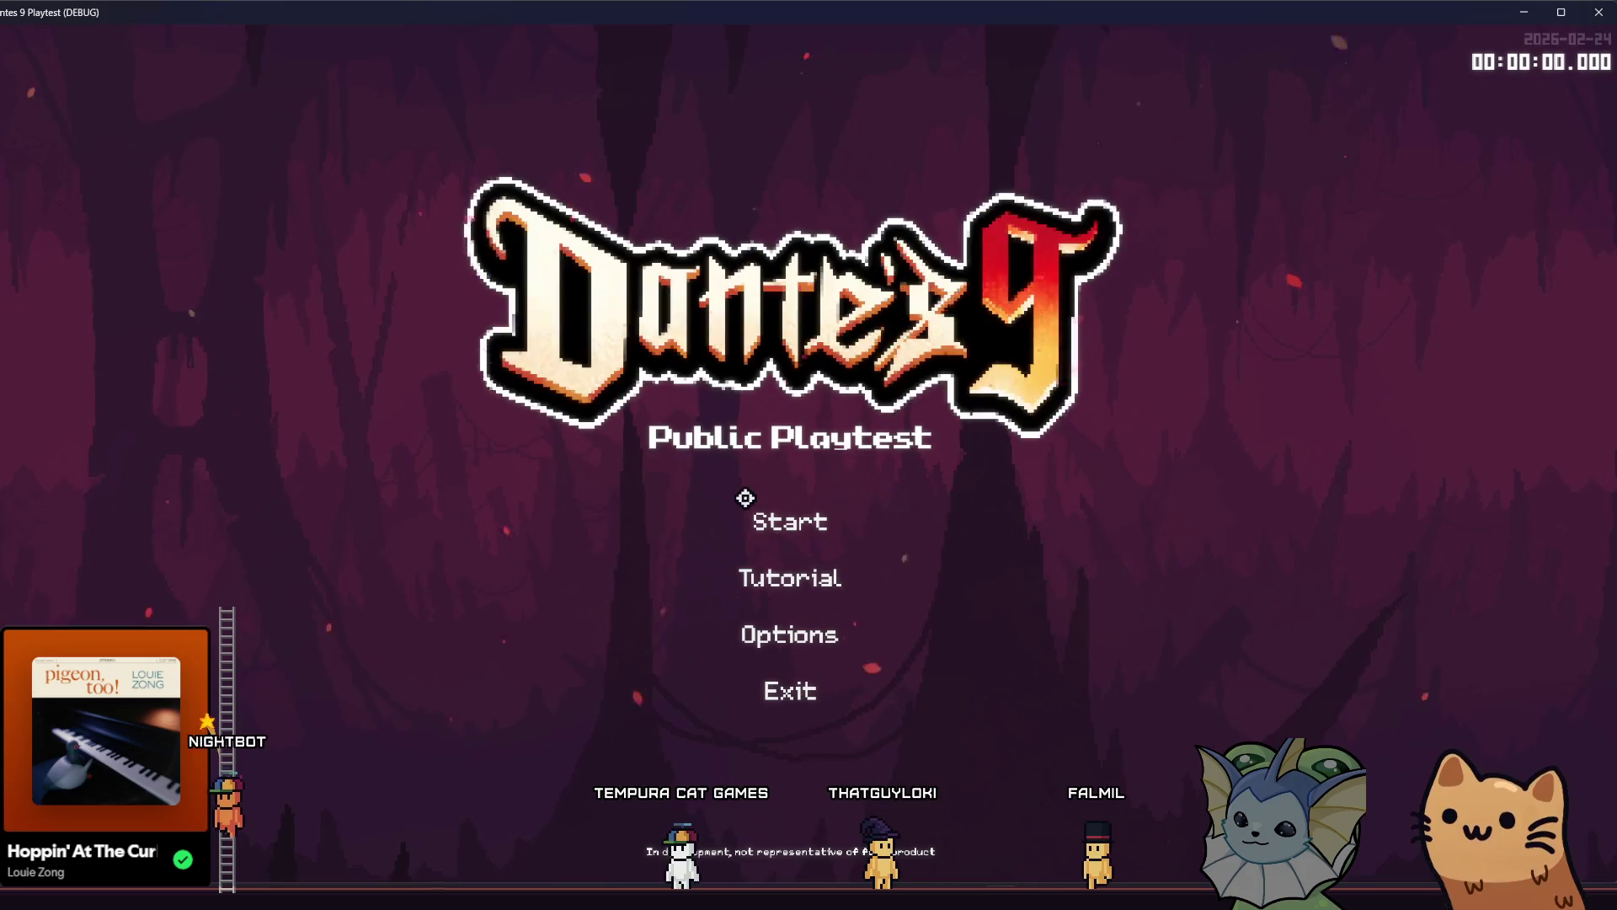
Start a run, spawn flying_beam_enemy.tscn from the debug panel, and move to provoke its beam.
{"action": "left_click", "coordinate": [779, 515]}
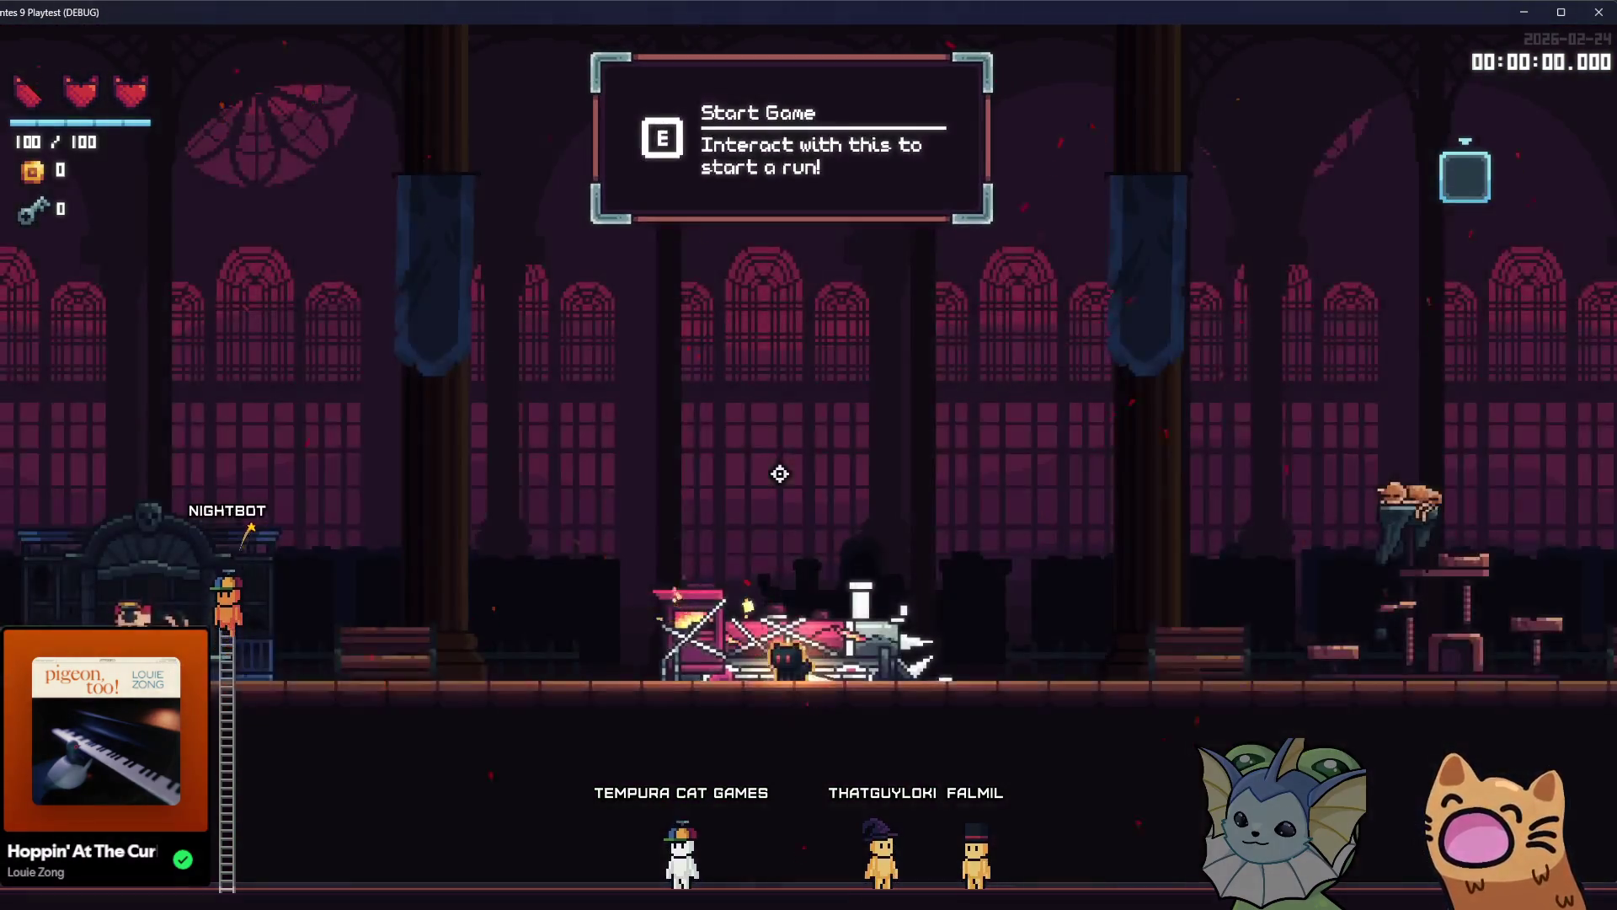
{"action": "key", "text": "F1"}
{"action": "left_click", "coordinate": [235, 608]}
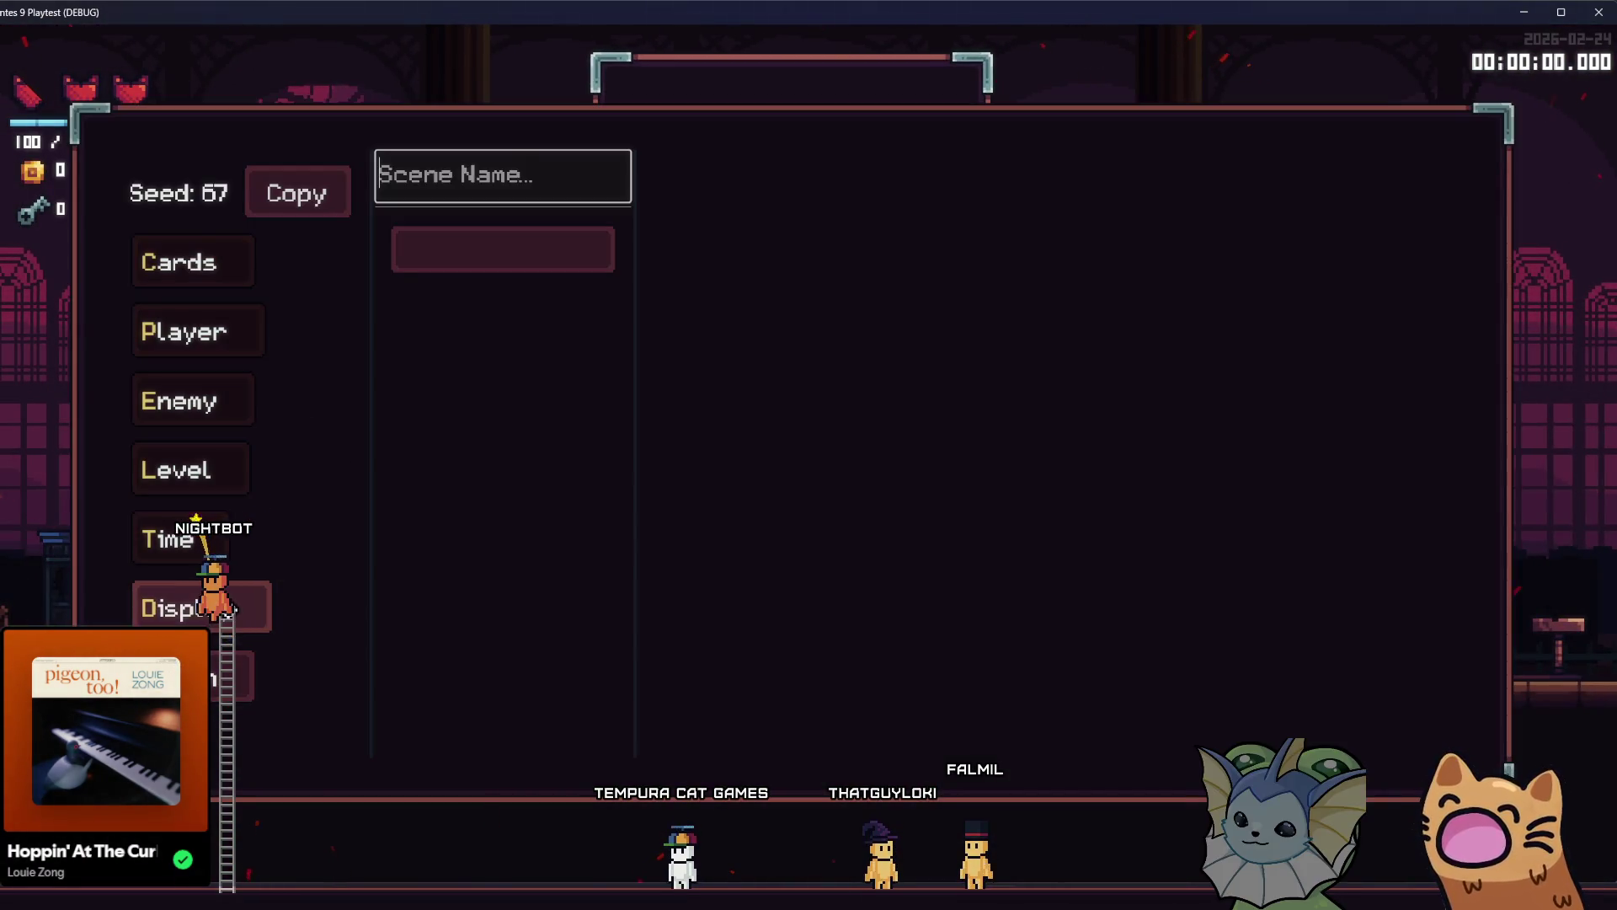
{"action": "type", "text": "beam"}
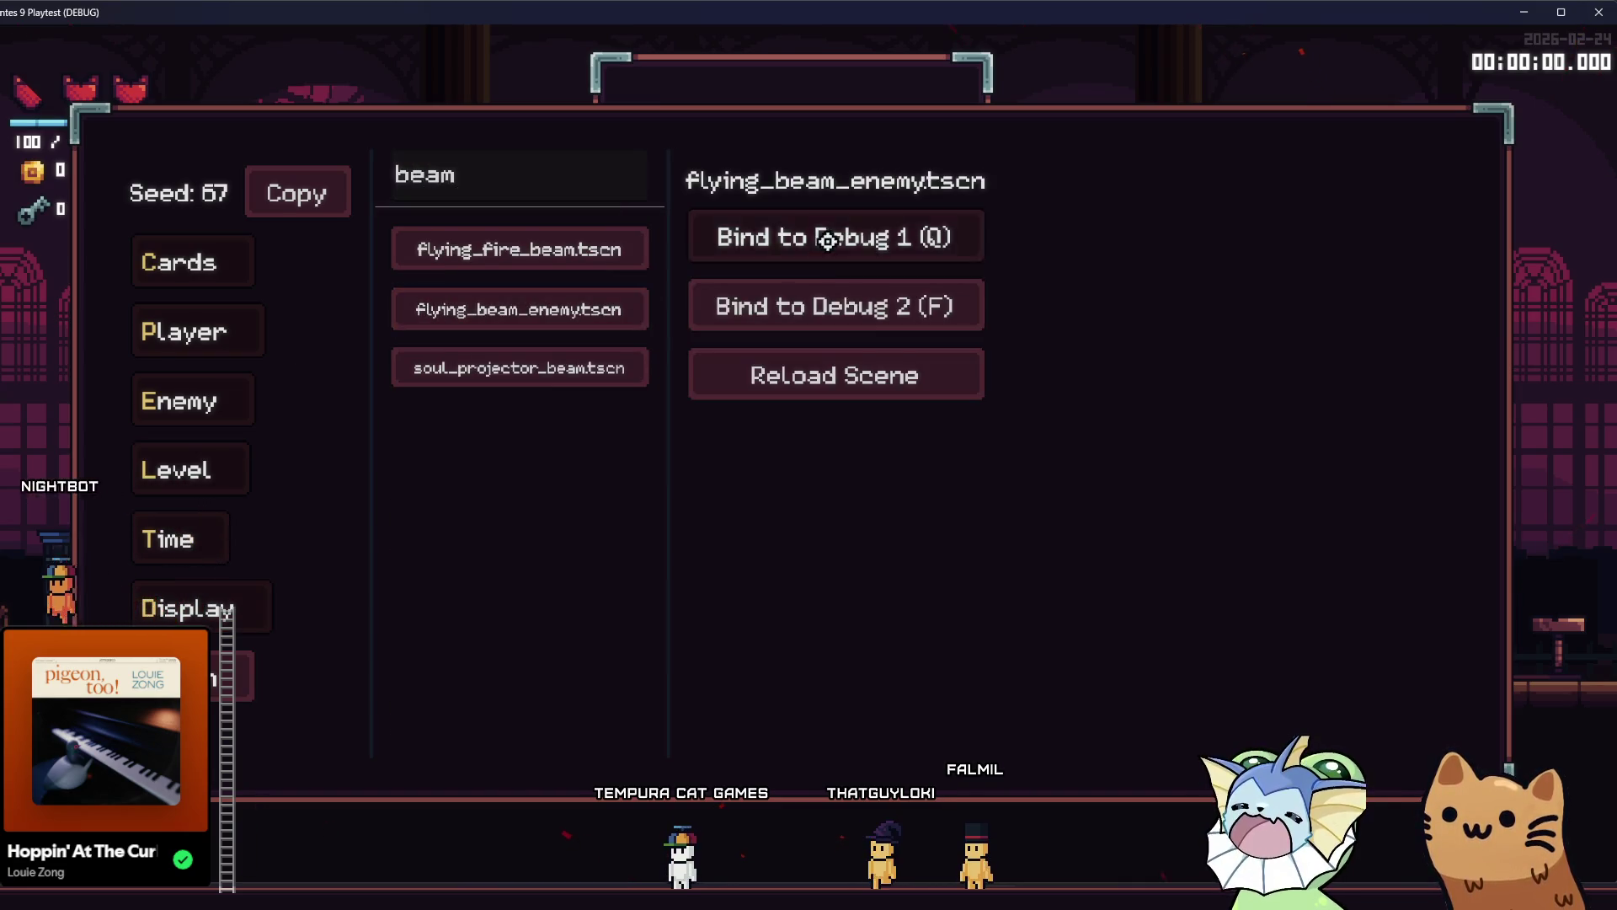
{"action": "left_click", "coordinate": [828, 240]}
{"action": "key", "text": "q"}
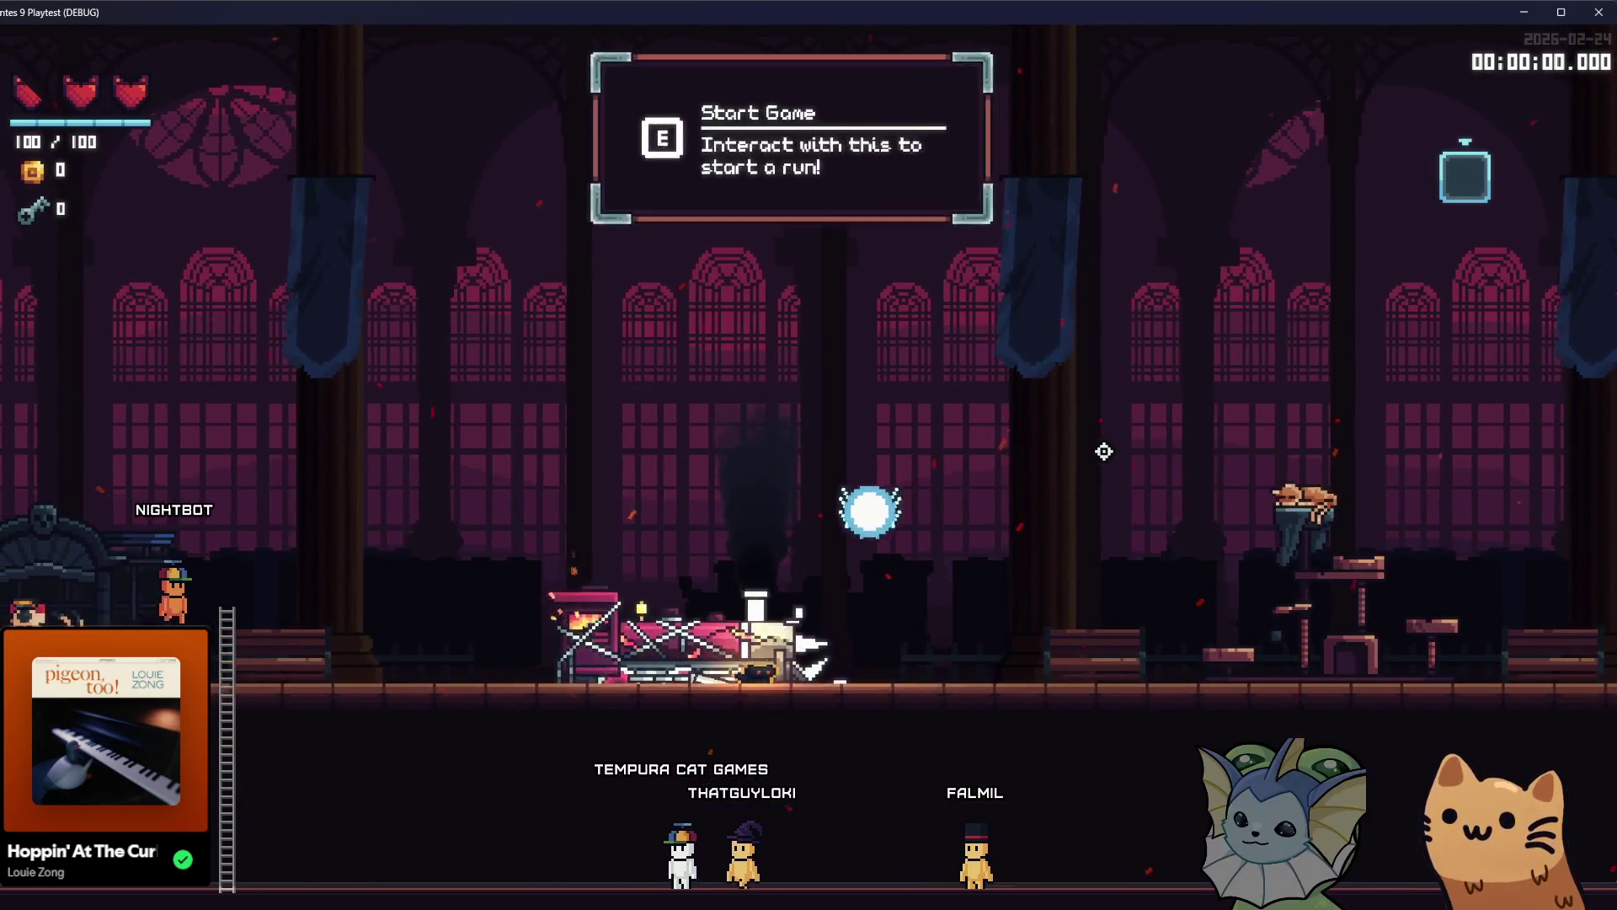
{"action": "key", "text": "space"}
{"action": "key", "text": "a"}
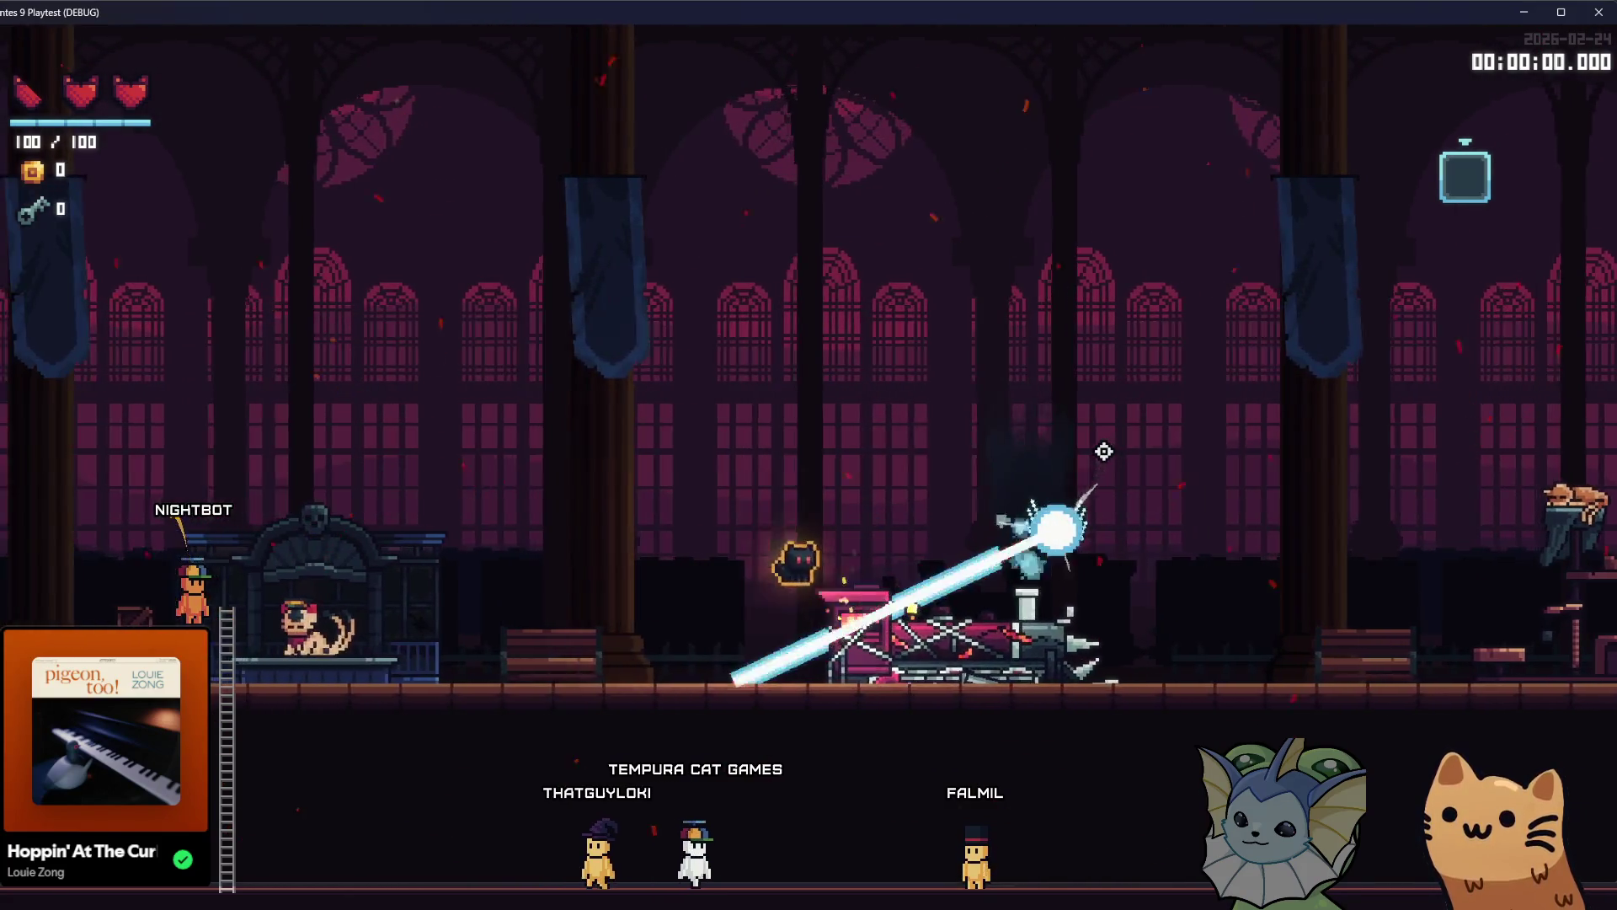